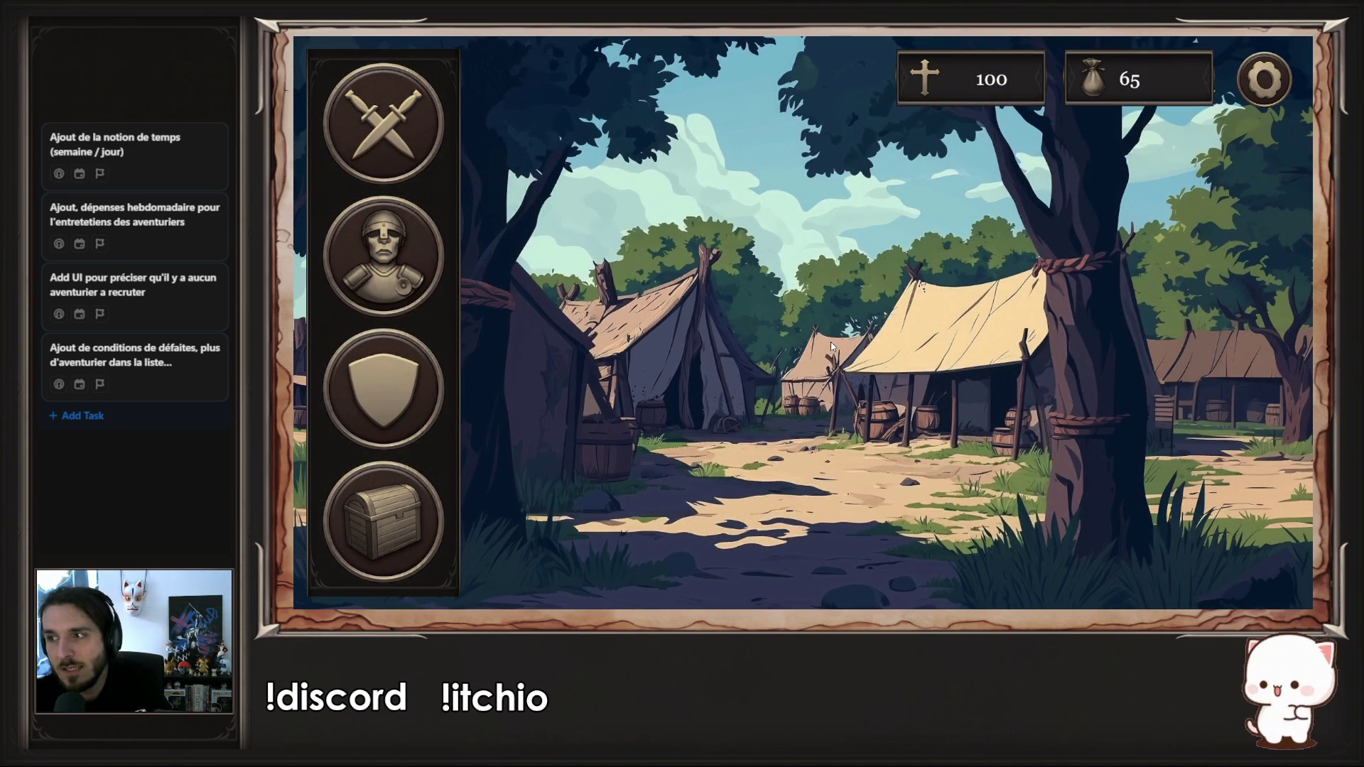
# Step: View the game's Training and Recruitment screens, then exit fullscreen and restore the browser window
pyautogui.click(417, 390)
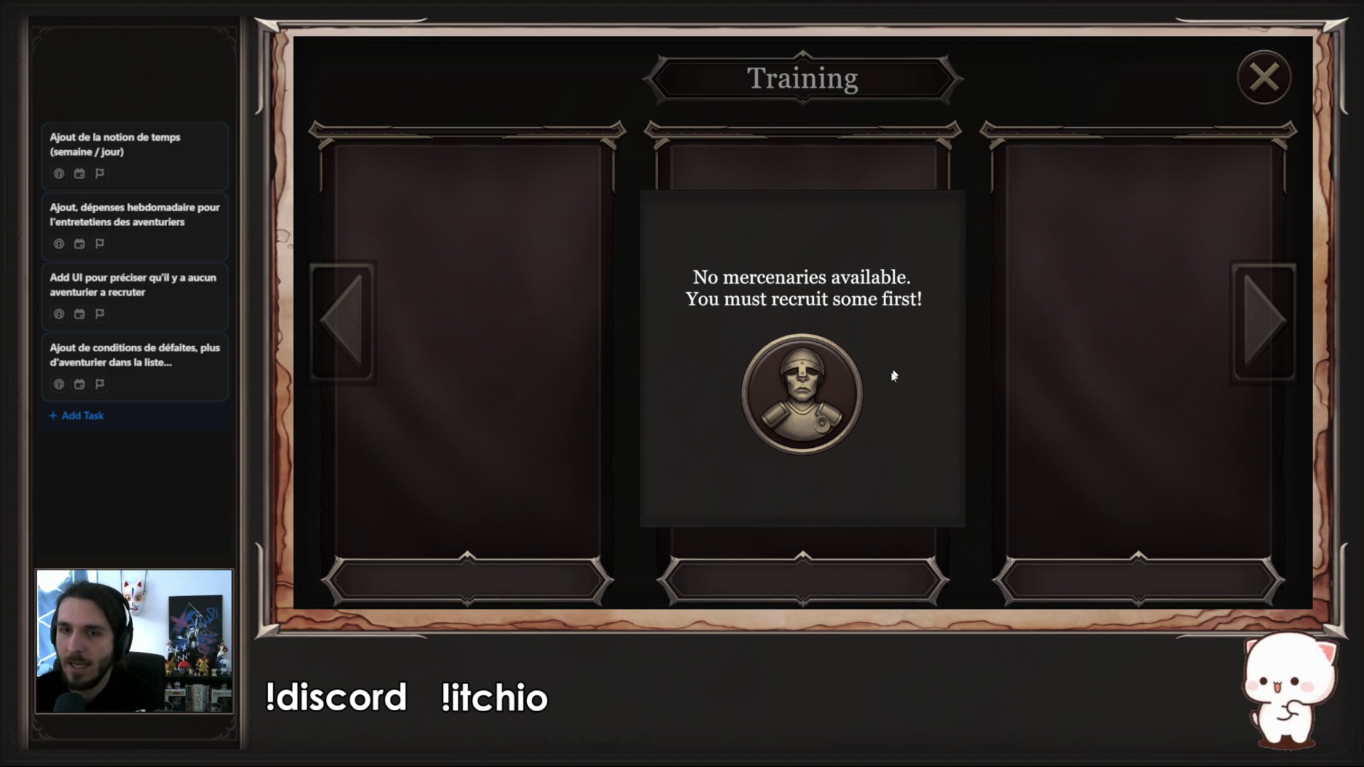
pyautogui.click(774, 434)
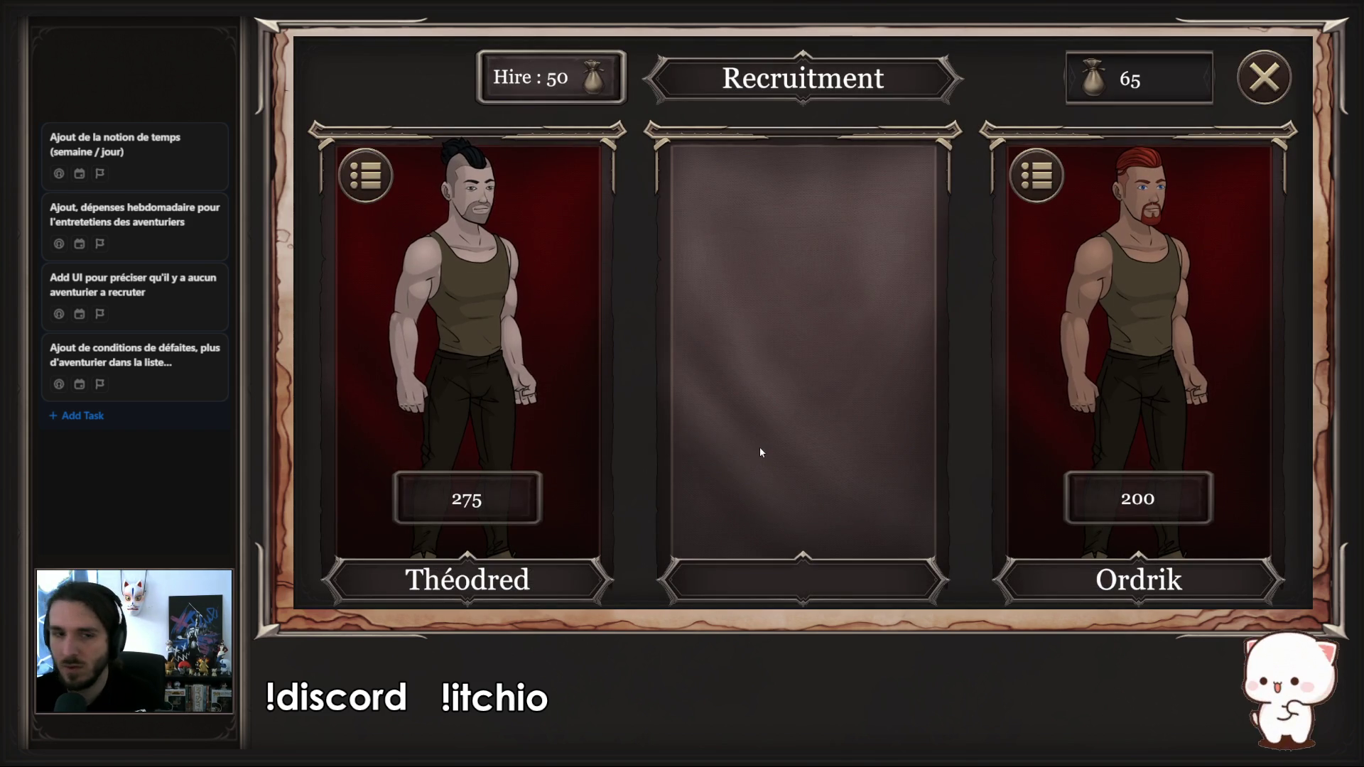
pyautogui.click(1284, 89)
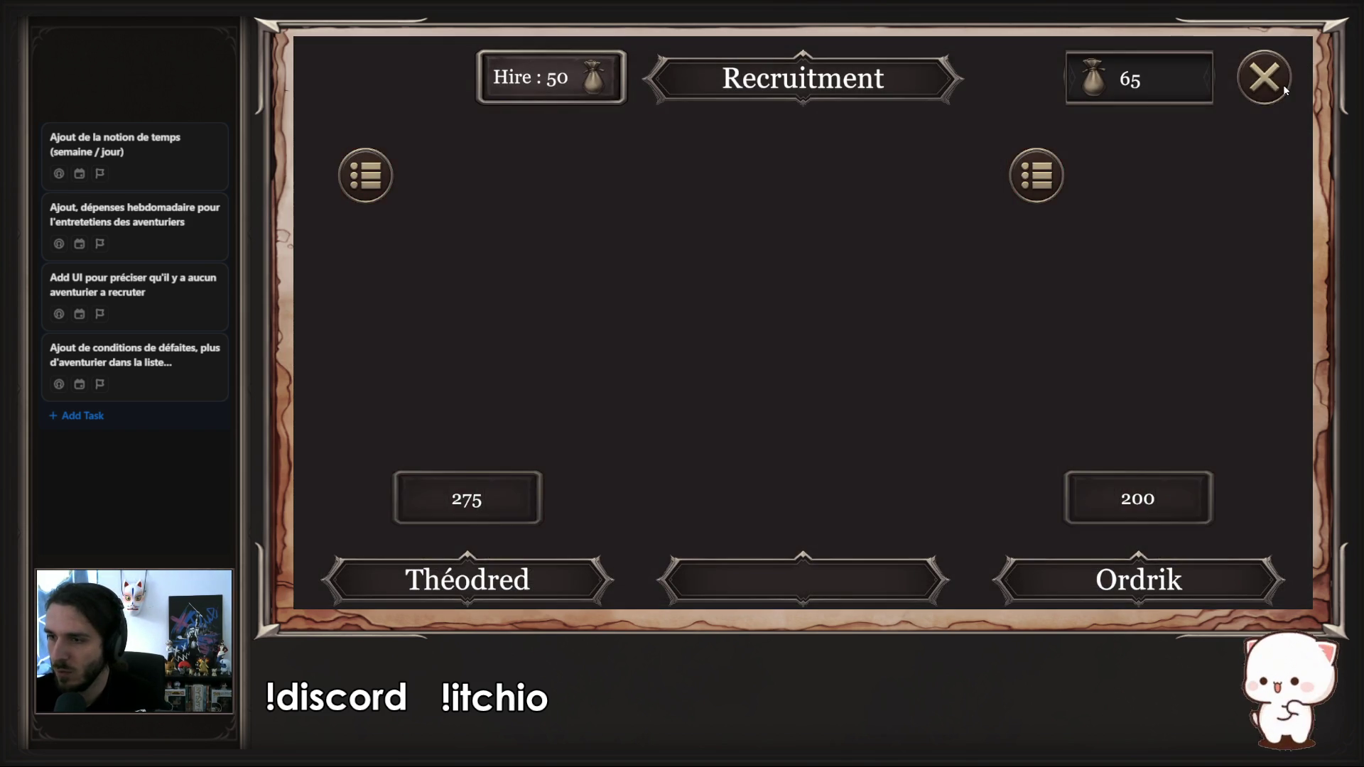
pyautogui.press('Escape')
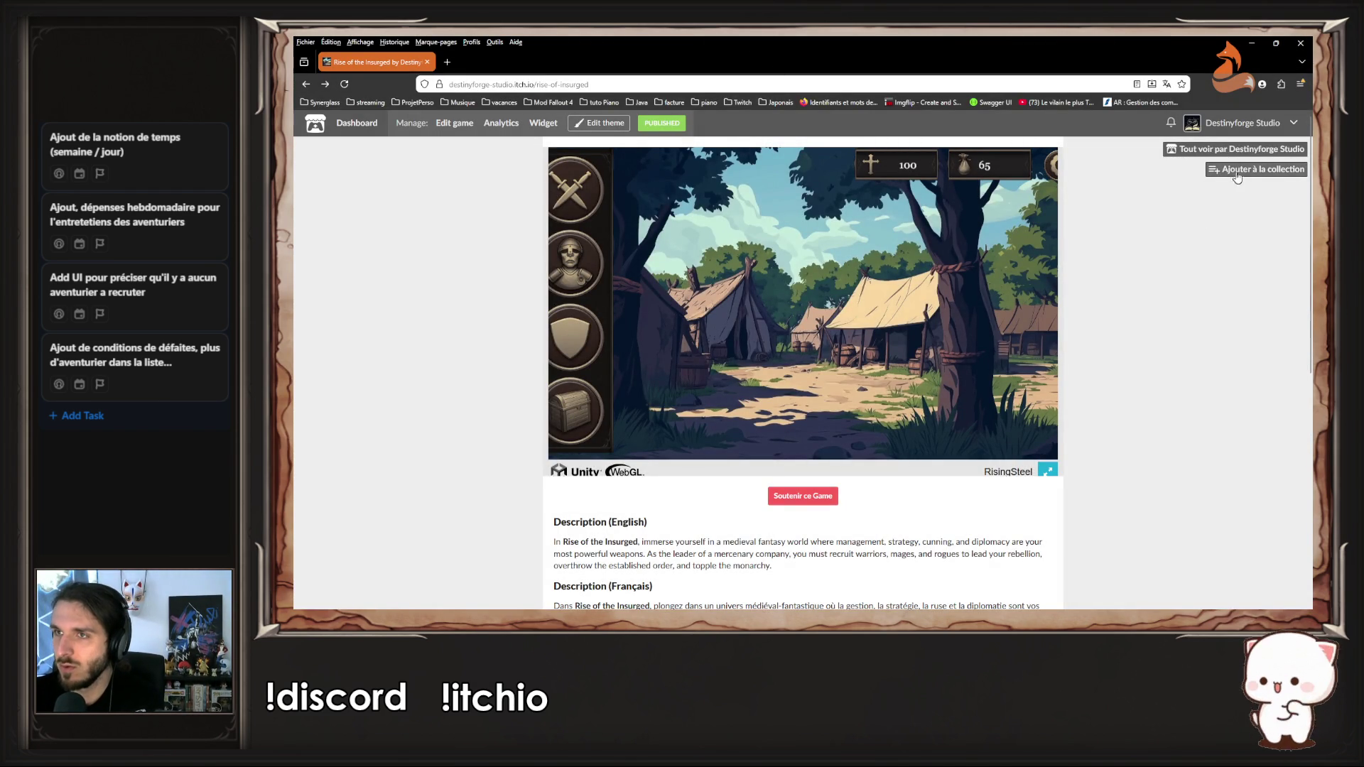
pyautogui.click(1276, 43)
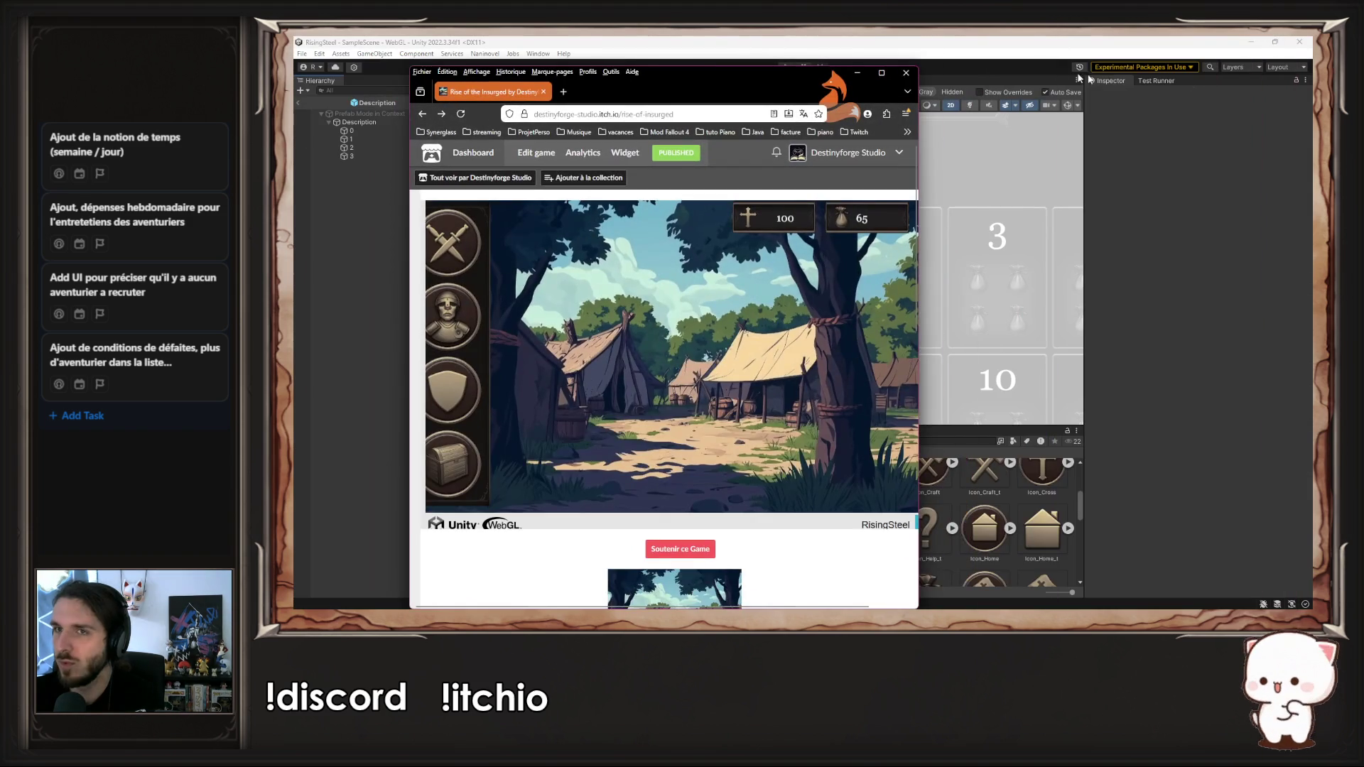
# Step: Close the browser and exit prefab editing from Description and Day back to the Calendar scene
pyautogui.click(907, 73)
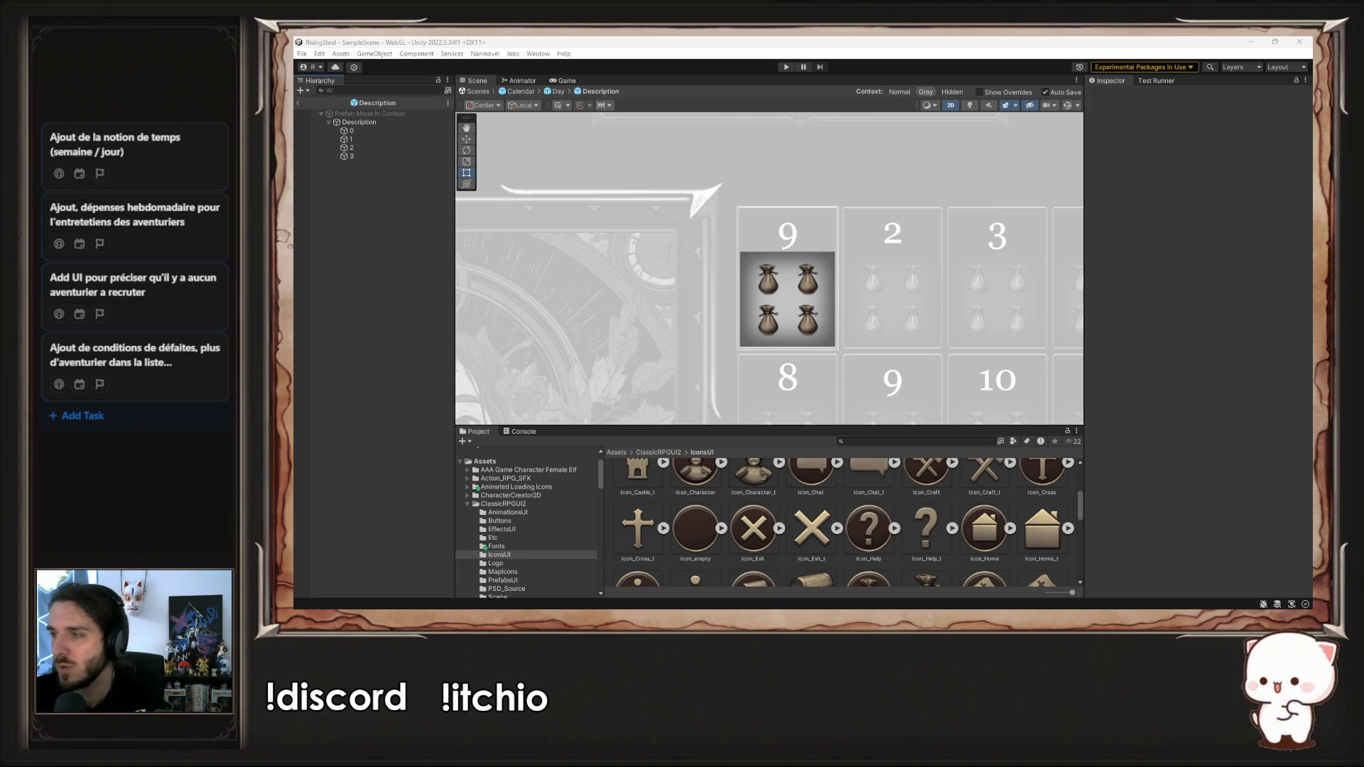
pyautogui.scroll(-3, 1007, 182)
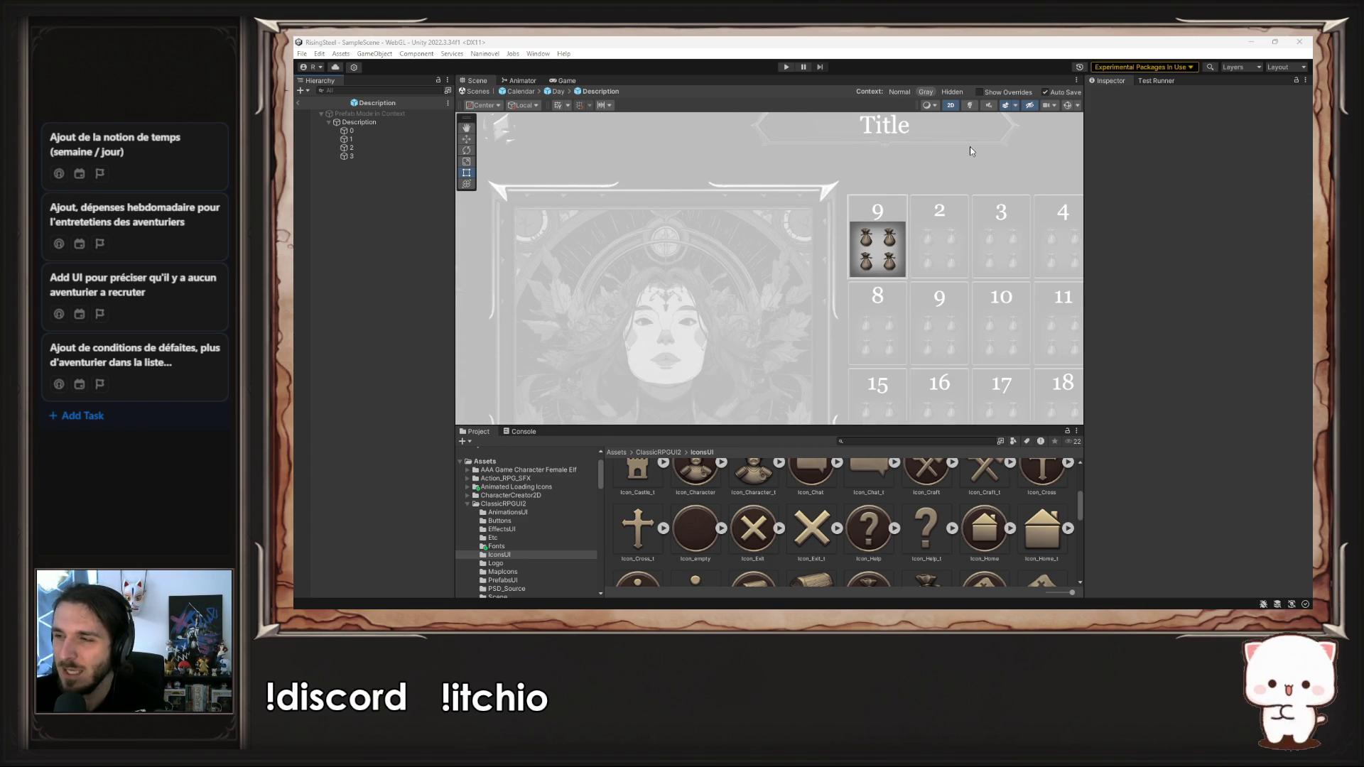
pyautogui.moveTo(974, 152); pyautogui.dragTo(921, 161)
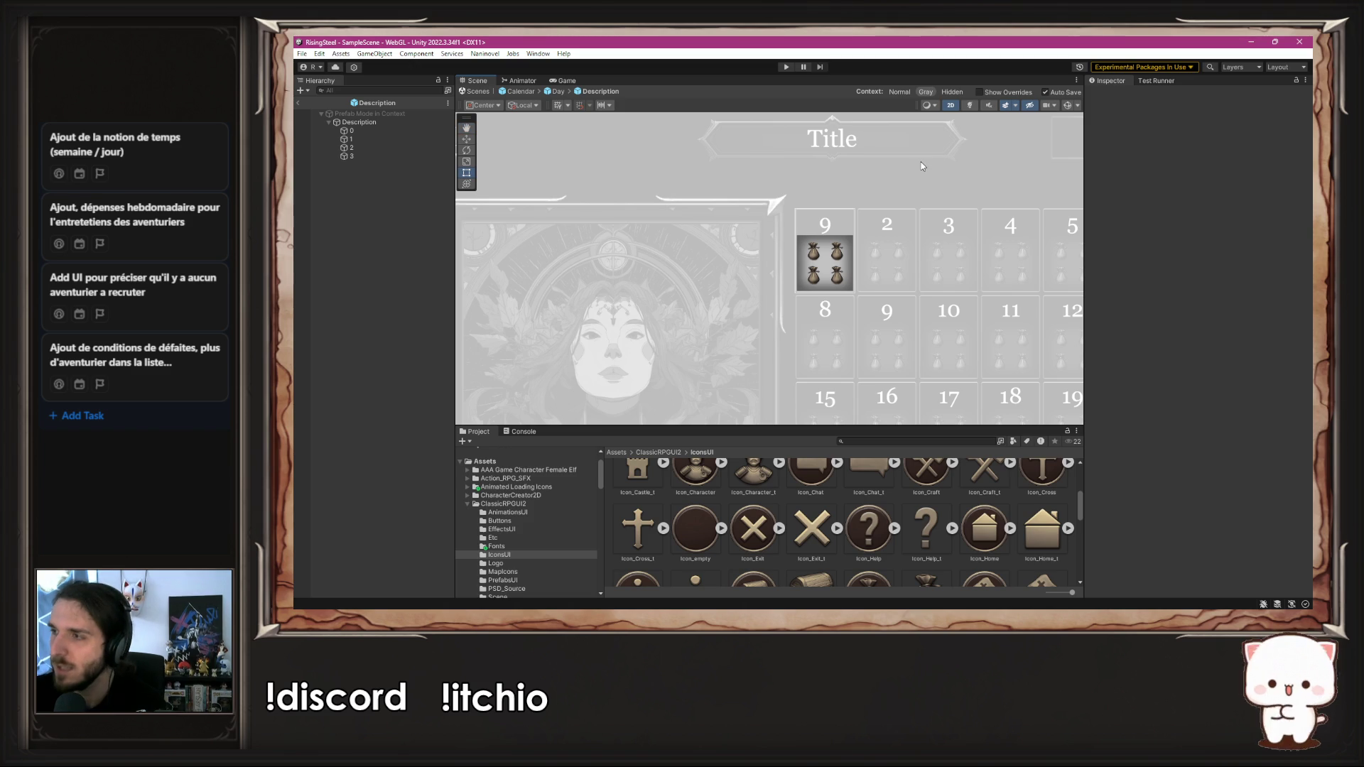
pyautogui.scroll(-2, 922, 167)
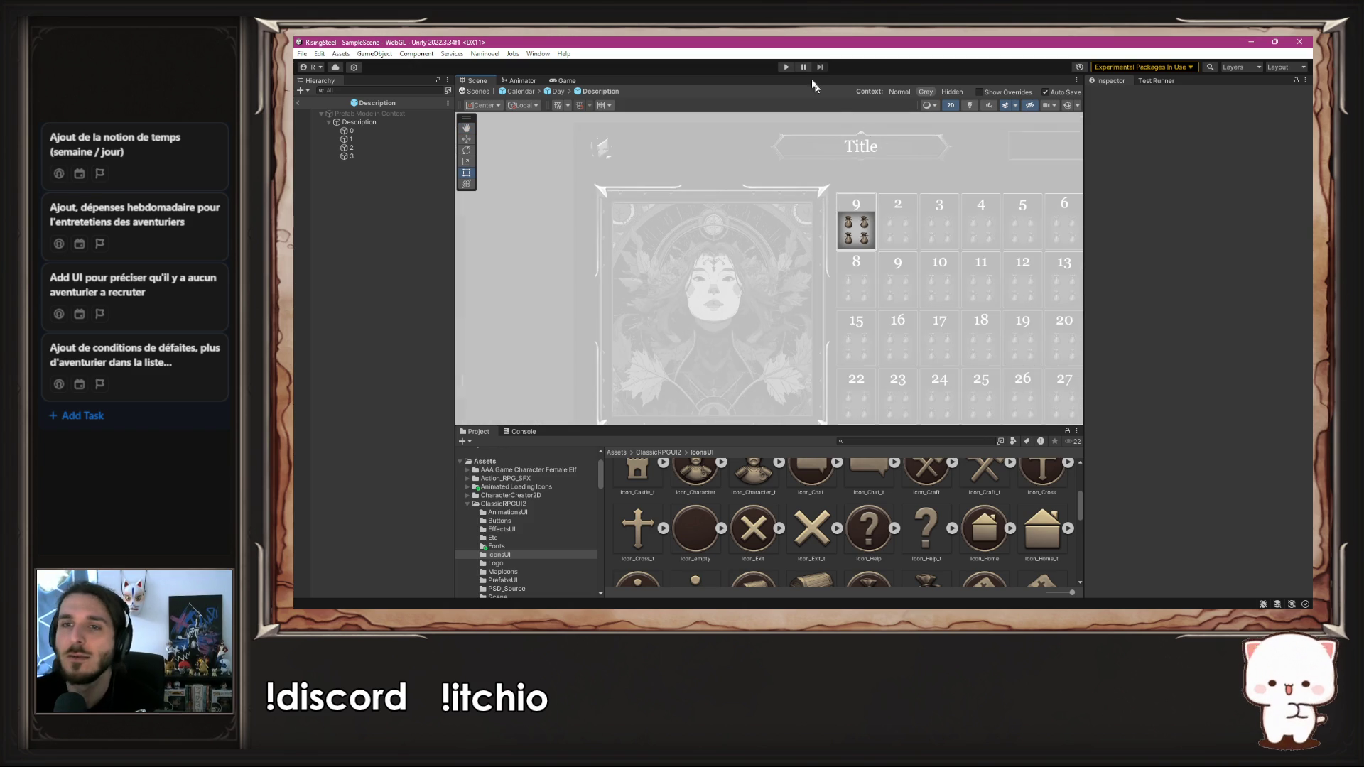
pyautogui.click(558, 92)
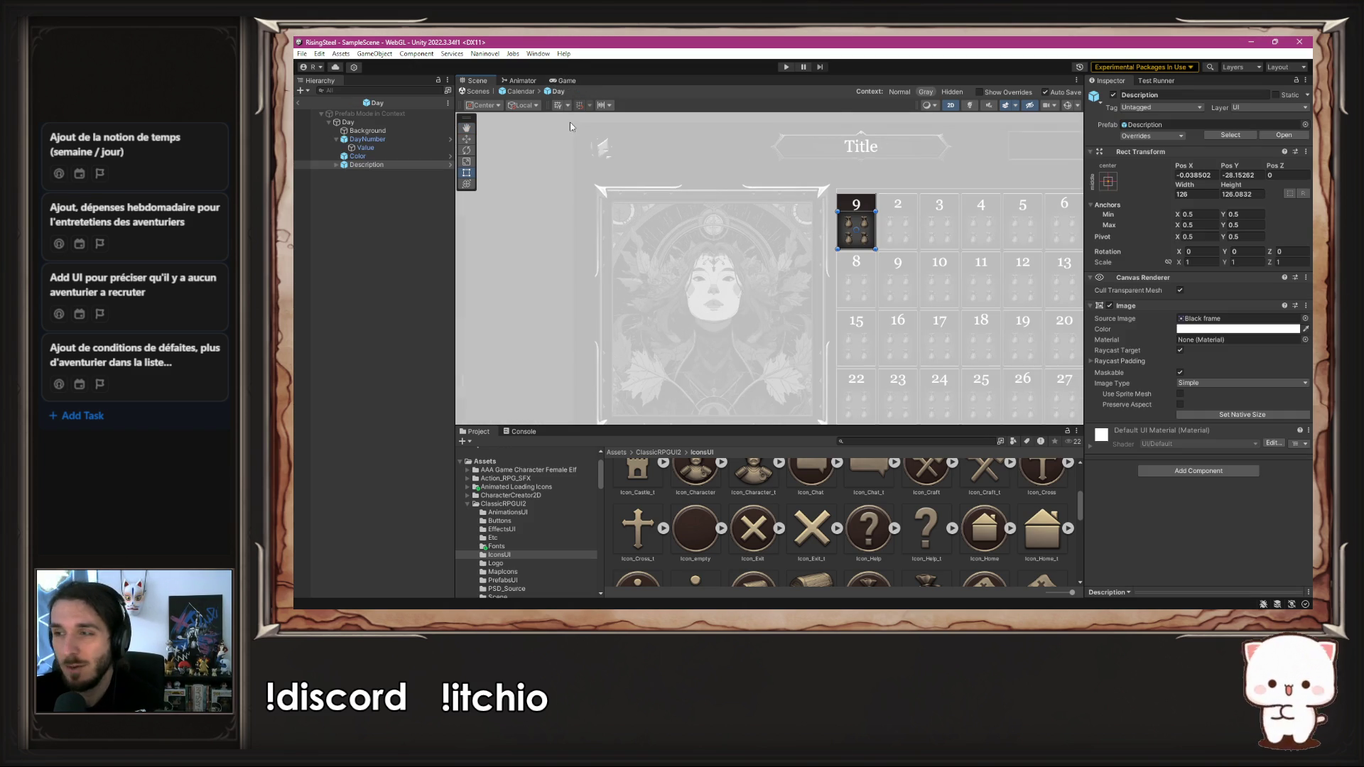
pyautogui.click(521, 92)
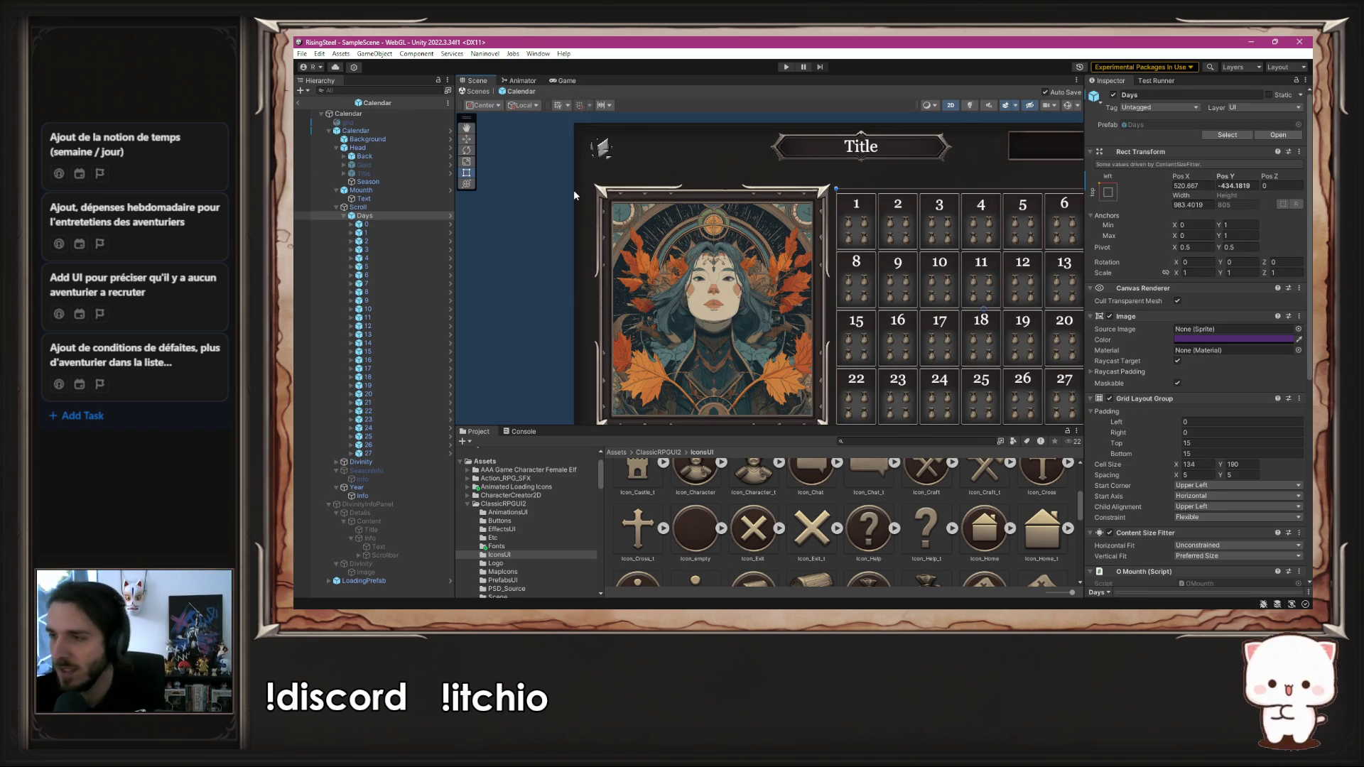
# Step: Zoom over the calendar grid, then select the Icon_Menu_t icon asset and bring up its context menu
pyautogui.scroll(-2, 607, 241)
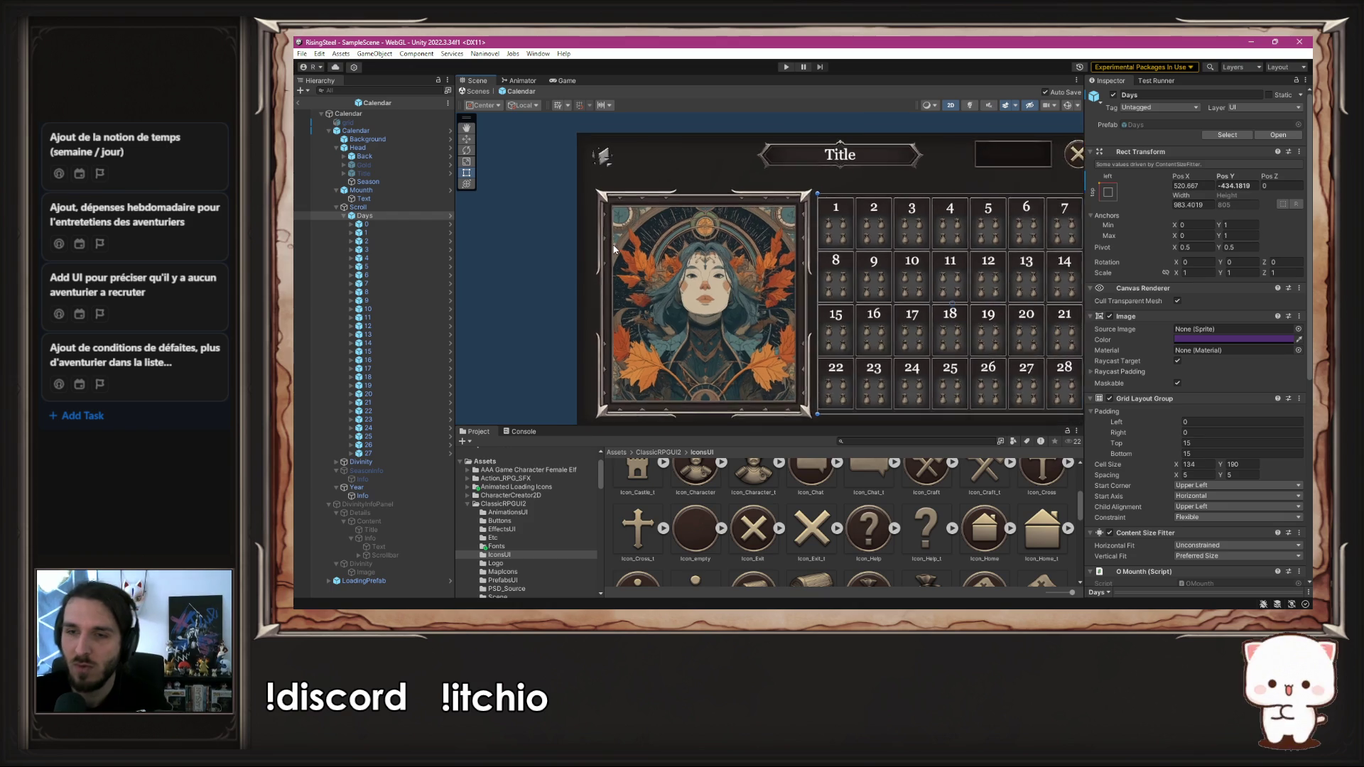
pyautogui.scroll(2, 1029, 202)
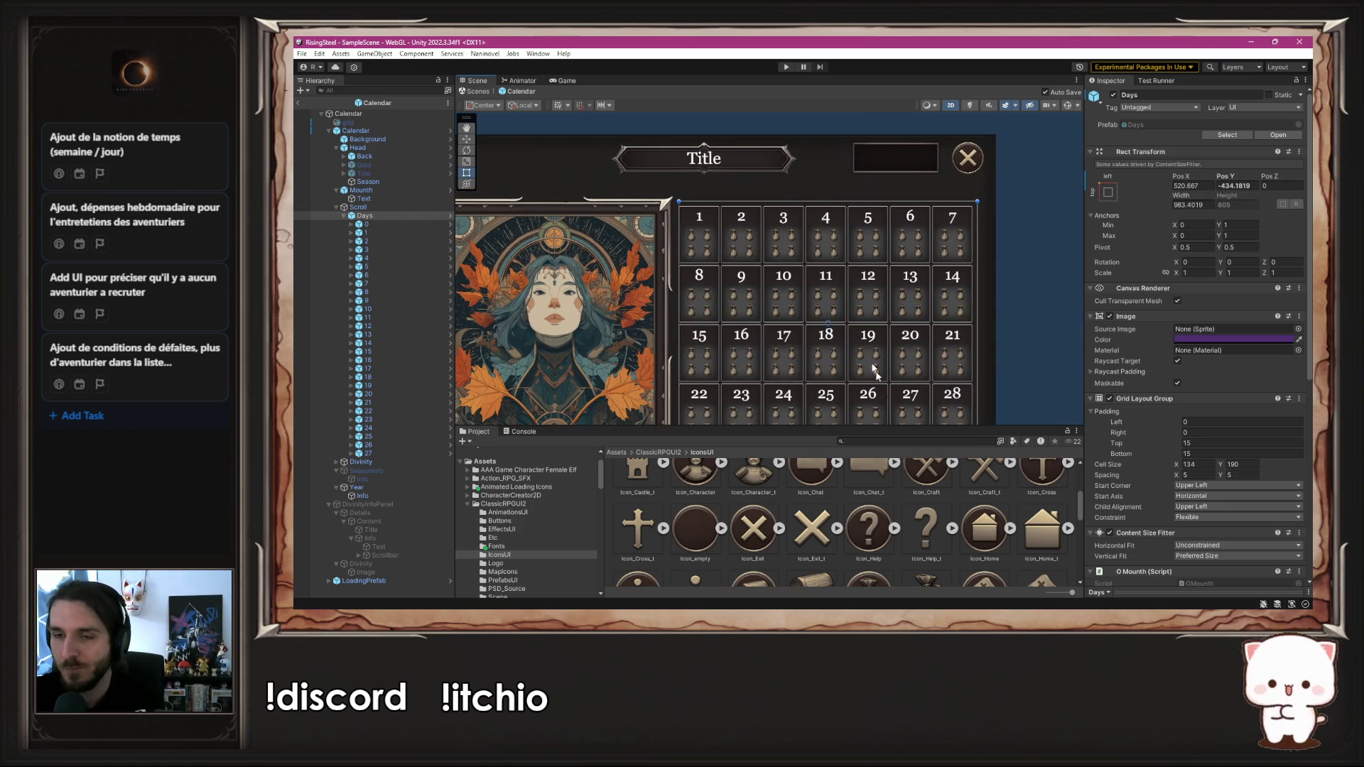
pyautogui.scroll(-5, 901, 497)
pyautogui.scroll(-3, 892, 503)
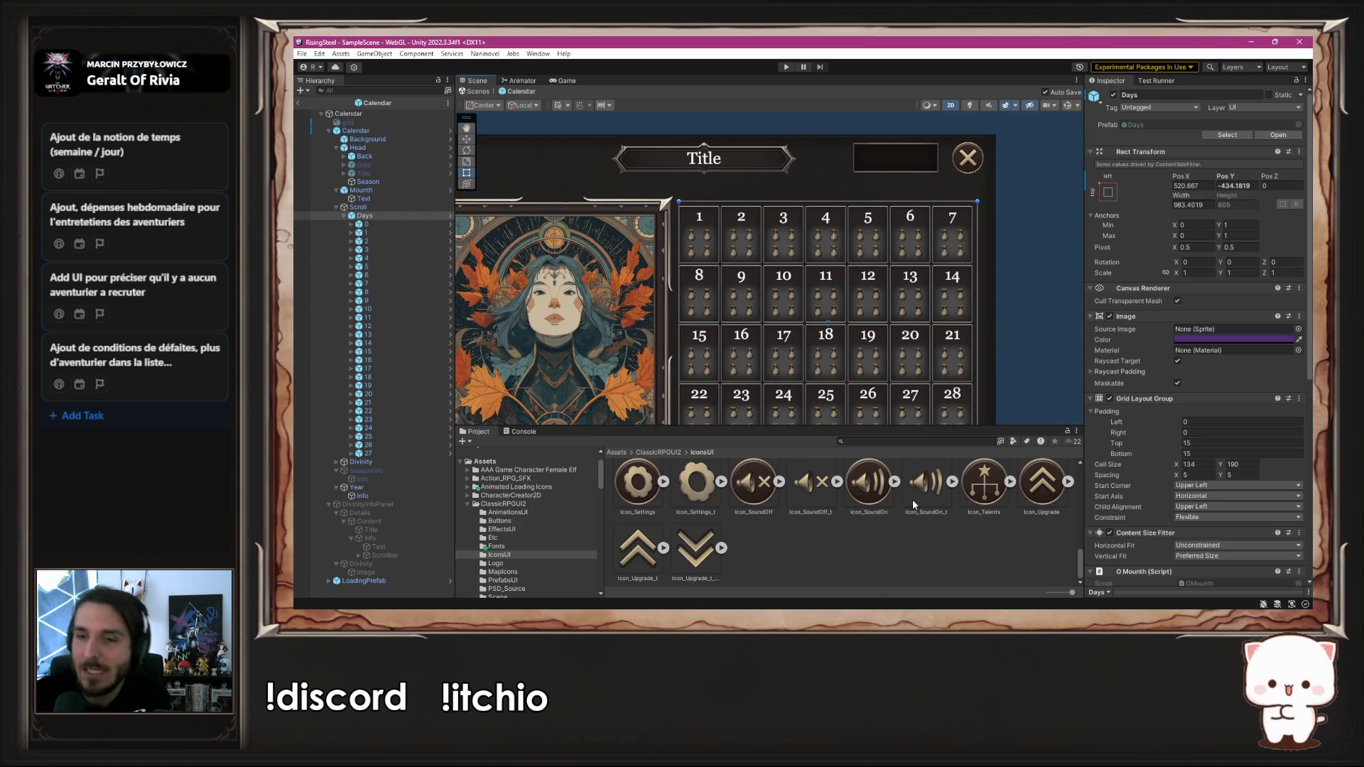
pyautogui.scroll(3, 912, 502)
pyautogui.scroll(5, 909, 501)
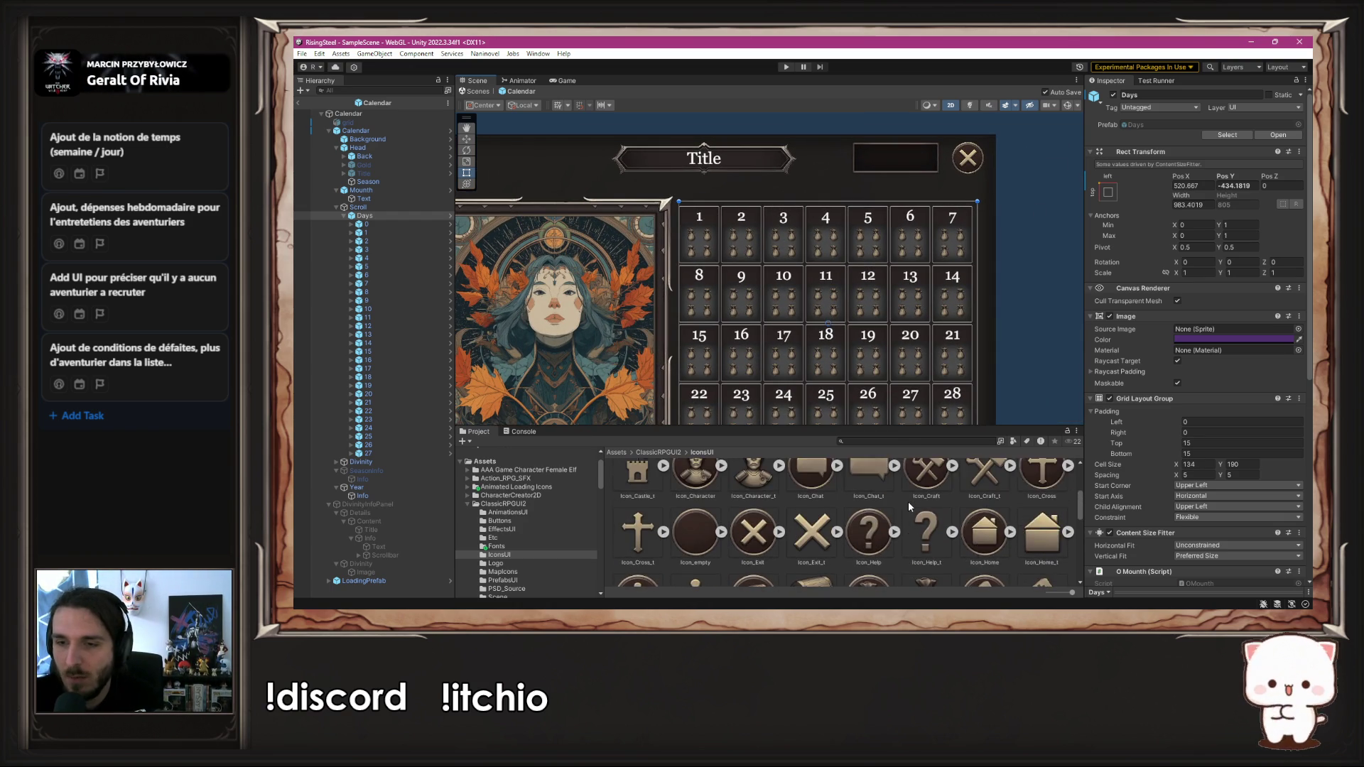
pyautogui.scroll(-5, 960, 504)
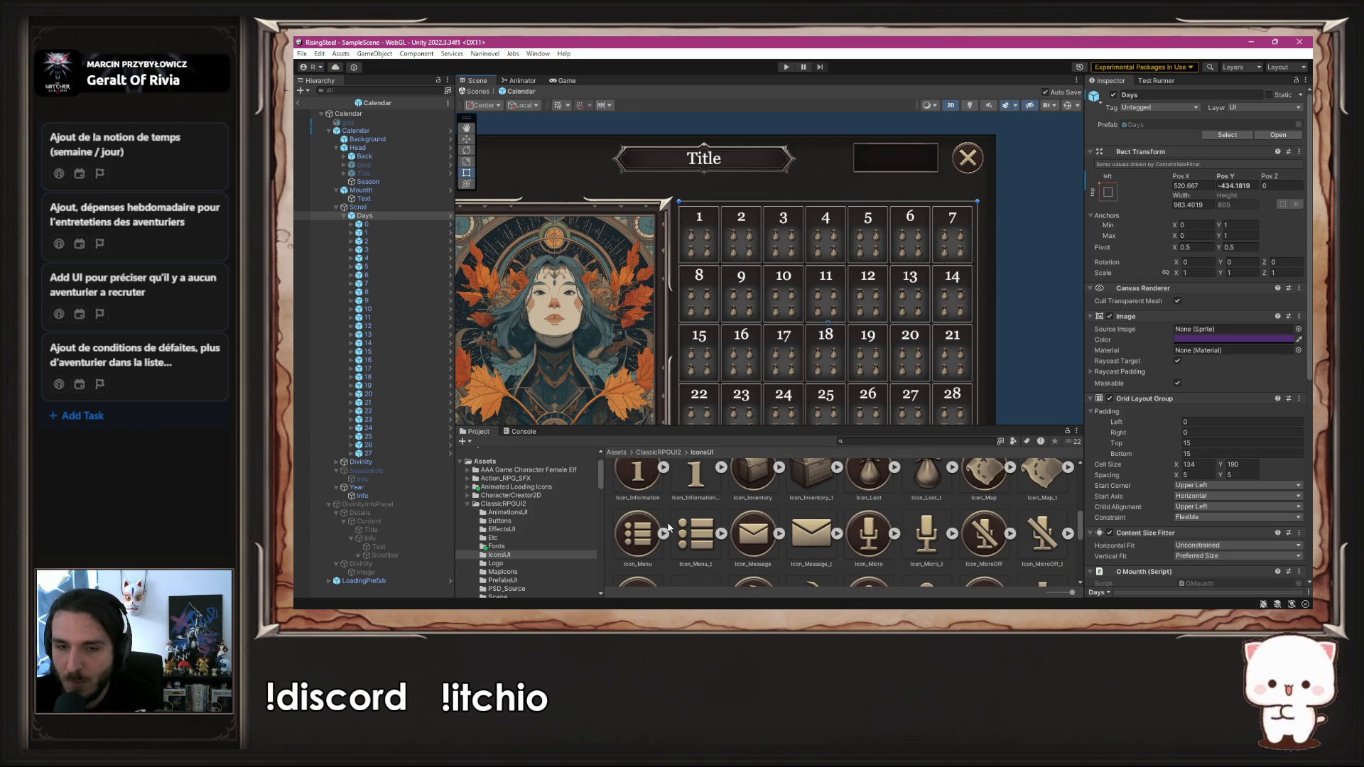
pyautogui.click(695, 544)
pyautogui.rightClick(695, 544)
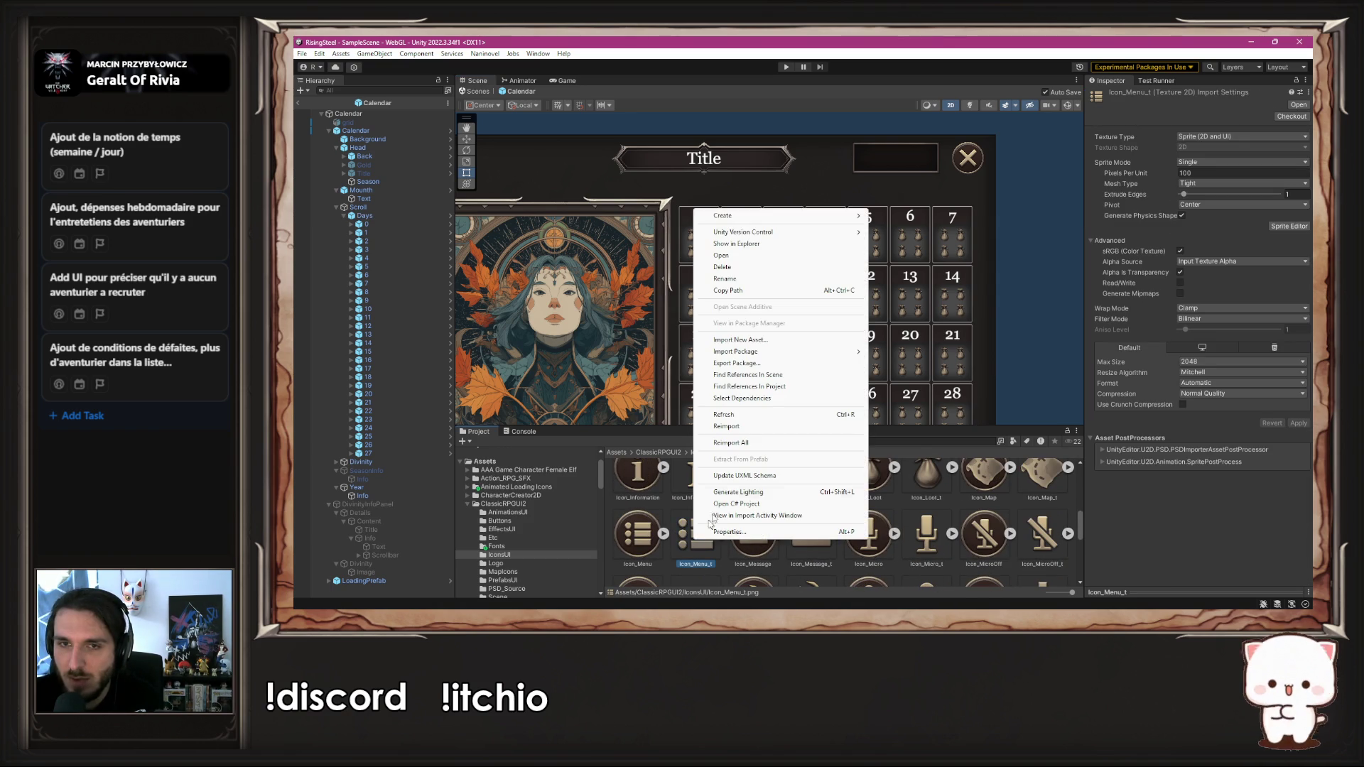
# Step: Reveal Icon_Menu_t.png in File Explorer, open it with GIMP, and dismiss GIMP's update notice
pyautogui.click(758, 253)
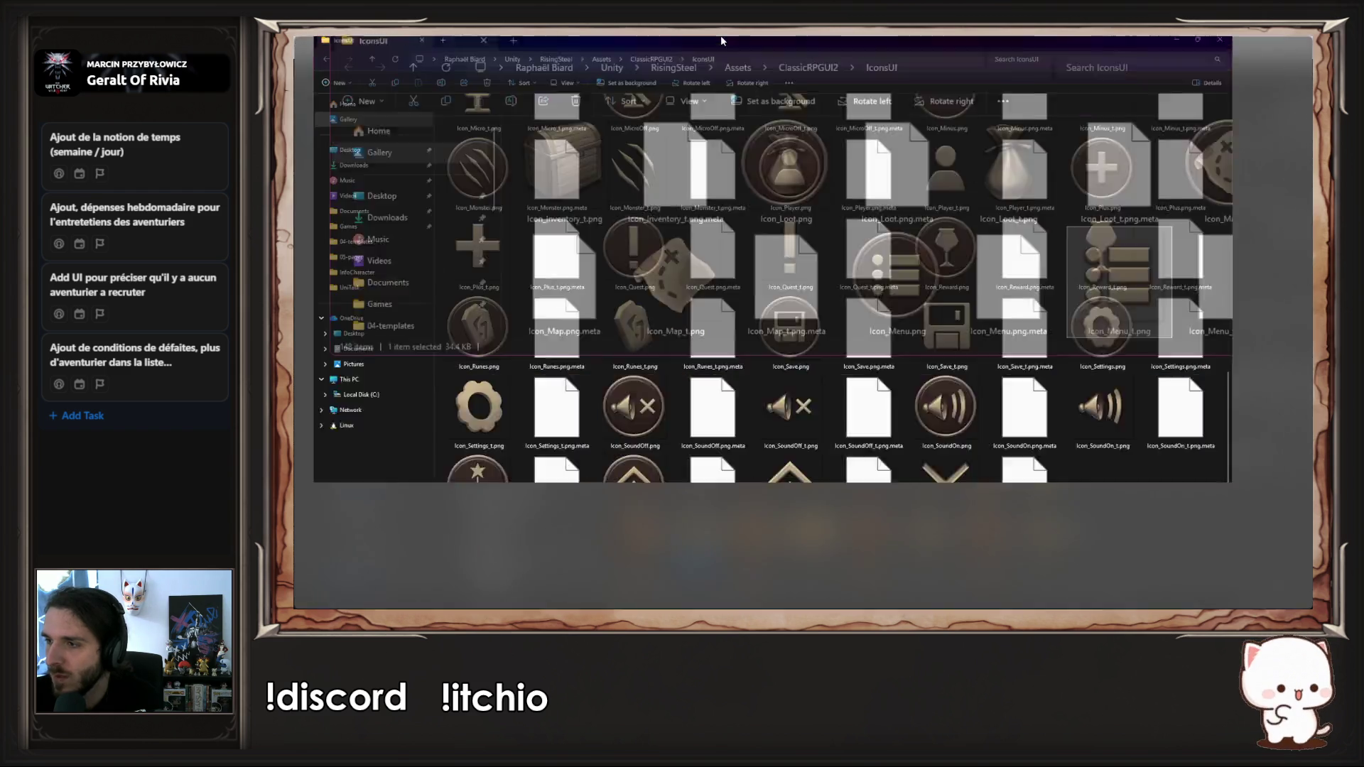
pyautogui.scroll(6, 689, 452)
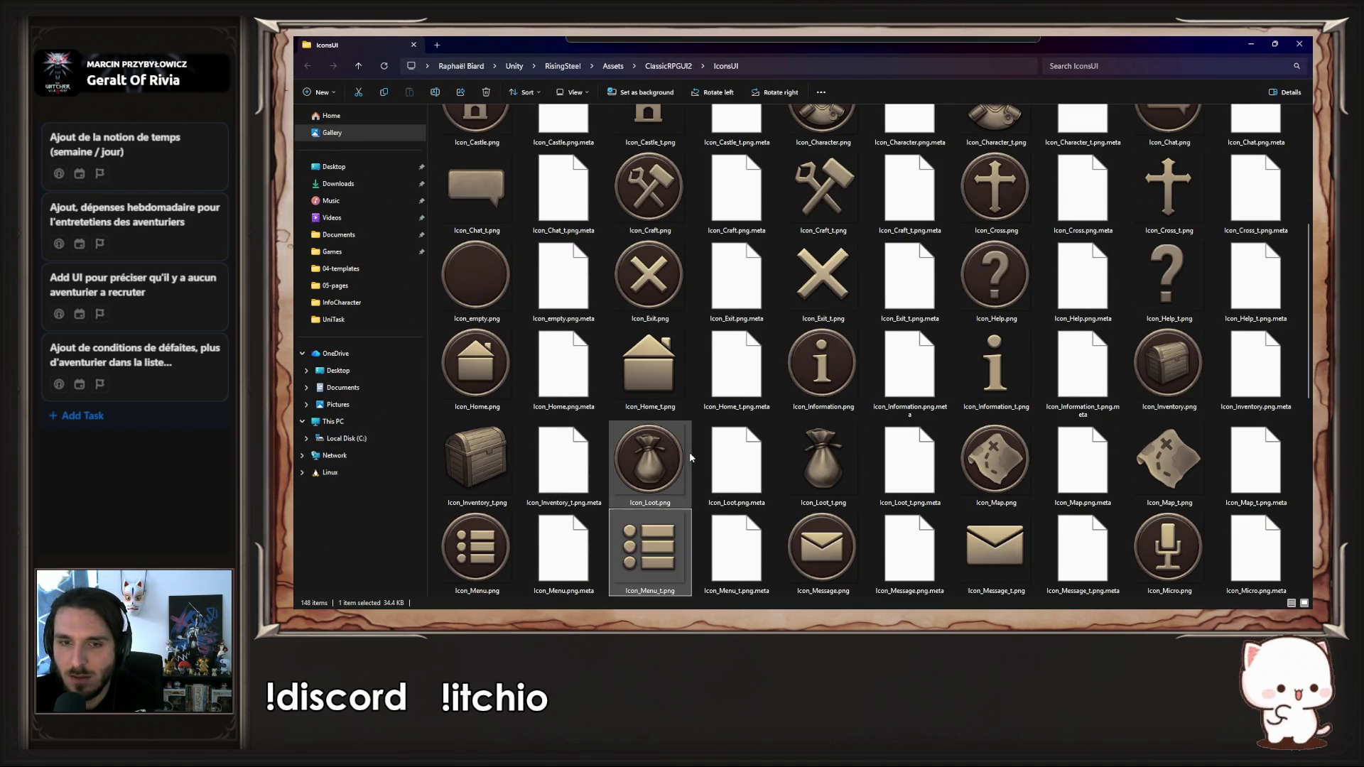
pyautogui.rightClick(661, 554)
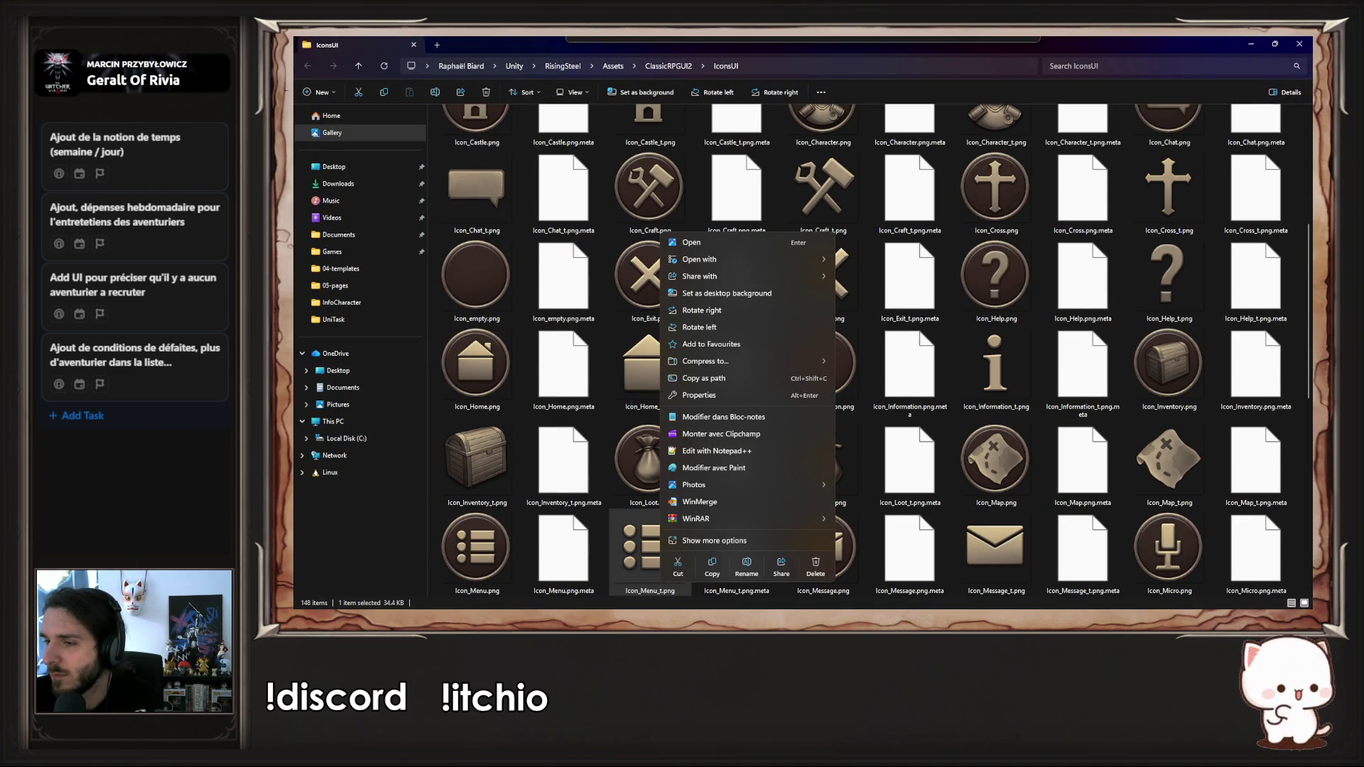
pyautogui.click(712, 567)
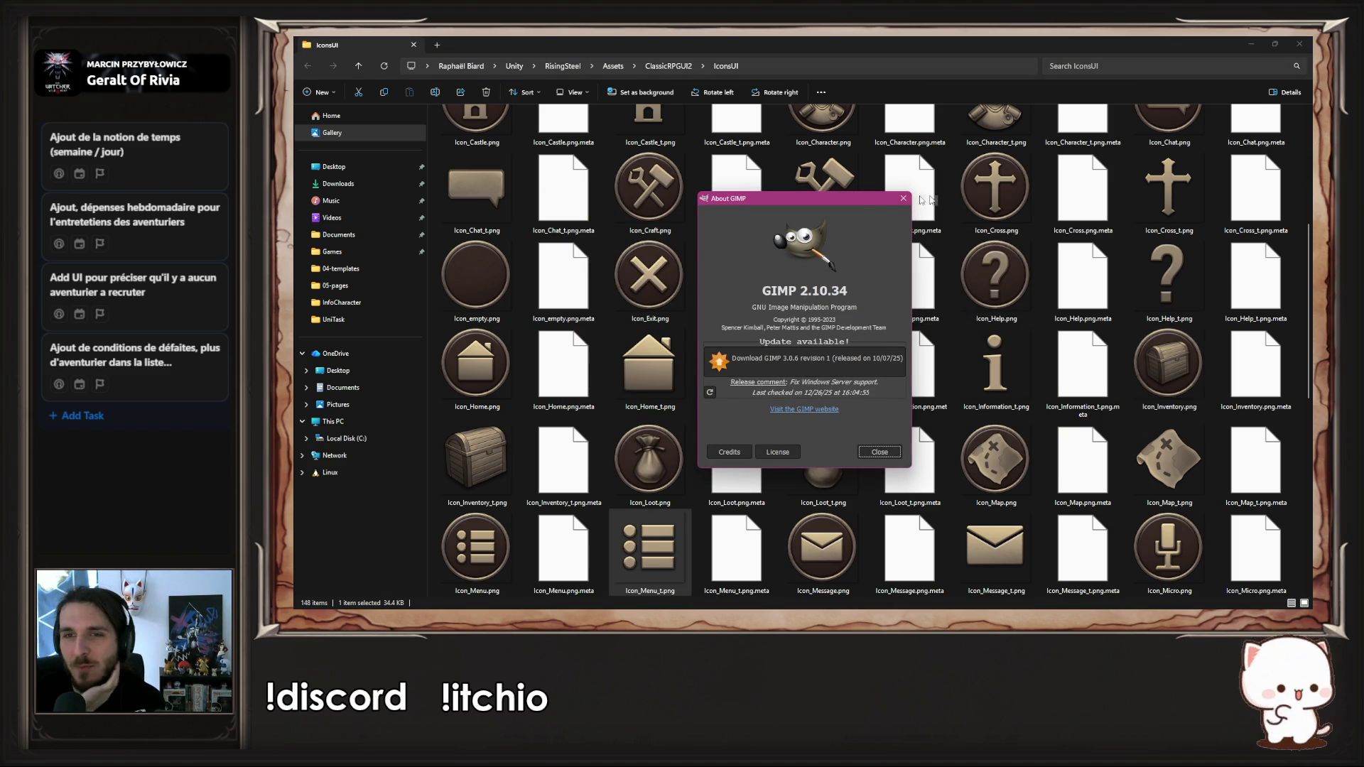
pyautogui.click(900, 204)
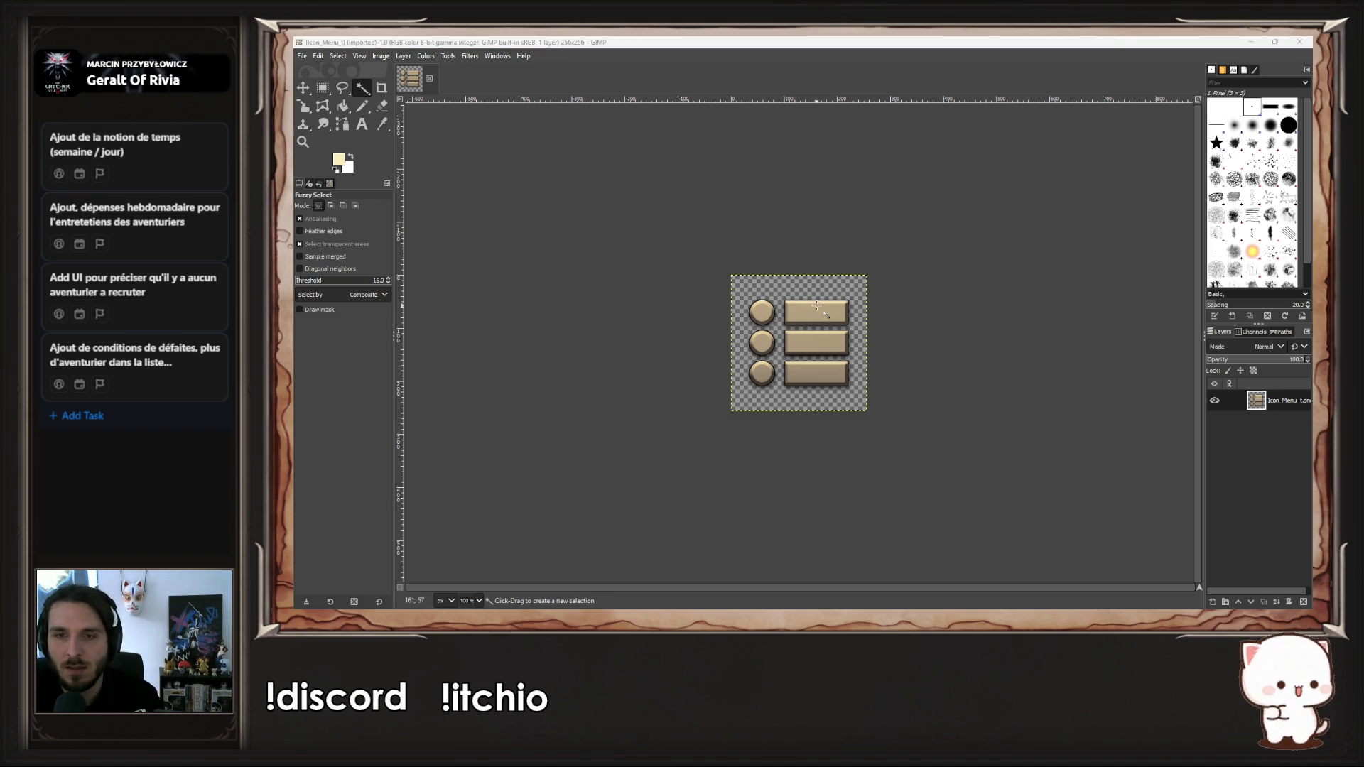
# Step: Erase the three menu bars from the icon with a rectangular selection
pyautogui.scroll(3, 827, 321)
pyautogui.scroll(-1, 758, 368)
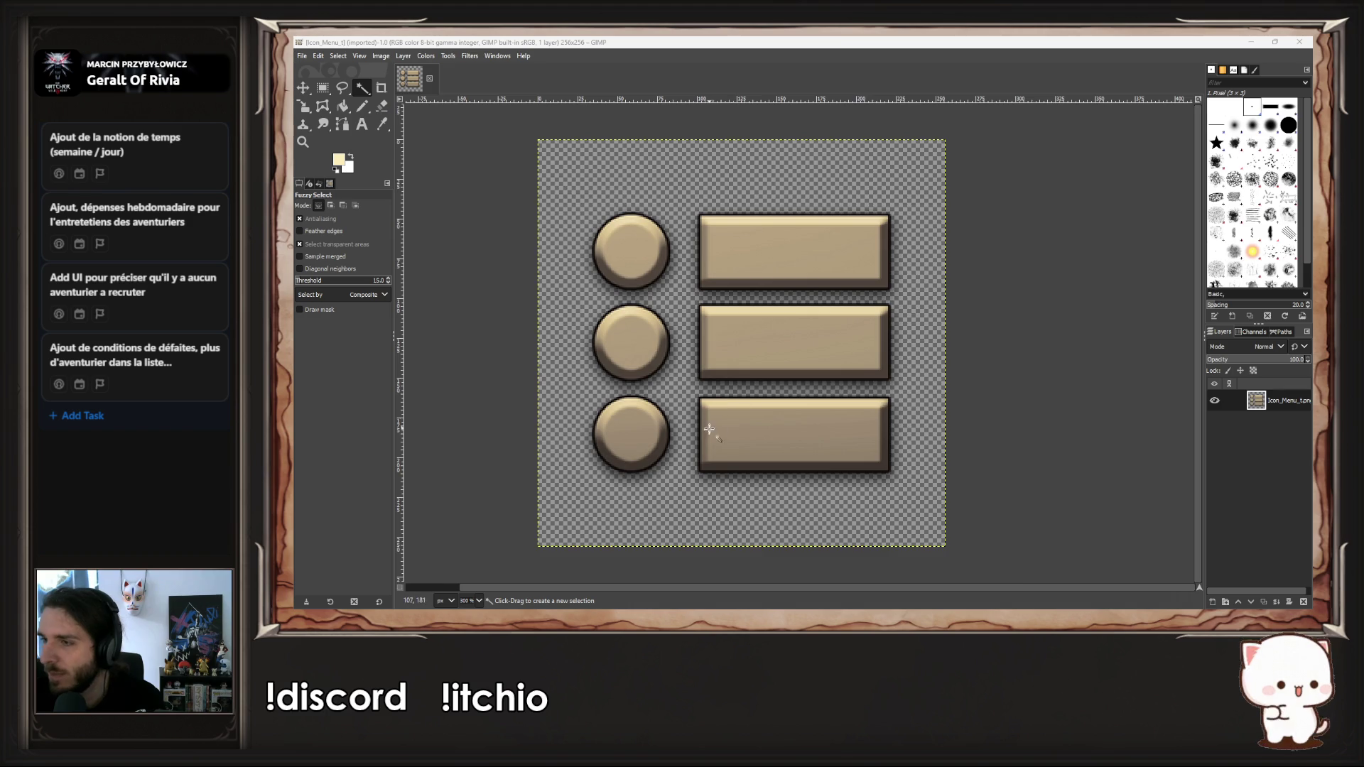
pyautogui.scroll(1, 709, 448)
pyautogui.scroll(-1, 662, 413)
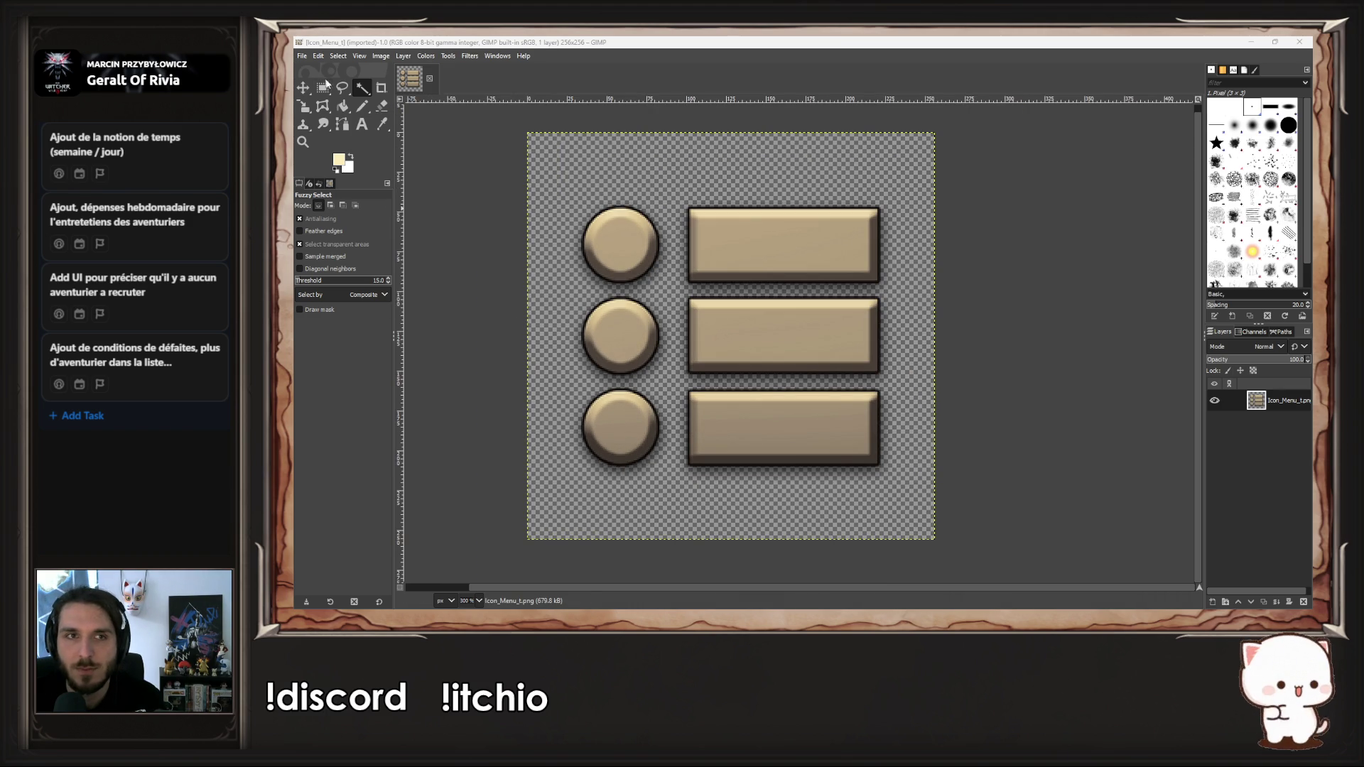
pyautogui.click(322, 88)
pyautogui.moveTo(671, 159)
pyautogui.mouseDown()
pyautogui.moveTo(860, 417)
pyautogui.moveTo(717, 304)
pyautogui.moveTo(778, 359)
pyautogui.moveTo(735, 474)
pyautogui.moveTo(780, 350)
pyautogui.moveTo(856, 356)
pyautogui.moveTo(860, 371)
pyautogui.moveTo(968, 390)
pyautogui.mouseUp()
pyautogui.press('Delete')
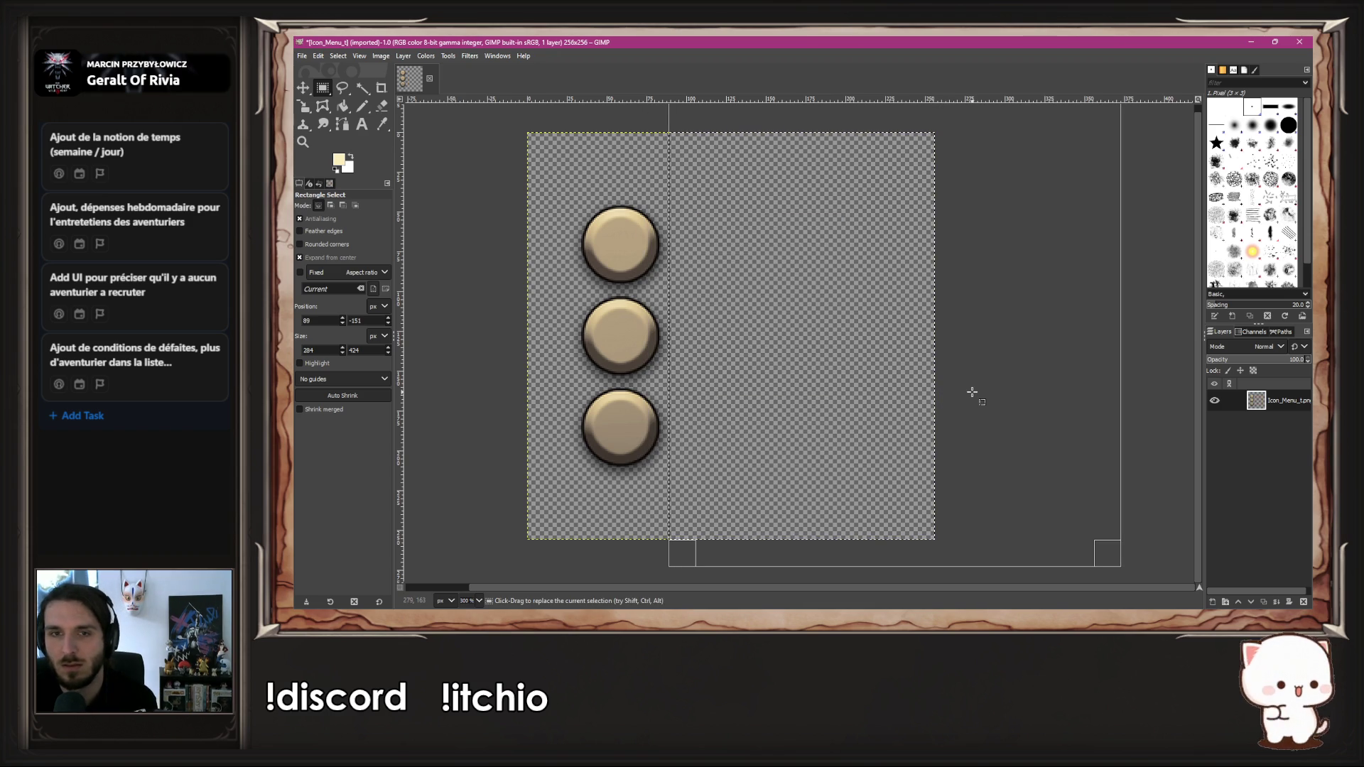
# Step: Select the three circles and move them about 70 pixels to the right
pyautogui.click(964, 391)
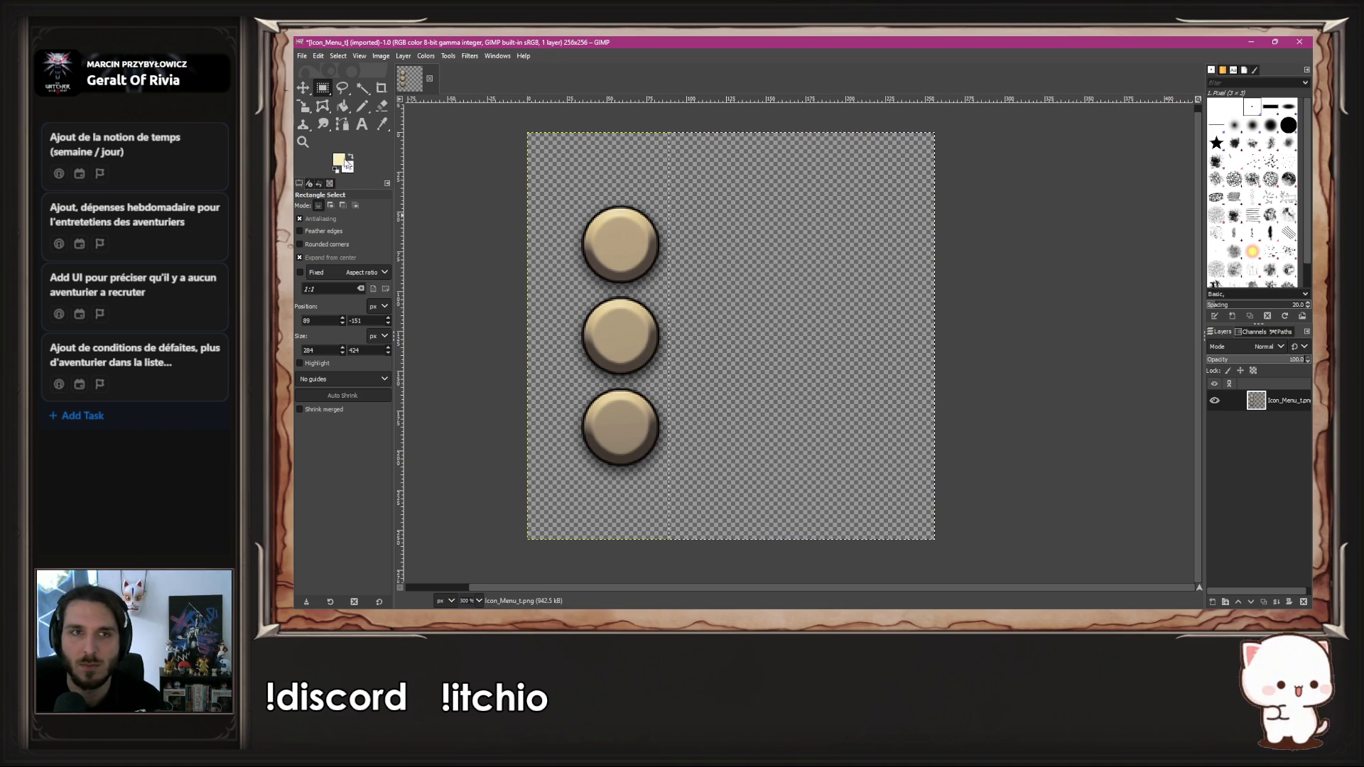
pyautogui.click(563, 151)
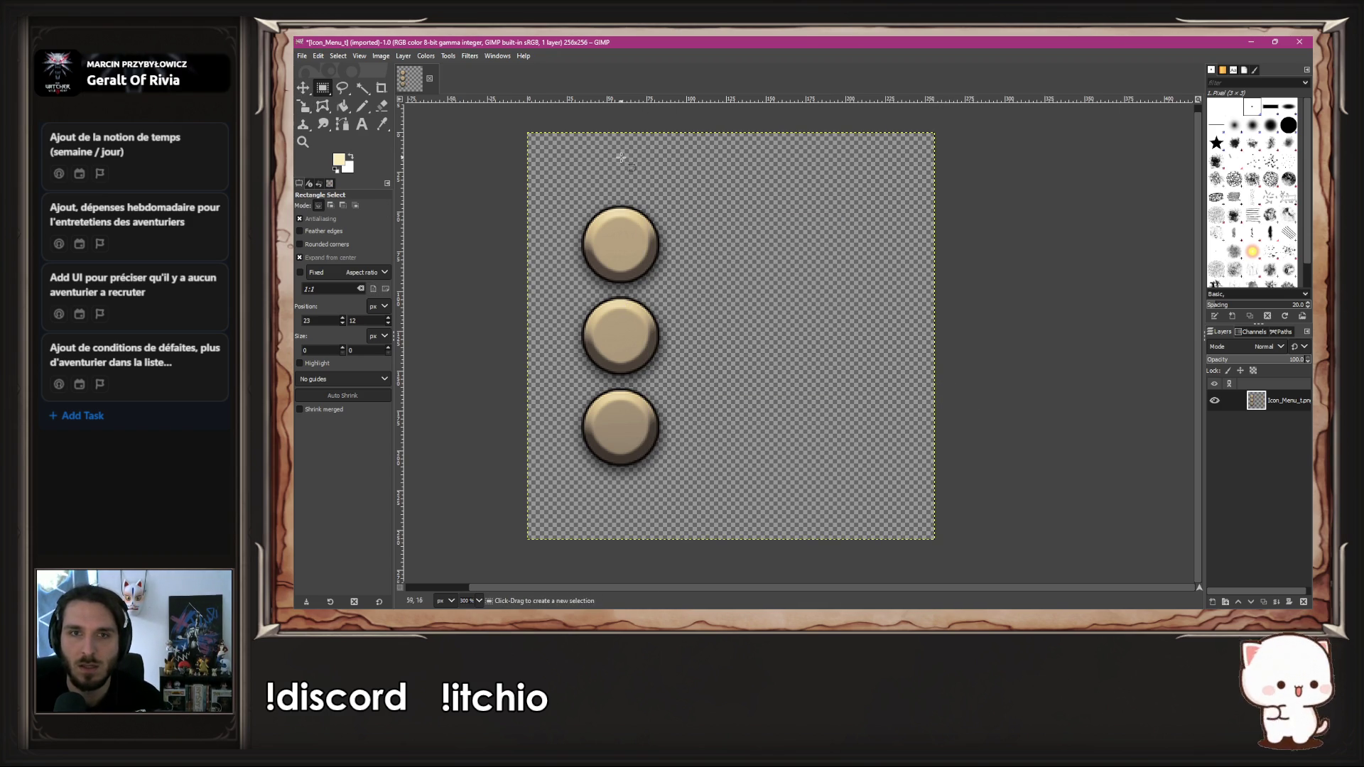
pyautogui.moveTo(552, 180)
pyautogui.mouseDown()
pyautogui.moveTo(700, 382)
pyautogui.moveTo(755, 500)
pyautogui.mouseUp()
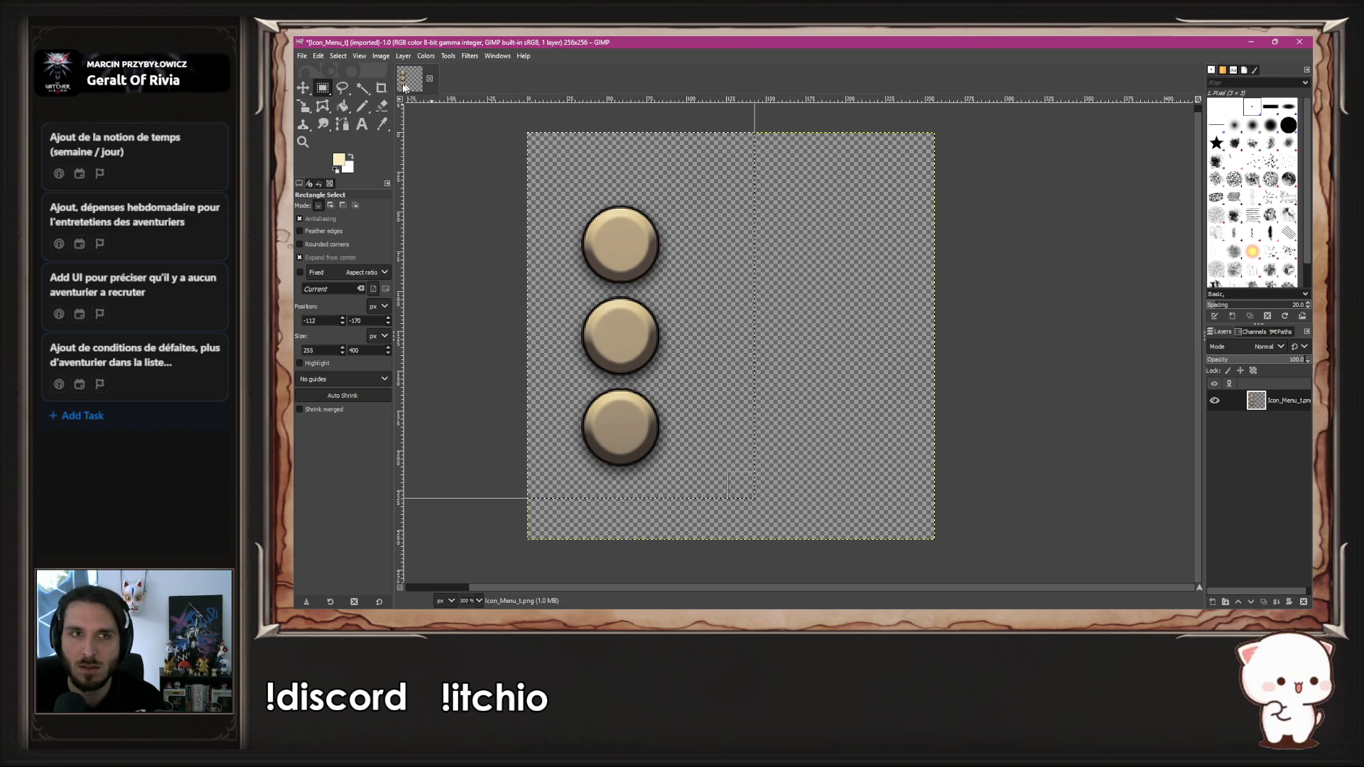
pyautogui.press('m')
pyautogui.moveTo(614, 322); pyautogui.dragTo(728, 324)
pyautogui.moveTo(1060, 343); pyautogui.dragTo(1061, 343)
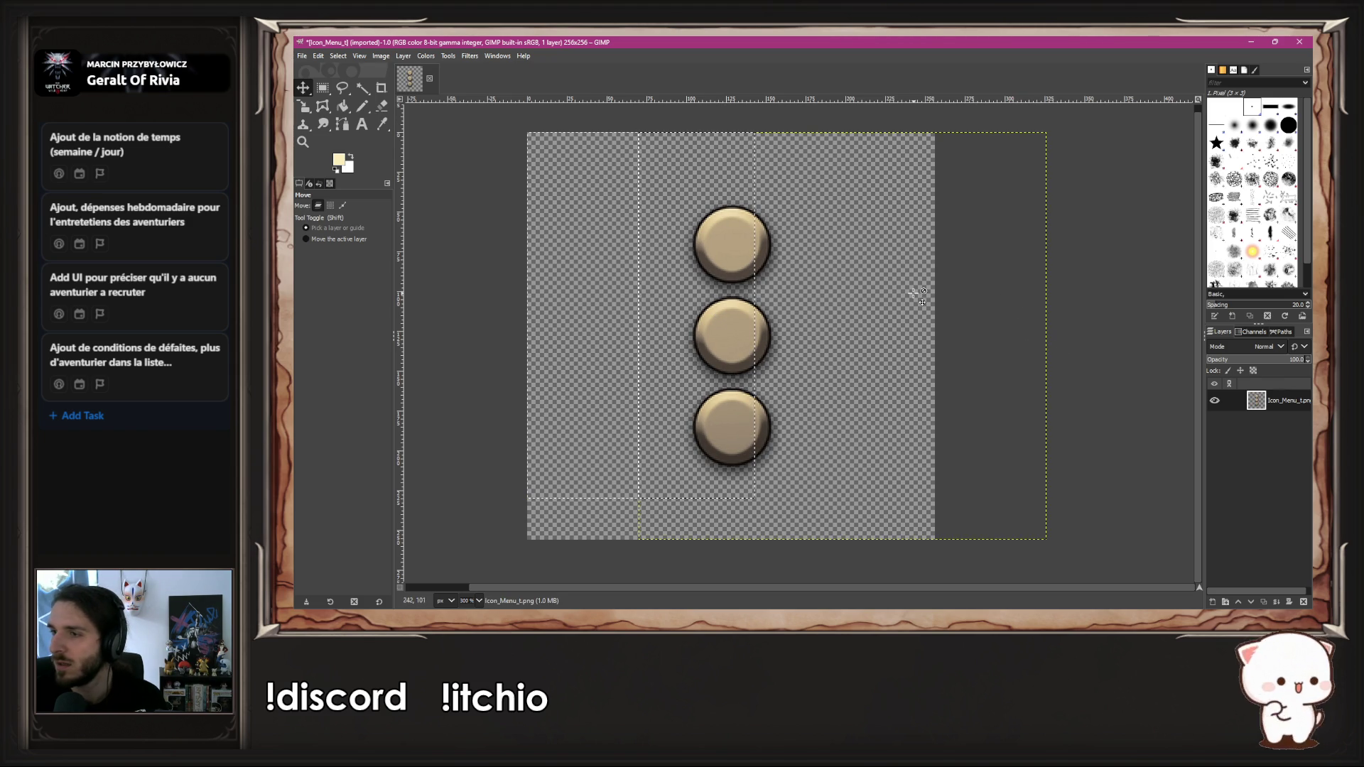
# Step: Clear the remaining selection and start Export As for the image
pyautogui.click(322, 87)
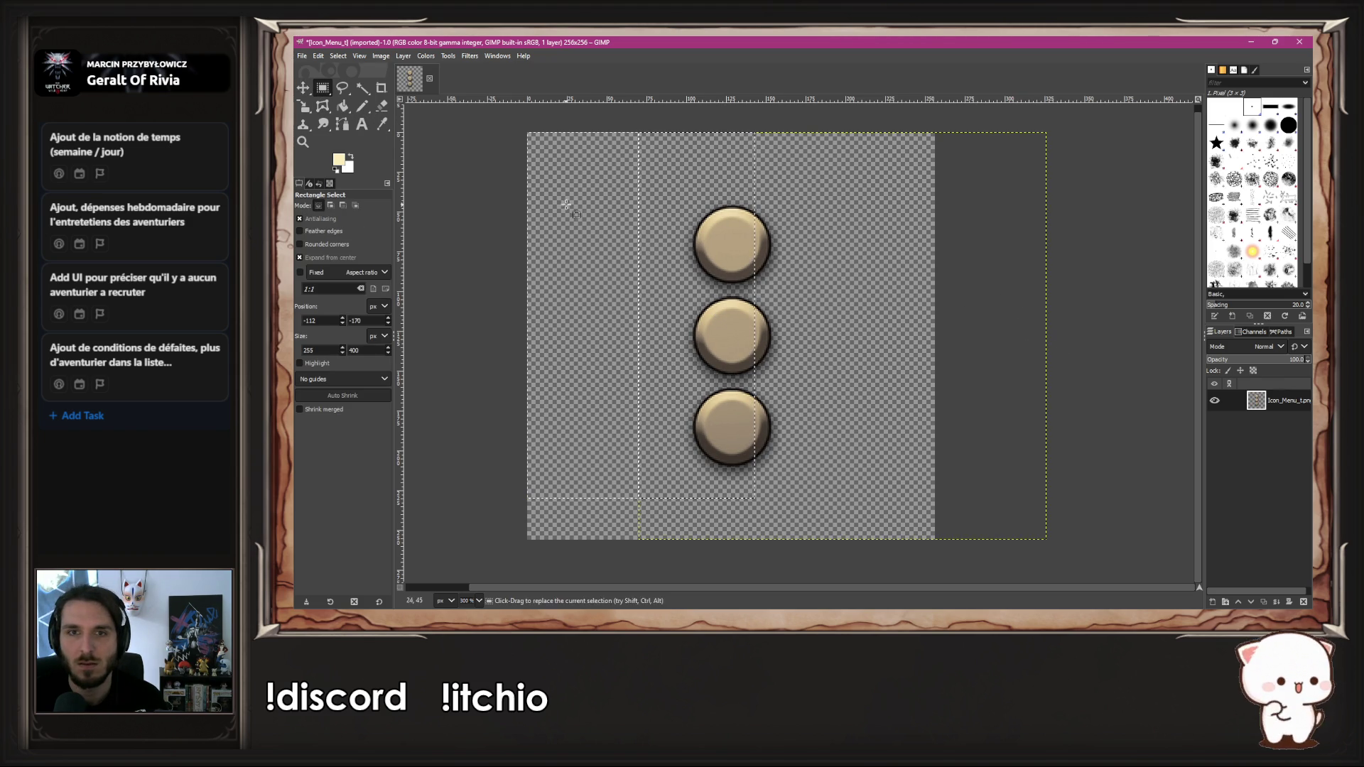
pyautogui.moveTo(819, 513); pyautogui.dragTo(823, 515)
pyautogui.click(788, 550)
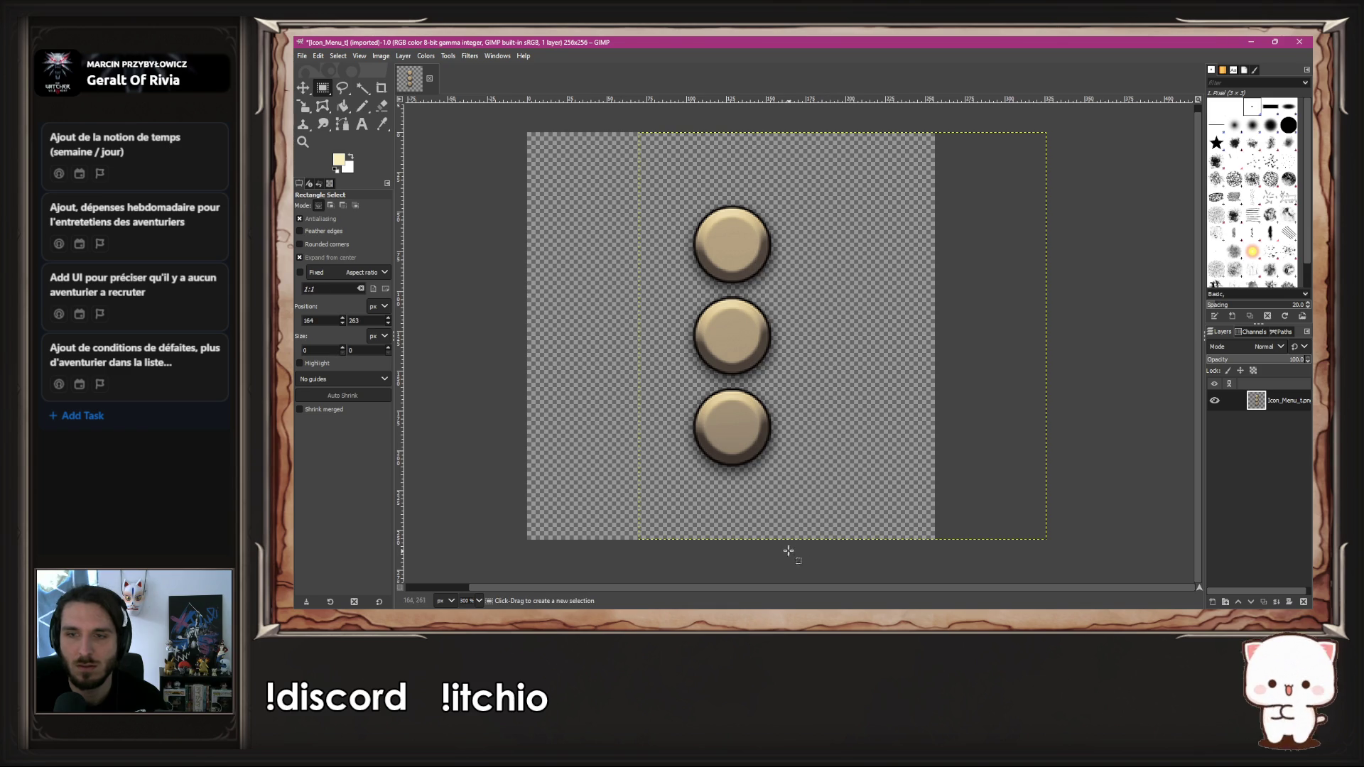
pyautogui.click(302, 56)
pyautogui.click(351, 233)
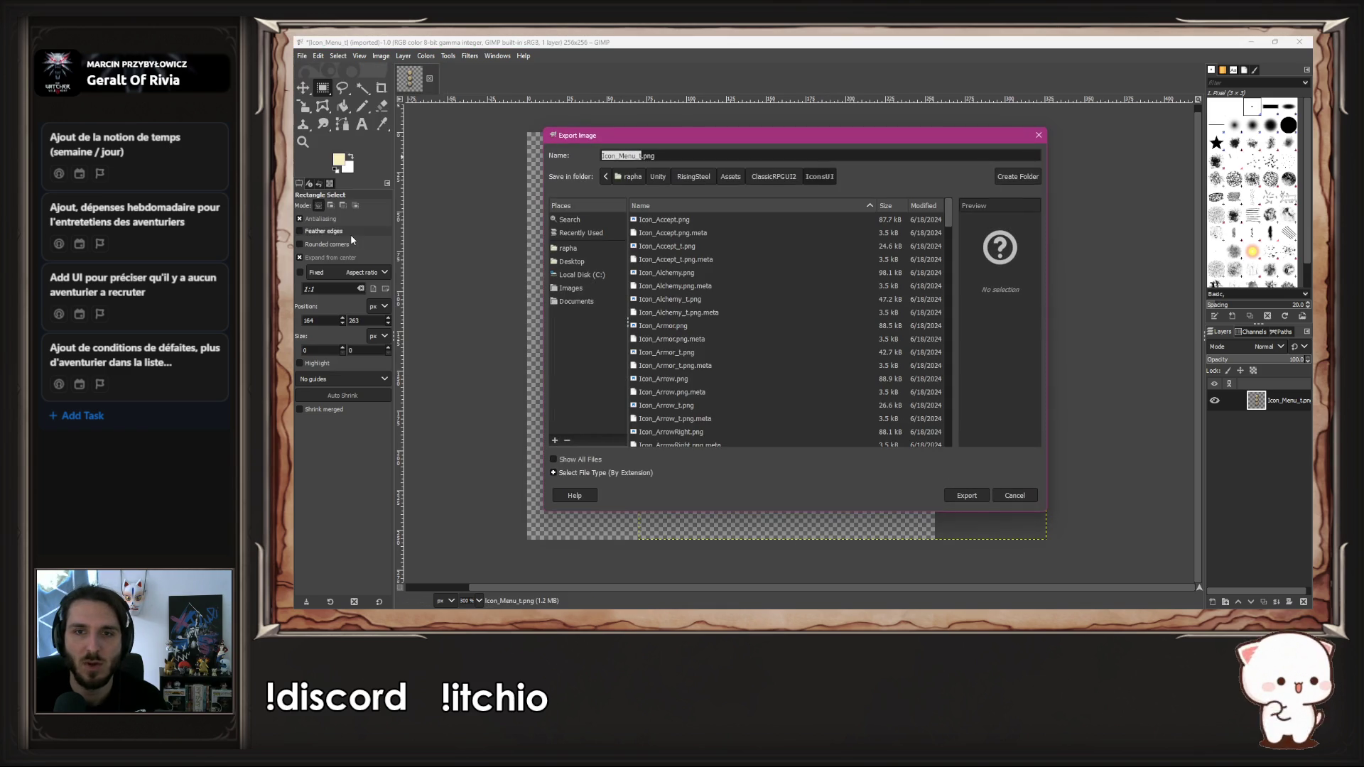
# Step: Export the image as ect.png into IconsUI, accepting the default PNG options
pyautogui.scroll(-2, 728, 296)
pyautogui.scroll(5, 731, 296)
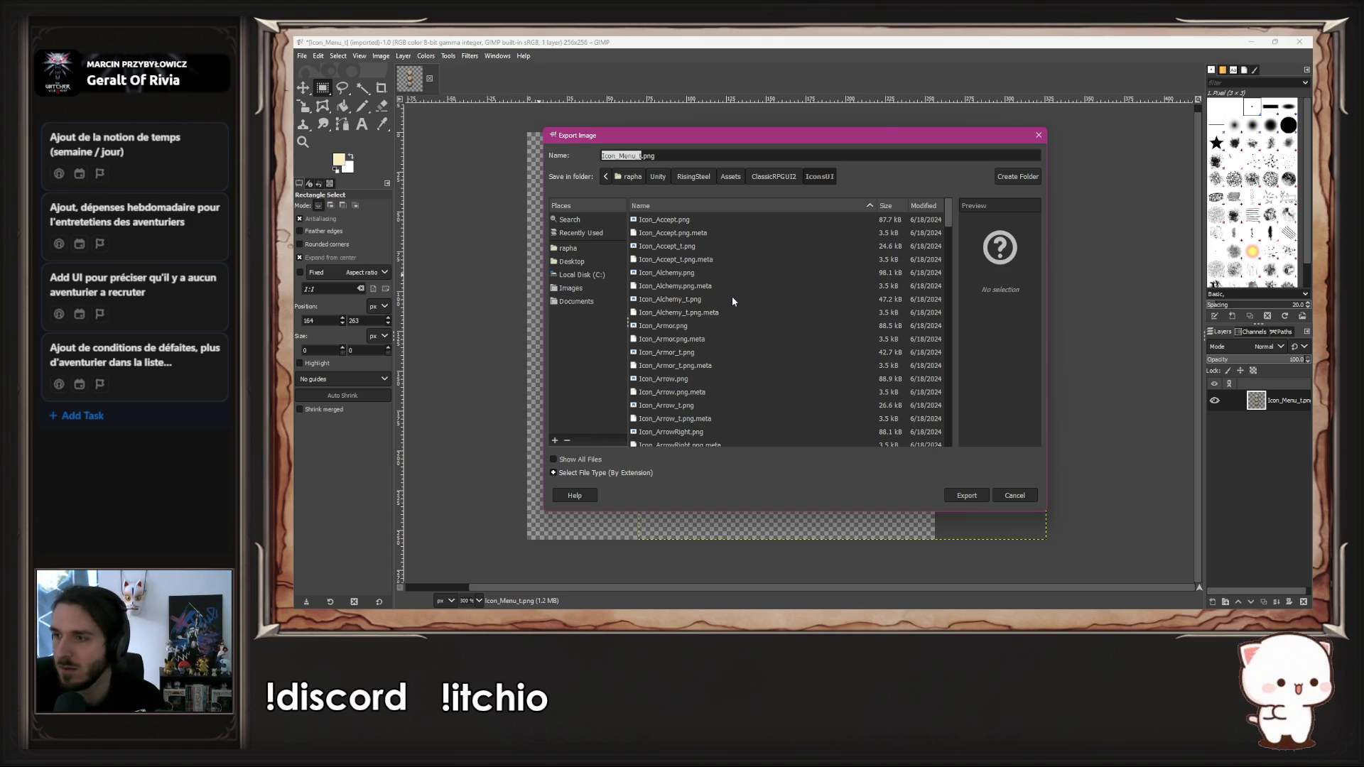
pyautogui.write('ic_')
pyautogui.press('Return')
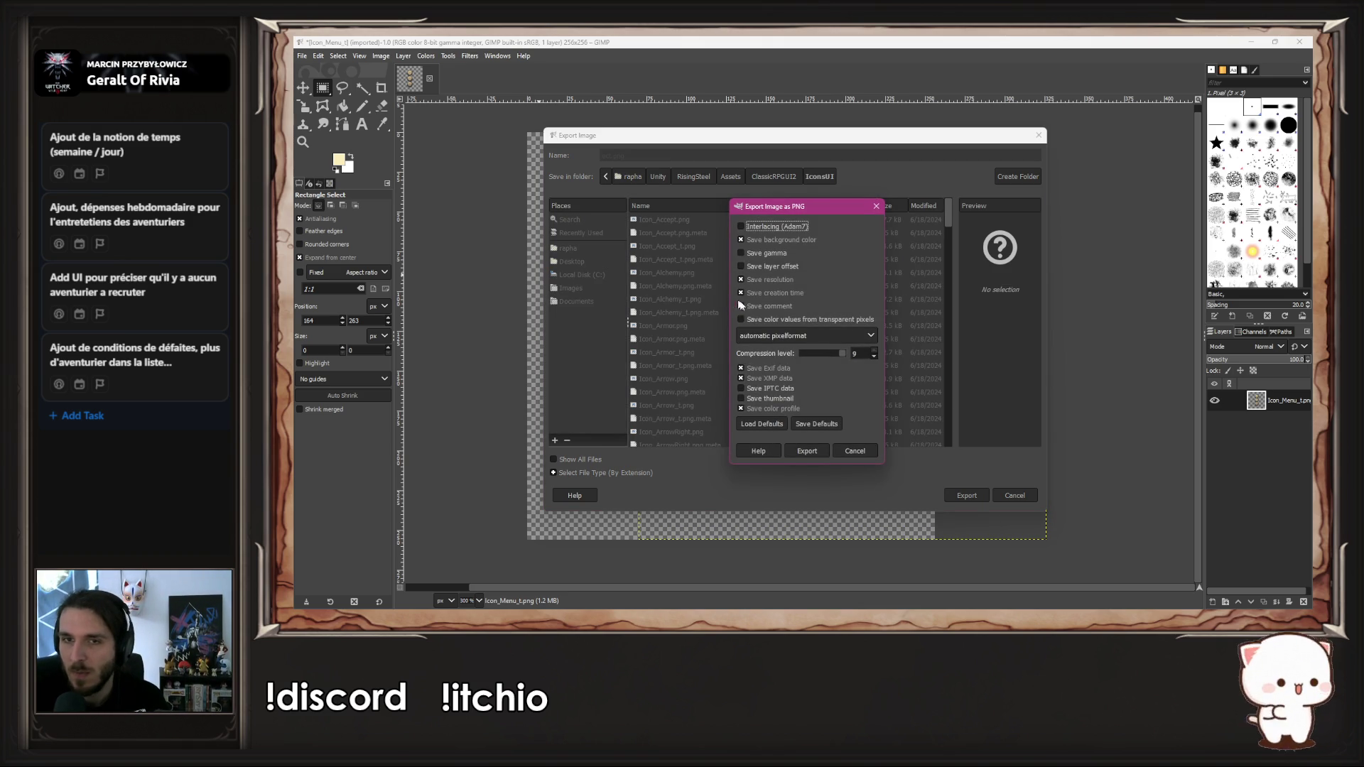
pyautogui.click(810, 453)
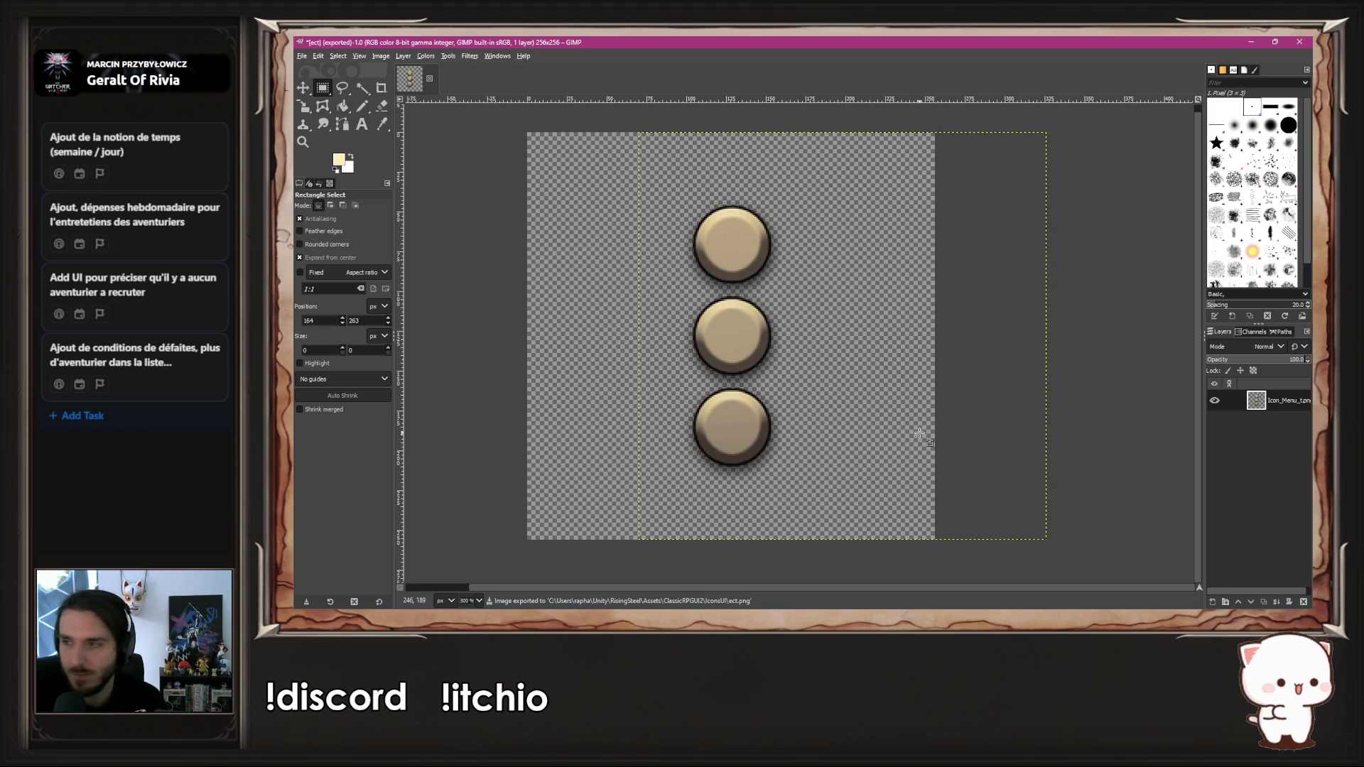
pyautogui.hotkey('alt', 'Tab')
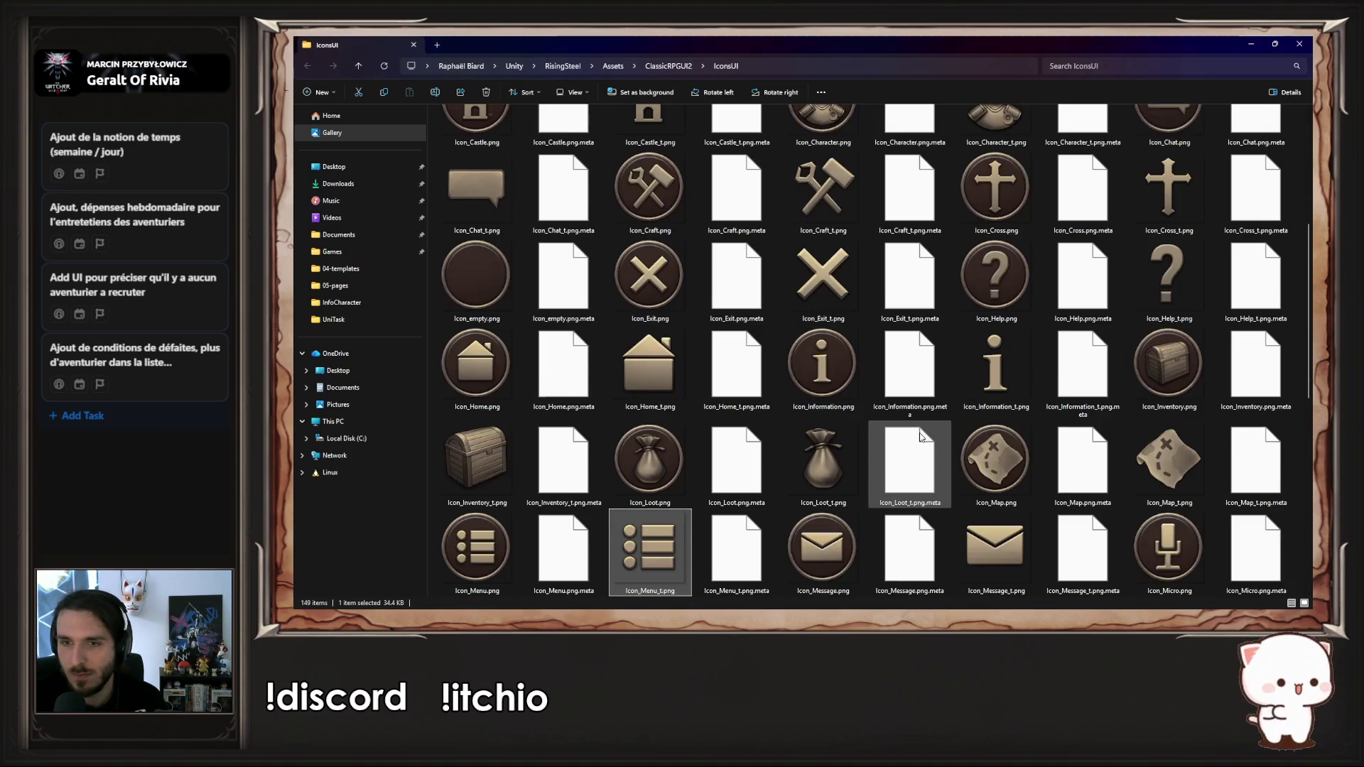
# Step: Rotate ect.png in Photos so the three dots run horizontally, verify it, and return to Unity
pyautogui.scroll(-10, 917, 454)
pyautogui.click(1158, 554)
pyautogui.rightClick(1158, 554)
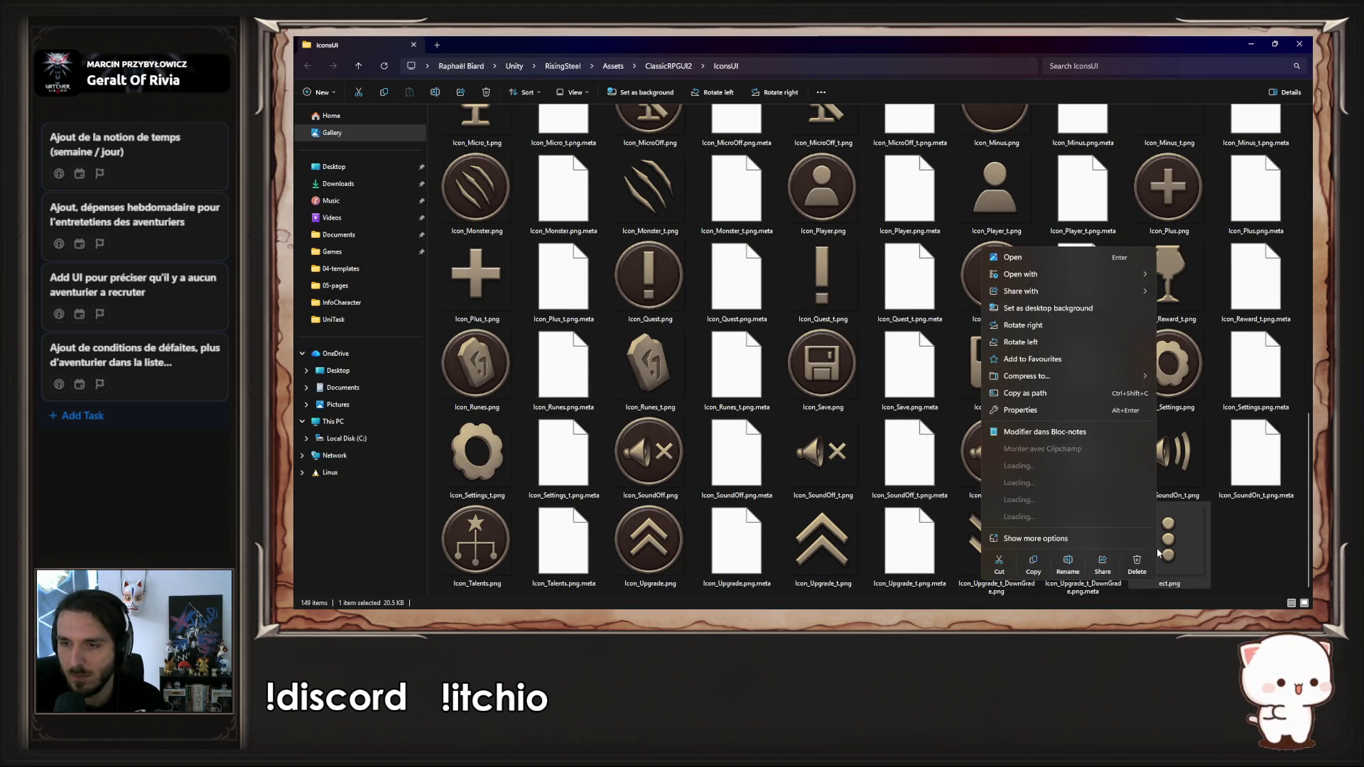
pyautogui.click(1055, 244)
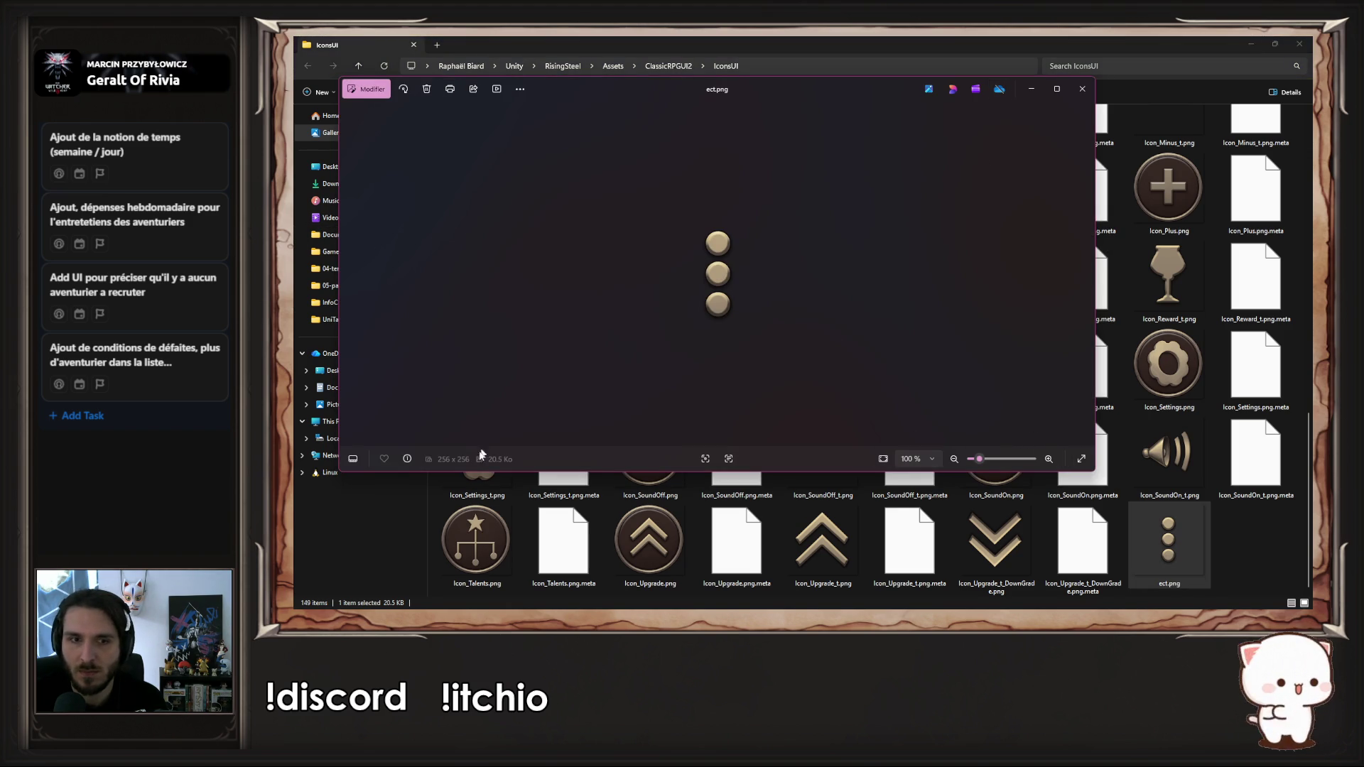
pyautogui.click(403, 90)
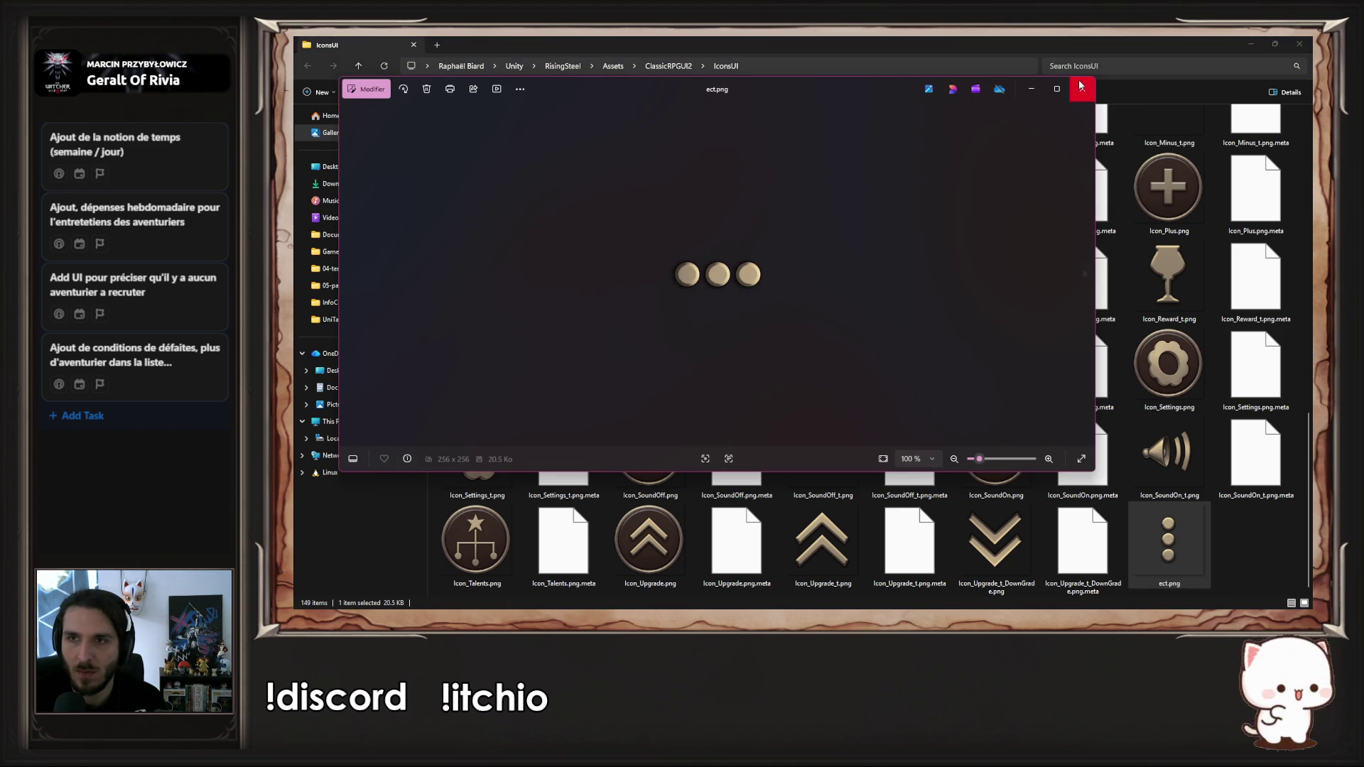
pyautogui.click(1082, 91)
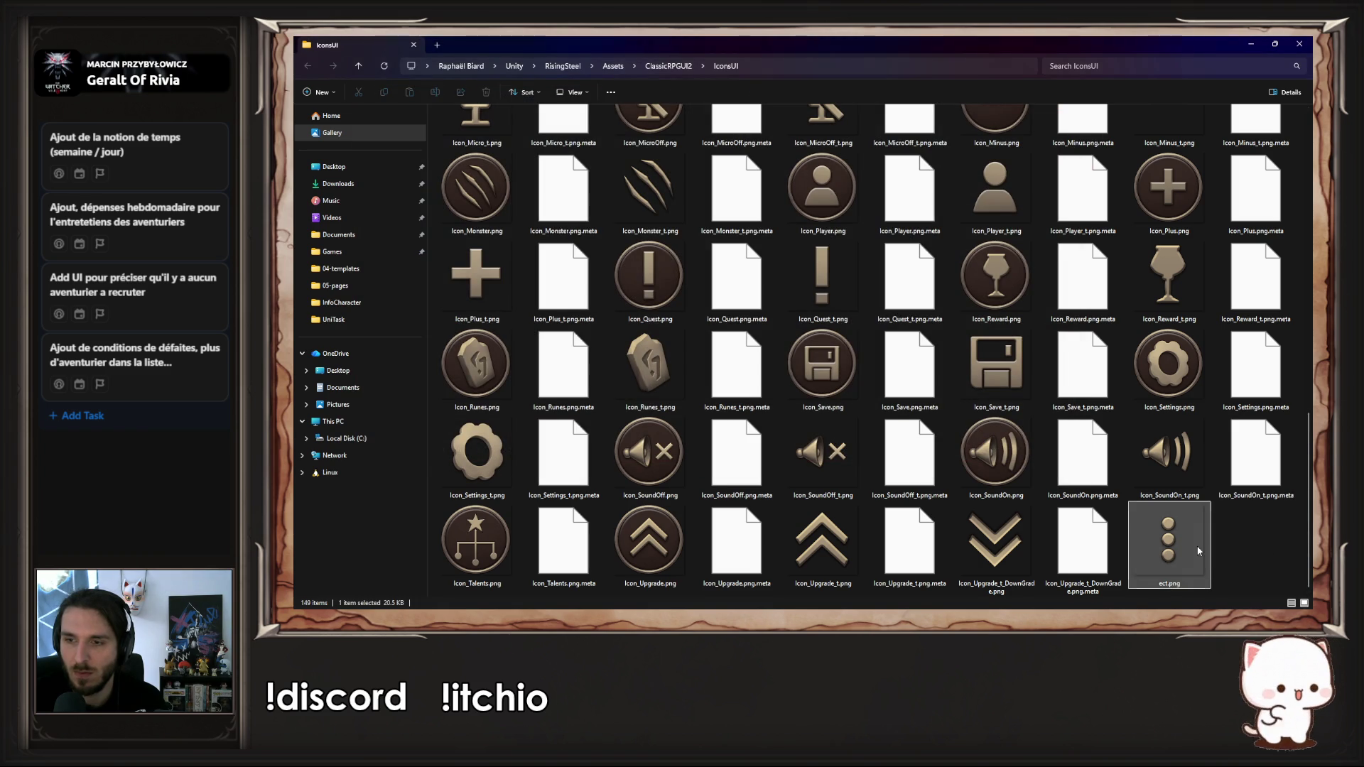
pyautogui.doubleClick(1198, 551)
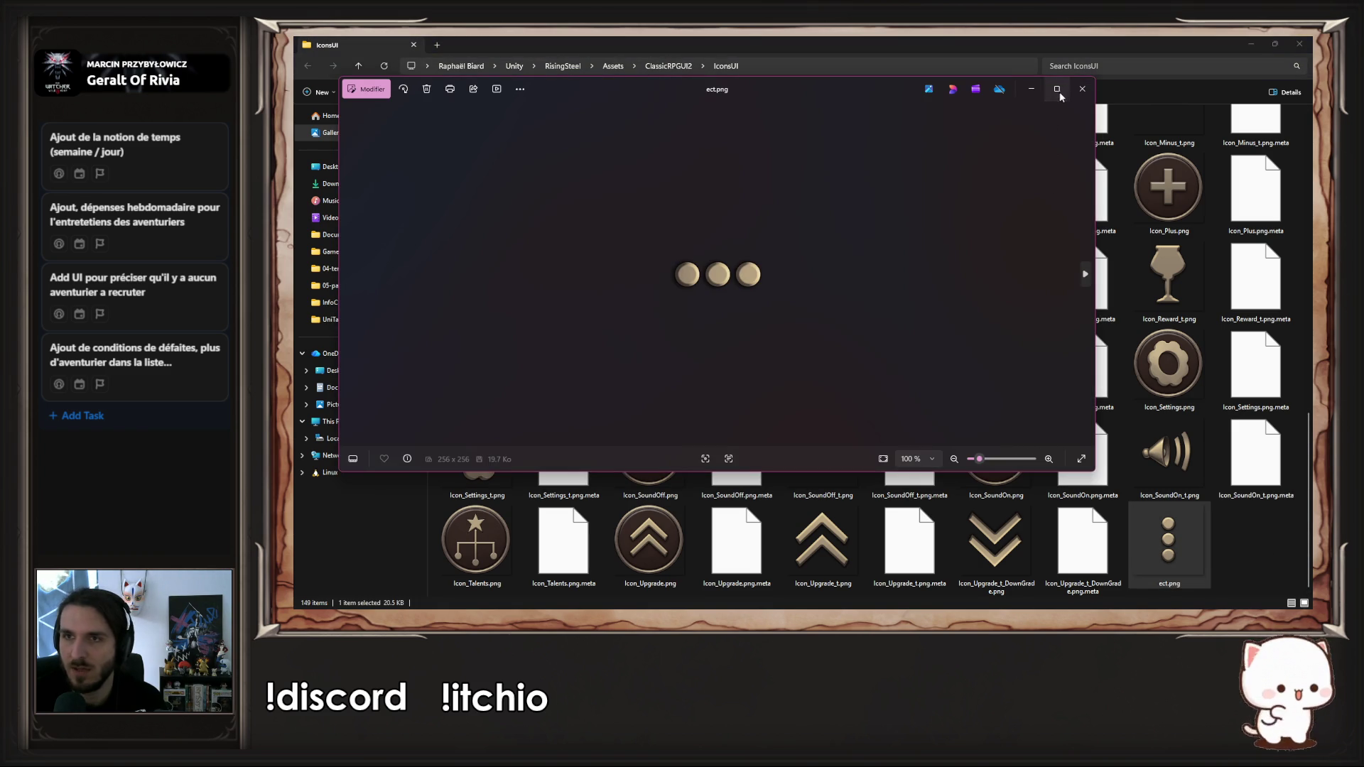
pyautogui.click(1080, 91)
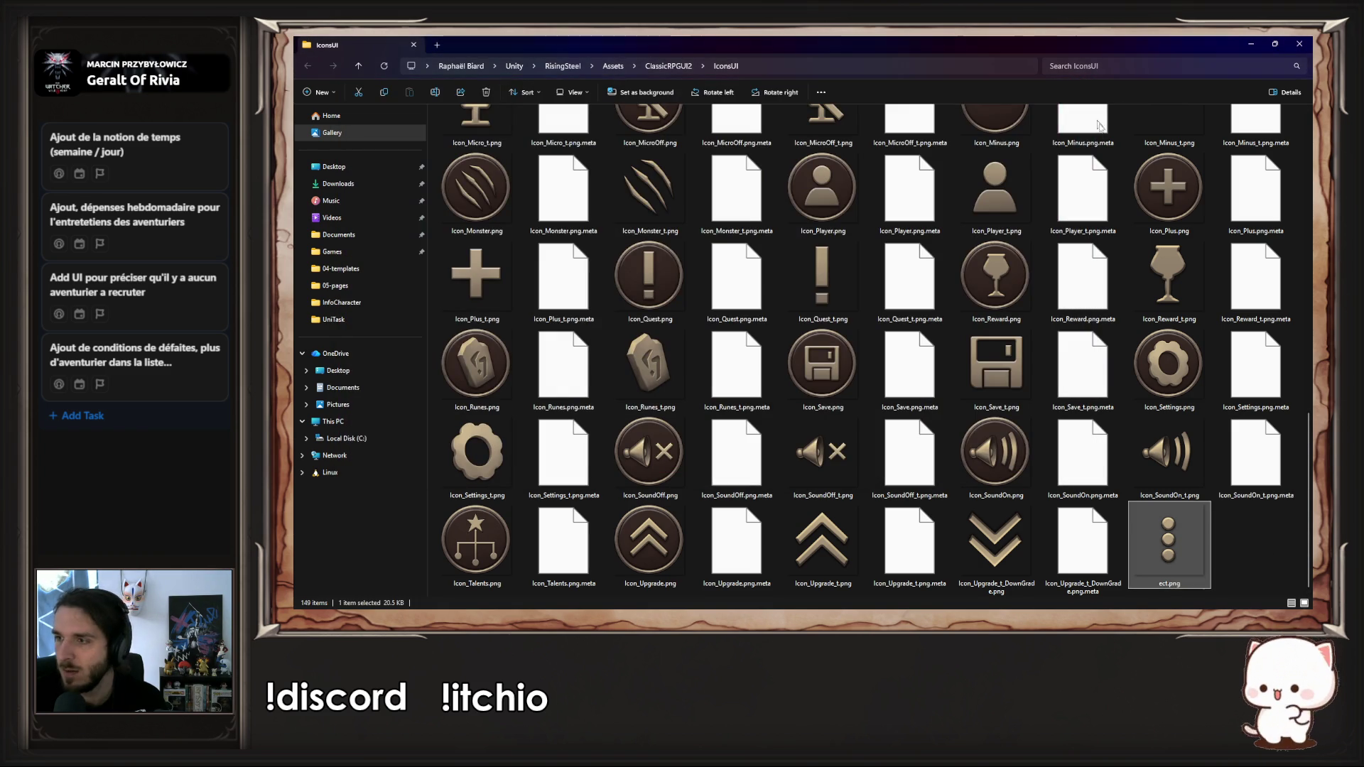
pyautogui.click(1252, 43)
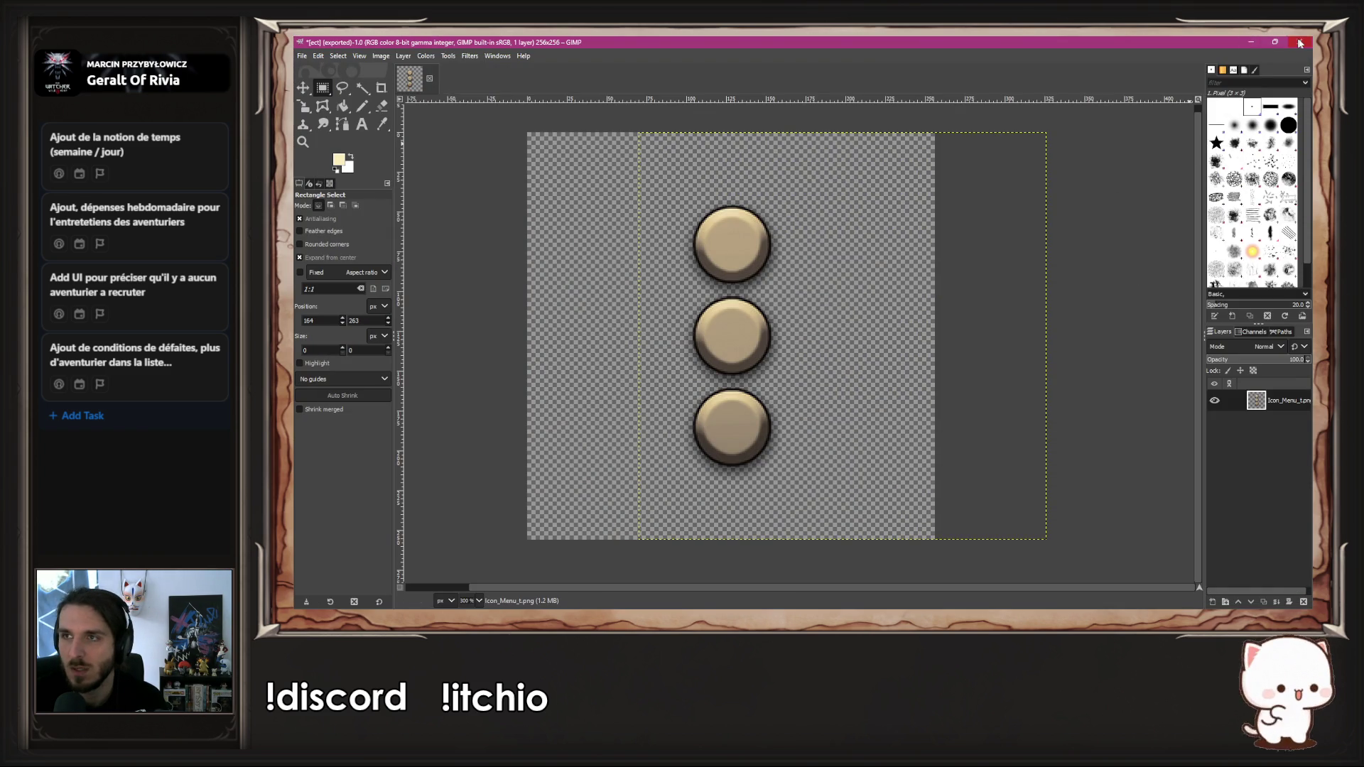
pyautogui.hotkey('alt', 'Tab')
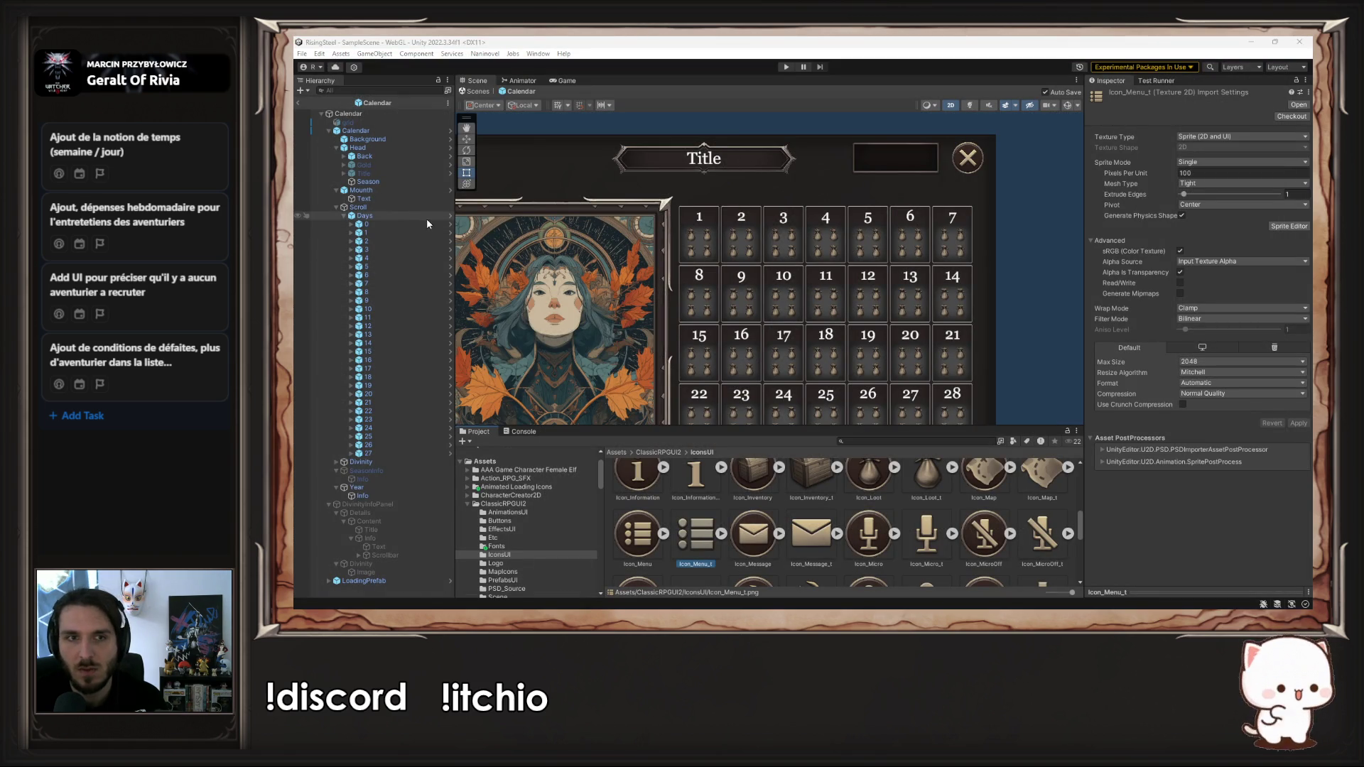
# Step: In the Day prefab's Description, set icon 3's Source Image to the ect sprite
pyautogui.click(447, 225)
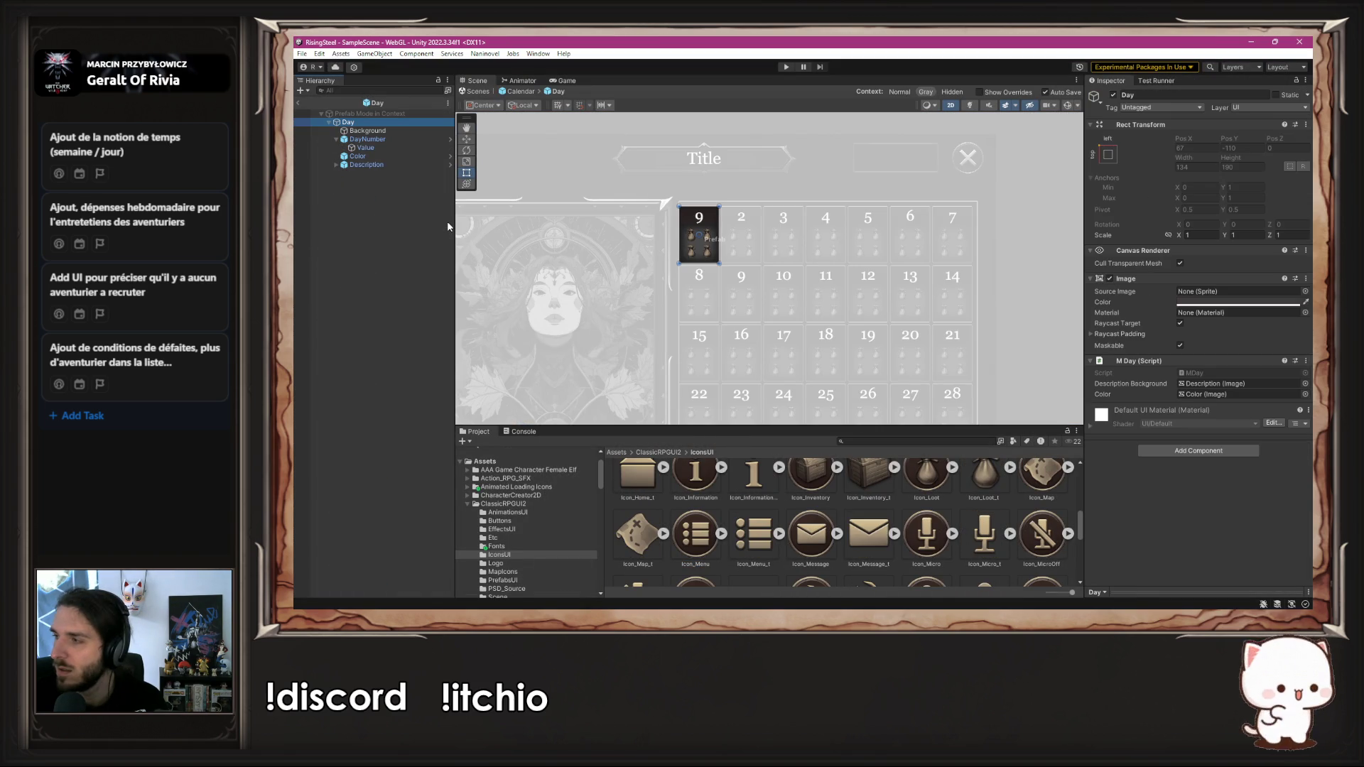
pyautogui.click(383, 165)
pyautogui.click(447, 166)
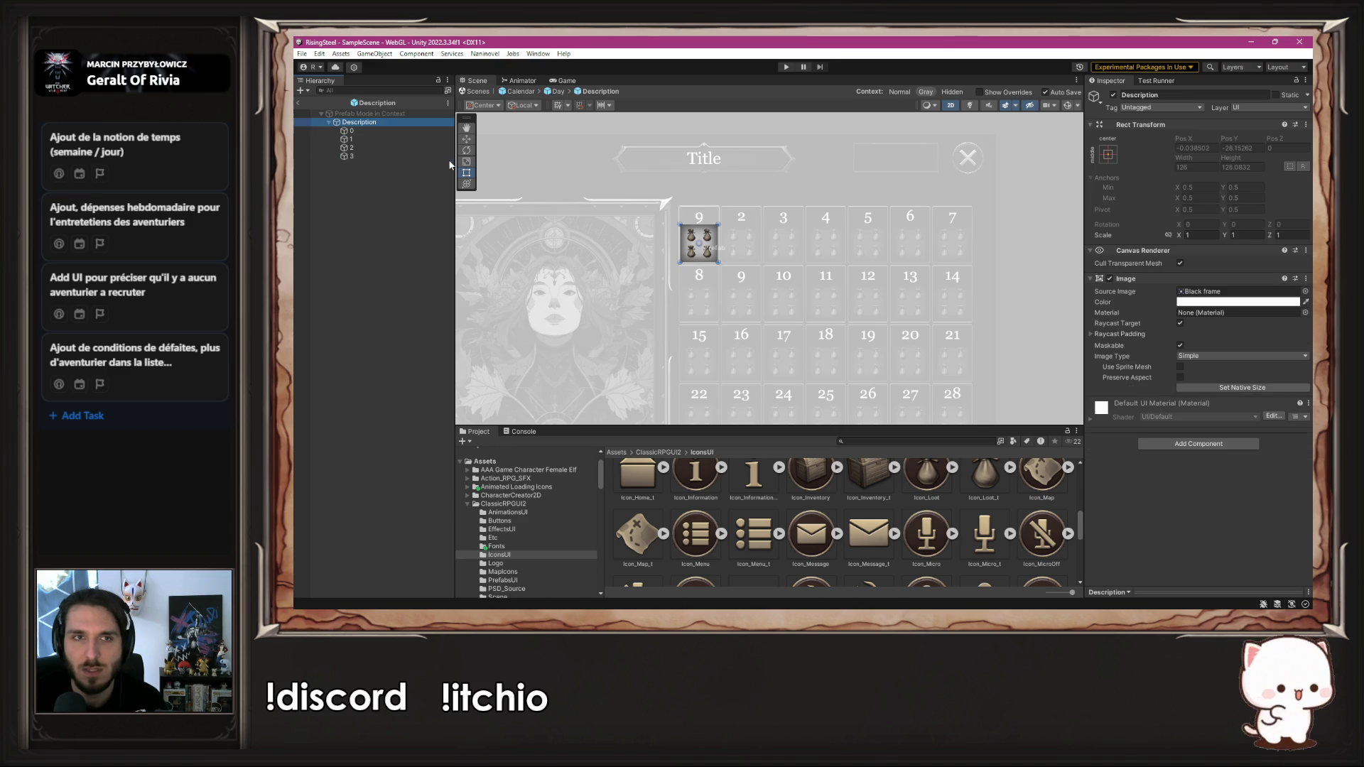
pyautogui.scroll(-5, 1059, 525)
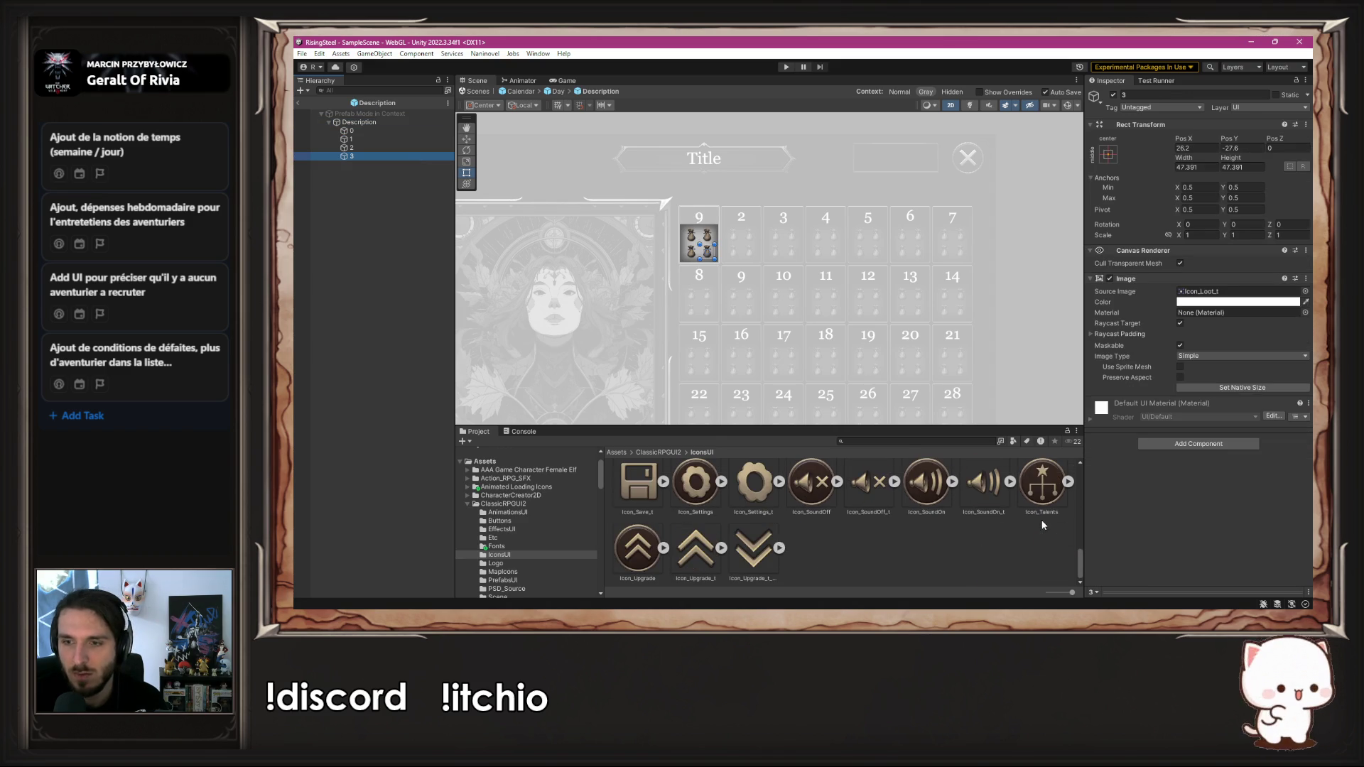
pyautogui.scroll(6, 966, 532)
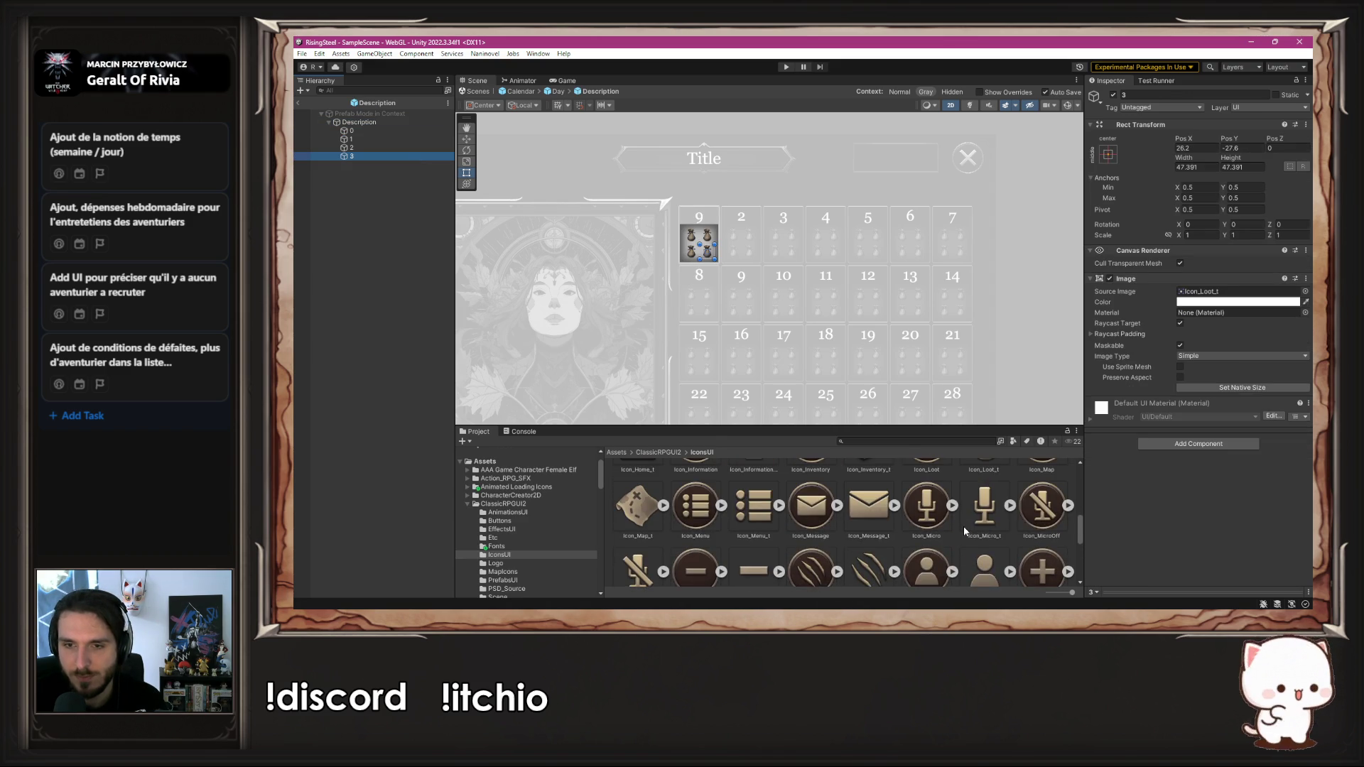
pyautogui.scroll(2, 964, 532)
pyautogui.scroll(3, 964, 531)
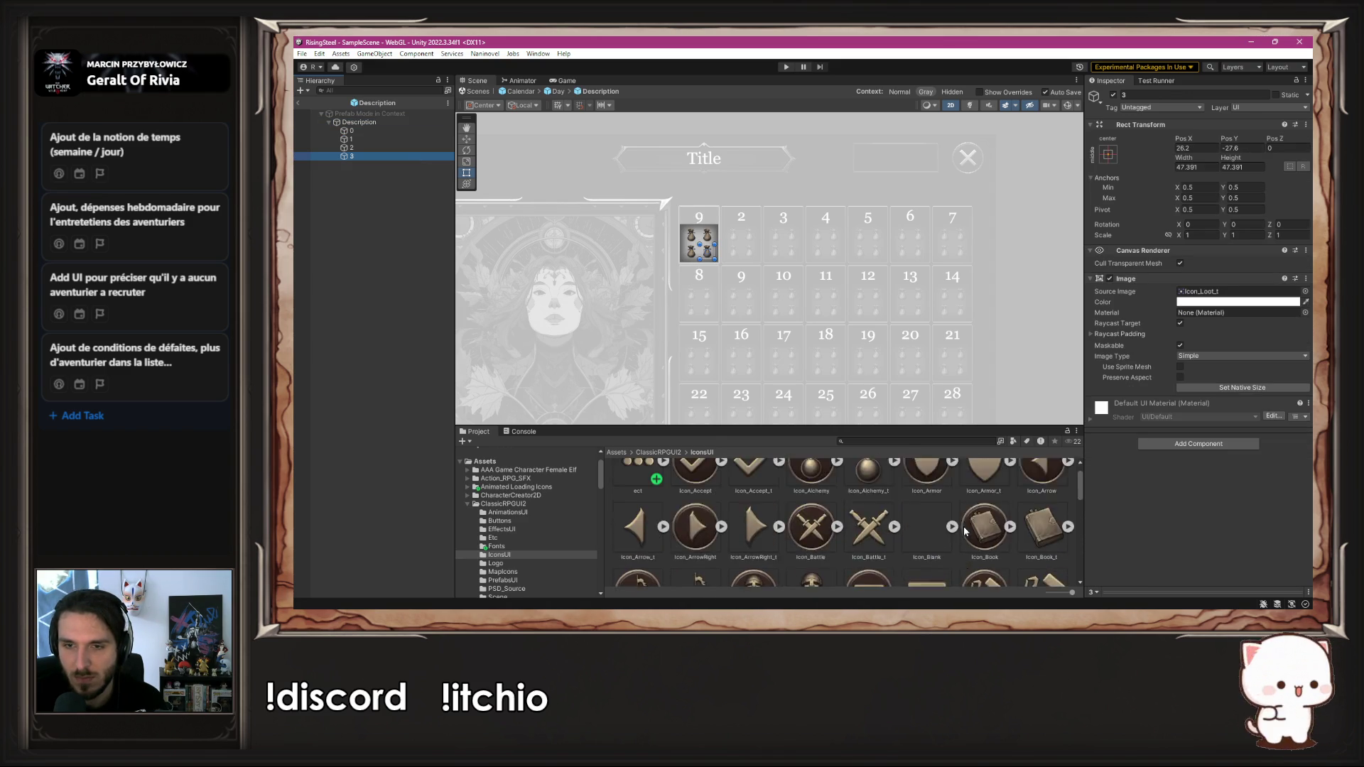
pyautogui.scroll(-1, 782, 511)
pyautogui.scroll(1, 711, 497)
pyautogui.moveTo(633, 484)
pyautogui.mouseDown()
pyautogui.moveTo(1047, 343)
pyautogui.moveTo(1240, 295)
pyautogui.mouseUp()
pyautogui.click(1048, 291)
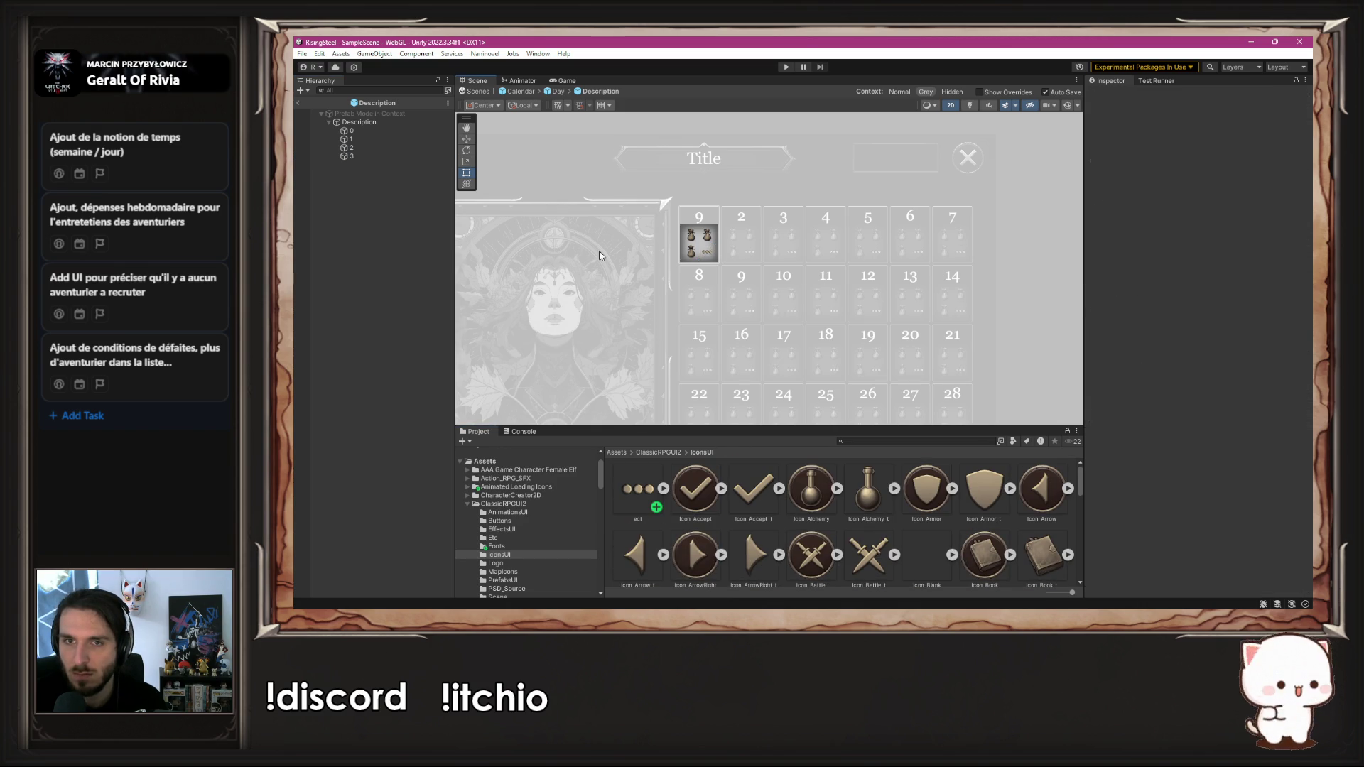
# Step: Set icon 2 to Icon_Alchemy_t and icon 1 to Icon_Battle_t crossed swords
pyautogui.scroll(3, 680, 223)
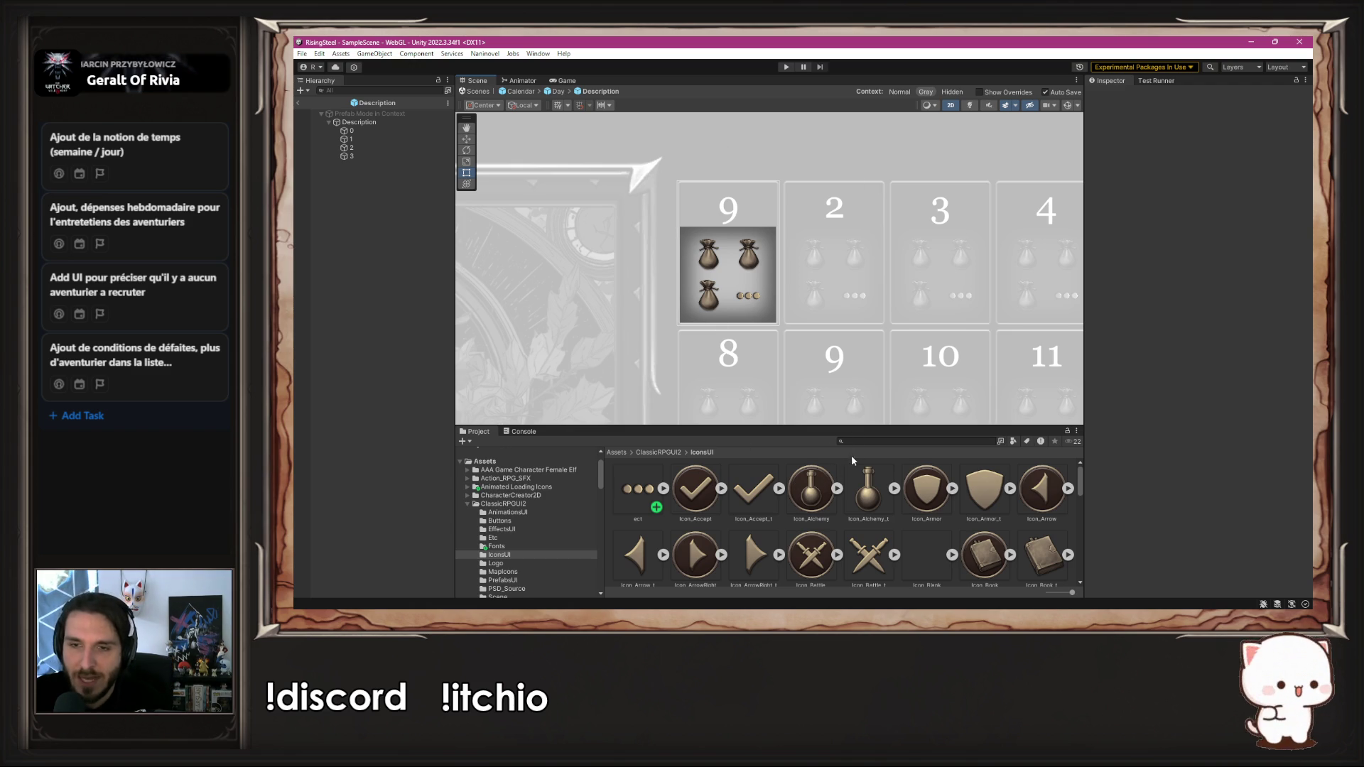
pyautogui.click(402, 148)
pyautogui.moveTo(886, 496)
pyautogui.mouseDown()
pyautogui.moveTo(1137, 320)
pyautogui.moveTo(1236, 292)
pyautogui.mouseUp()
pyautogui.scroll(-2, 894, 523)
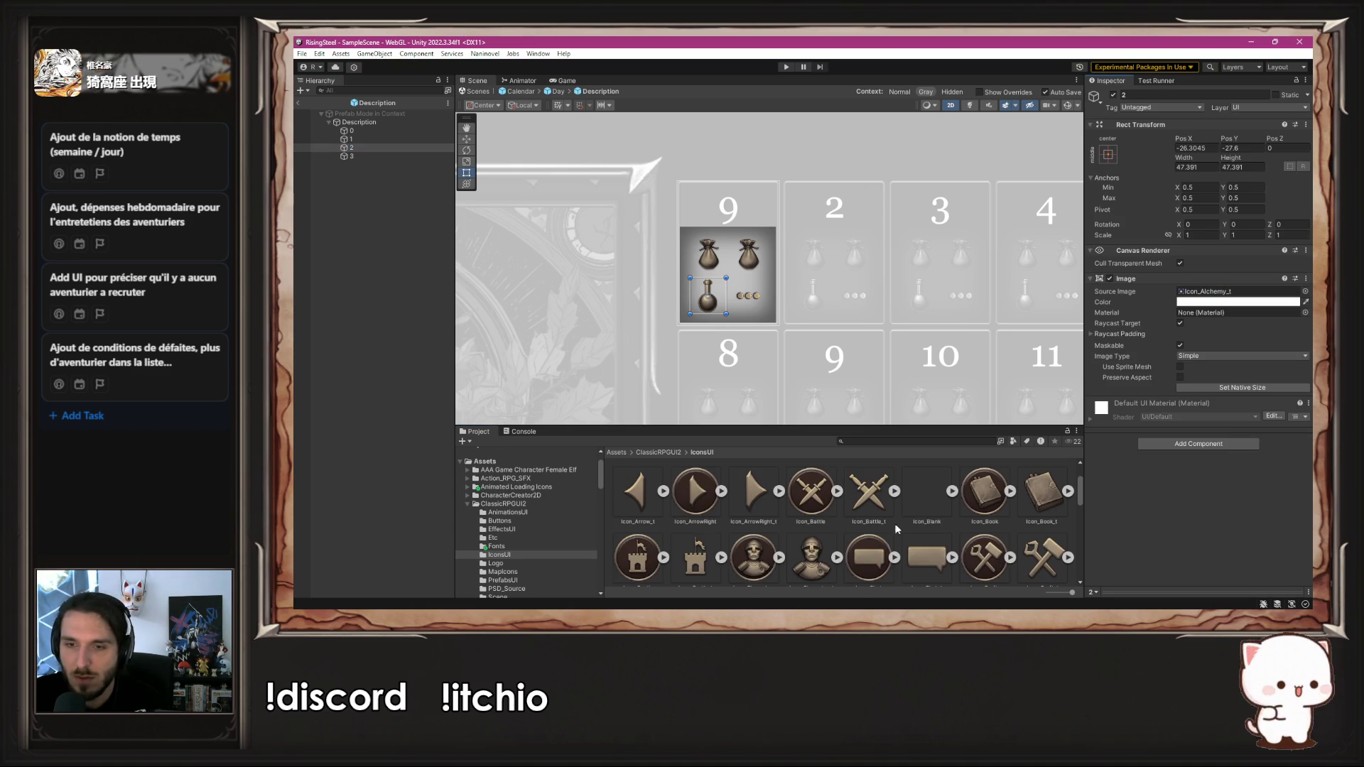
pyautogui.click(351, 139)
pyautogui.moveTo(867, 494); pyautogui.dragTo(1236, 291)
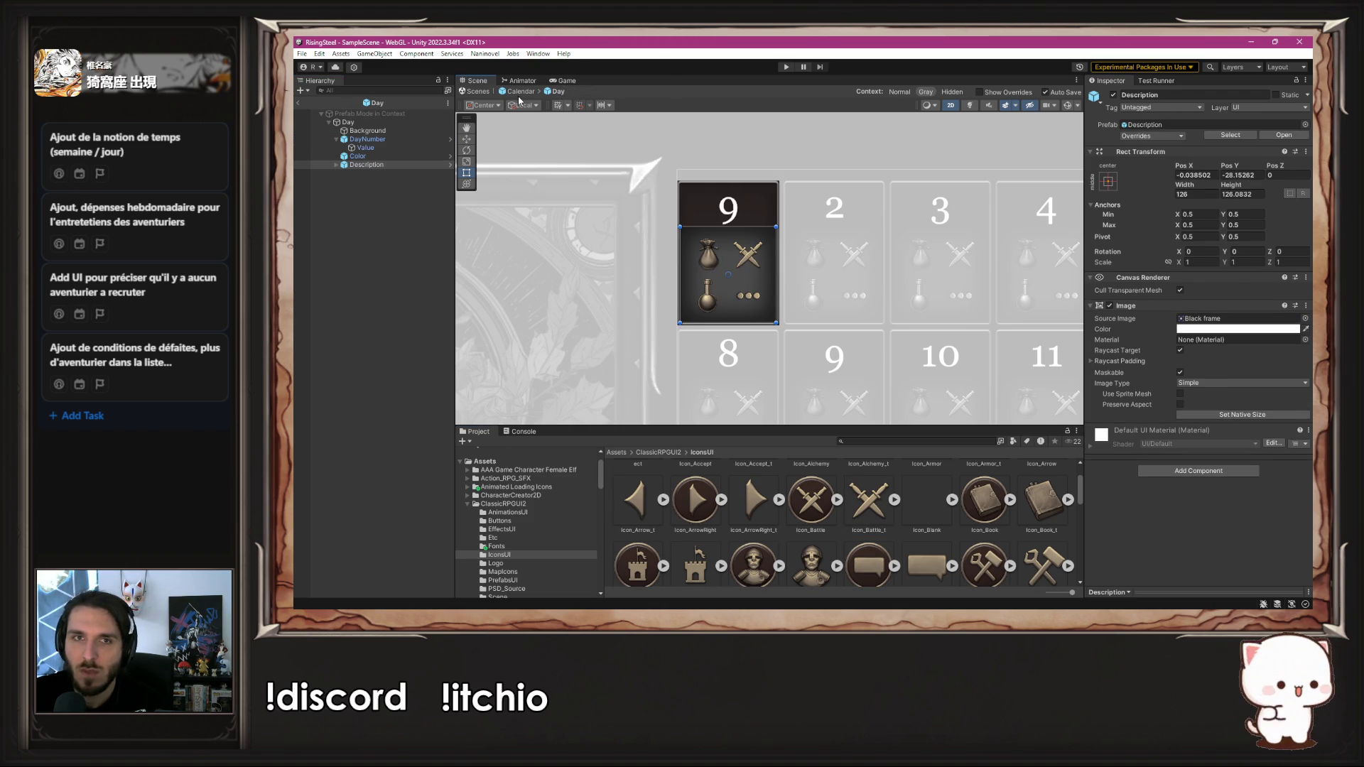
# Step: Check the Calendar scene's 28 day cells showing flask, swords and three-dot icons, then reopen the Day prefab
pyautogui.click(517, 92)
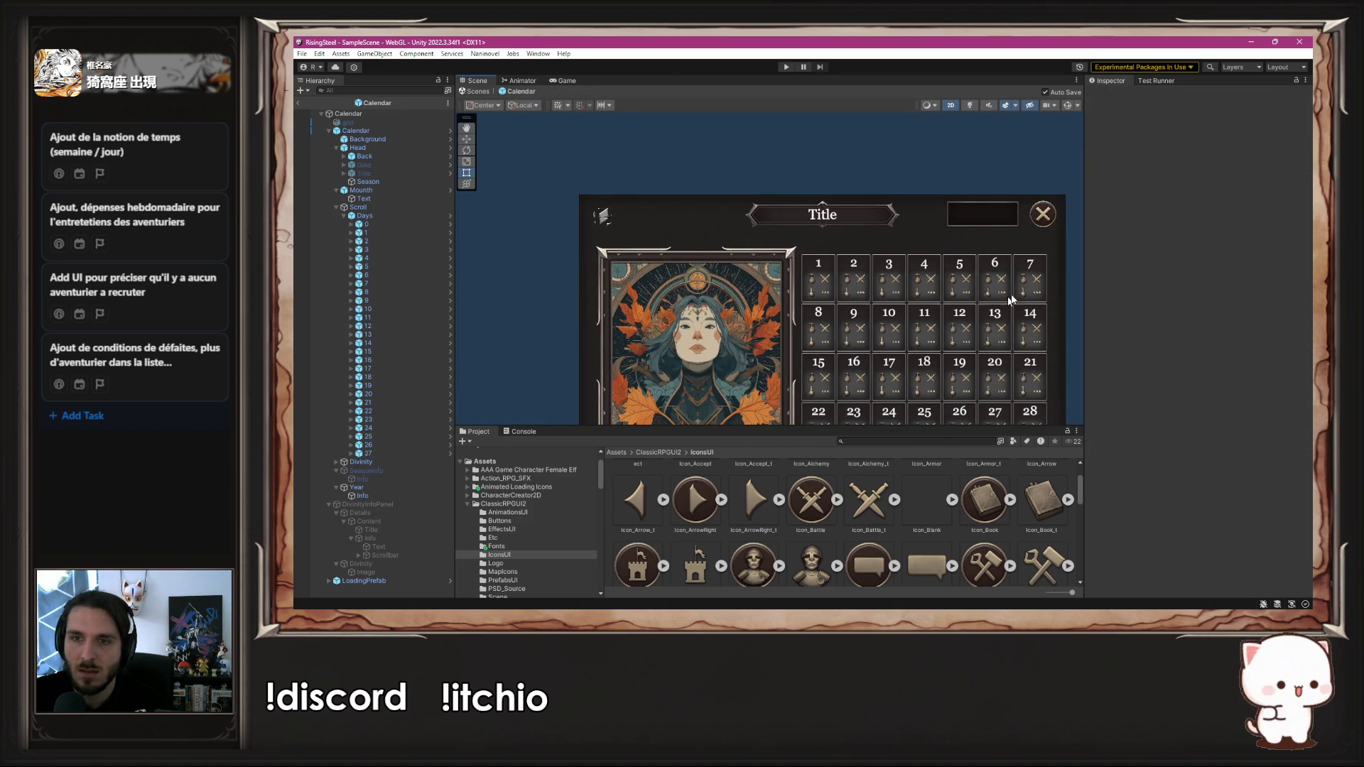
pyautogui.scroll(1, 1080, 270)
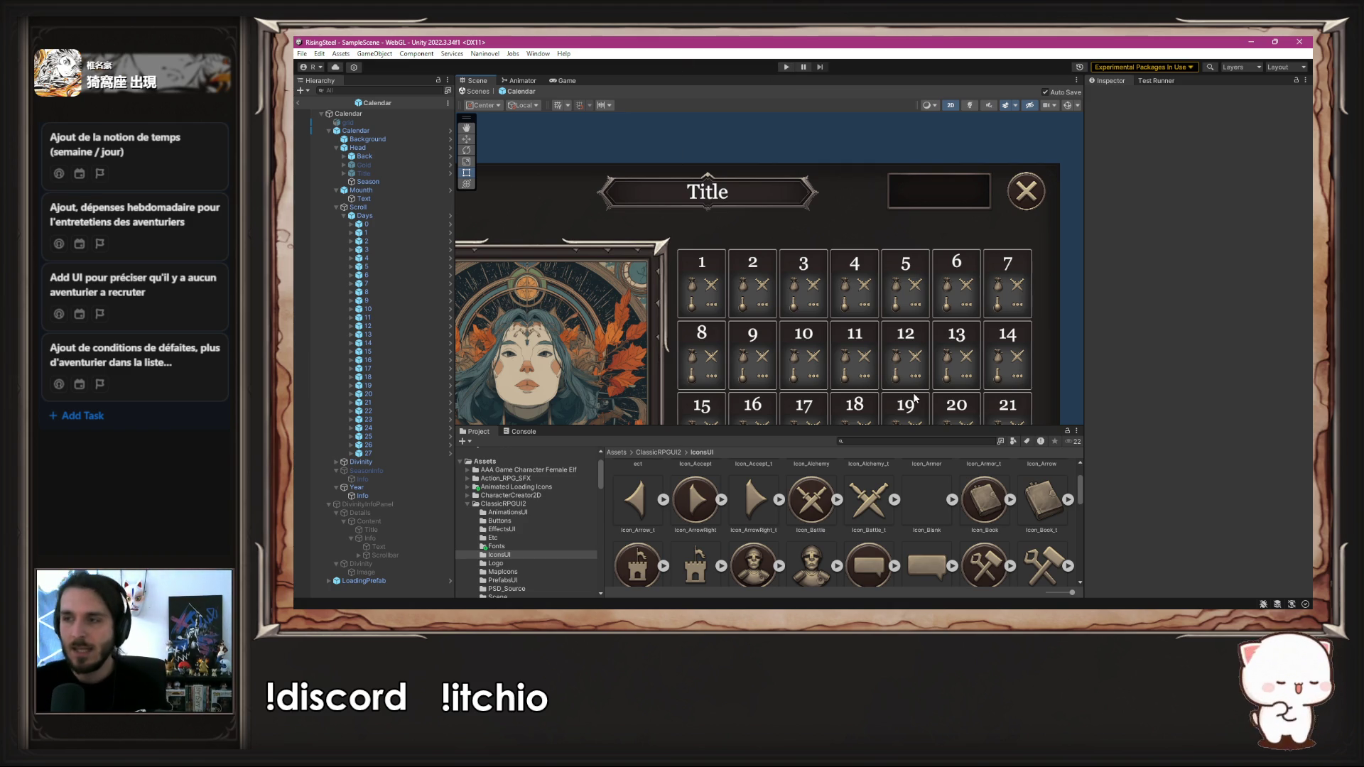
pyautogui.scroll(-4, 961, 335)
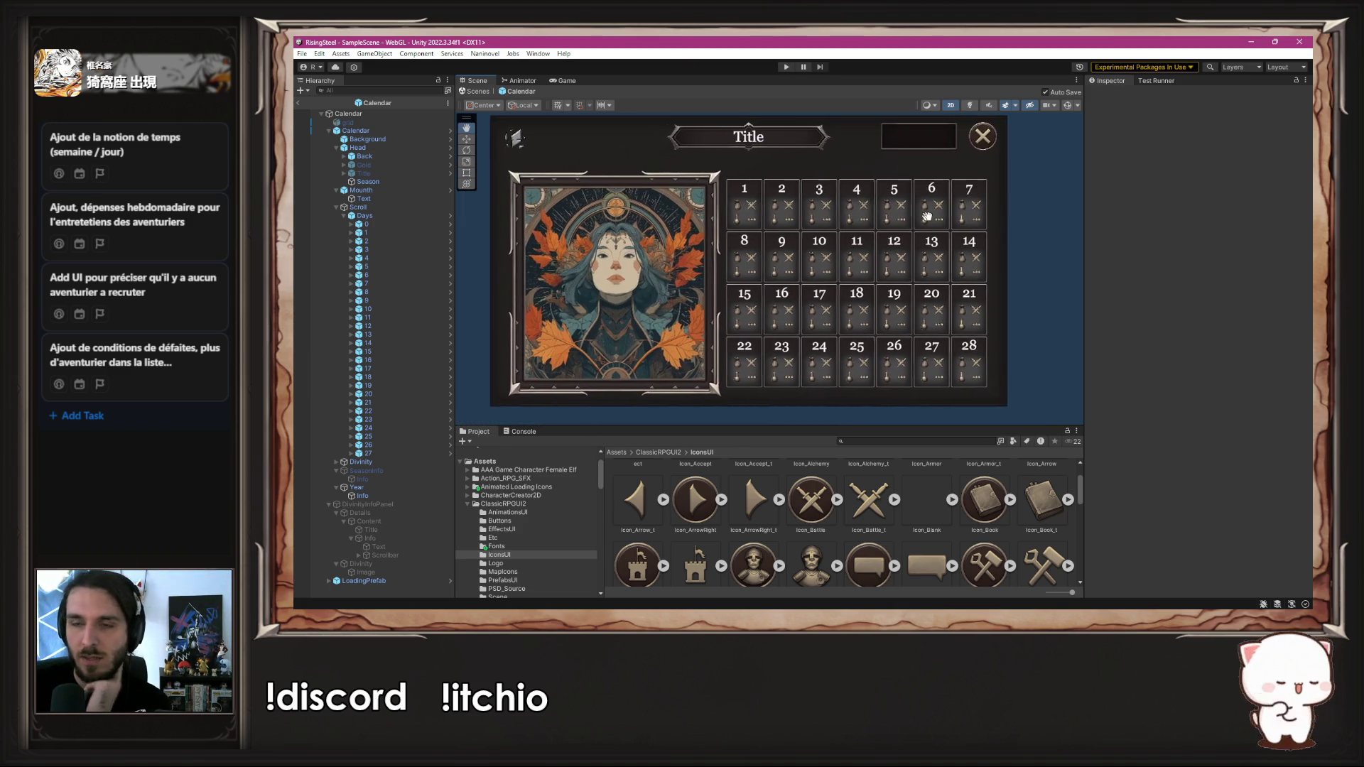
pyautogui.scroll(3, 926, 226)
pyautogui.scroll(1, 926, 225)
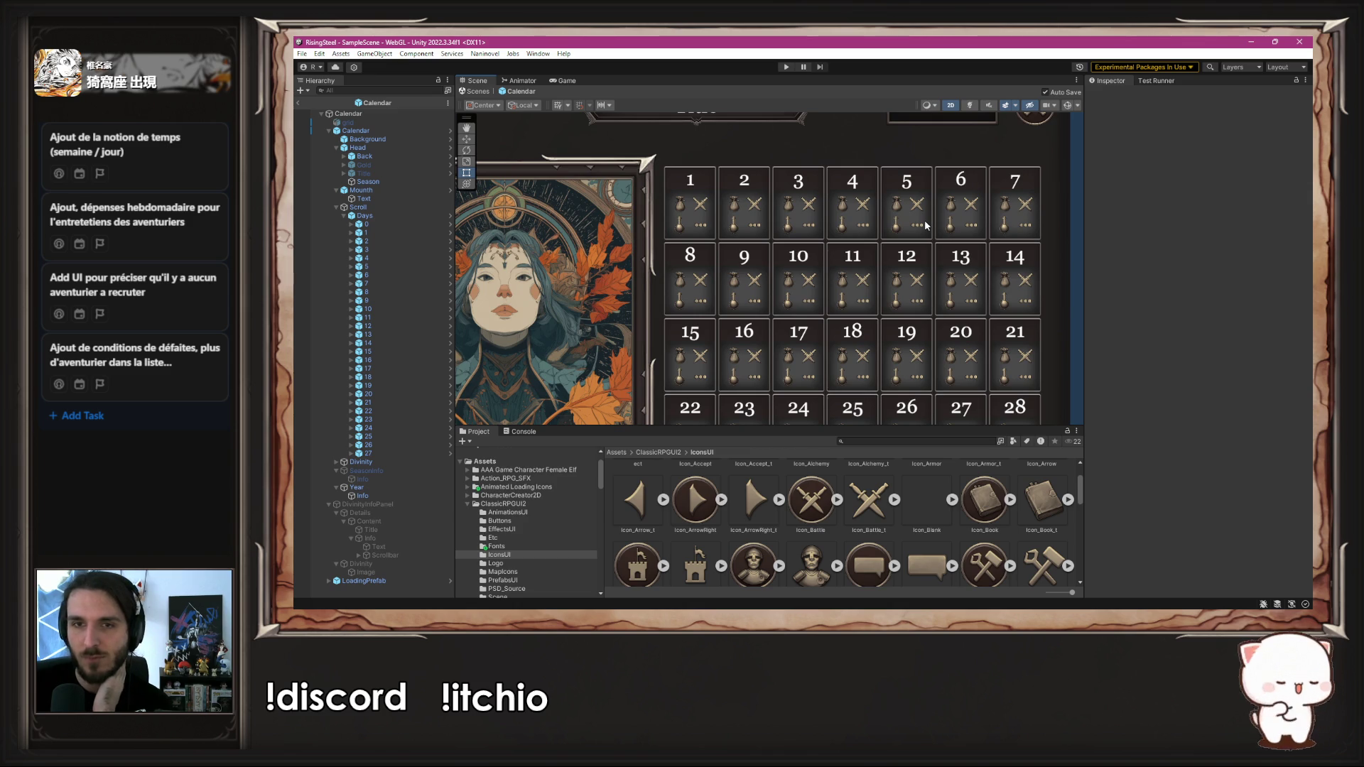
pyautogui.click(450, 224)
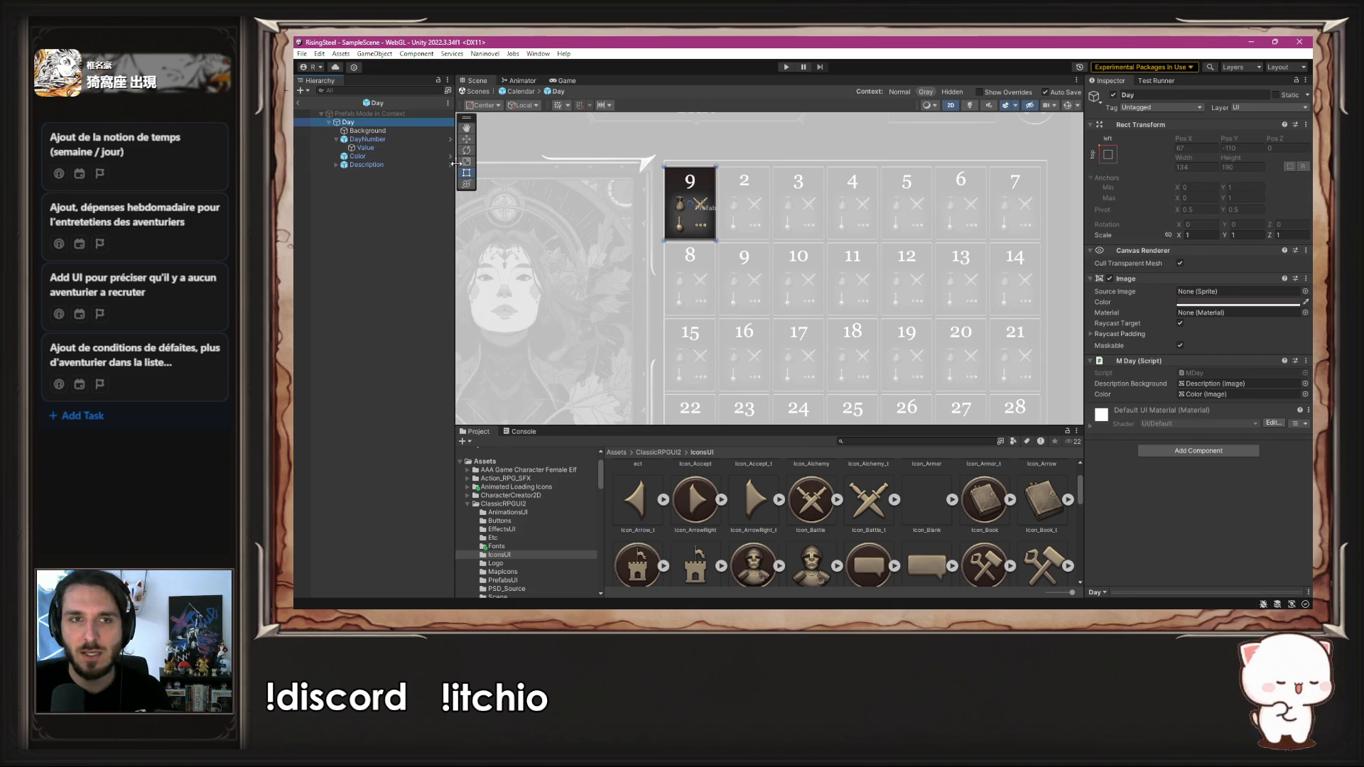
# Step: Deactivate Description's four event icon objects 0, 1, 2 and 3
pyautogui.click(451, 165)
pyautogui.click(424, 131)
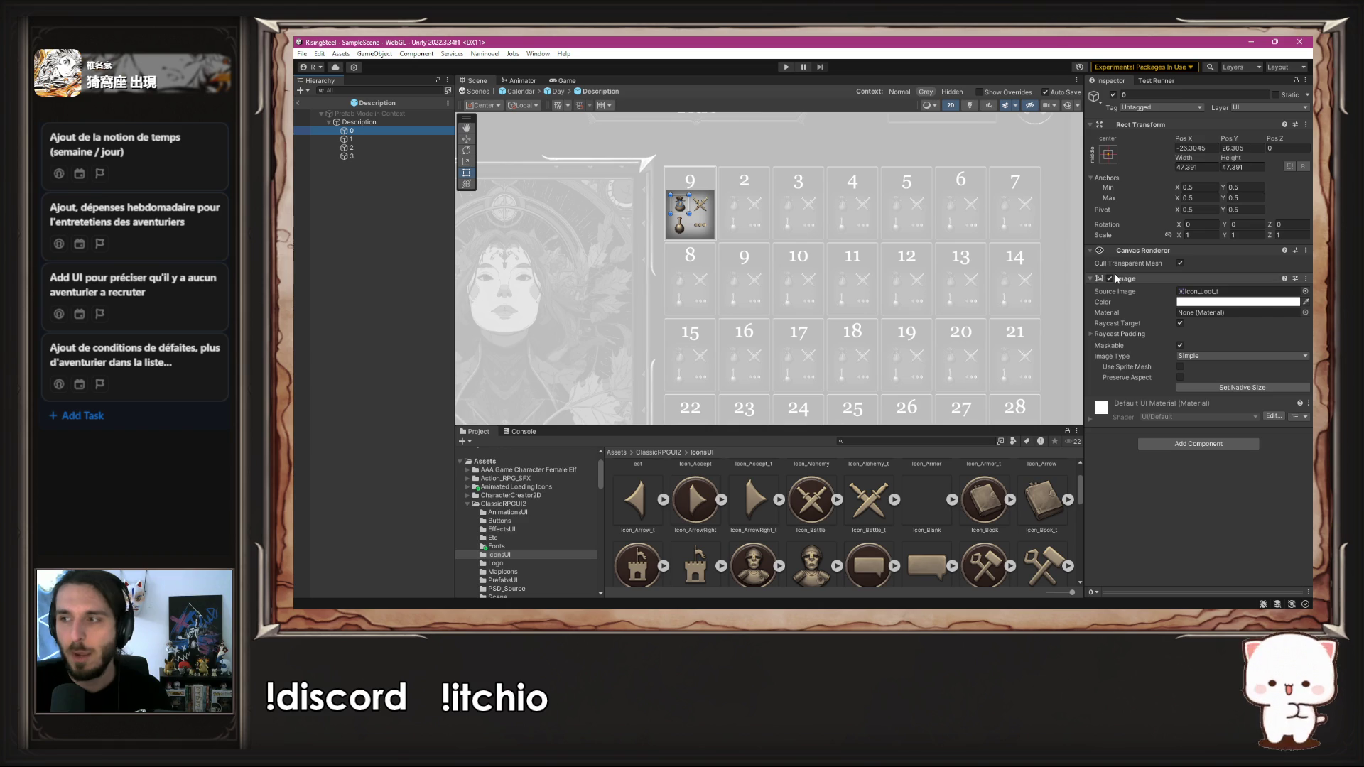
pyautogui.click(1113, 95)
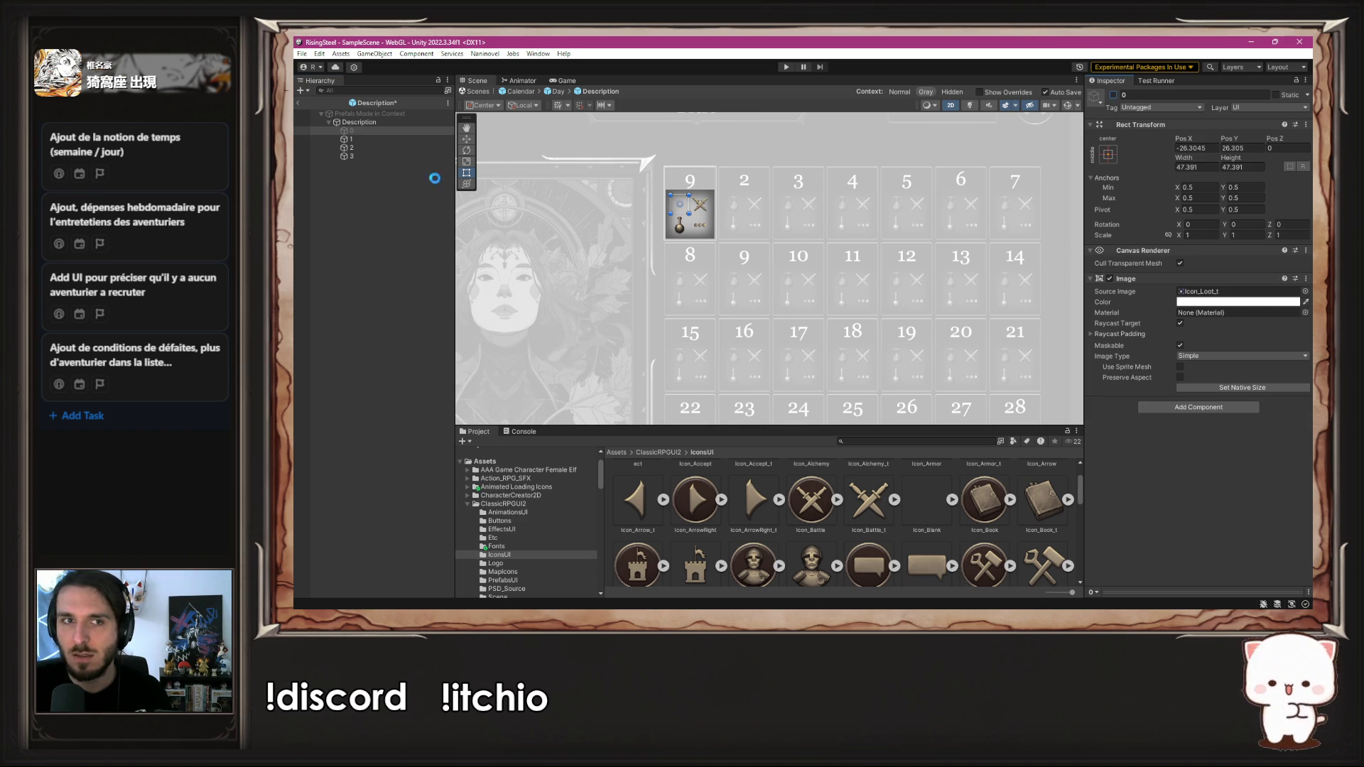
pyautogui.click(404, 140)
pyautogui.click(1114, 94)
pyautogui.click(404, 148)
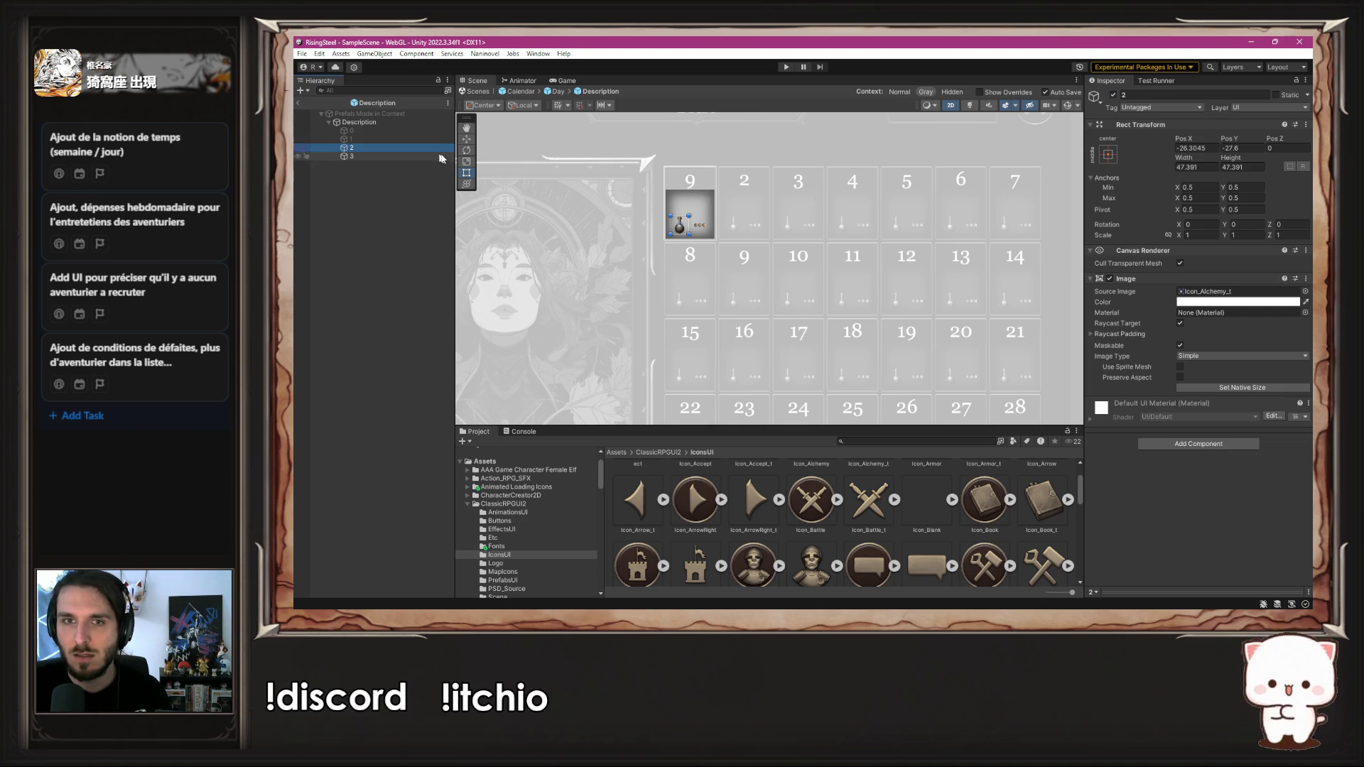
pyautogui.click(1113, 95)
pyautogui.click(368, 156)
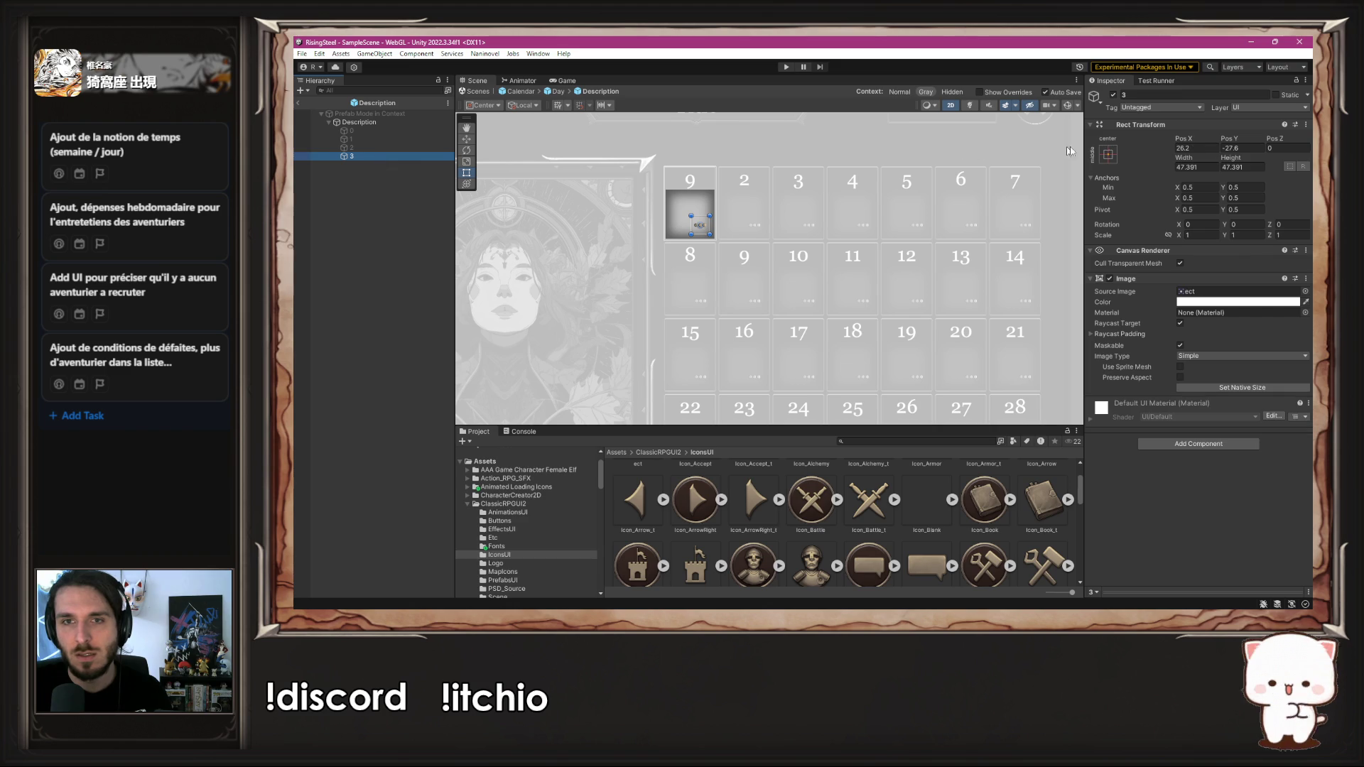
pyautogui.click(1113, 95)
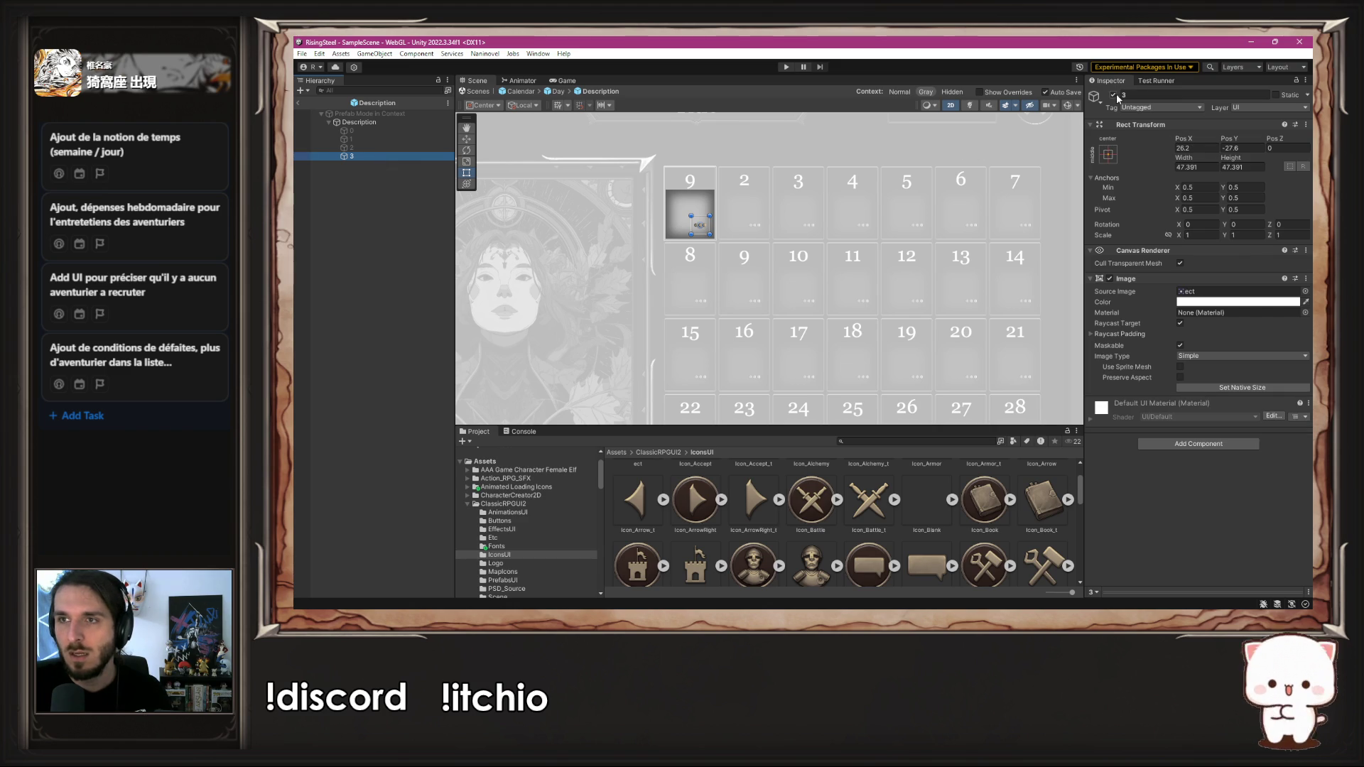
# Step: Navigate back through Day, Calendar and Days into the Day prefab, then locate and select the MDay script
pyautogui.click(557, 93)
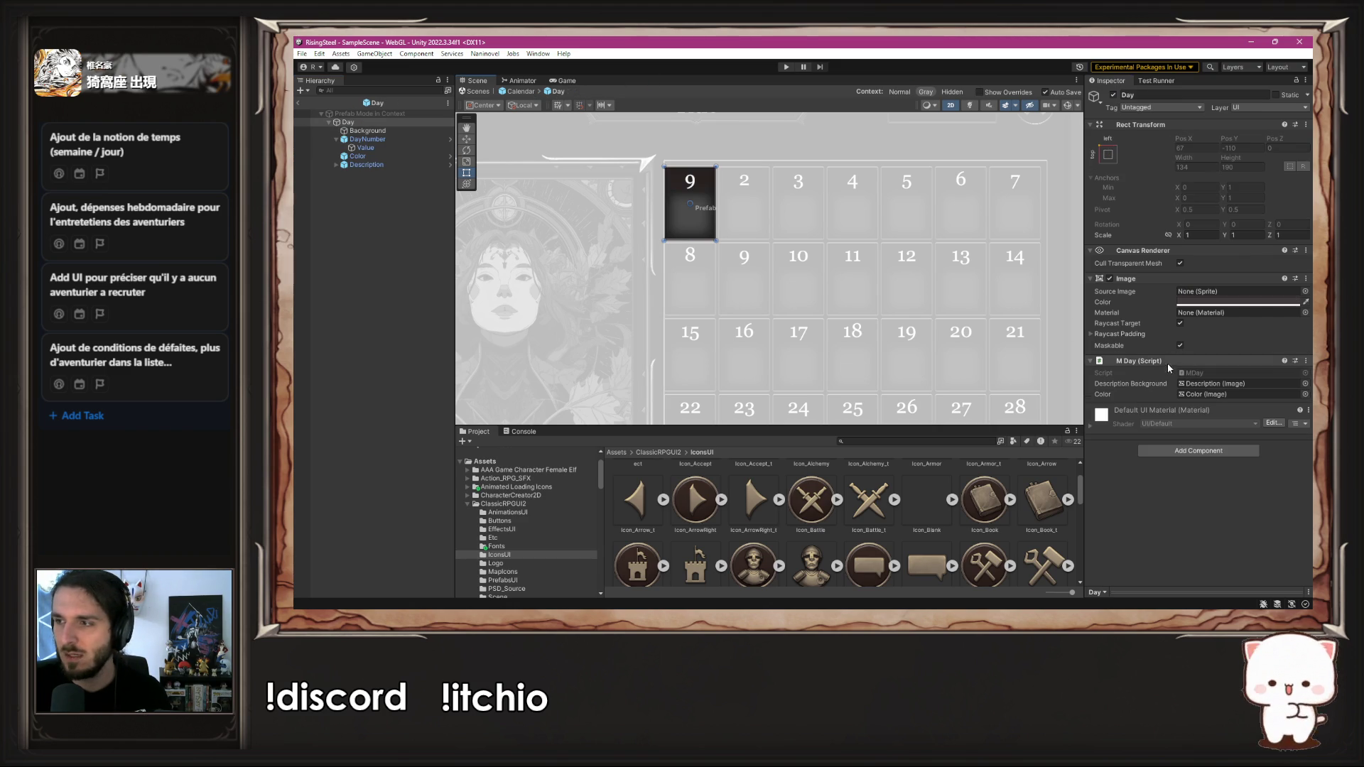
pyautogui.click(528, 92)
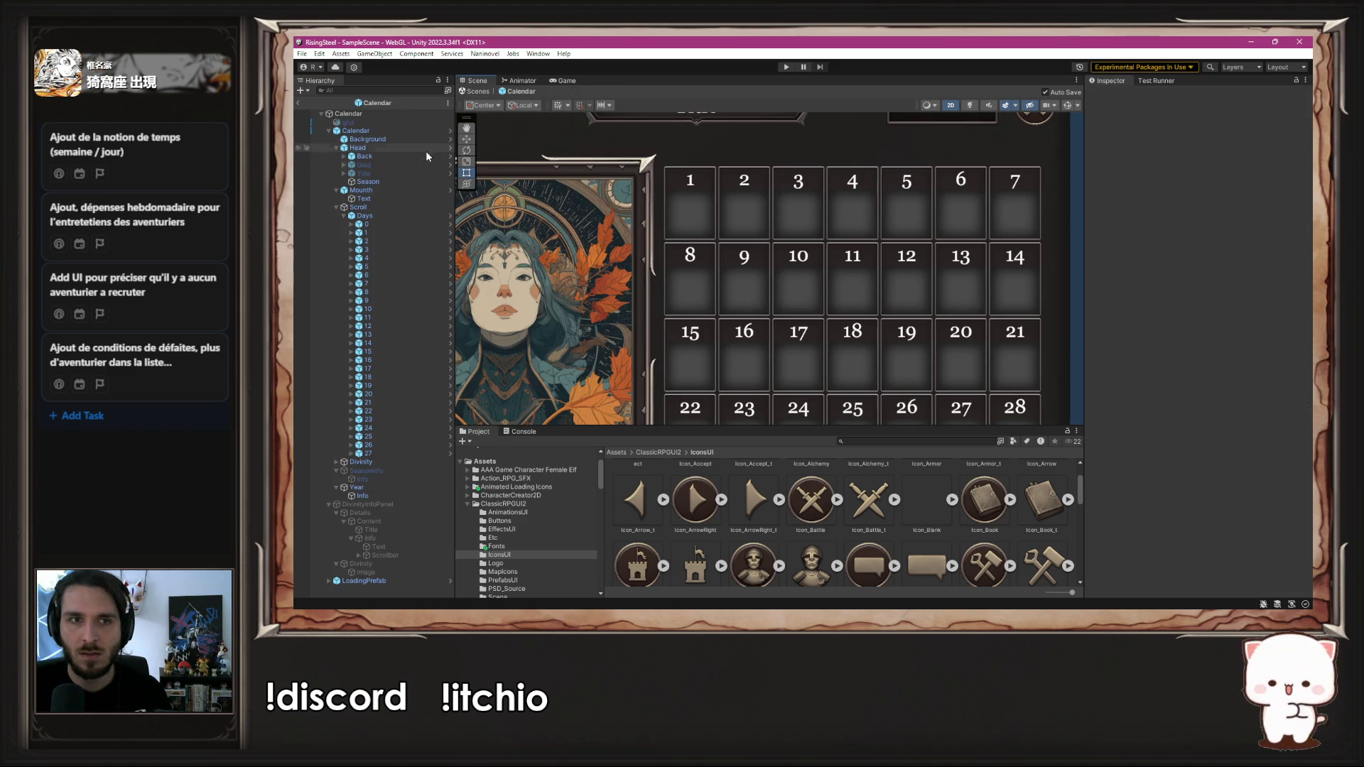
pyautogui.click(450, 214)
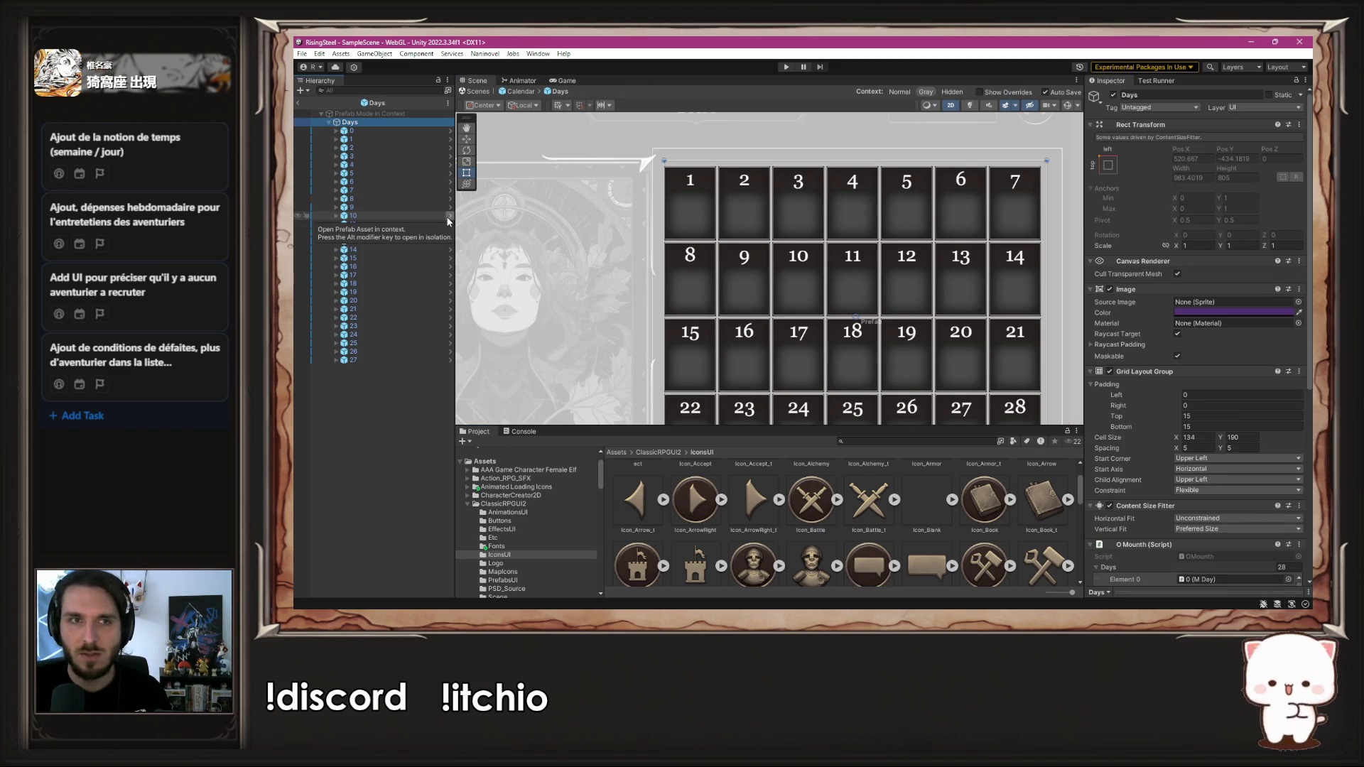
pyautogui.scroll(-2, 1121, 363)
pyautogui.scroll(4, 1121, 363)
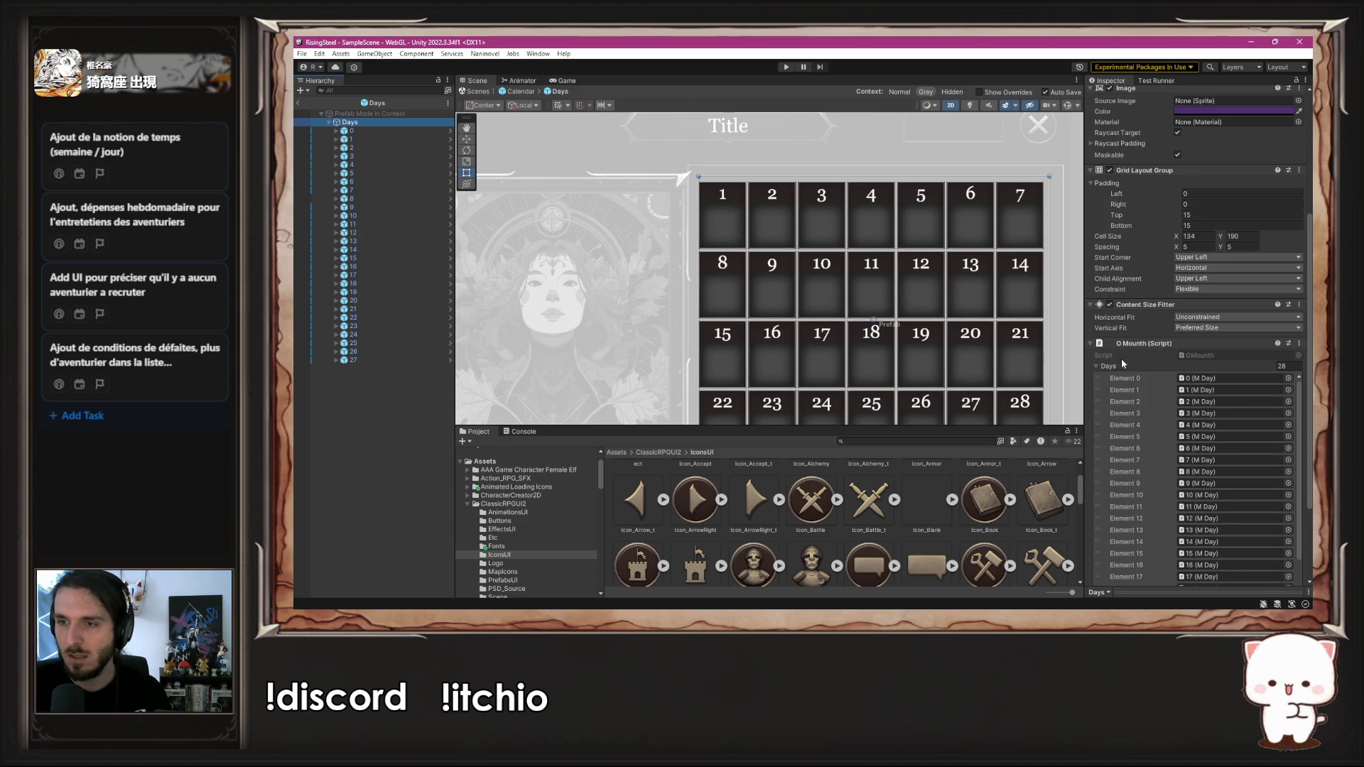
pyautogui.click(450, 131)
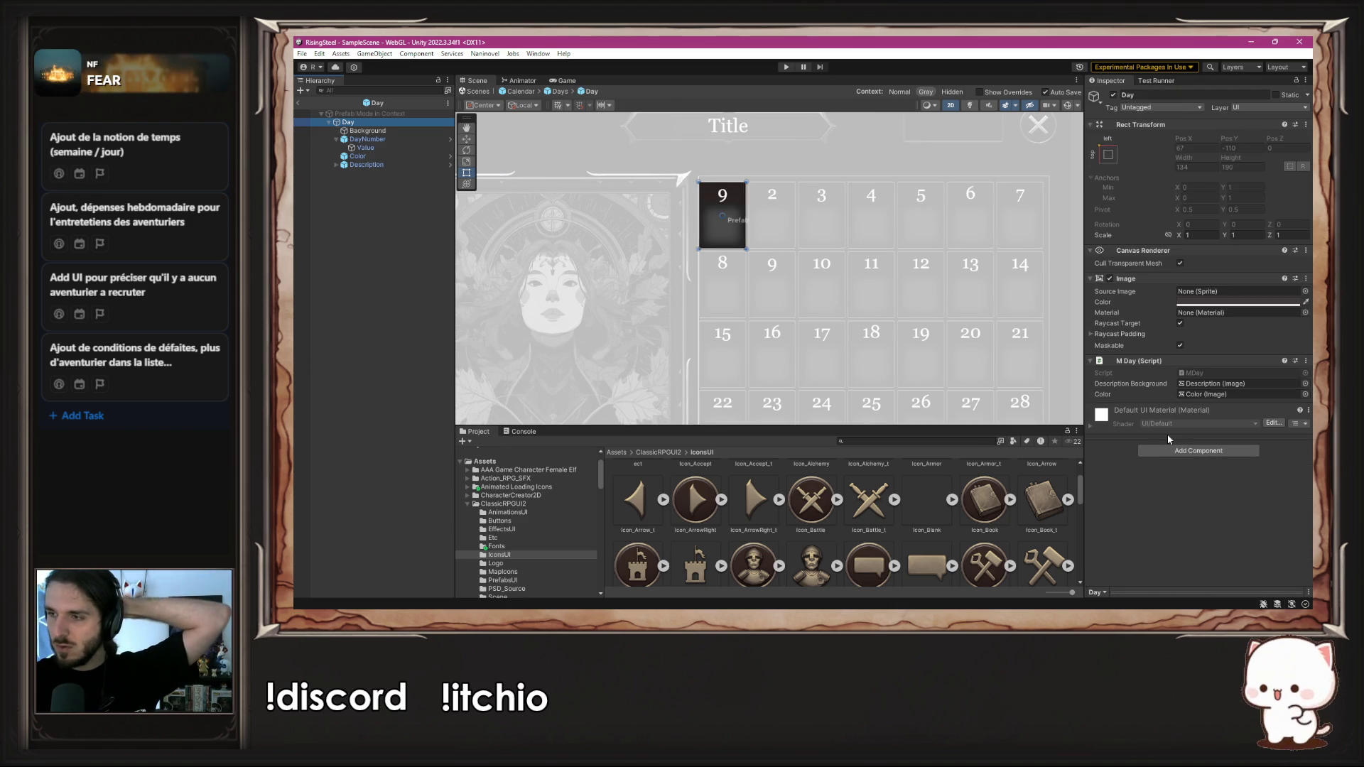
pyautogui.click(1249, 373)
pyautogui.click(636, 480)
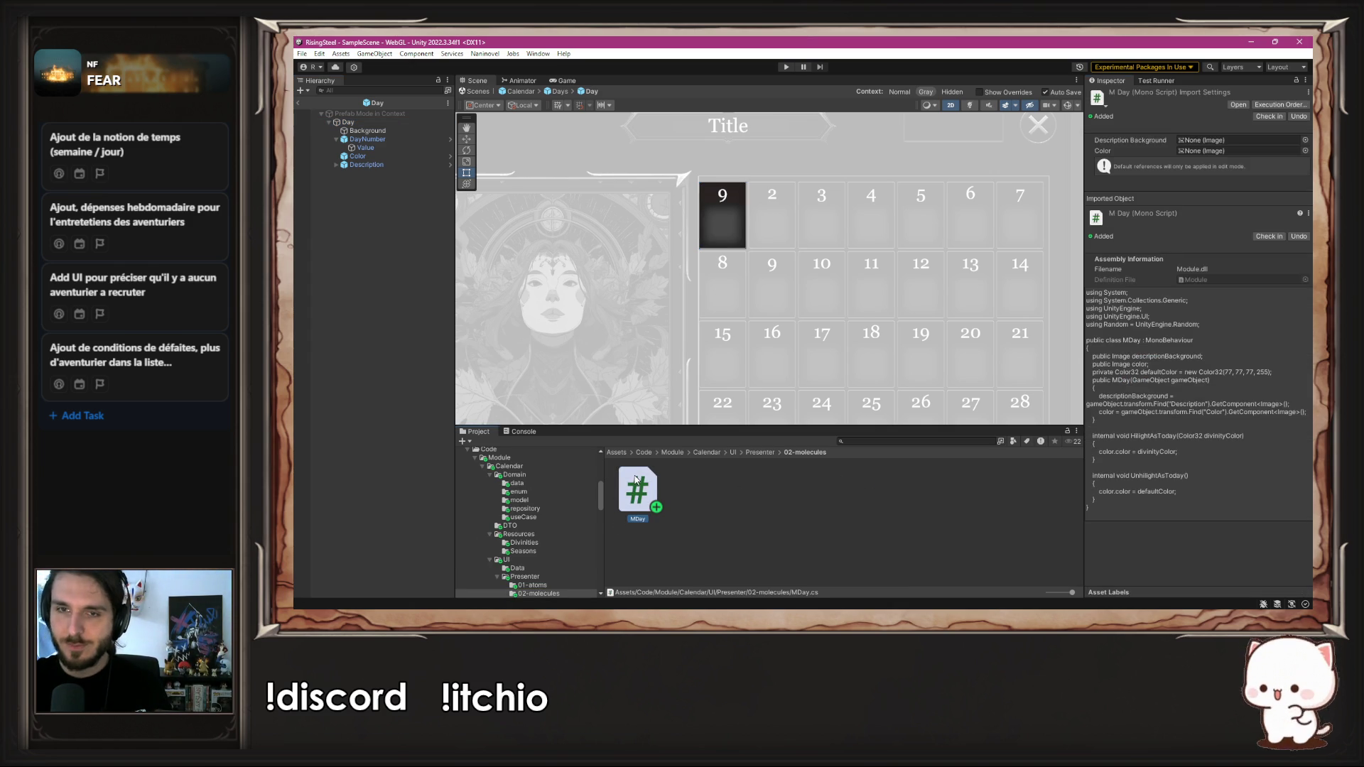
# Step: Open MDay.cs in Visual Studio Code with the project file tree visible
pyautogui.doubleClick(637, 480)
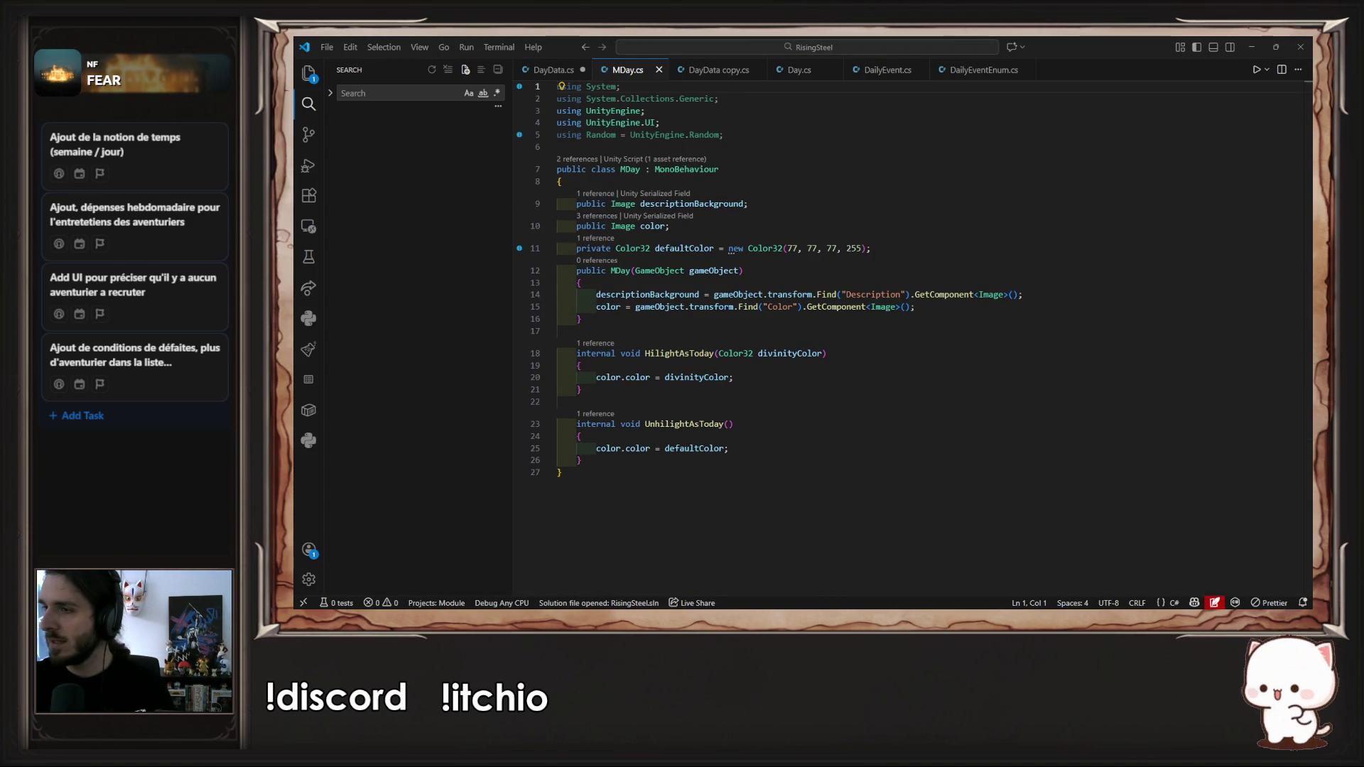
pyautogui.click(924, 448)
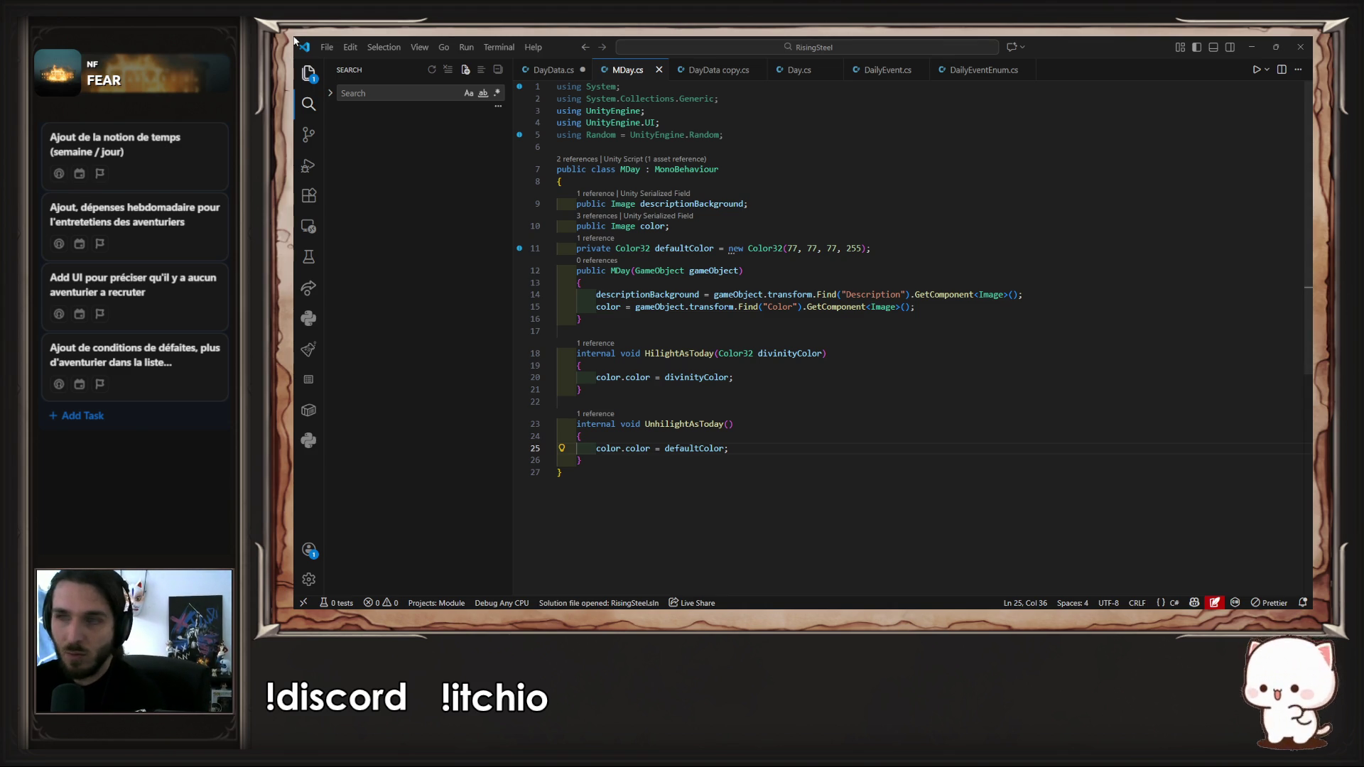
pyautogui.click(308, 72)
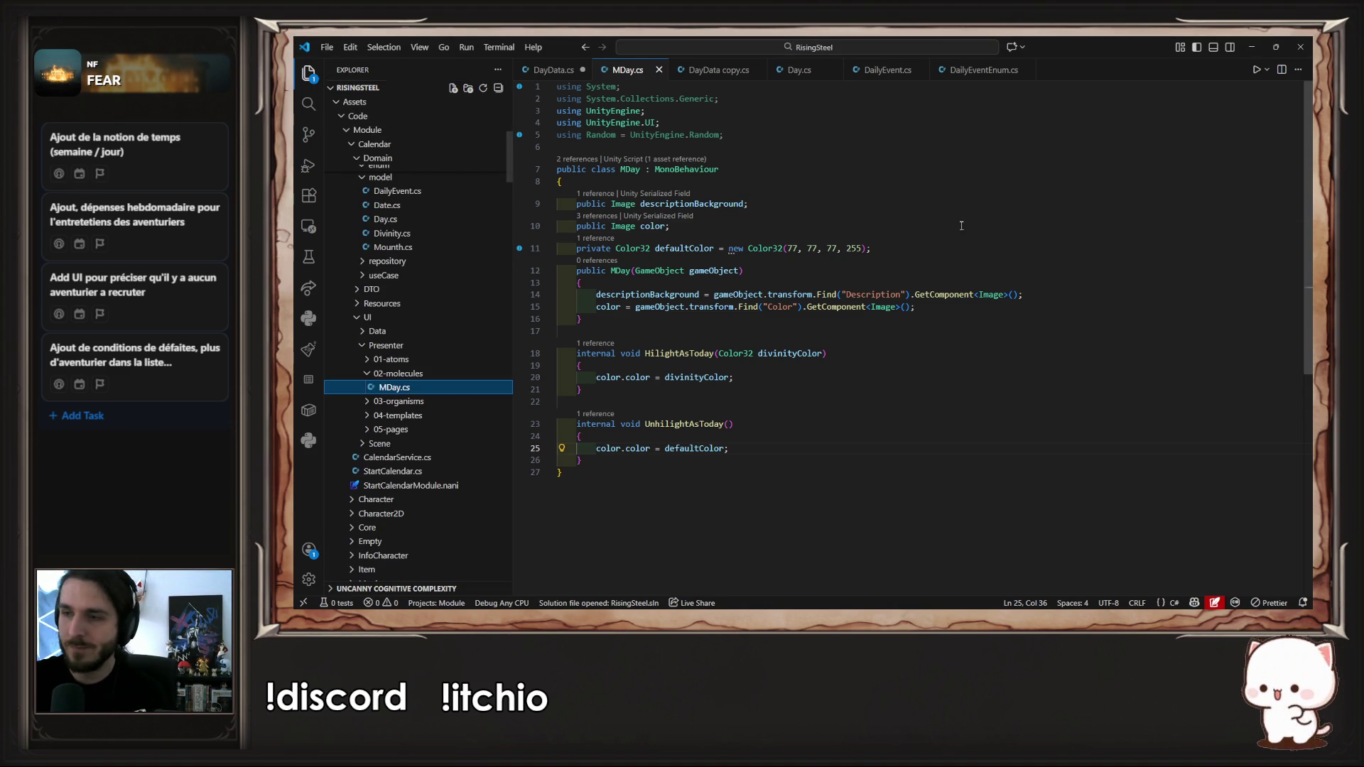
pyautogui.moveTo(974, 230); pyautogui.dragTo(966, 240)
pyautogui.click(966, 241)
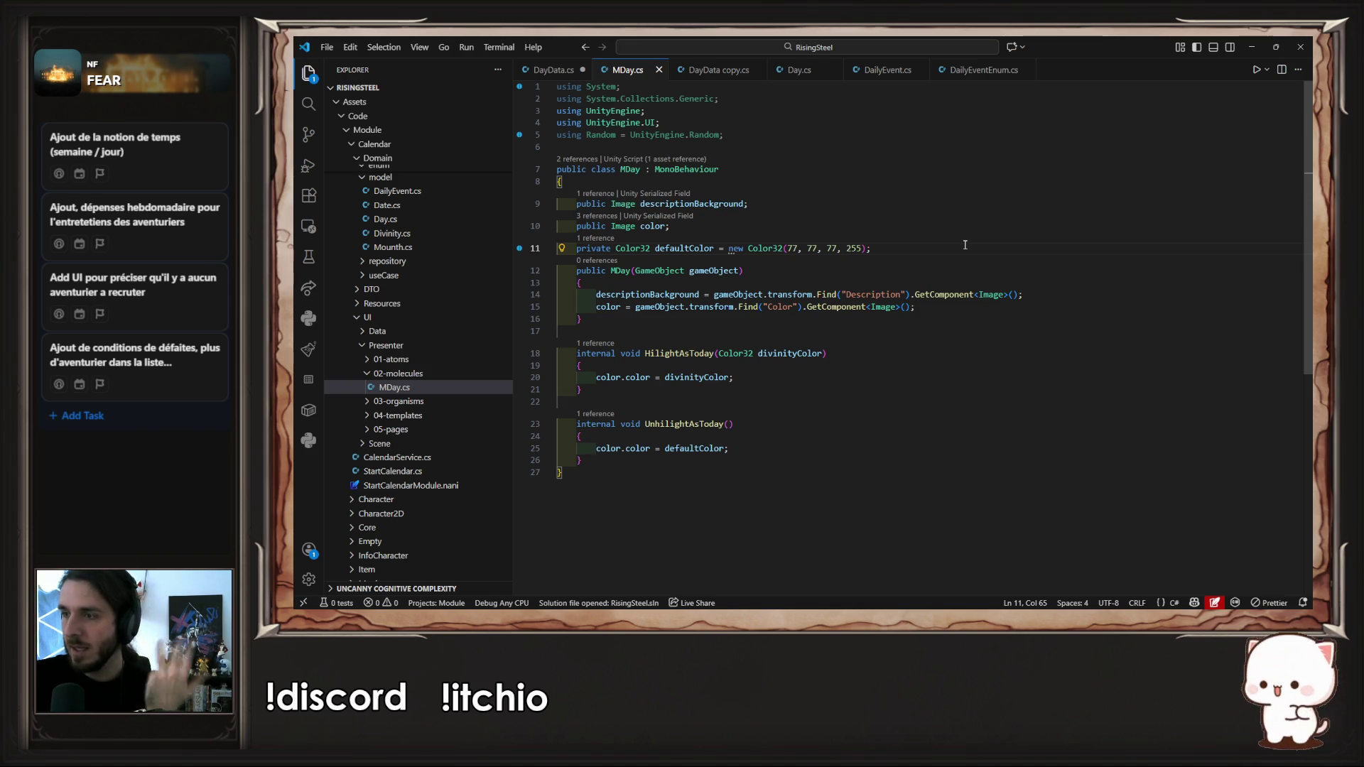
# Step: Add a public Image icon field declaration above the defaultColor field
pyautogui.press('Return')
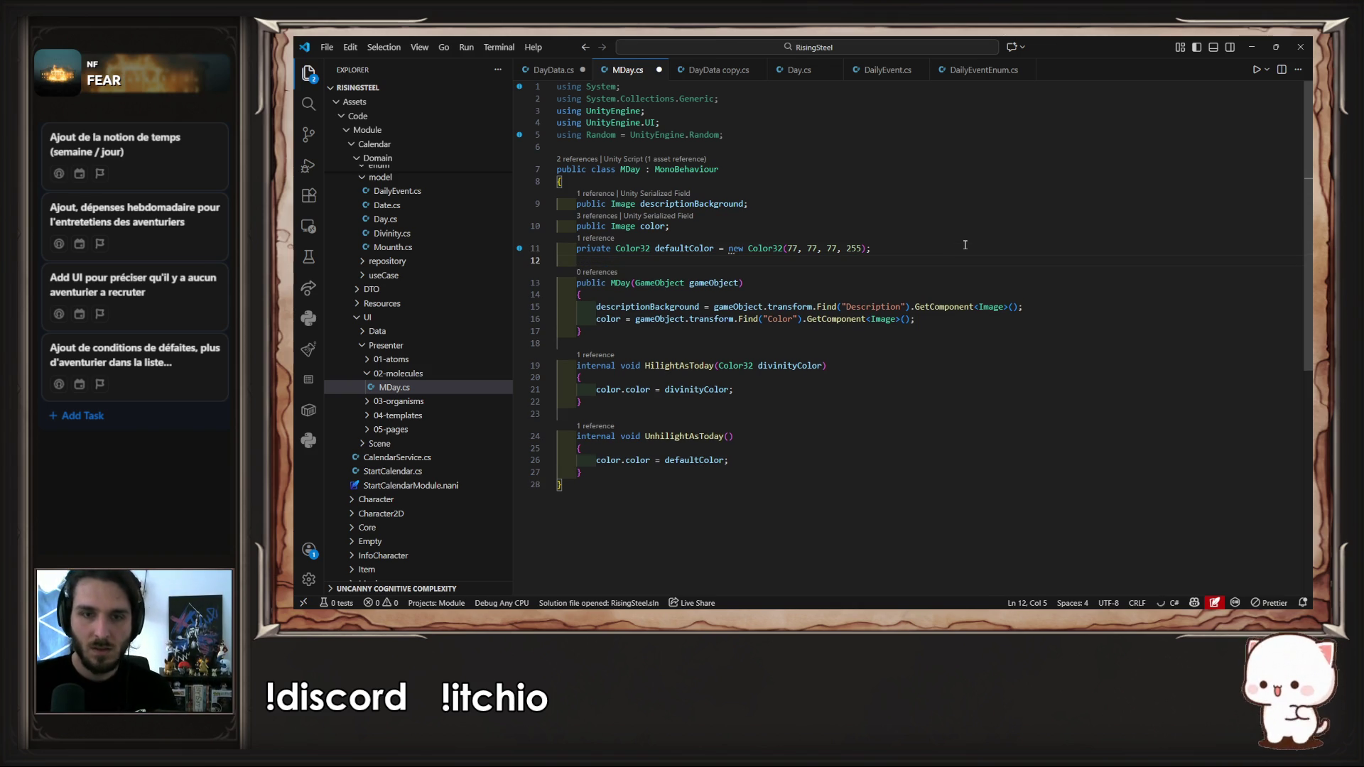
pyautogui.write('private ')
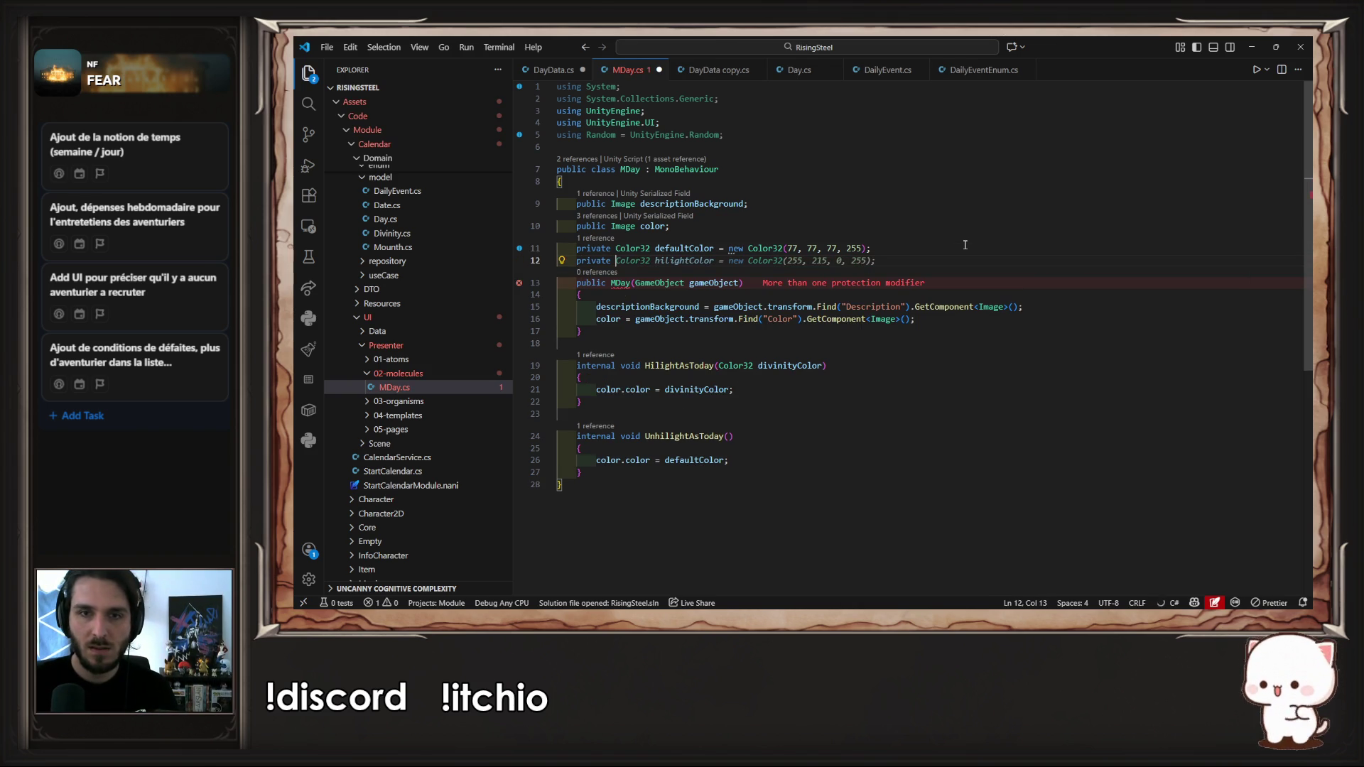
pyautogui.write('I')
pyautogui.hotkey('ctrl', 'BackSpace')
pyautogui.hotkey('ctrl', 'BackSpace')
pyautogui.hotkey('ctrl', 'BackSpace')
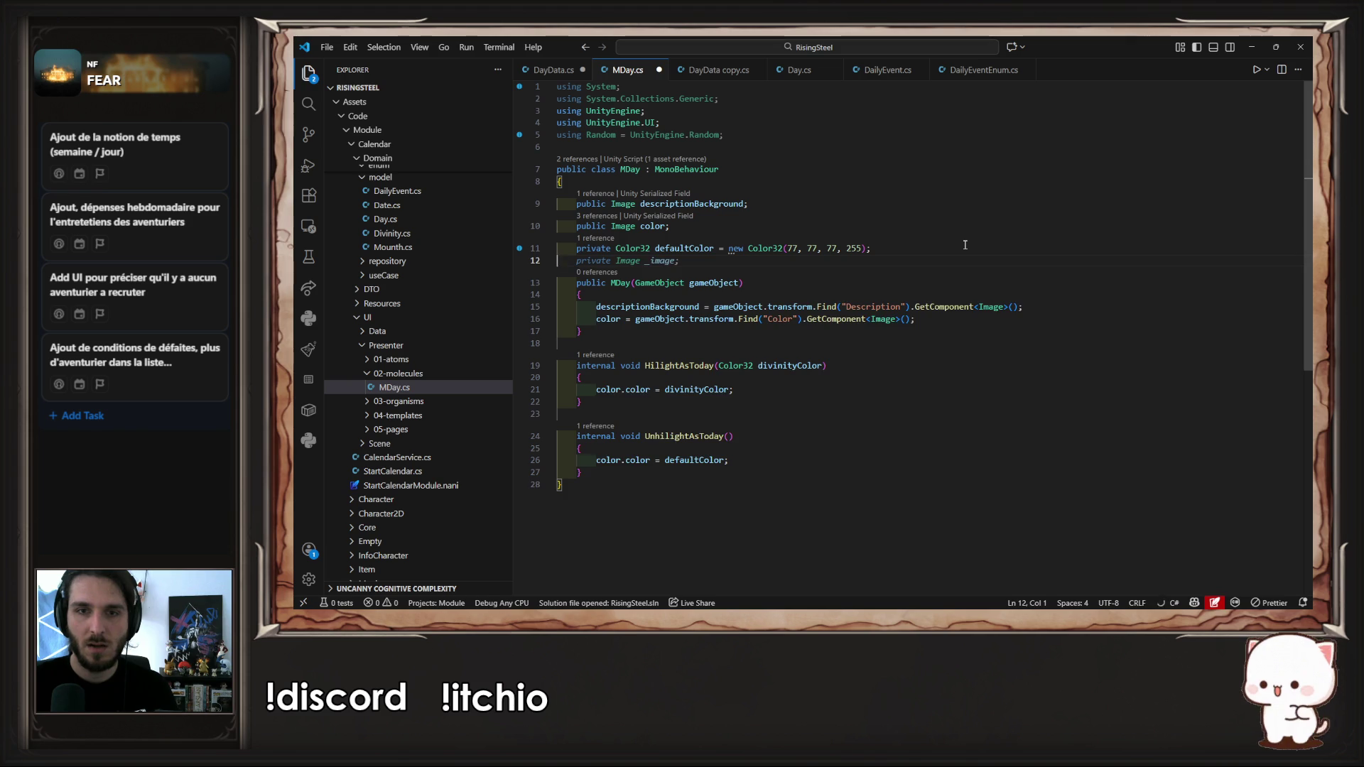
pyautogui.hotkey('alt', 'Up')
pyautogui.write('publi')
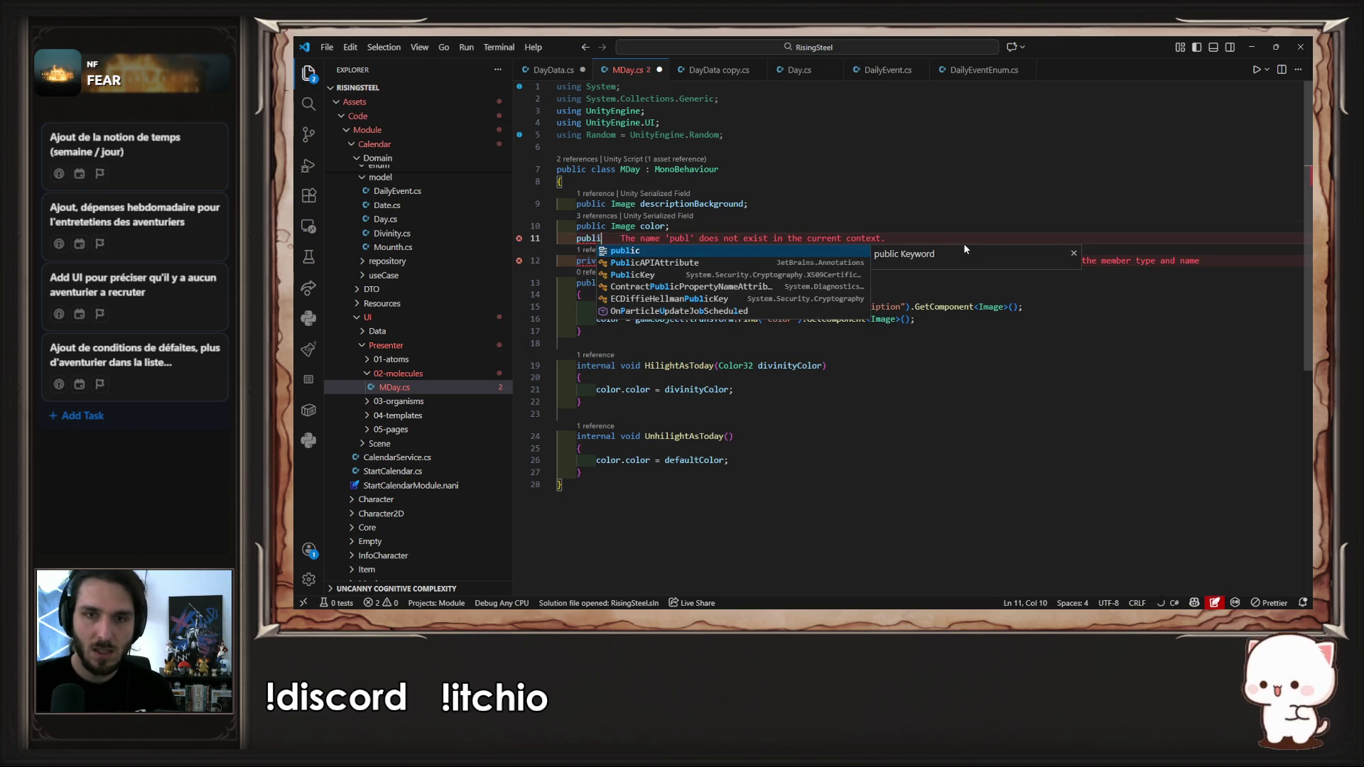
pyautogui.press('Tab')
pyautogui.write('Image')
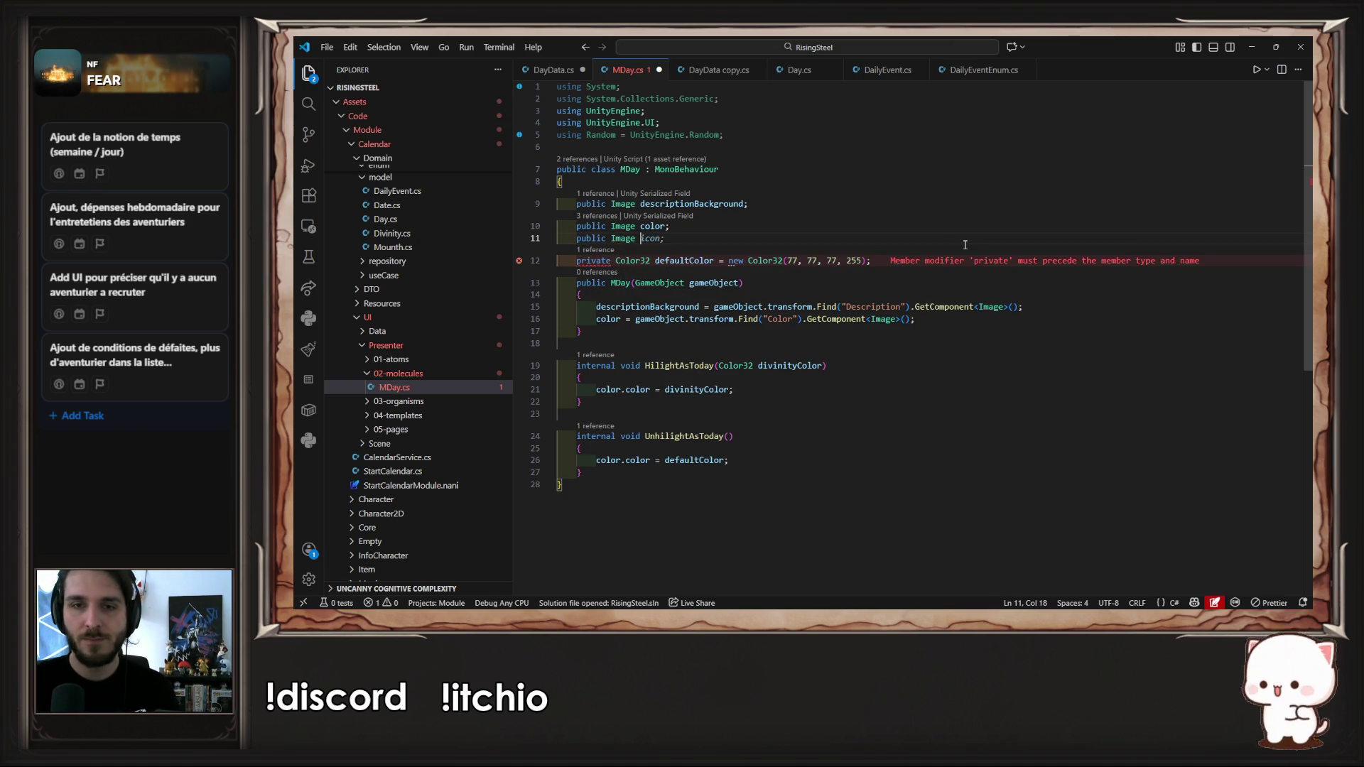
pyautogui.press('Tab')
# Step: Duplicate the field into four declarations, icon0 to icon3, and return to Unity to recompile
pyautogui.hotkey('shift', 'alt', 'Down')
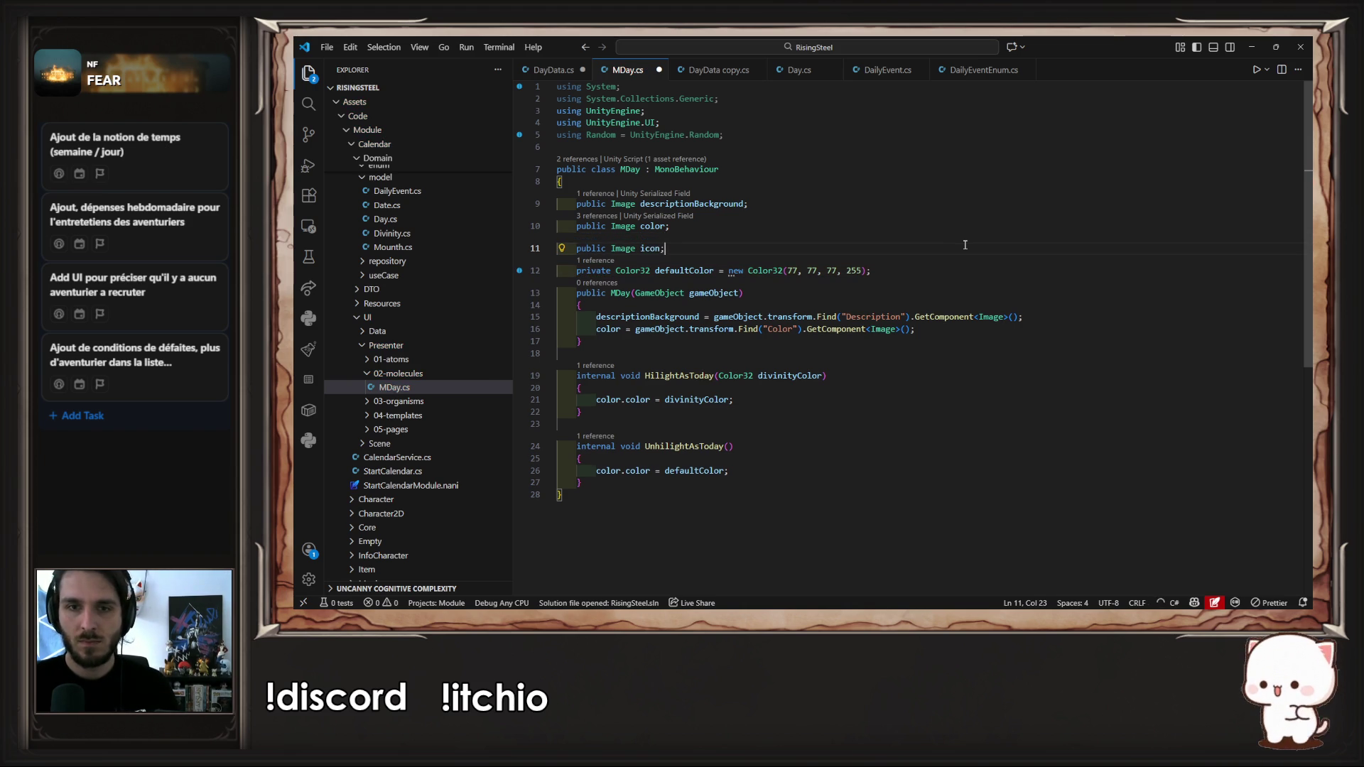
pyautogui.hotkey('shift', 'alt', 'Up')
pyautogui.hotkey('shift', 'alt', 'Up')
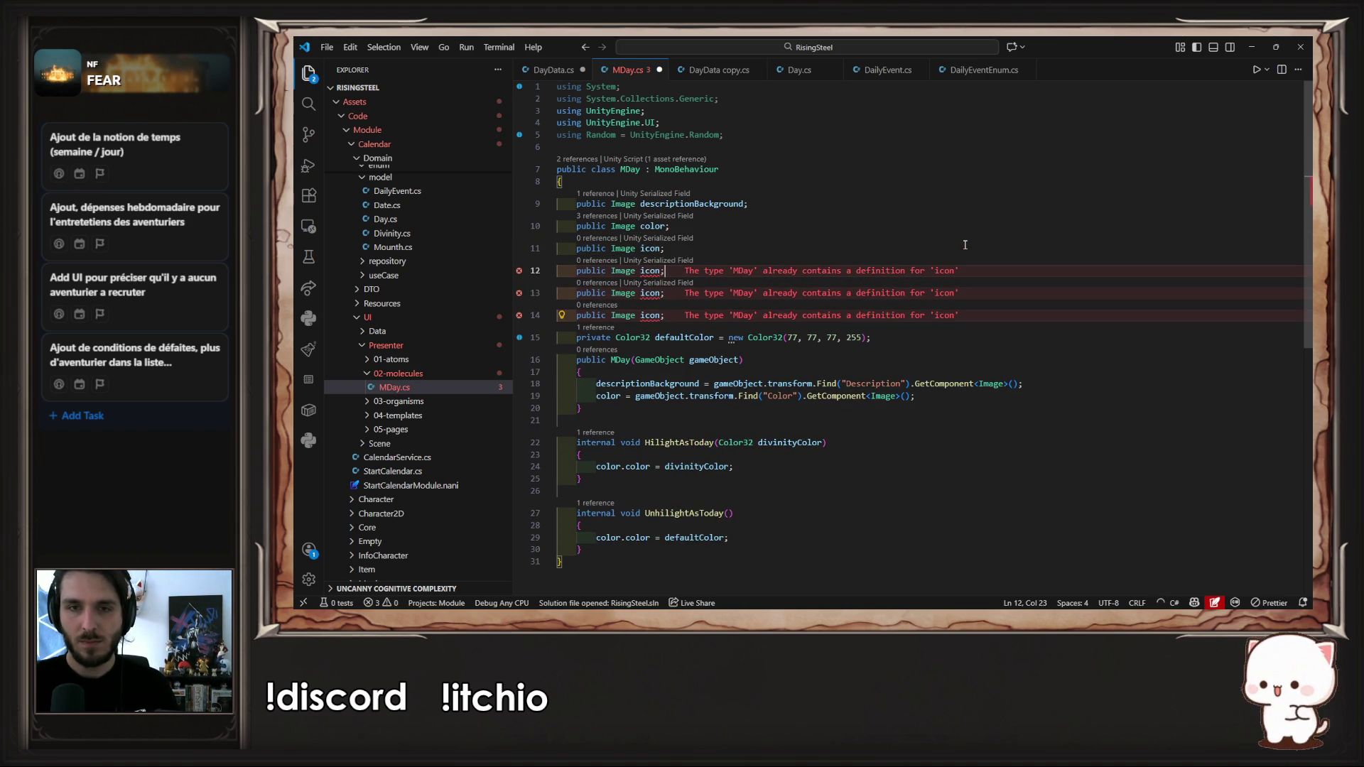
pyautogui.press('Left')
pyautogui.press('Up')
pyautogui.write('0')
pyautogui.press('Tab')
pyautogui.press('Tab')
pyautogui.press('Tab')
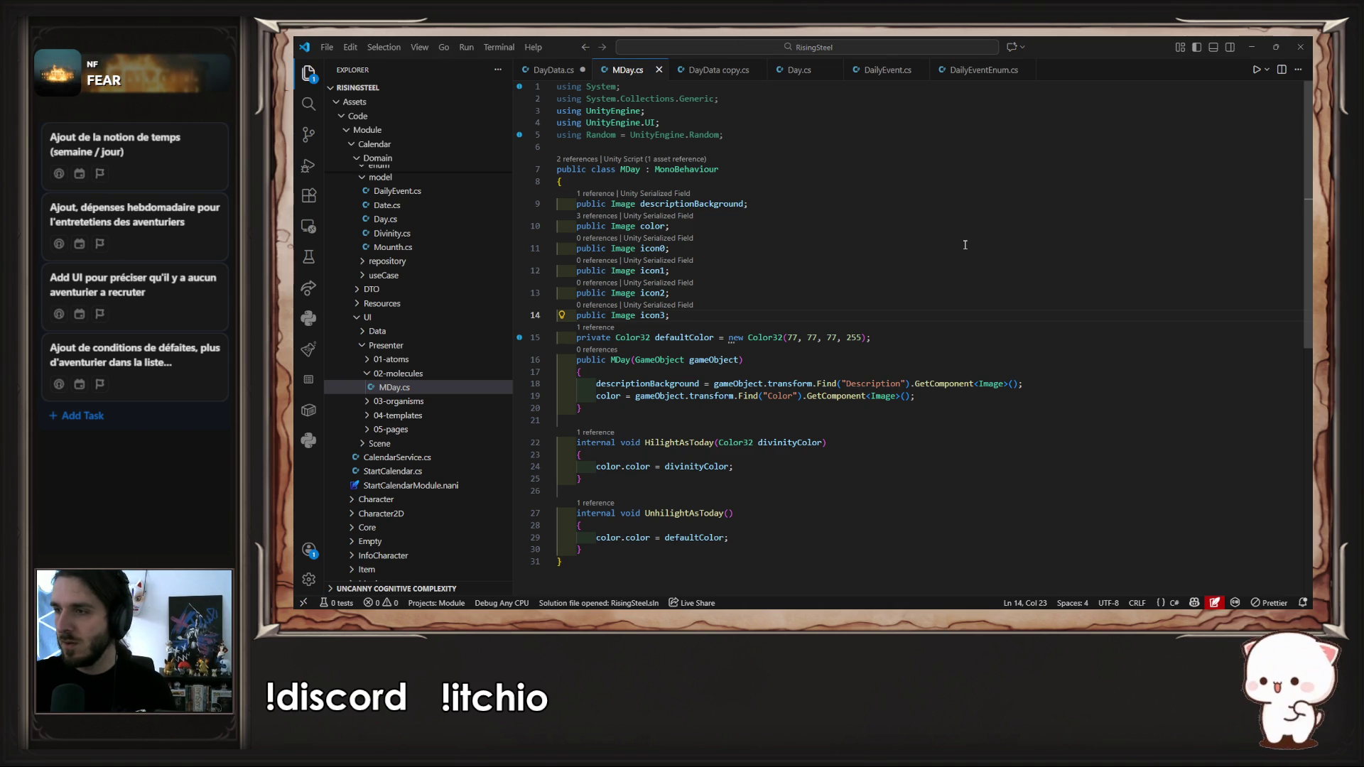
pyautogui.hotkey('alt', 'Tab')
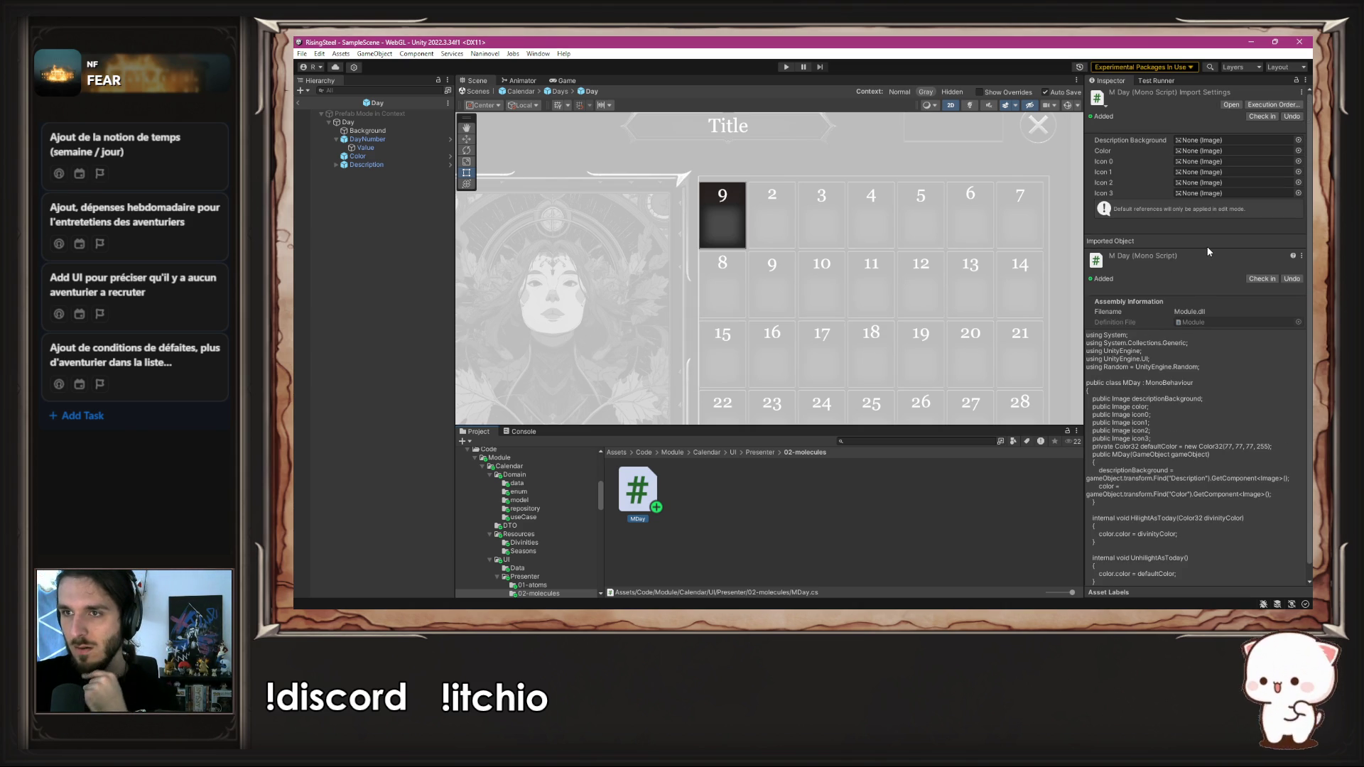
# Step: Link MDay's Icon 0–3 slots in the Day prefab to Description's icon images 0–3
pyautogui.click(396, 123)
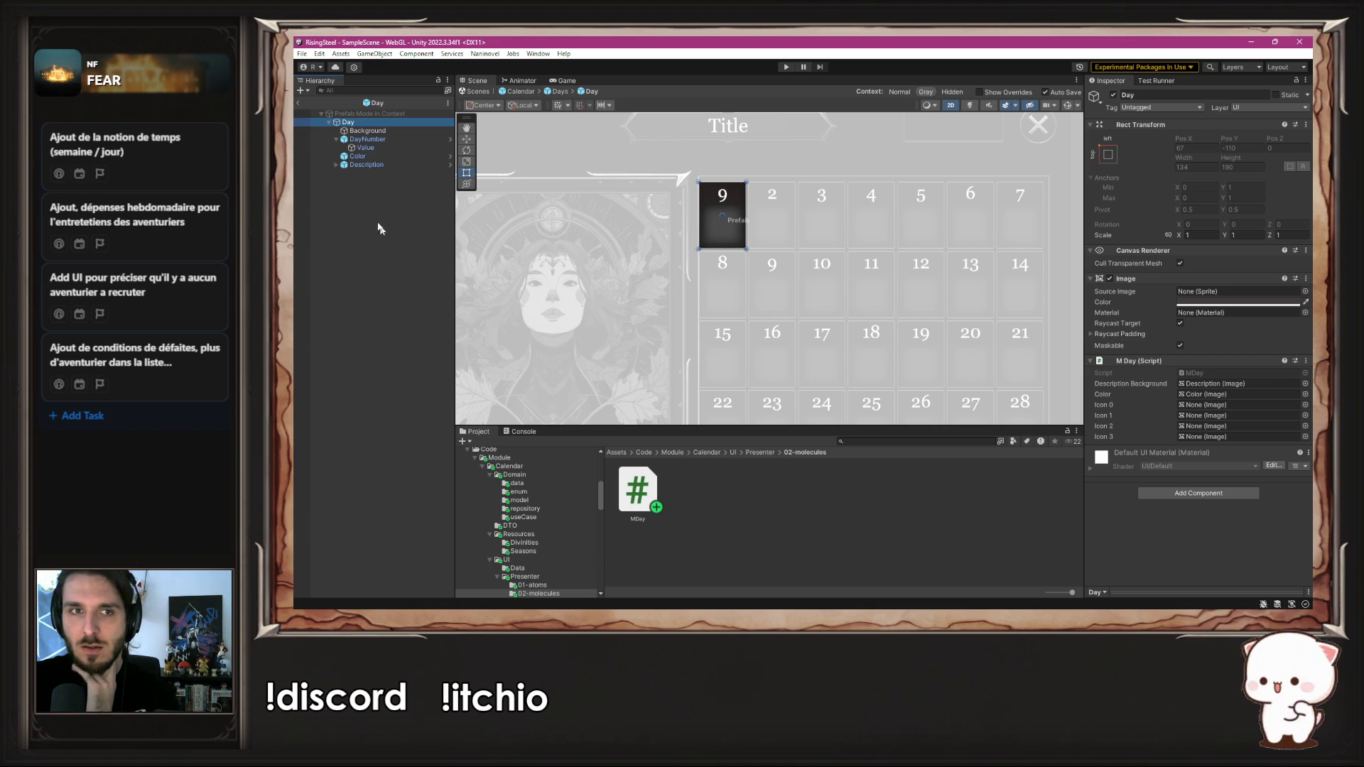
pyautogui.click(338, 165)
pyautogui.moveTo(360, 176)
pyautogui.mouseDown()
pyautogui.moveTo(593, 213)
pyautogui.moveTo(1208, 410)
pyautogui.moveTo(1240, 405)
pyautogui.mouseUp()
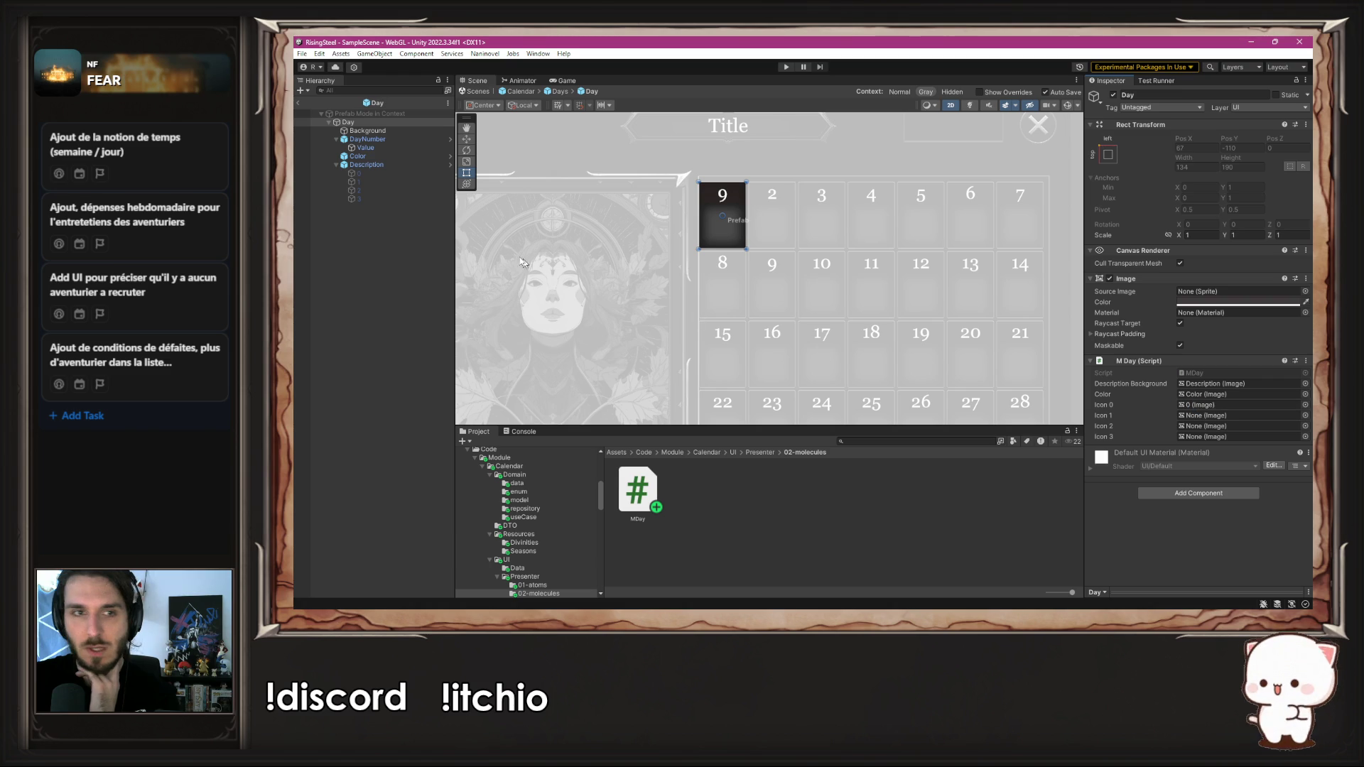
pyautogui.moveTo(381, 191); pyautogui.dragTo(1208, 416)
pyautogui.moveTo(368, 191)
pyautogui.mouseDown()
pyautogui.moveTo(1208, 406)
pyautogui.moveTo(1204, 426)
pyautogui.mouseUp()
pyautogui.moveTo(355, 199)
pyautogui.mouseDown()
pyautogui.moveTo(862, 305)
pyautogui.moveTo(1247, 436)
pyautogui.mouseUp()
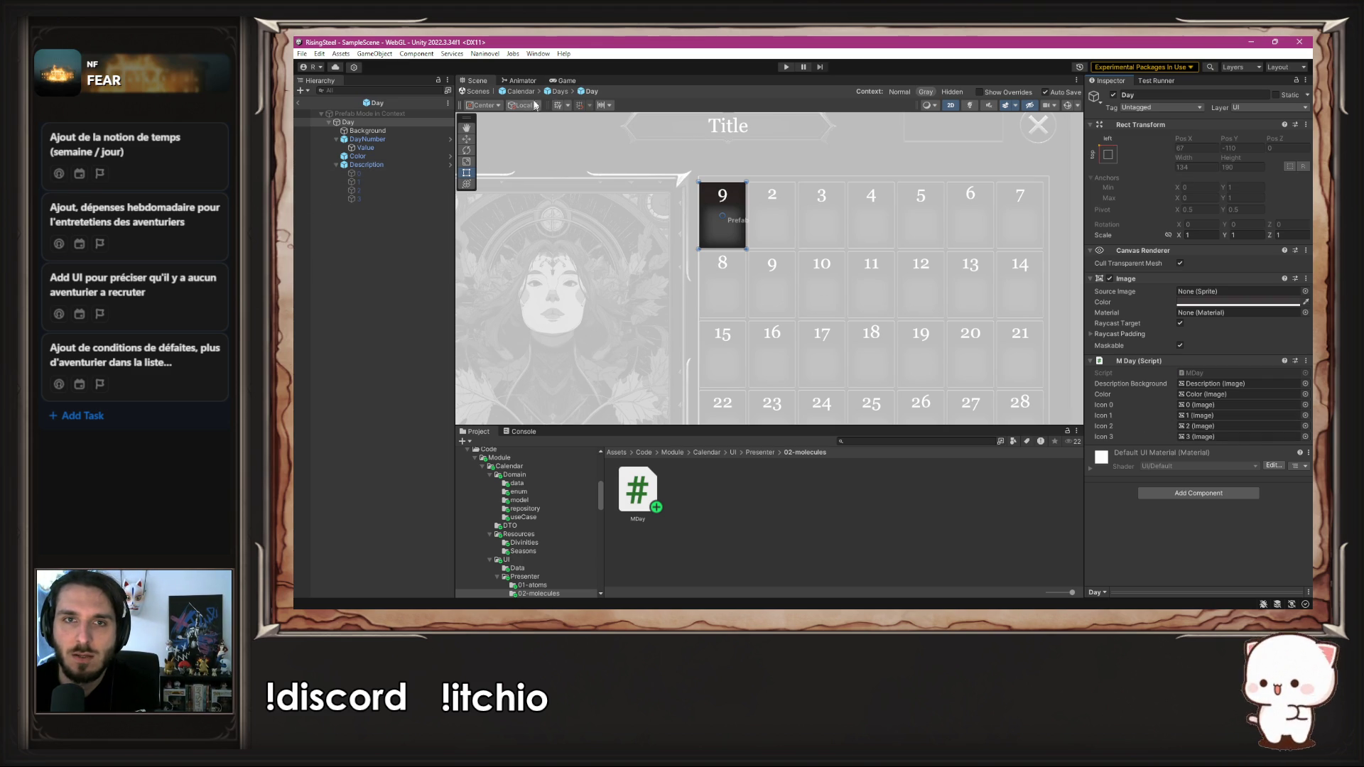
# Step: Go back through the Days grid into the Calendar prefab and centre its panel in the Scene view
pyautogui.click(556, 92)
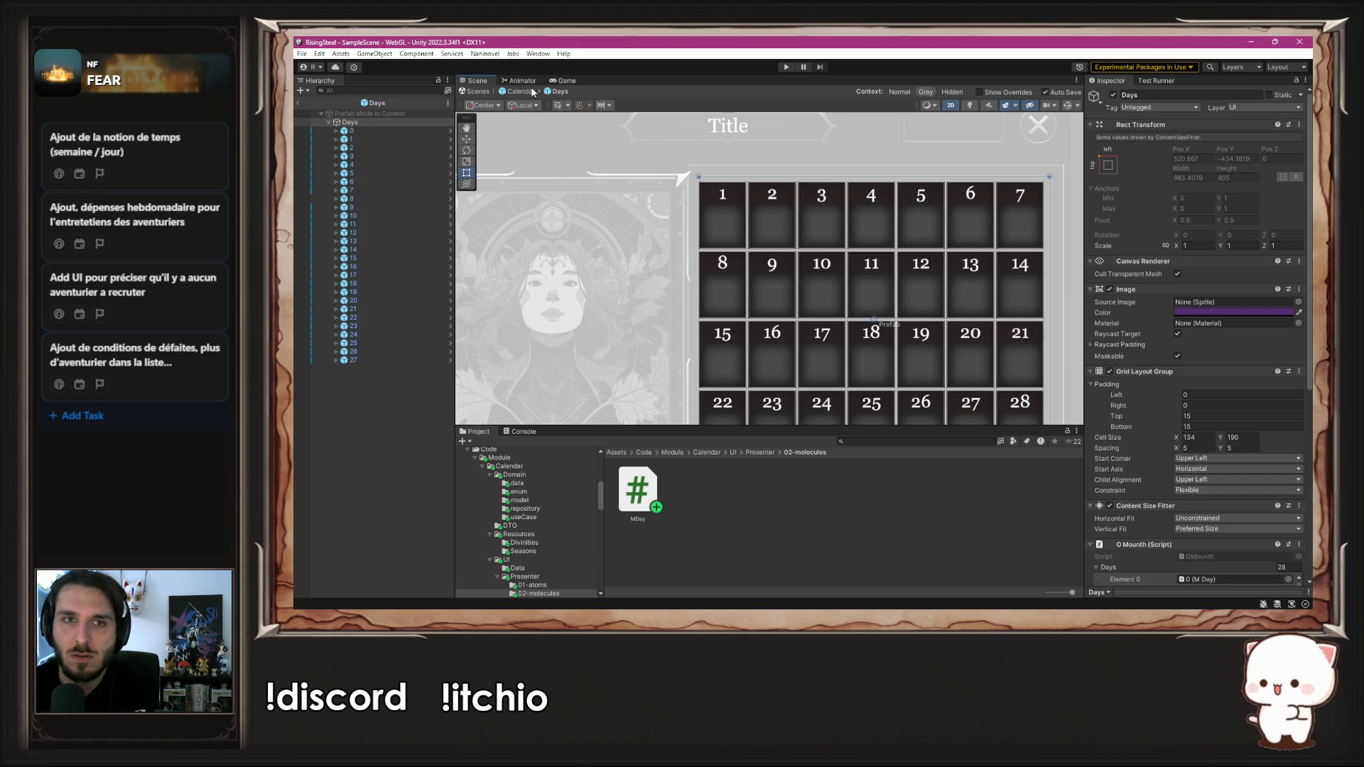
pyautogui.click(526, 94)
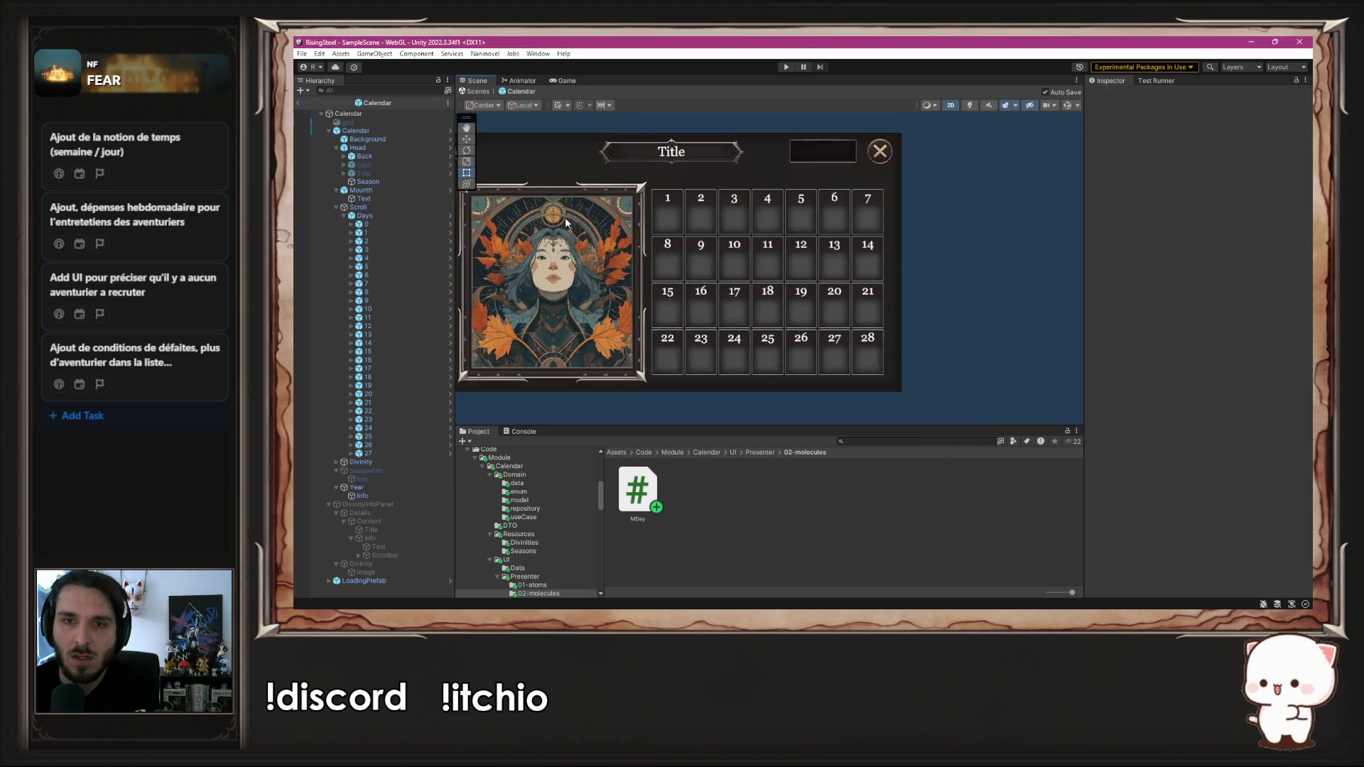
pyautogui.moveTo(647, 213); pyautogui.dragTo(679, 219)
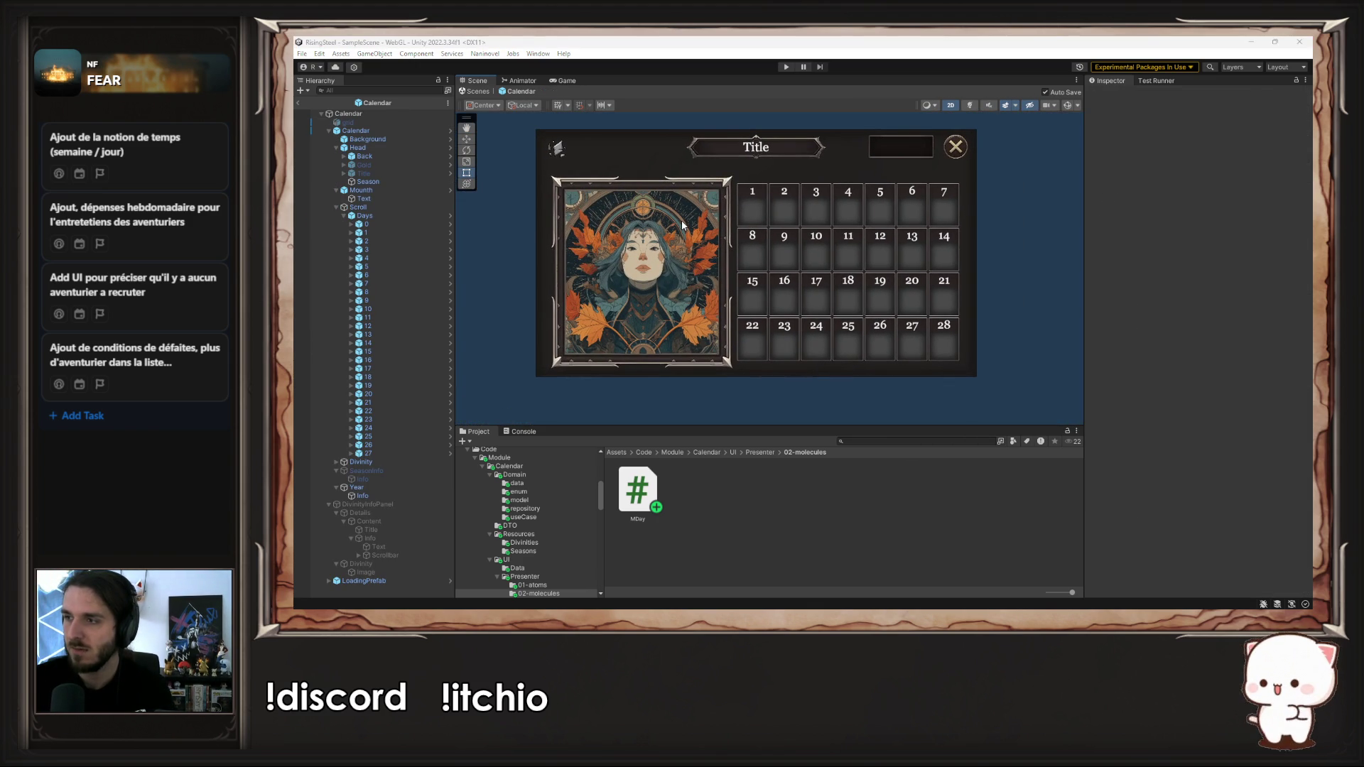
pyautogui.hotkey('alt', 'Tab')
pyautogui.press('Right')
pyautogui.press('Right')
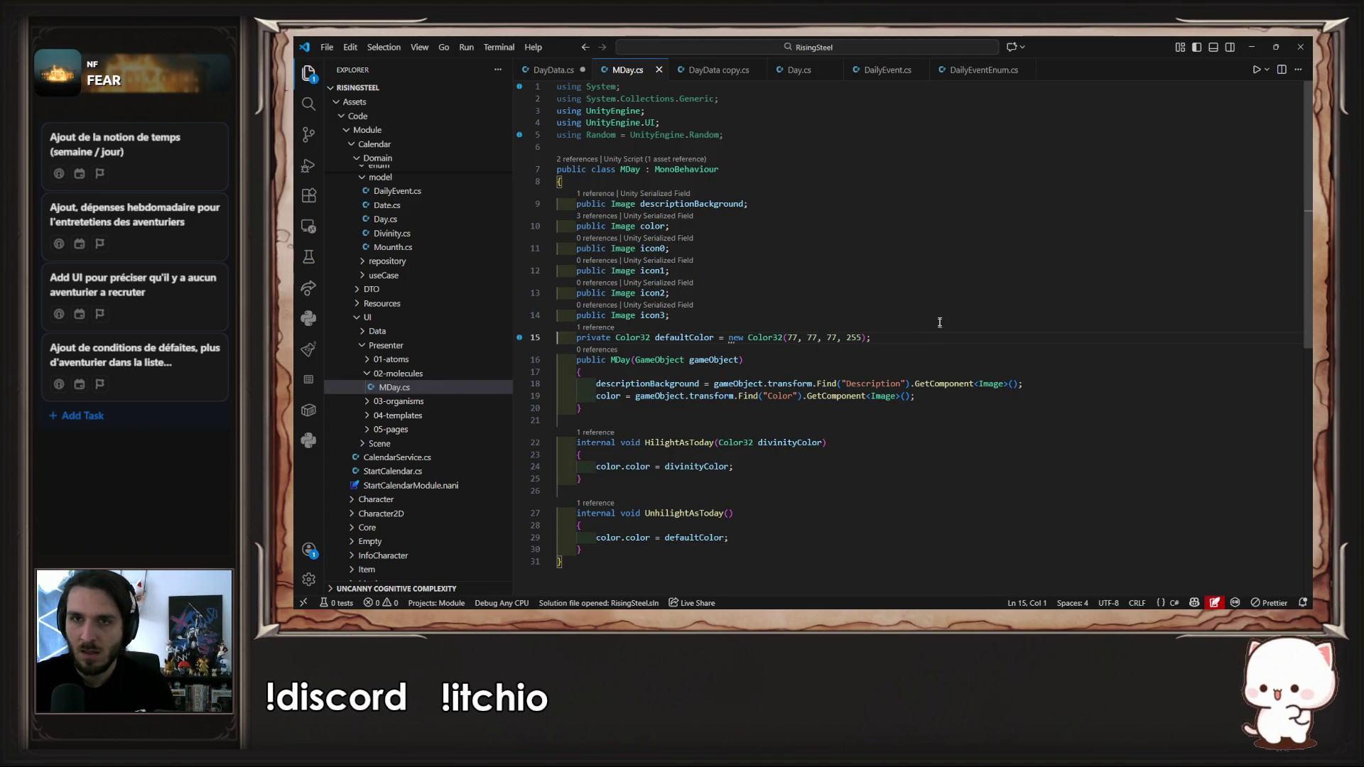
pyautogui.hotkey('ctrl', 'Tab')
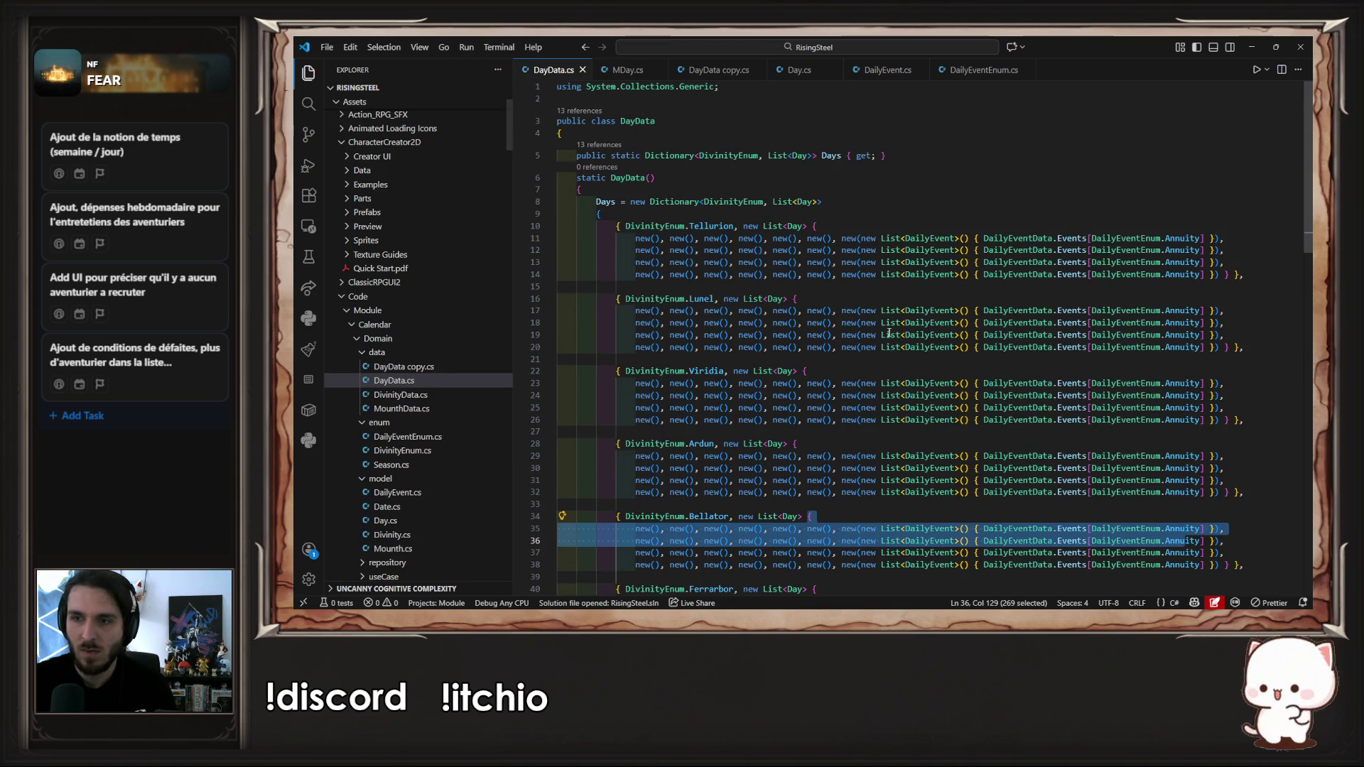
pyautogui.scroll(-10, 894, 334)
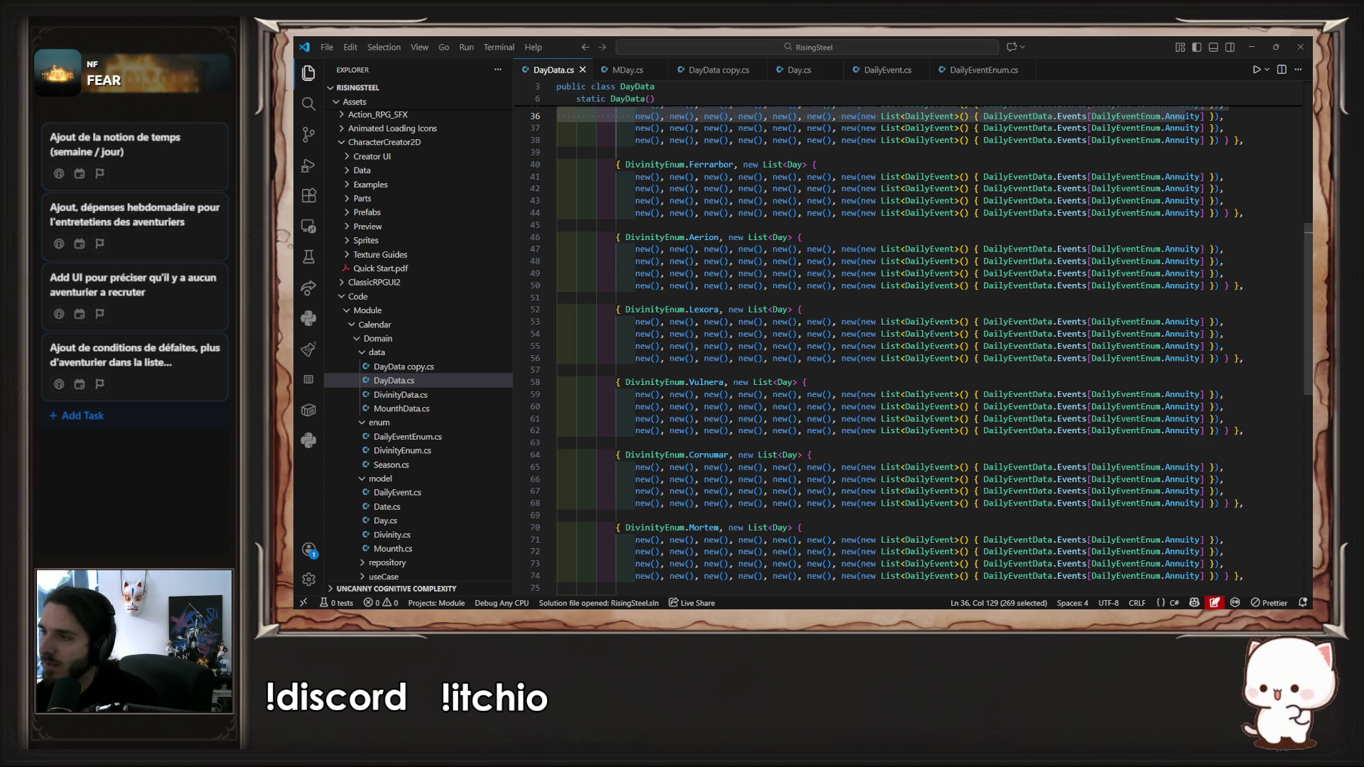
pyautogui.hotkey('alt', 'Tab')
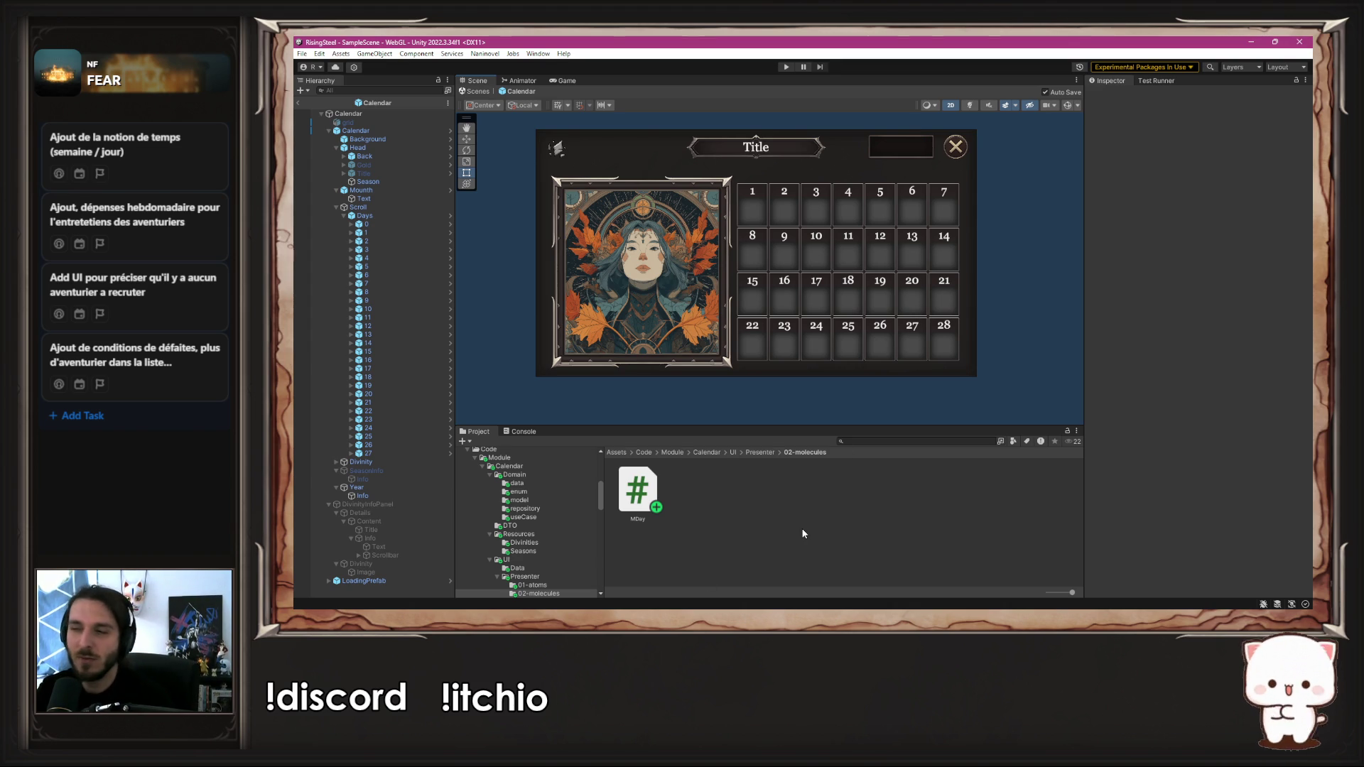
pyautogui.hotkey('alt', 'Tab')
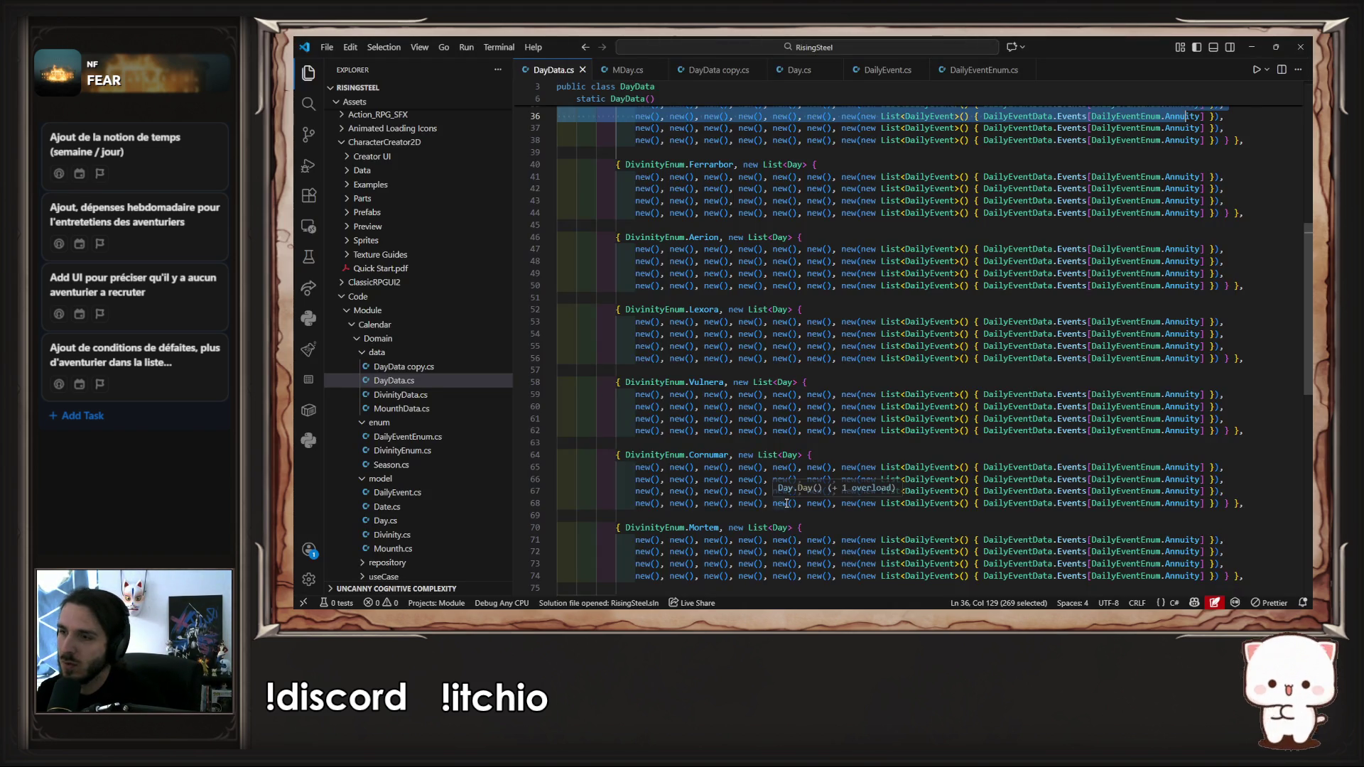
pyautogui.scroll(-2, 1081, 266)
pyautogui.hotkey('alt', 'Tab')
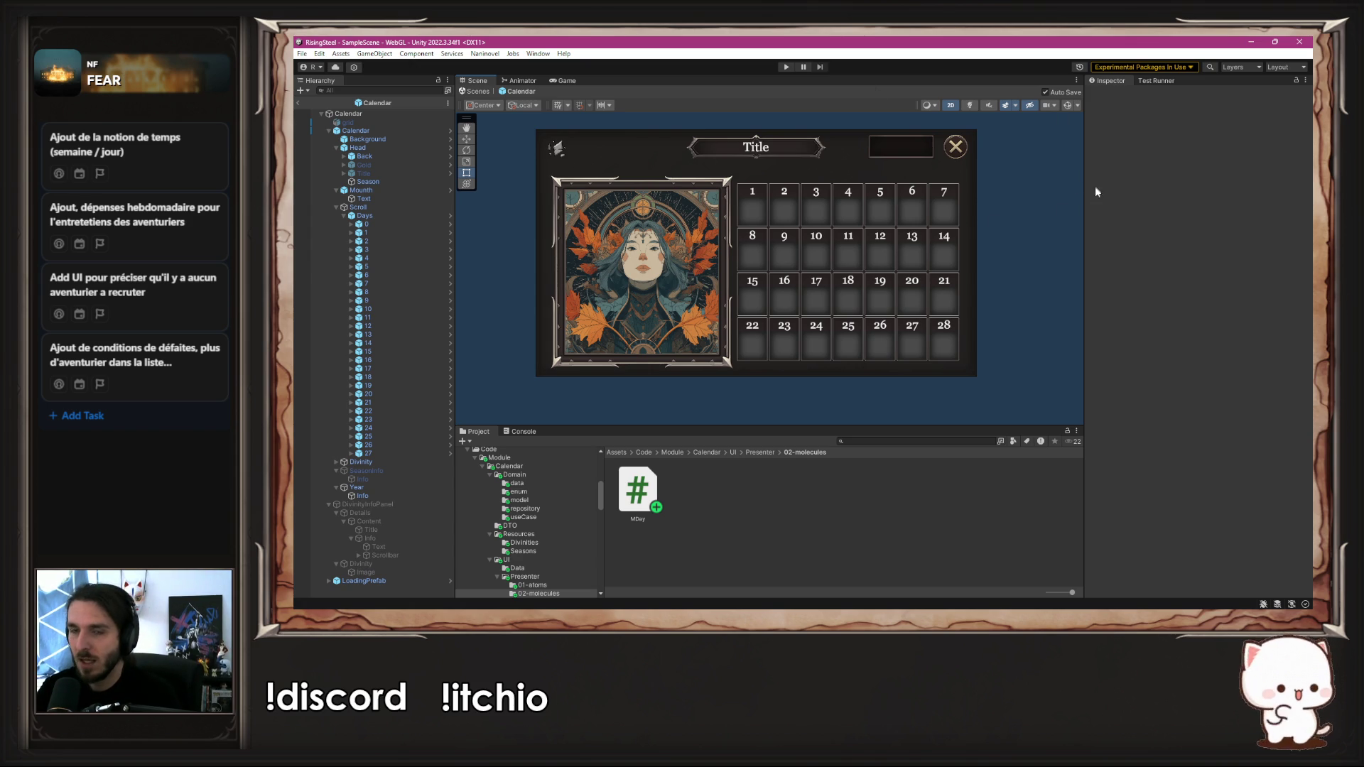
pyautogui.click(787, 66)
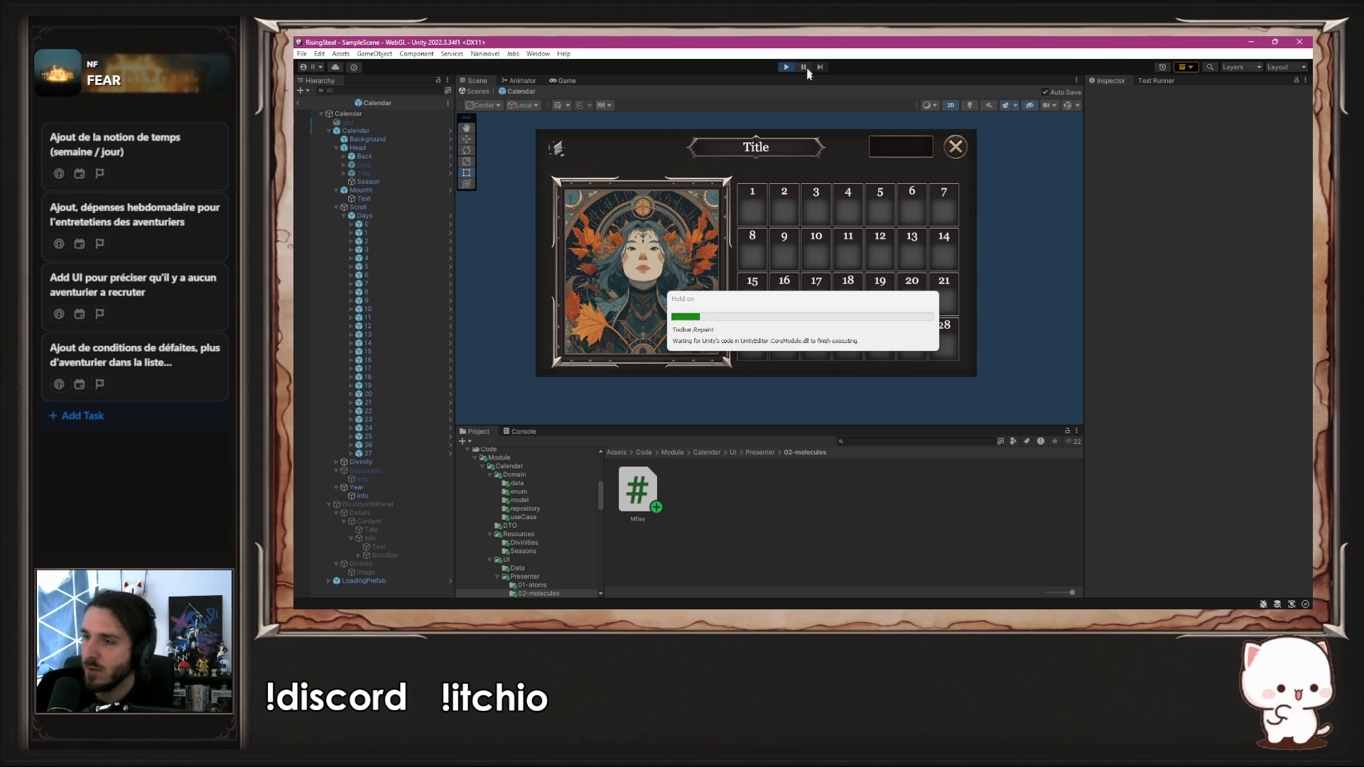
pyautogui.click(824, 174)
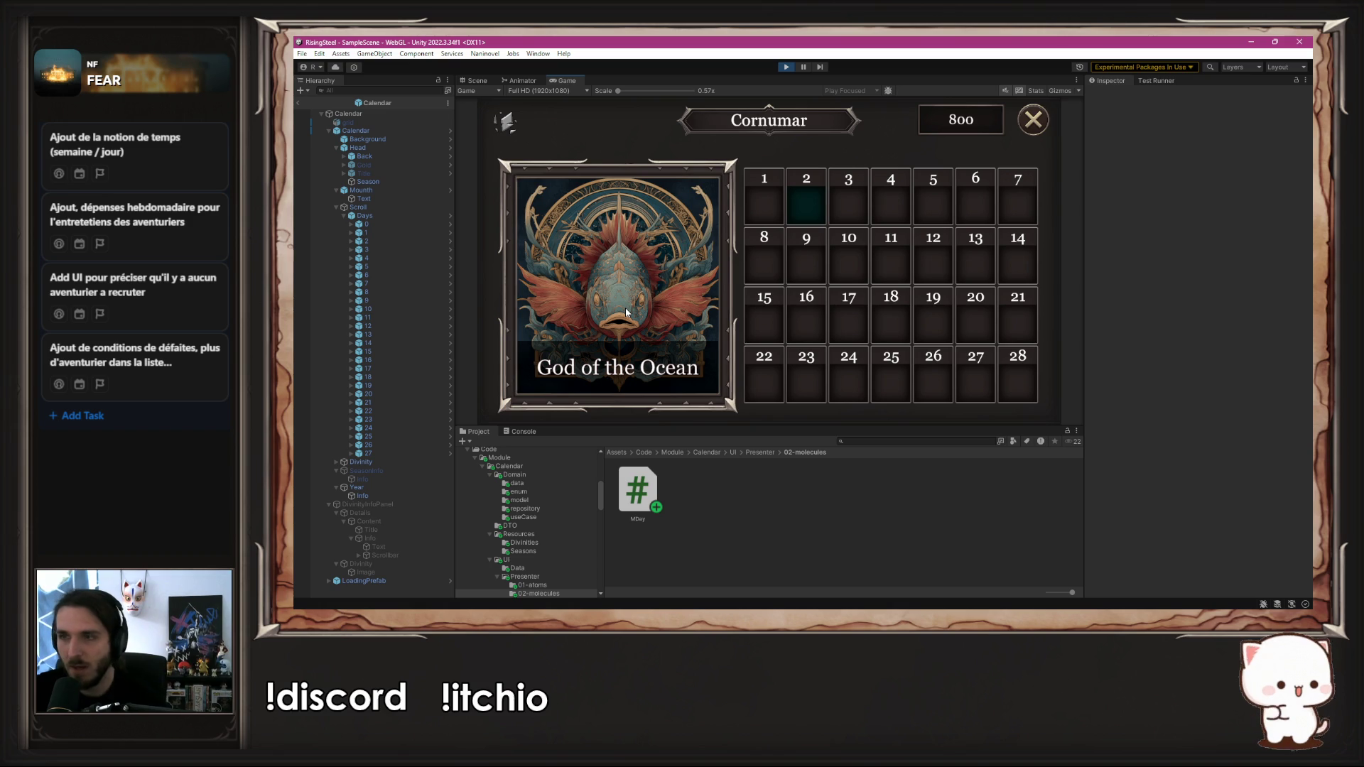
pyautogui.click(665, 280)
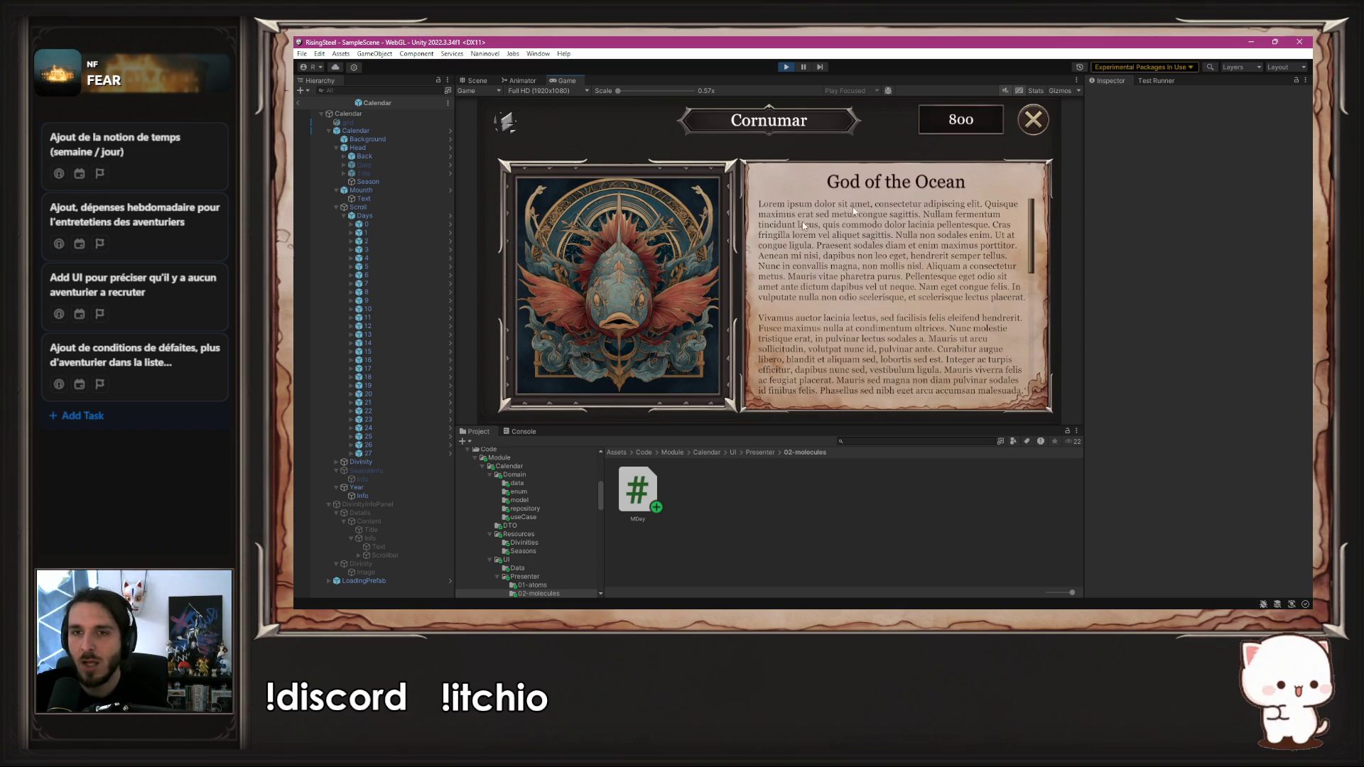
pyautogui.scroll(-5, 817, 285)
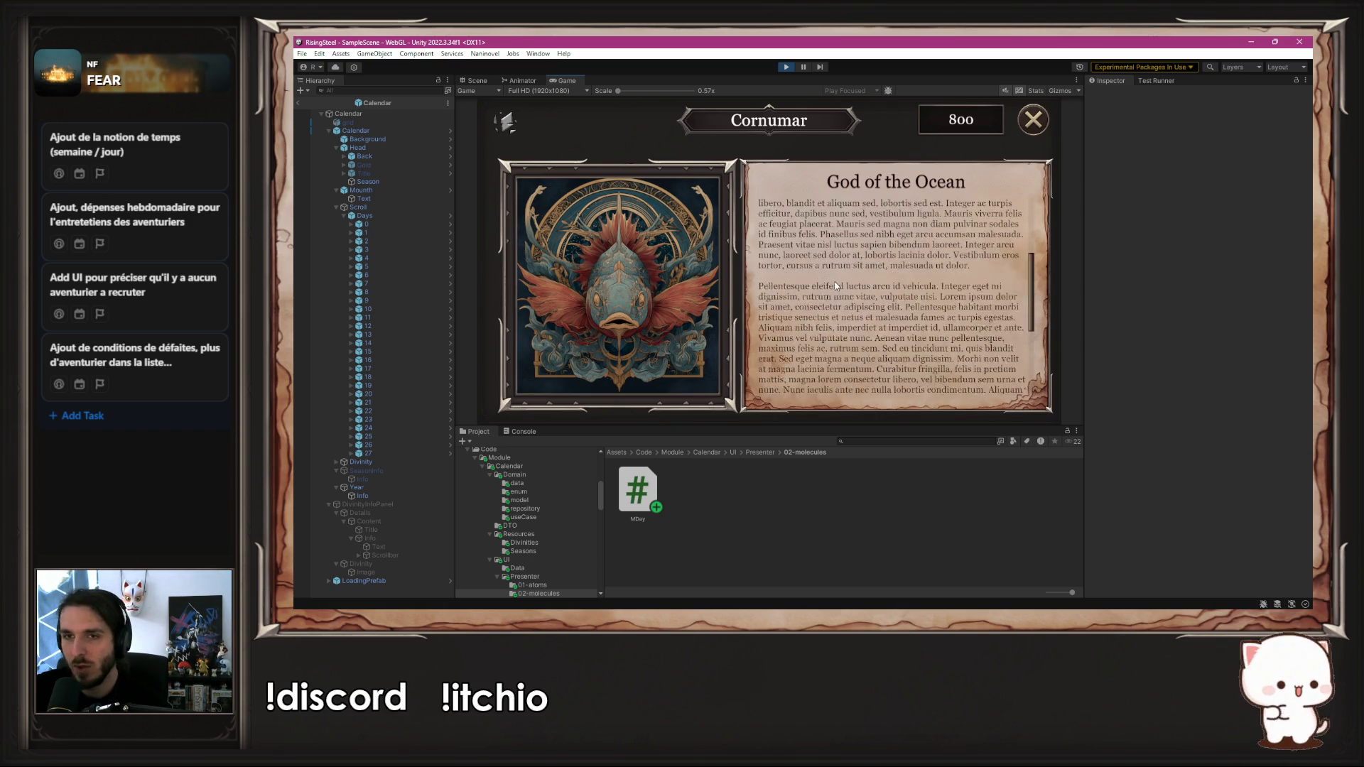
pyautogui.click(590, 237)
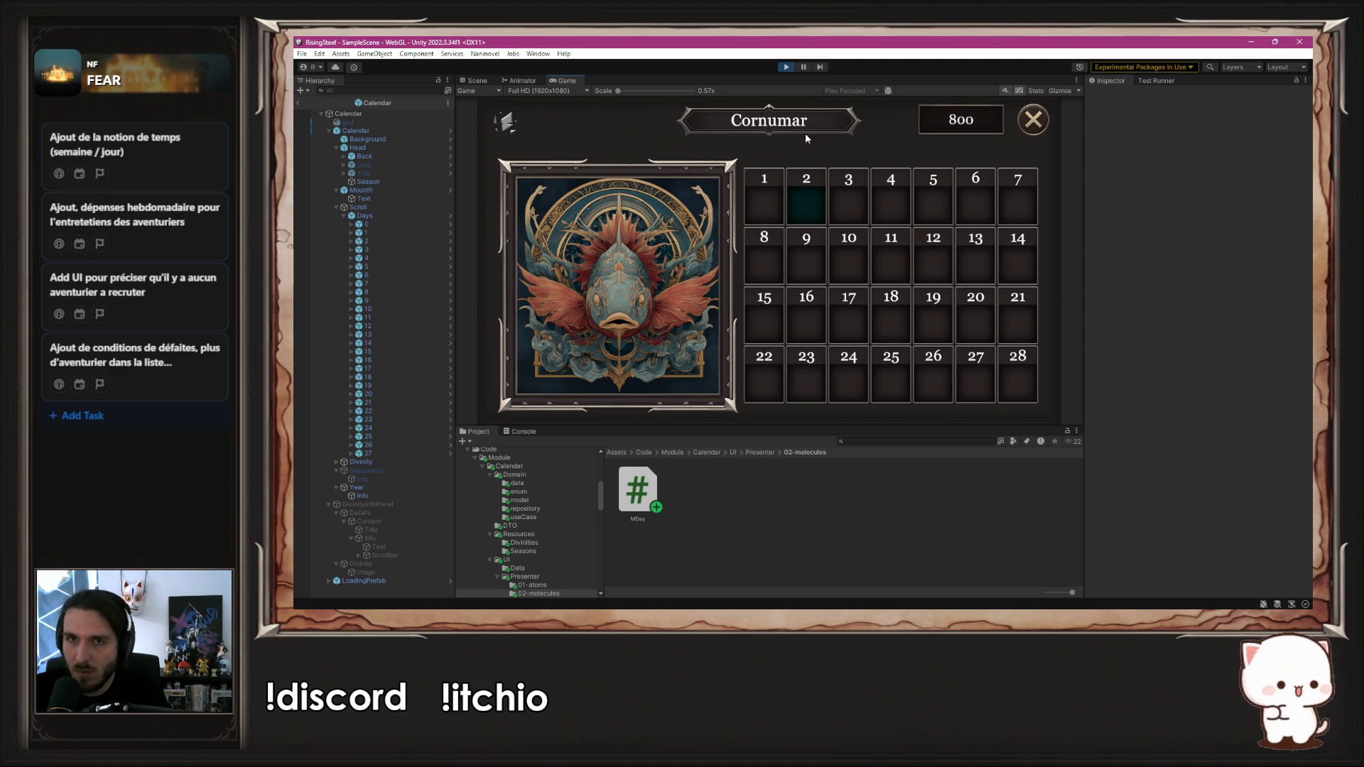
pyautogui.click(784, 68)
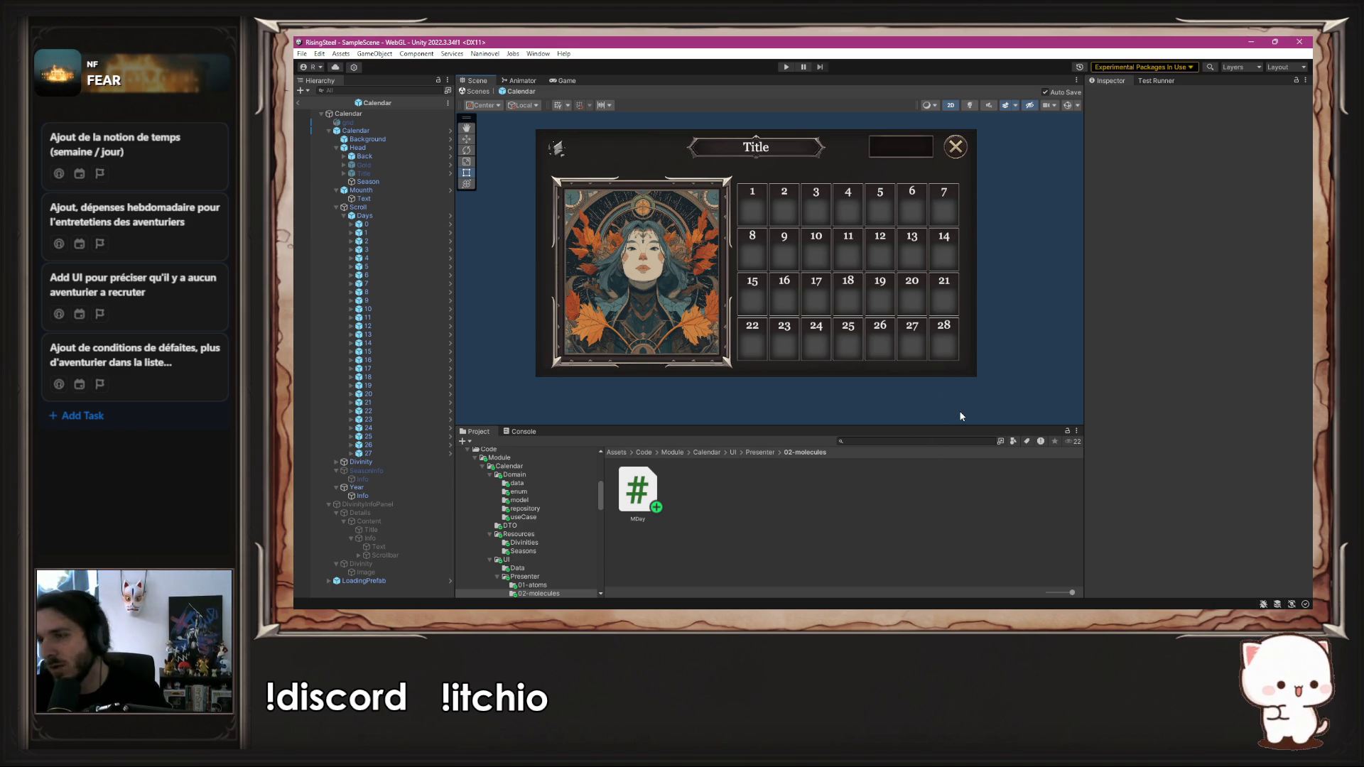
pyautogui.hotkey('alt', 'Tab')
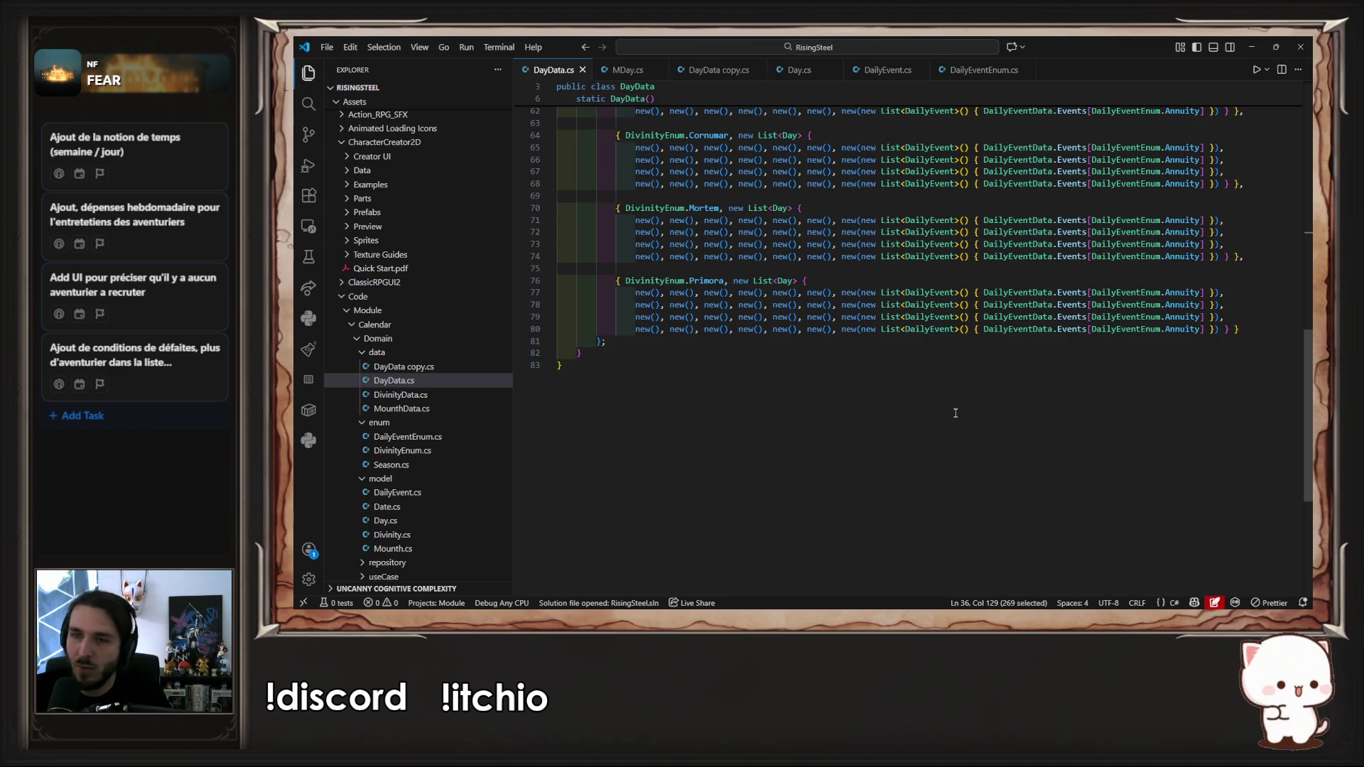
# Step: Rename DayData copy.cs to DailyEventData.cs, using the copied class name
pyautogui.hotkey('ctrl', 'Tab')
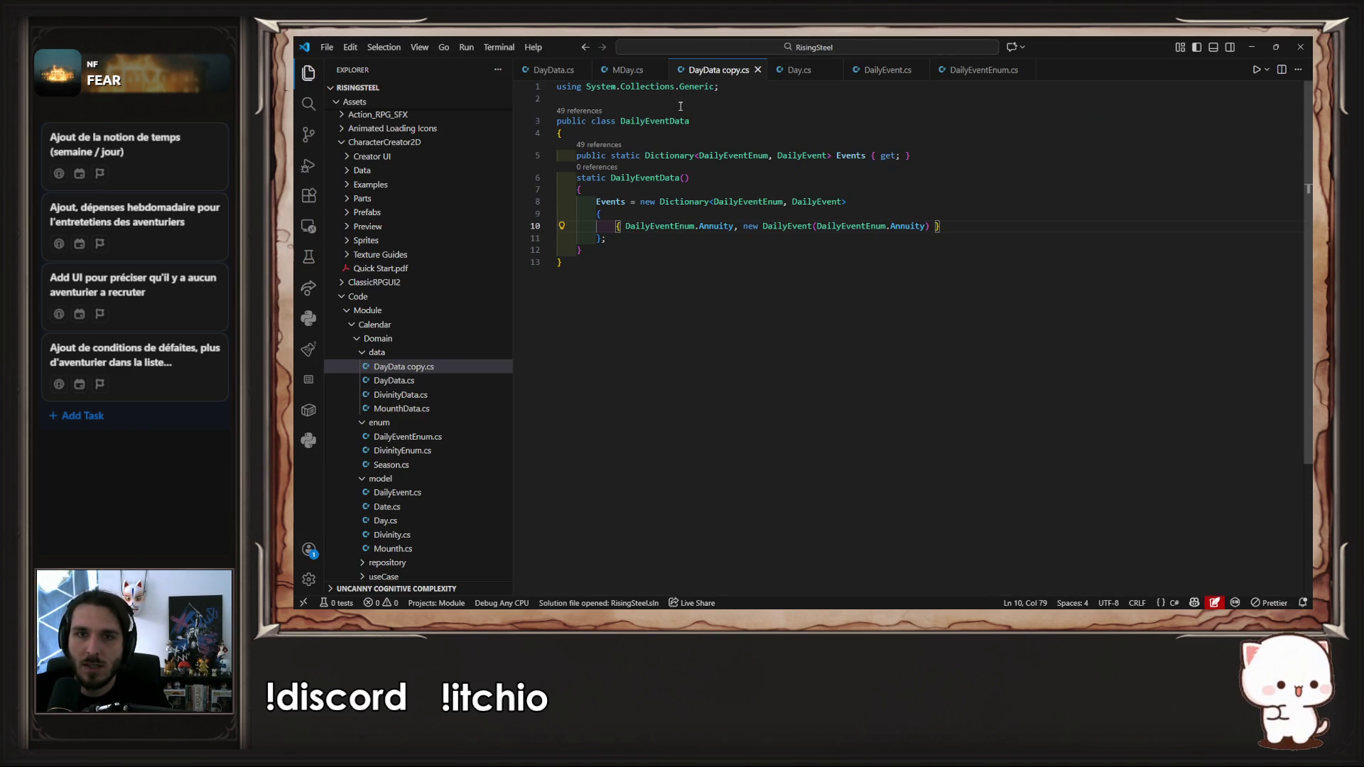
pyautogui.doubleClick(666, 121)
pyautogui.hotkey('ctrl', 'c')
pyautogui.rightClick(429, 367)
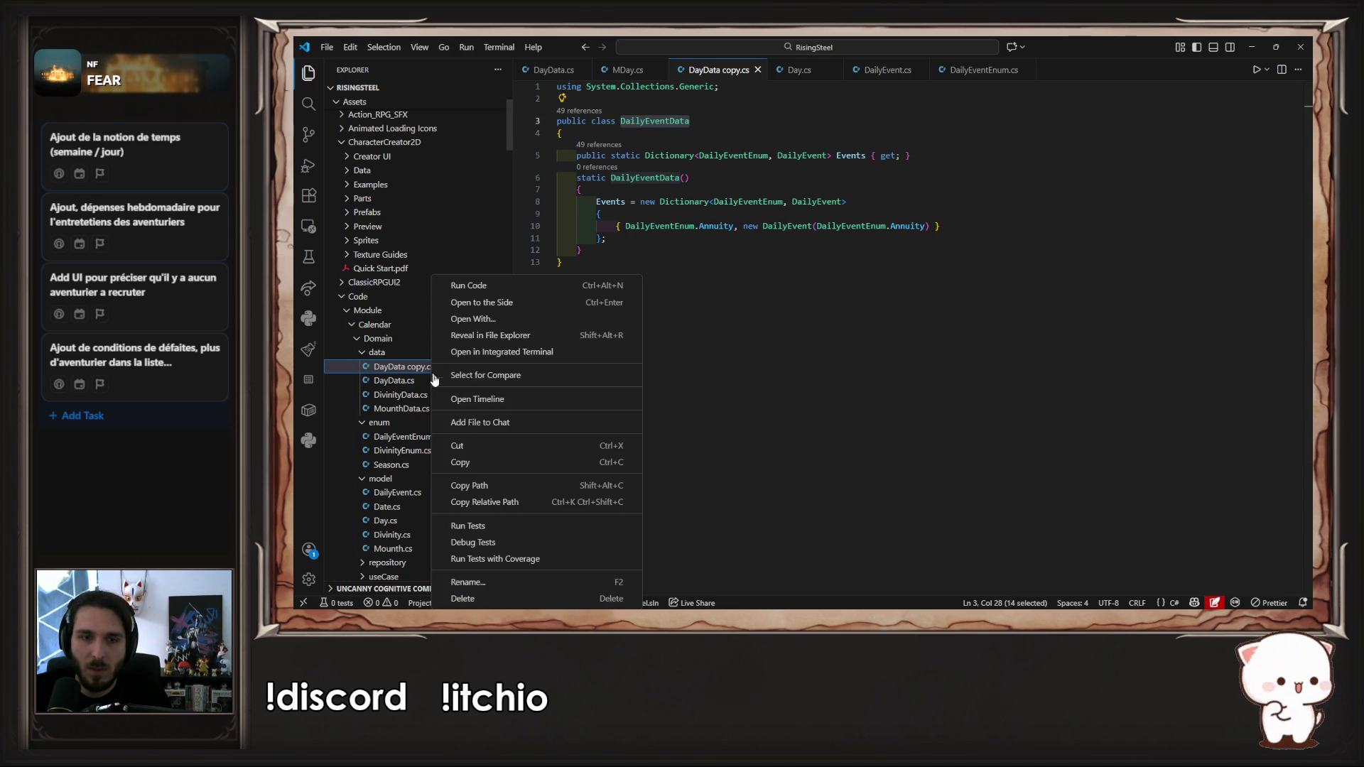
pyautogui.click(468, 582)
pyautogui.hotkey('ctrl', 'v')
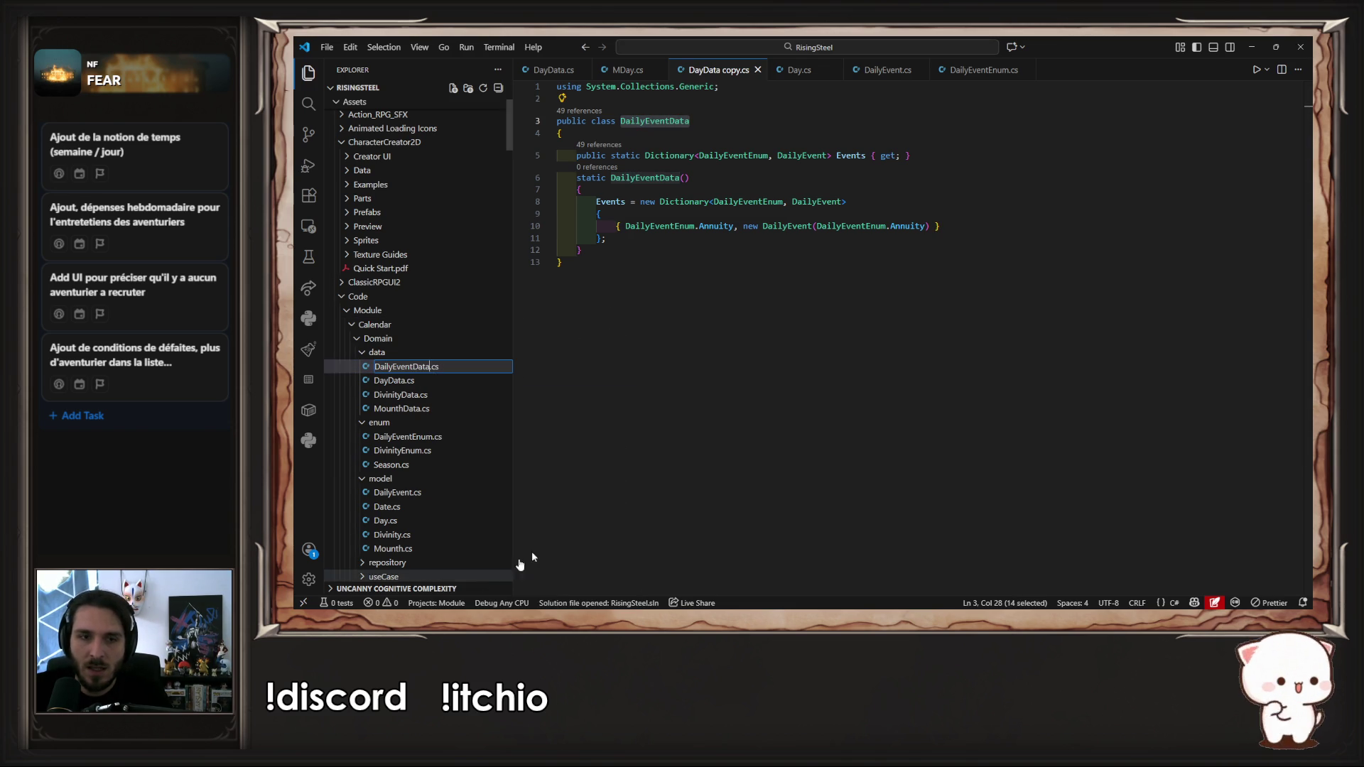
pyautogui.press('Return')
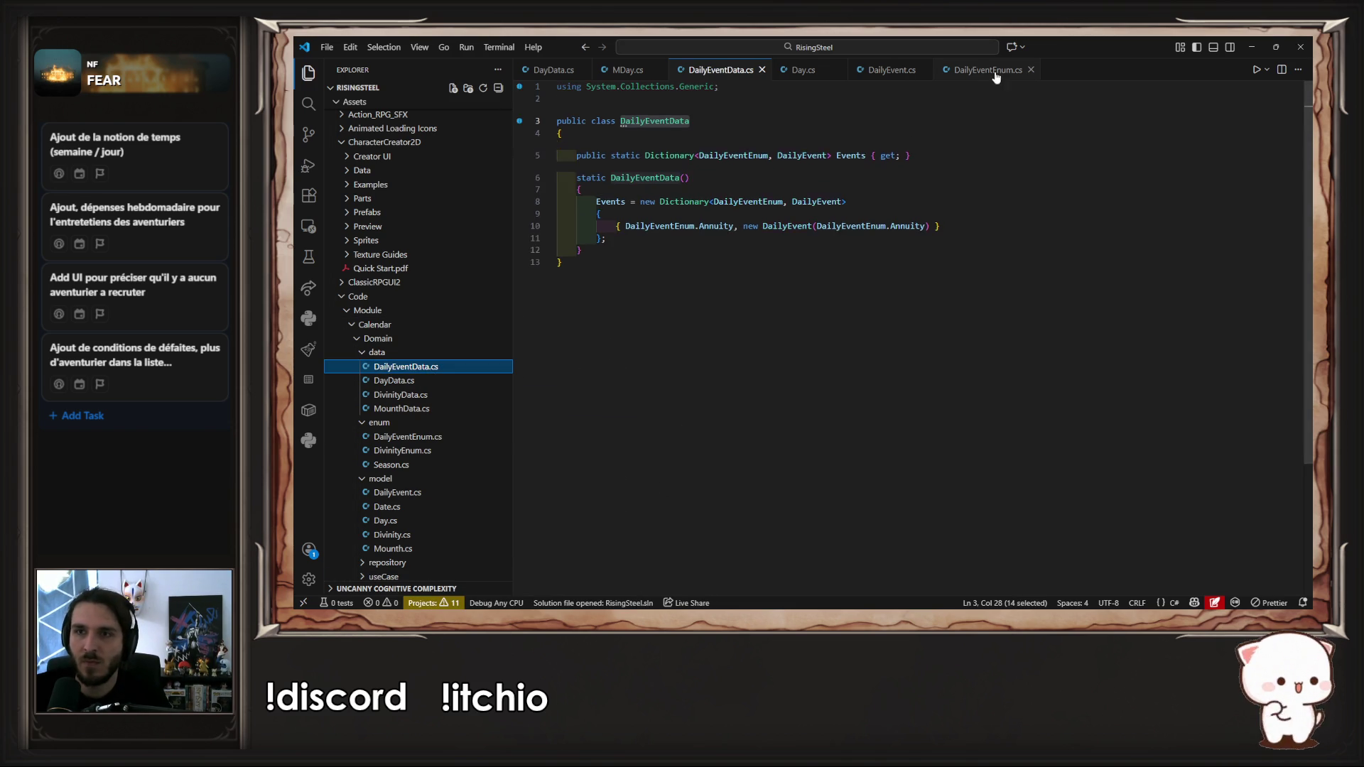
# Step: Copy the DailyEvent.cs model file into the DTO folder
pyautogui.click(994, 74)
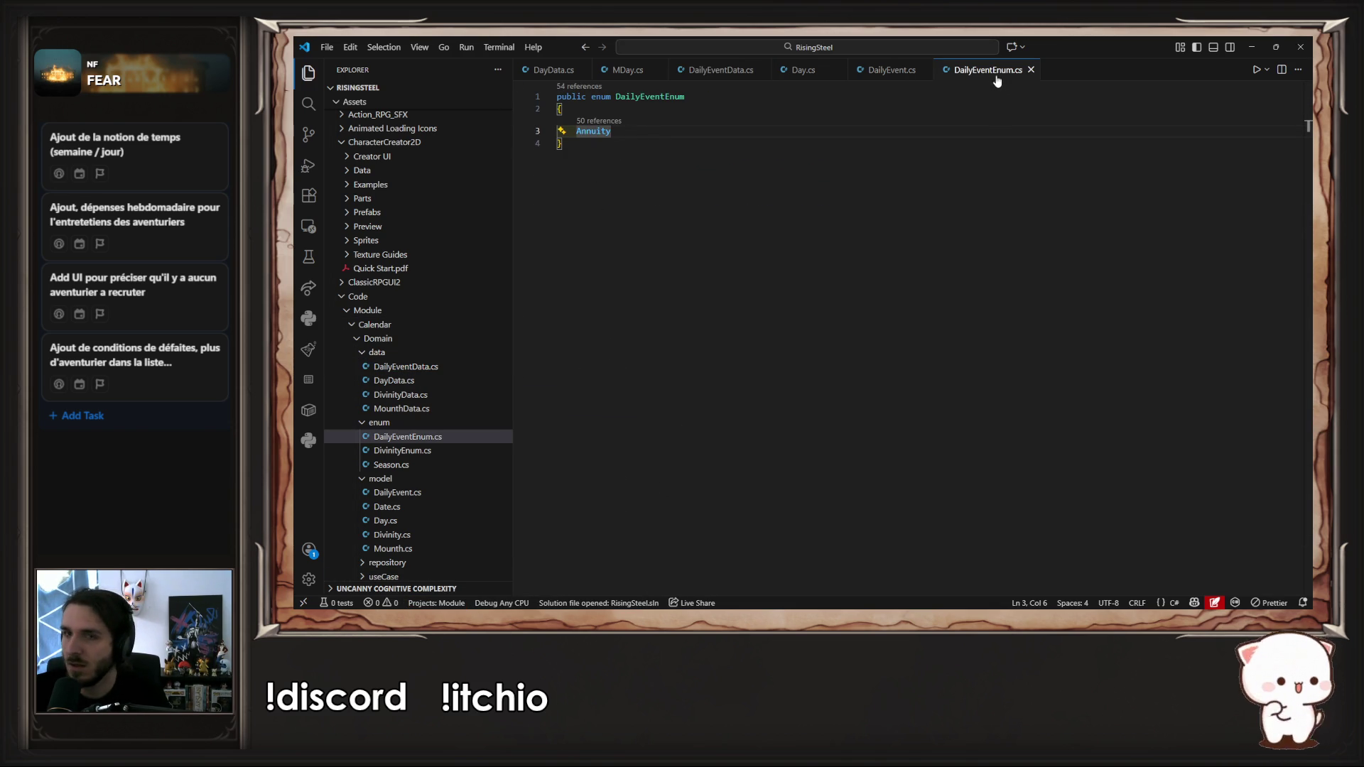
pyautogui.click(891, 70)
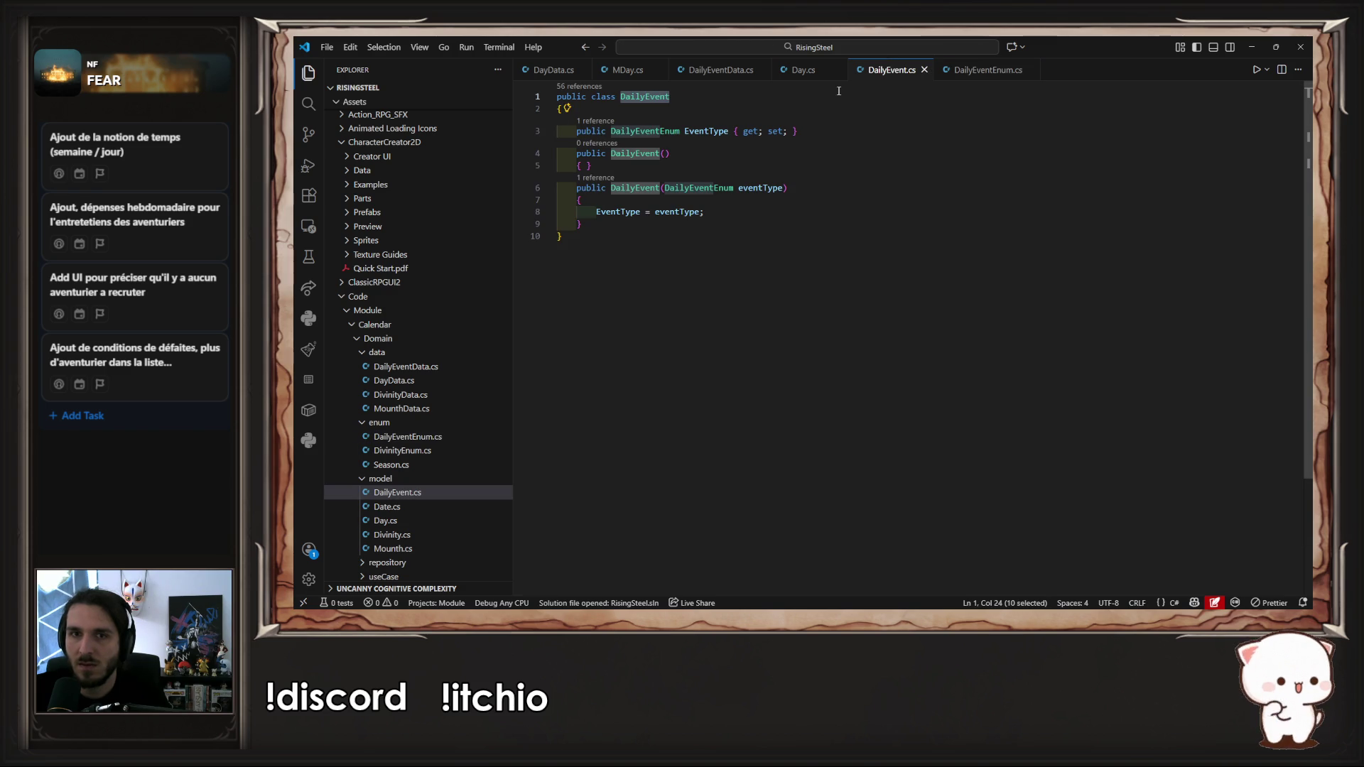
pyautogui.scroll(-3, 444, 355)
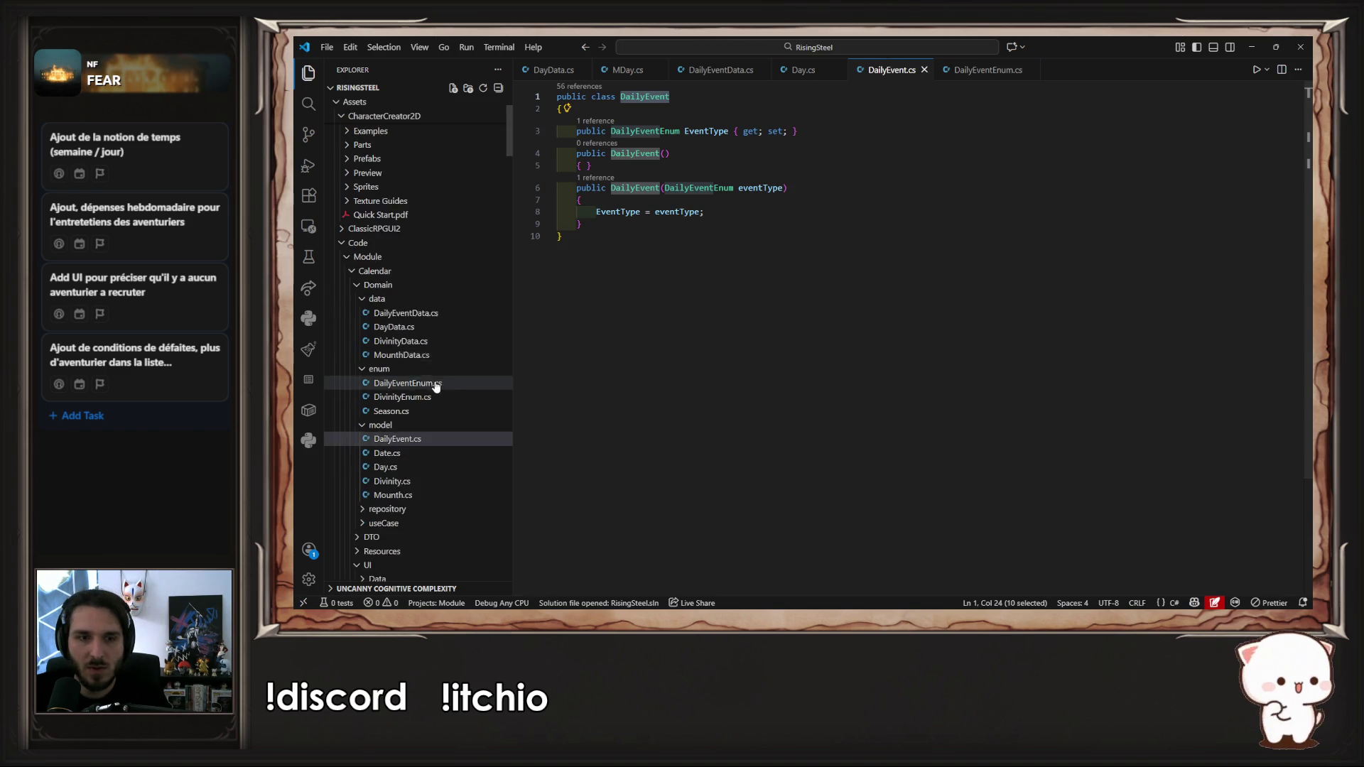
pyautogui.click(419, 484)
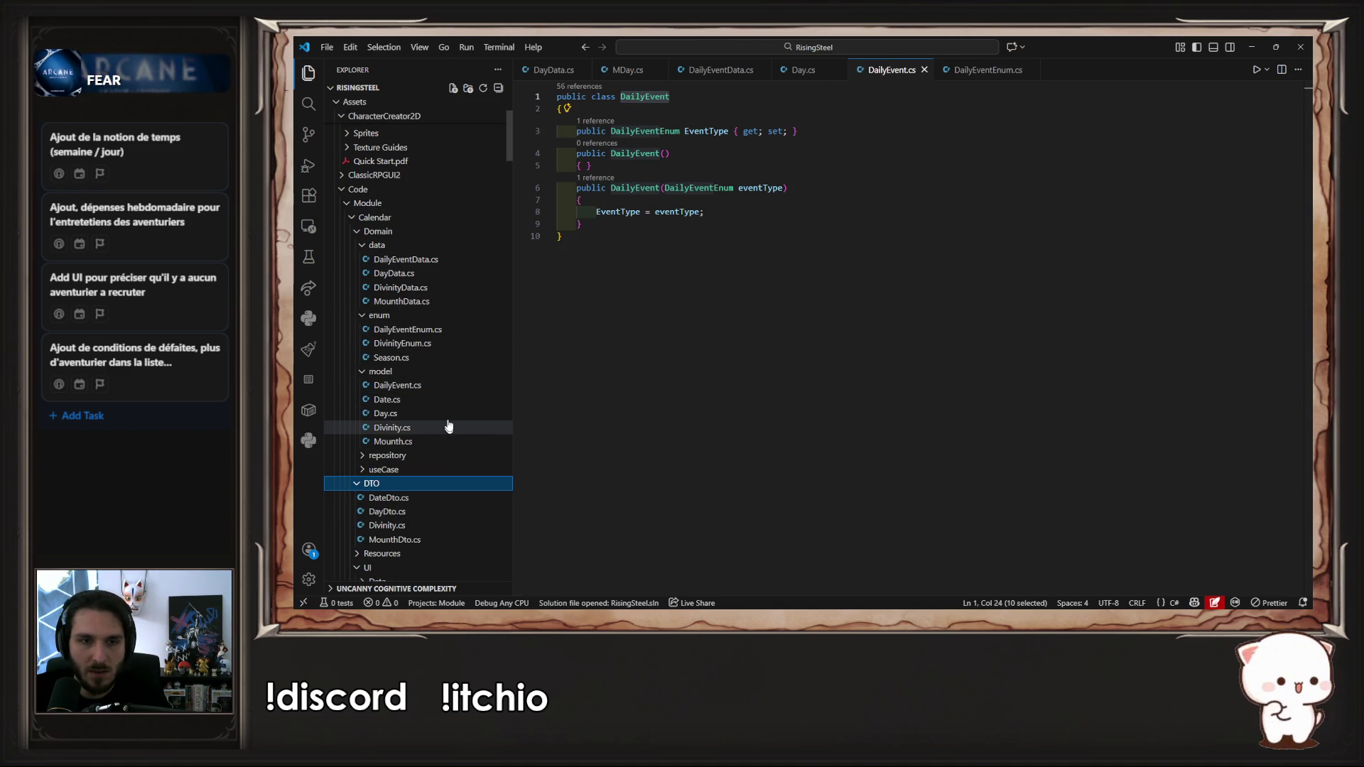
pyautogui.click(452, 395)
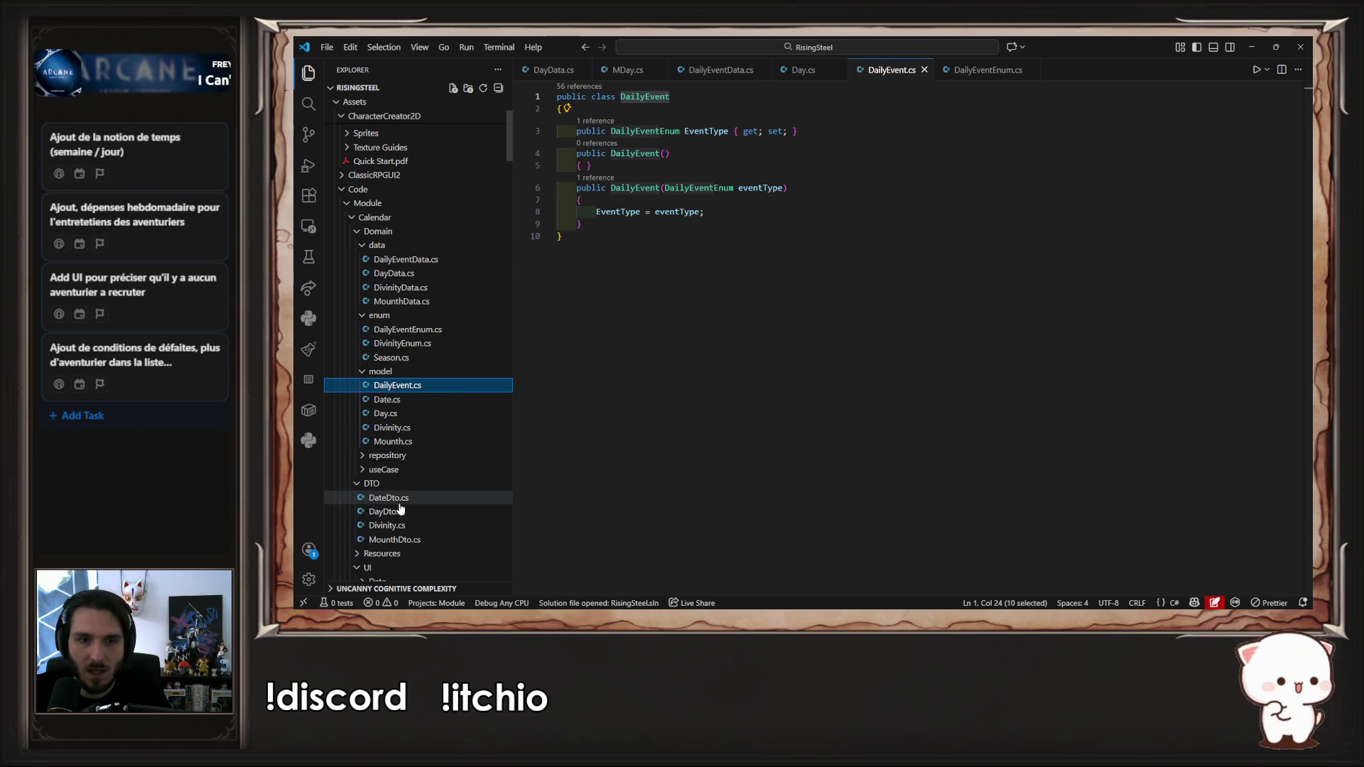
pyautogui.moveTo(412, 480); pyautogui.dragTo(411, 488)
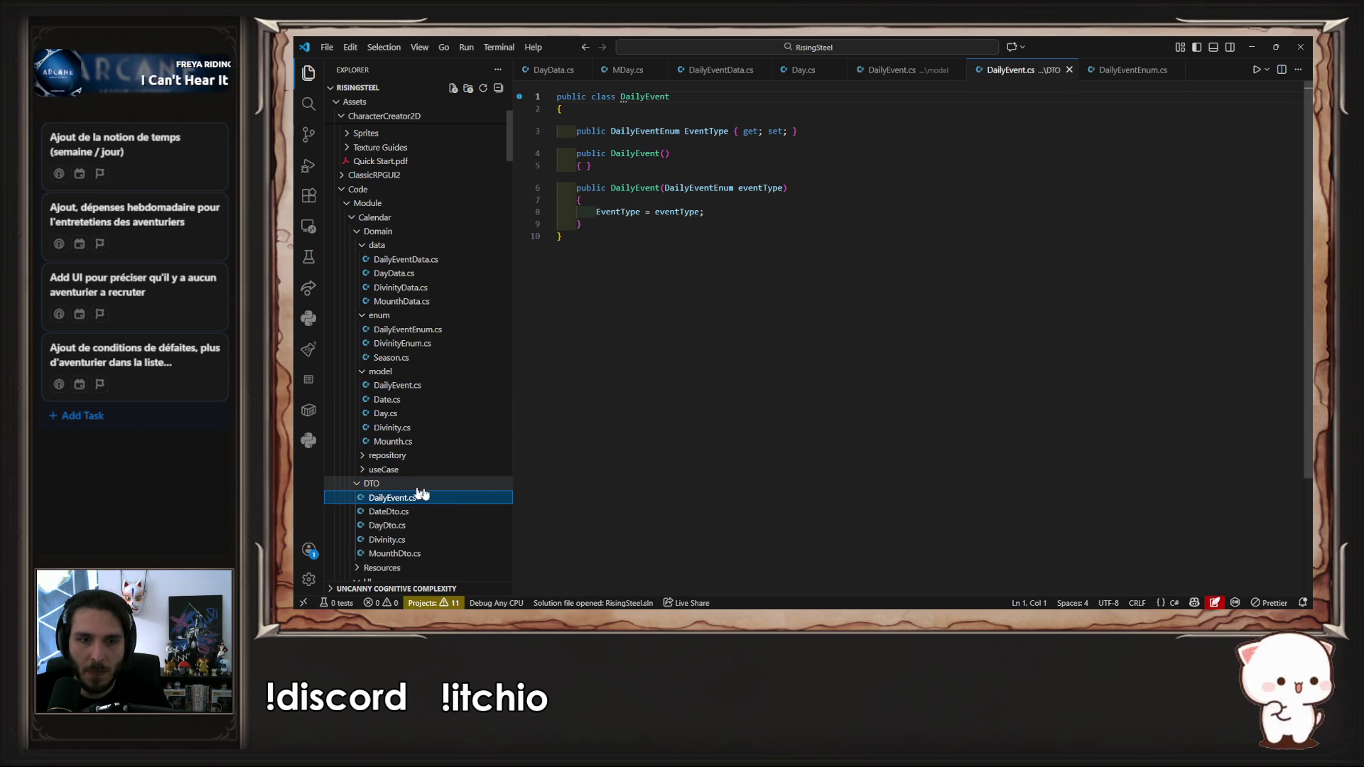
# Step: Rename the copied class and its constructor to DailyEventDto and save
pyautogui.click(671, 96)
pyautogui.write('Dto')
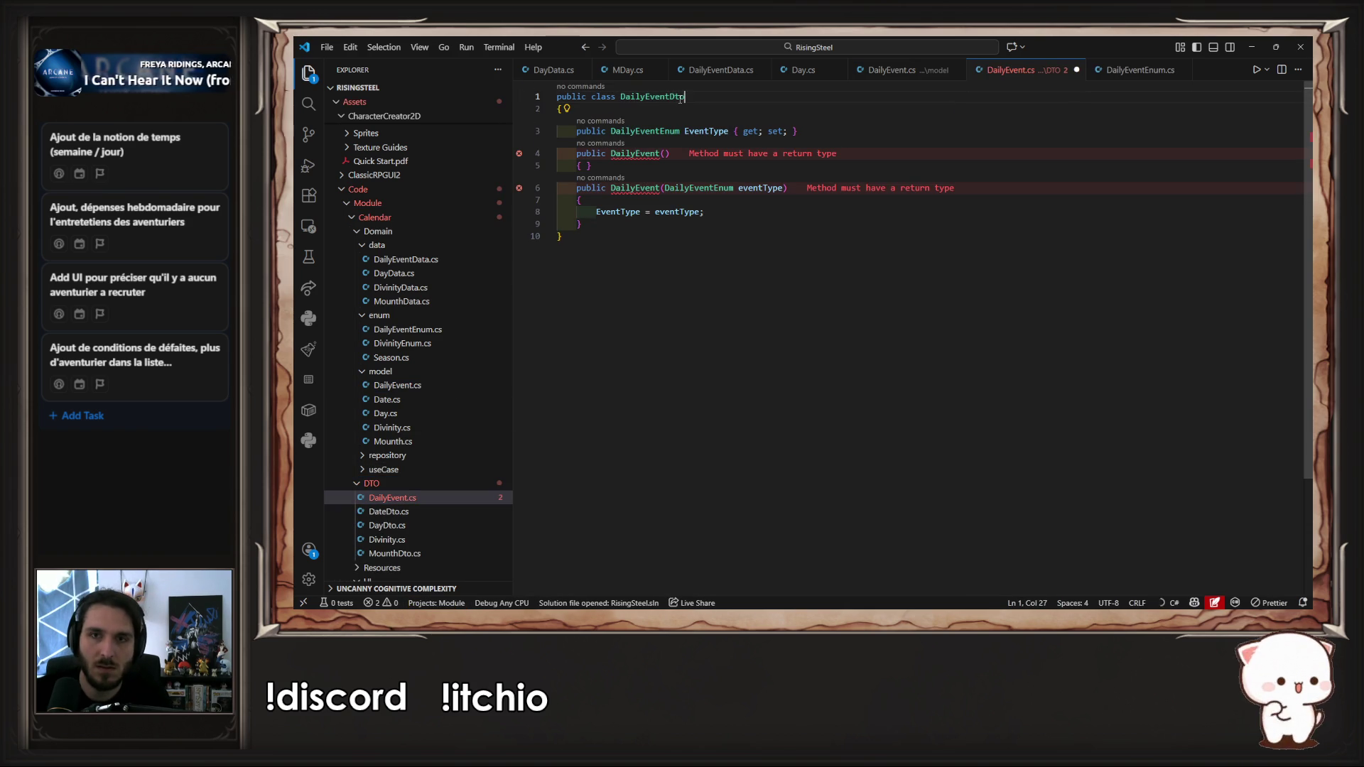
pyautogui.doubleClick(680, 97)
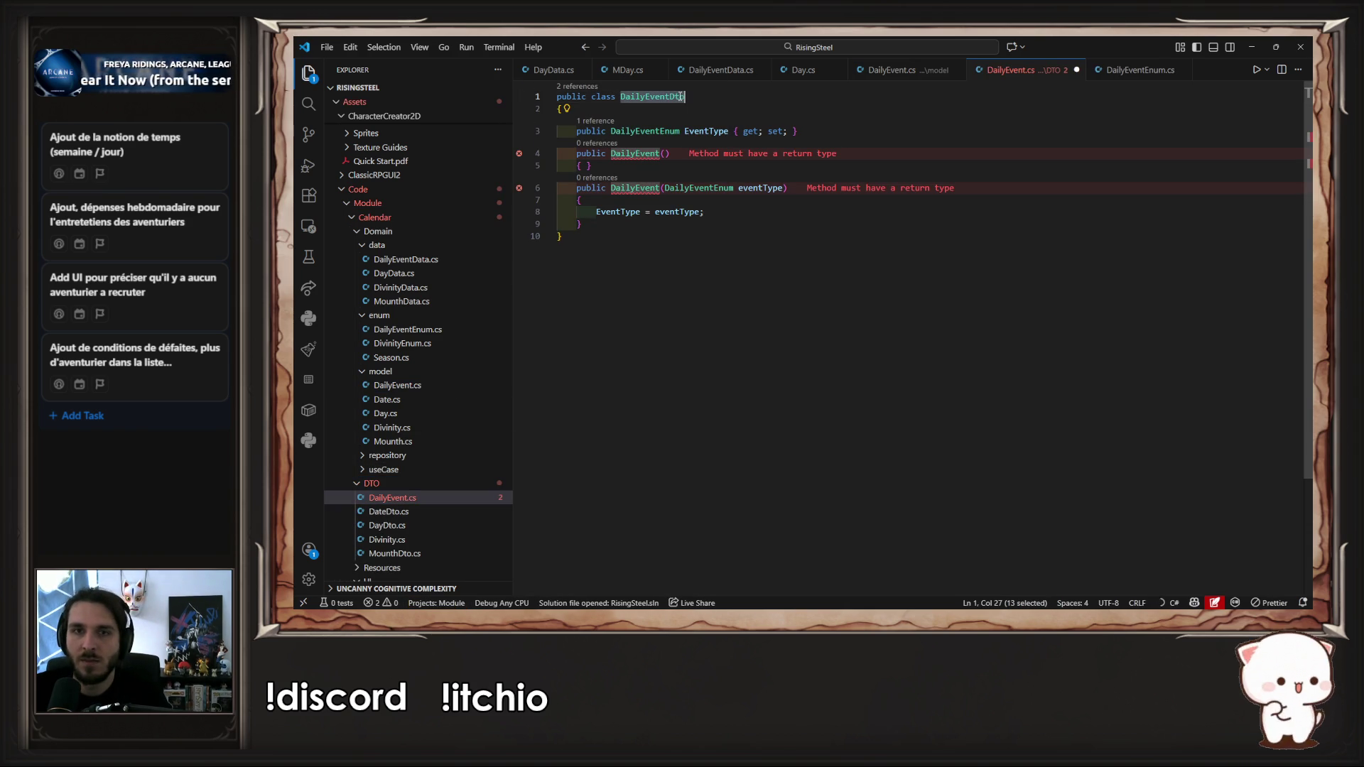
pyautogui.click(660, 154)
pyautogui.keyDown('alt'); pyautogui.click(660, 188); pyautogui.keyUp('alt')
pyautogui.write('Dto')
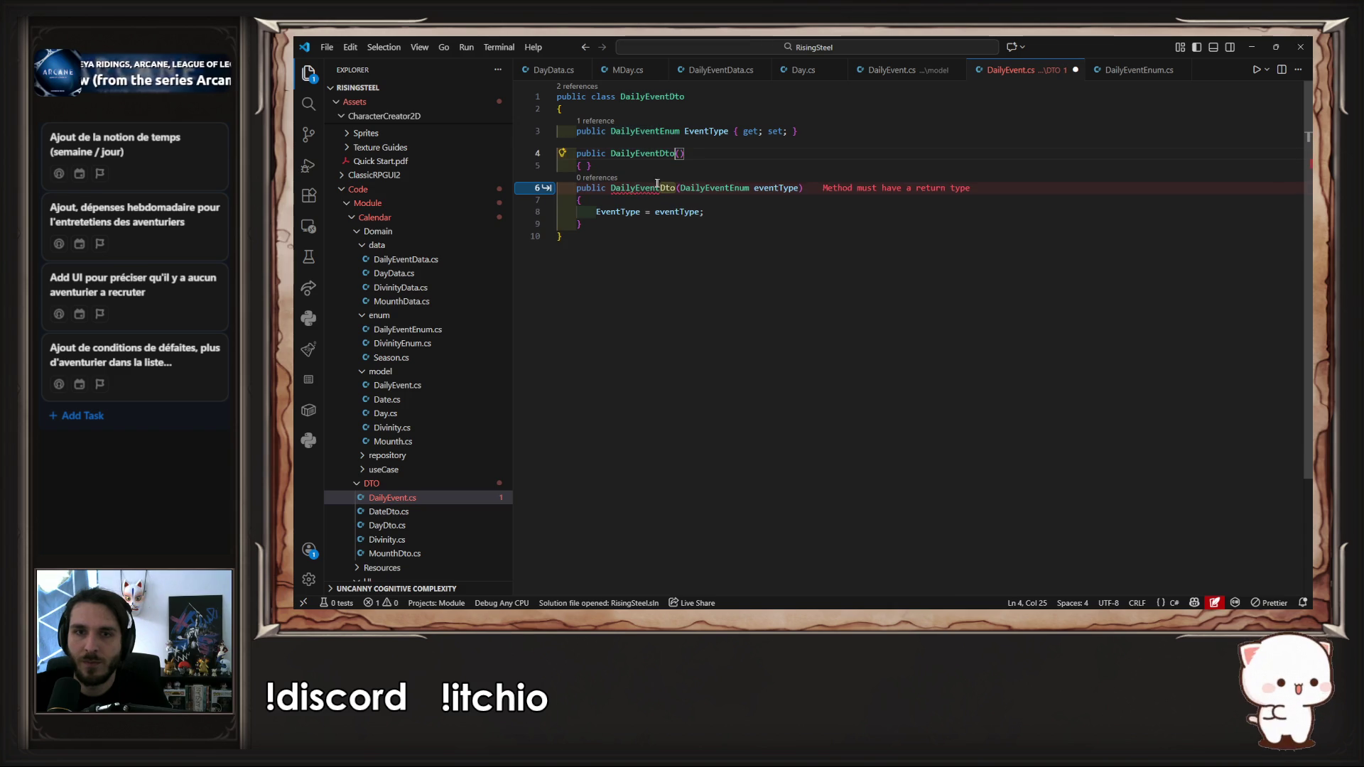
pyautogui.press('Escape')
pyautogui.hotkey('ctrl', 's')
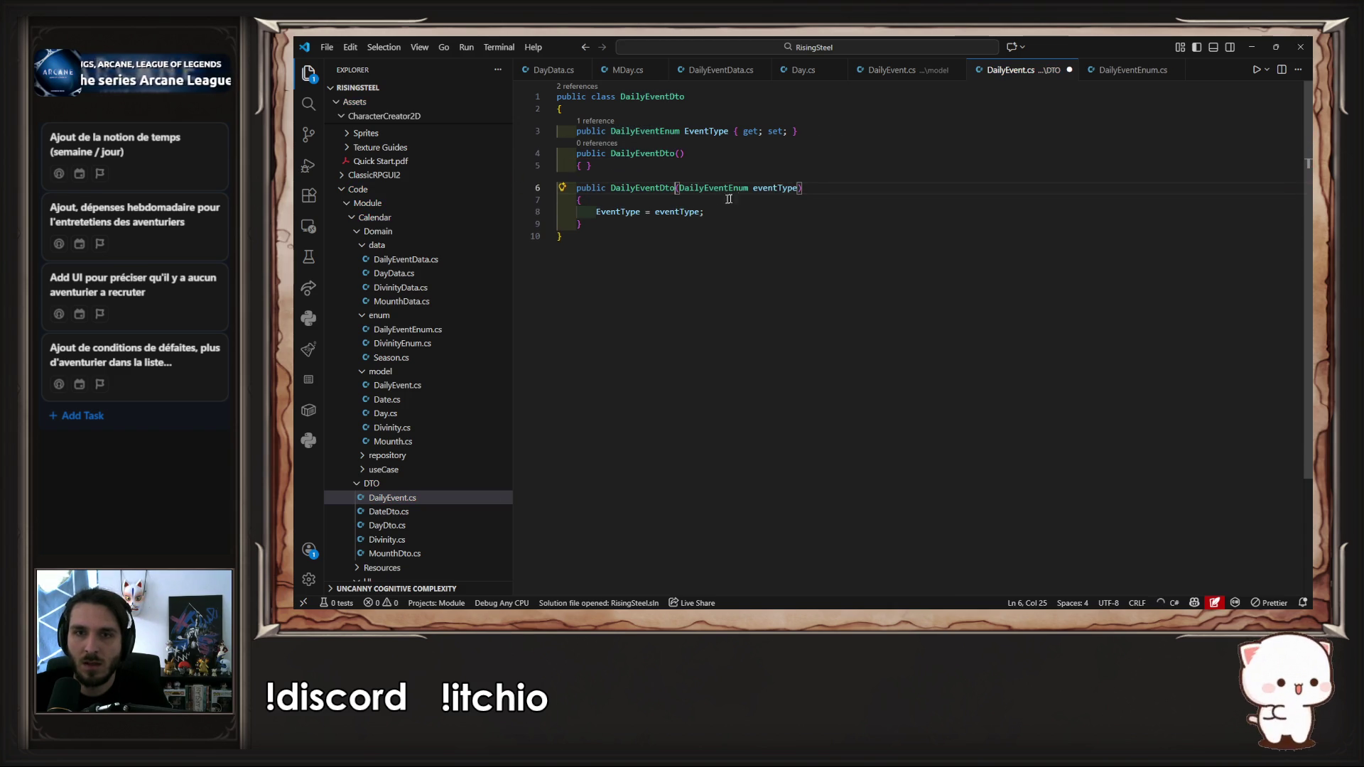
# Step: Change the constructor parameter and property type from DailyEventEnum to string, then save
pyautogui.doubleClick(742, 189)
pyautogui.write('str')
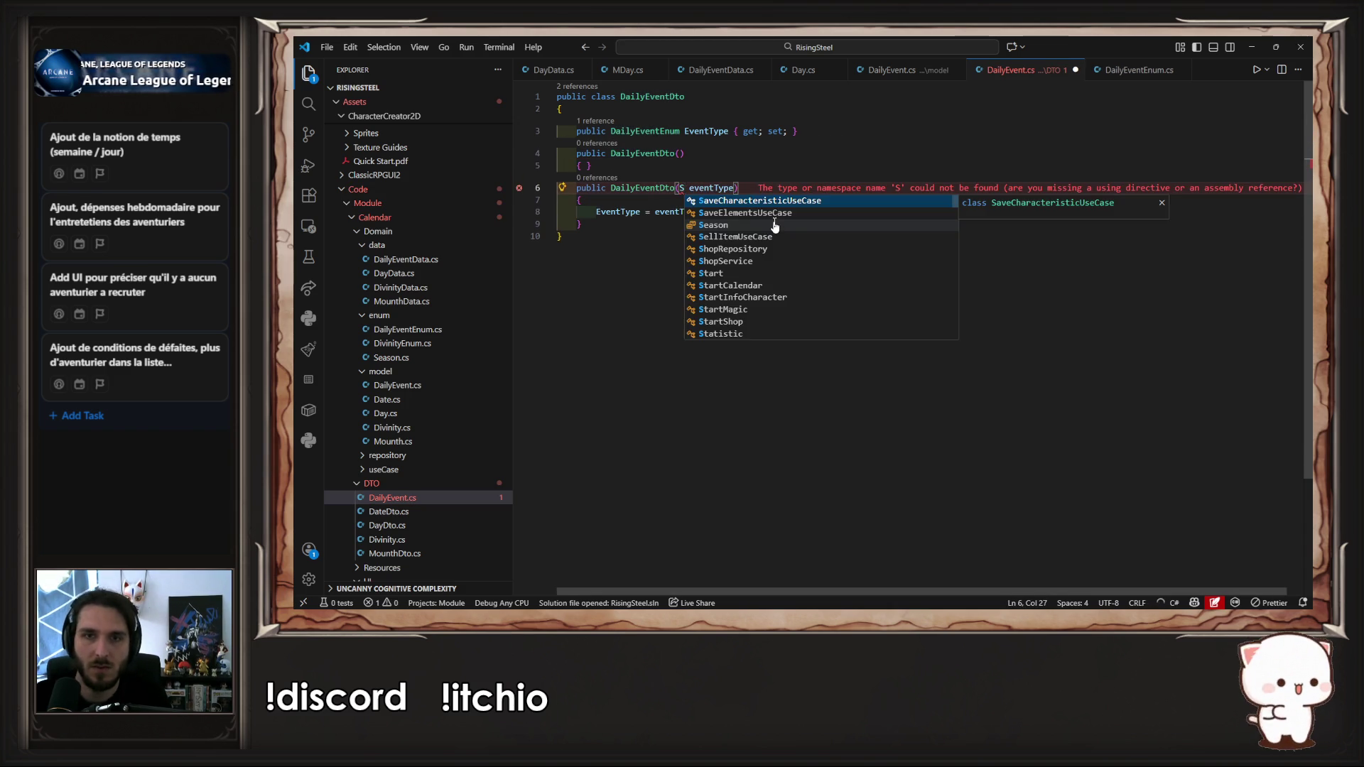
pyautogui.press('Tab')
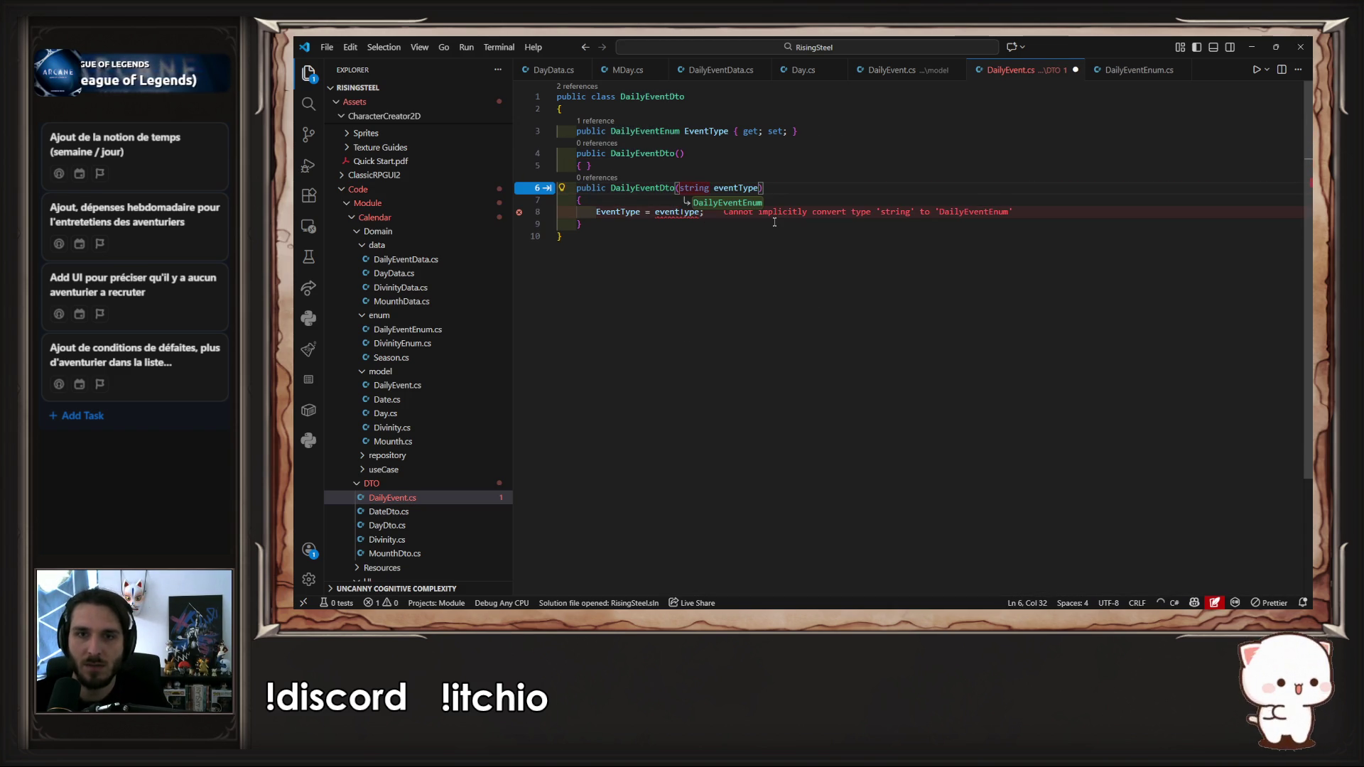
pyautogui.doubleClick(672, 133)
pyautogui.write('str')
pyautogui.press('Tab')
pyautogui.hotkey('ctrl', 's')
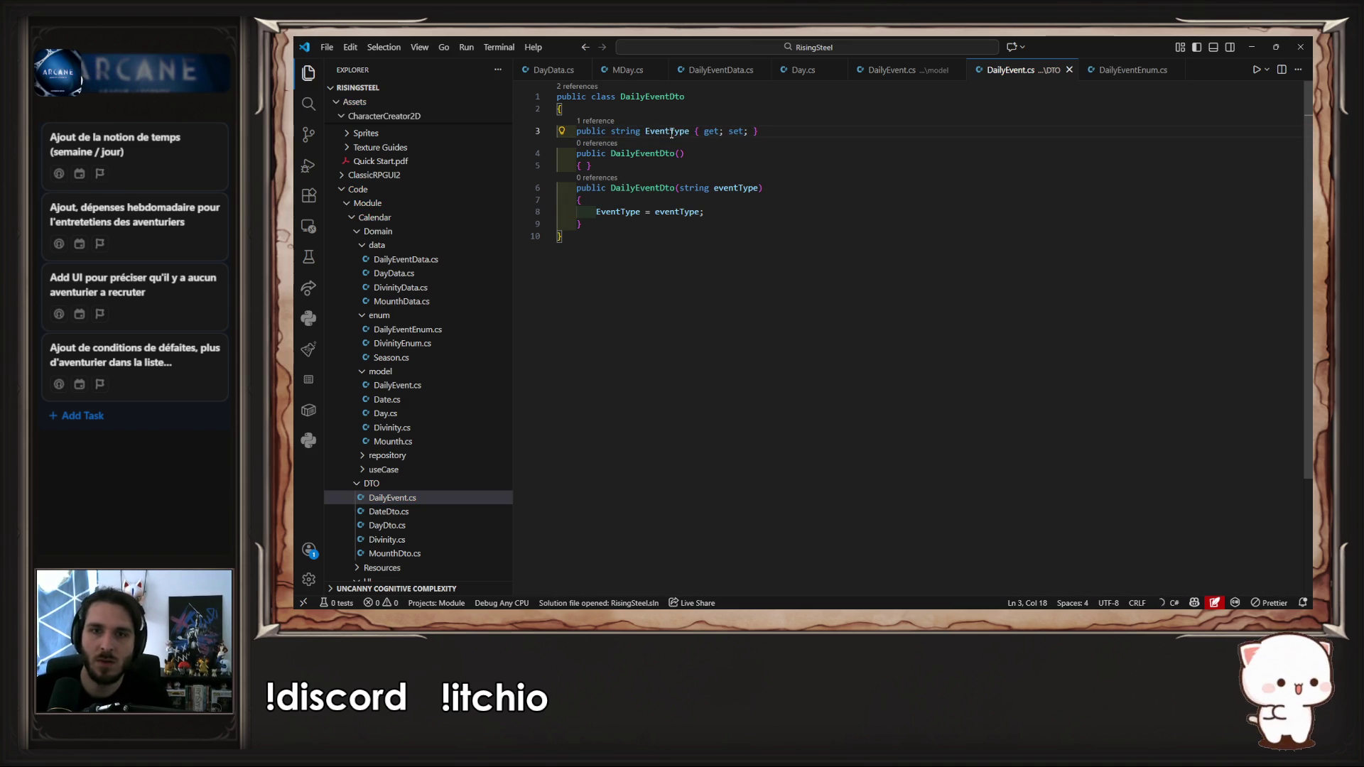
pyautogui.click(760, 131)
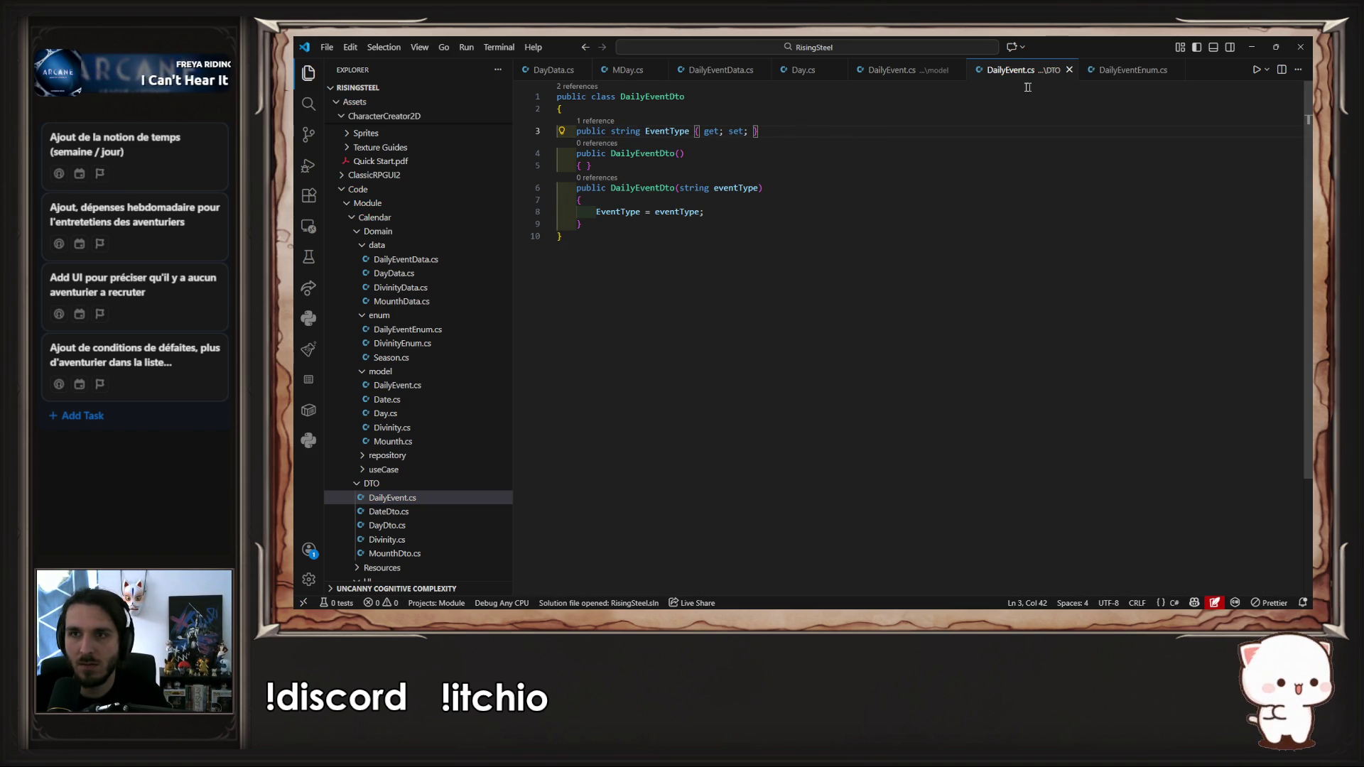
# Step: Rename the DTO folder's DailyEvent.cs file to DailyEventDto.cs
pyautogui.doubleClick(664, 96)
pyautogui.hotkey('ctrl', 'c')
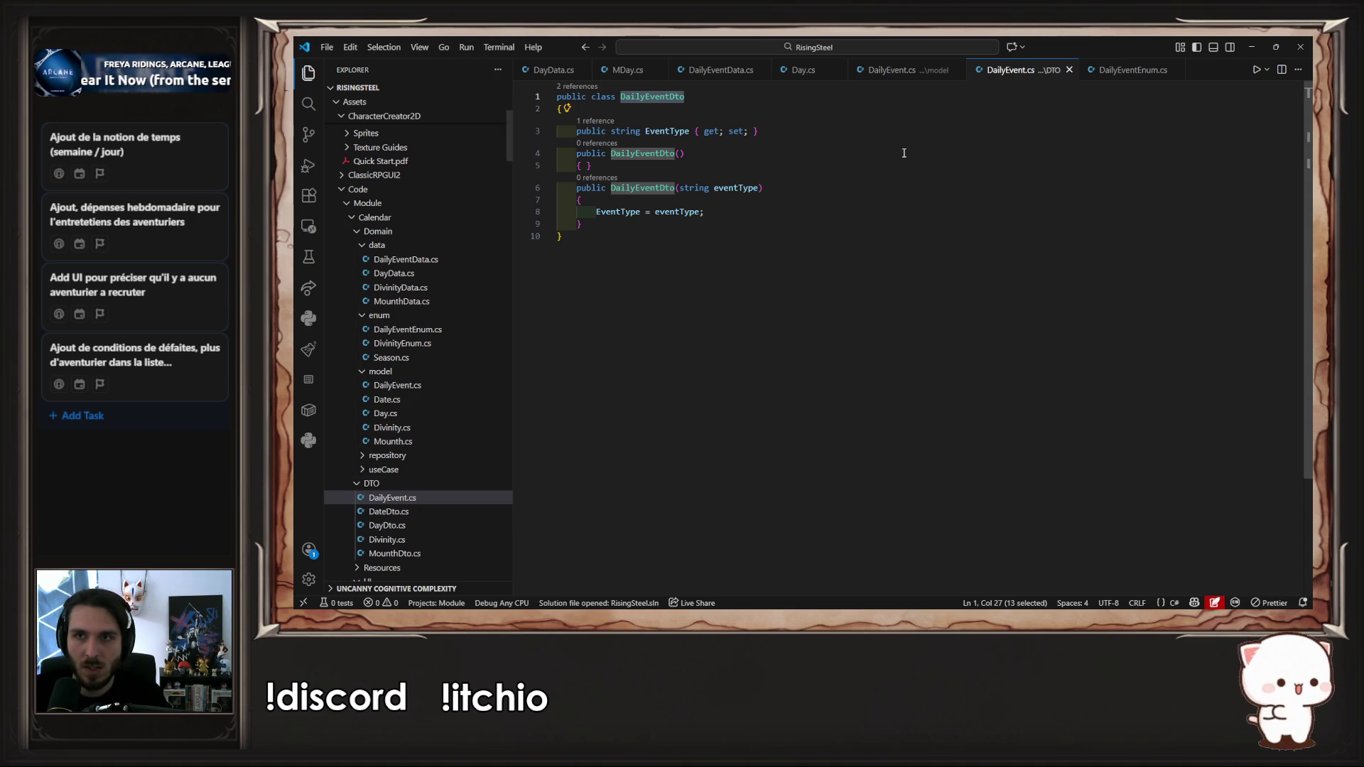
pyautogui.rightClick(411, 501)
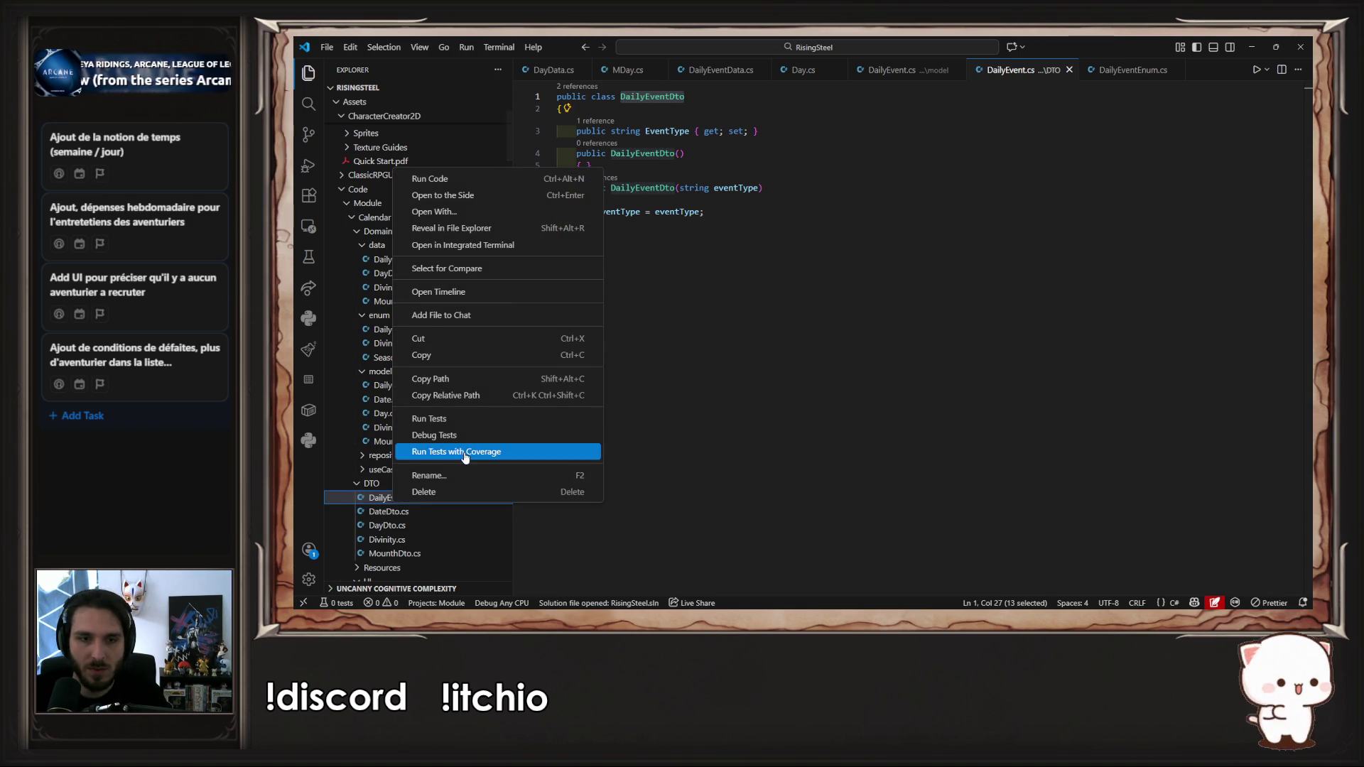
pyautogui.click(452, 478)
pyautogui.hotkey('ctrl', 'v')
pyautogui.press('Return')
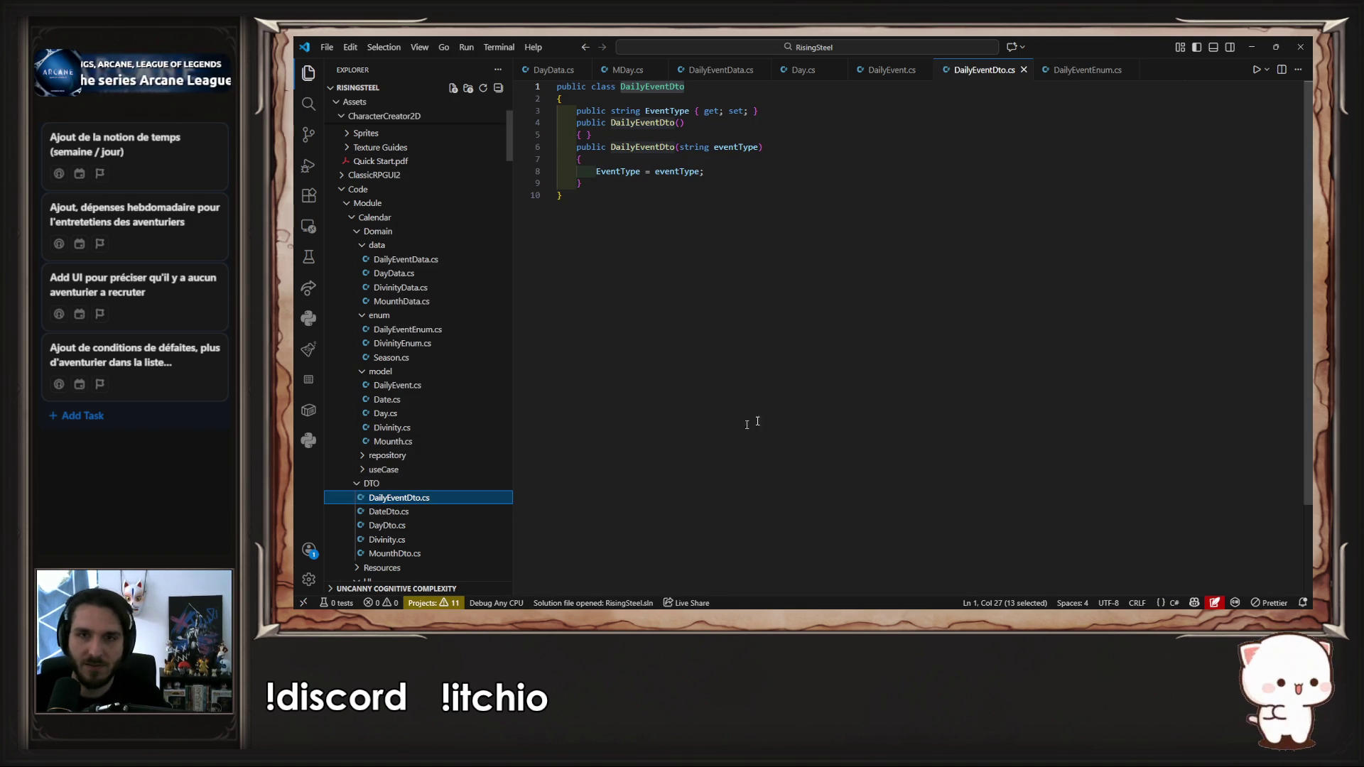
pyautogui.click(797, 405)
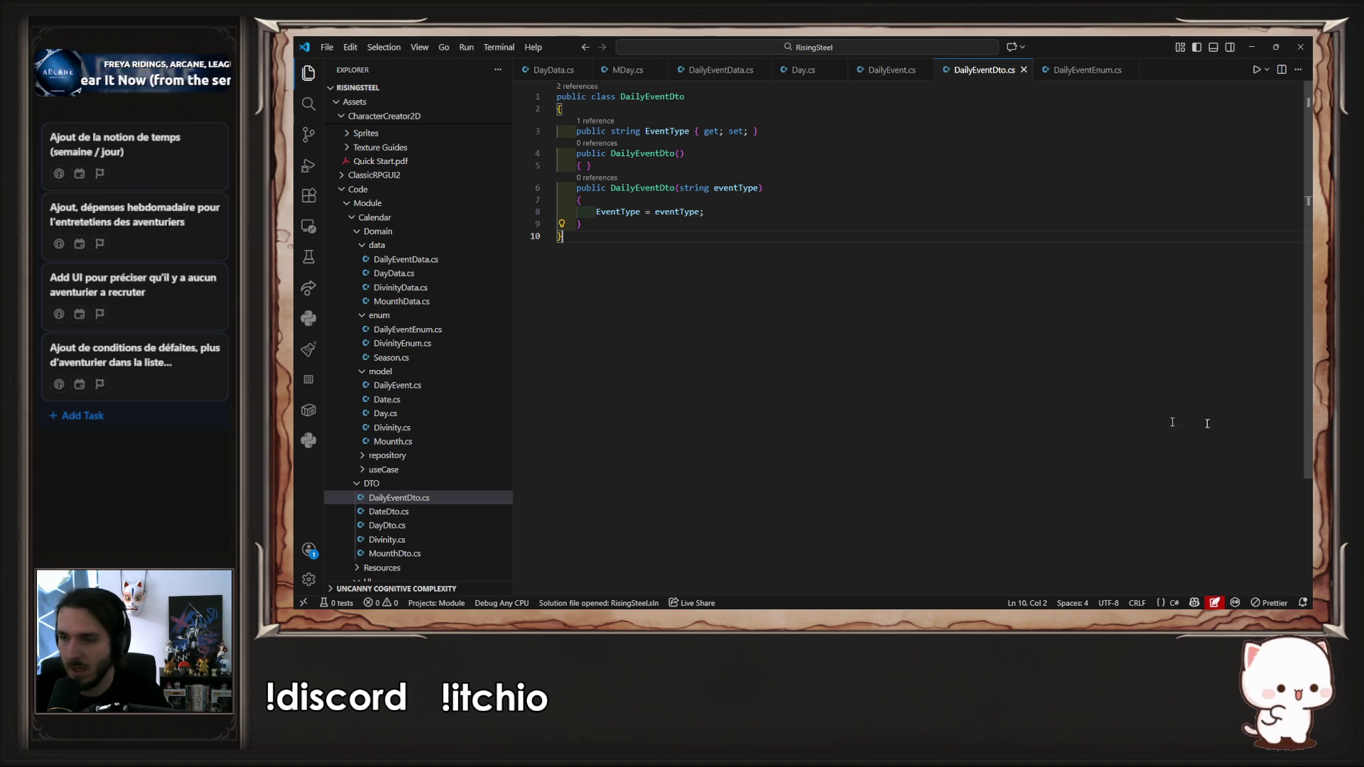
pyautogui.hotkey('alt', 'Tab')
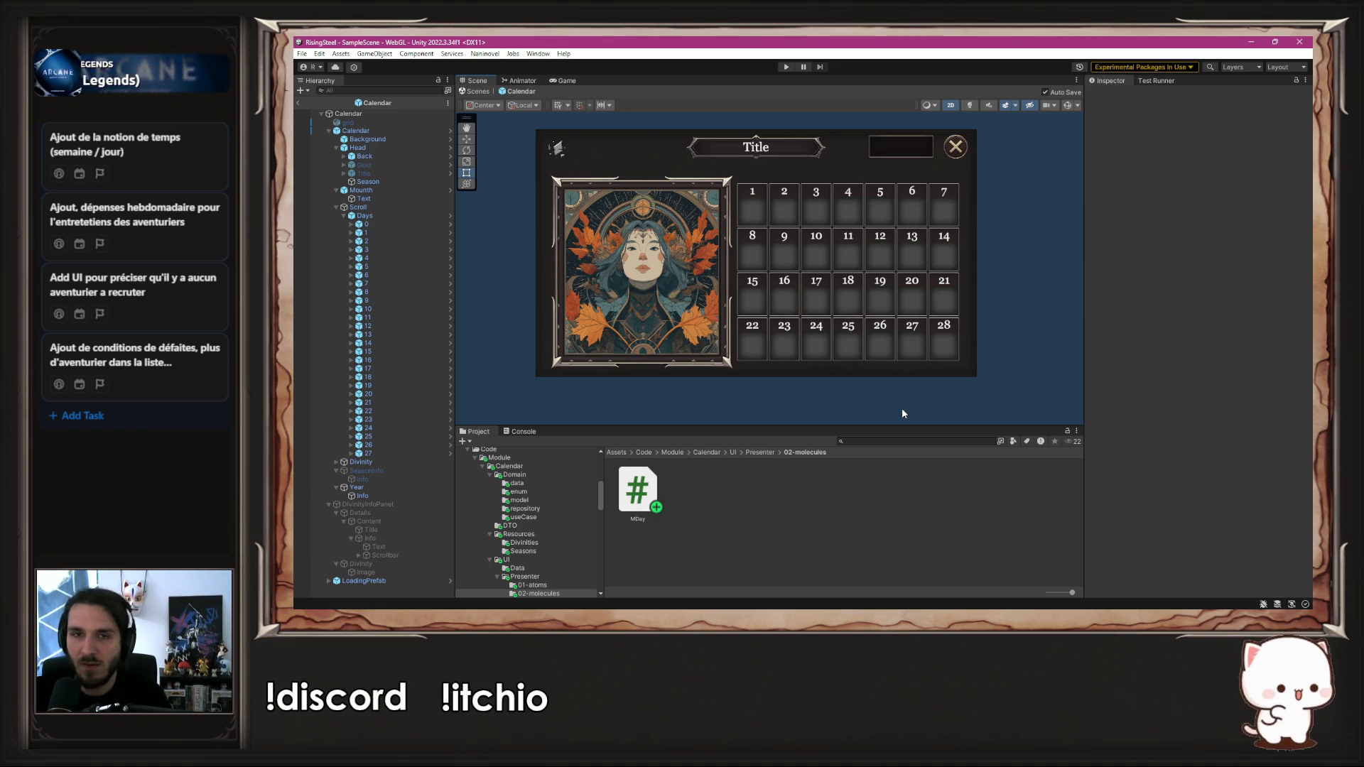
# Step: Compare DayDto.cs with Day.cs and copy Day's DailyEvents property declaration
pyautogui.hotkey('alt', 'Tab')
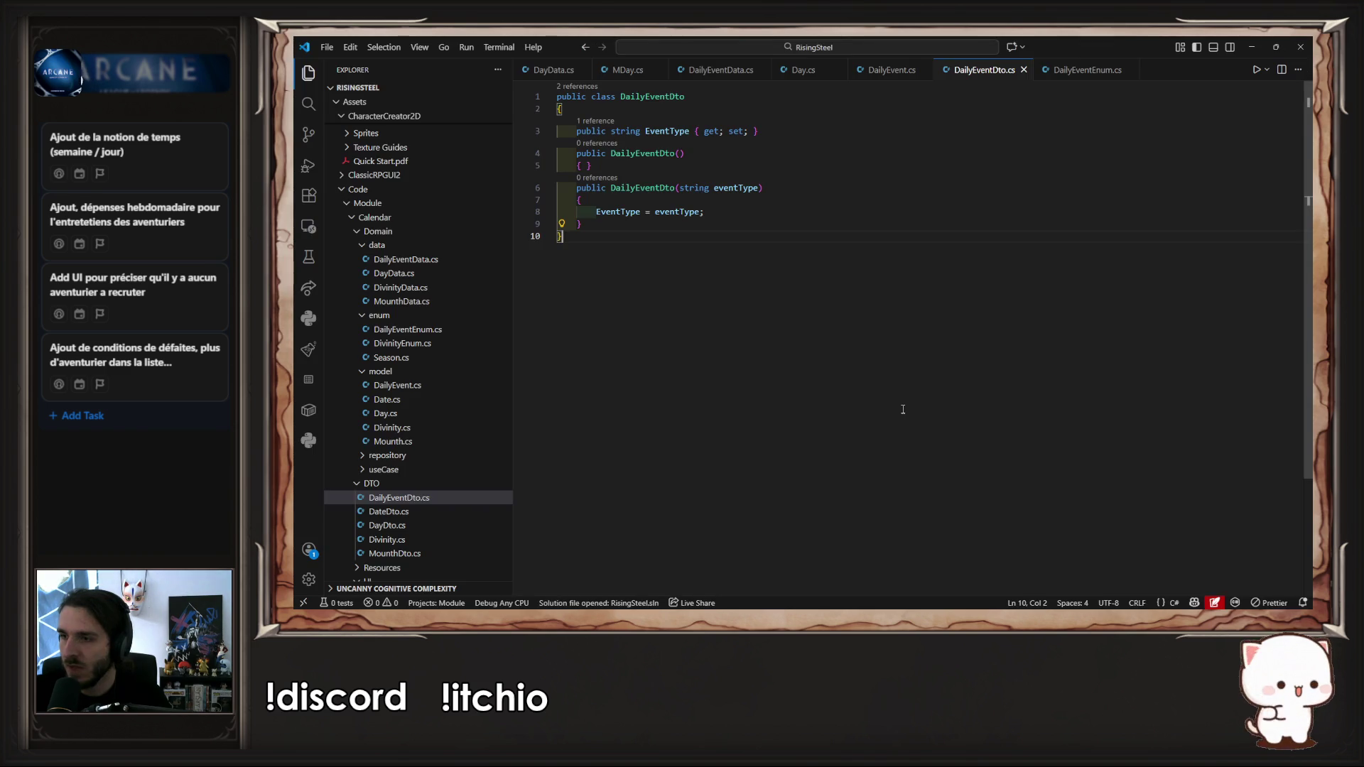
pyautogui.scroll(-3, 481, 402)
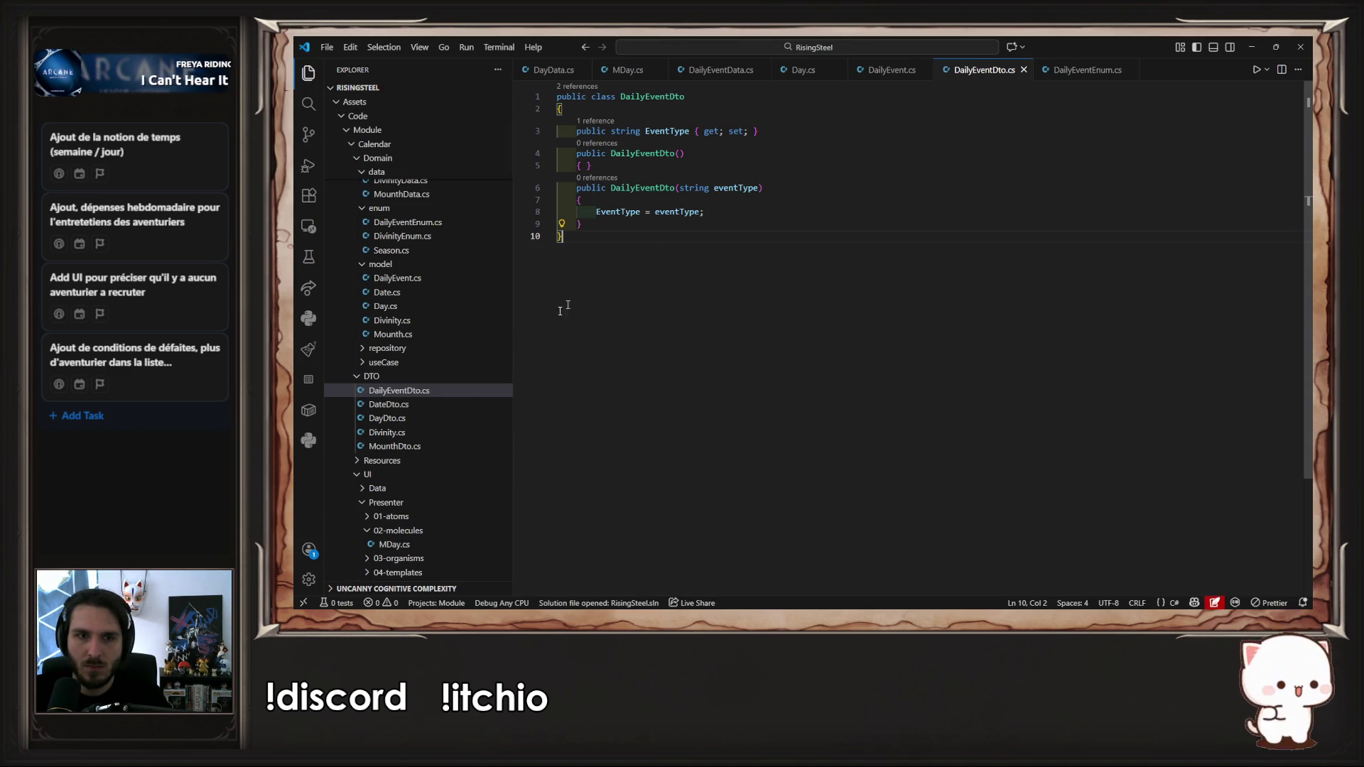
pyautogui.click(452, 418)
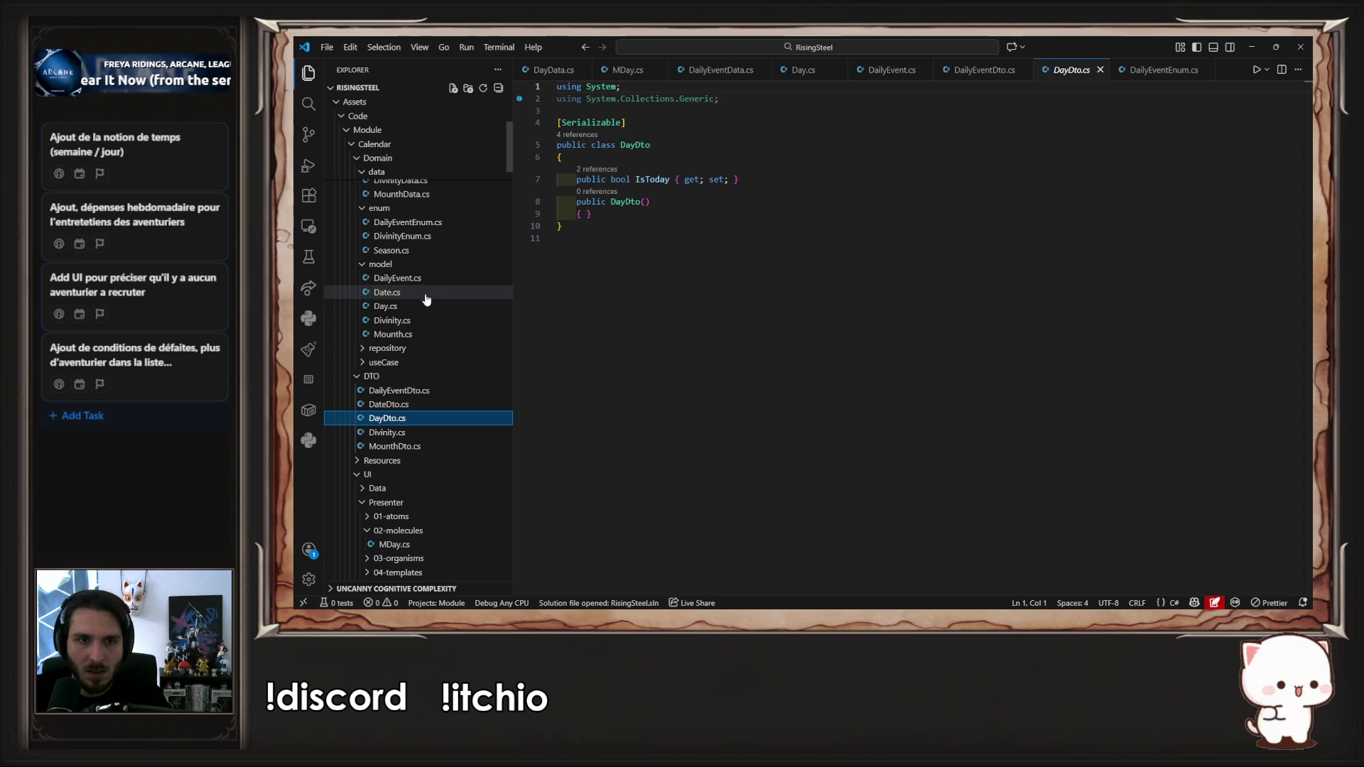
pyautogui.click(424, 306)
pyautogui.click(476, 419)
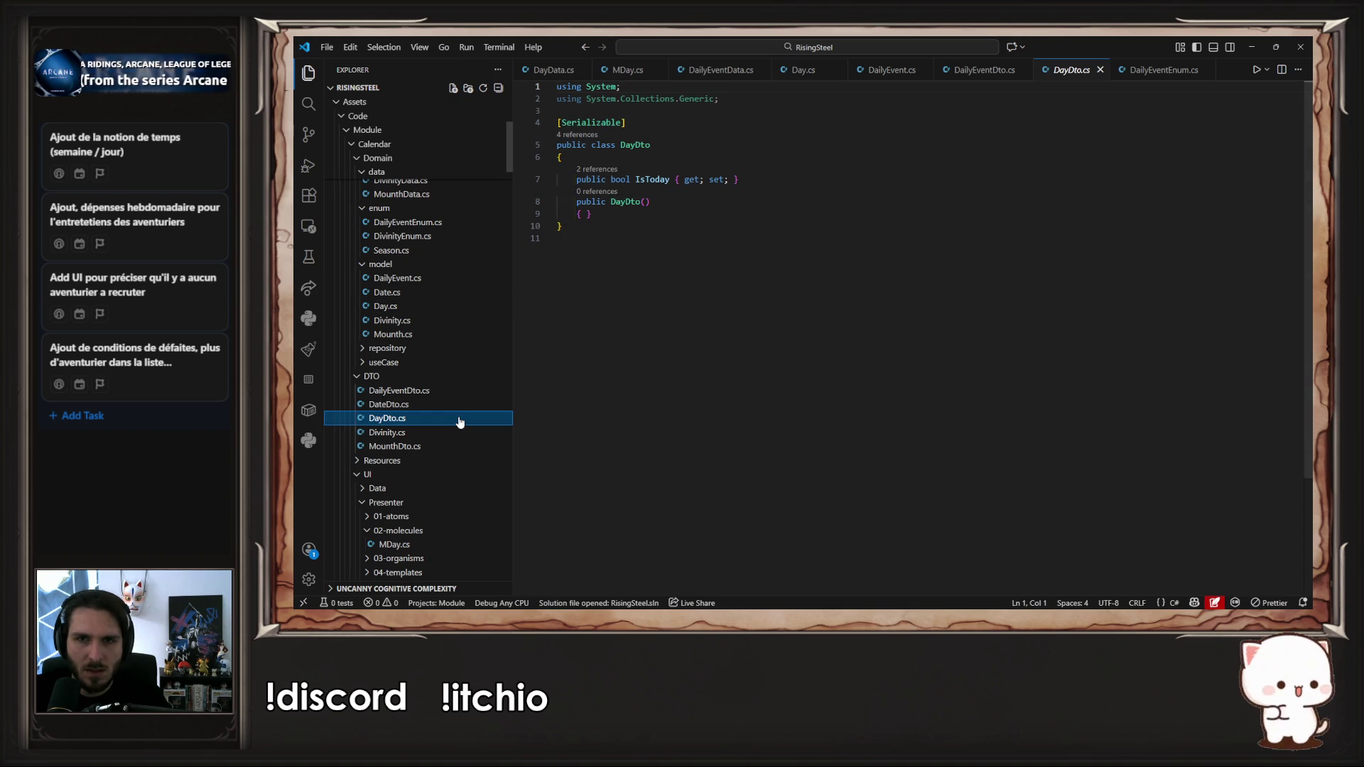
pyautogui.click(435, 307)
pyautogui.click(853, 159)
pyautogui.moveTo(852, 159); pyautogui.dragTo(571, 155)
pyautogui.hotkey('ctrl', 'c')
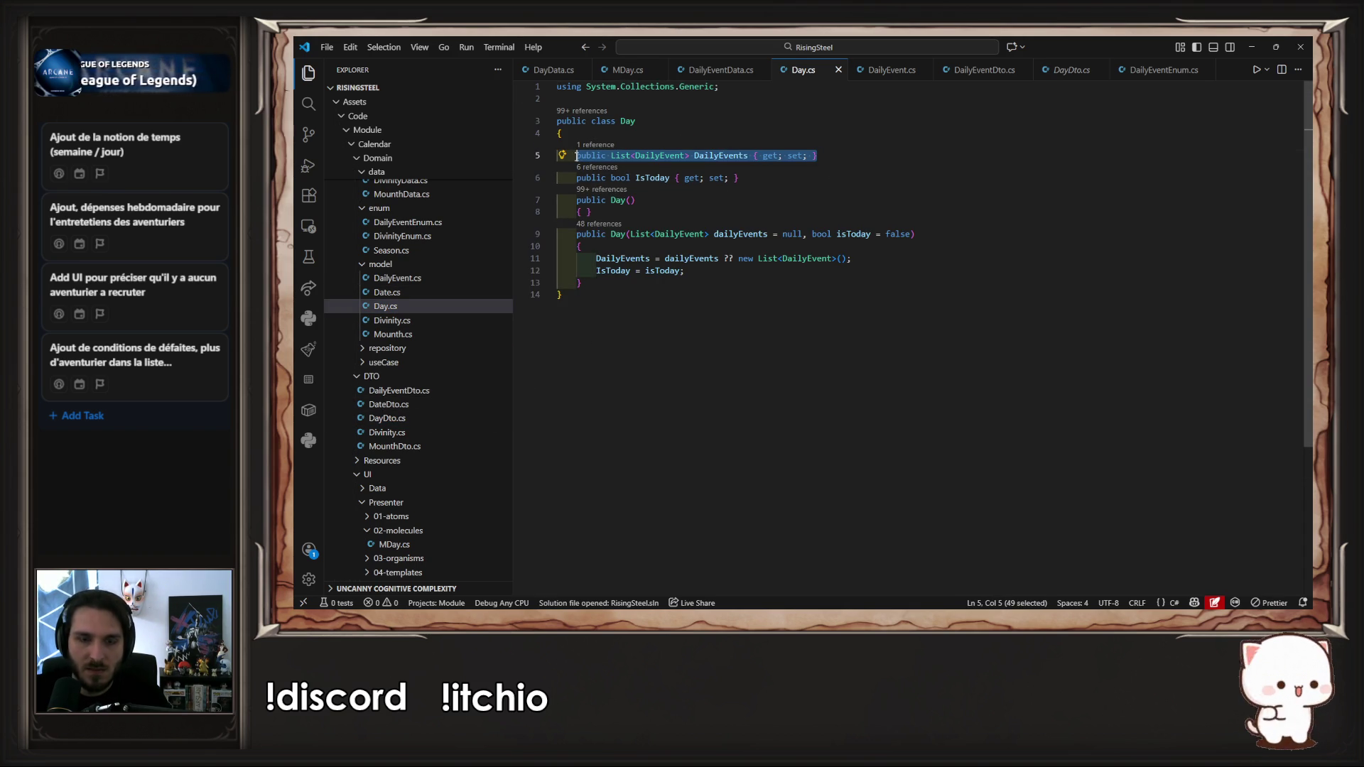
# Step: Paste the DailyEvents property into DayDto, typed as List<DailyEventDto>
pyautogui.click(447, 418)
pyautogui.click(690, 159)
pyautogui.press('Return')
pyautogui.hotkey('ctrl', 'v')
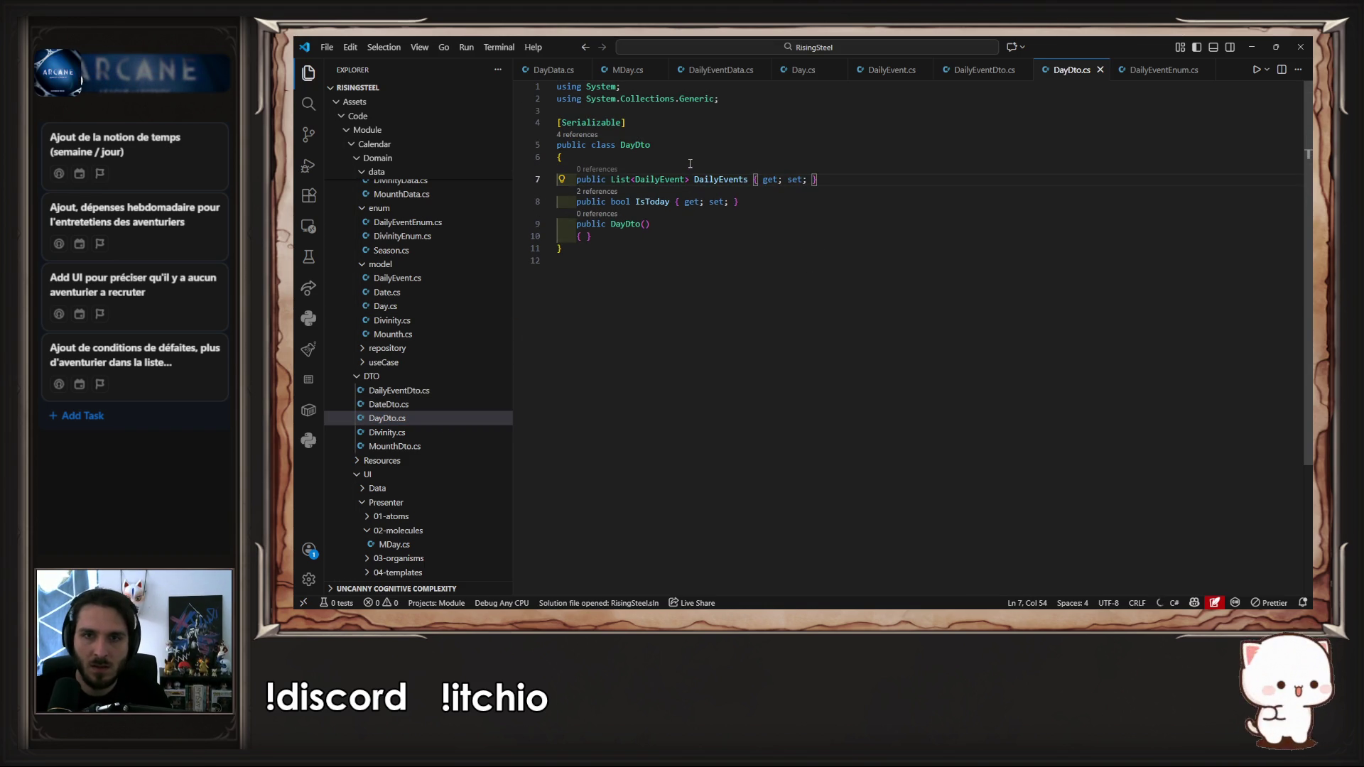
pyautogui.hotkey('ctrl', 'Left')
pyautogui.hotkey('ctrl', 'Left')
pyautogui.hotkey('ctrl', 'Left')
pyautogui.write('Dto')
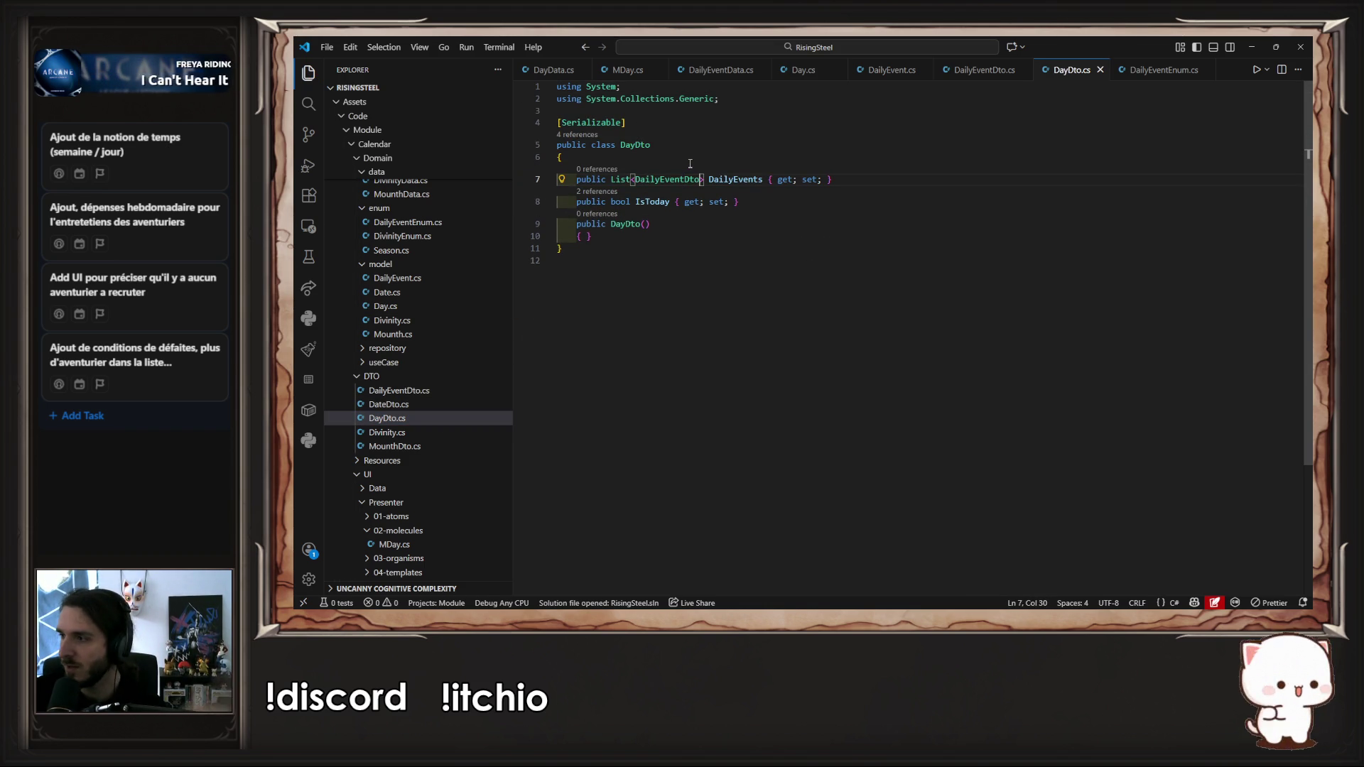
pyautogui.scroll(-1, 717, 202)
pyautogui.scroll(-2, 458, 320)
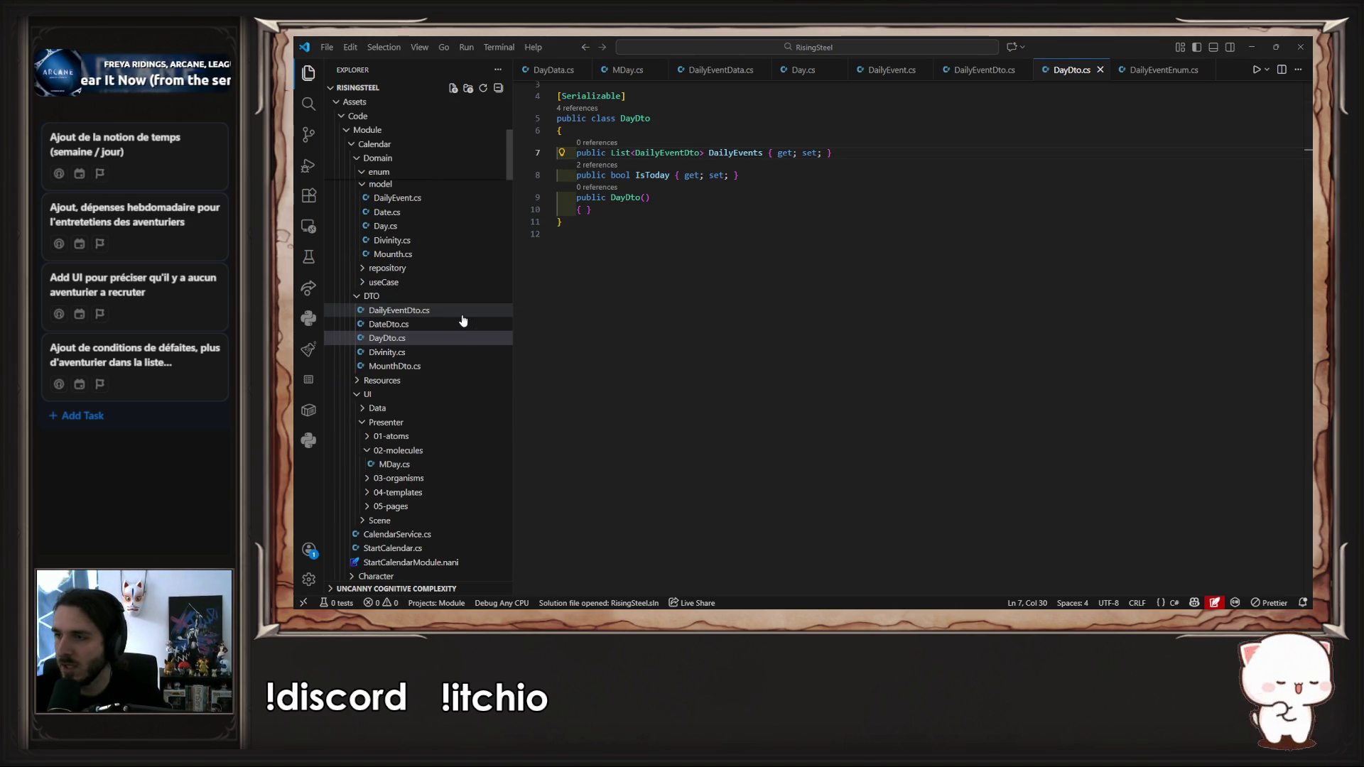
pyautogui.hotkey('alt', 'Tab')
# Step: Close CalendarRepository.cs and delete the Mounth lookup line from RetrieveCalendar
pyautogui.click(1144, 355)
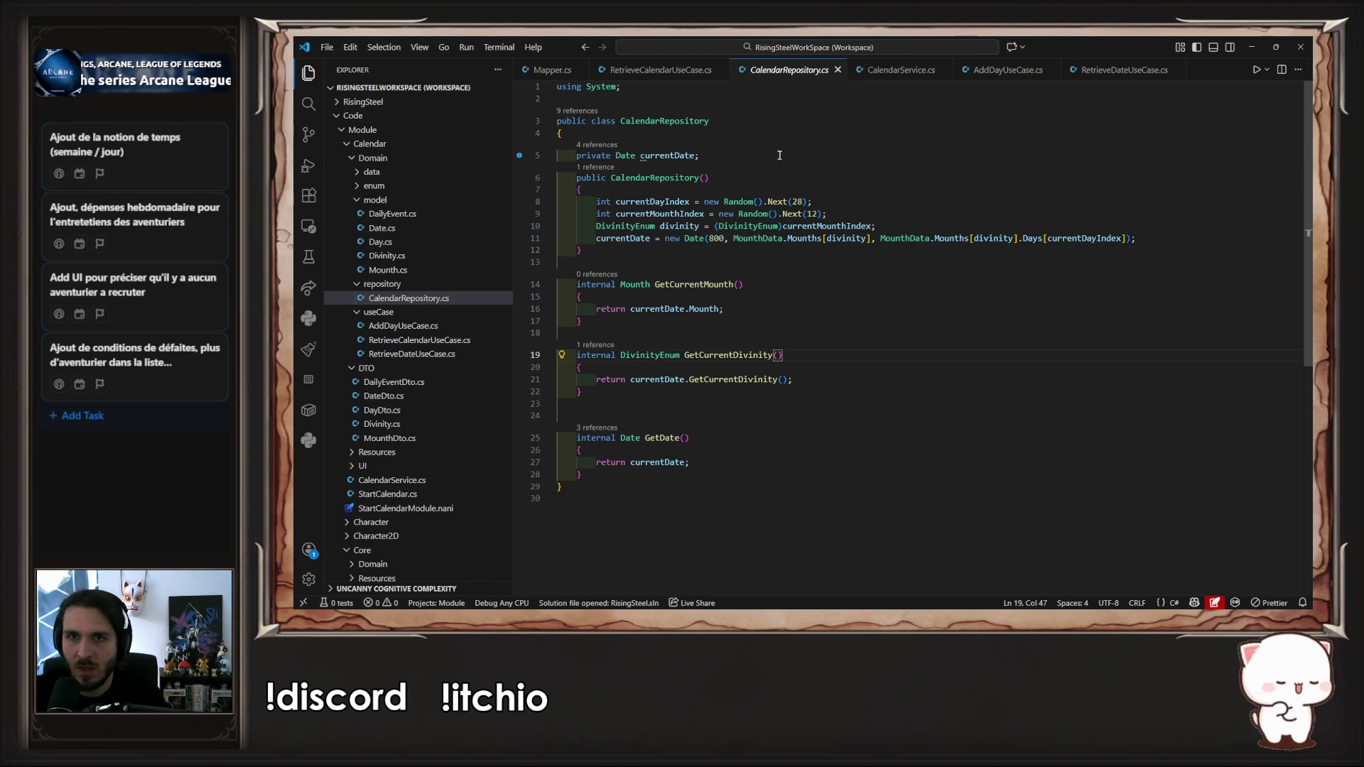
pyautogui.middleClick(744, 68)
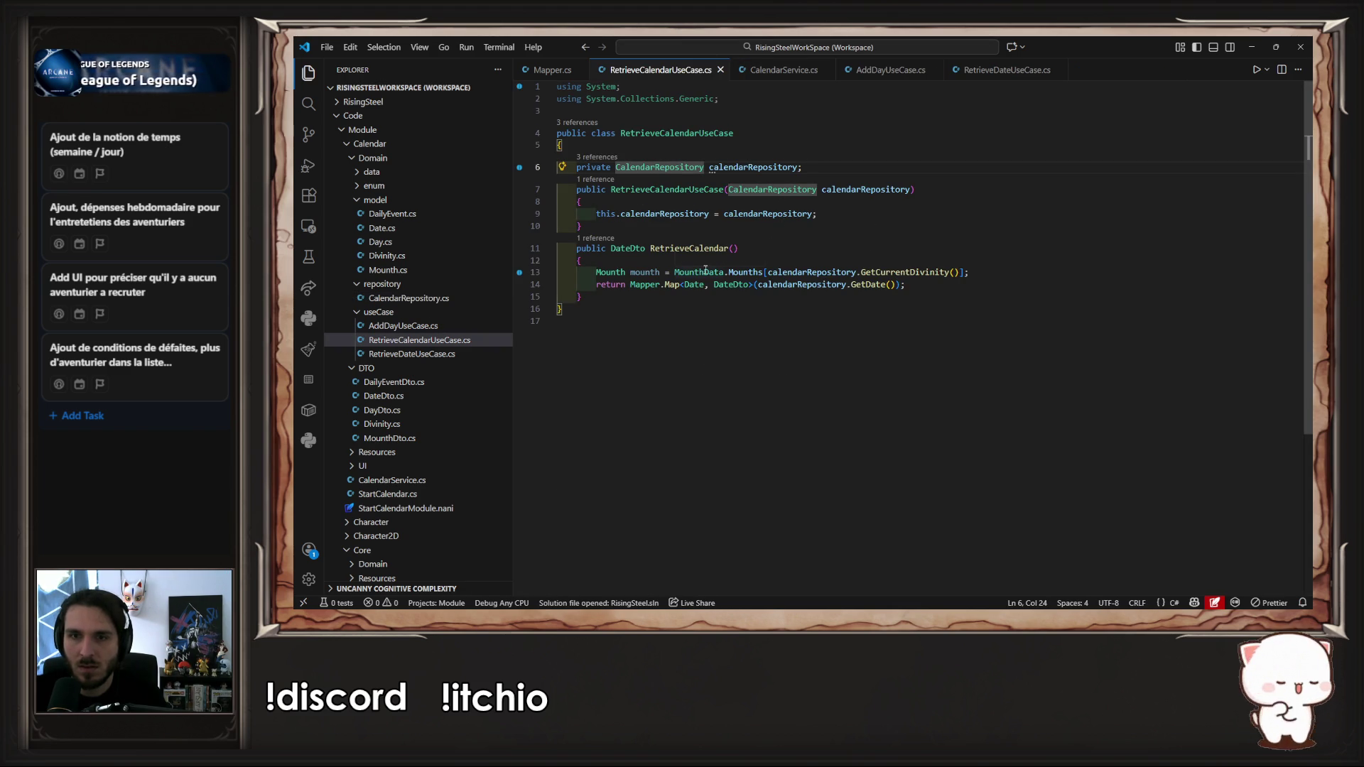
pyautogui.click(620, 272)
pyautogui.press('Home')
pyautogui.hotkey('shift', 'End')
pyautogui.press('BackSpace')
pyautogui.press('BackSpace')
pyautogui.press('BackSpace')
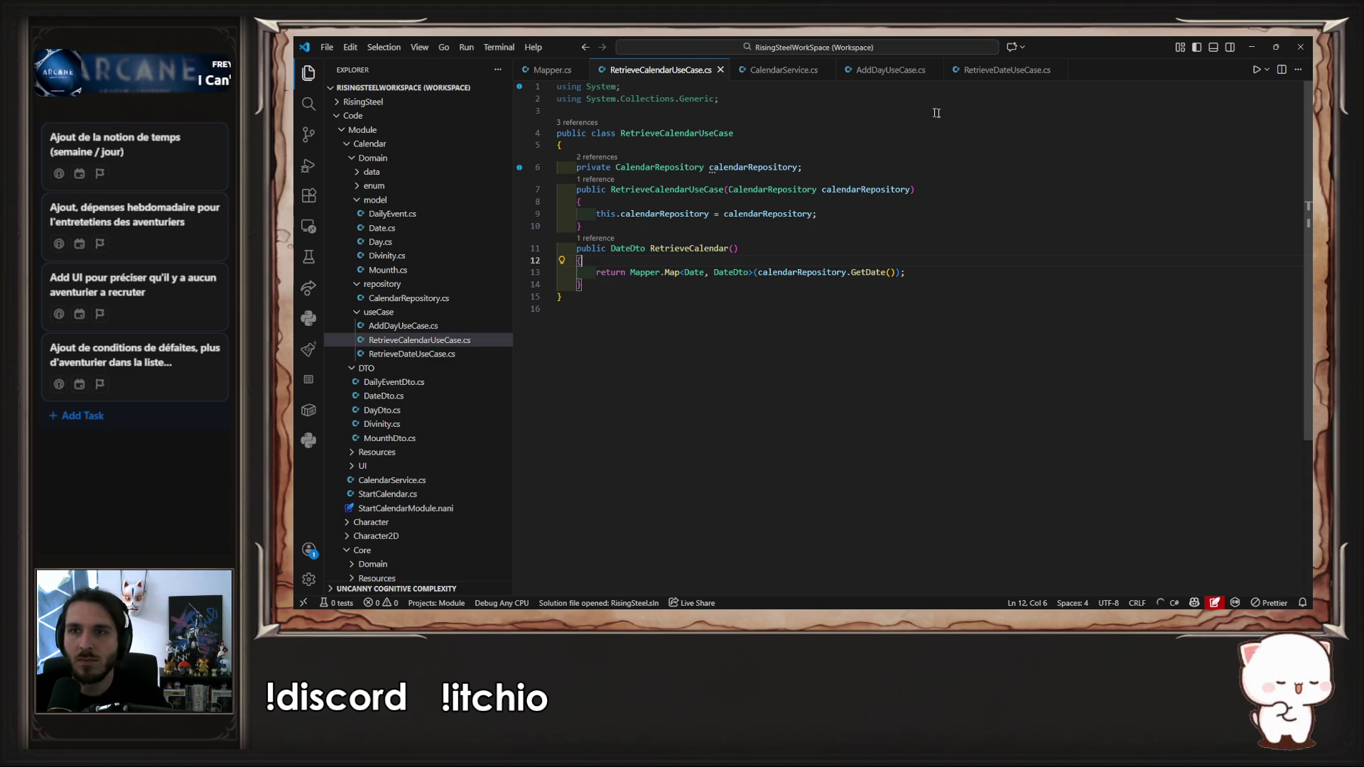
pyautogui.hotkey('alt', 'Tab')
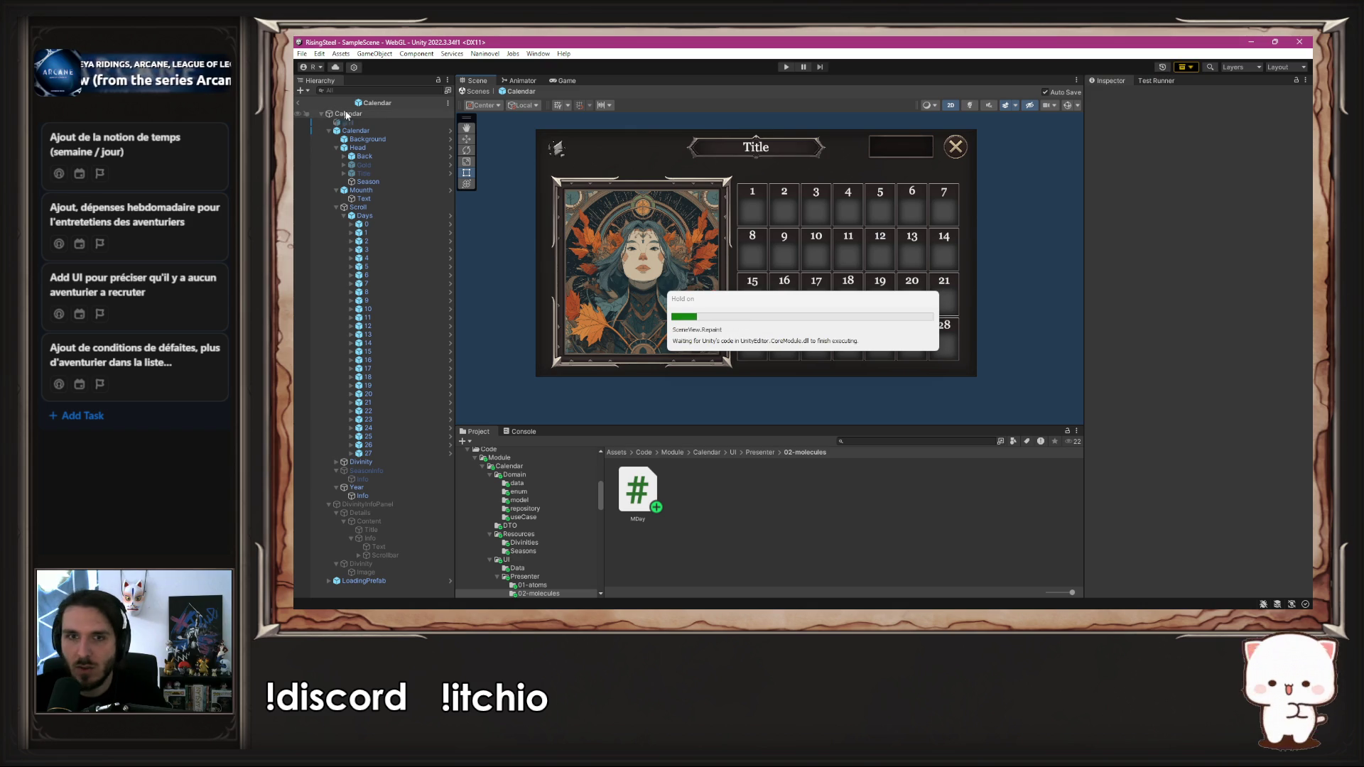
# Step: Select the Calendar object, locate its PCalendar script asset and open PCalendar.cs
pyautogui.click(379, 115)
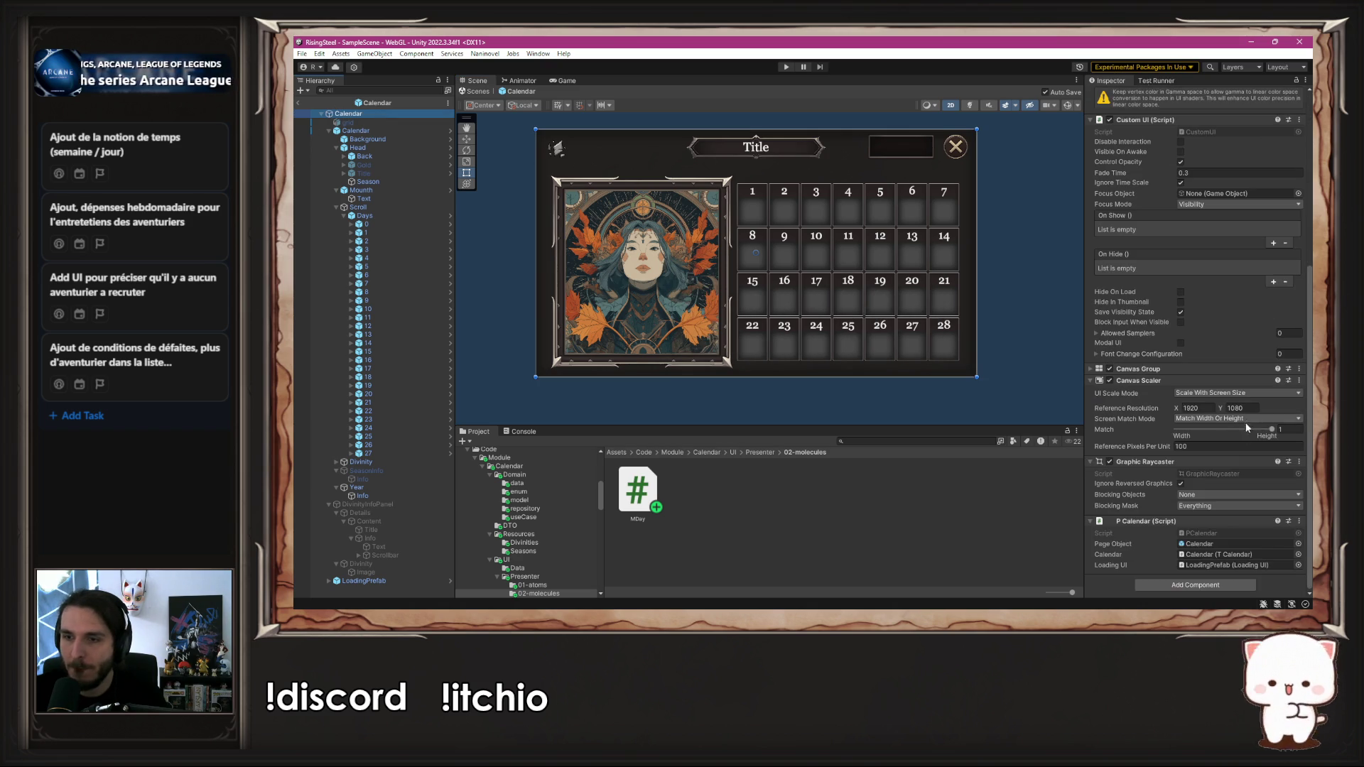
pyautogui.click(1225, 532)
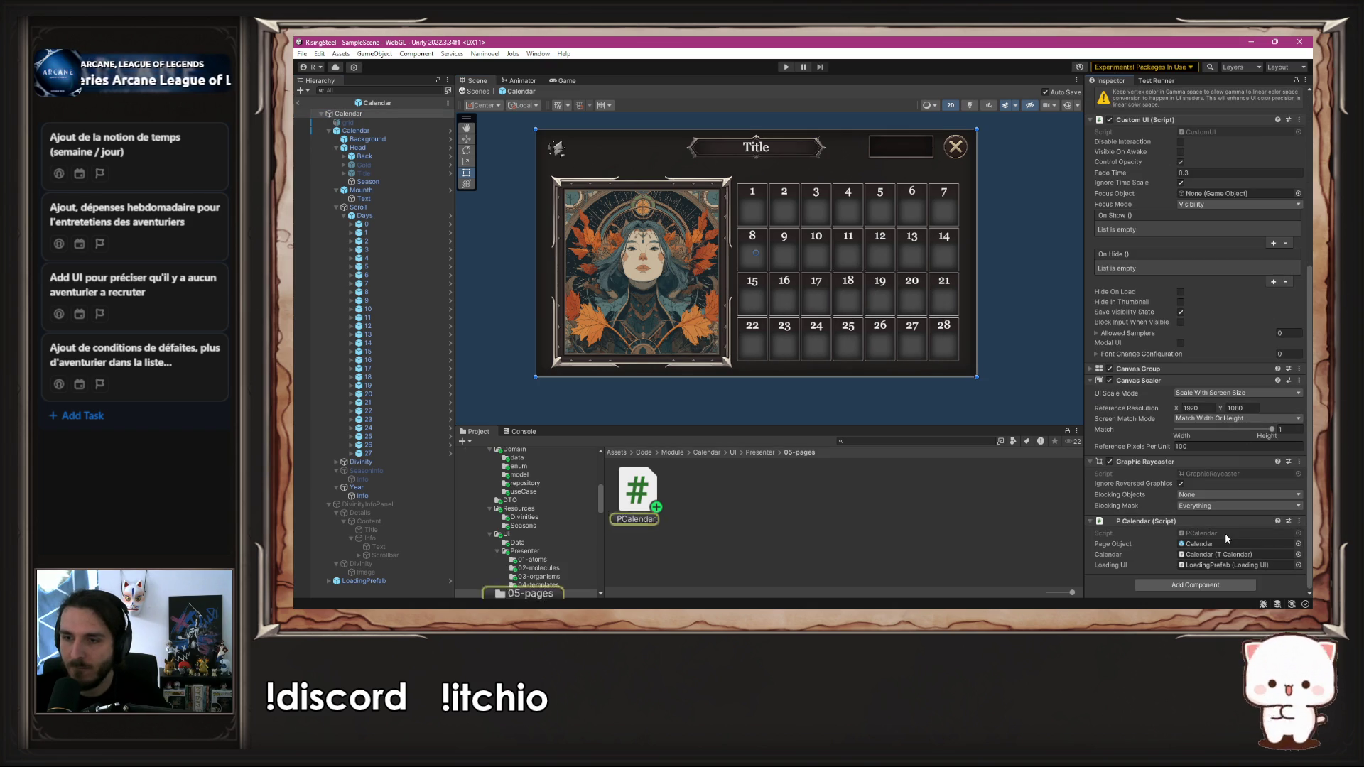
pyautogui.click(636, 497)
pyautogui.doubleClick(636, 497)
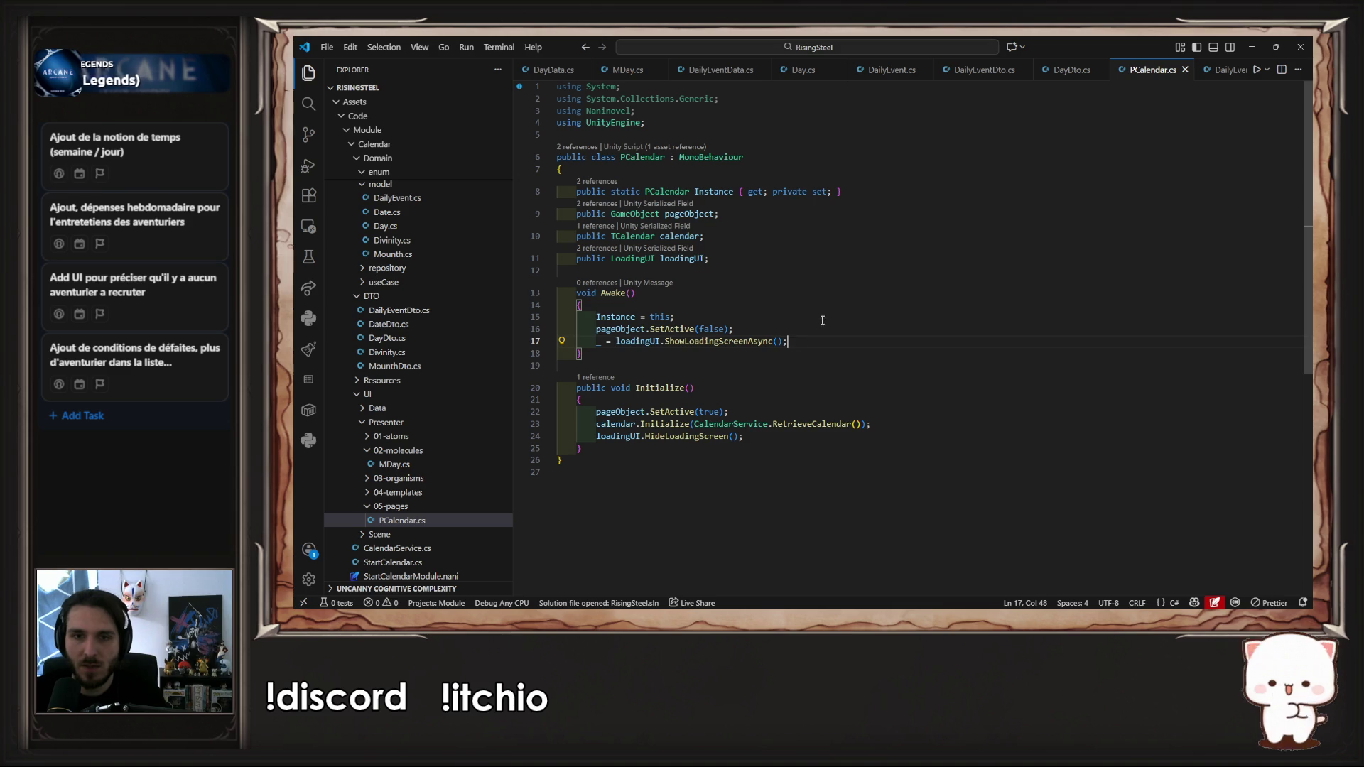
# Step: Follow PCalendar's Initialize call into TCalendar.cs, then jump to the OMounth class
pyautogui.click(824, 424)
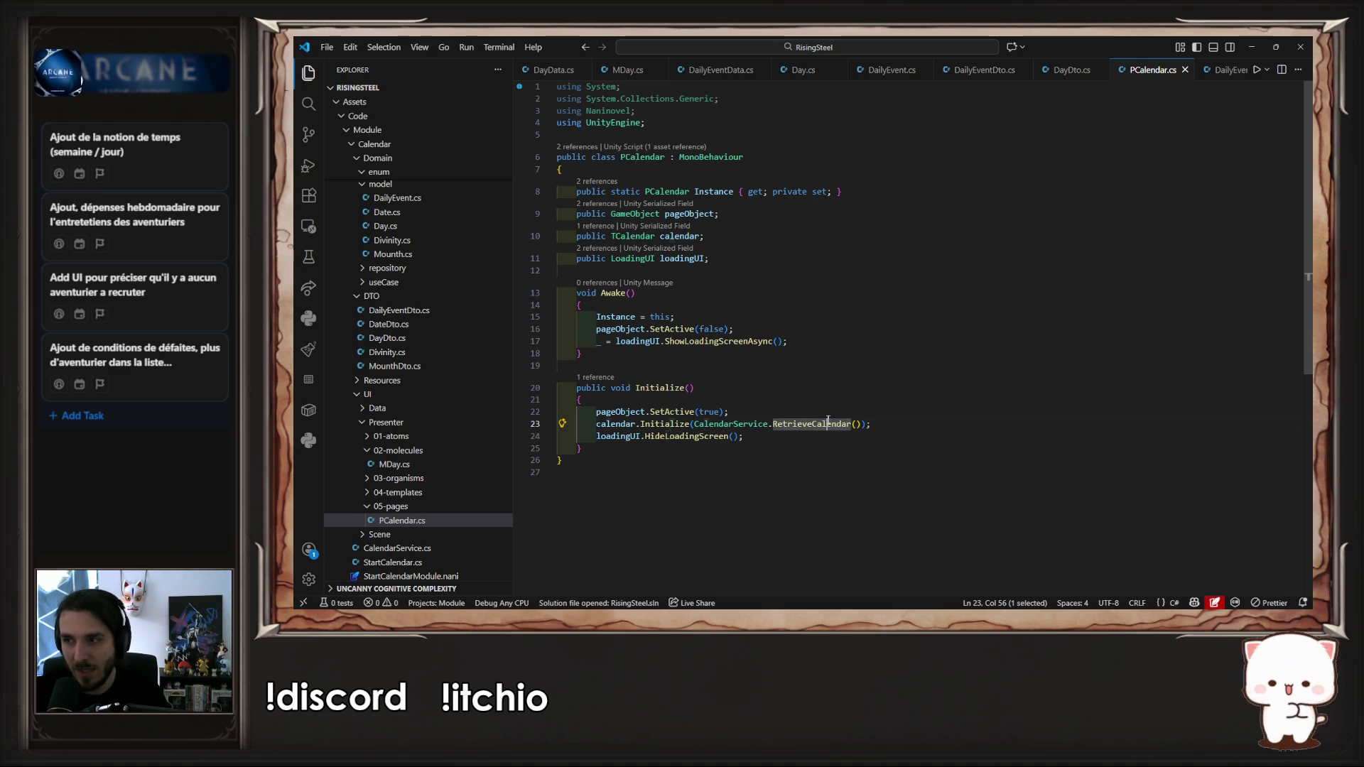
pyautogui.keyDown('ctrl'); pyautogui.click(664, 424); pyautogui.keyUp('ctrl')
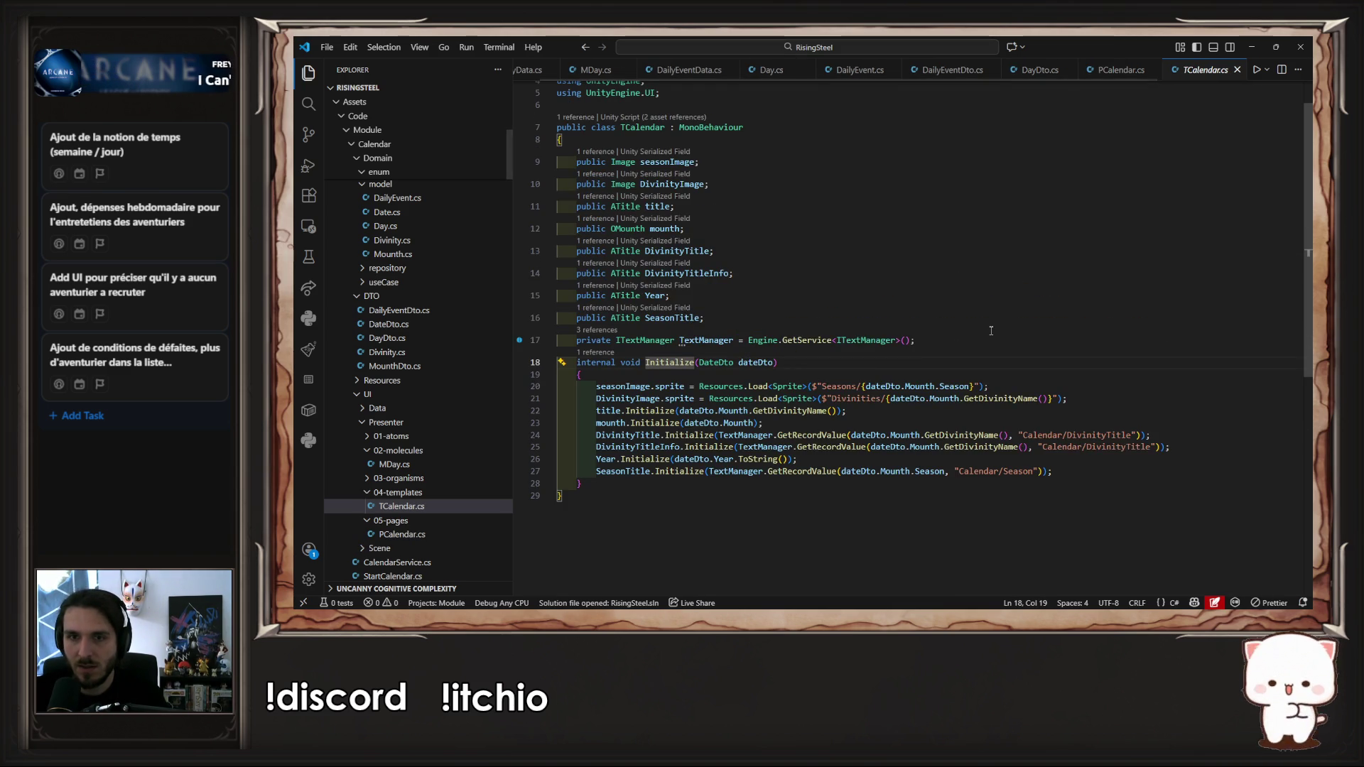
pyautogui.scroll(-2, 991, 331)
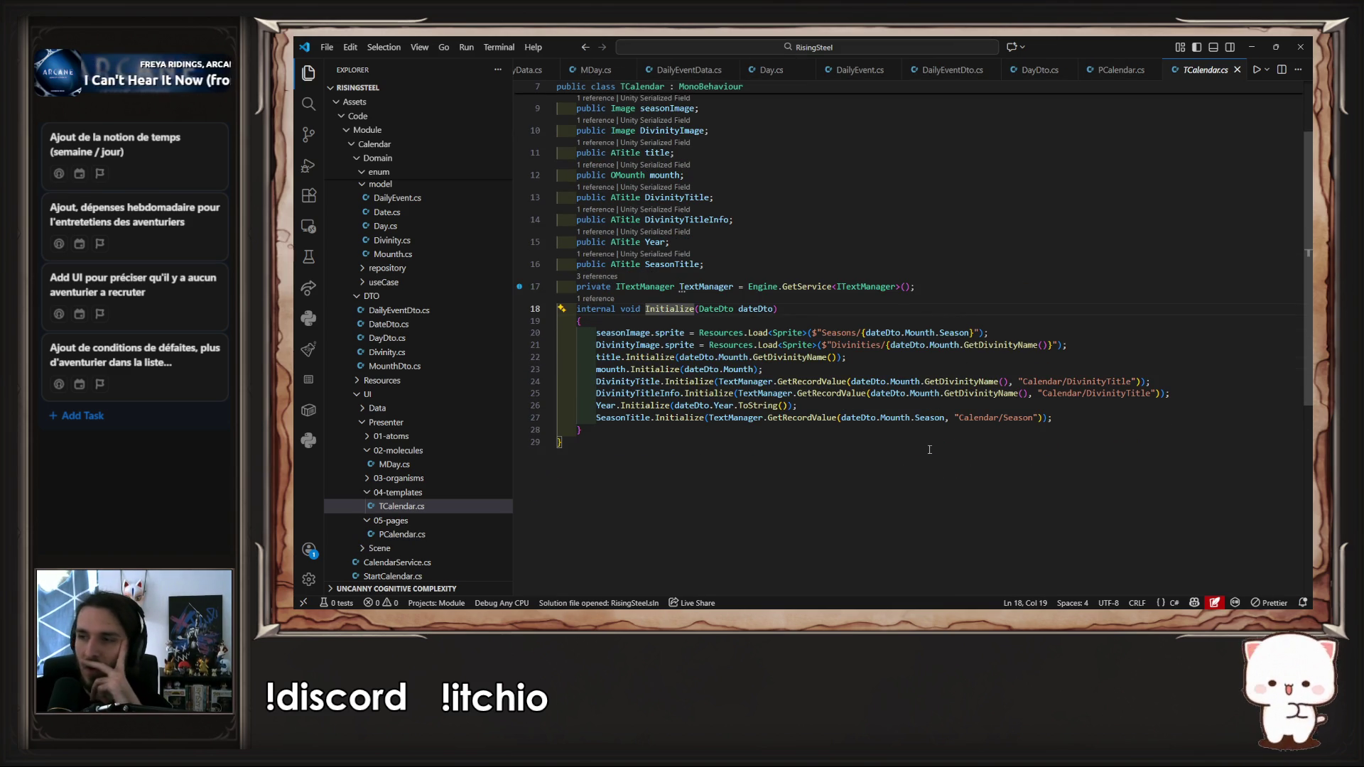
pyautogui.scroll(1, 929, 450)
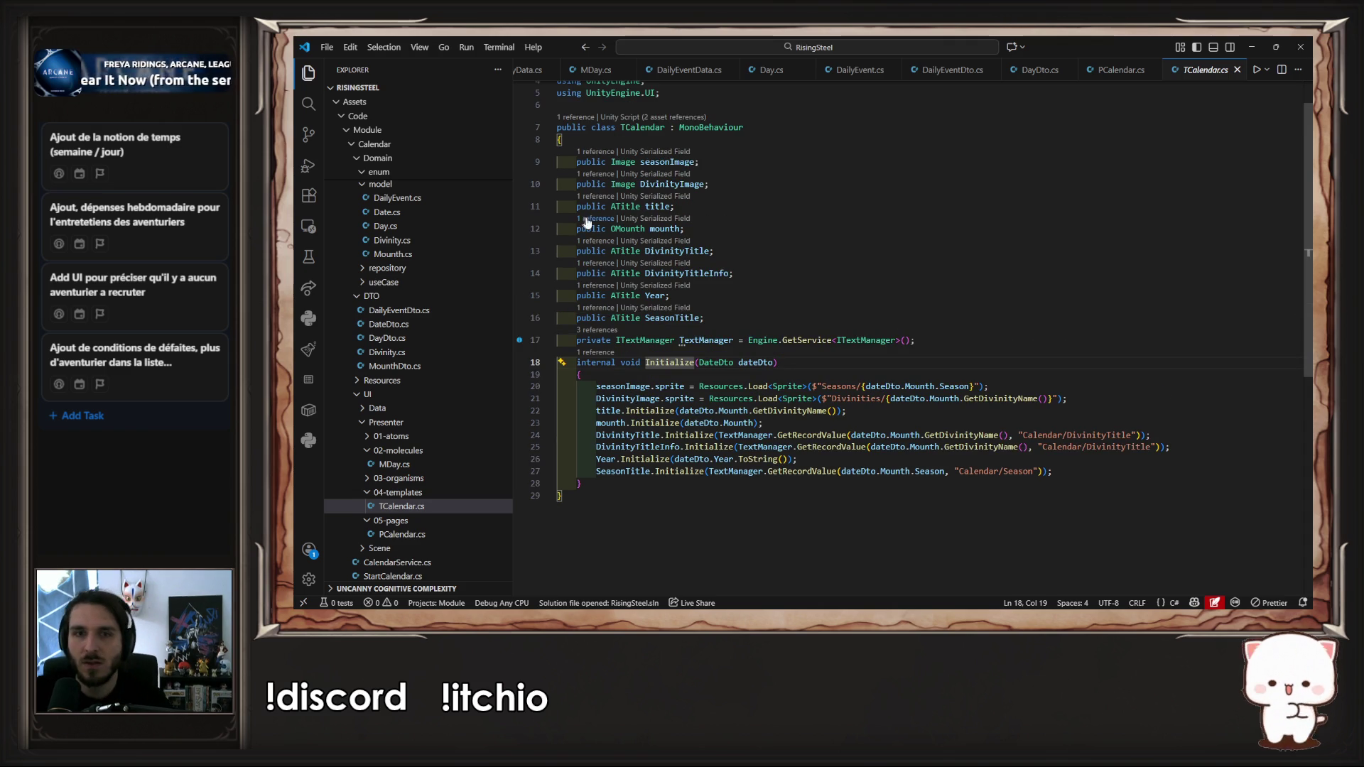
pyautogui.keyDown('ctrl'); pyautogui.click(622, 231); pyautogui.keyUp('ctrl')
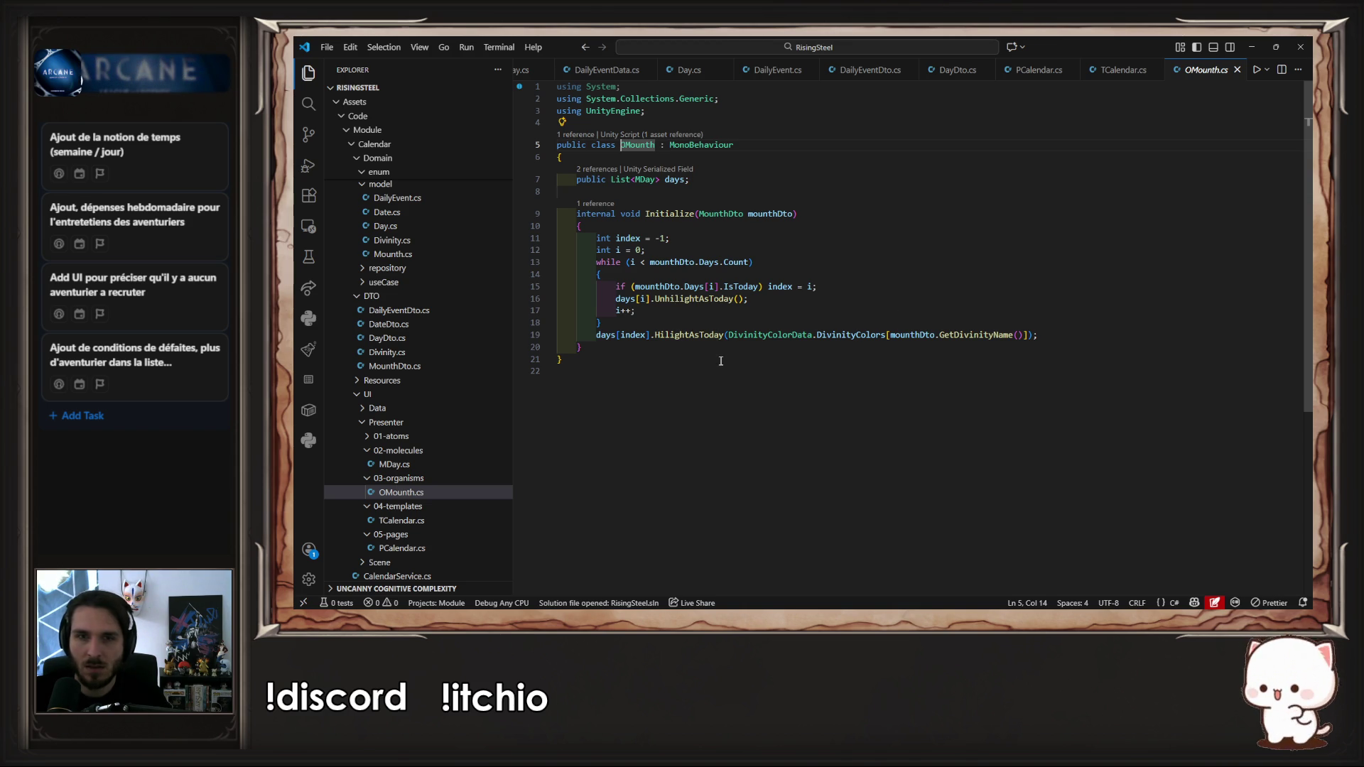
# Step: Add days[i].Initialize(mounthDto.Days[i]); at the top of OMounth's while loop and save
pyautogui.click(790, 301)
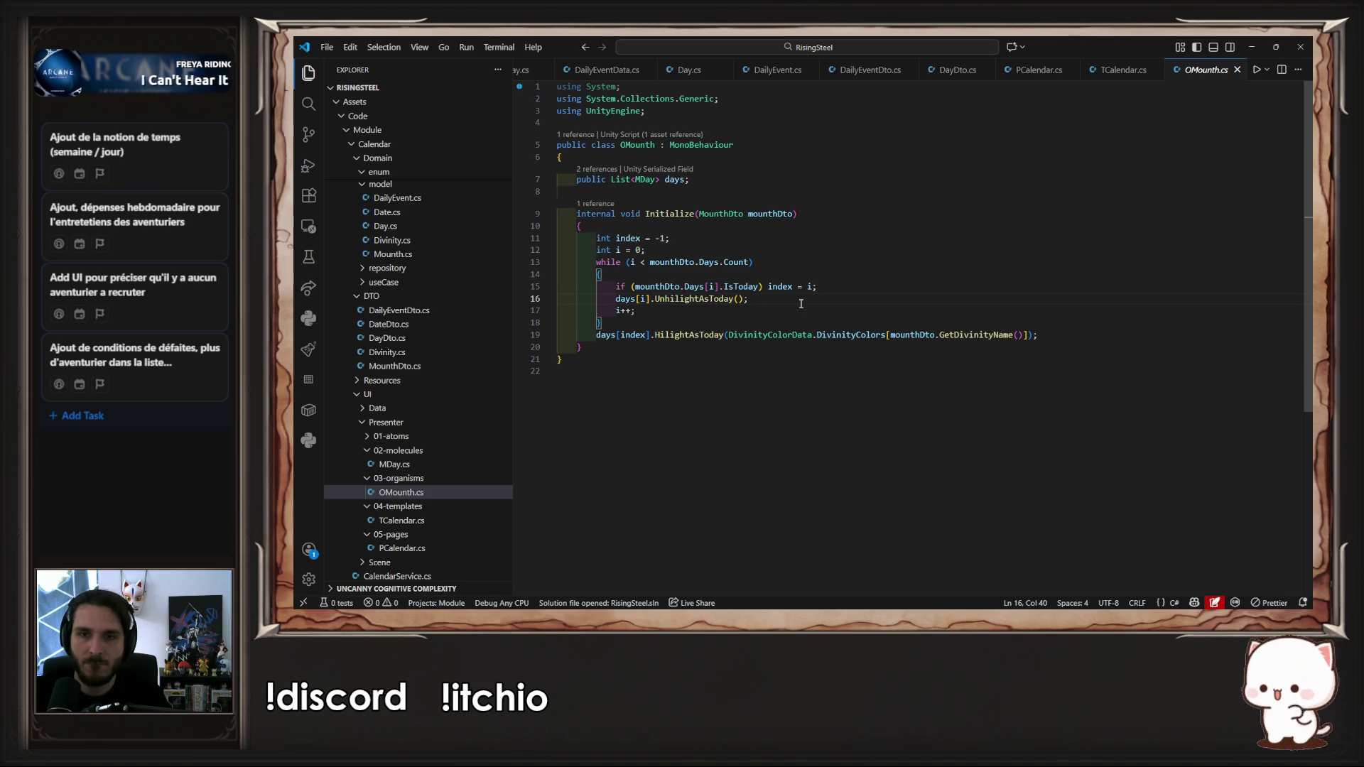
pyautogui.click(616, 299)
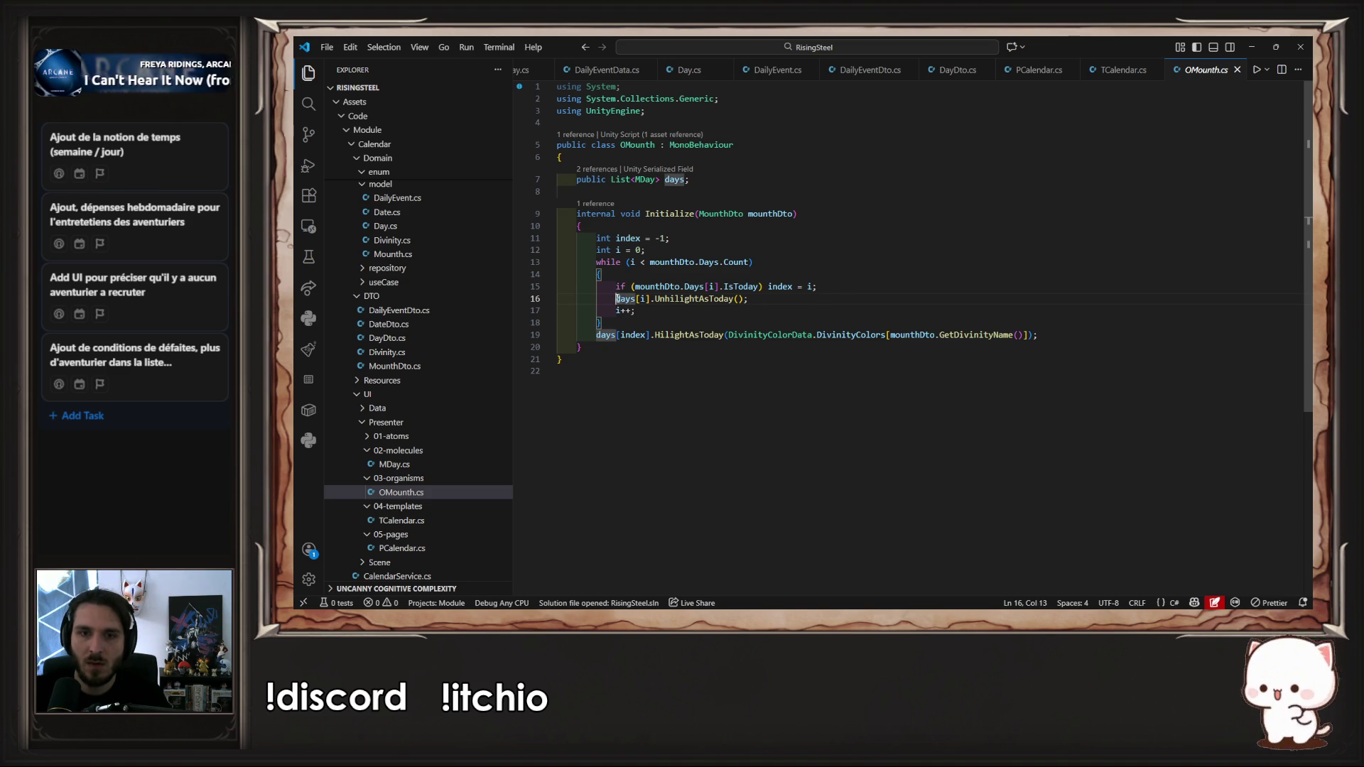
pyautogui.moveTo(615, 299); pyautogui.dragTo(648, 299)
pyautogui.hotkey('ctrl', 'c')
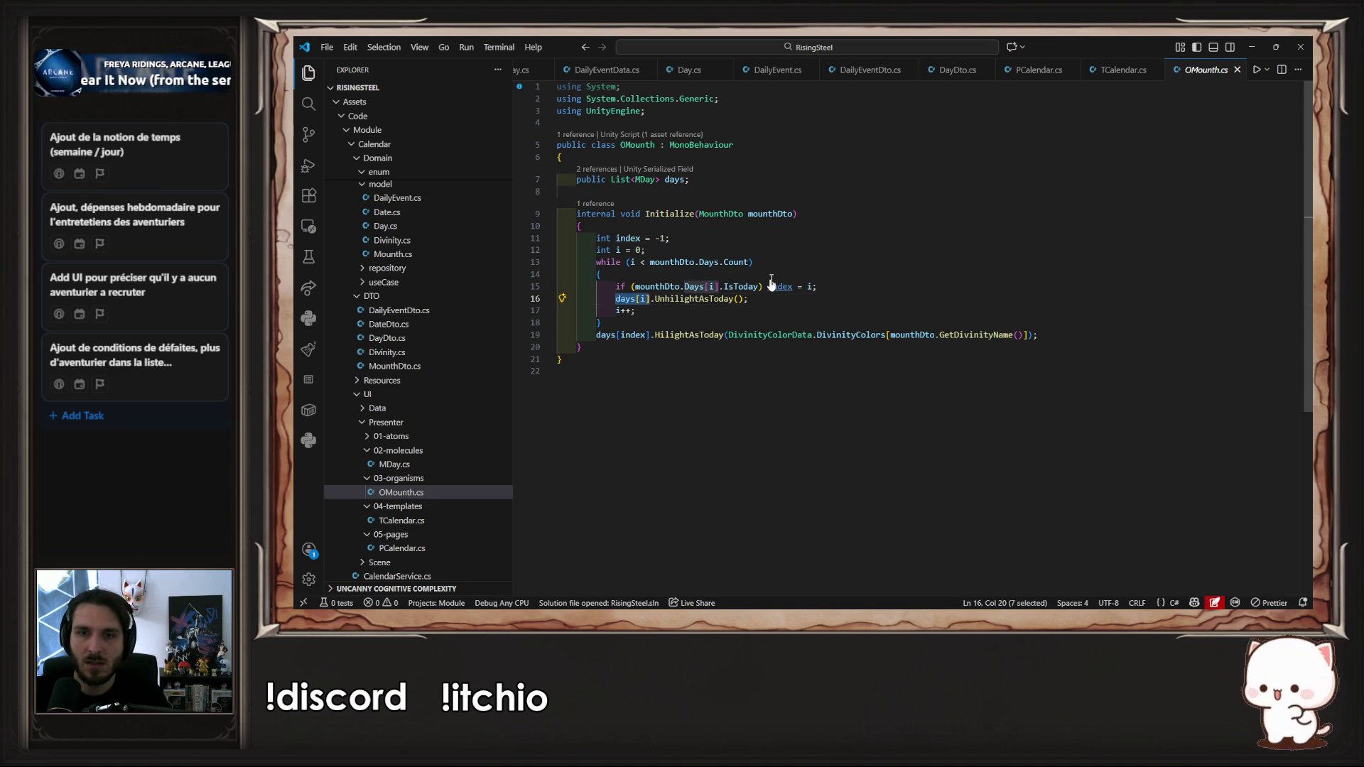
pyautogui.click(783, 269)
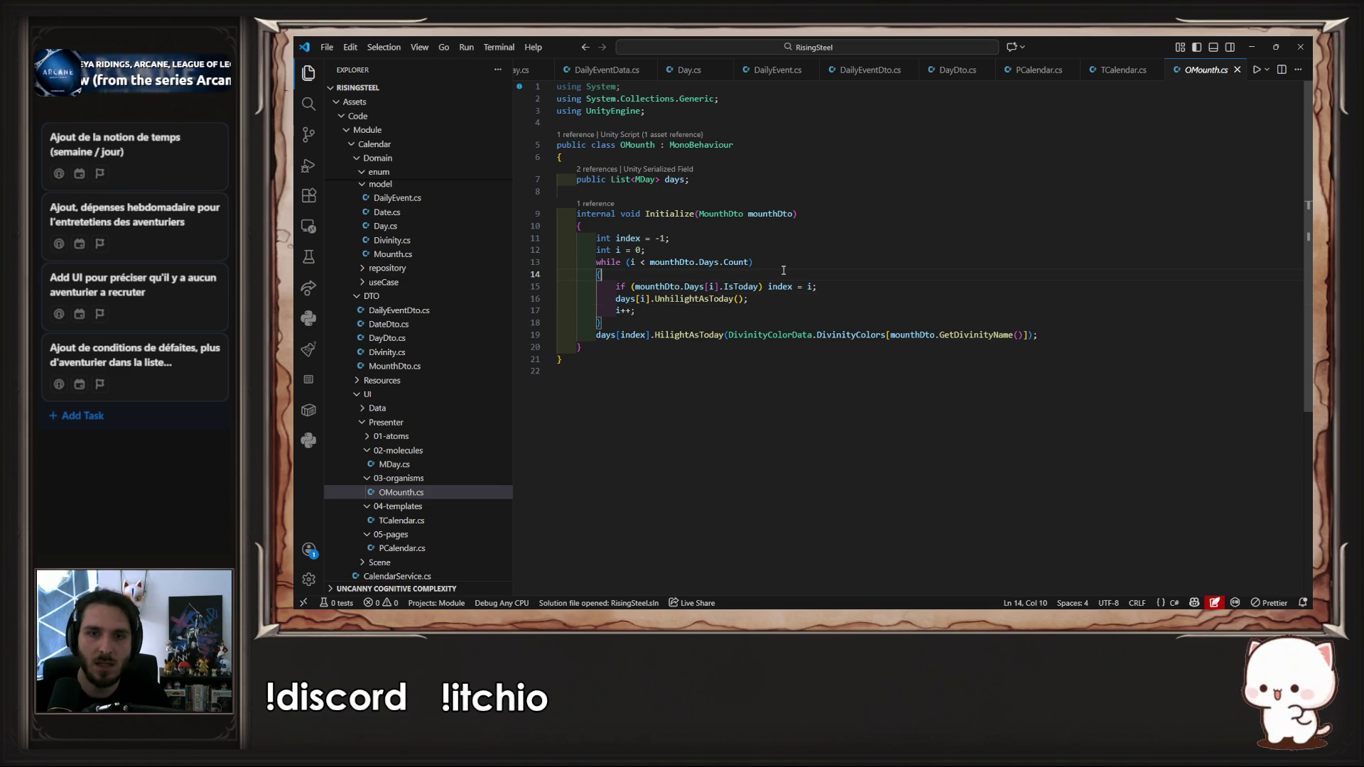
pyautogui.press('Return')
pyautogui.hotkey('ctrl', 'v')
pyautogui.write('.Initialize();')
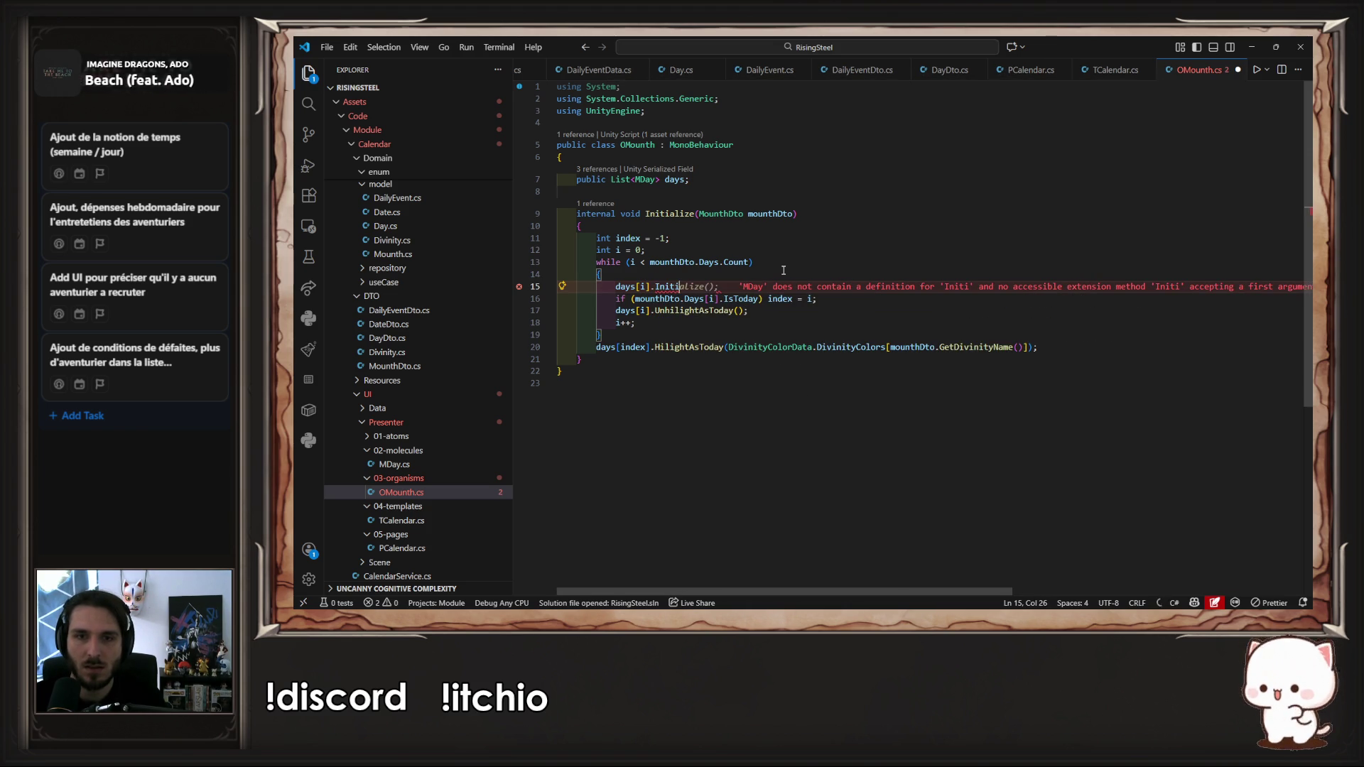
pyautogui.hotkey('ctrl', 's')
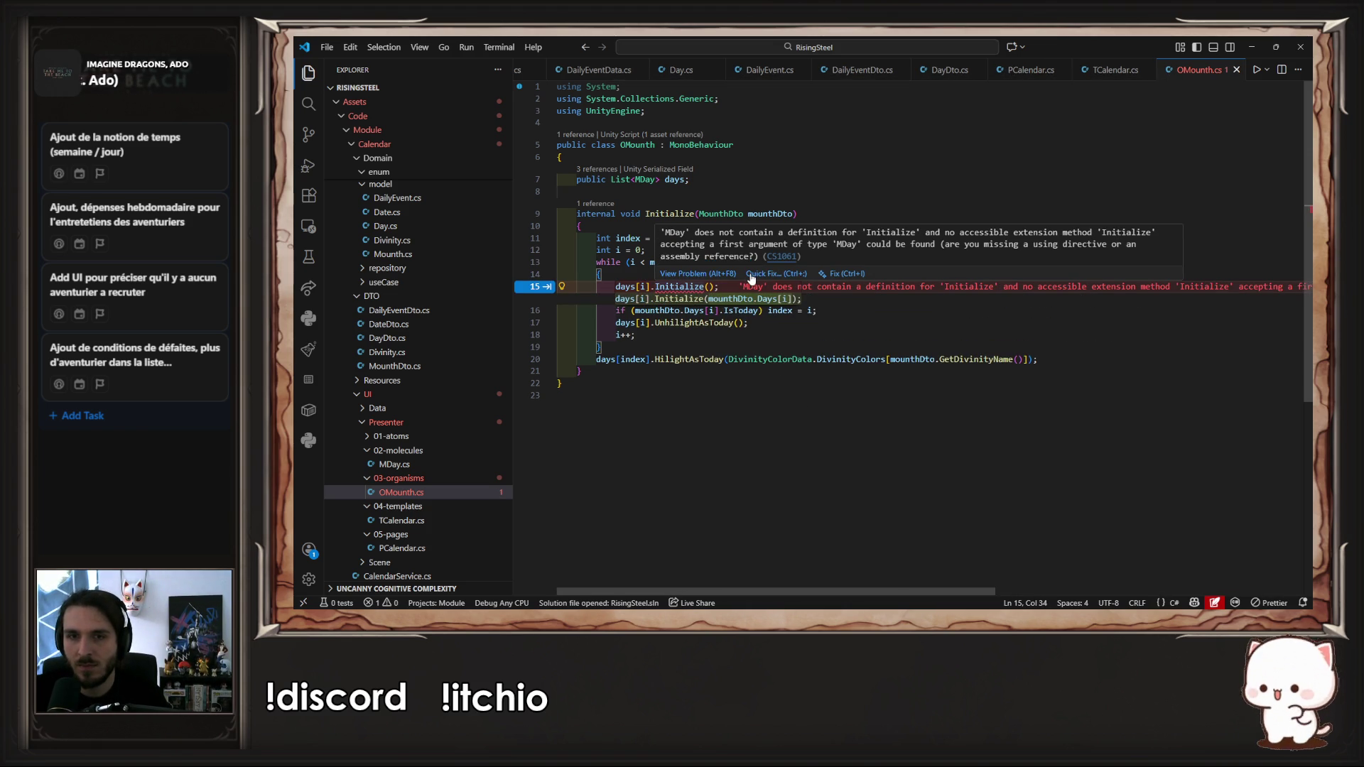
pyautogui.press('Tab')
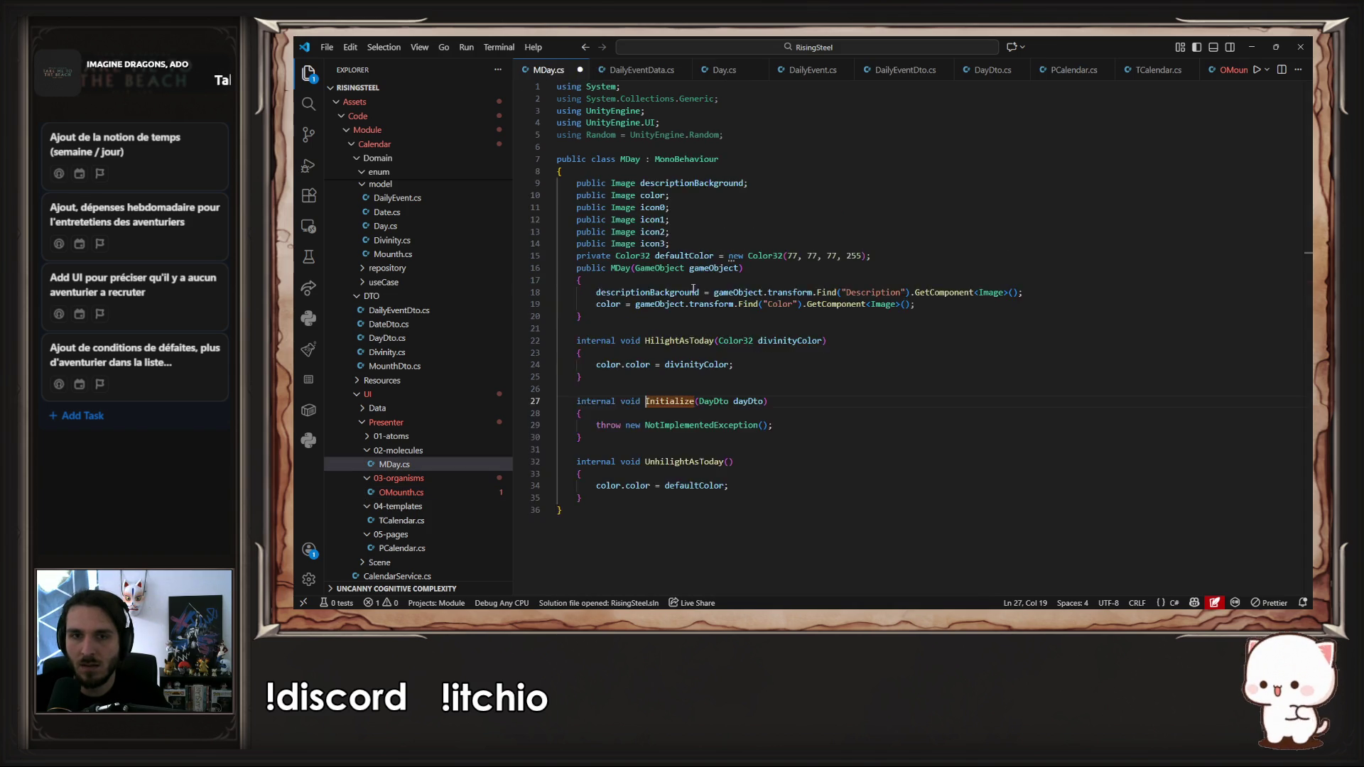
# Step: Cut MDay's Initialize(DayDto dayDto) stub and paste it directly below the constructor
pyautogui.click(792, 459)
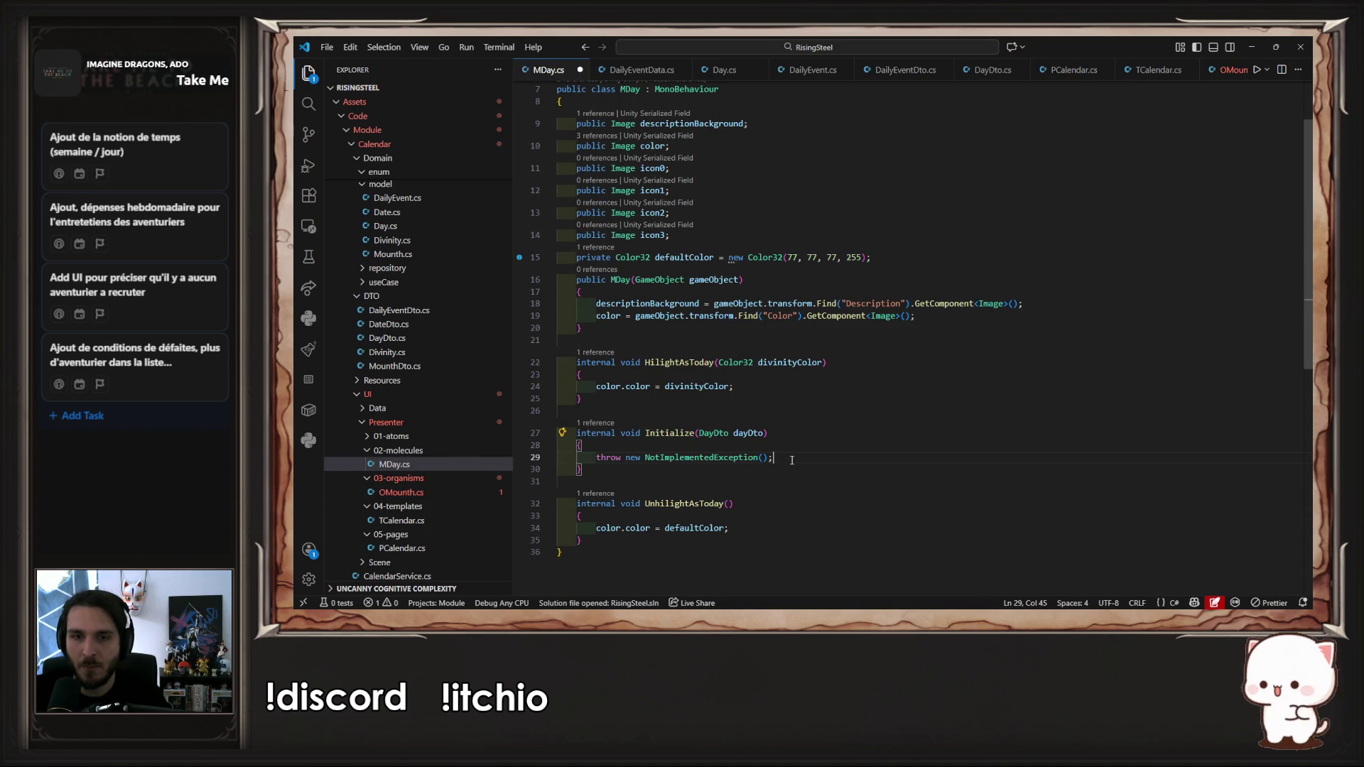
pyautogui.hotkey('shift', 'Up')
pyautogui.hotkey('shift', 'Up')
pyautogui.hotkey('shift', 'Up')
pyautogui.hotkey('ctrl', 'c')
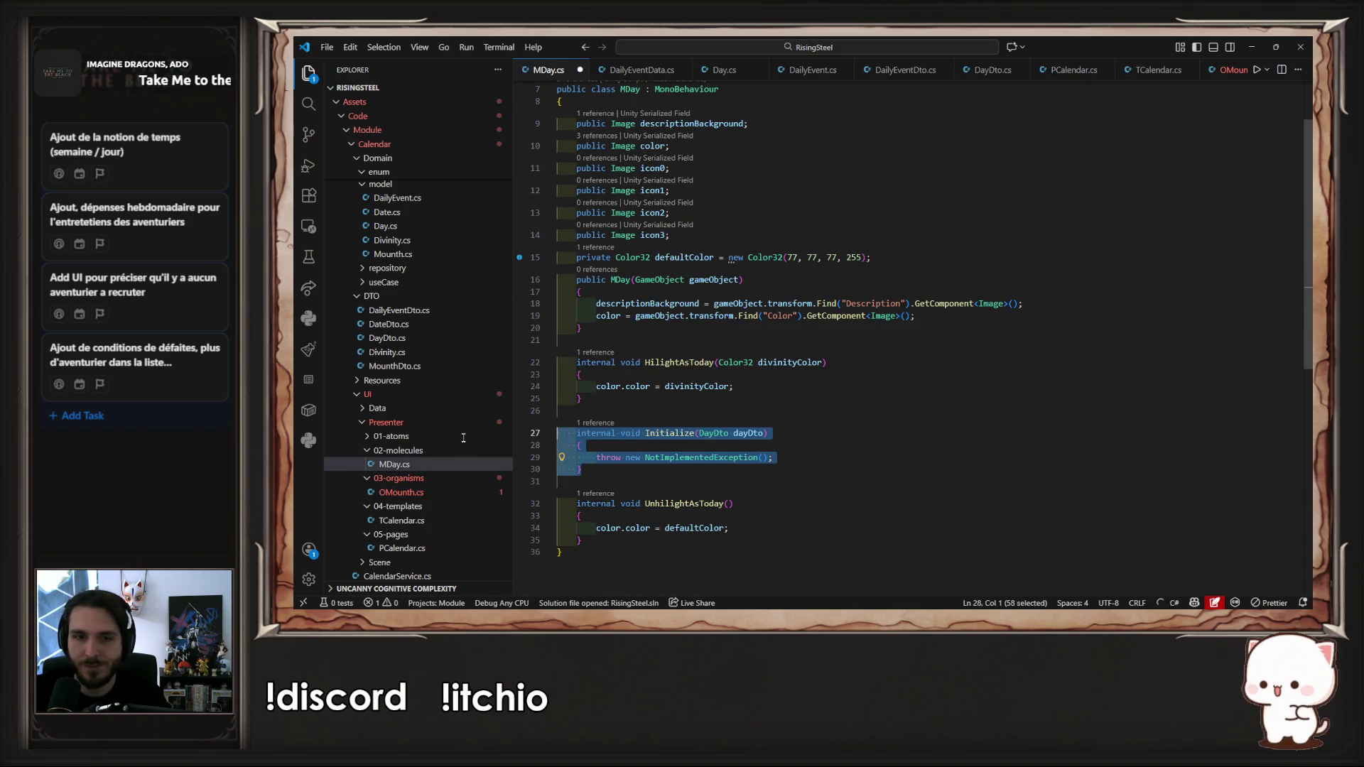
pyautogui.press('BackSpace')
pyautogui.press('BackSpace')
pyautogui.press('BackSpace')
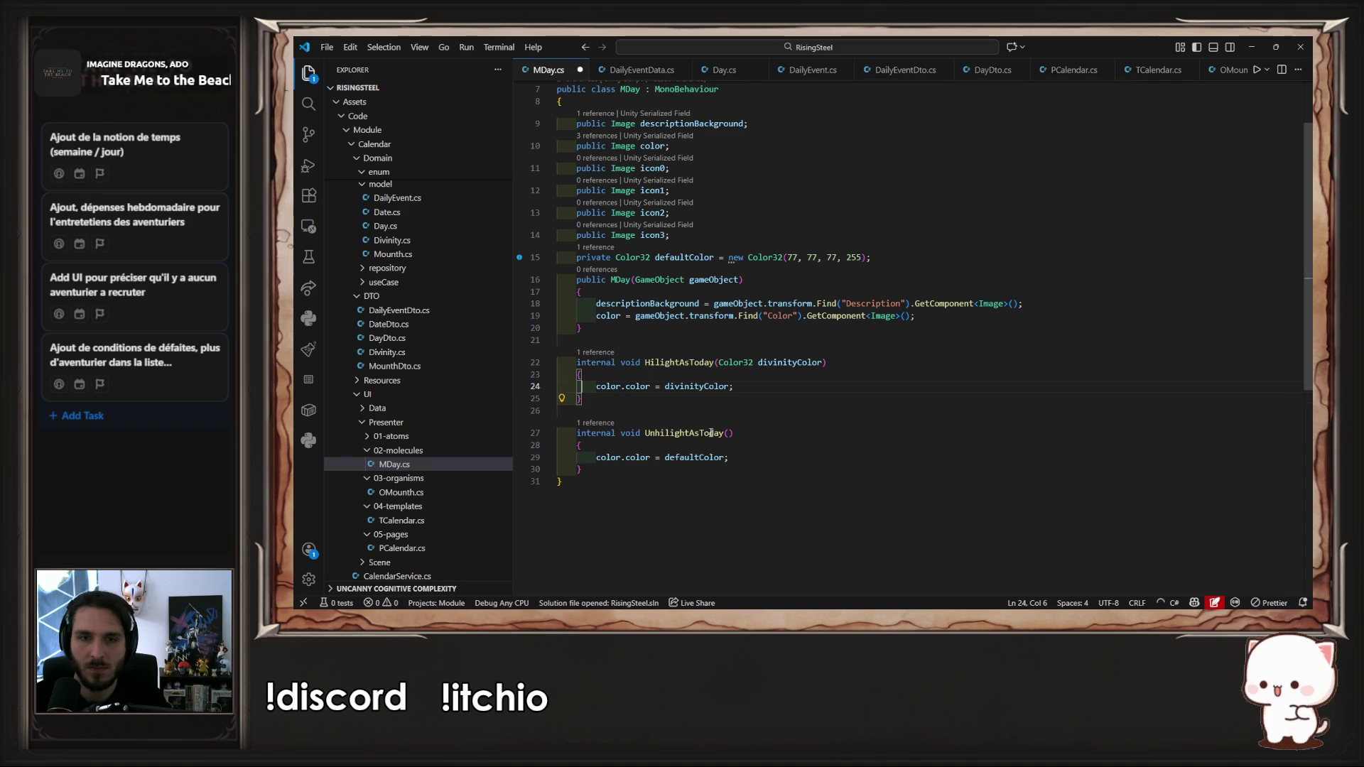
pyautogui.press('Up')
pyautogui.press('Up')
pyautogui.press('Up')
pyautogui.hotkey('ctrl', 'v')
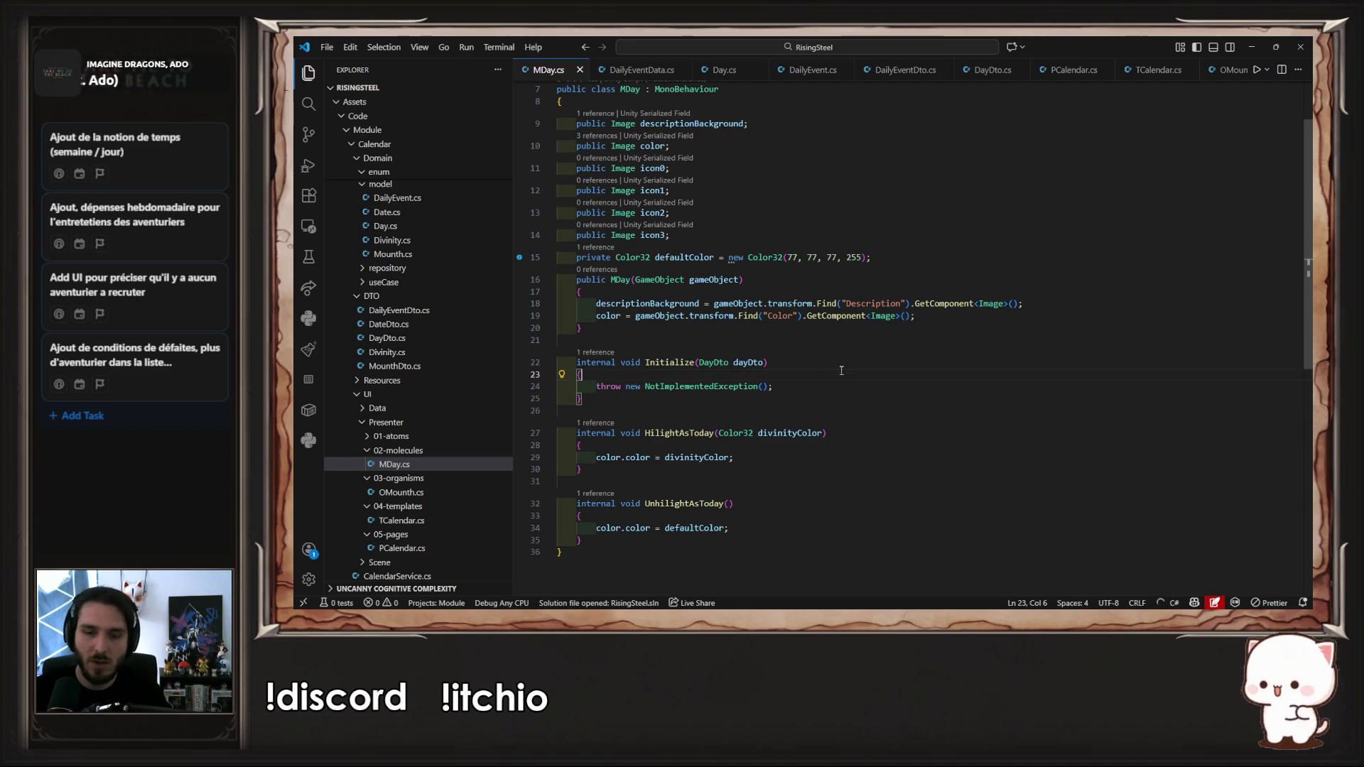
# Step: Start a new line in Initialize that reads dayDto.DailyEvents
pyautogui.press('Return')
pyautogui.write('LL')
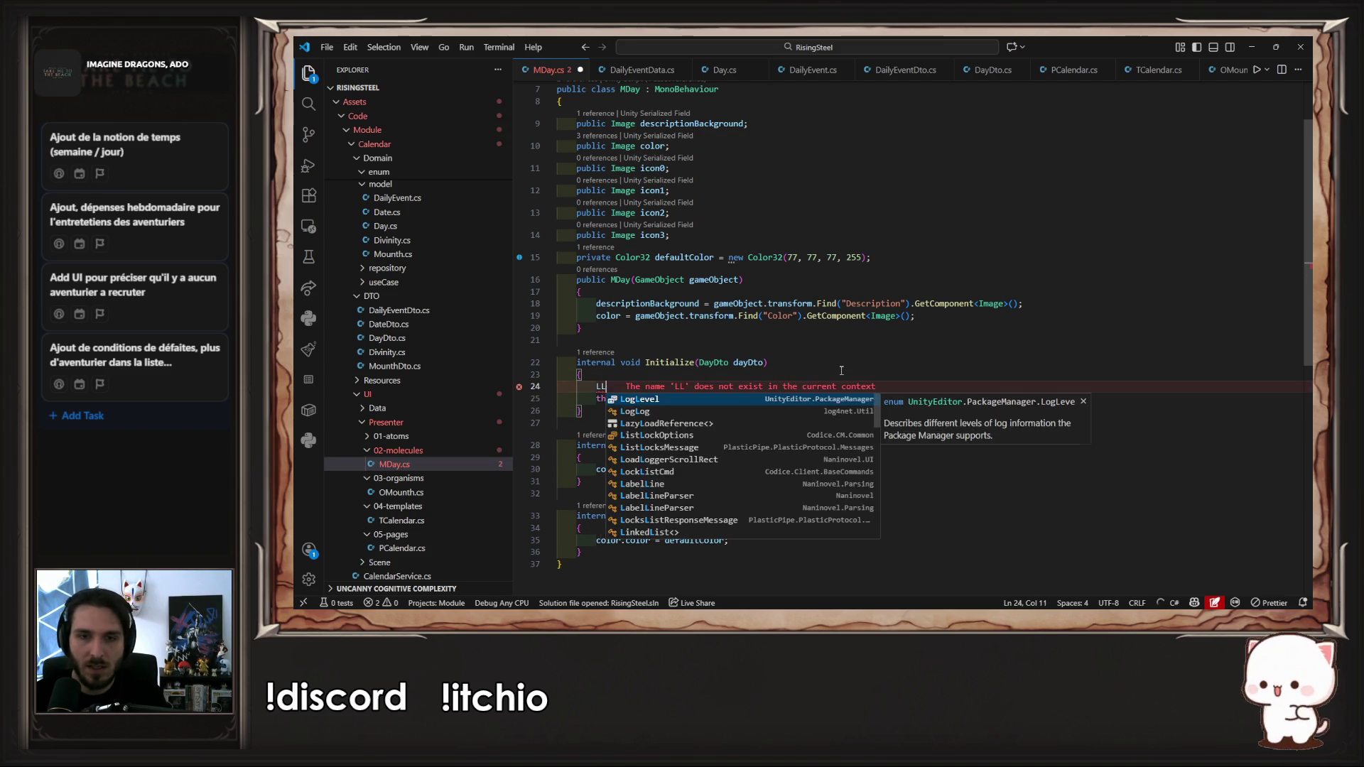
pyautogui.write('ist<')
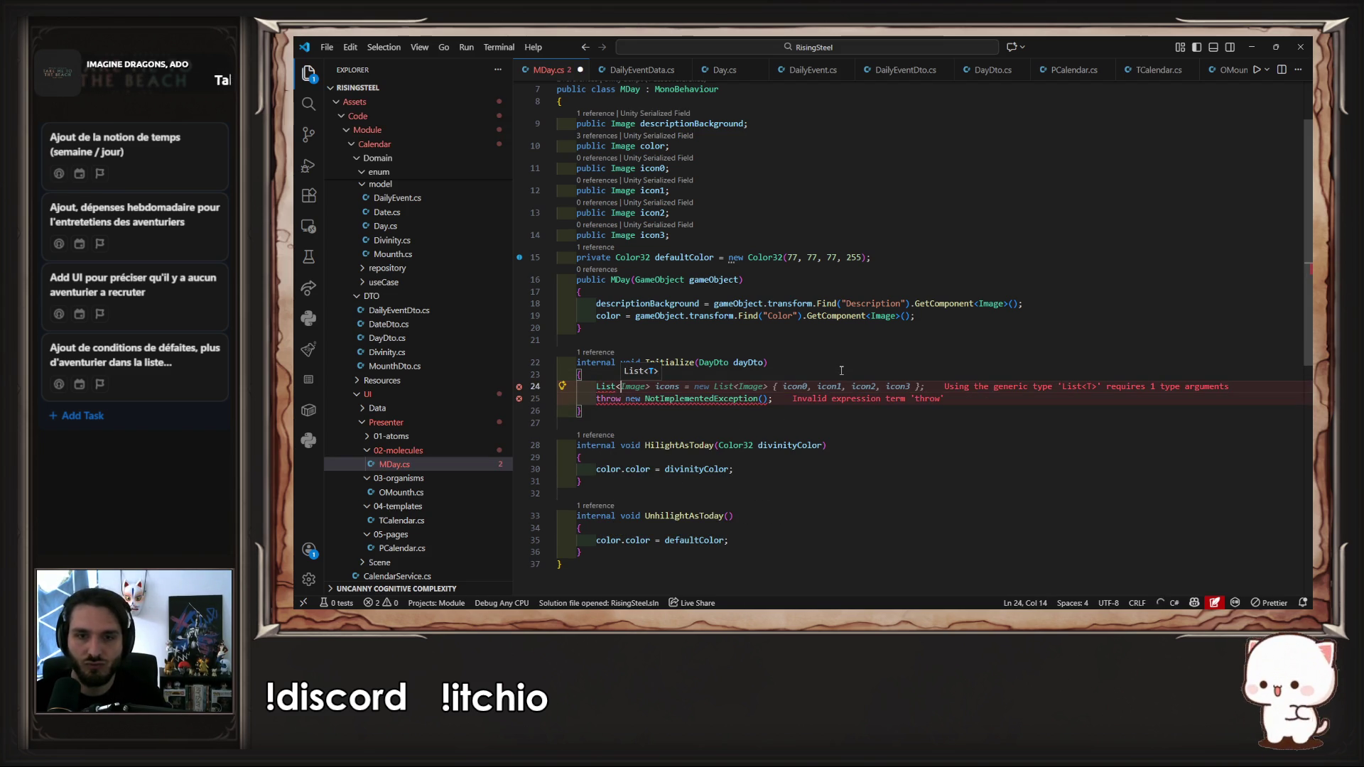
pyautogui.press('BackSpace')
pyautogui.press('BackSpace')
pyautogui.press('BackSpace')
pyautogui.write('LL')
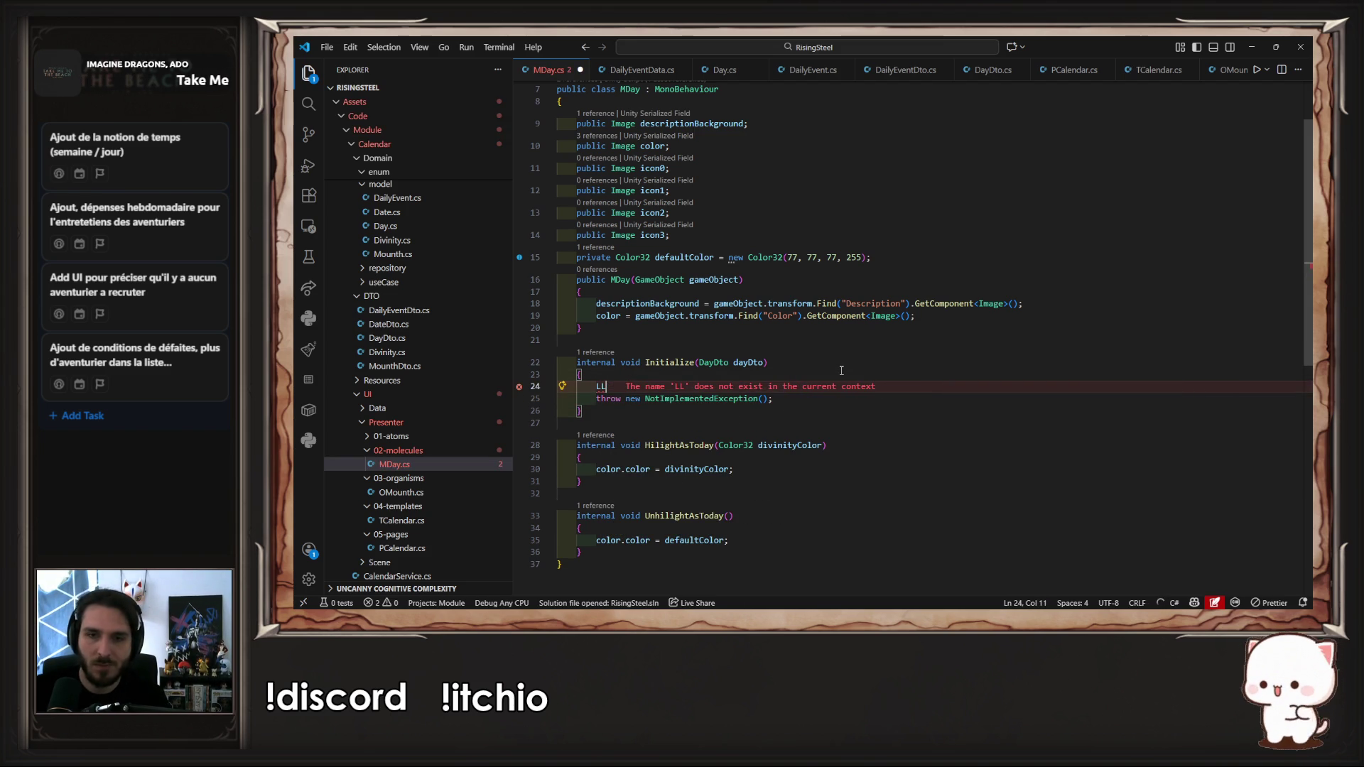
pyautogui.press('BackSpace')
pyautogui.press('BackSpace')
pyautogui.write('da')
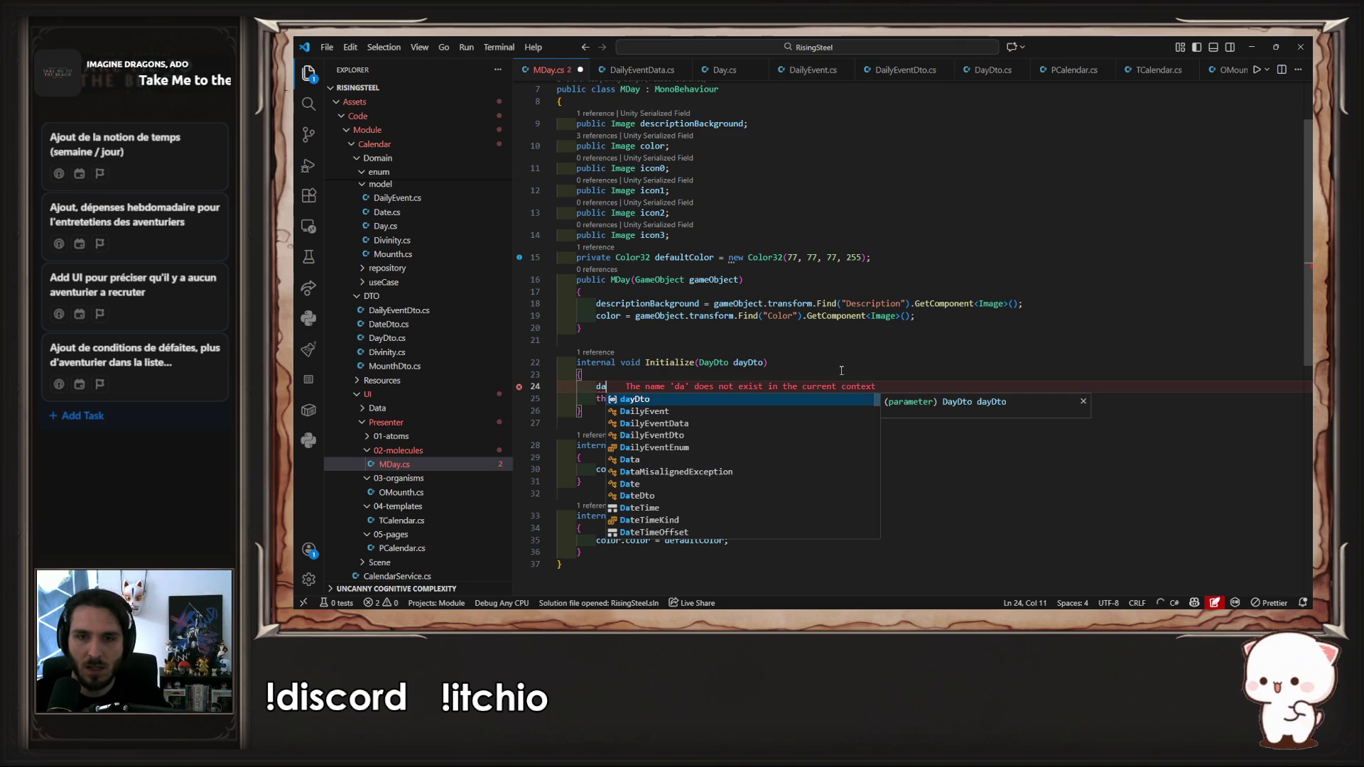
pyautogui.write('y')
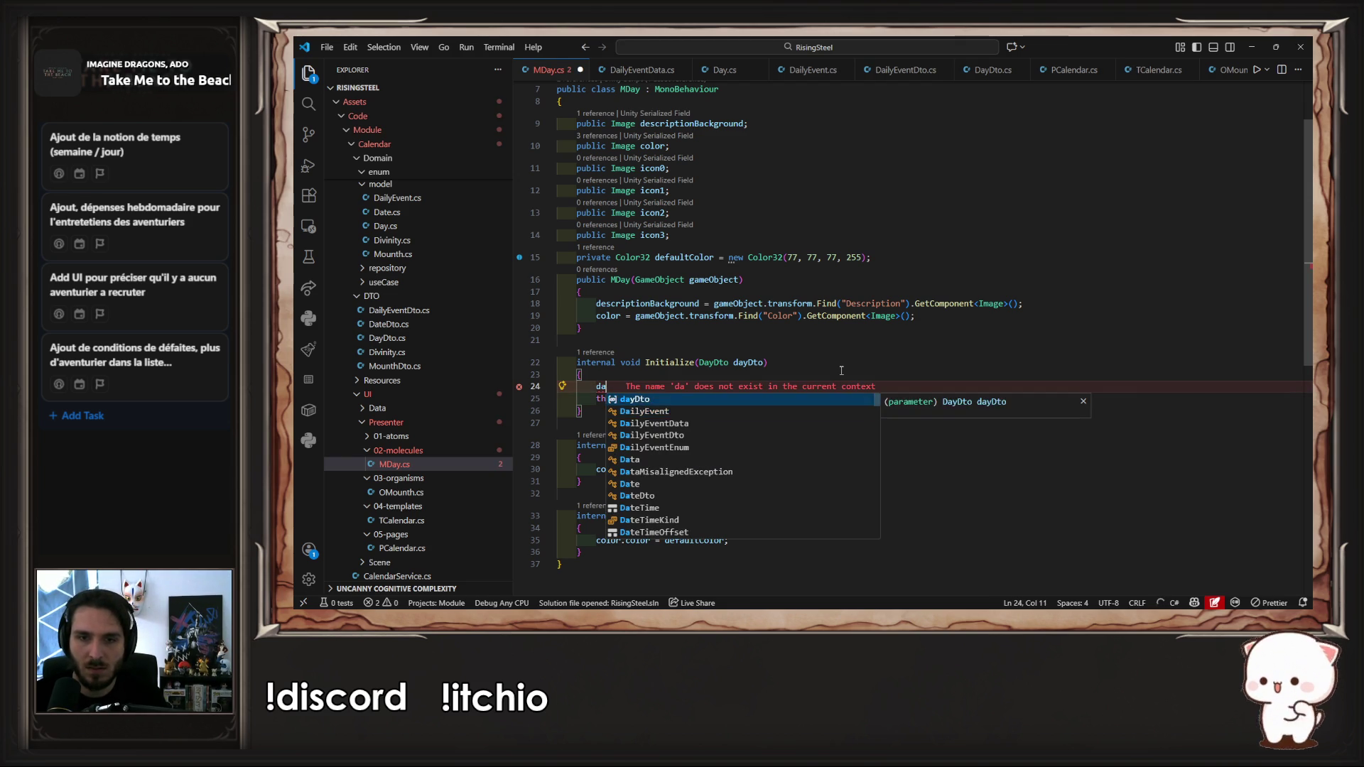
pyautogui.press('Tab')
pyautogui.write('.')
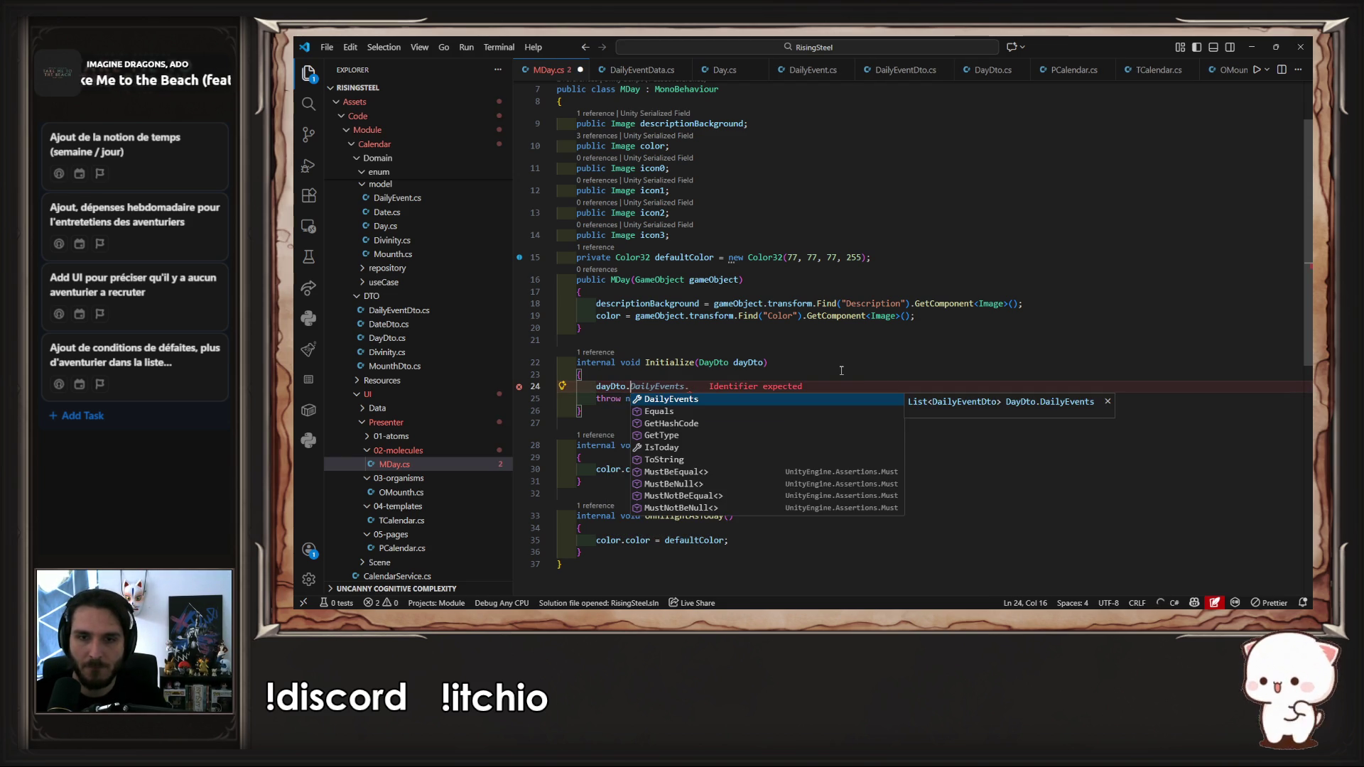
pyautogui.press('Tab')
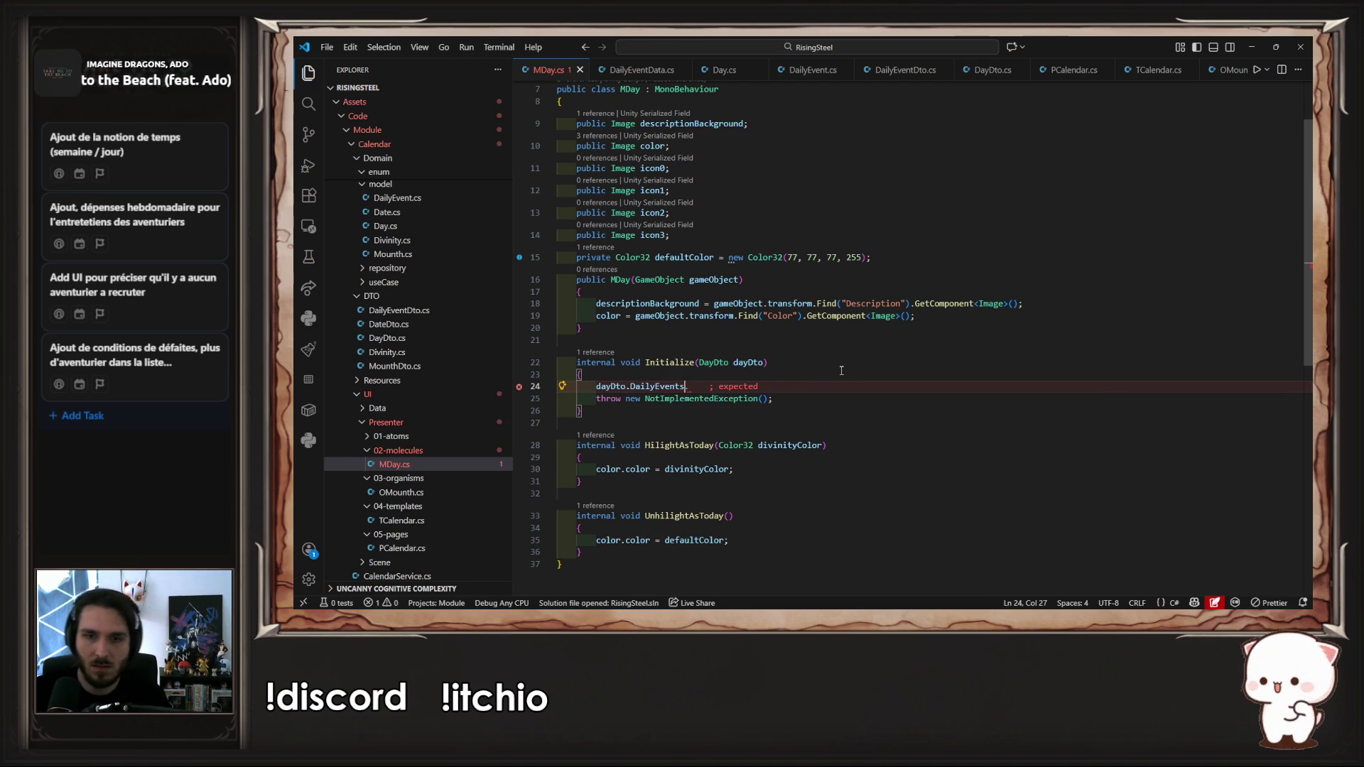
# Step: Copy the List<DailyEventDto> type from DayDto and declare it as the events variable
pyautogui.hotkey('ctrl', 'Tab')
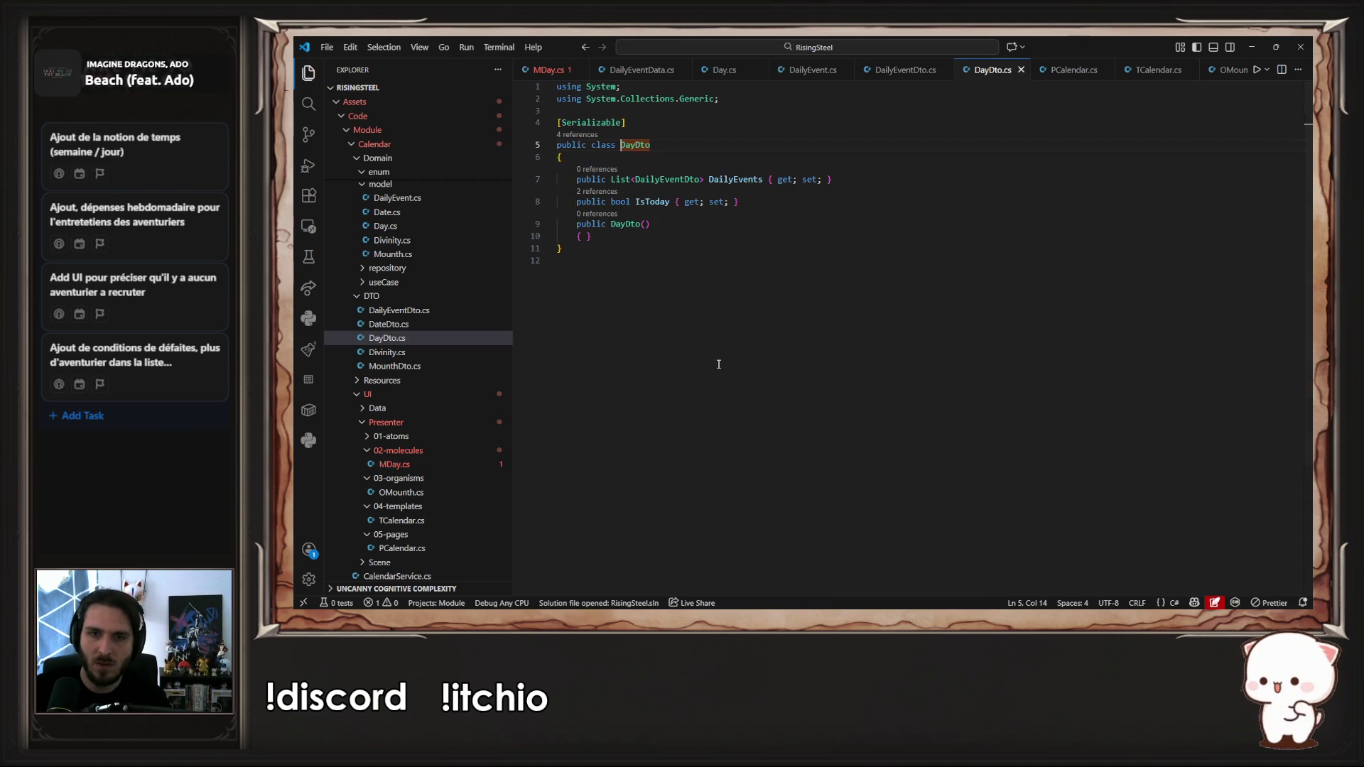
pyautogui.moveTo(707, 179); pyautogui.dragTo(608, 178)
pyautogui.hotkey('ctrl', 'c')
pyautogui.hotkey('ctrl', 'Tab')
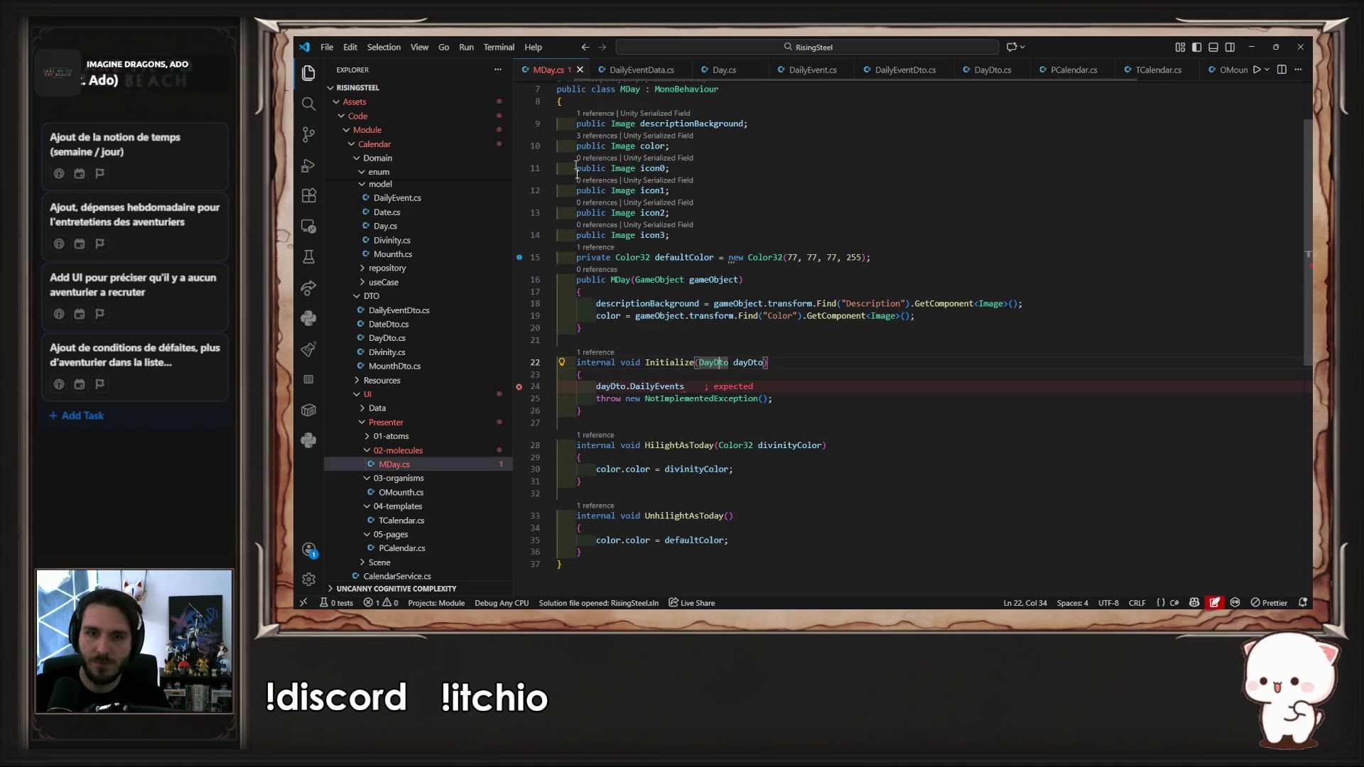
pyautogui.click(597, 386)
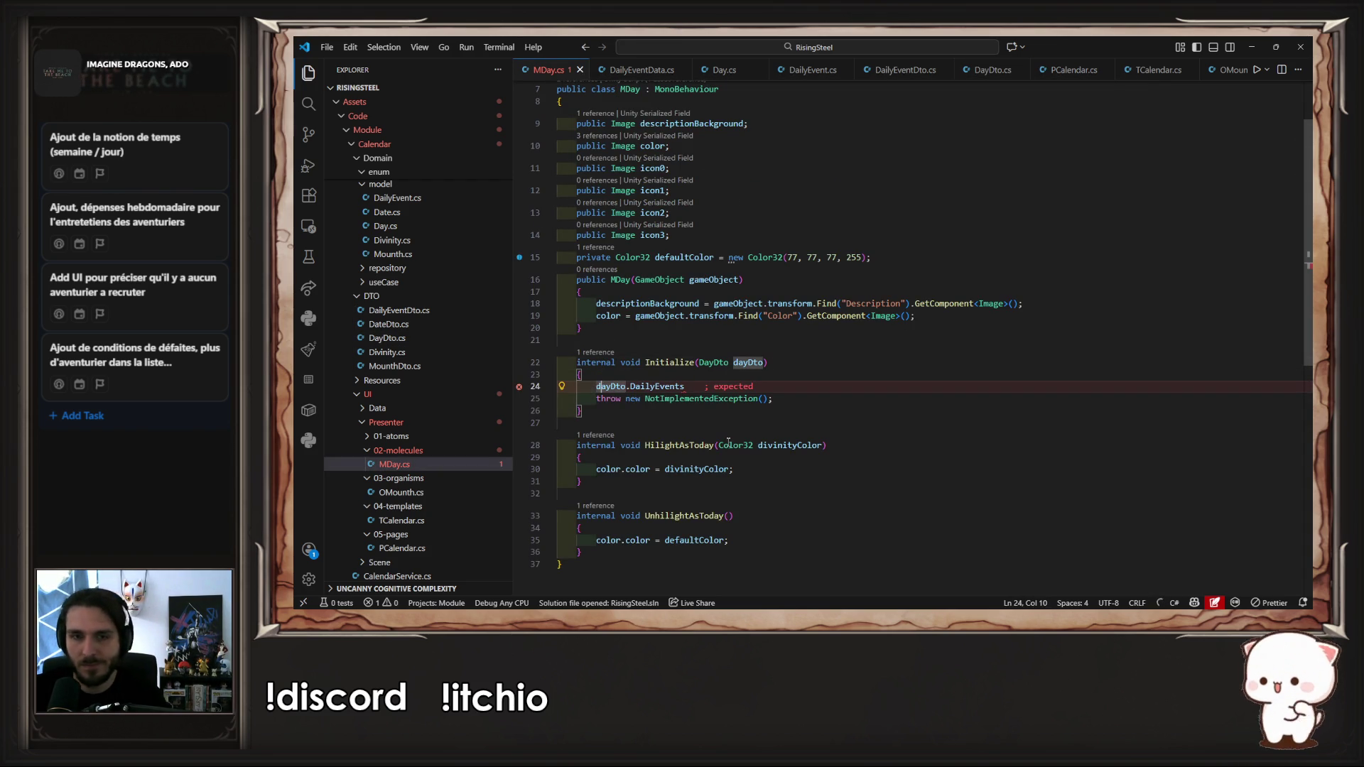
pyautogui.hotkey('ctrl', 'v')
pyautogui.write('event =')
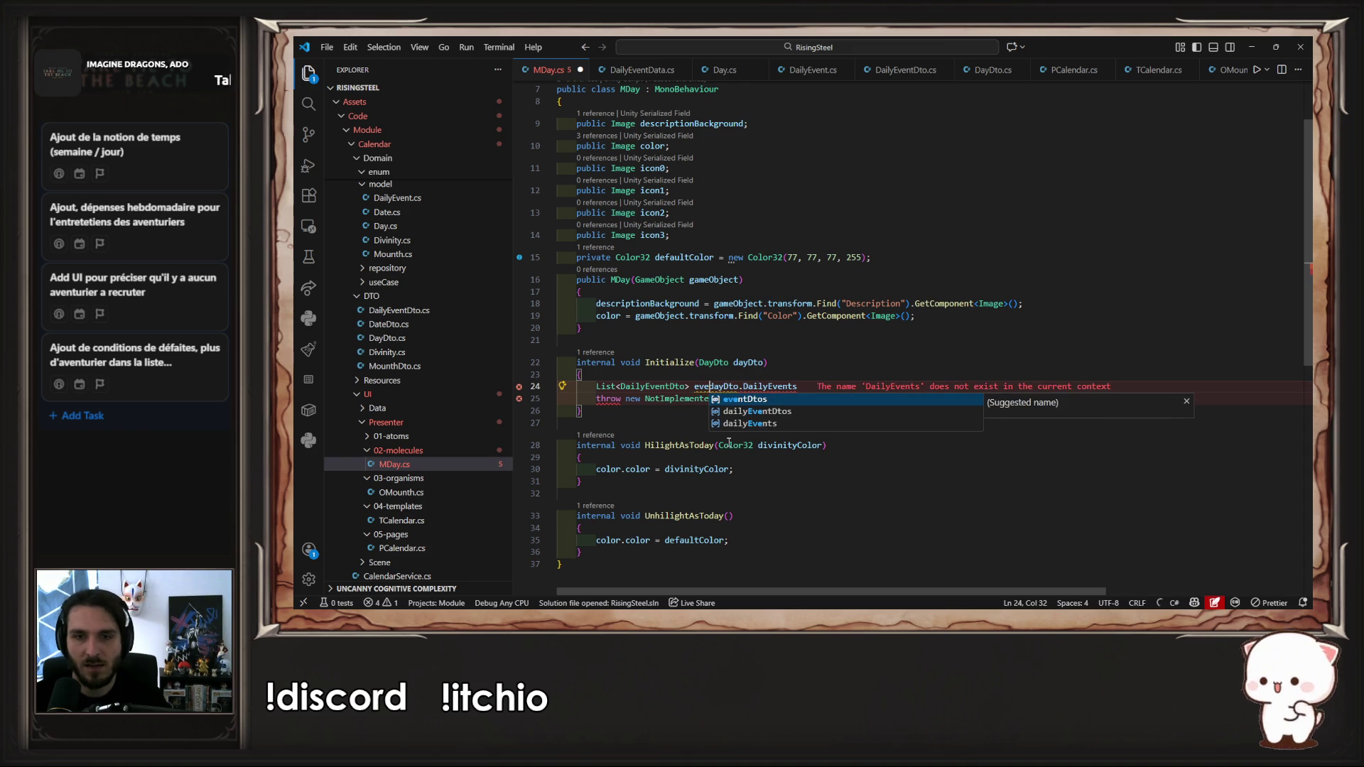
pyautogui.press('End')
pyautogui.write(';')
pyautogui.press('Left')
pyautogui.press('Left')
pyautogui.press('Left')
pyautogui.write('q')
pyautogui.press('BackSpace')
pyautogui.write('s')
pyautogui.press('End')
pyautogui.press('BackSpace')
pyautogui.write(';')
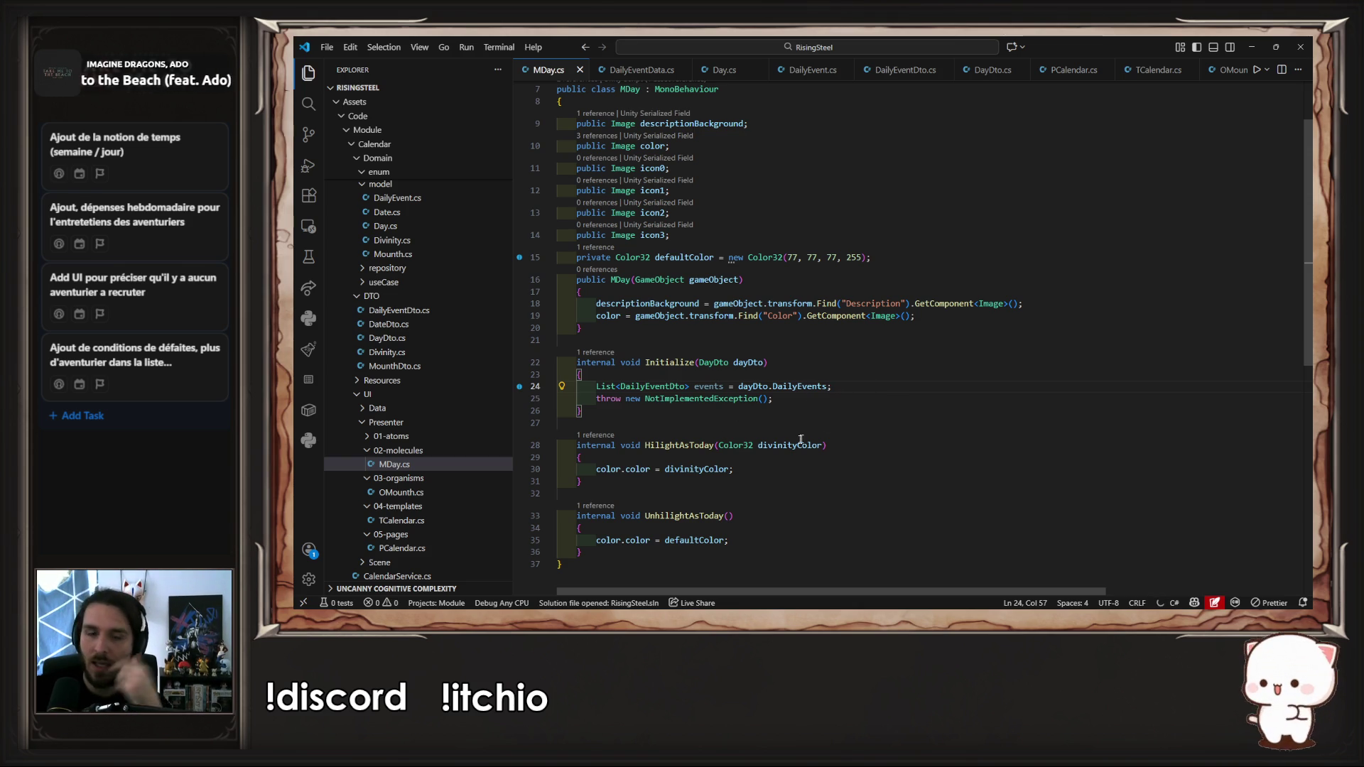
# Step: Delete the NotImplementedException throw line and save MDay.cs
pyautogui.click(774, 400)
pyautogui.hotkey('ctrl', 'shift', 'Left')
pyautogui.hotkey('ctrl', 'shift', 'Left')
pyautogui.hotkey('ctrl', 'shift', 'Left')
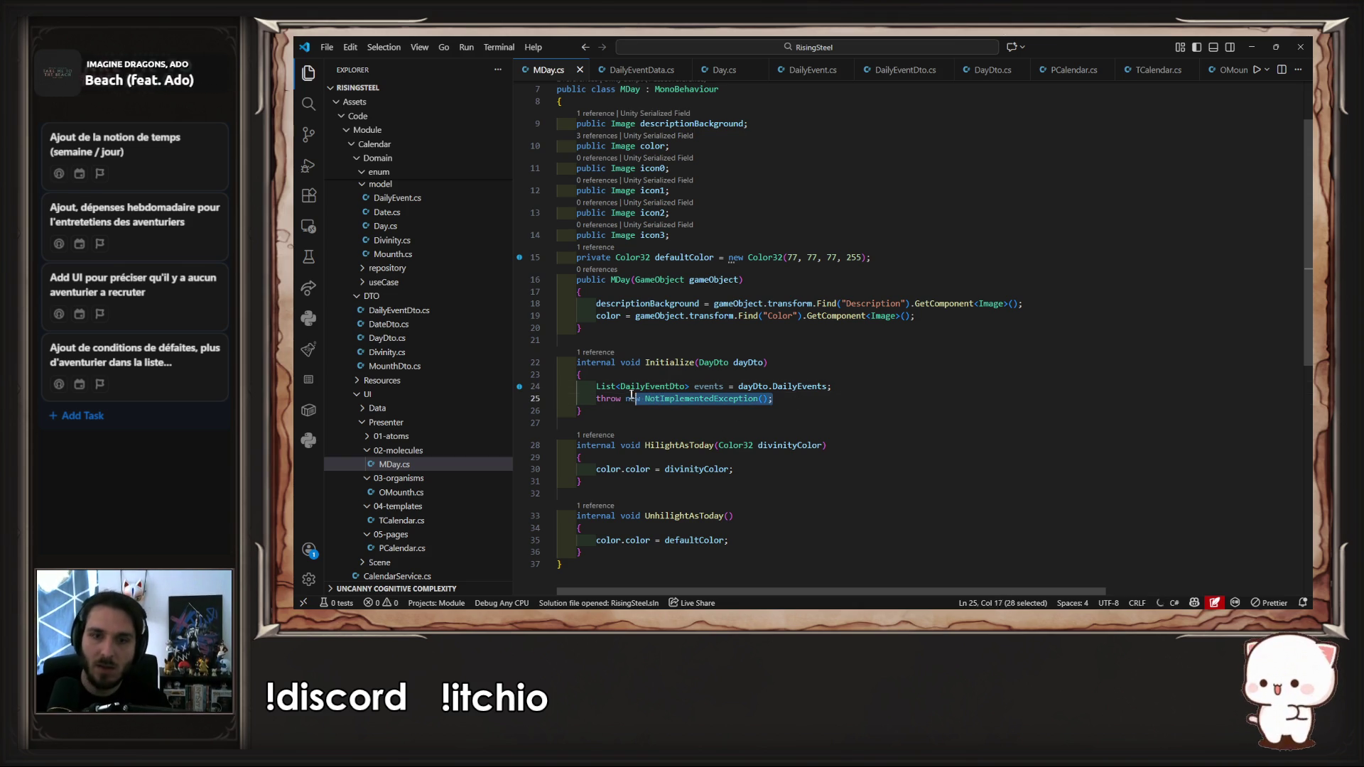
pyautogui.press('BackSpace')
pyautogui.hotkey('ctrl', 's')
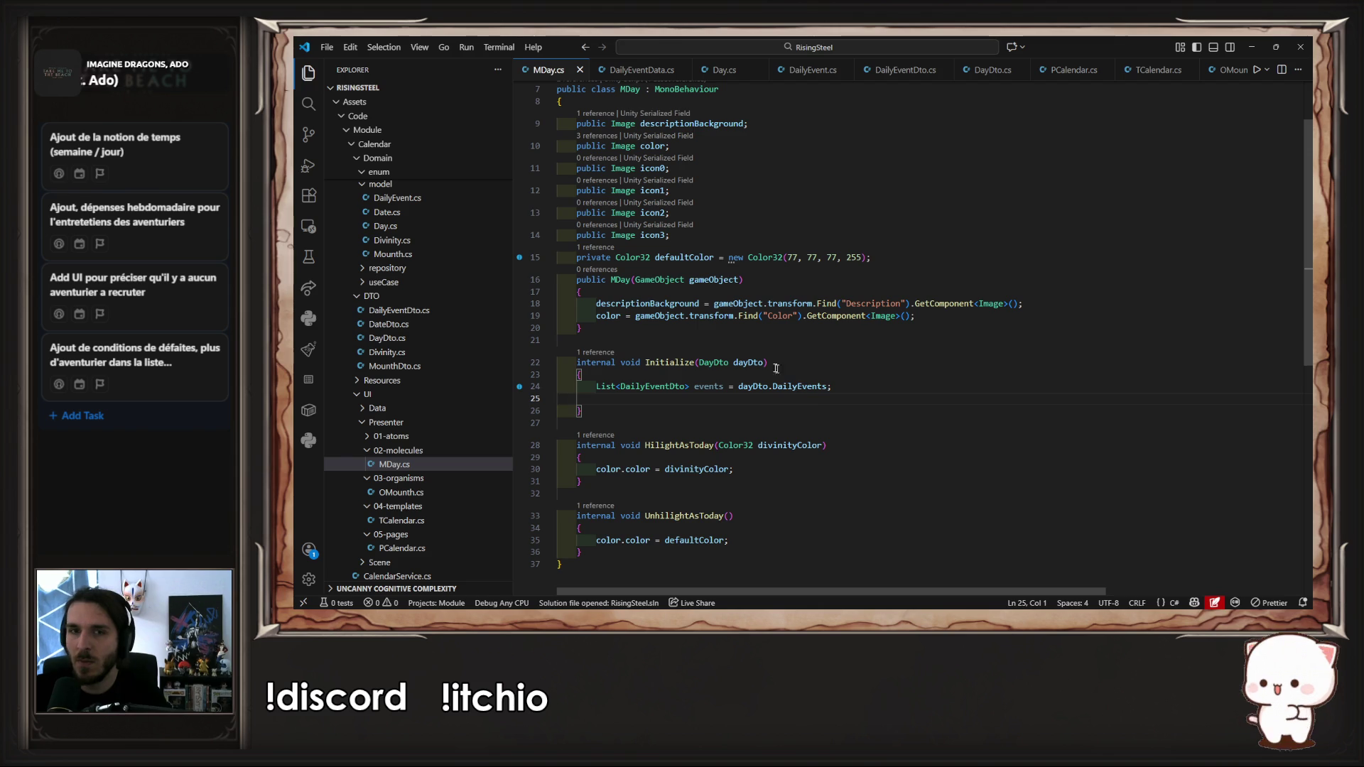
pyautogui.doubleClick(645, 169)
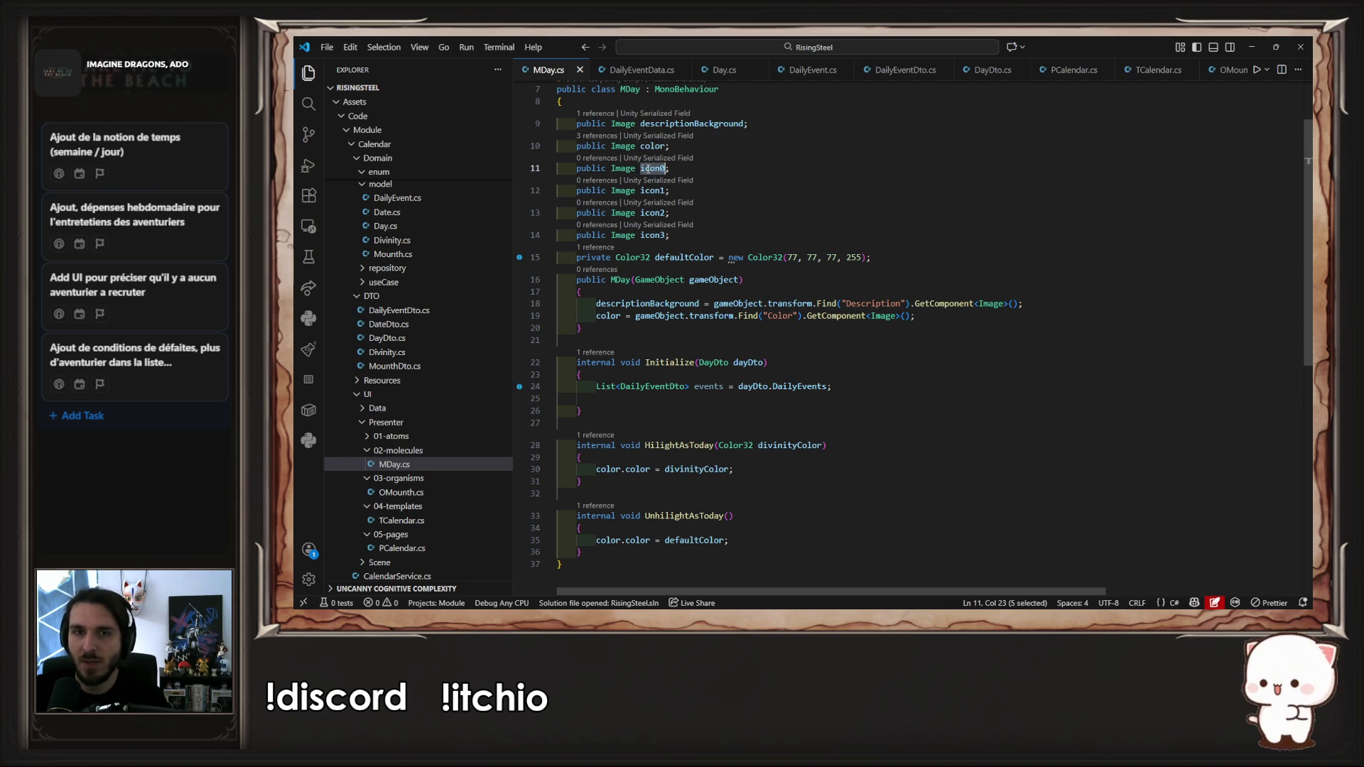
# Step: Make Initialize activate icon0 with icon0.SetActive(true) and save MDay.cs
pyautogui.click(667, 402)
pyautogui.press('Tab')
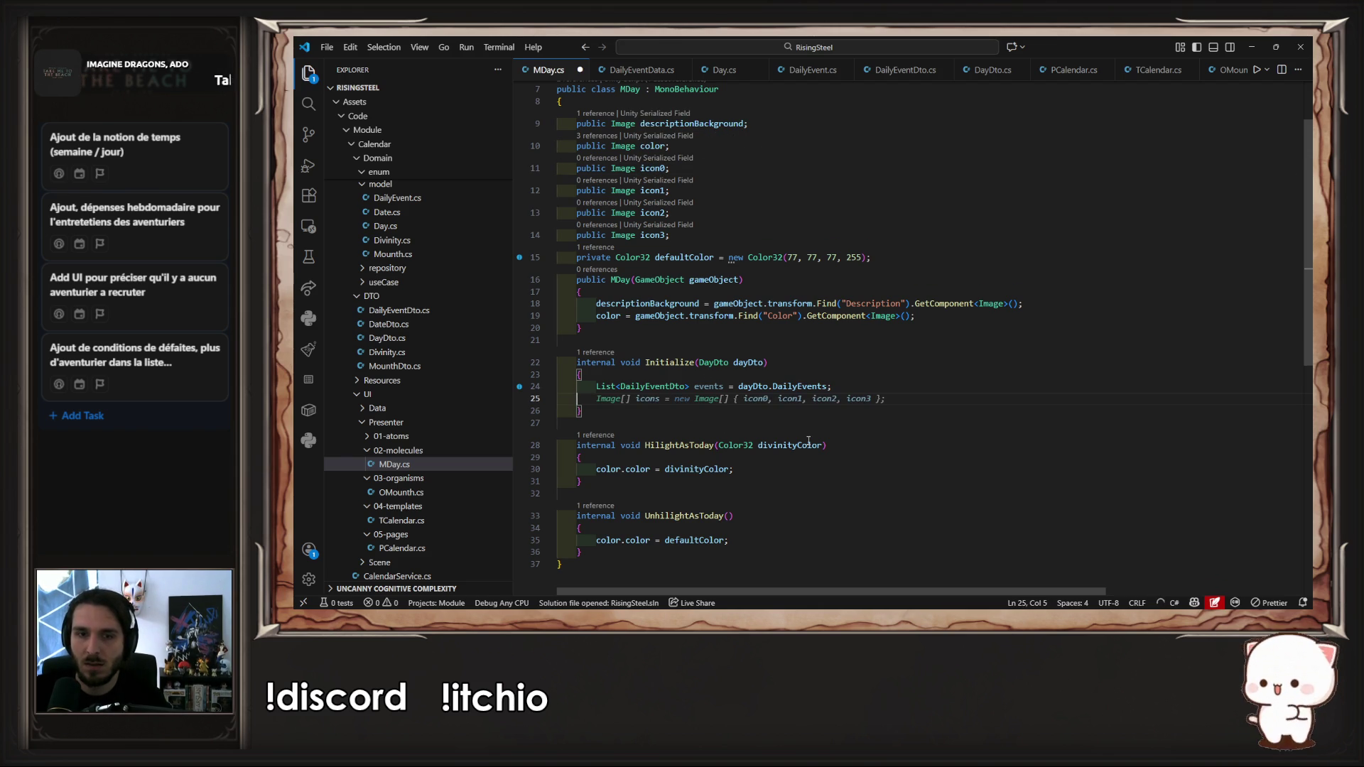
pyautogui.write('icon0')
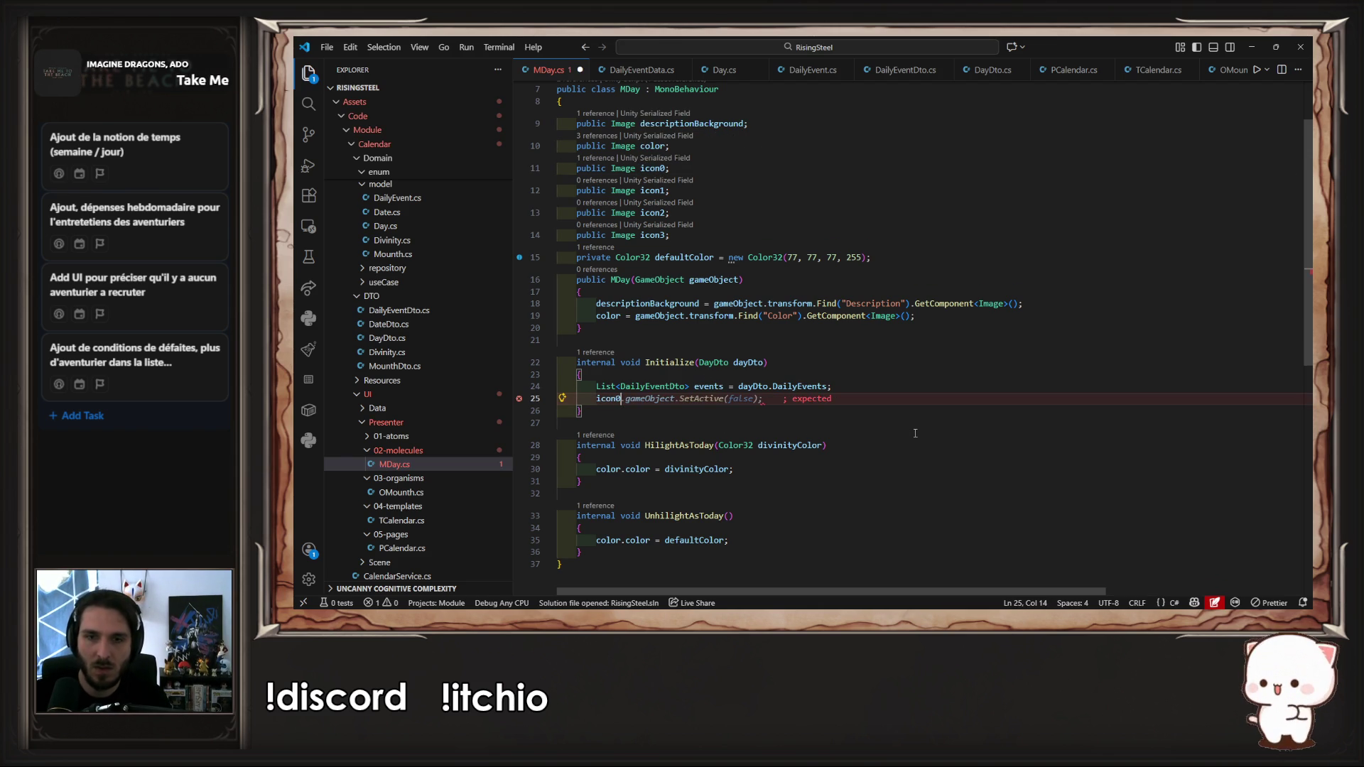
pyautogui.press('Tab')
pyautogui.write('true')
pyautogui.hotkey('ctrl', 's')
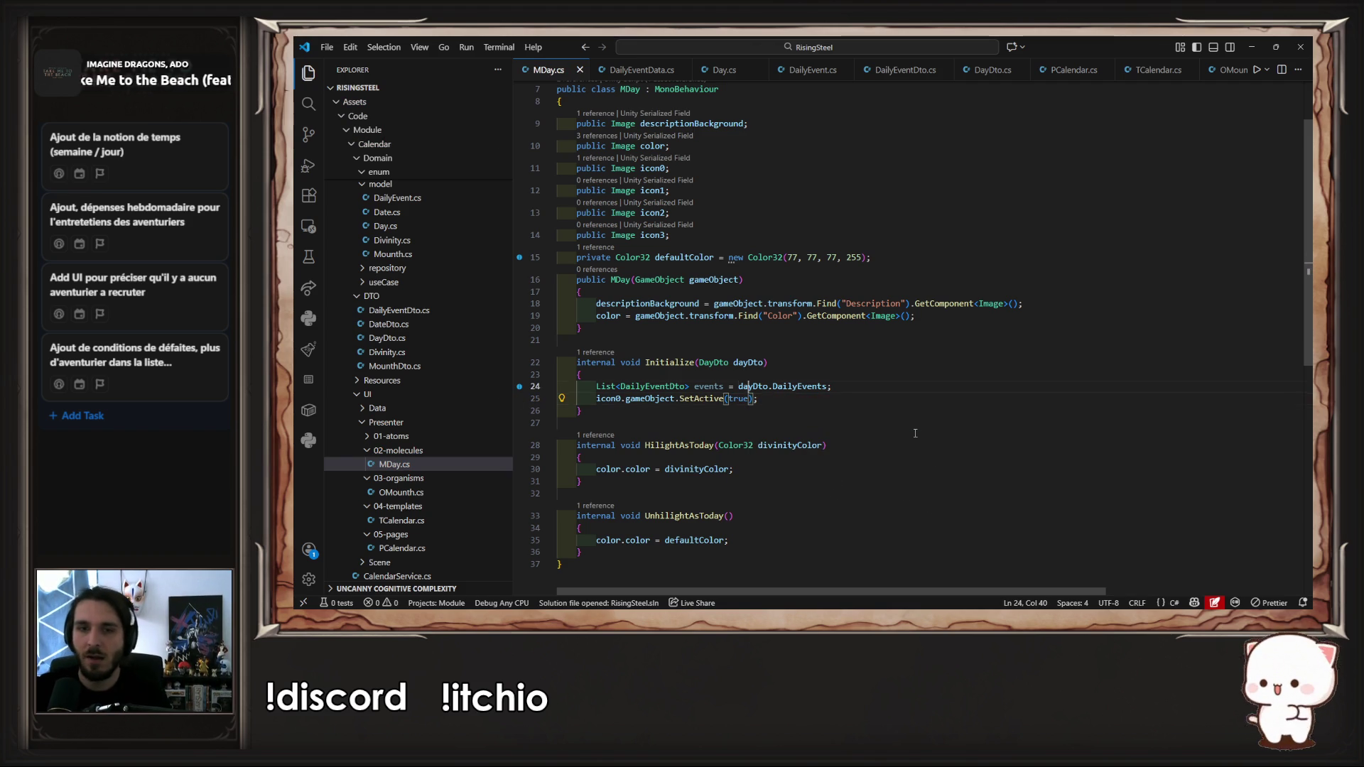
# Step: Undo the started for loop and begin declaring public List<Image> icons below the color field
pyautogui.press('End')
pyautogui.press('Return')
pyautogui.write('for')
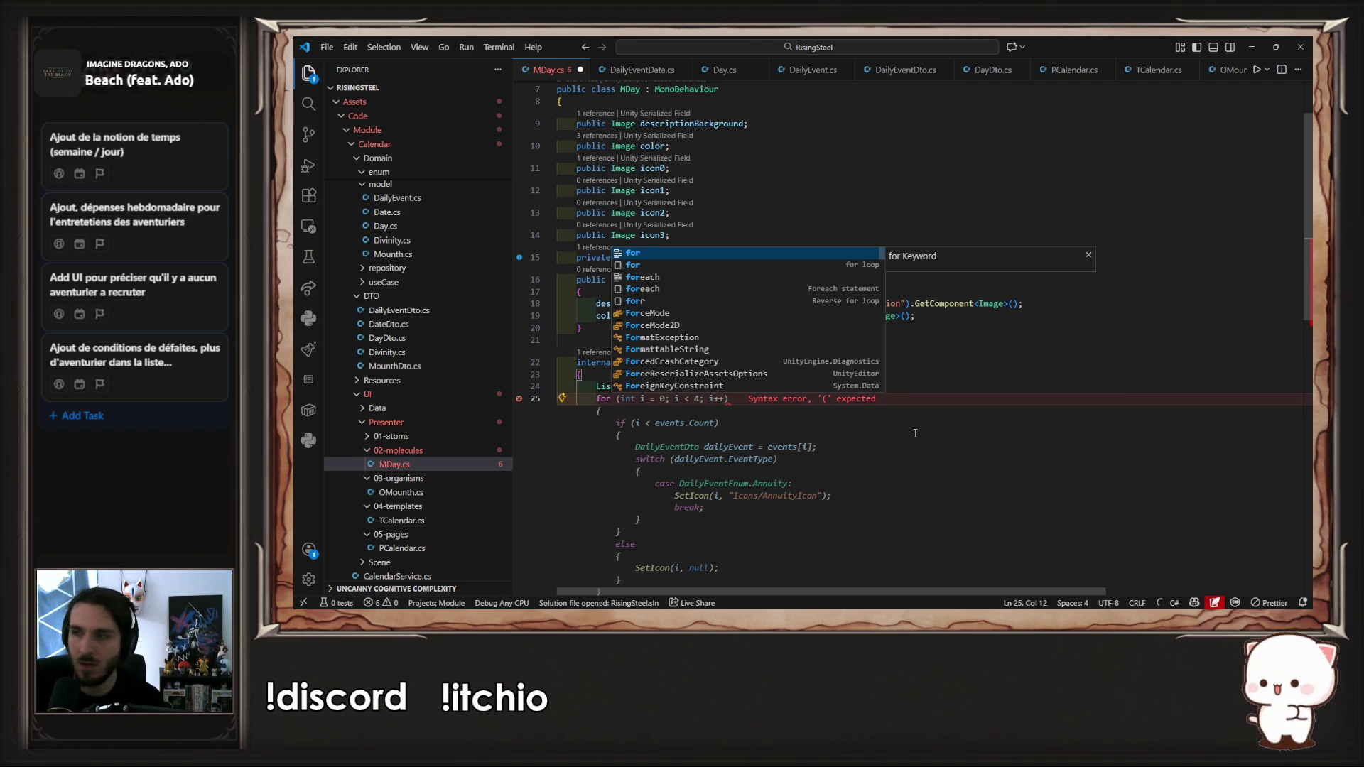
pyautogui.press('Escape')
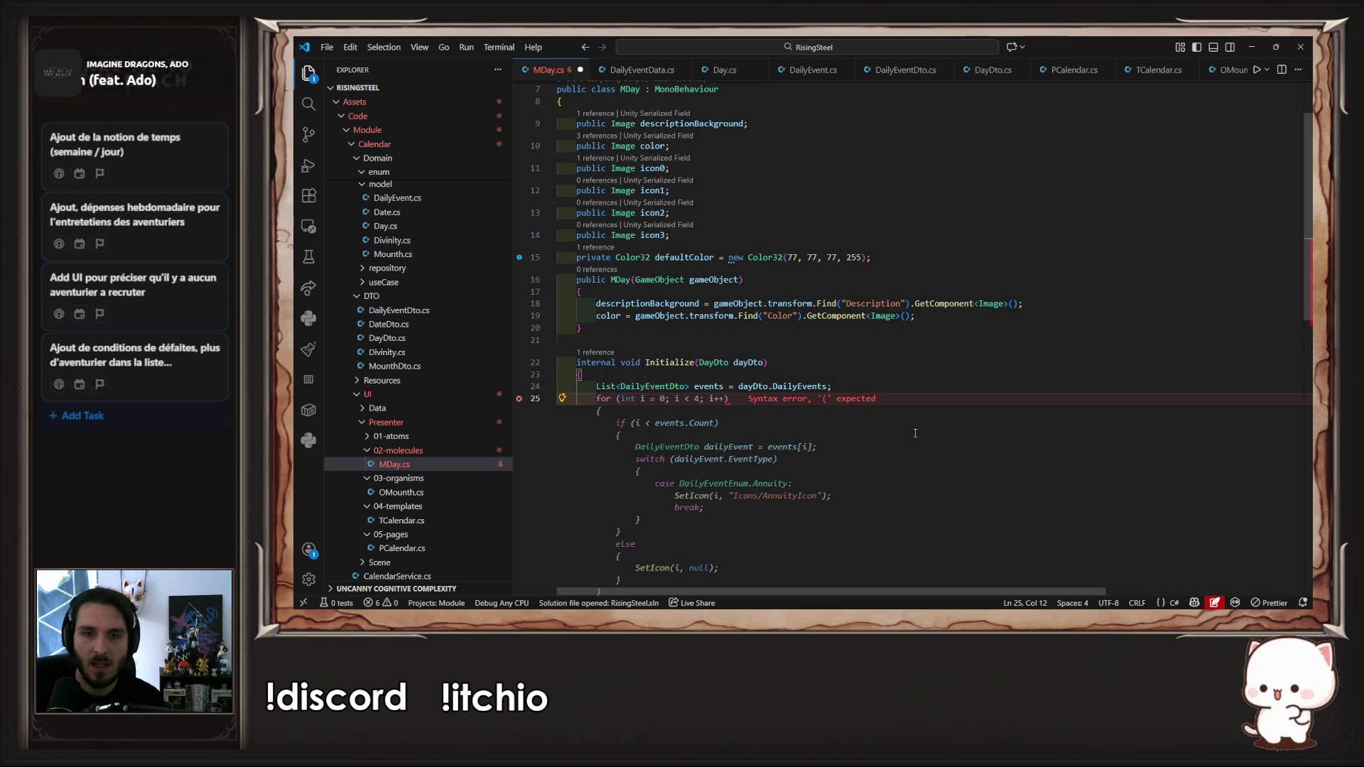
pyautogui.hotkey('ctrl', 'z')
pyautogui.hotkey('ctrl', 'z')
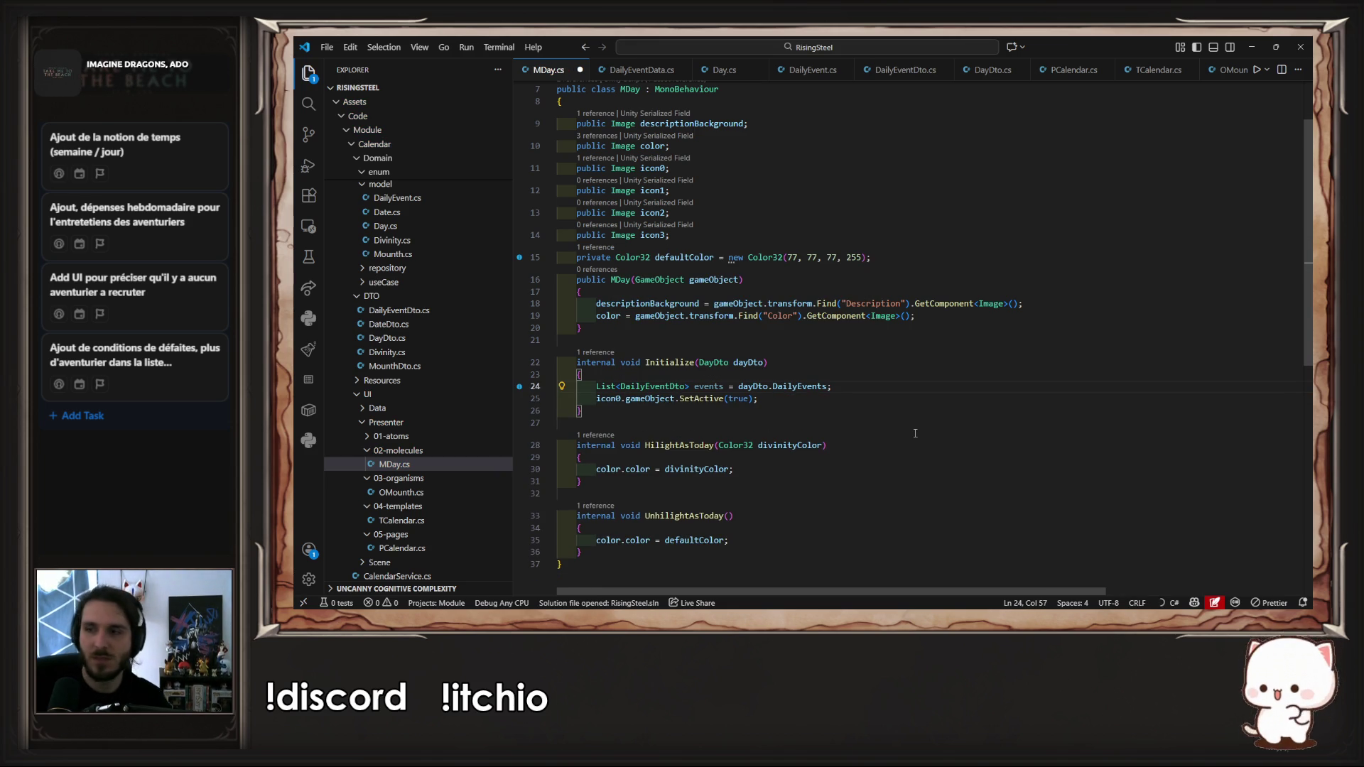
pyautogui.click(752, 150)
pyautogui.press('Return')
pyautogui.write('public List<')
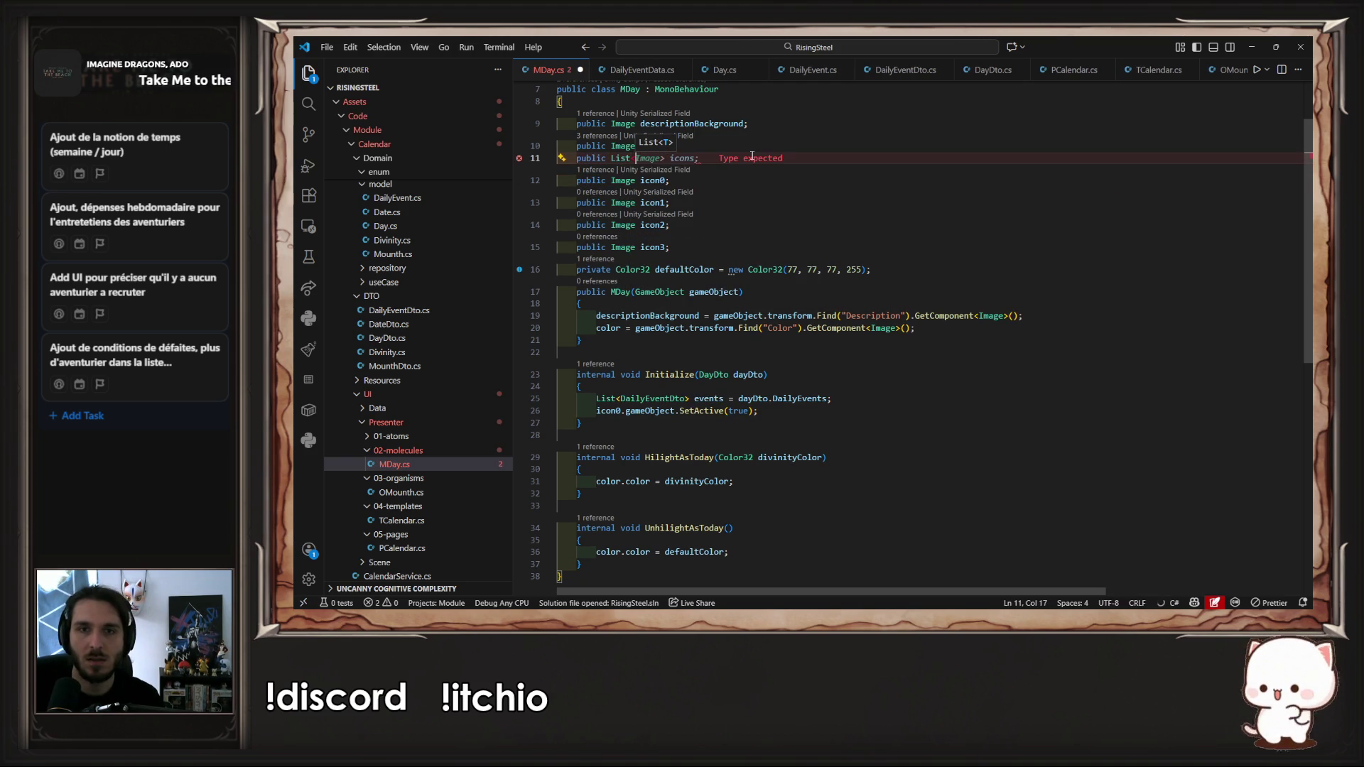
pyautogui.write('Image>')
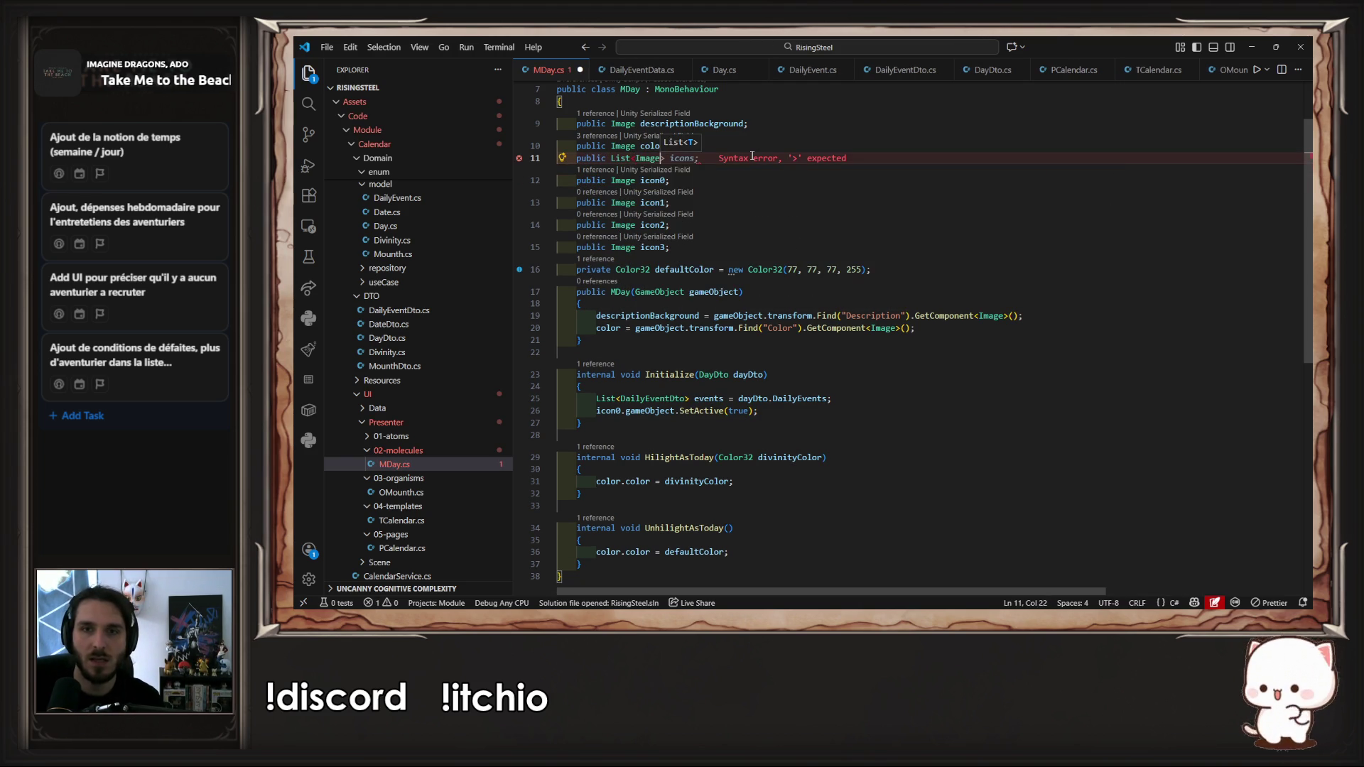
# Step: Complete the icons list declaration and delete the icon0–icon3 fields, keeping defaultColor on its own line
pyautogui.press('Tab')
pyautogui.moveTo(728, 269); pyautogui.dragTo(740, 171)
pyautogui.press('Delete')
pyautogui.press('Right')
pyautogui.press('Right')
pyautogui.press('Right')
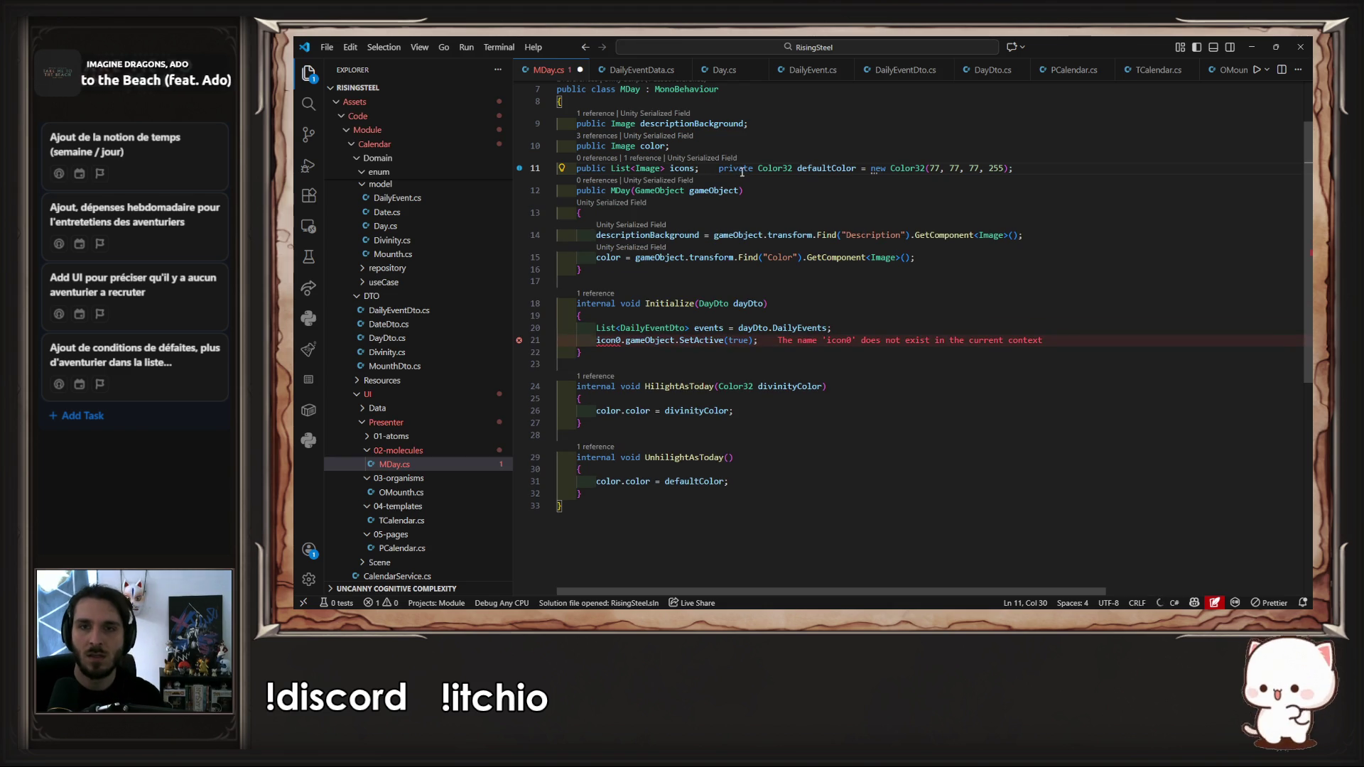
pyautogui.press('Return')
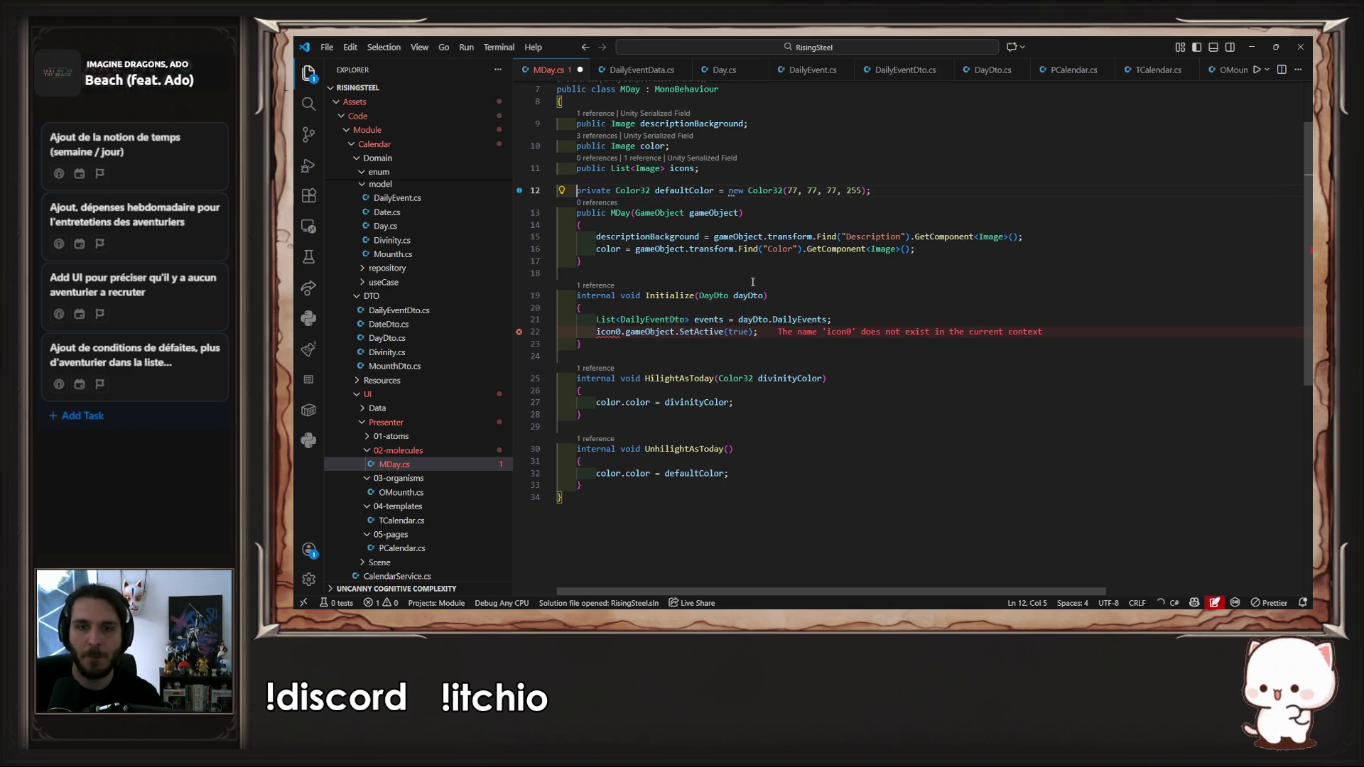
# Step: Comment out the icon0.SetActive line and save MDay.cs
pyautogui.click(745, 331)
pyautogui.hotkey('ctrl', '/')
pyautogui.hotkey('ctrl', 's')
pyautogui.hotkey('alt', 'Tab')
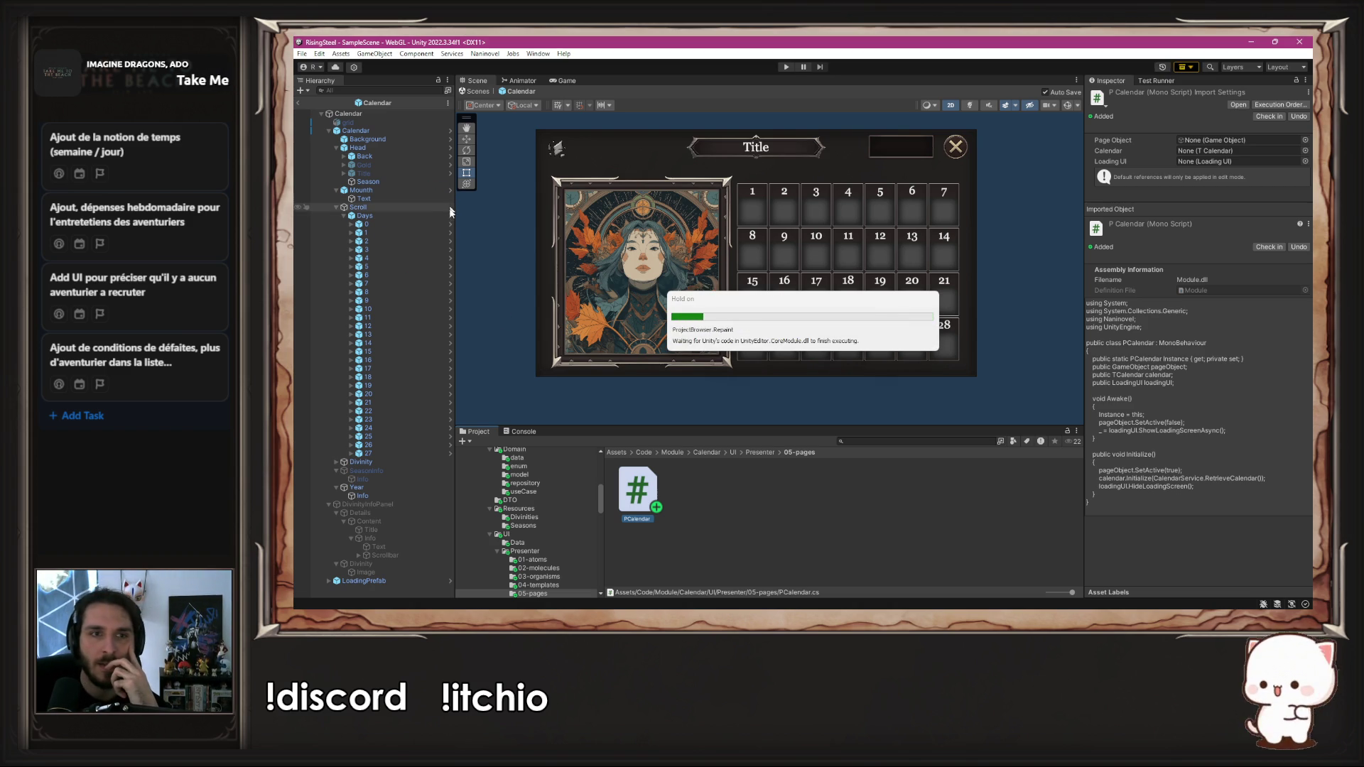
# Step: Open the Day prefab inside Days and set its MDay Icons list size to 4
pyautogui.click(450, 216)
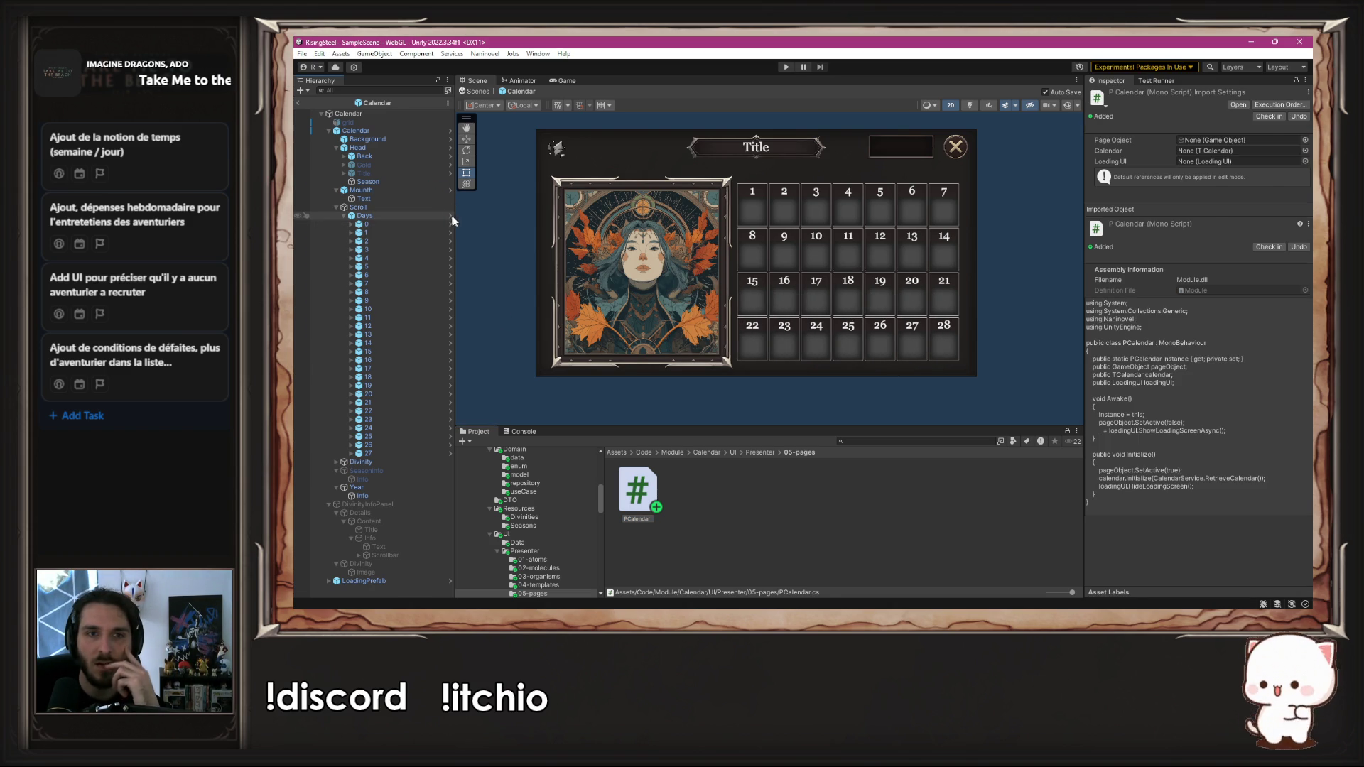
pyautogui.scroll(-3, 1263, 364)
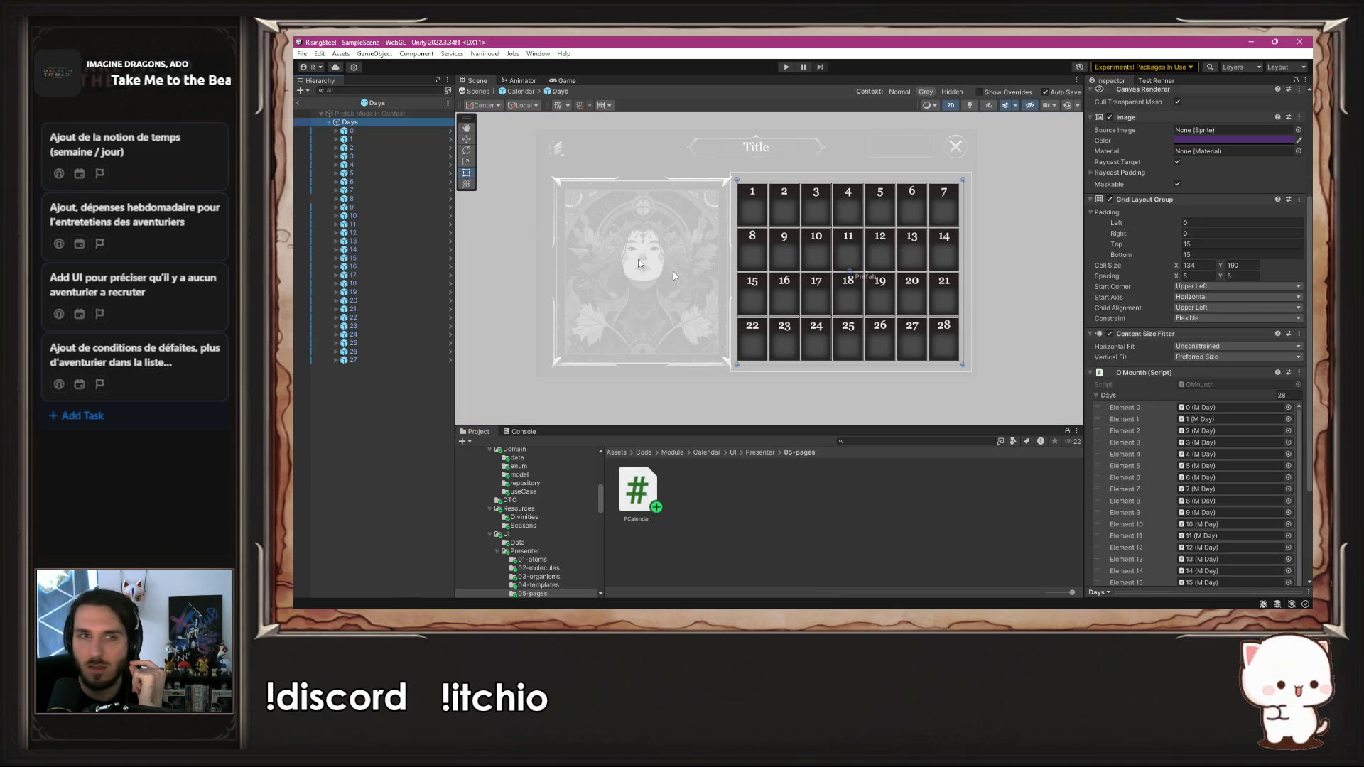
pyautogui.click(450, 131)
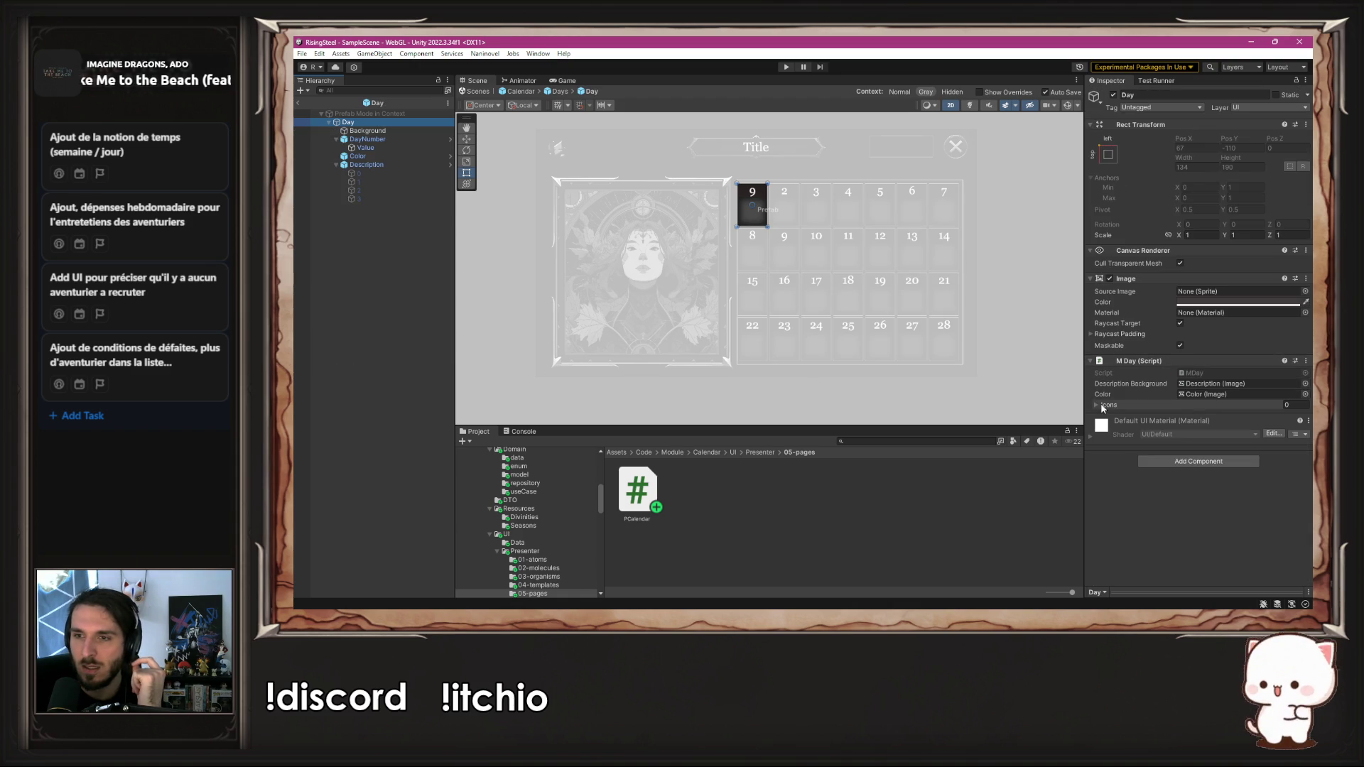
pyautogui.click(1096, 405)
pyautogui.click(1301, 405)
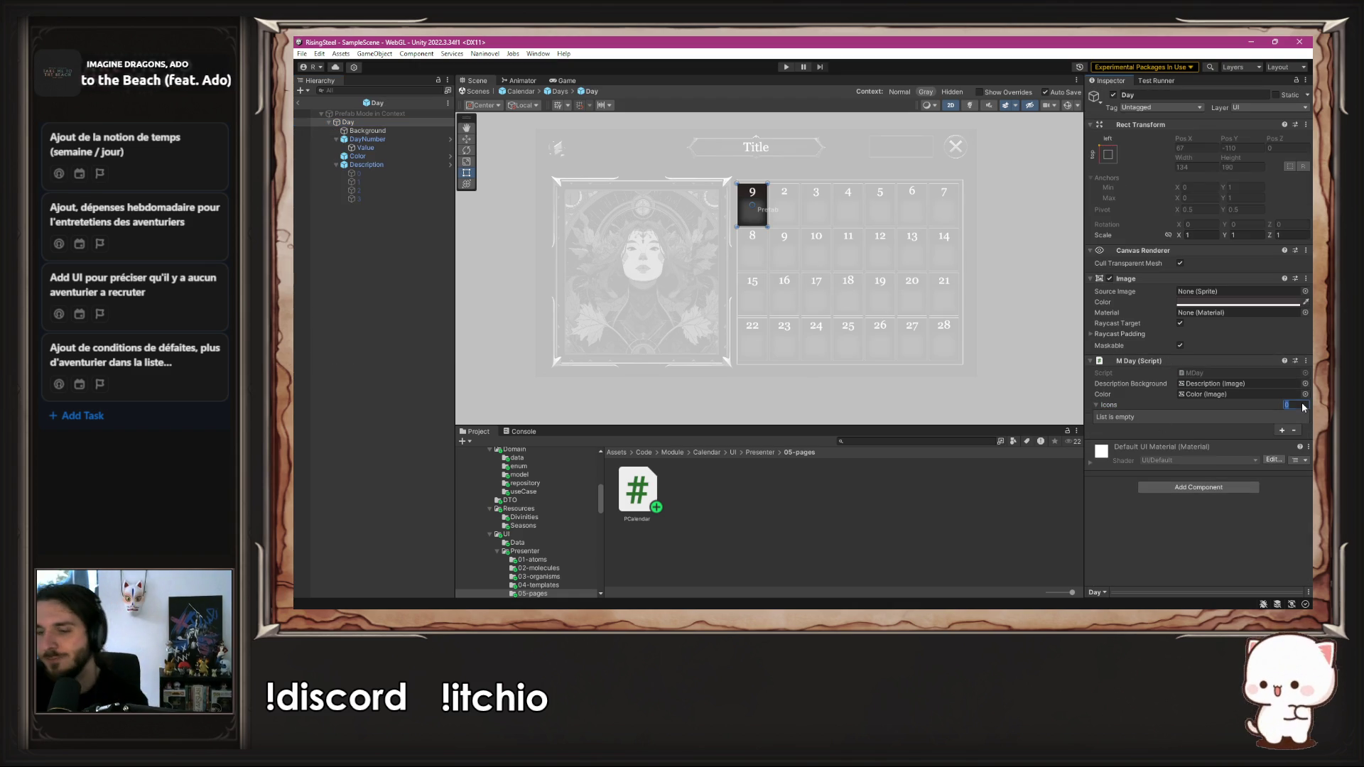
pyautogui.write('4')
pyautogui.press('Return')
# Step: Fill Icons Elements 0–2 with Description child images 0, 1 and 2
pyautogui.moveTo(361, 181)
pyautogui.mouseDown()
pyautogui.moveTo(701, 228)
pyautogui.moveTo(1121, 477)
pyautogui.moveTo(1208, 434)
pyautogui.moveTo(1201, 417)
pyautogui.mouseUp()
pyautogui.moveTo(359, 182)
pyautogui.mouseDown()
pyautogui.moveTo(1151, 425)
pyautogui.moveTo(1207, 429)
pyautogui.mouseUp()
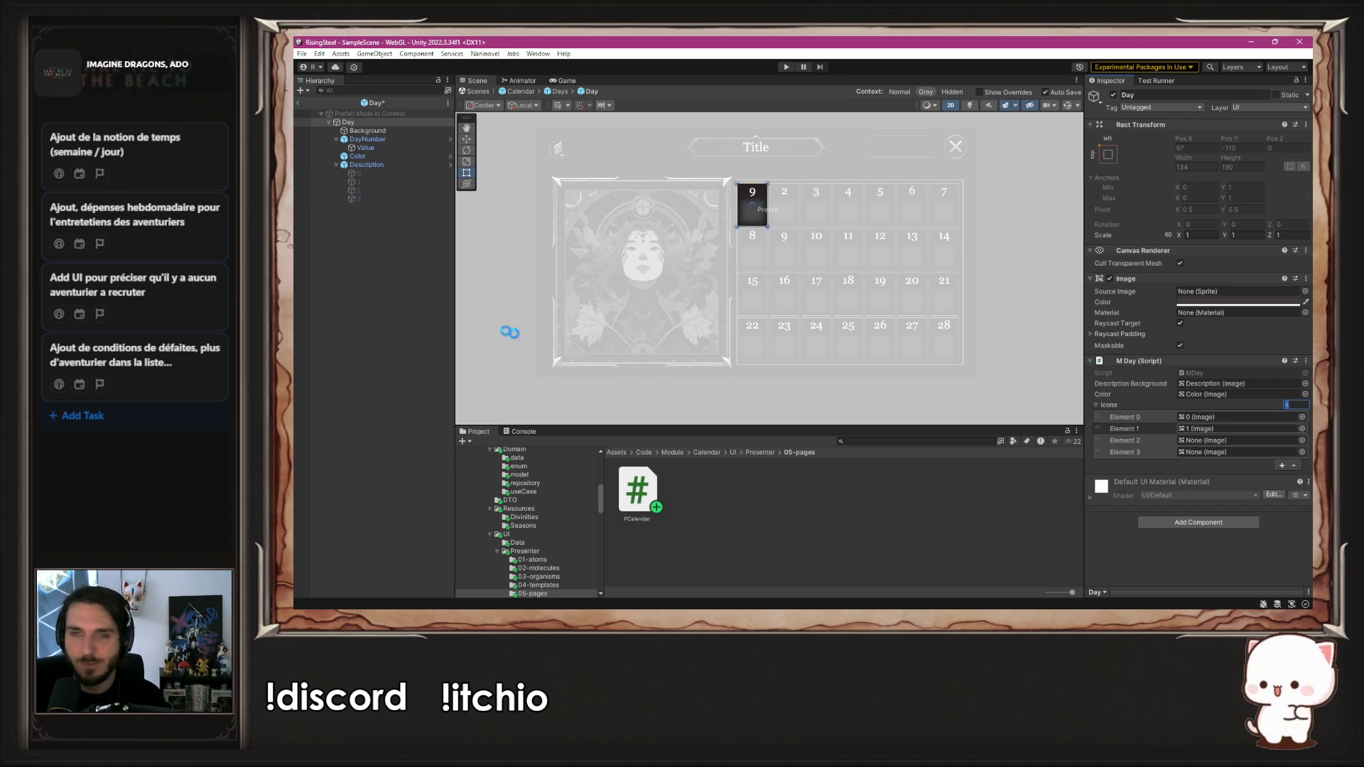
pyautogui.moveTo(355, 189)
pyautogui.mouseDown()
pyautogui.moveTo(1207, 412)
pyautogui.moveTo(1214, 449)
pyautogui.moveTo(363, 199)
pyautogui.moveTo(783, 313)
pyautogui.moveTo(1217, 456)
pyautogui.mouseUp()
pyautogui.click(1025, 292)
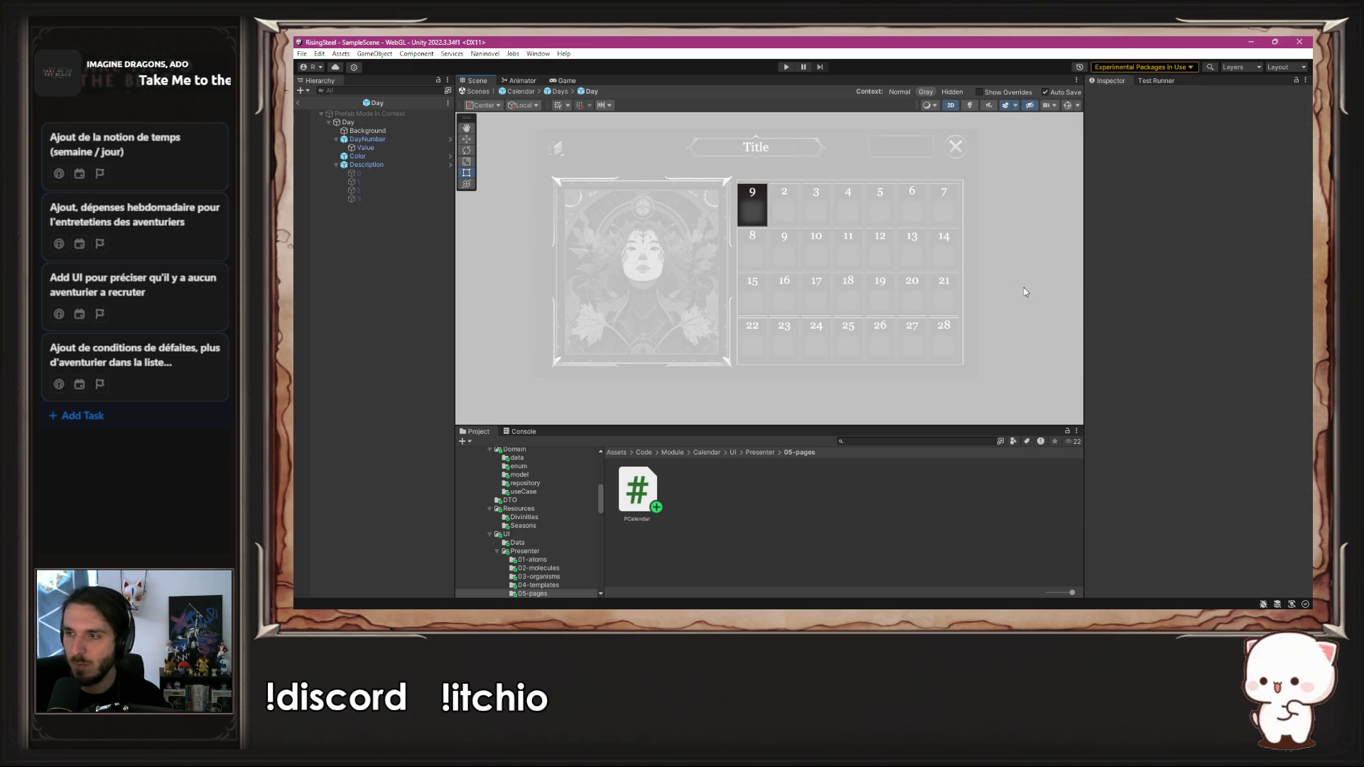
# Step: Start a loop in Initialize using the suggested foreach snippet
pyautogui.hotkey('alt', 'Tab')
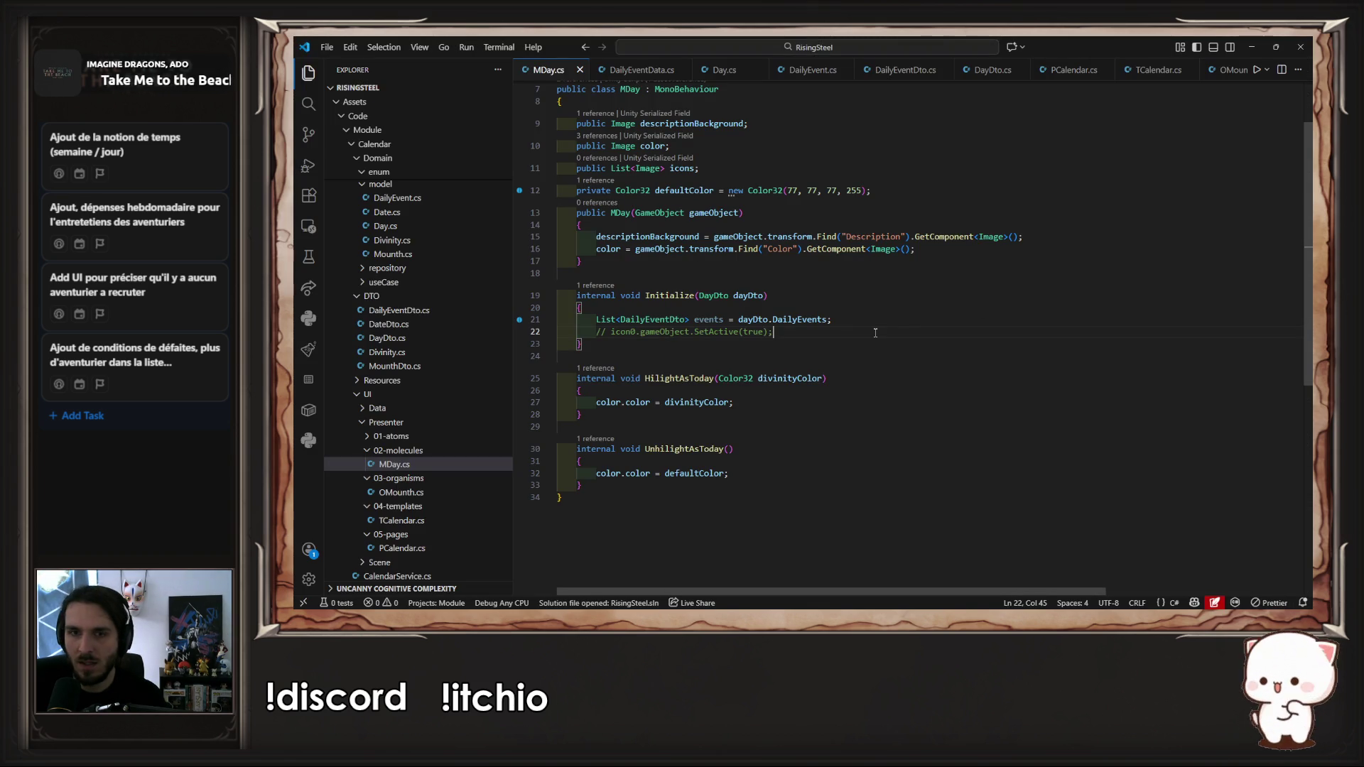
pyautogui.press('Return')
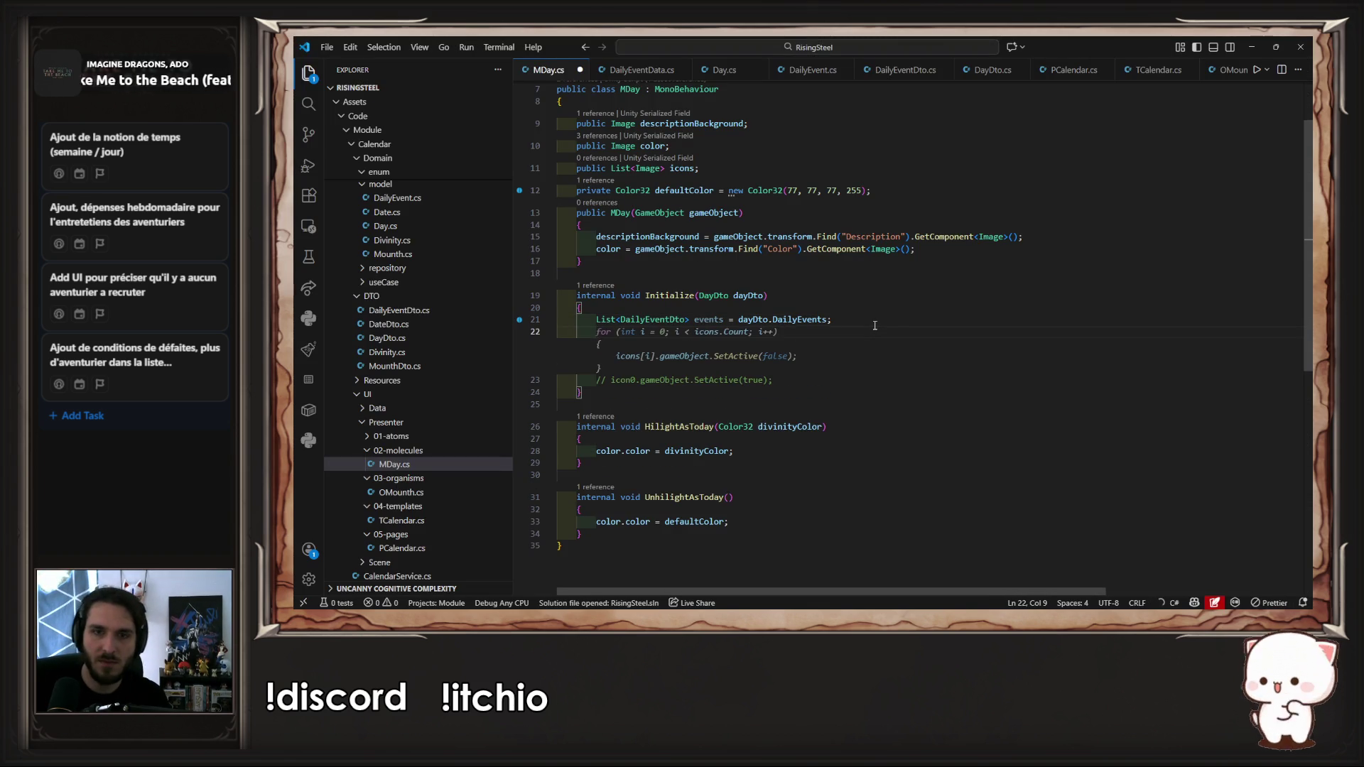
pyautogui.write('f')
pyautogui.press('Escape')
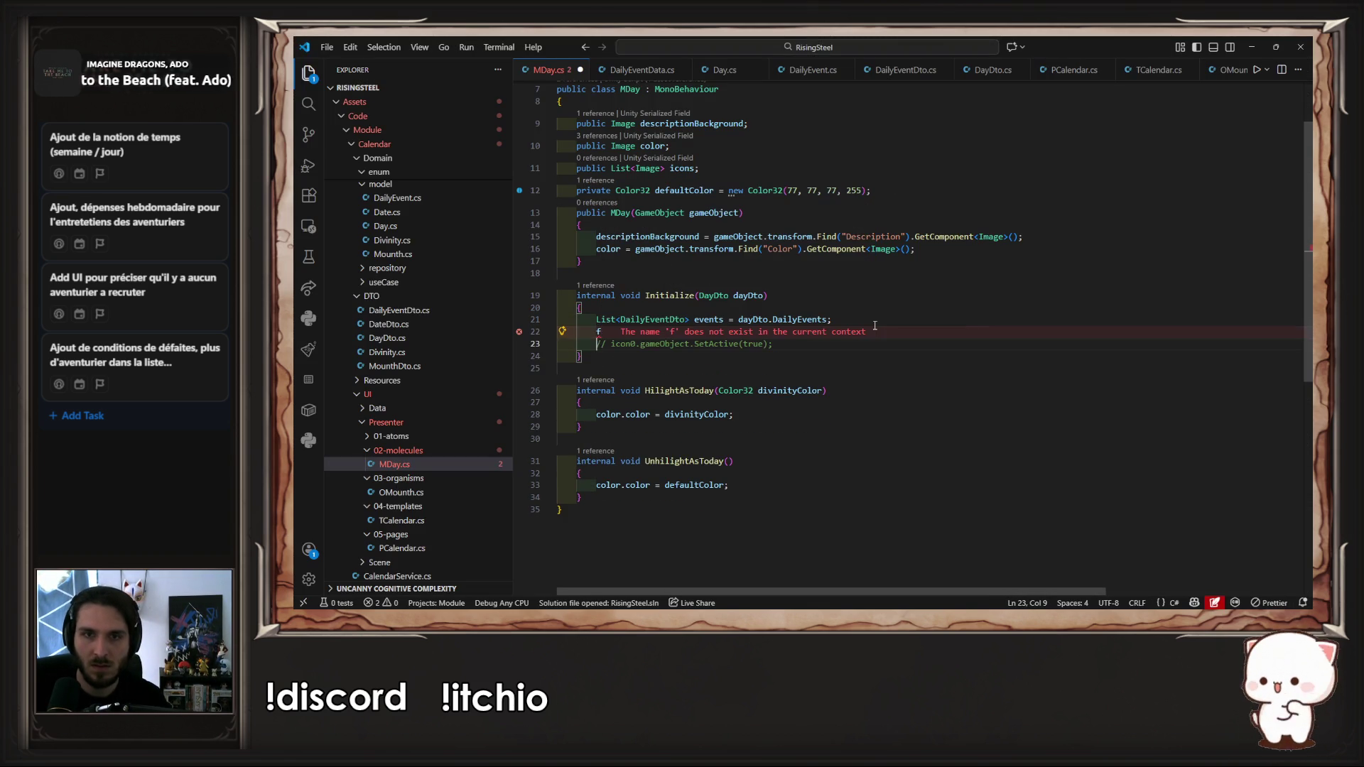
pyautogui.write('r')
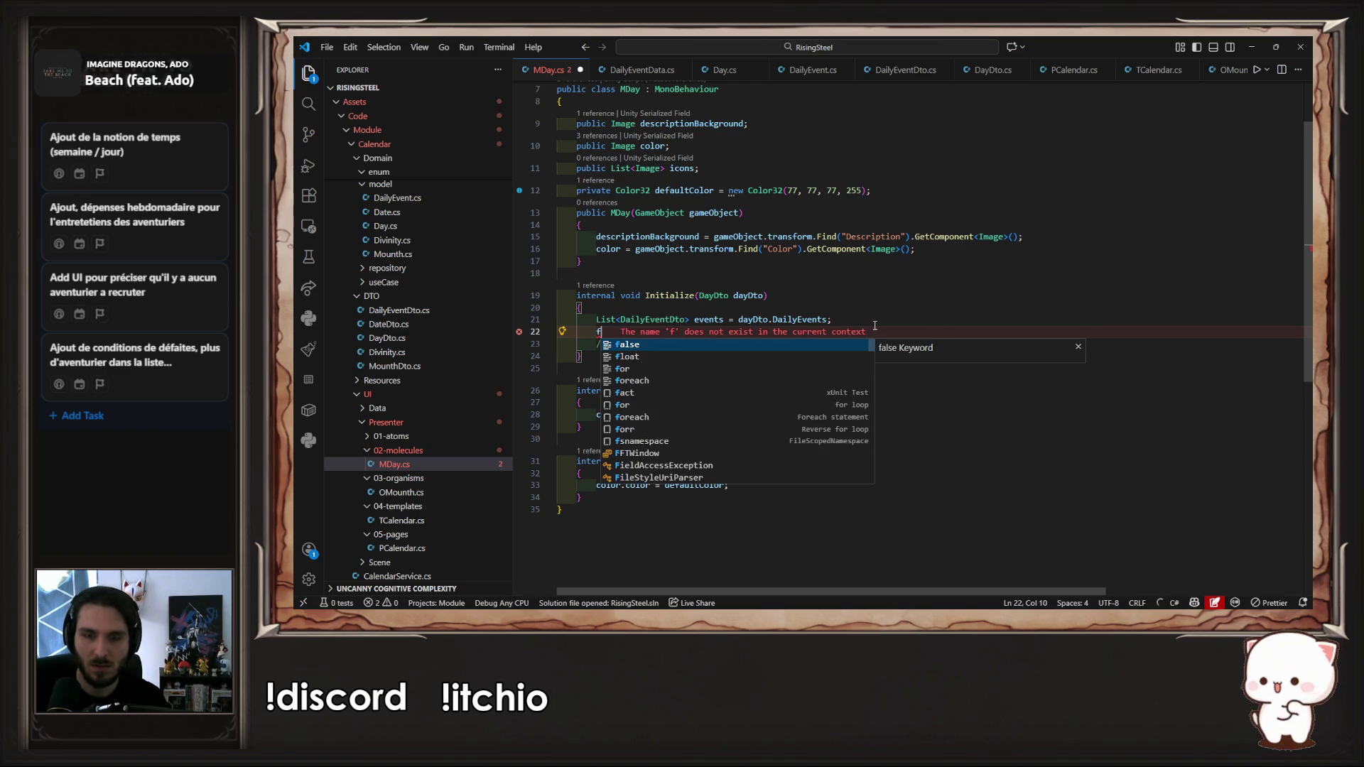
pyautogui.press('BackSpace')
pyautogui.write('oreach')
pyautogui.press('Escape')
pyautogui.press('Tab')
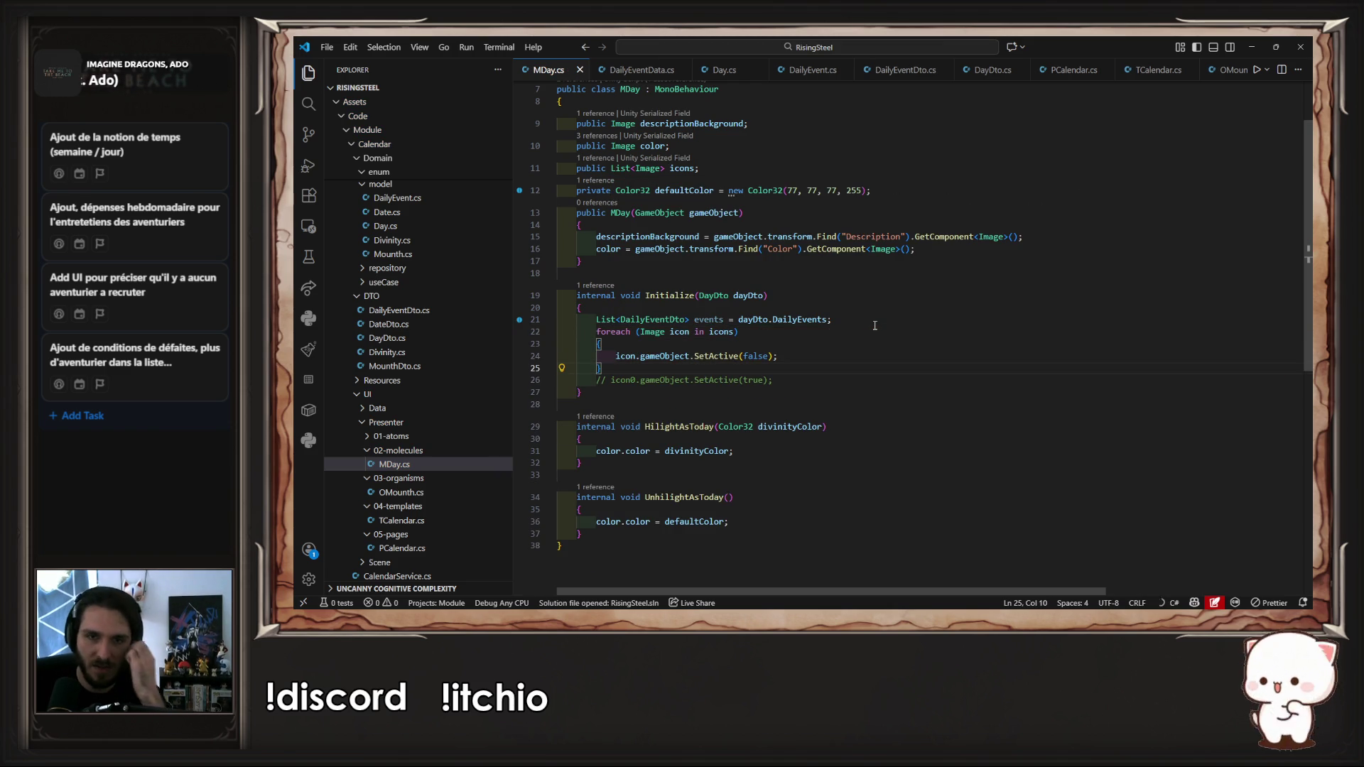
# Step: Replace the foreach with an indexed for loop over icons and save
pyautogui.moveTo(775, 380); pyautogui.dragTo(540, 382)
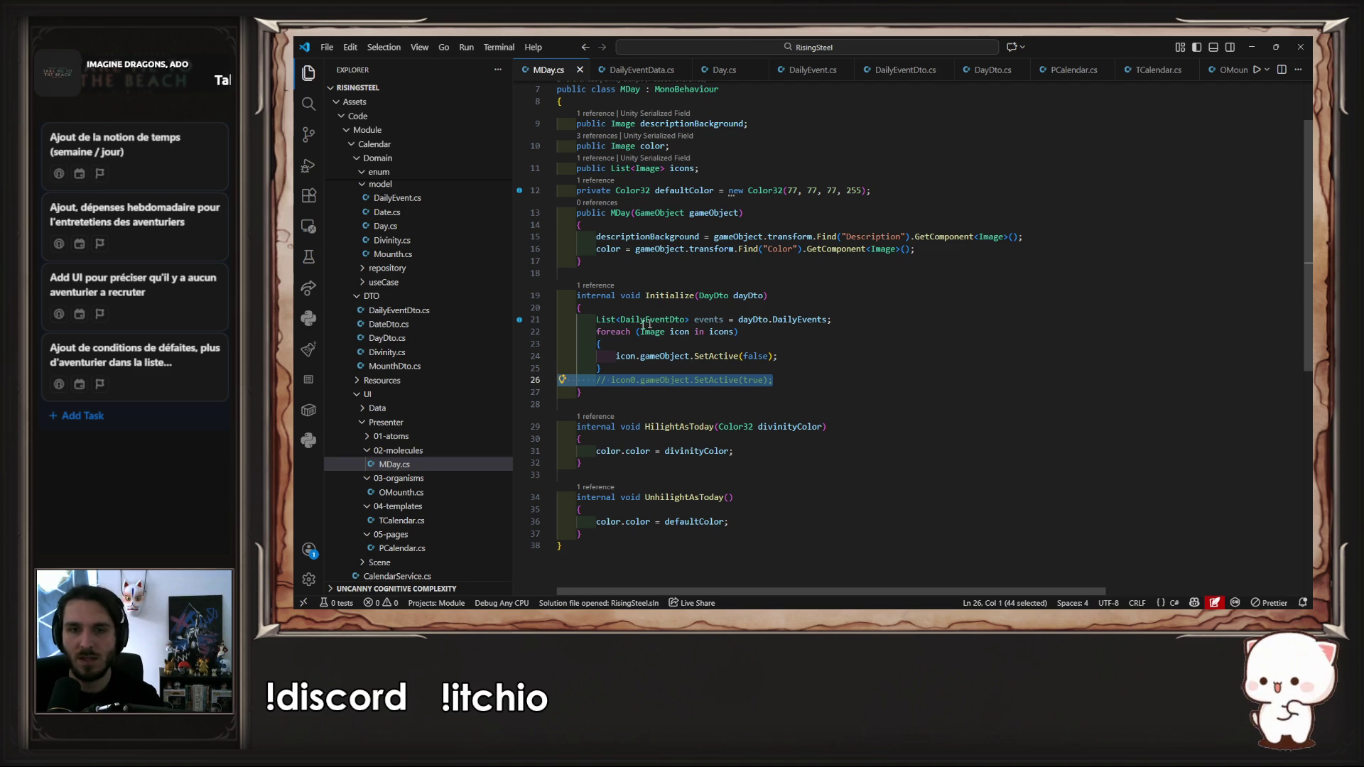
pyautogui.doubleClick(711, 332)
pyautogui.write('eventss.Count <= icons.Count ? icons.GetRange(0, events.Count) :')
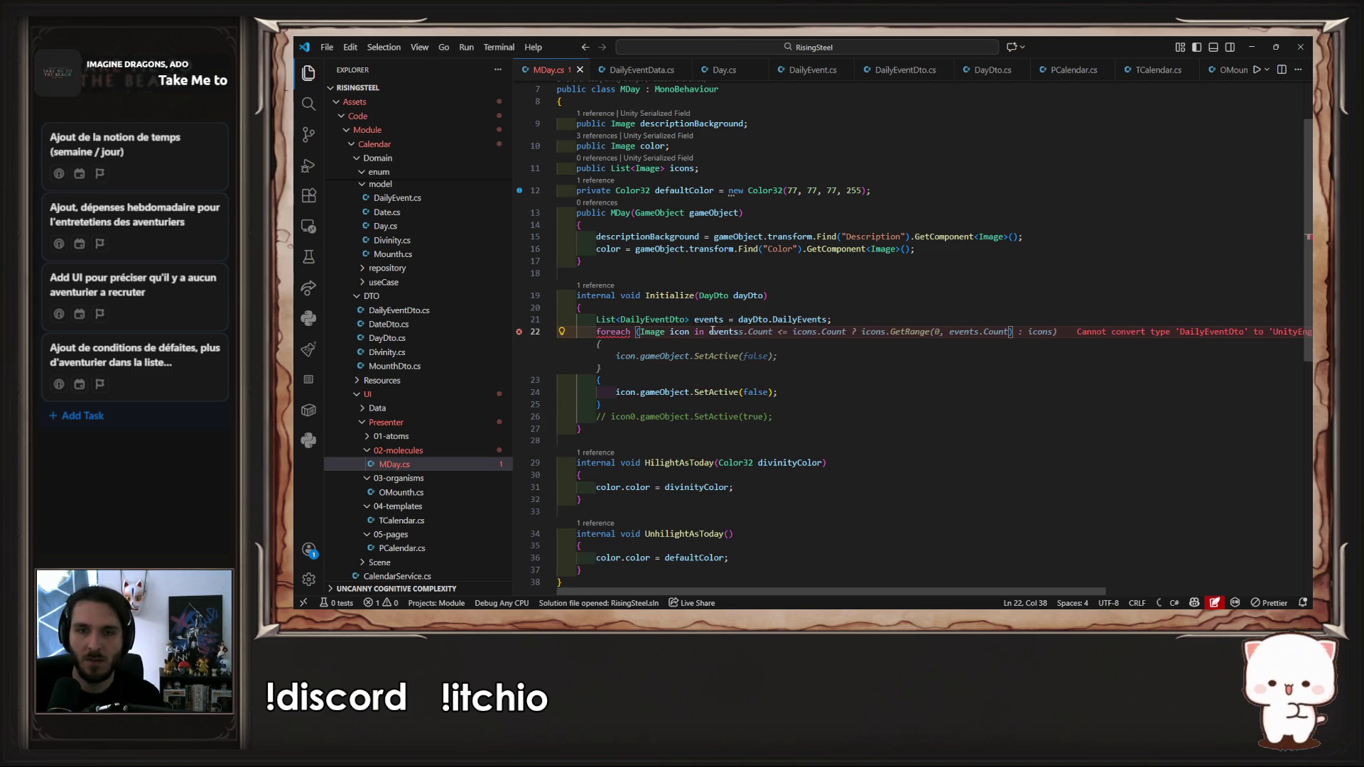
pyautogui.hotkey('ctrl', 'z')
pyautogui.write('for')
pyautogui.press('Tab')
pyautogui.hotkey('ctrl', 's')
# Step: Make the loop run to events.Count and call icons[i].gameObject.SetActive(true)
pyautogui.doubleClick(713, 319)
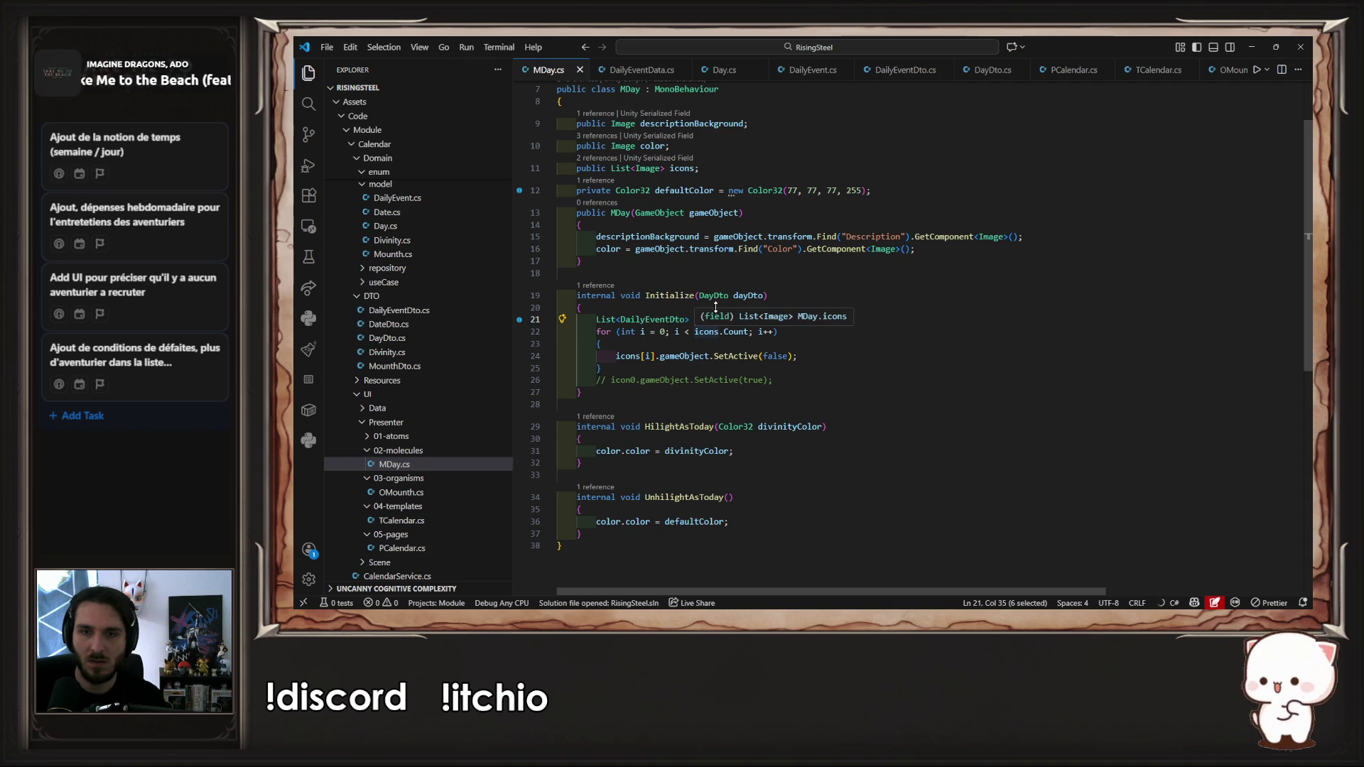
pyautogui.hotkey('ctrl', 'c')
pyautogui.doubleClick(707, 332)
pyautogui.hotkey('ctrl', 'v')
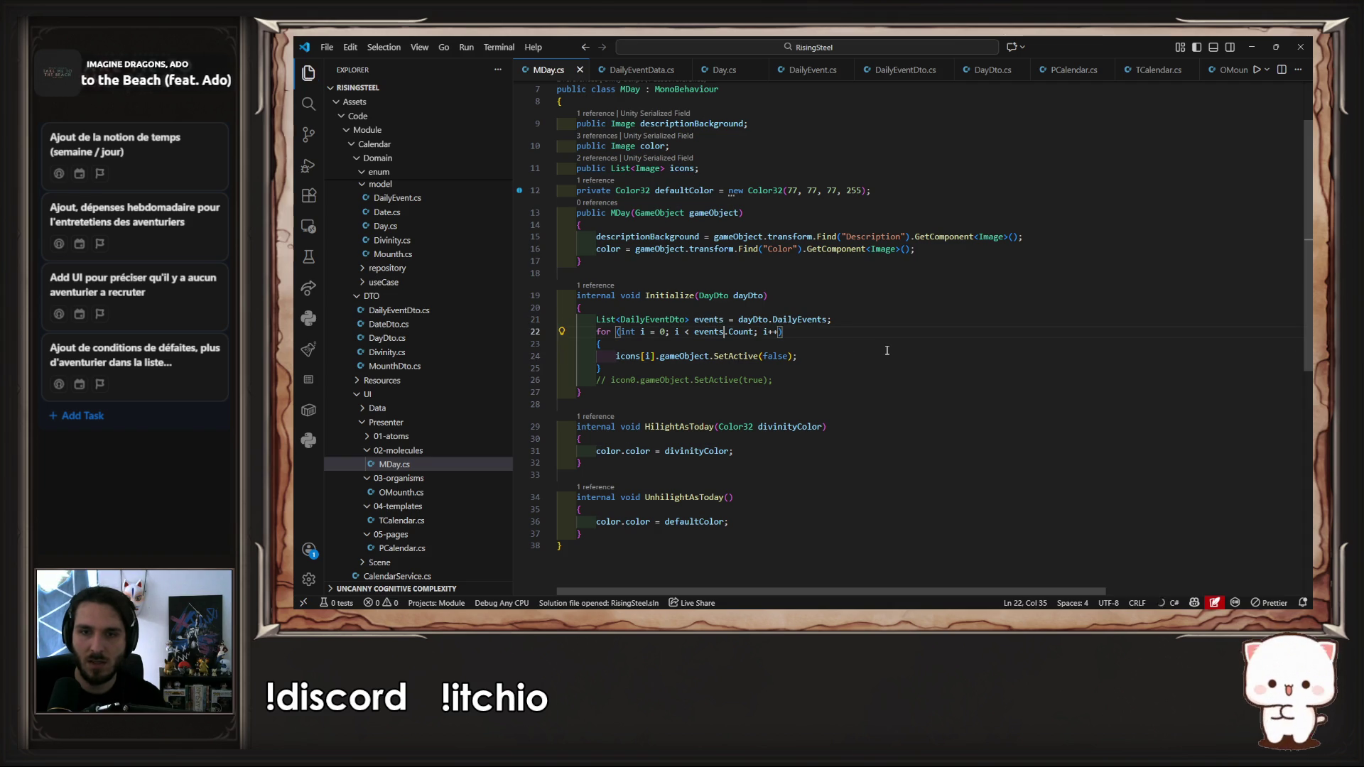
pyautogui.doubleClick(774, 356)
pyautogui.write('yt')
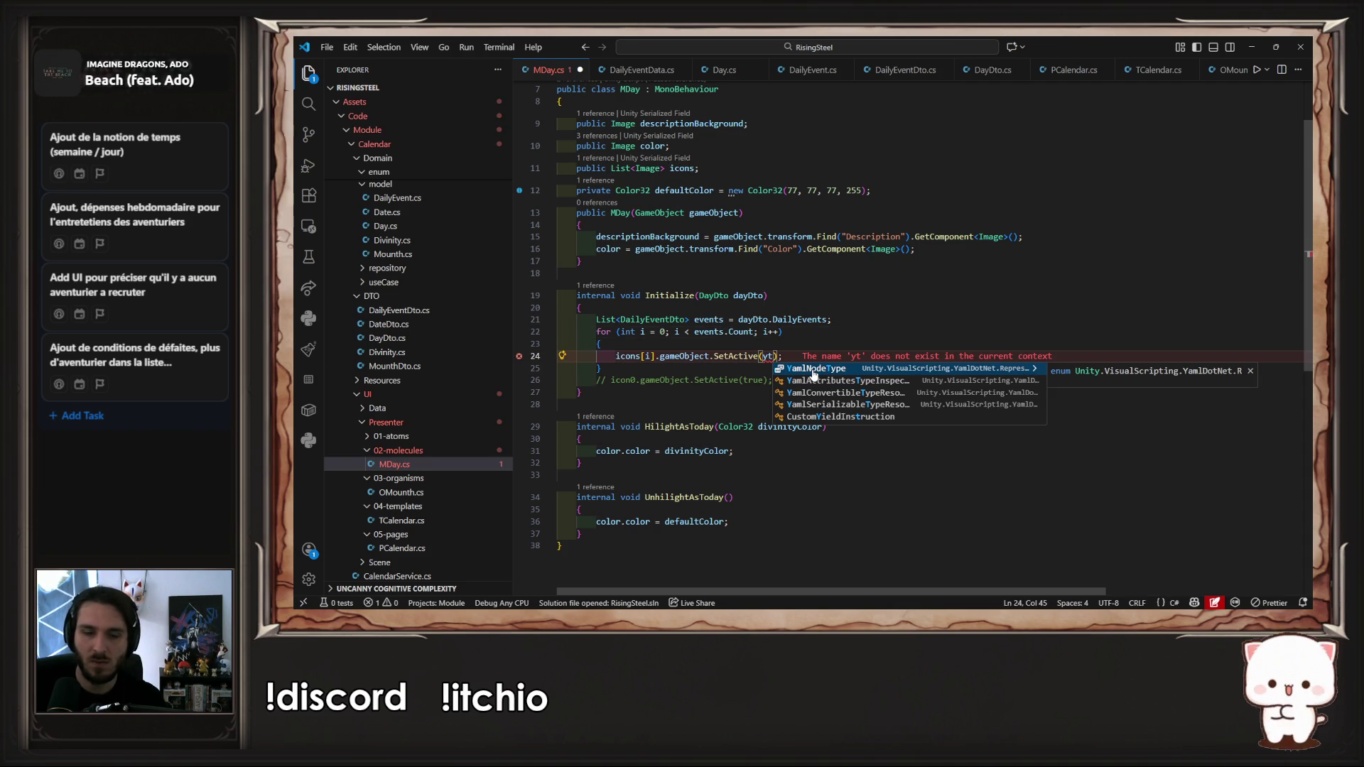
pyautogui.press('BackSpace')
pyautogui.press('BackSpace')
pyautogui.write('tr')
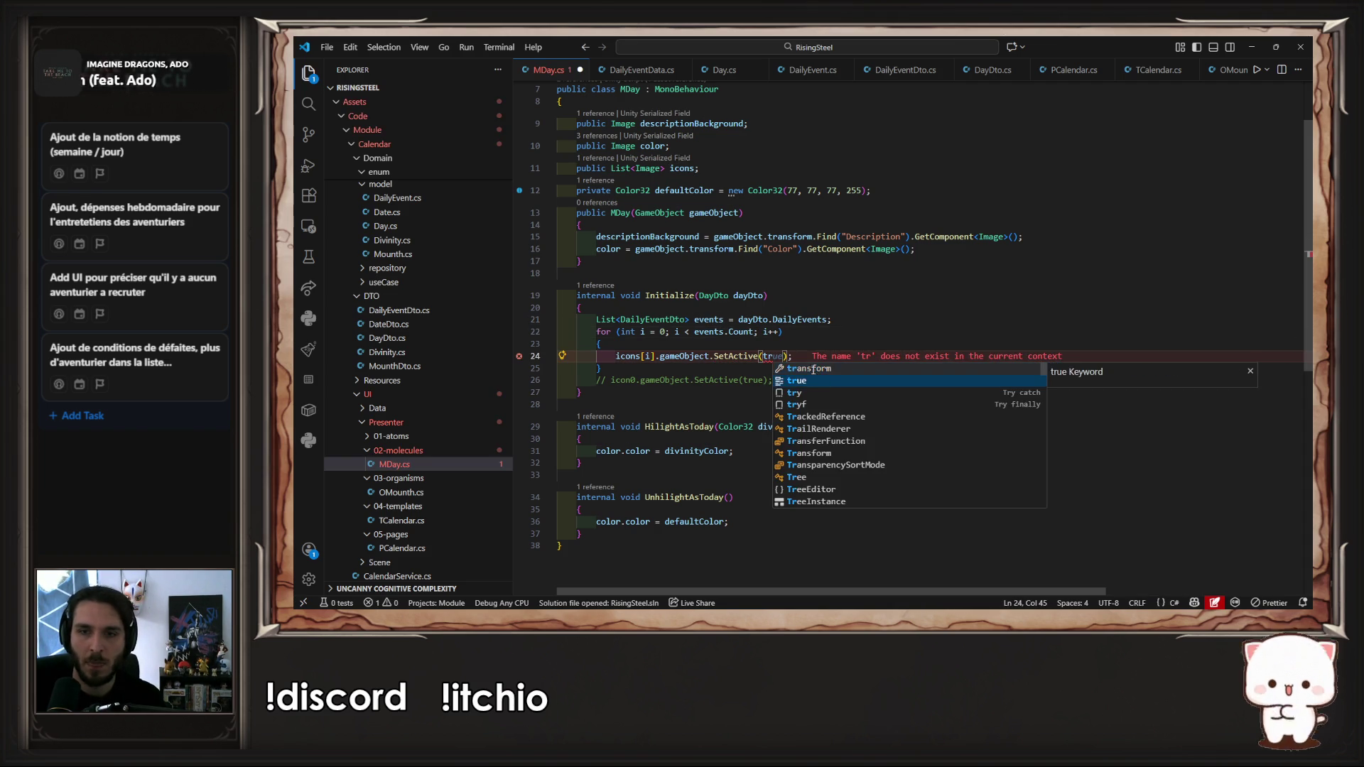
pyautogui.press('Return')
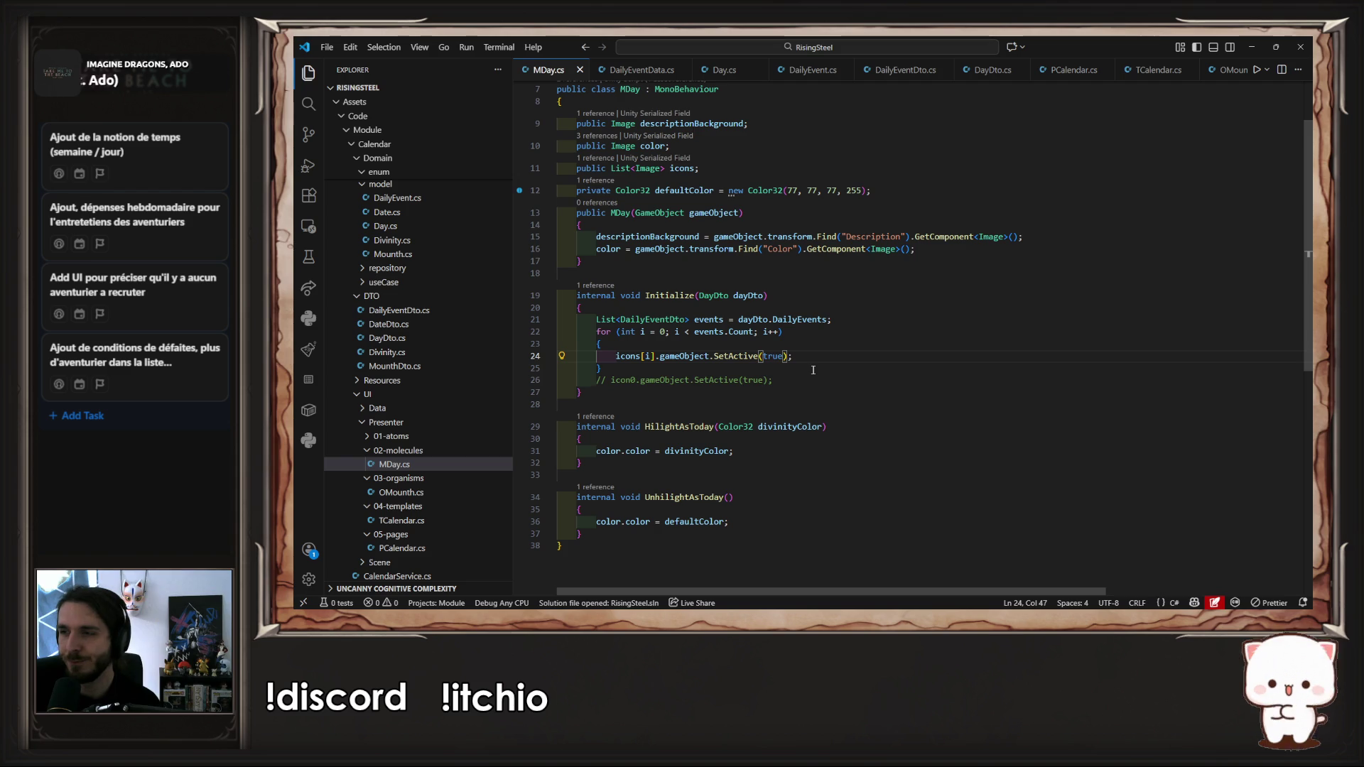
# Step: Delete the commented-out icon0 line and return to Unity to recompile
pyautogui.click(797, 381)
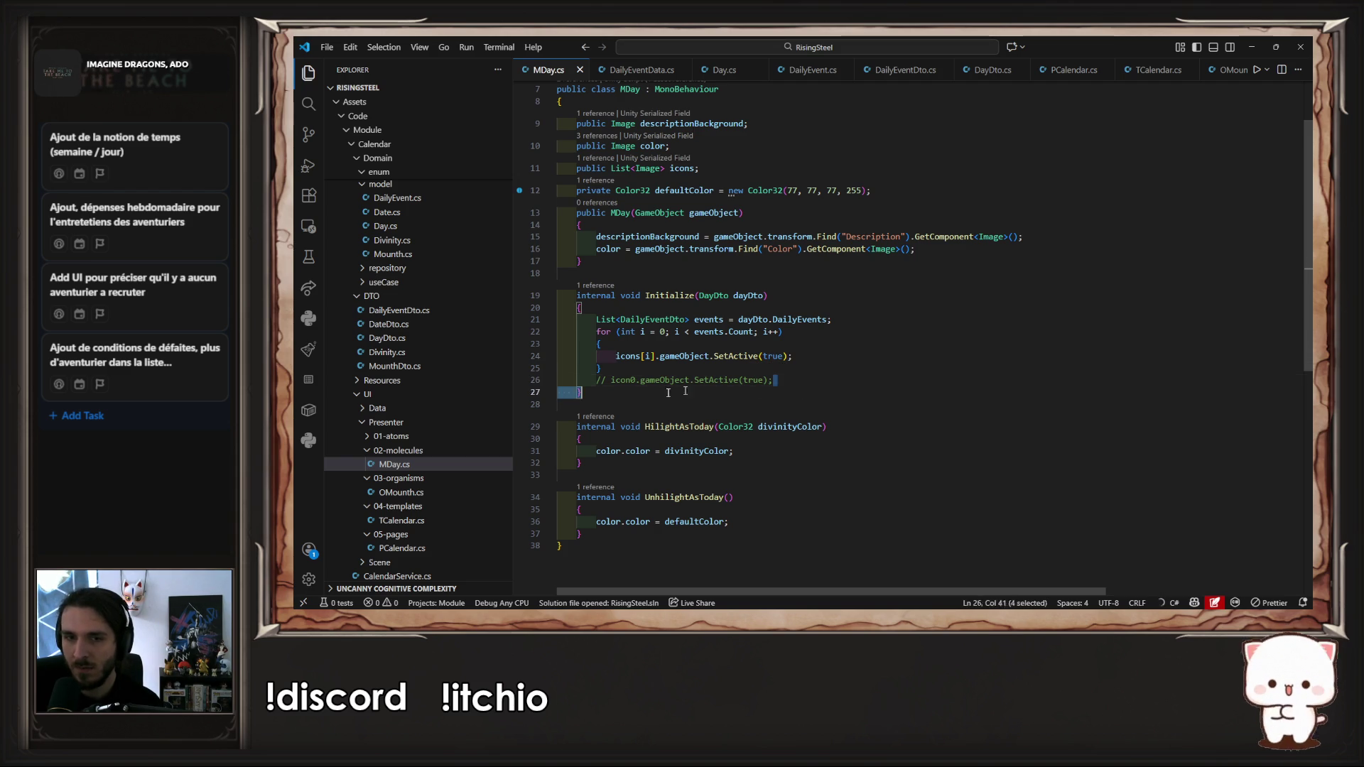
pyautogui.hotkey('shift', 'Home')
pyautogui.hotkey('shift', 'Home')
pyautogui.press('BackSpace')
pyautogui.press('BackSpace')
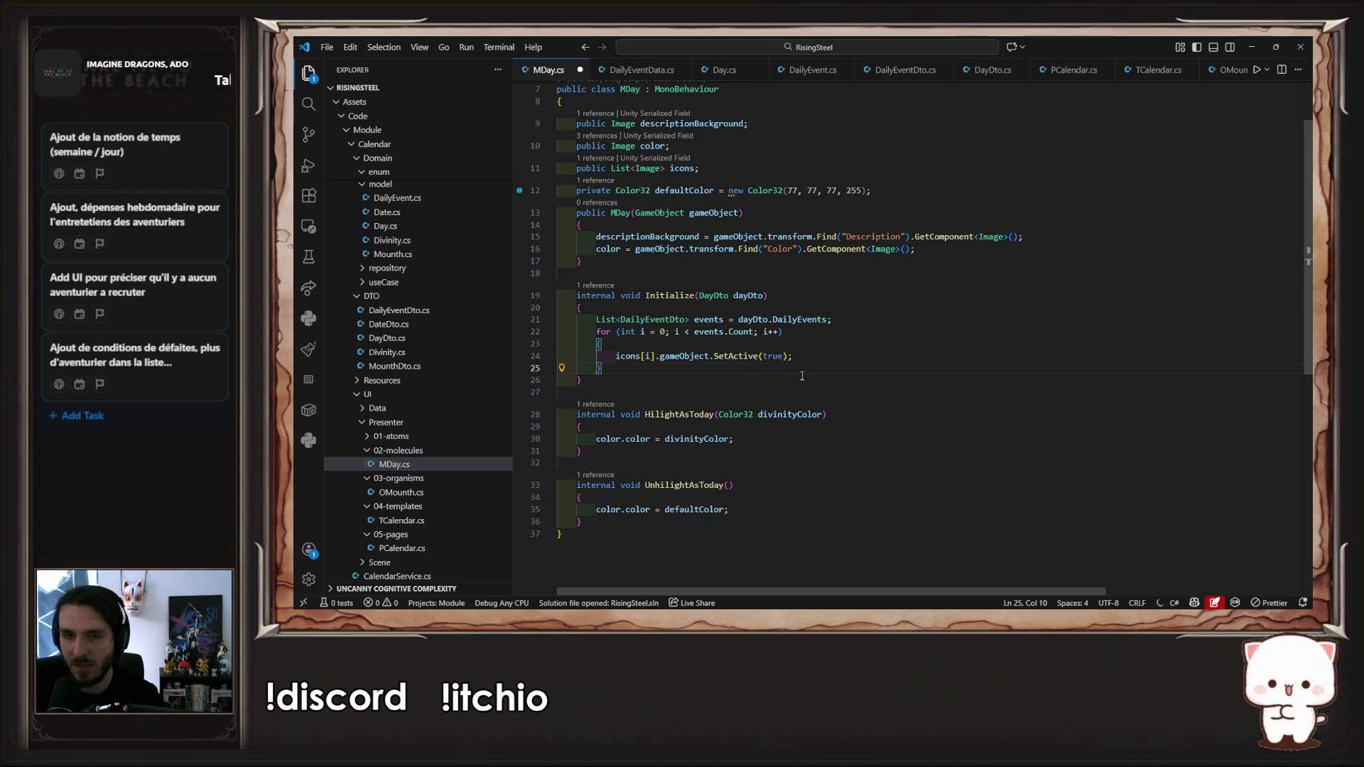
pyautogui.hotkey('alt', 'Tab')
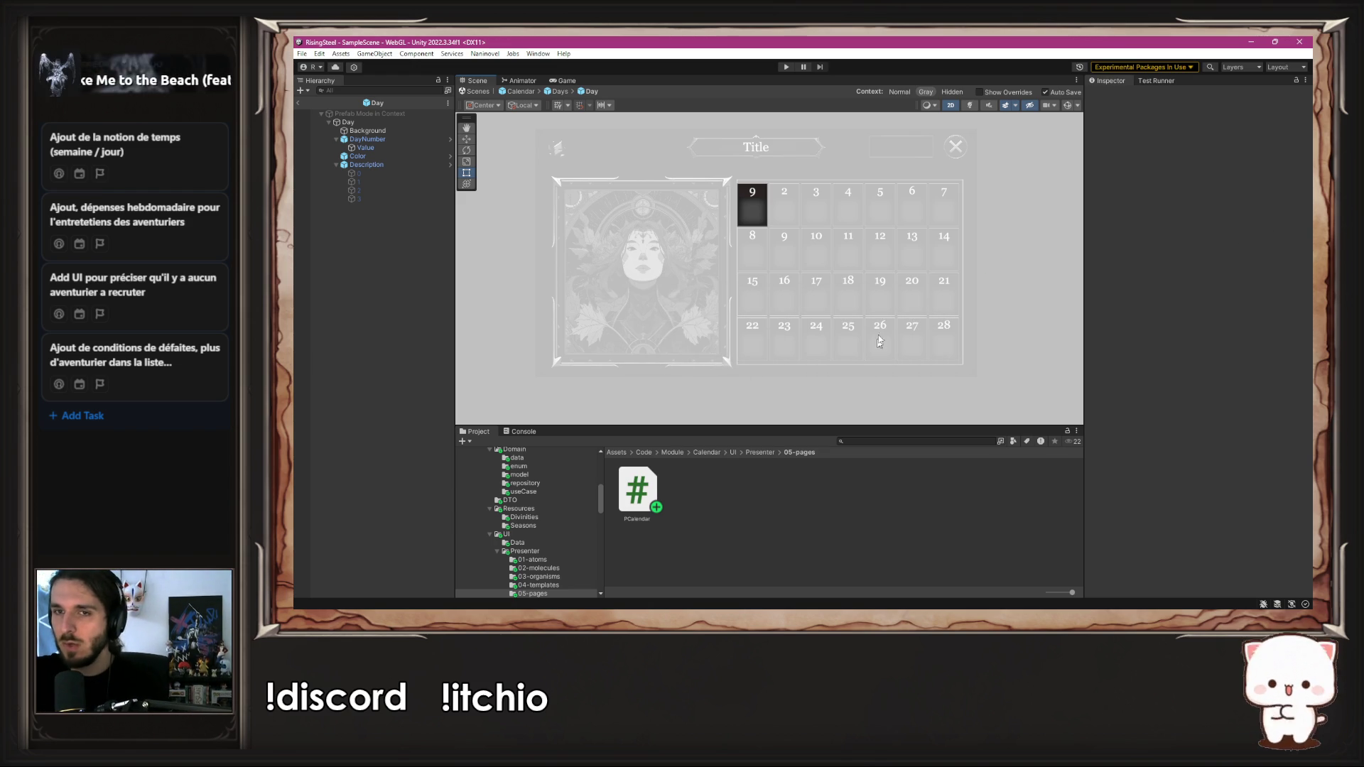
# Step: Play-test a new game from the Calendar scene and open the Console's NullReferenceException
pyautogui.click(517, 92)
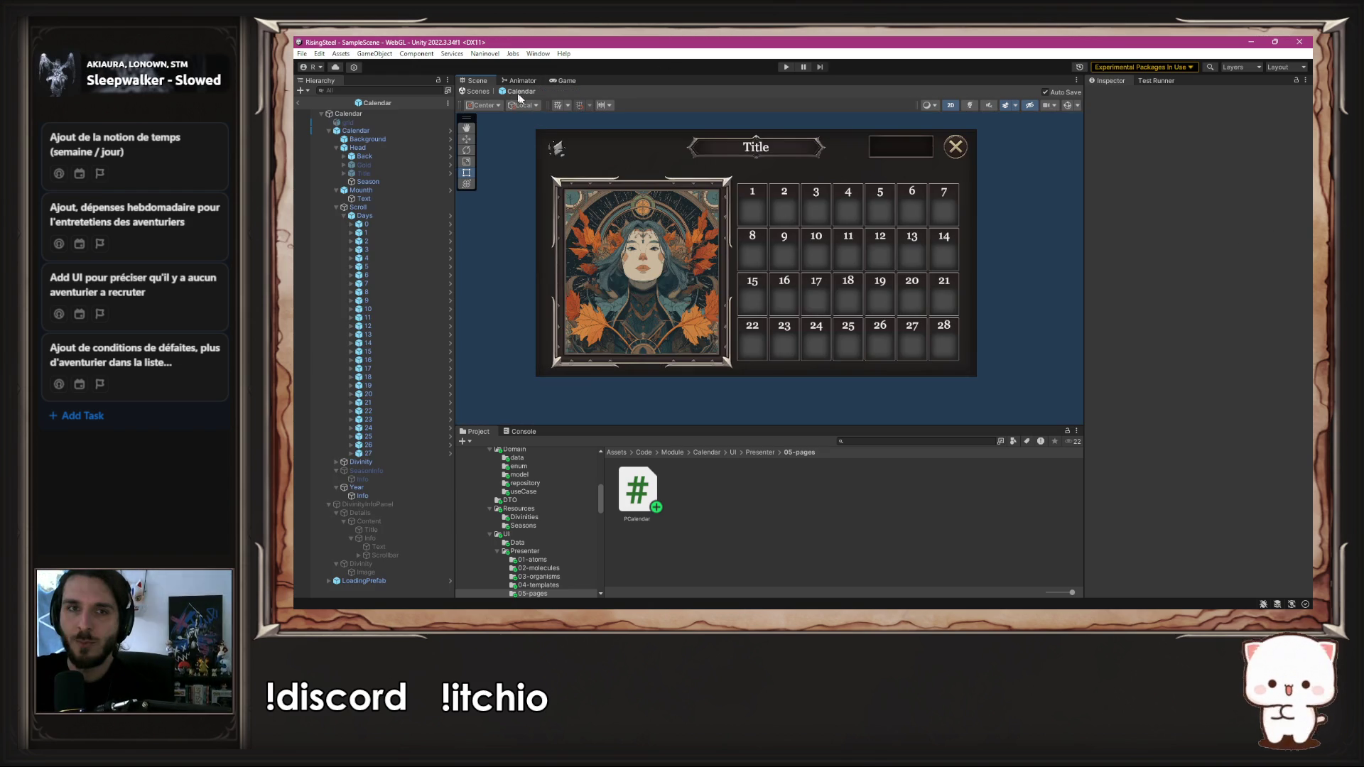
pyautogui.click(784, 69)
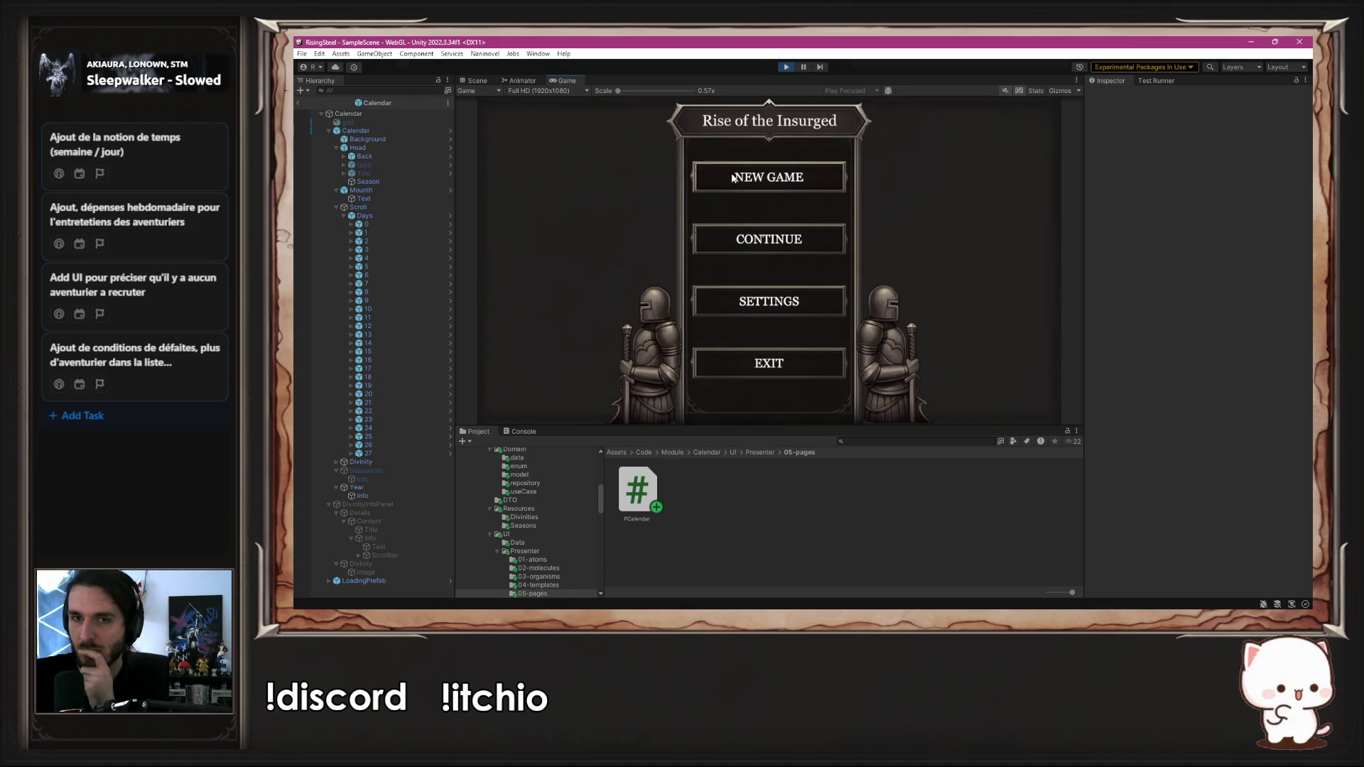
pyautogui.click(710, 174)
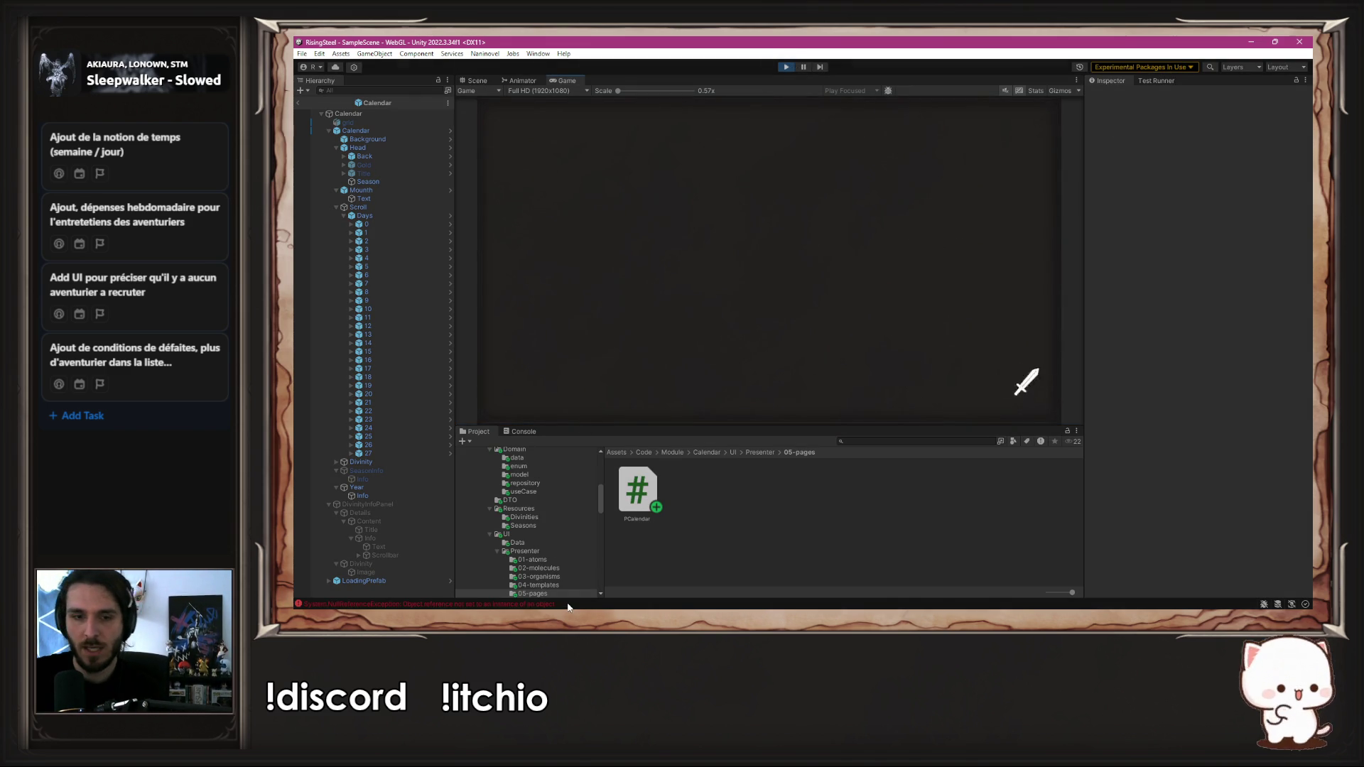
pyautogui.click(524, 432)
pyautogui.click(597, 463)
pyautogui.doubleClick(600, 461)
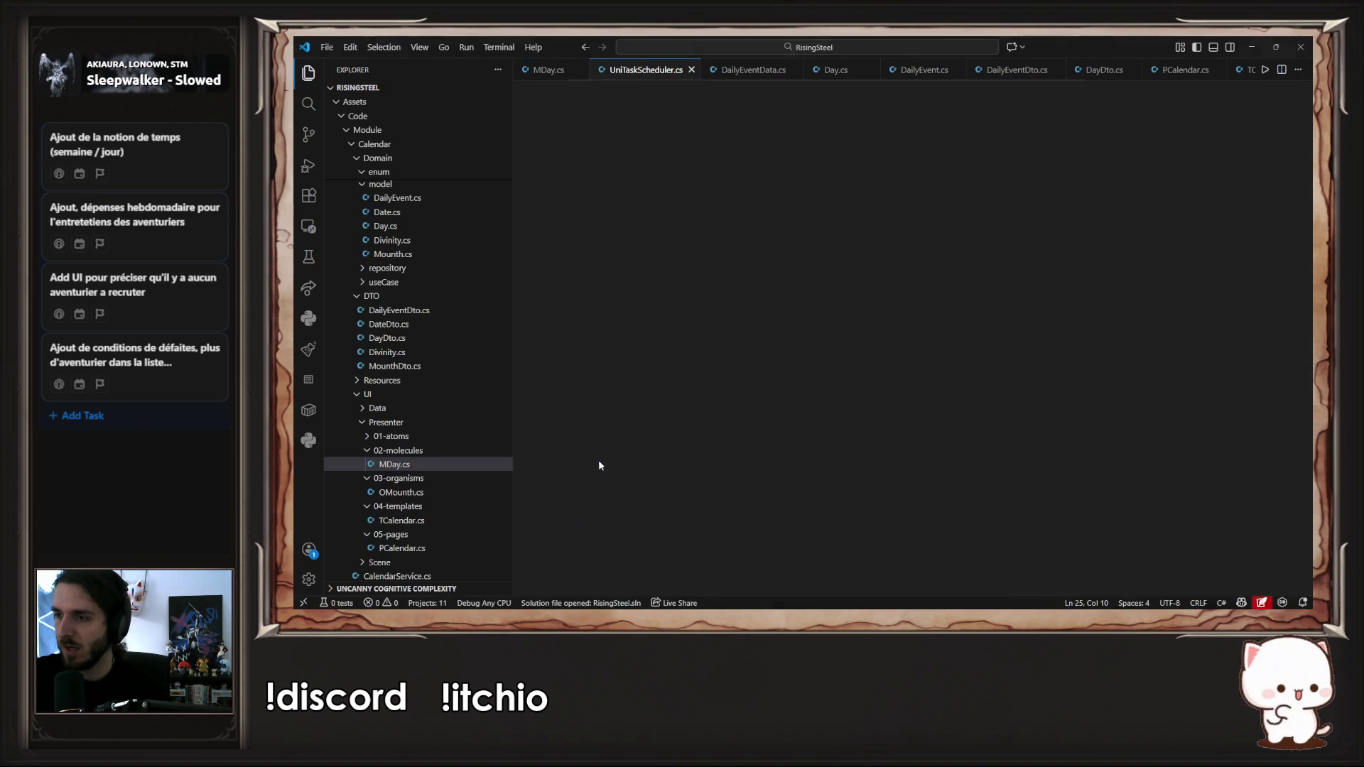
# Step: Close the scheduler file, review the MDay.Initialize stack trace, and stop play
pyautogui.hotkey('ctrl', 'w')
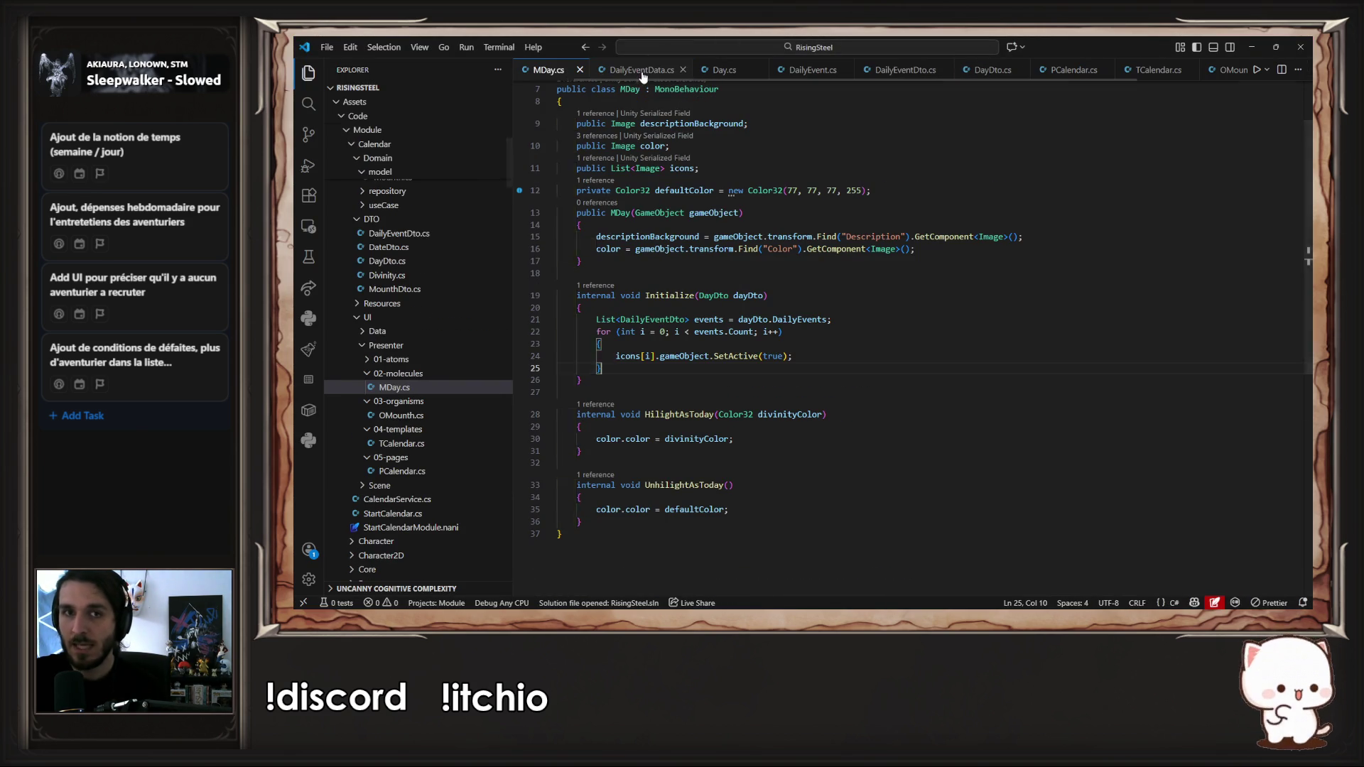
pyautogui.hotkey('alt', 'Tab')
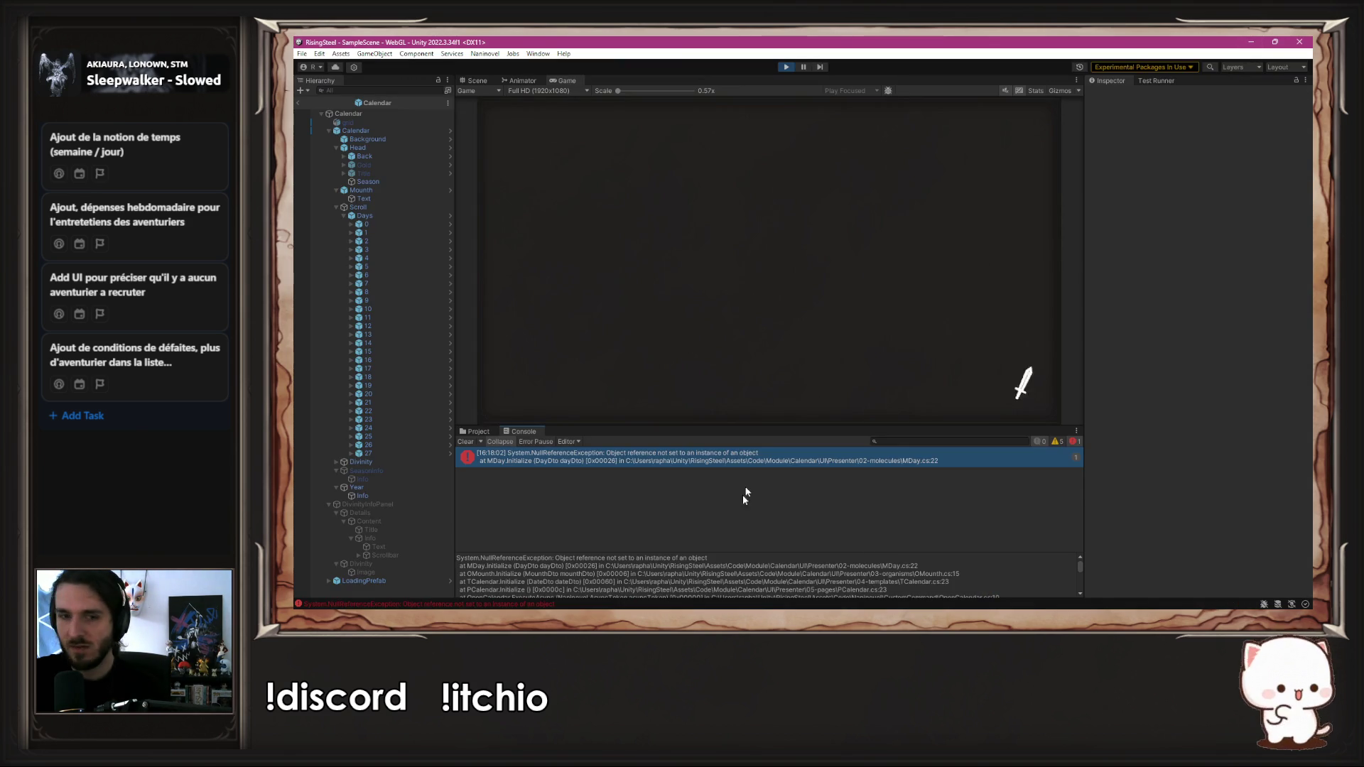
pyautogui.moveTo(711, 552); pyautogui.dragTo(715, 479)
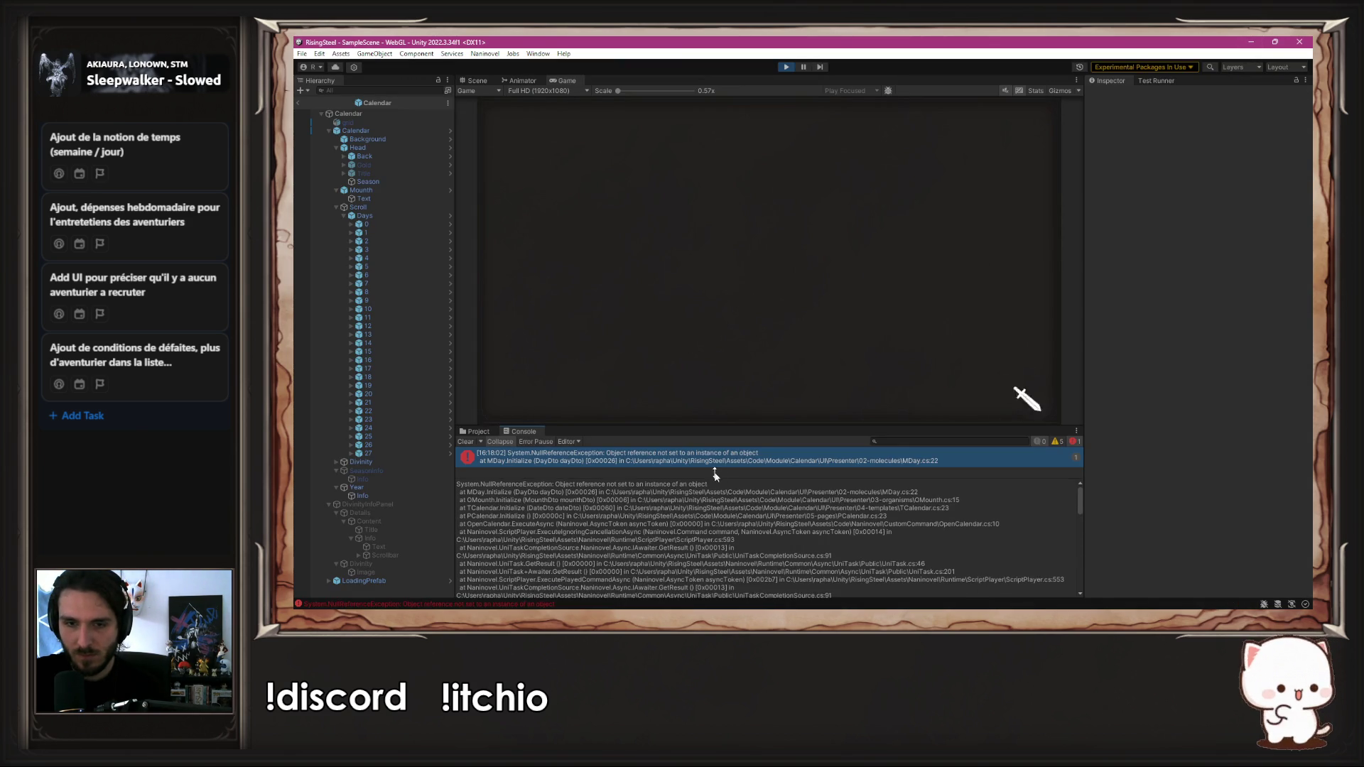
pyautogui.scroll(-2, 801, 531)
pyautogui.scroll(-4, 802, 531)
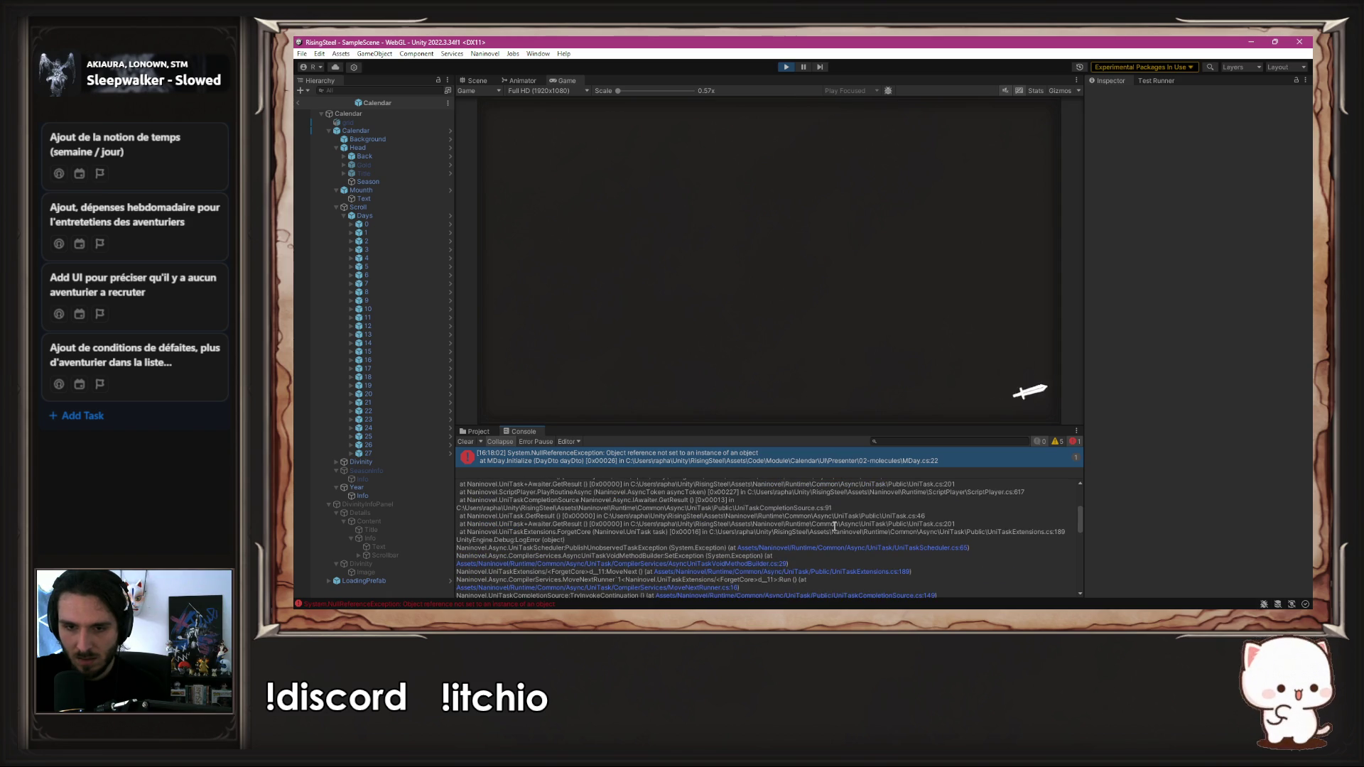
pyautogui.scroll(-6, 834, 526)
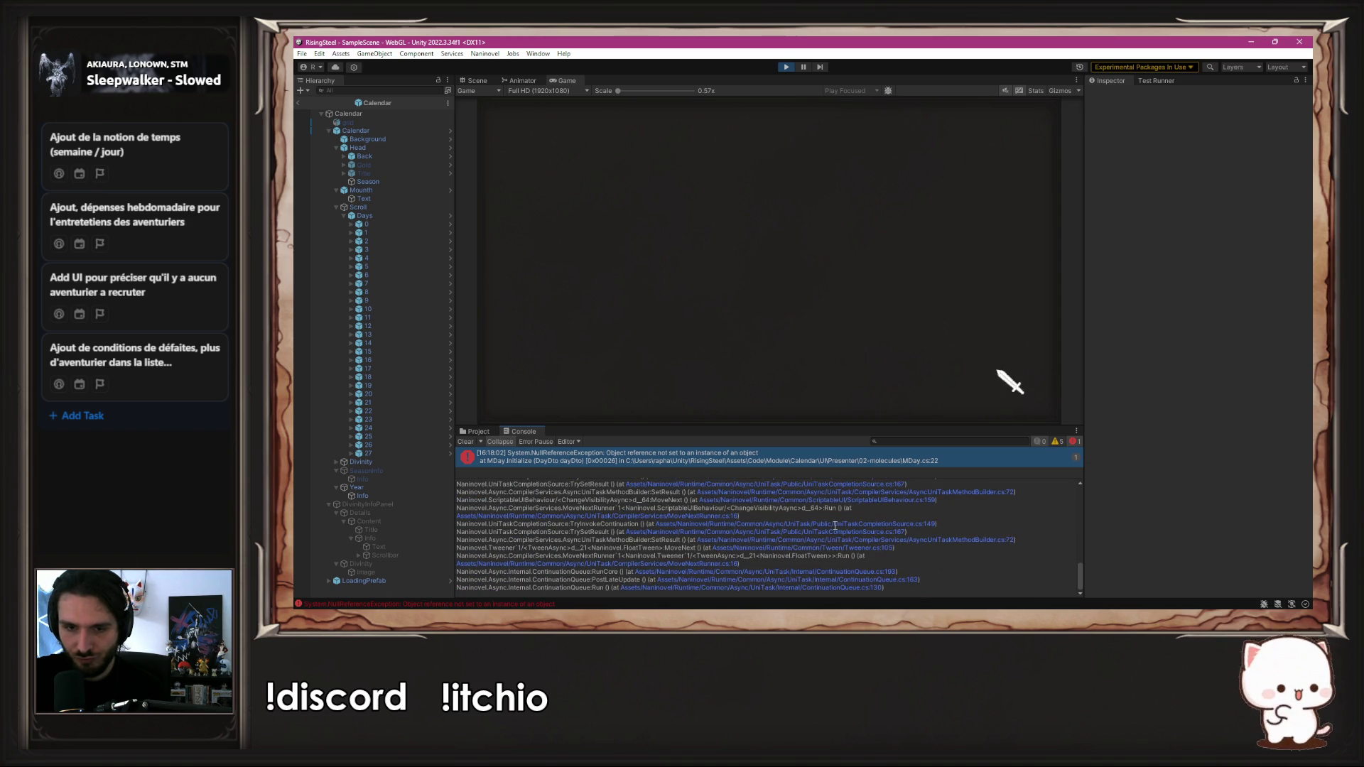
pyautogui.click(786, 67)
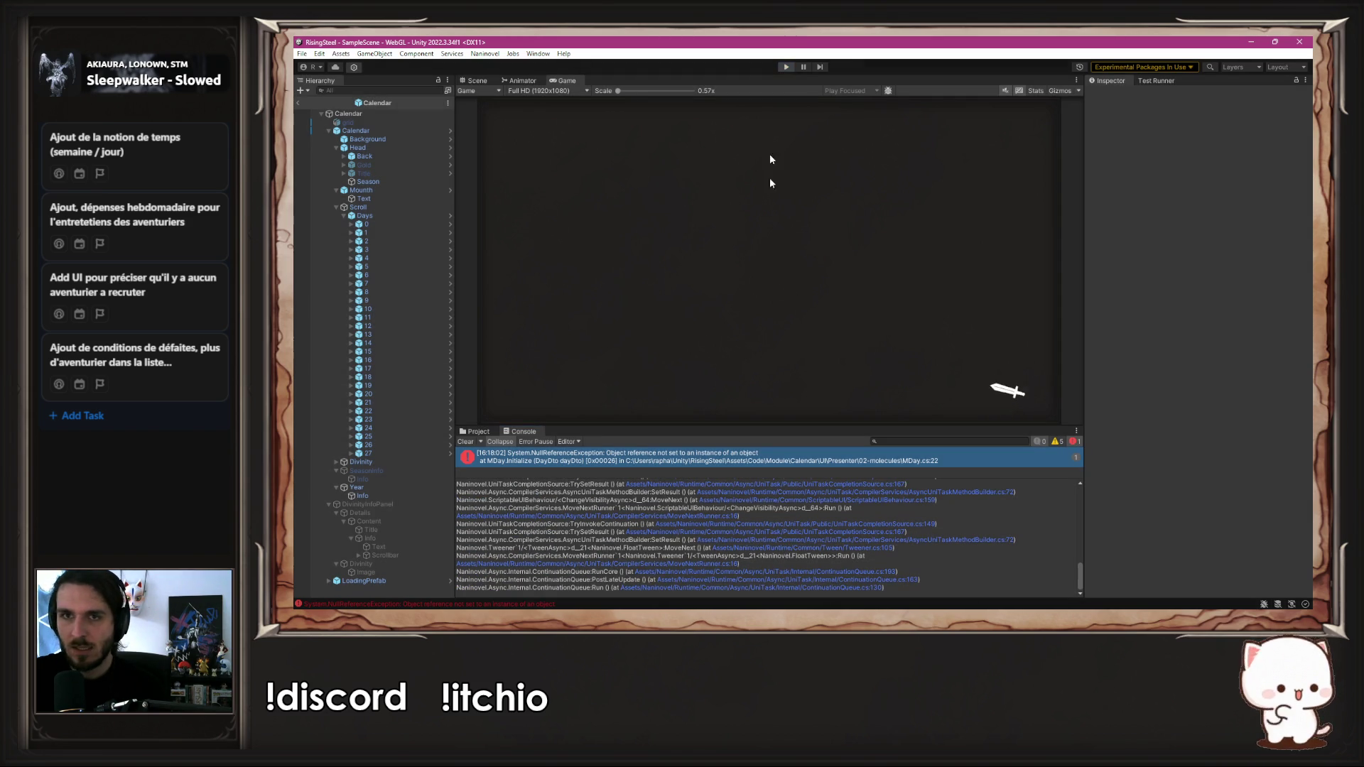
pyautogui.hotkey('alt', 'Tab')
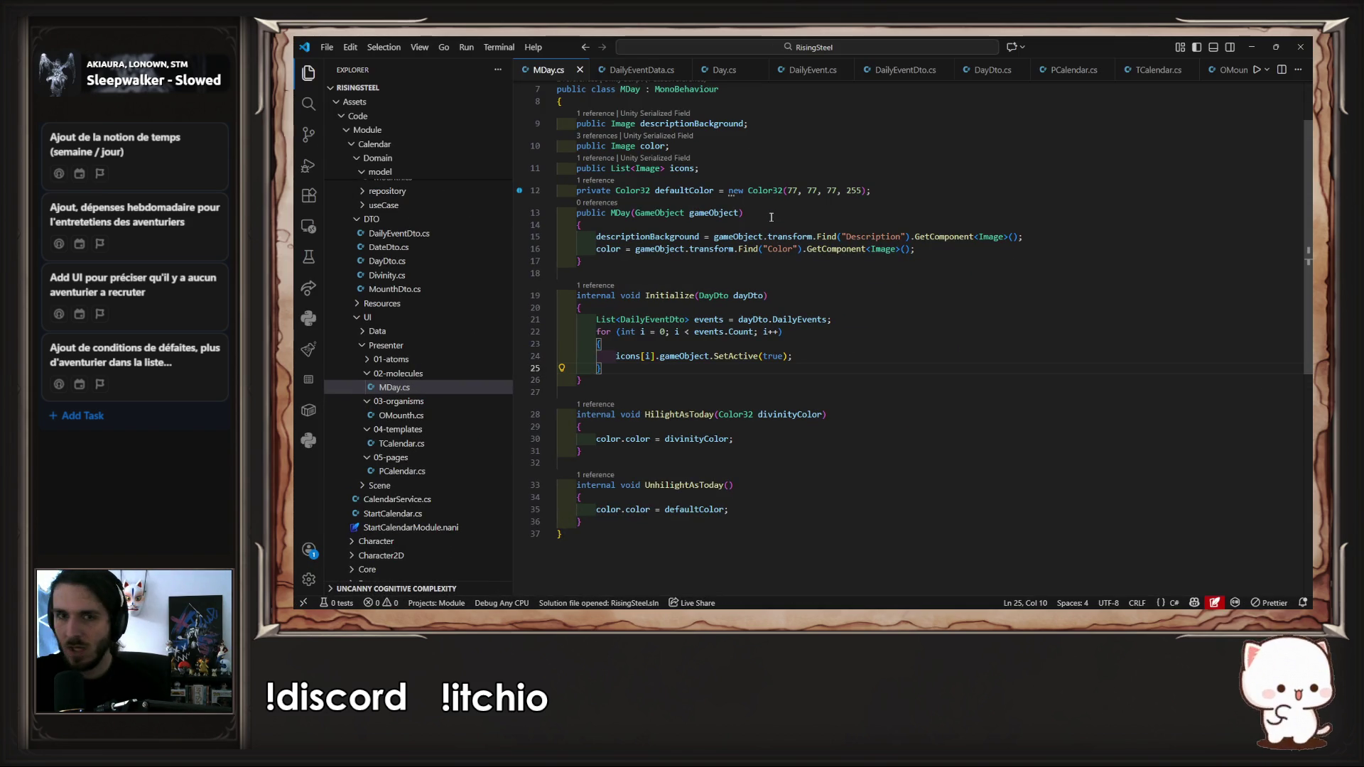
# Step: Comment out lines 21–25 of the event loop in Initialize and save MDay.cs
pyautogui.doubleClick(689, 168)
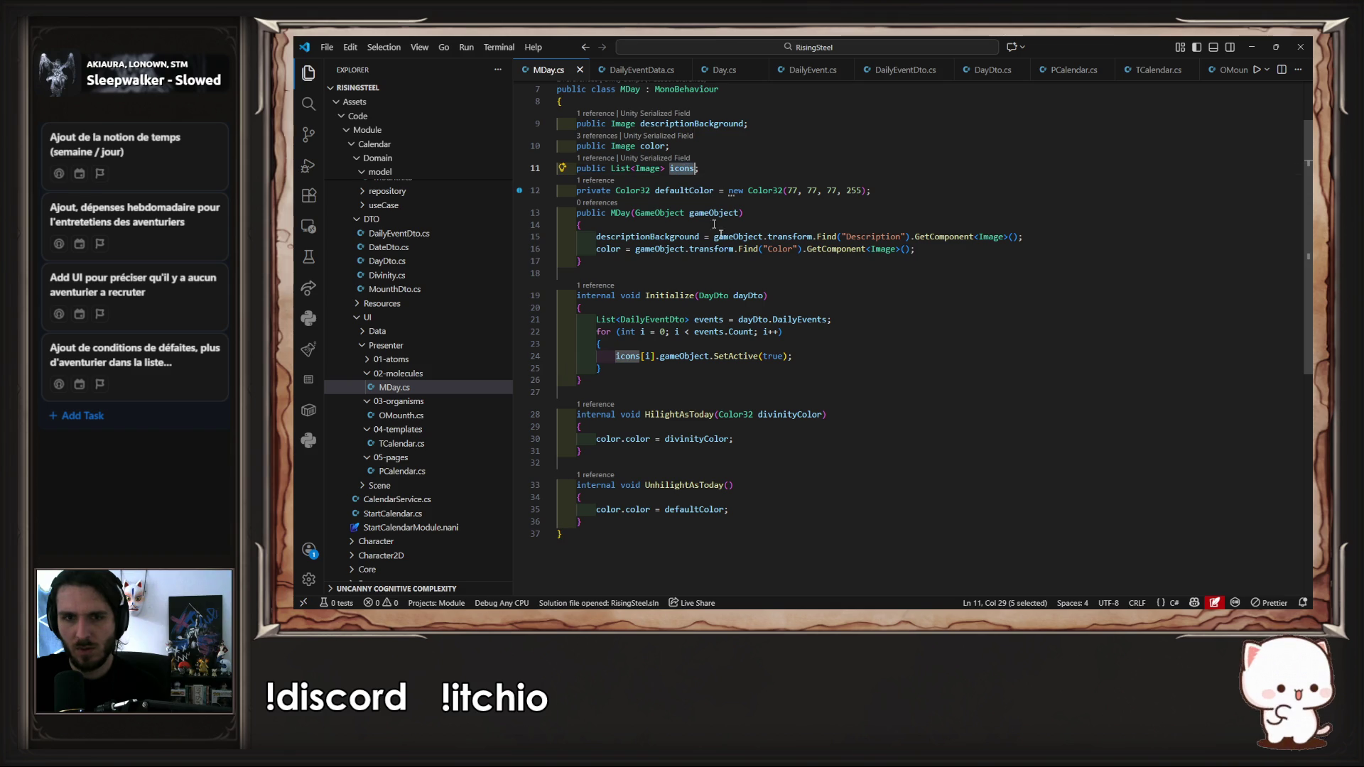
pyautogui.moveTo(830, 368); pyautogui.dragTo(526, 320)
pyautogui.hotkey('ctrl', '/')
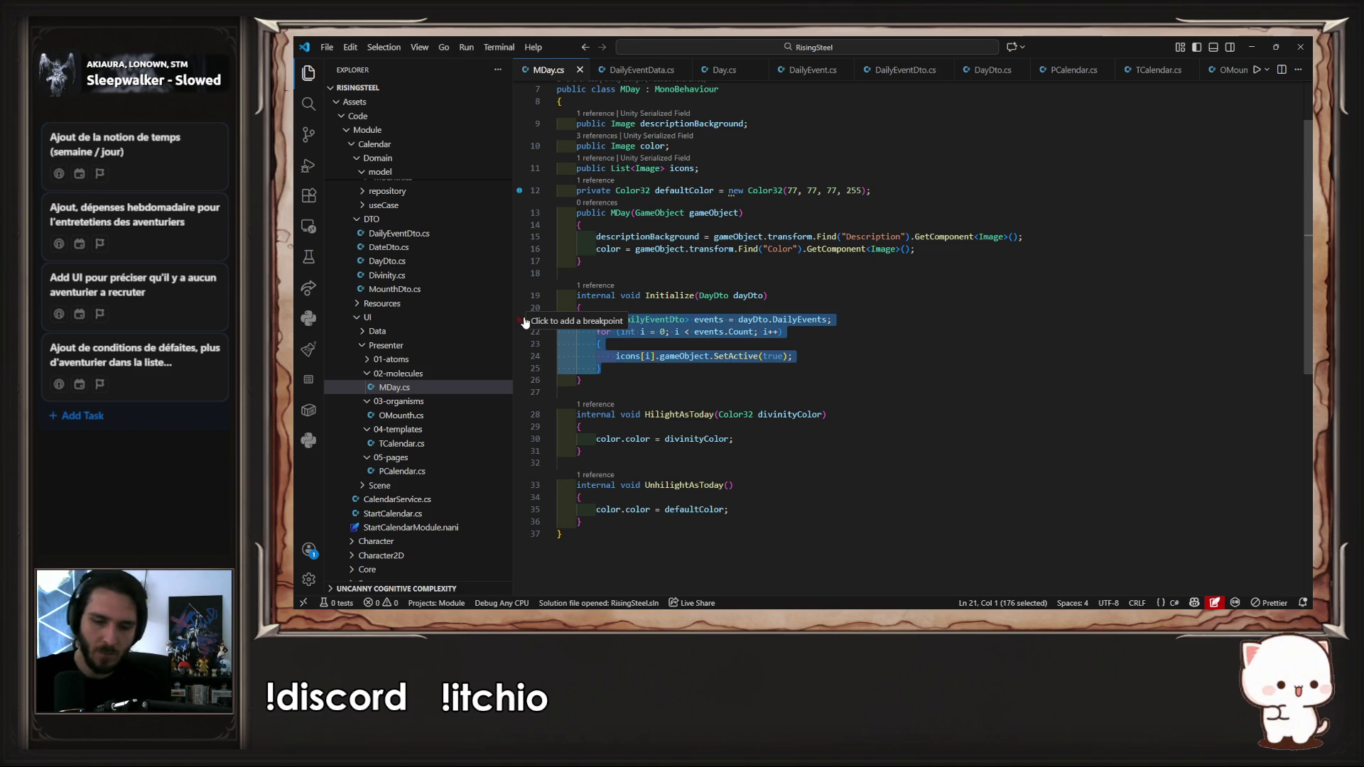
pyautogui.hotkey('ctrl', '.')
pyautogui.press('Escape')
pyautogui.hotkey('ctrl', 's')
pyautogui.hotkey('alt', 'Tab')
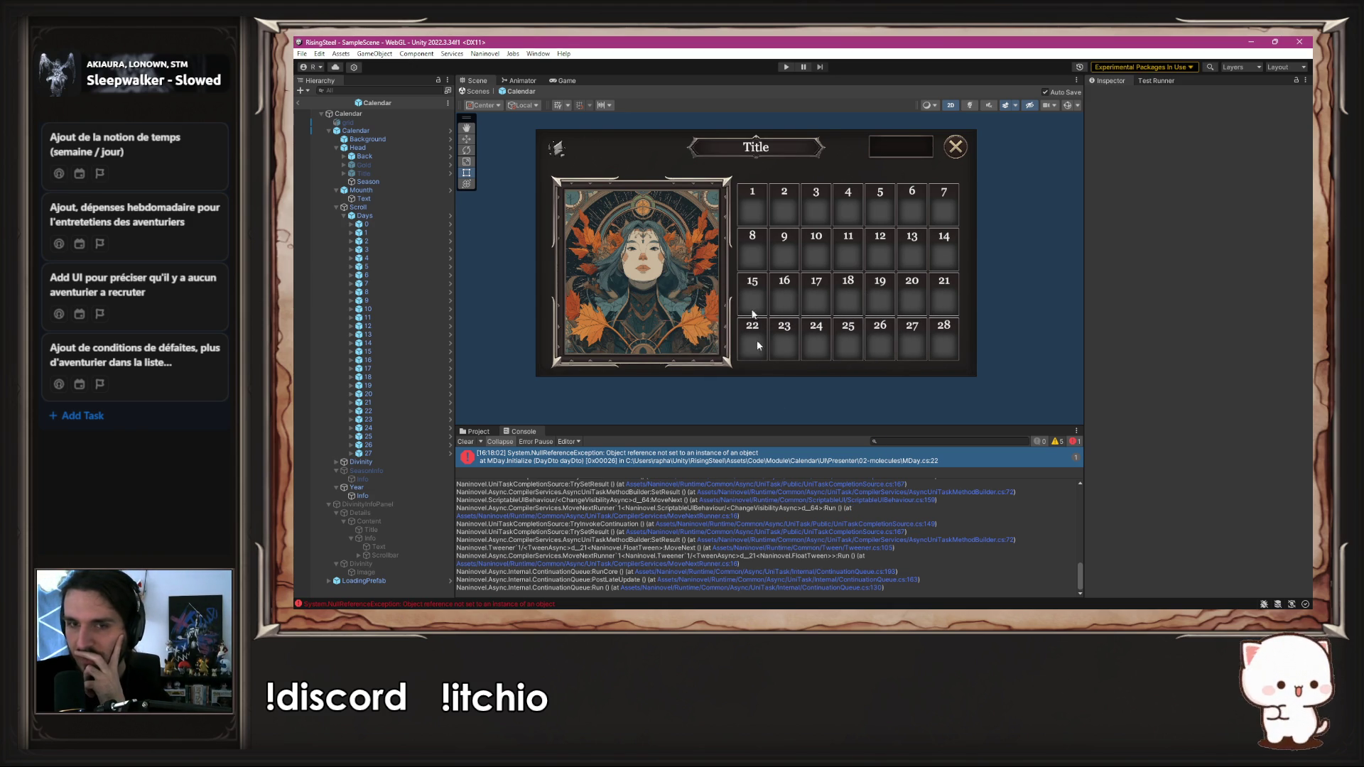
# Step: Run a new game, confirm the calendar opens without errors, and stop play
pyautogui.click(786, 67)
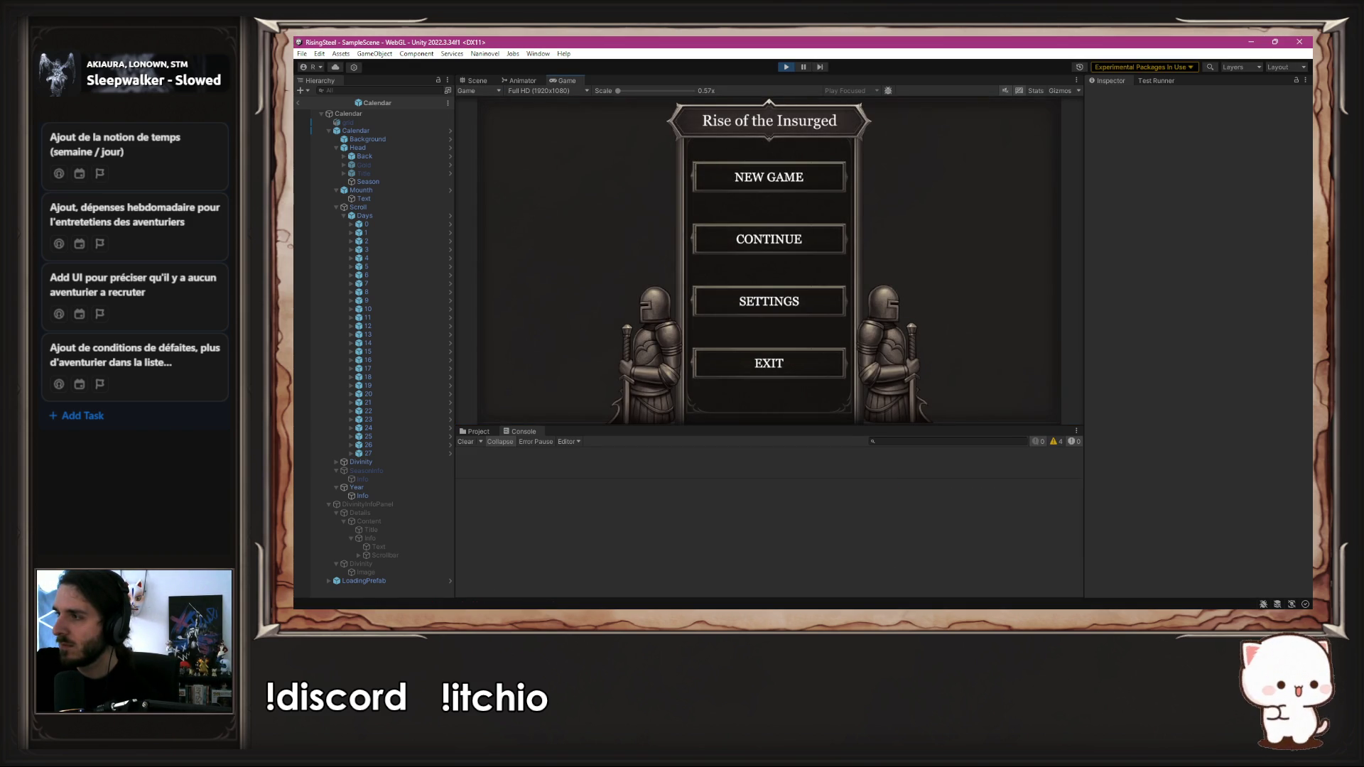
pyautogui.click(936, 313)
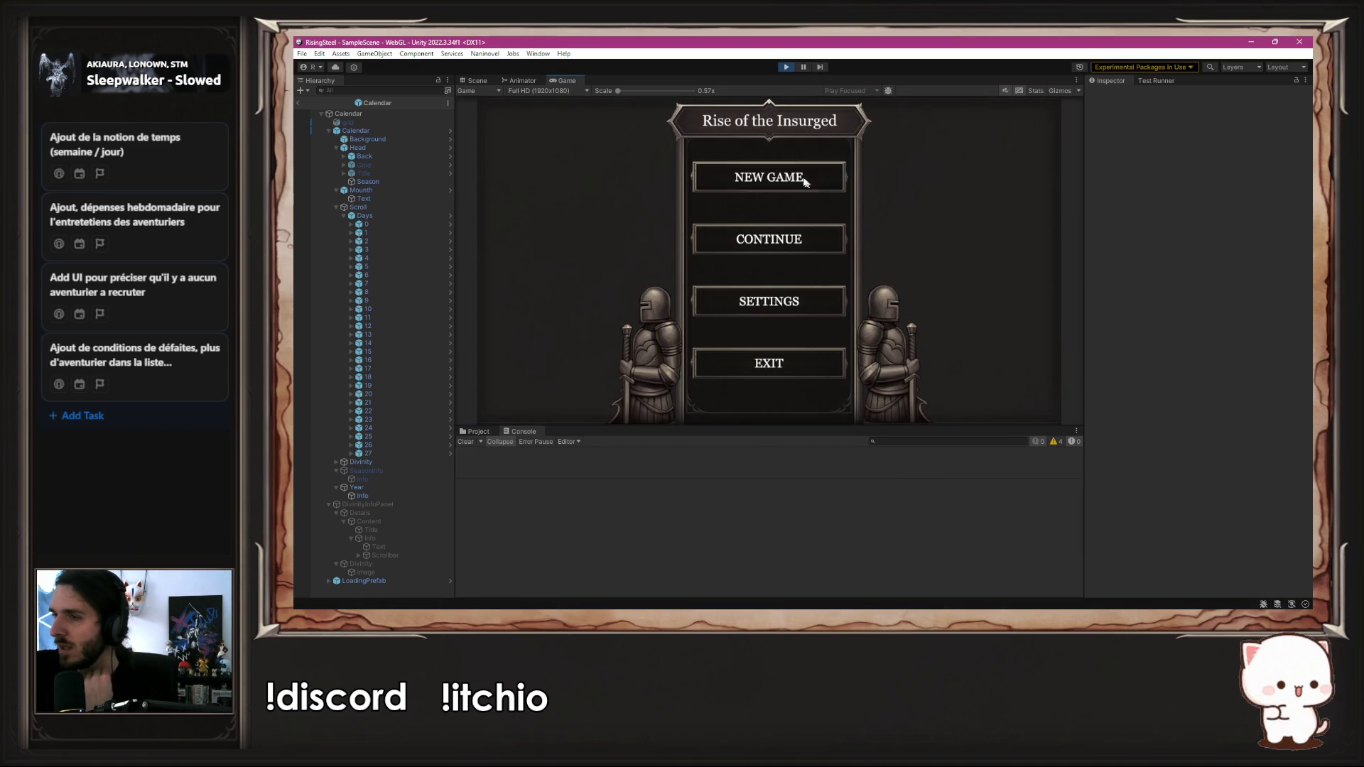
pyautogui.click(774, 174)
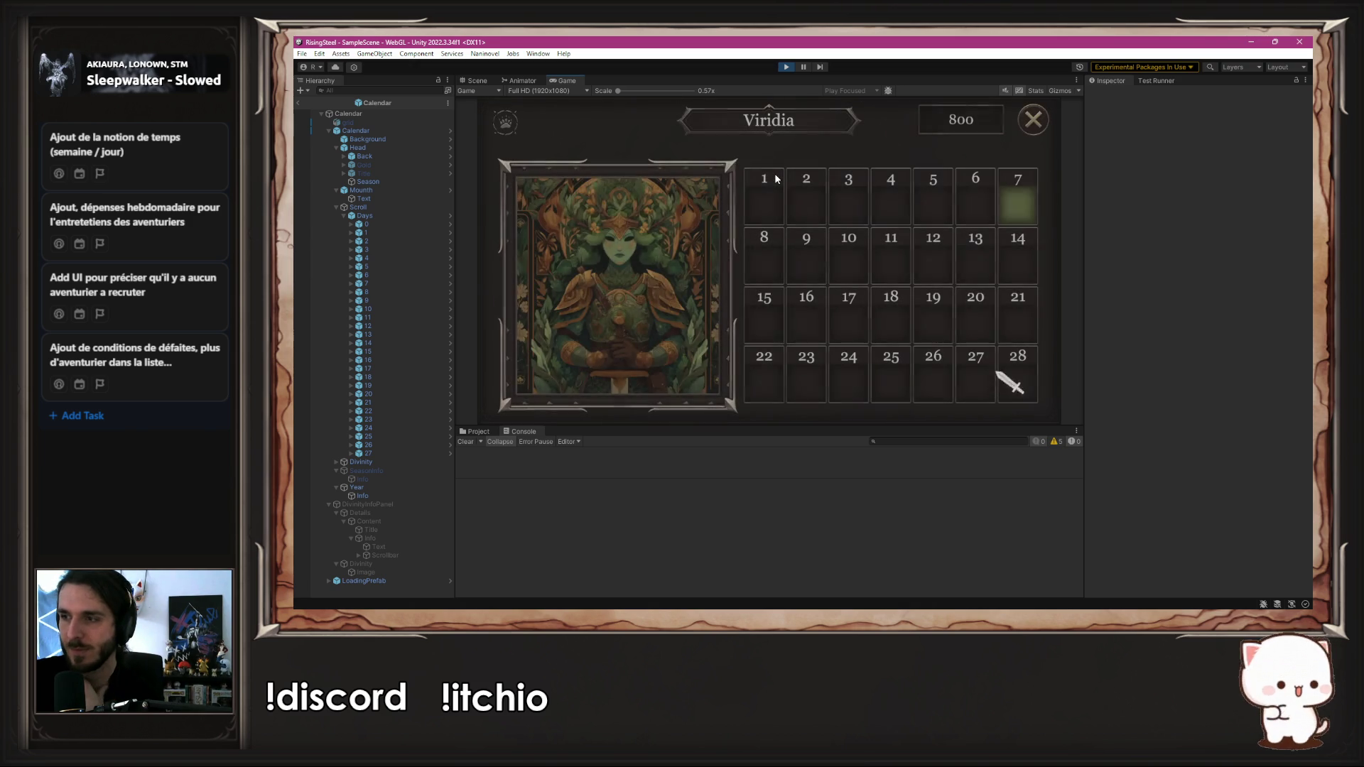
pyautogui.click(785, 67)
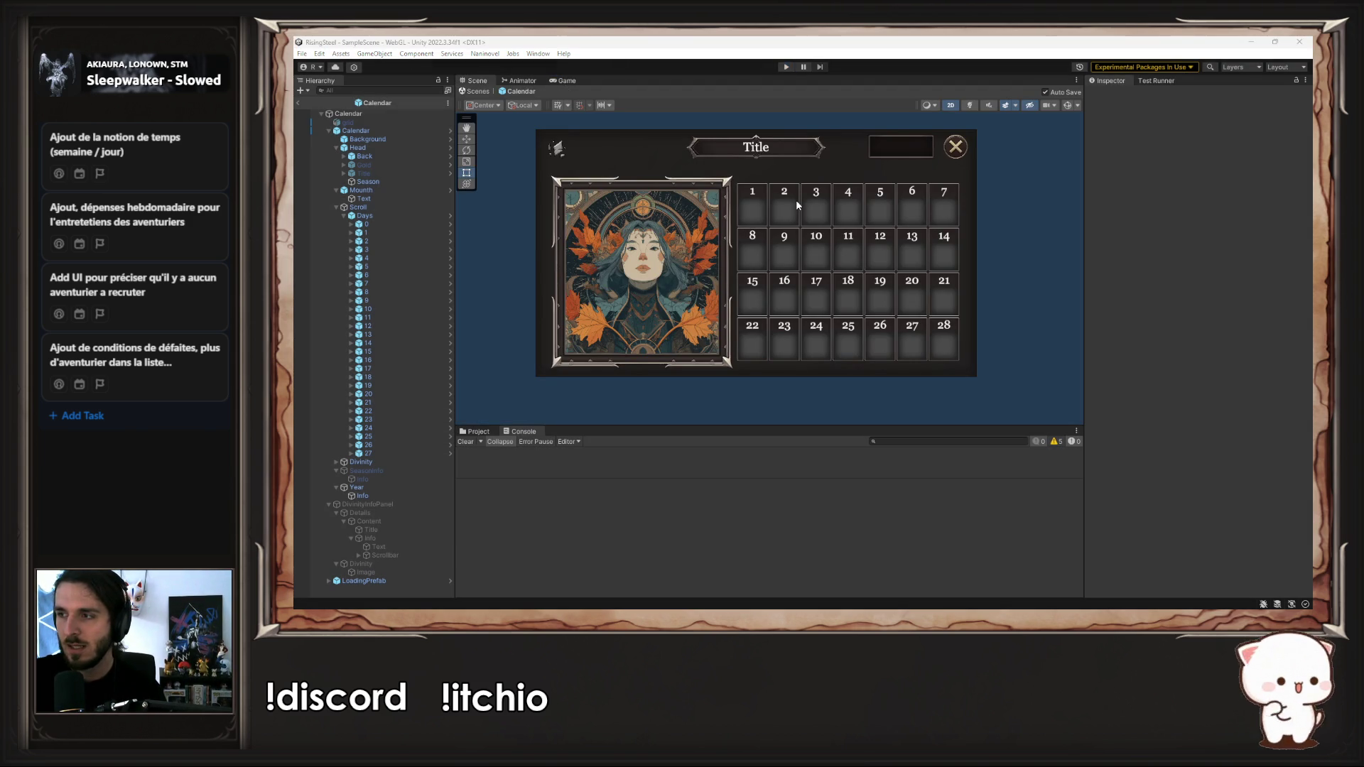
# Step: Uncomment the List<DailyEventDto> events assignment on line 21 of MDay.cs
pyautogui.hotkey('alt', 'Tab')
pyautogui.click(865, 313)
pyautogui.click(865, 319)
pyautogui.hotkey('ctrl', '/')
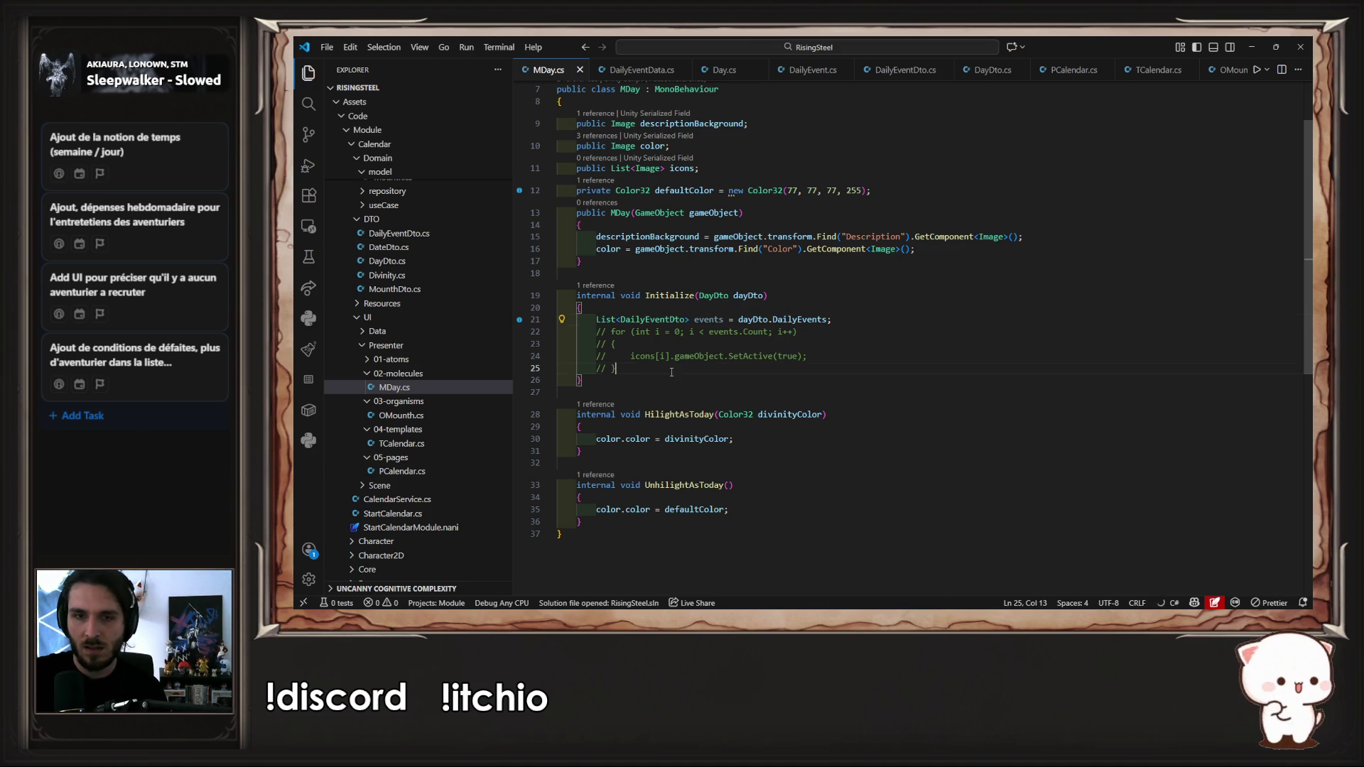
# Step: Uncomment the loop, comment out the icon SetActive line, and add Debug.Log(events[i].EventType);
pyautogui.moveTo(671, 372); pyautogui.dragTo(566, 331)
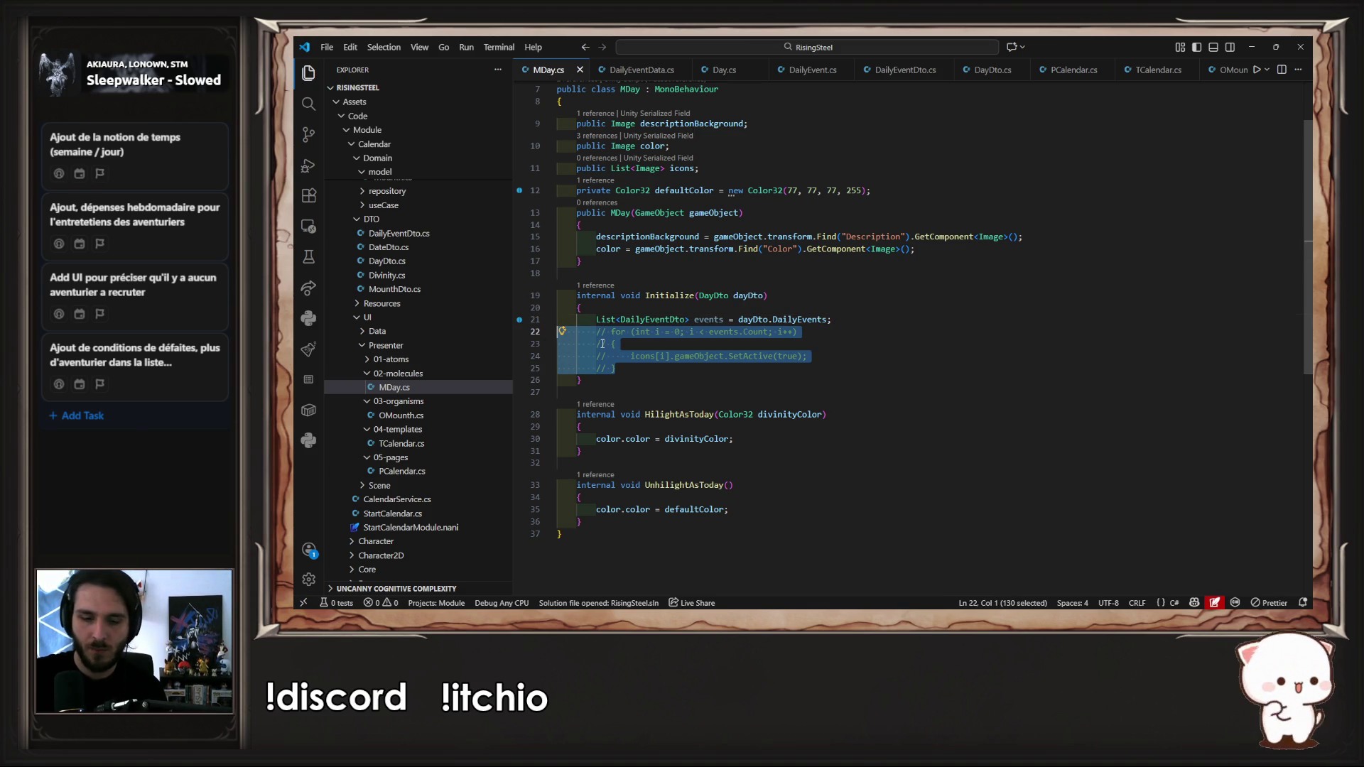
pyautogui.hotkey('ctrl', '/')
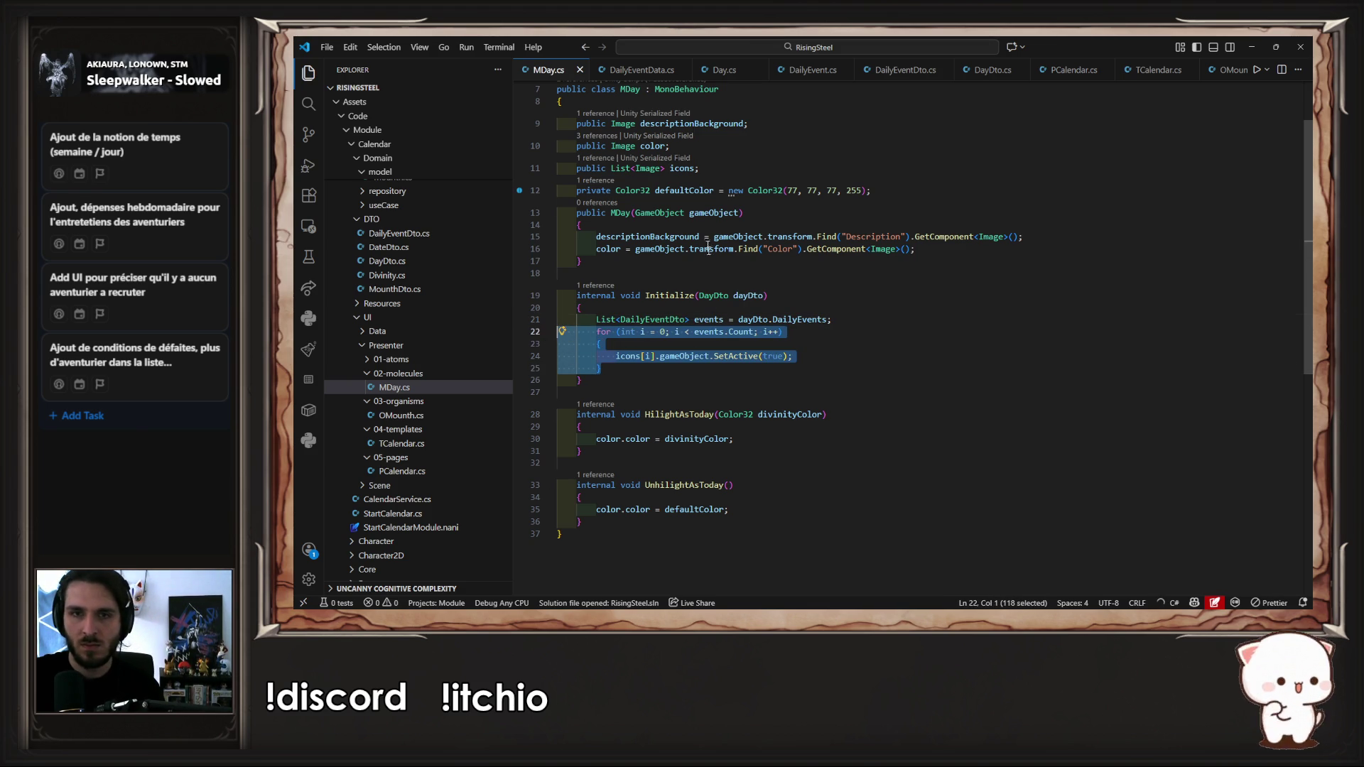
pyautogui.click(881, 347)
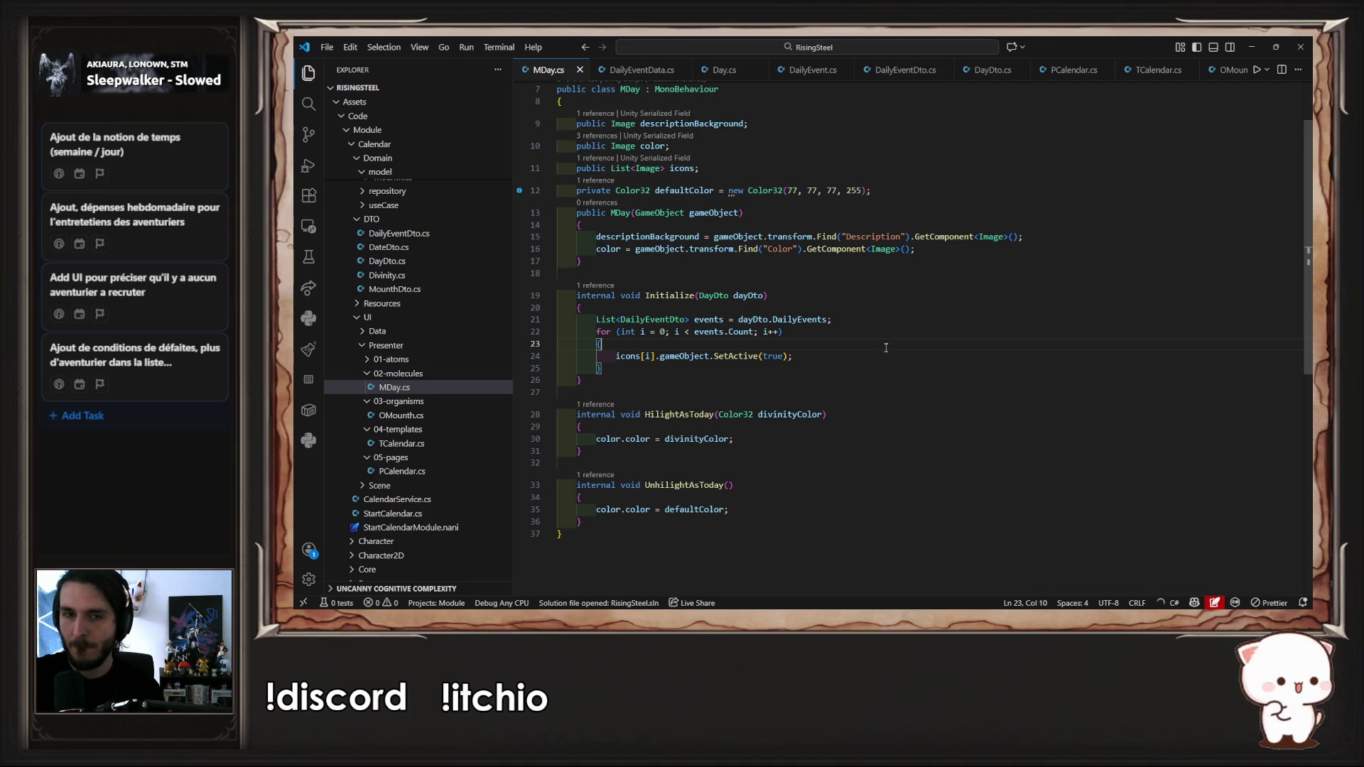
pyautogui.hotkey('ctrl', '/')
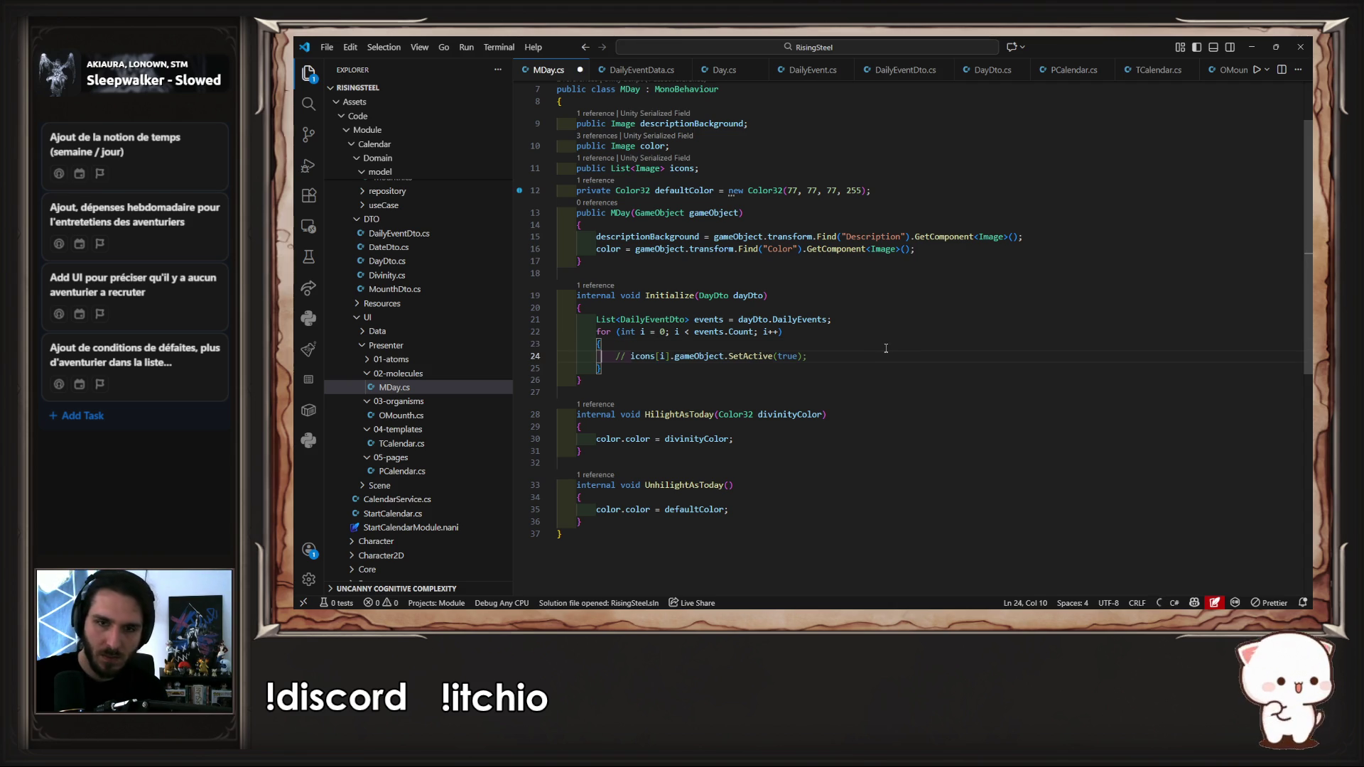
pyautogui.hotkey('ctrl', 'shift', 'Return')
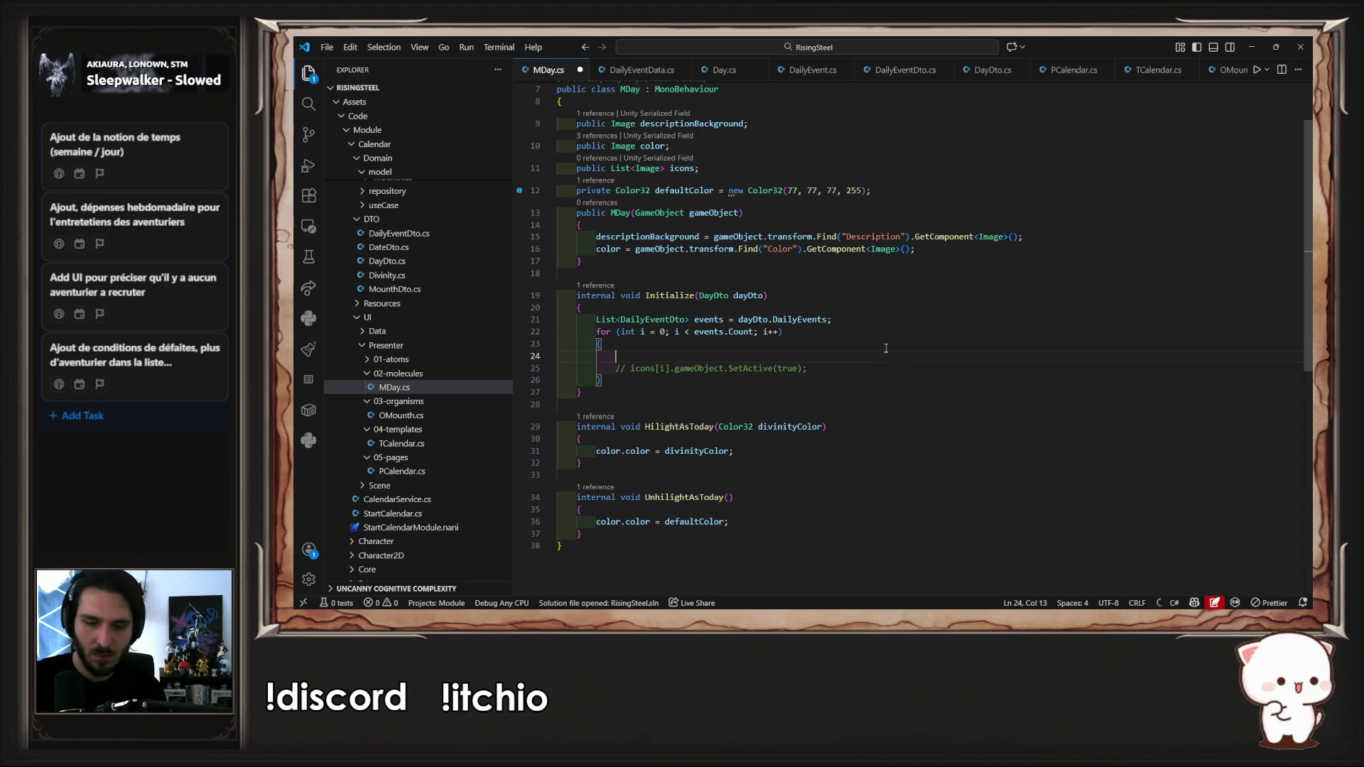
pyautogui.write('Debug.Log(events[i].EventType);')
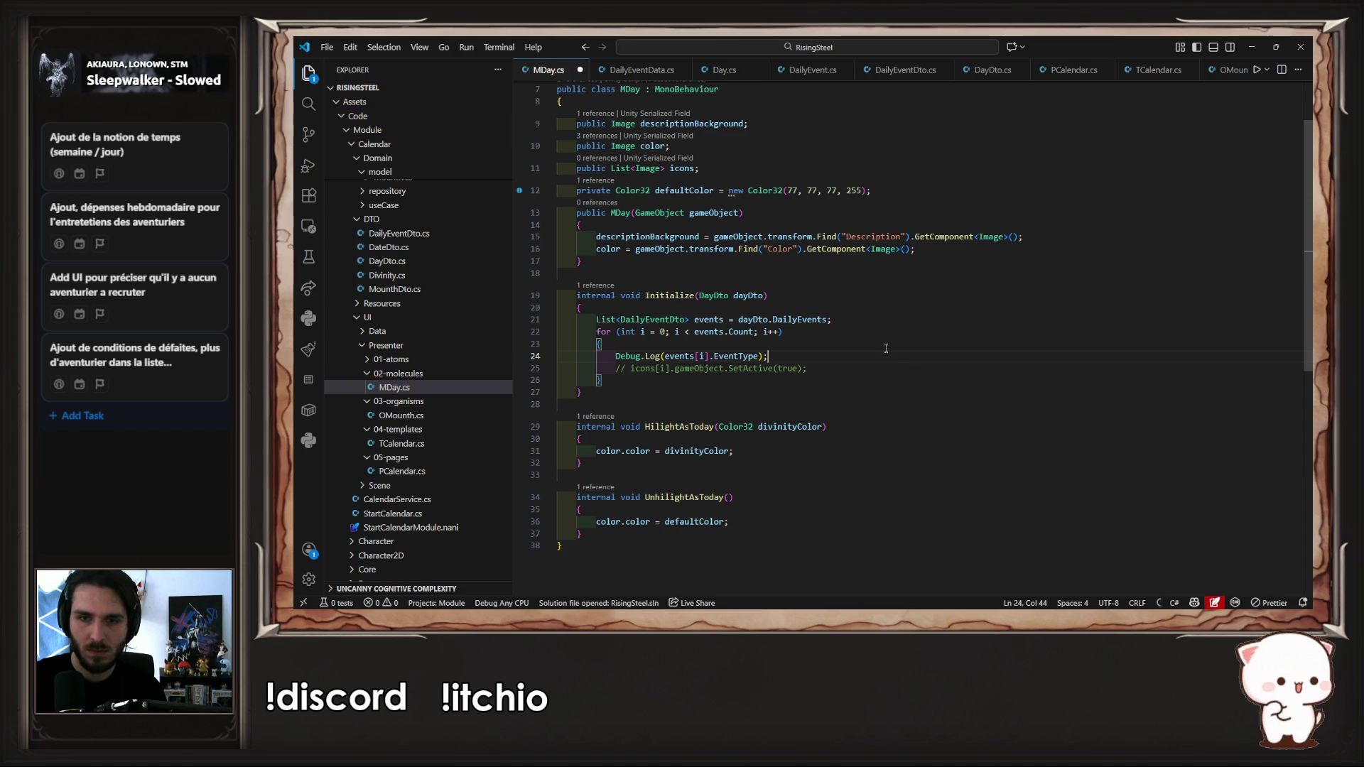
pyautogui.hotkey('alt', 'Tab')
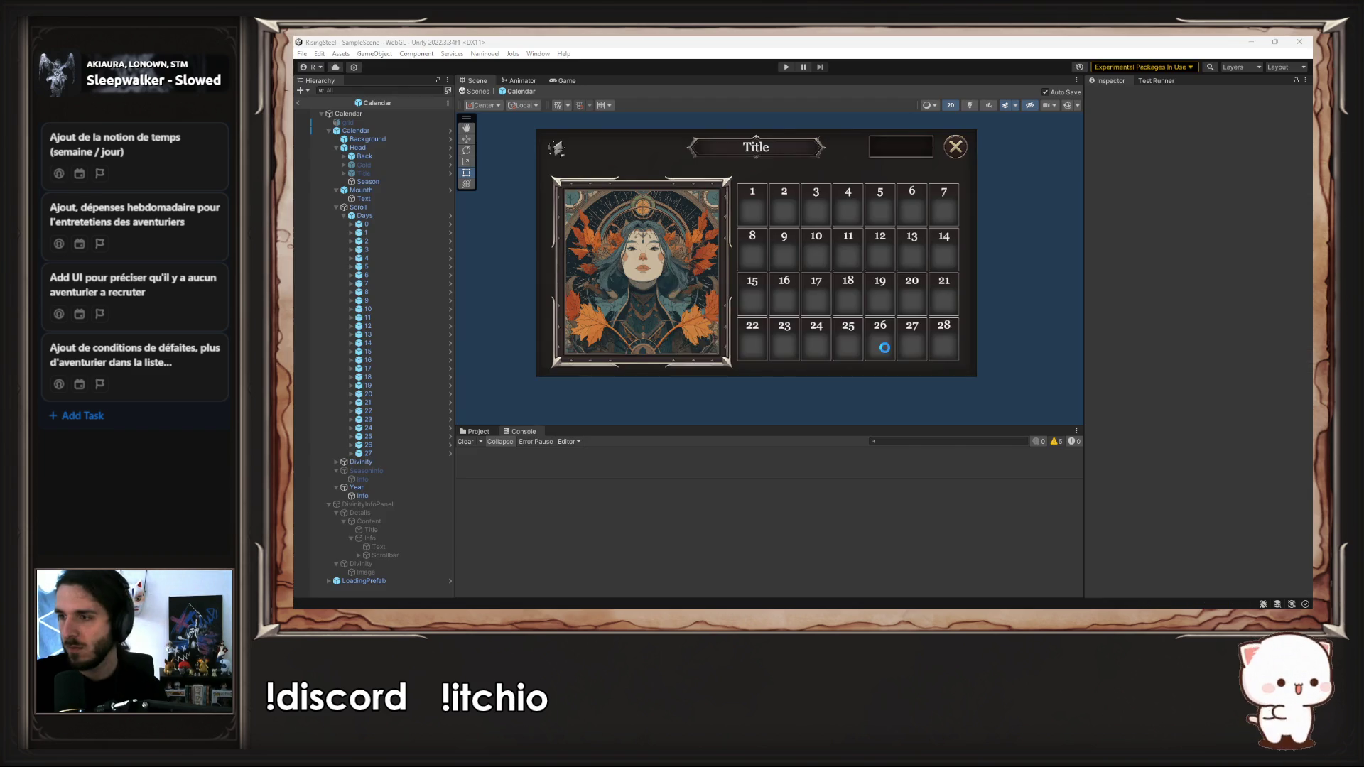
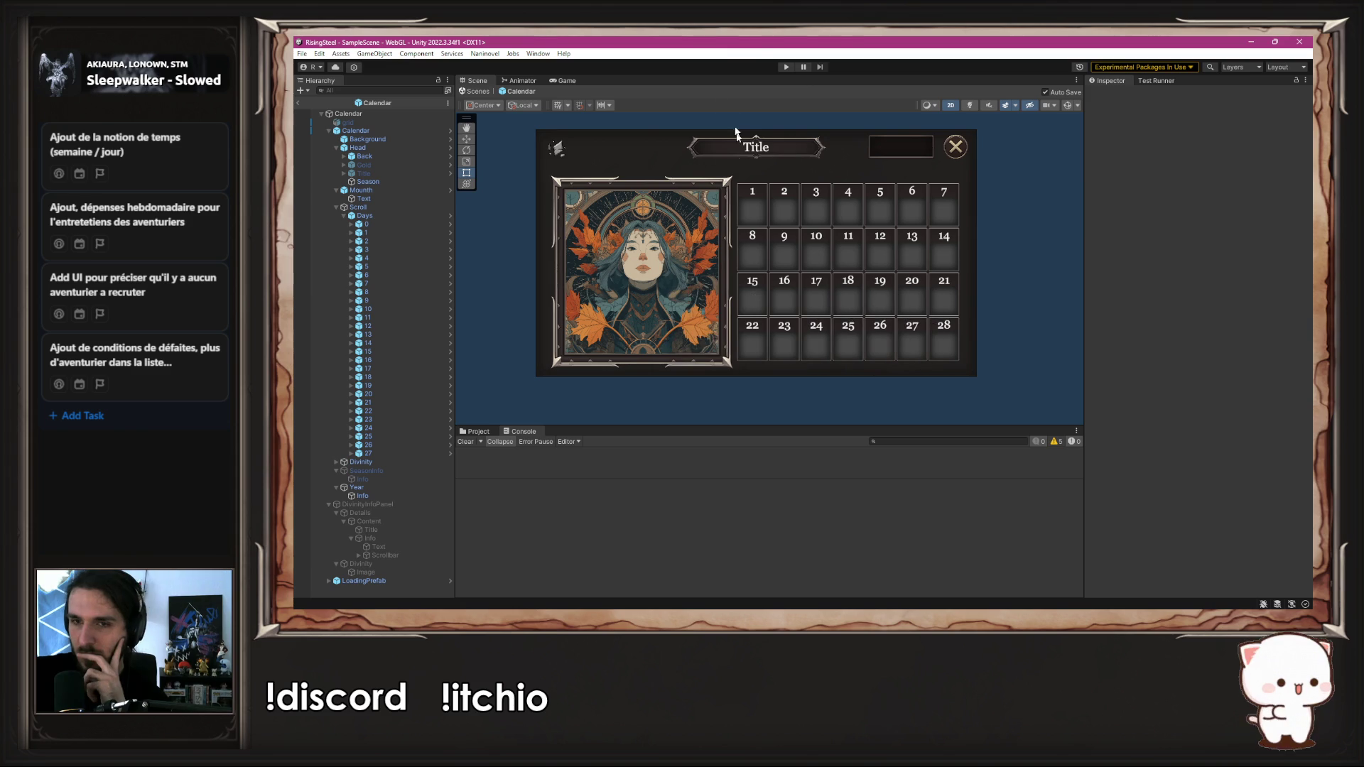
# Step: Run the game through New Game and open the NullReferenceException's source from the Console
pyautogui.click(786, 67)
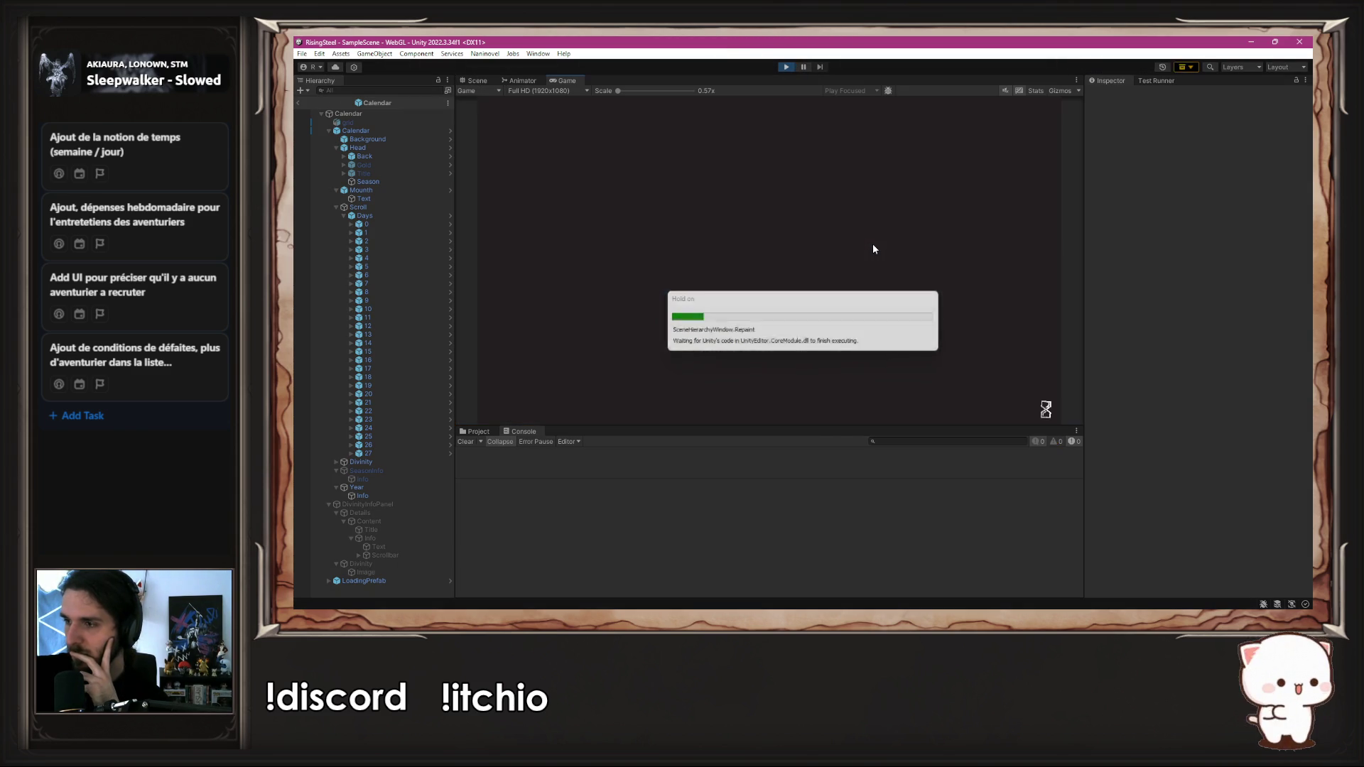
pyautogui.click(752, 186)
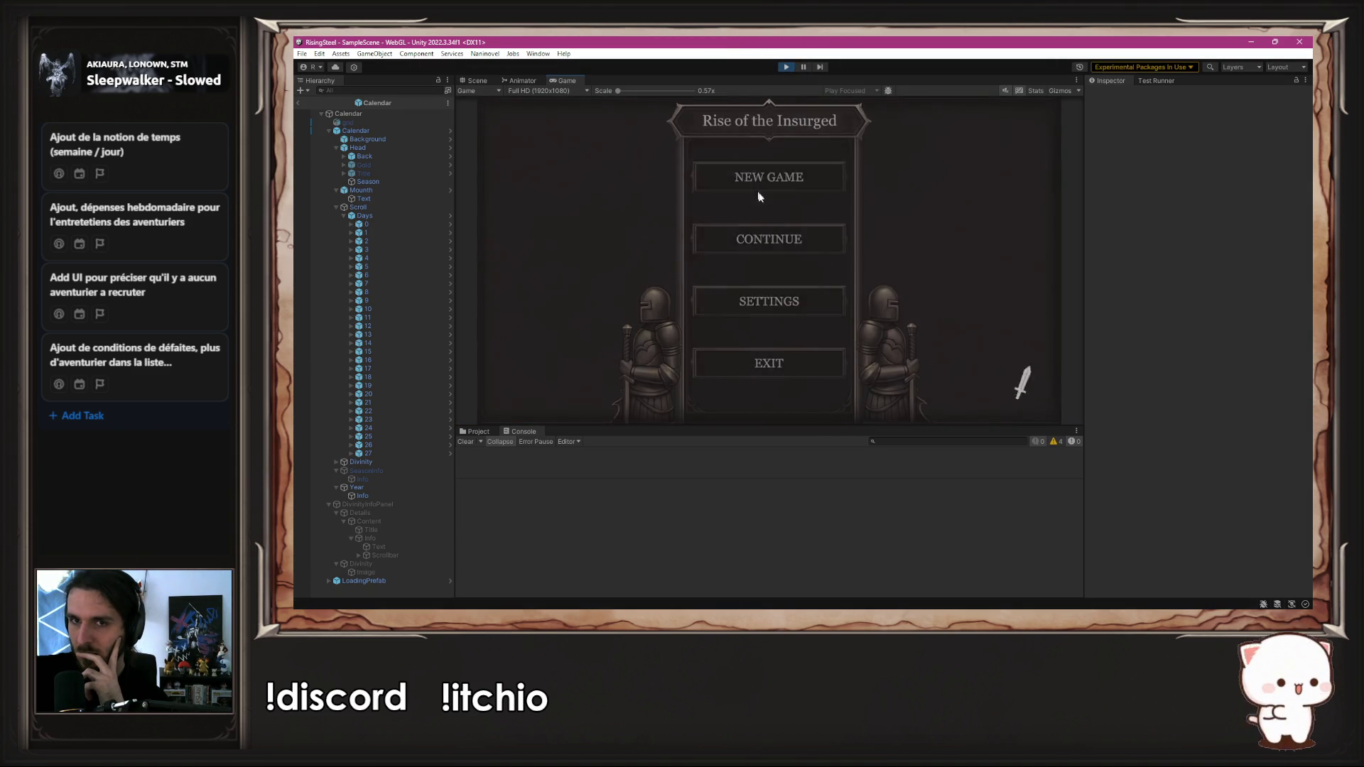
pyautogui.click(719, 457)
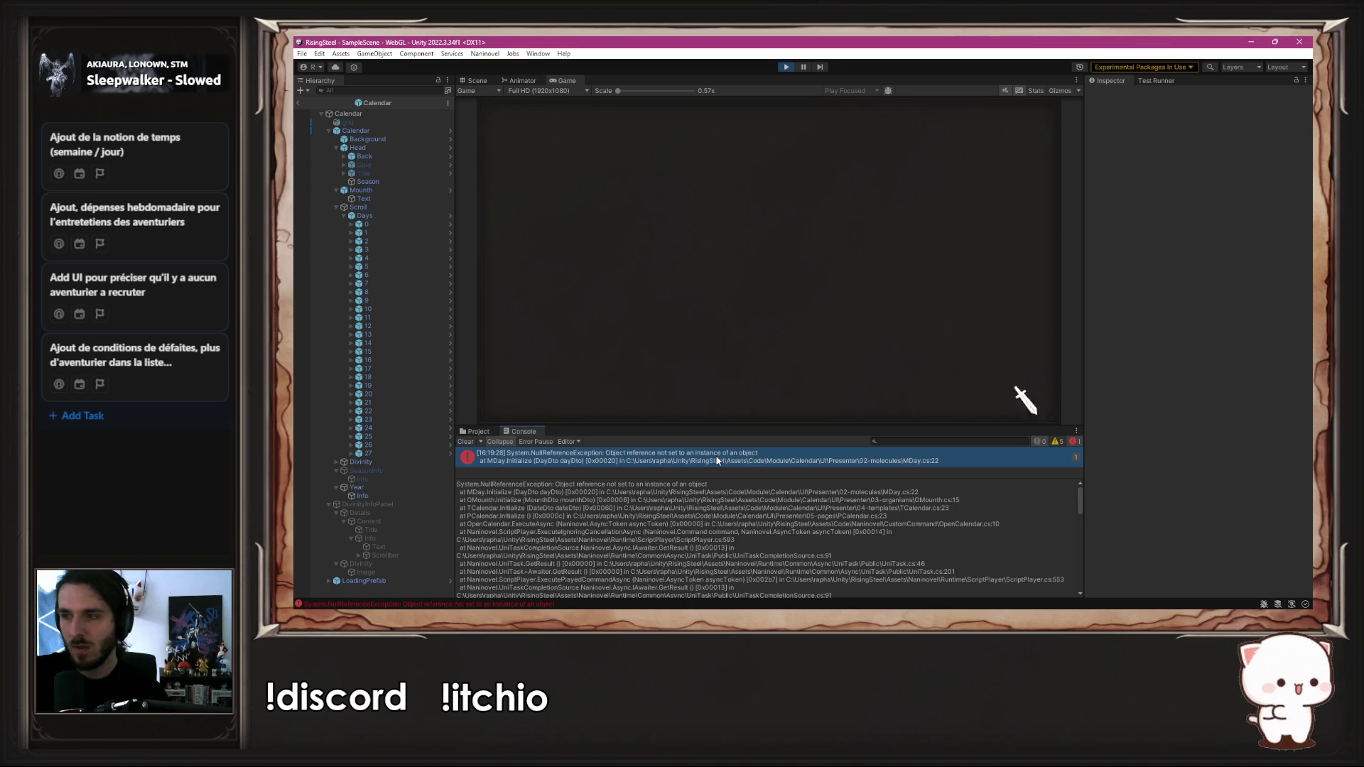
pyautogui.doubleClick(719, 457)
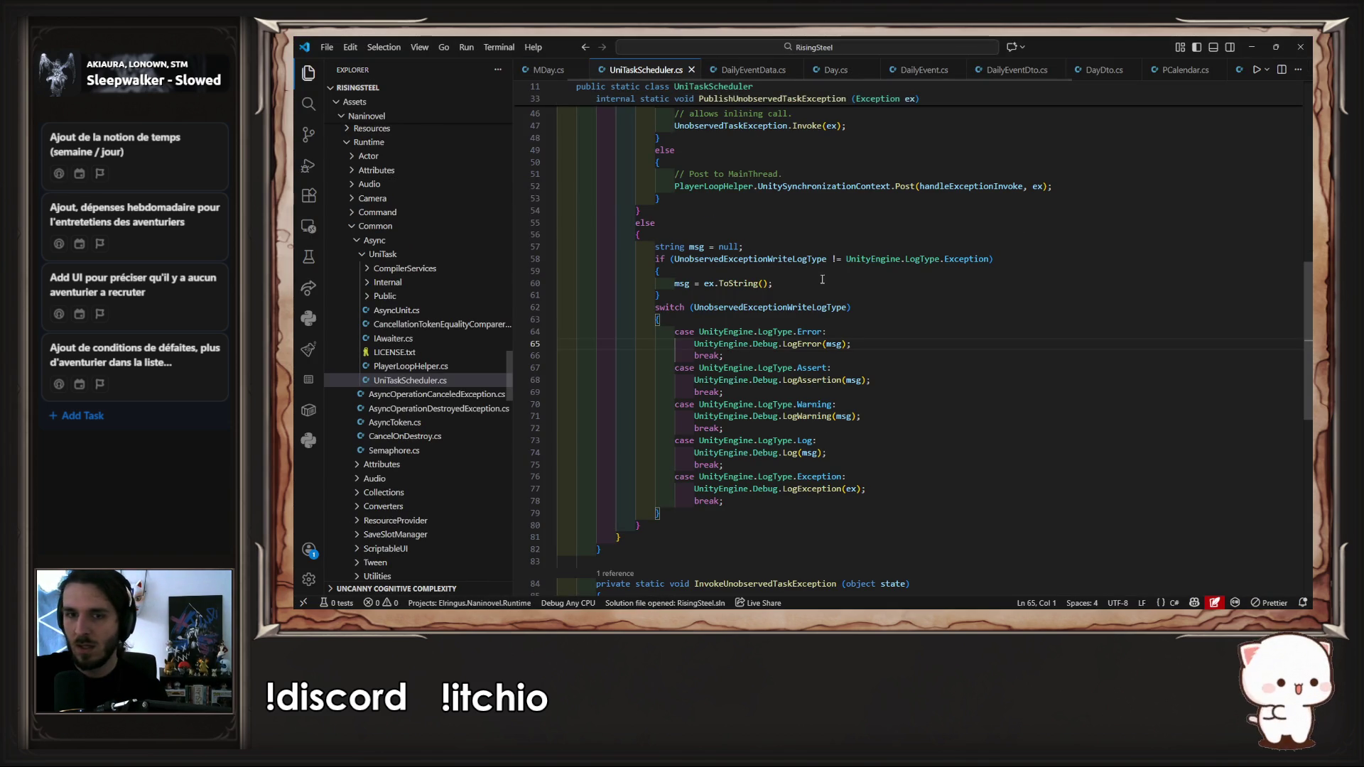
# Step: Close UniTaskScheduler.cs so MDay.cs is showing in the code editor
pyautogui.click(691, 69)
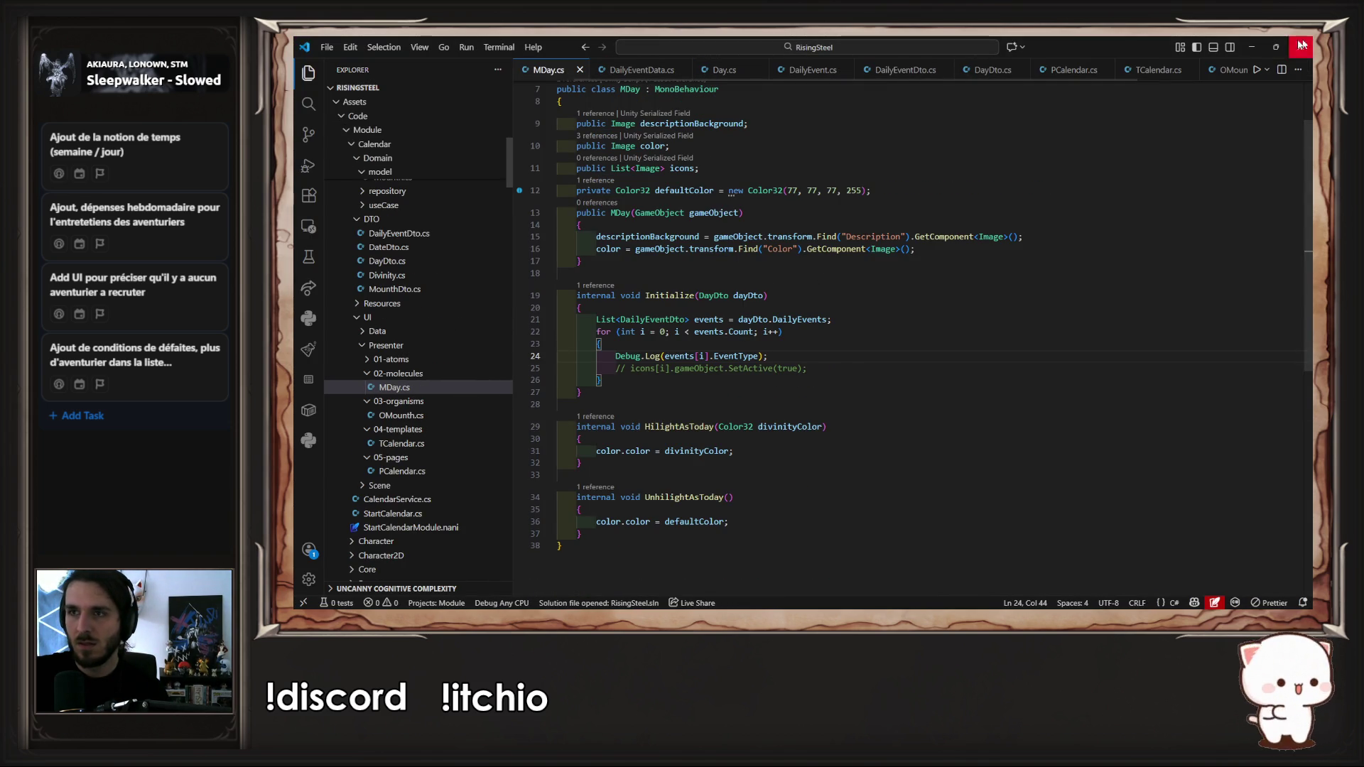
pyautogui.click(1253, 46)
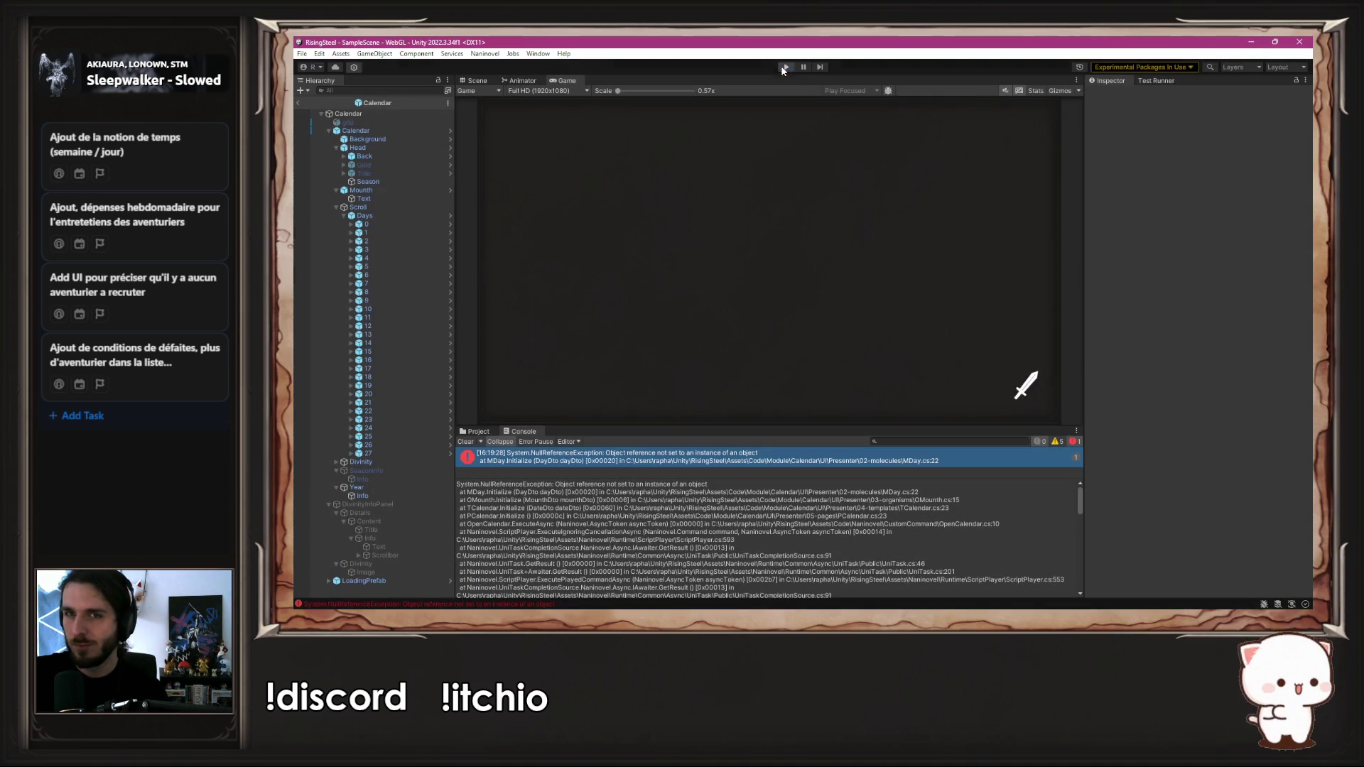
pyautogui.hotkey('alt', 'Tab')
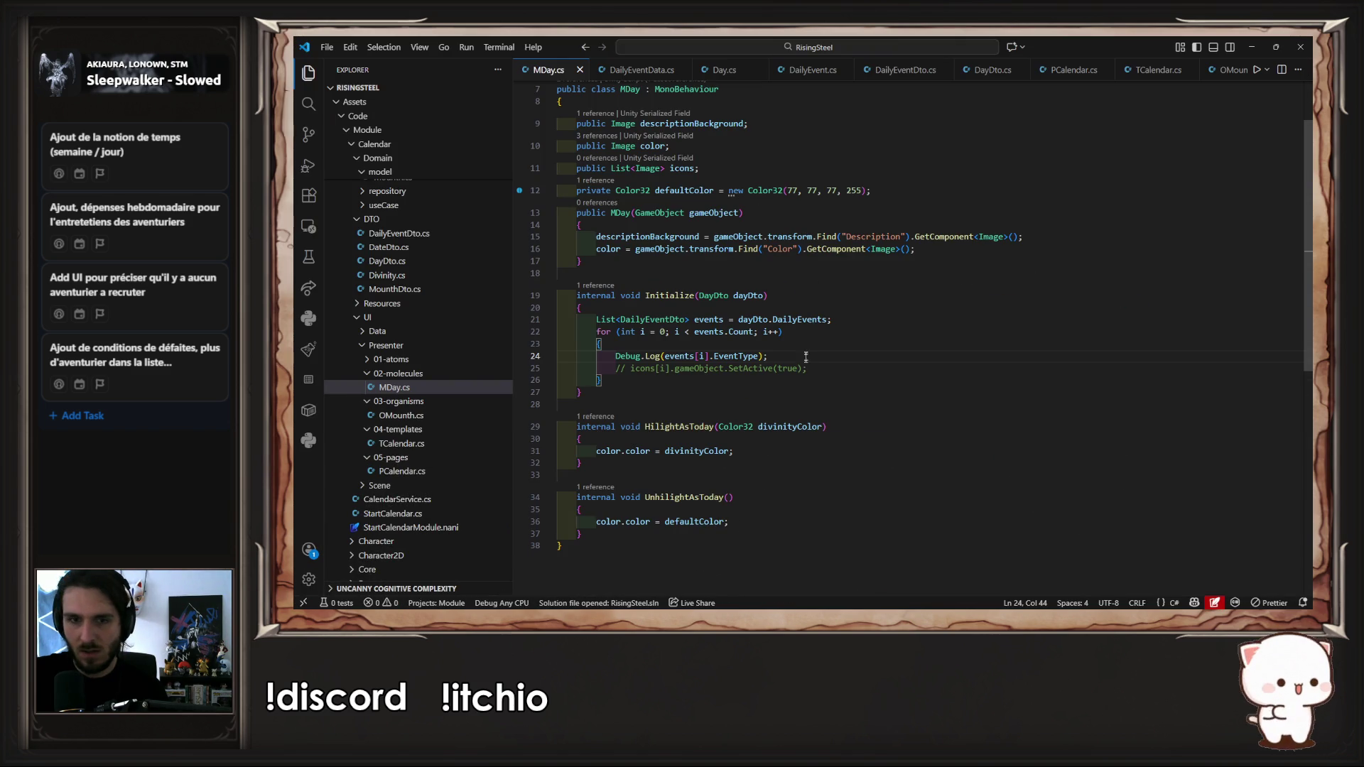
# Step: Add Debug.Log(events.Count); on line 22 of MDay.Initialize, then return to Unity
pyautogui.press('Return')
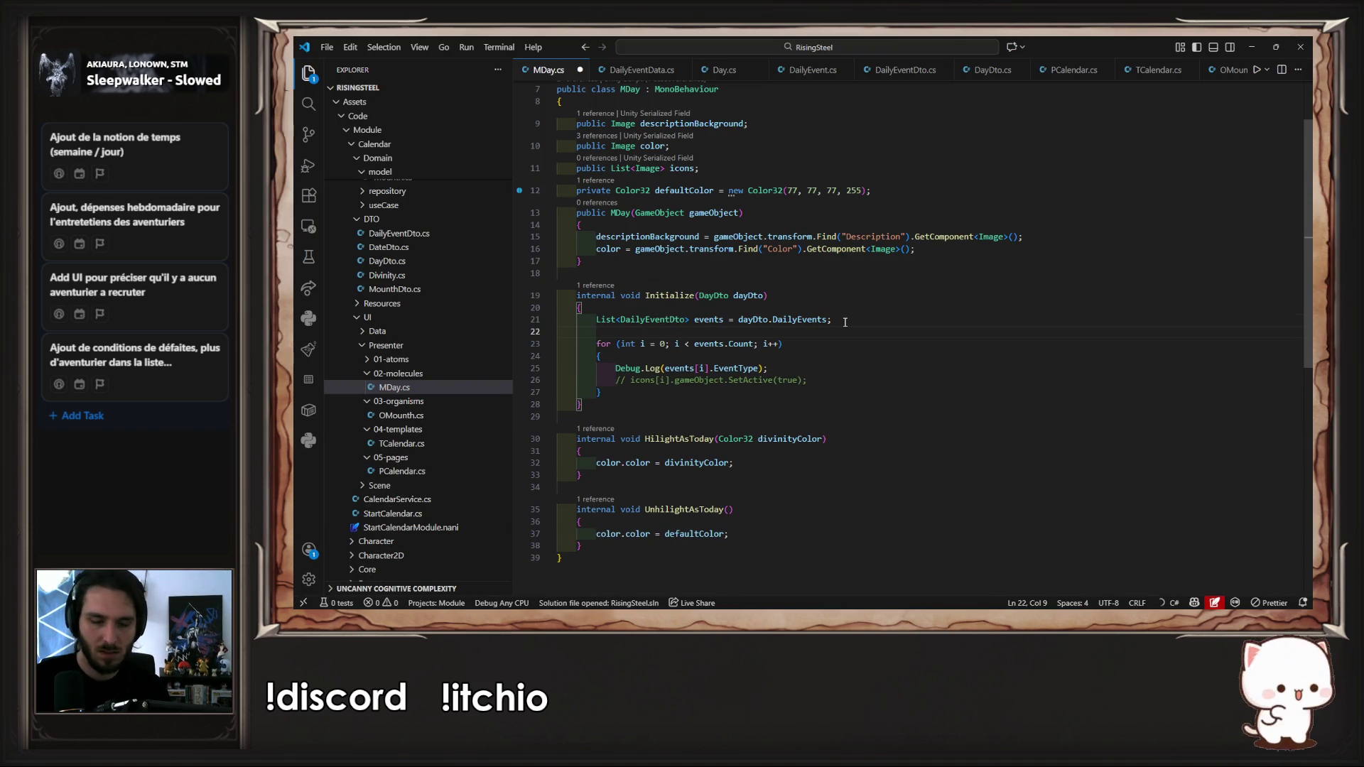
pyautogui.write('Debug.Log(events.Count);')
pyautogui.press('Tab')
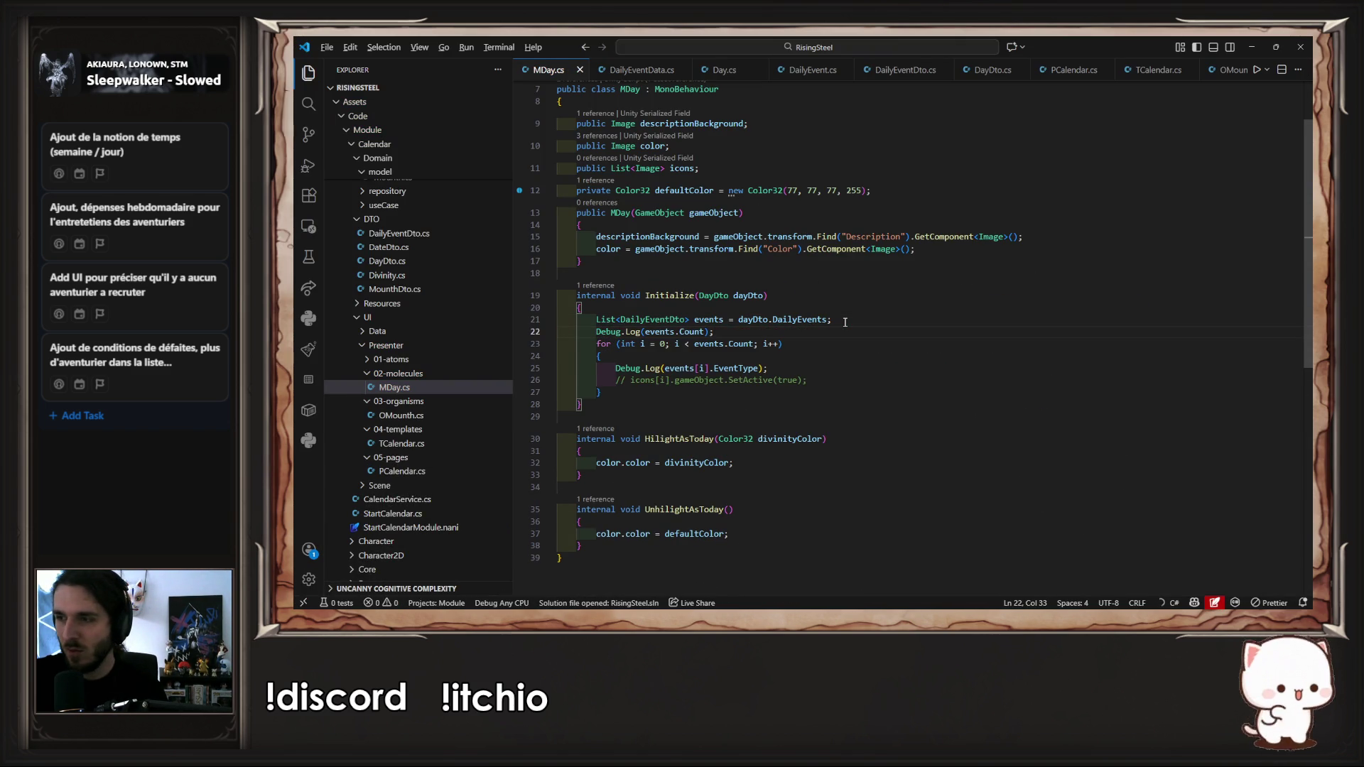
pyautogui.hotkey('alt', 'Tab')
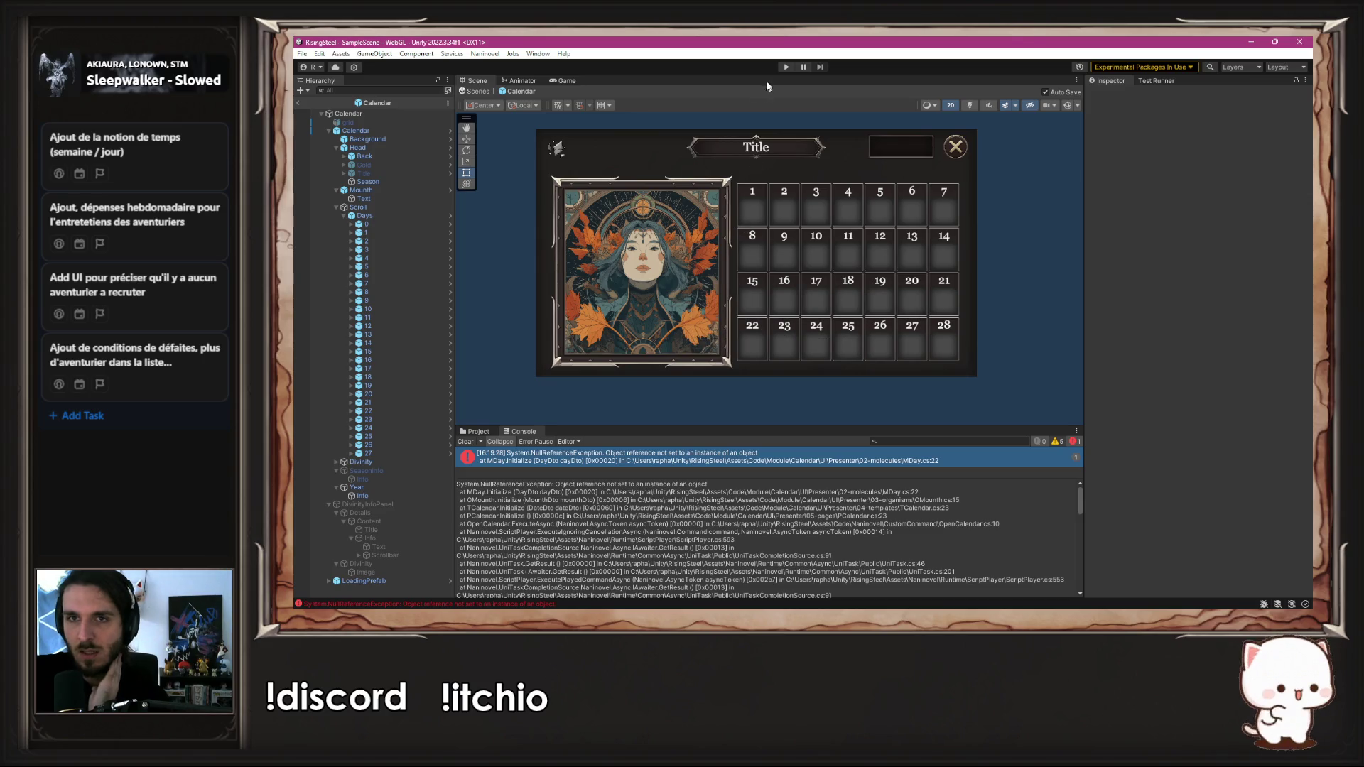
# Step: Rerun the game via New Game and confirm the exception now points at MDay.cs line 22
pyautogui.click(787, 68)
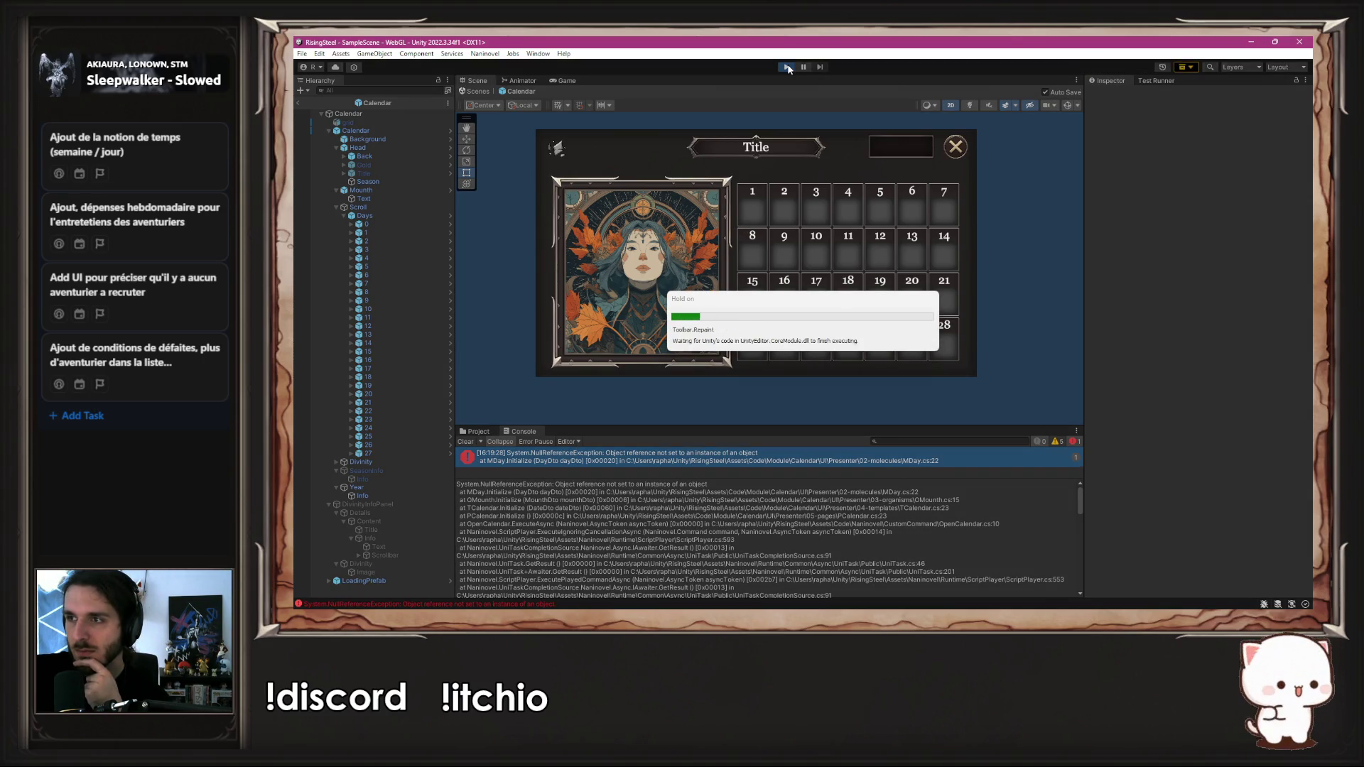
pyautogui.click(787, 69)
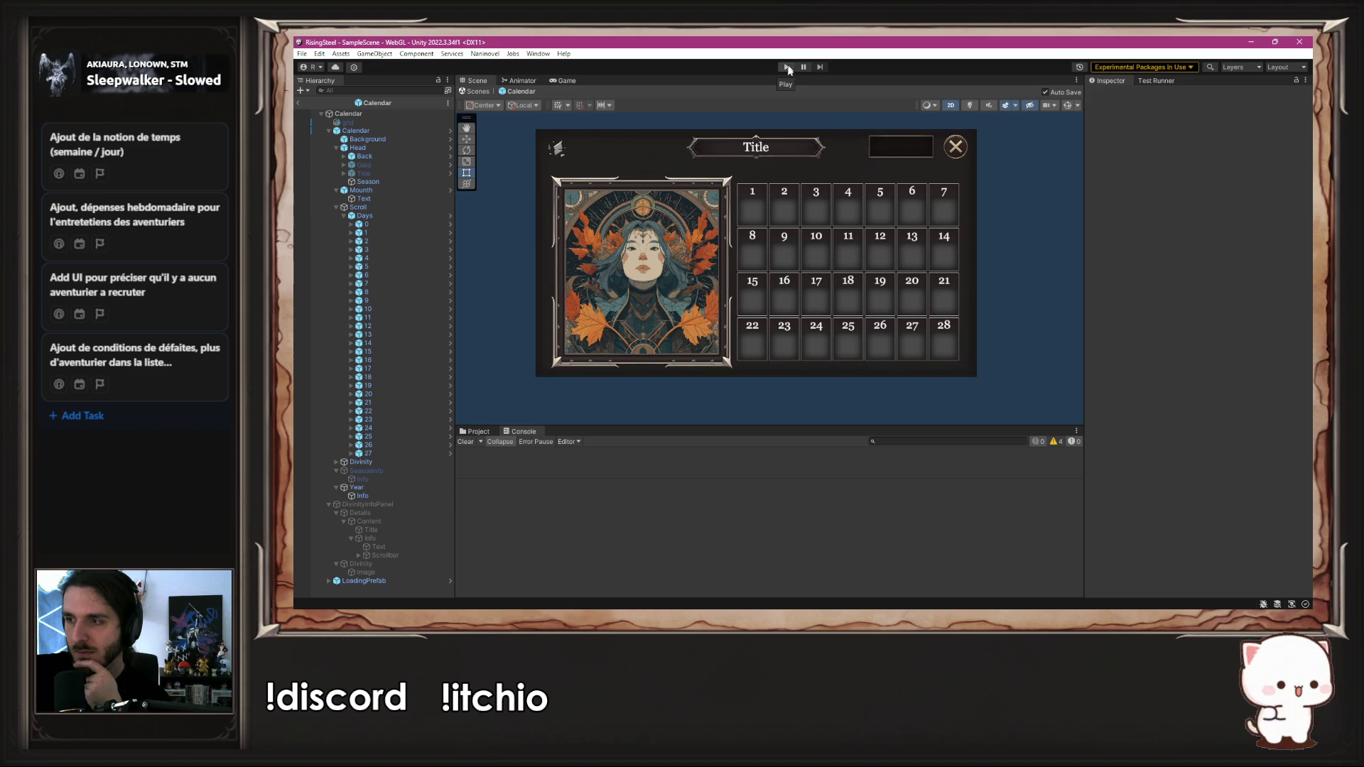
pyautogui.click(785, 67)
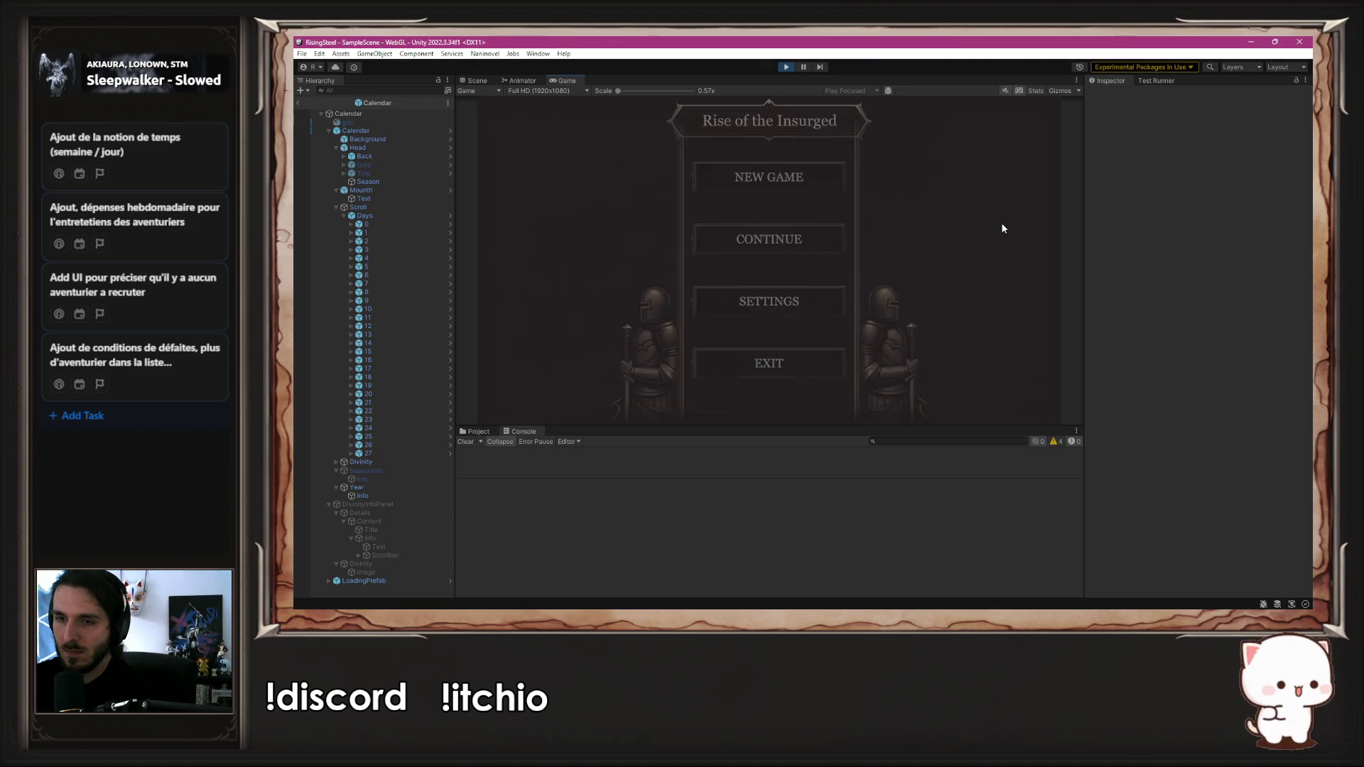
pyautogui.click(831, 188)
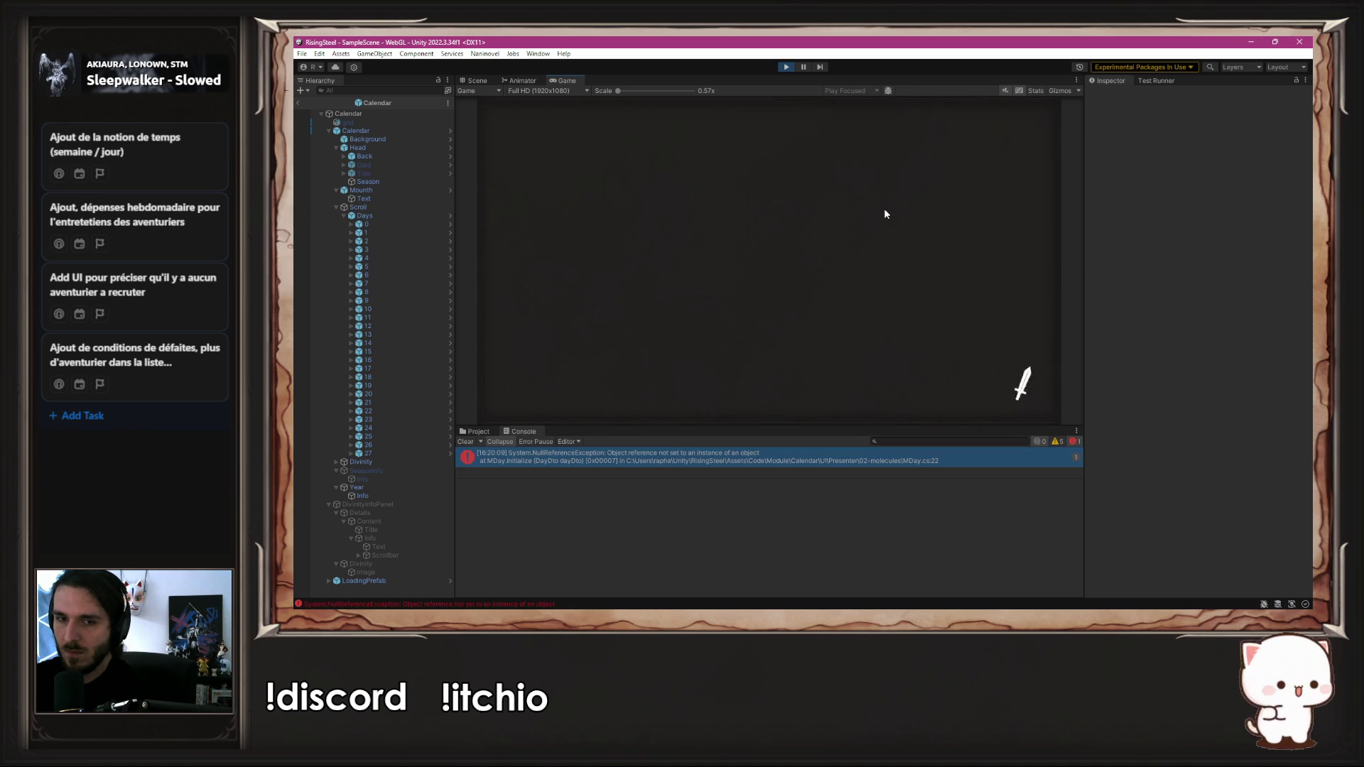
pyautogui.click(787, 66)
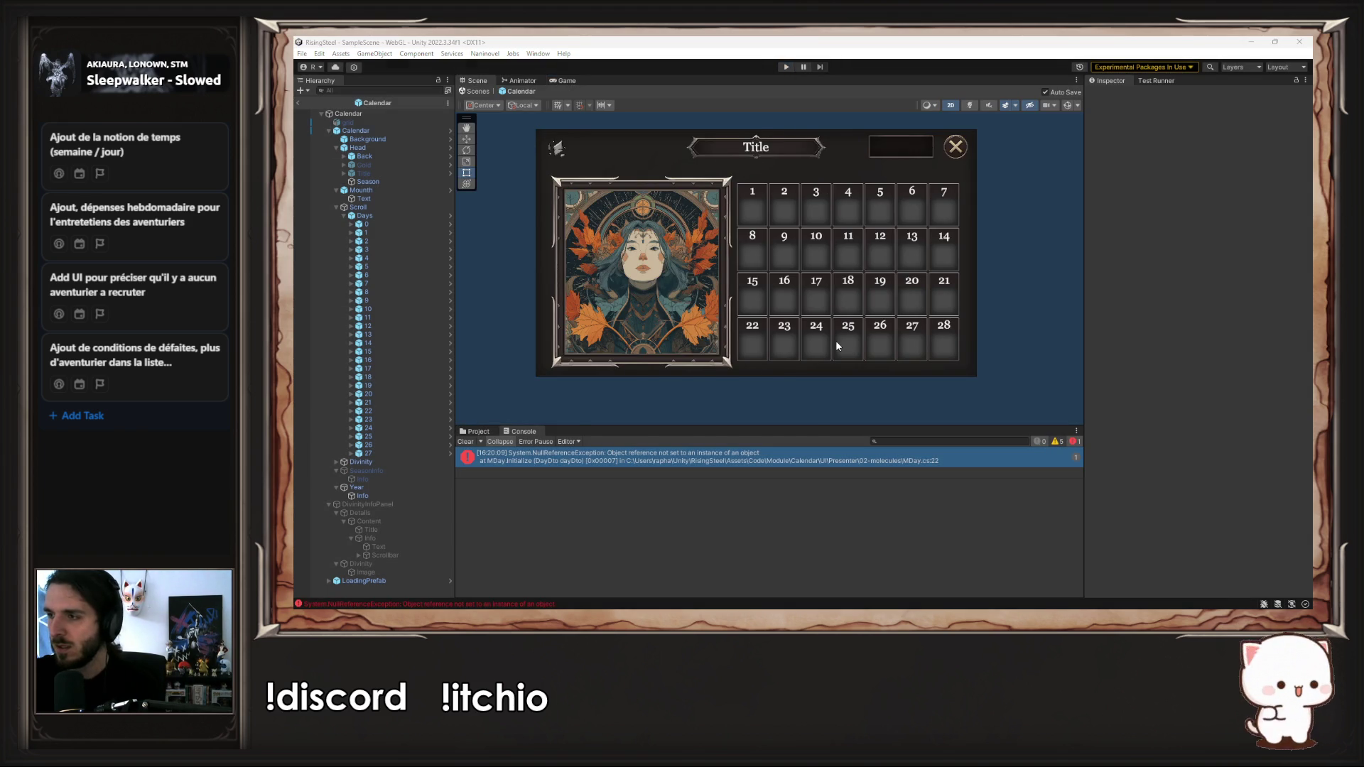
pyautogui.hotkey('alt', 'Tab')
pyautogui.doubleClick(690, 331)
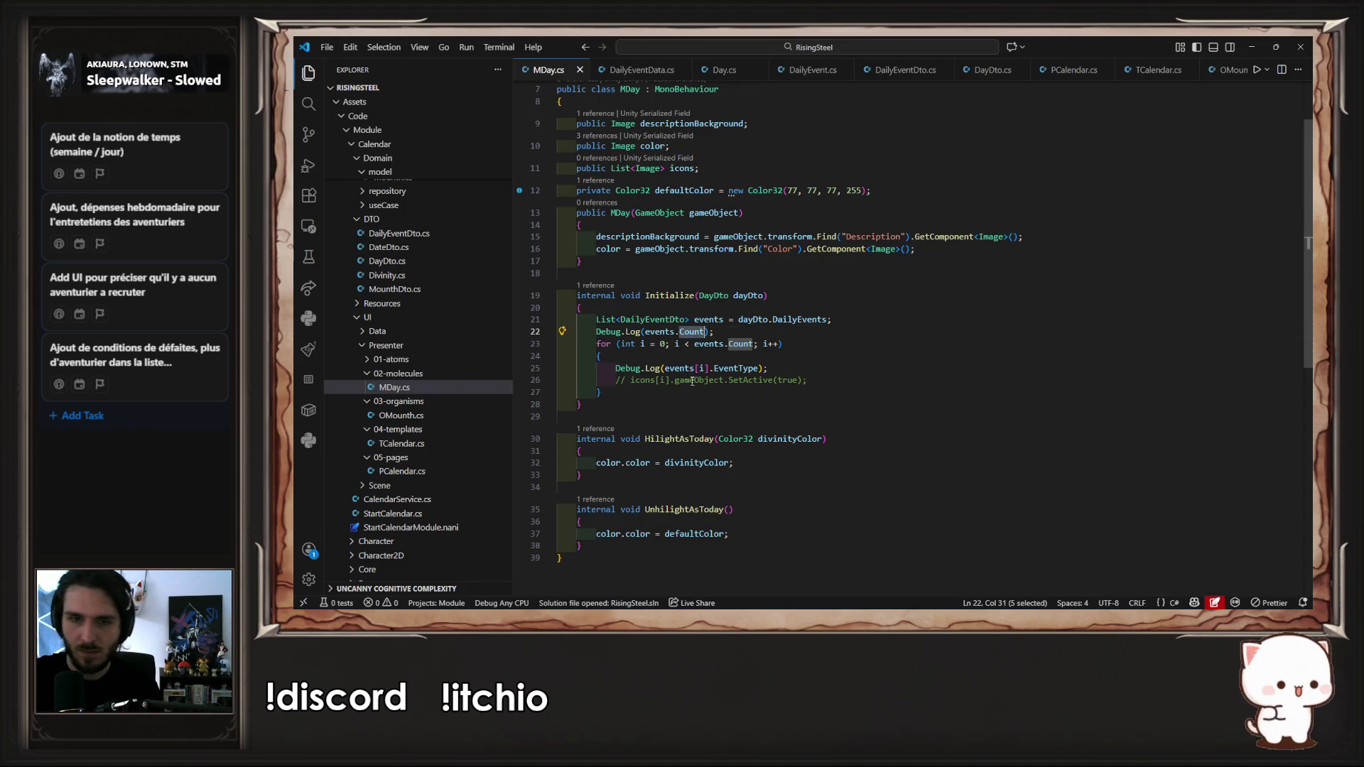
# Step: Delete .Count so line 22 reads Debug.Log(events);
pyautogui.press('BackSpace')
pyautogui.press('BackSpace')
pyautogui.hotkey('alt', 'Tab')
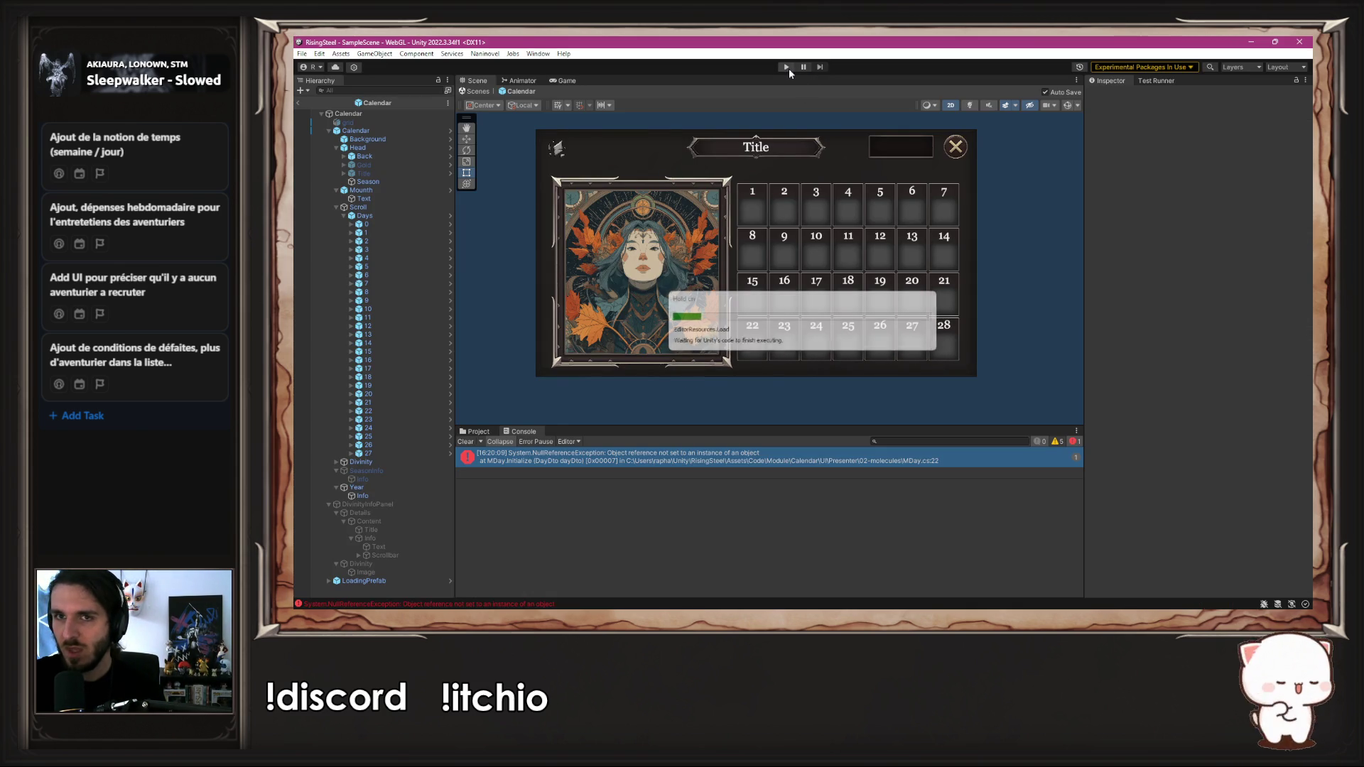
# Step: Rerun the game via New Game and find the events list logged as Null in the Console
pyautogui.click(786, 67)
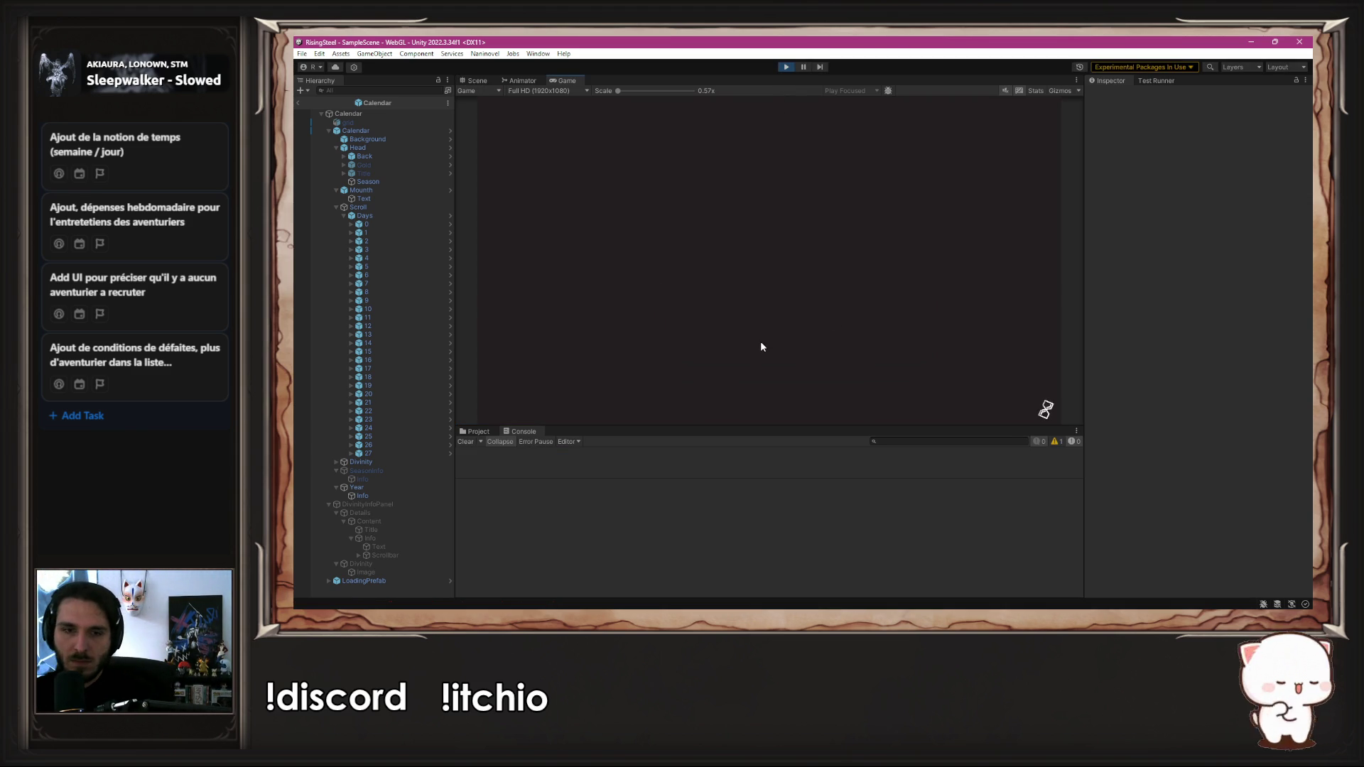
pyautogui.click(761, 236)
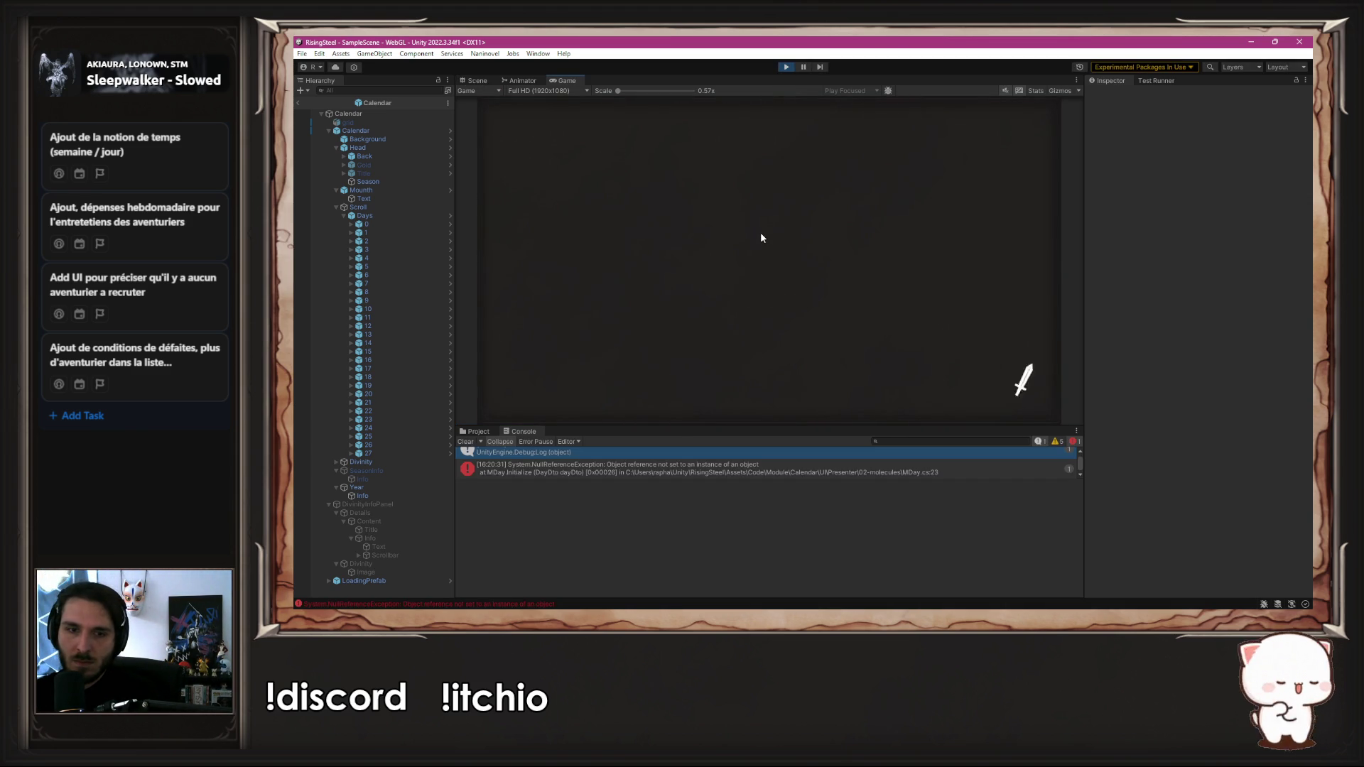
pyautogui.scroll(1, 623, 465)
pyautogui.click(786, 67)
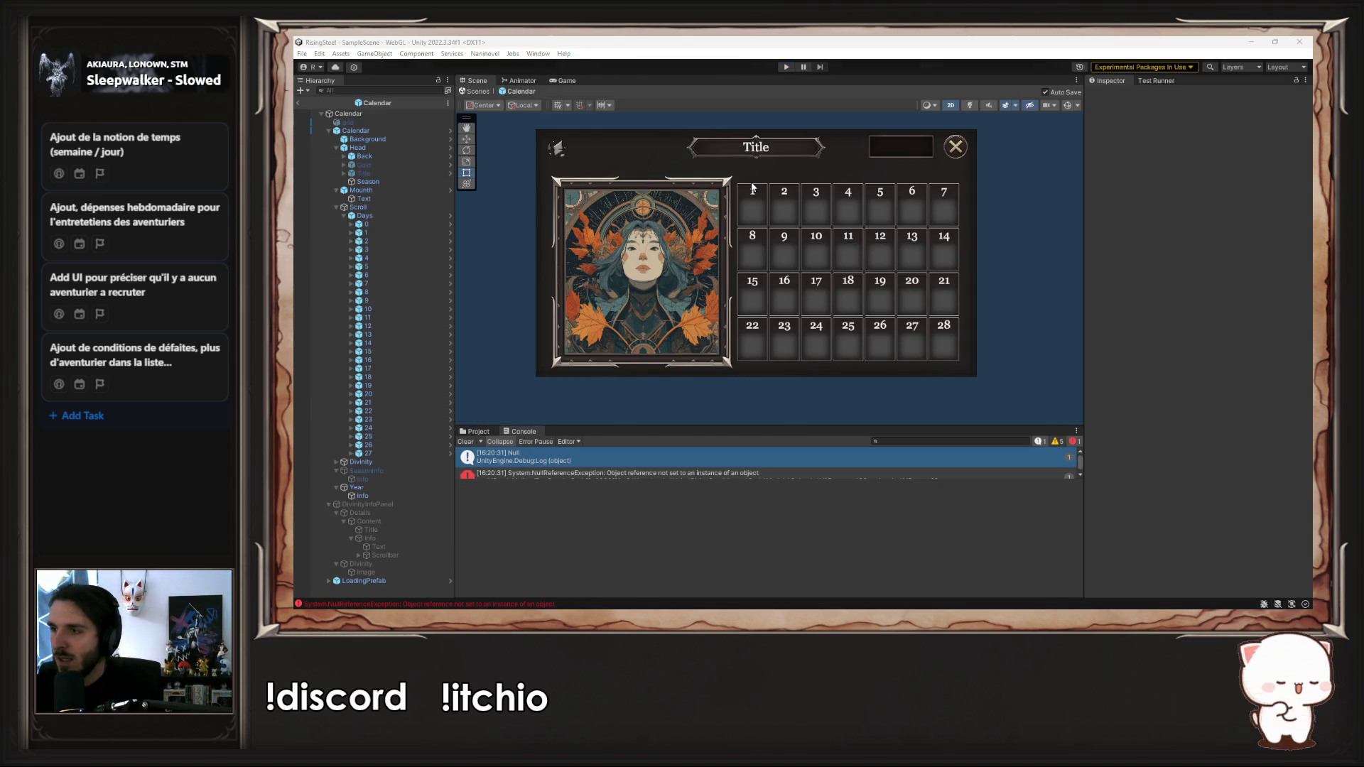
pyautogui.hotkey('alt', 'Tab')
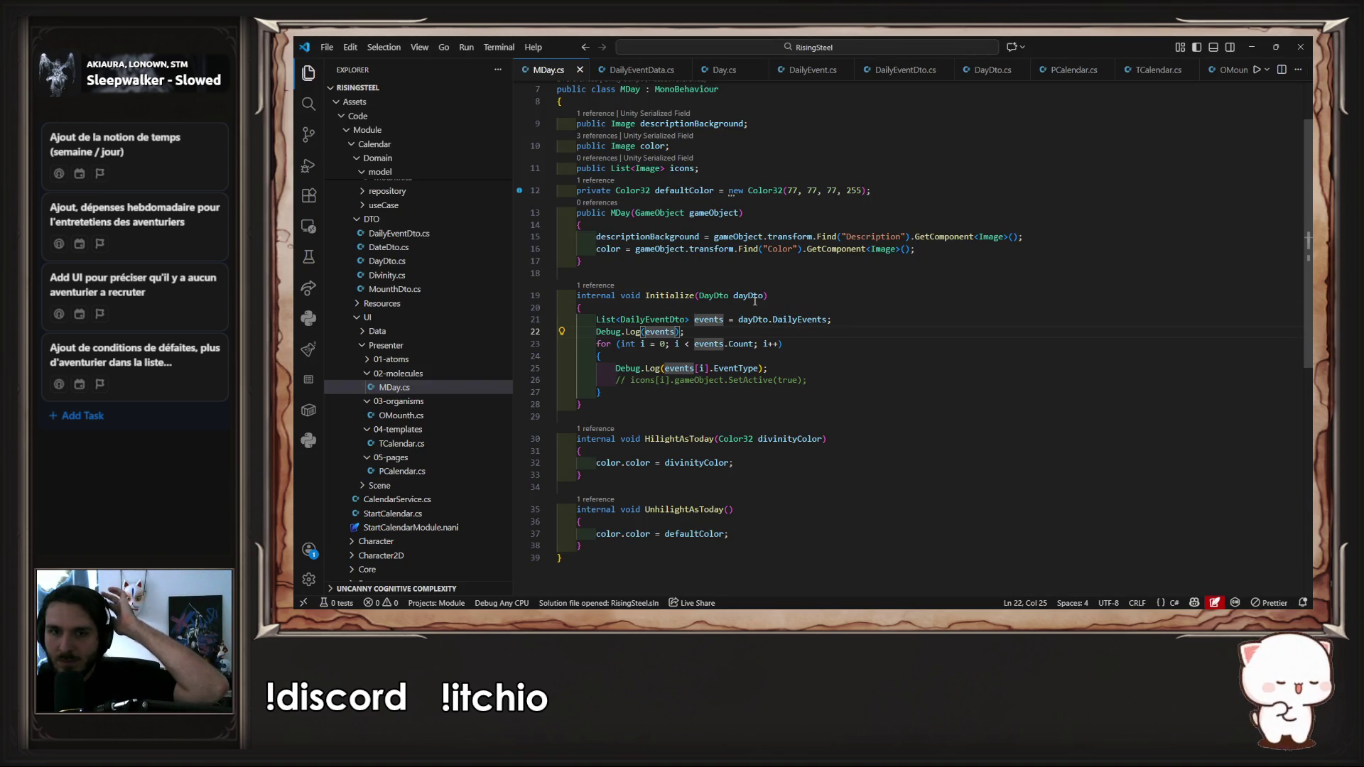
# Step: Inspect the DayDto and DailyEventDto class definitions from MDay's Initialize parameter
pyautogui.click(754, 297)
pyautogui.scroll(1, 545, 69)
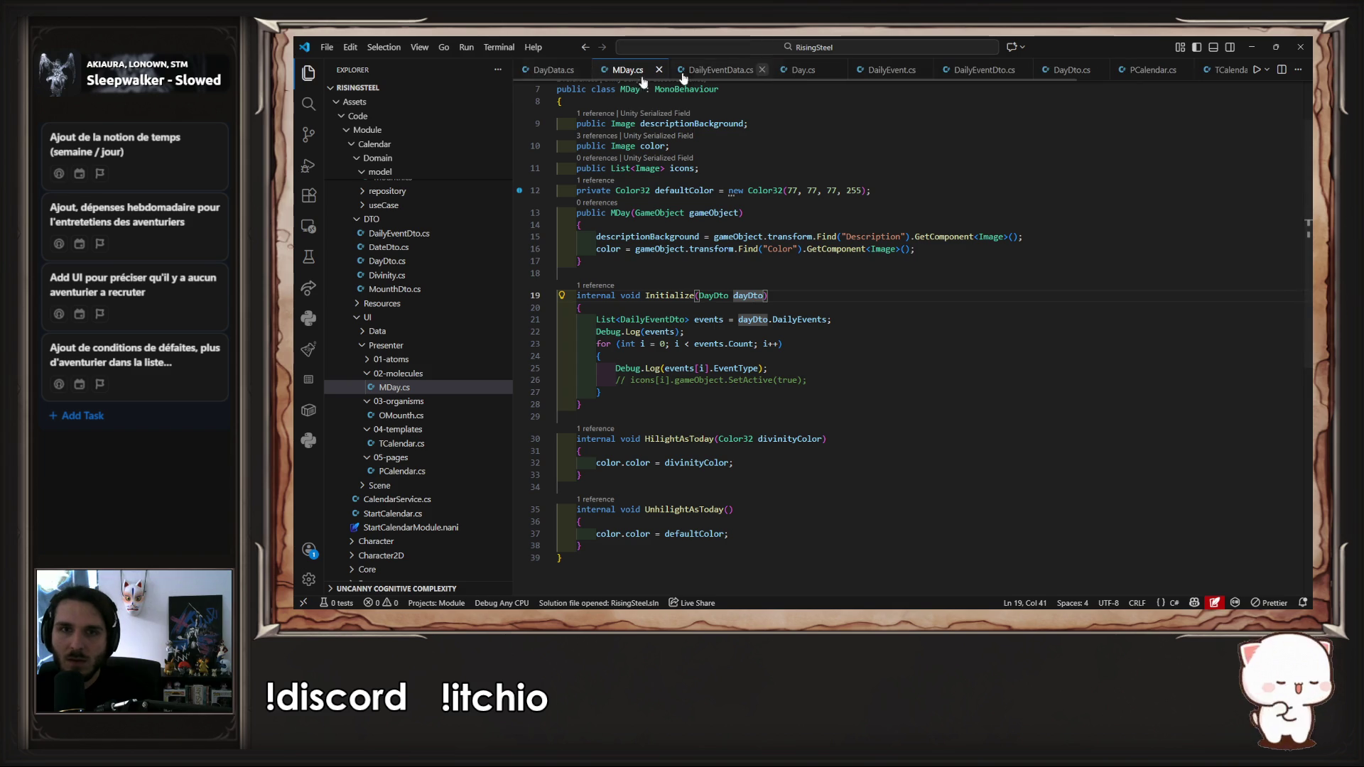
pyautogui.click(551, 70)
pyautogui.click(643, 69)
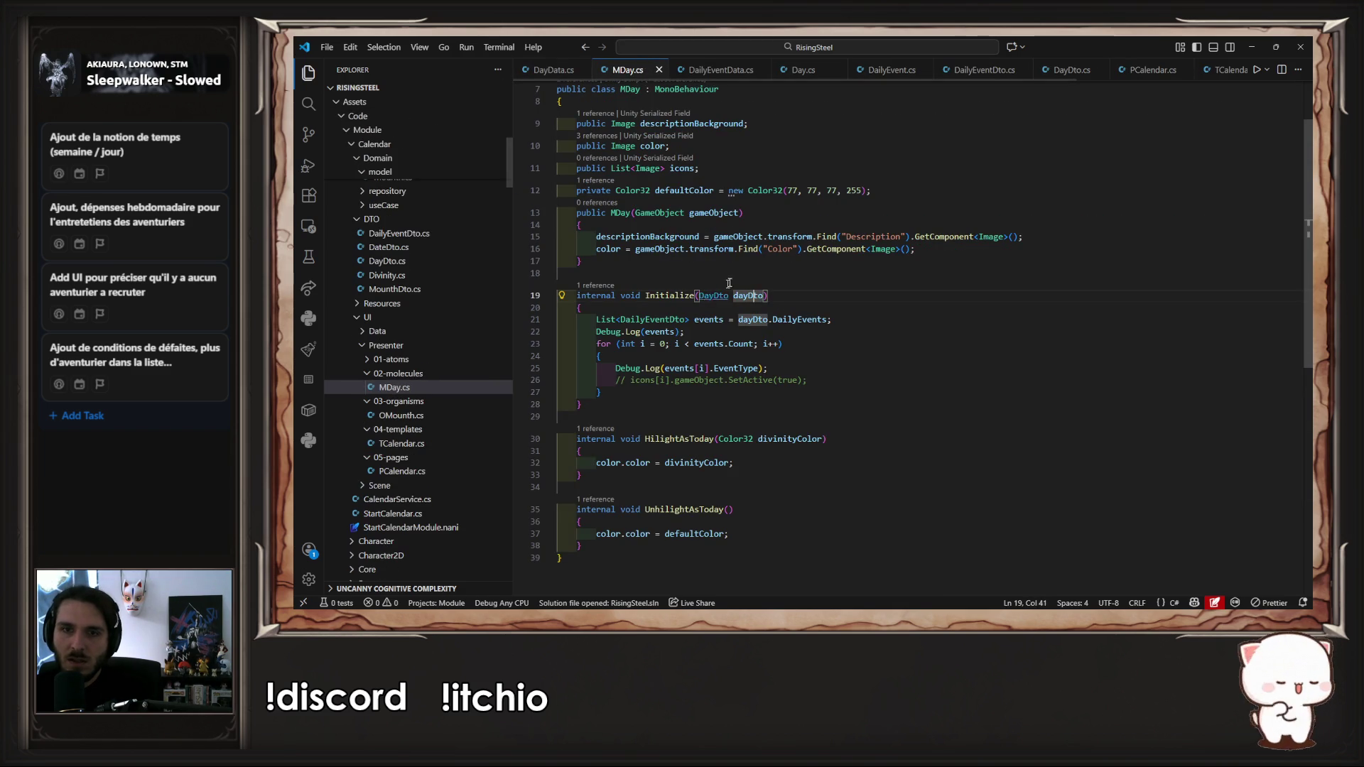
pyautogui.keyDown('ctrl'); pyautogui.click(728, 293); pyautogui.keyUp('ctrl')
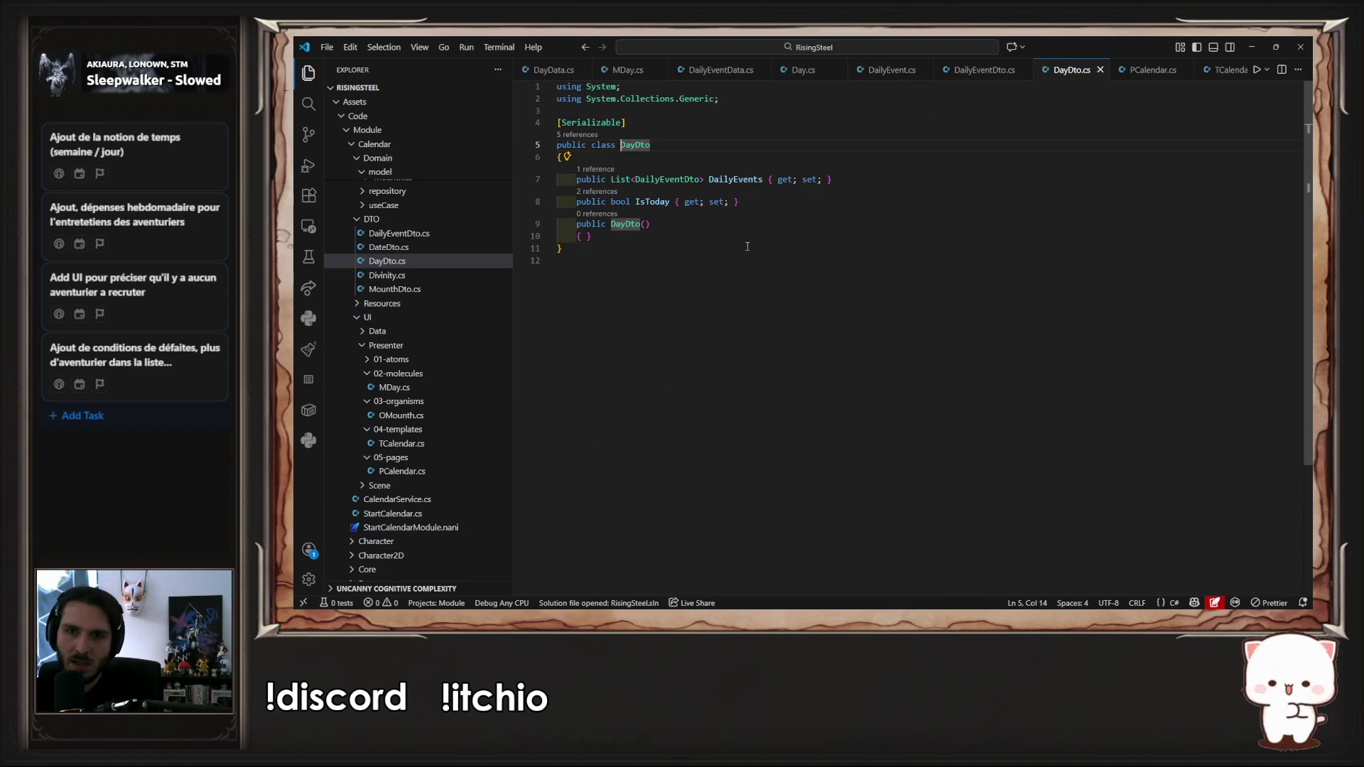
pyautogui.keyDown('ctrl'); pyautogui.click(690, 181); pyautogui.keyUp('ctrl')
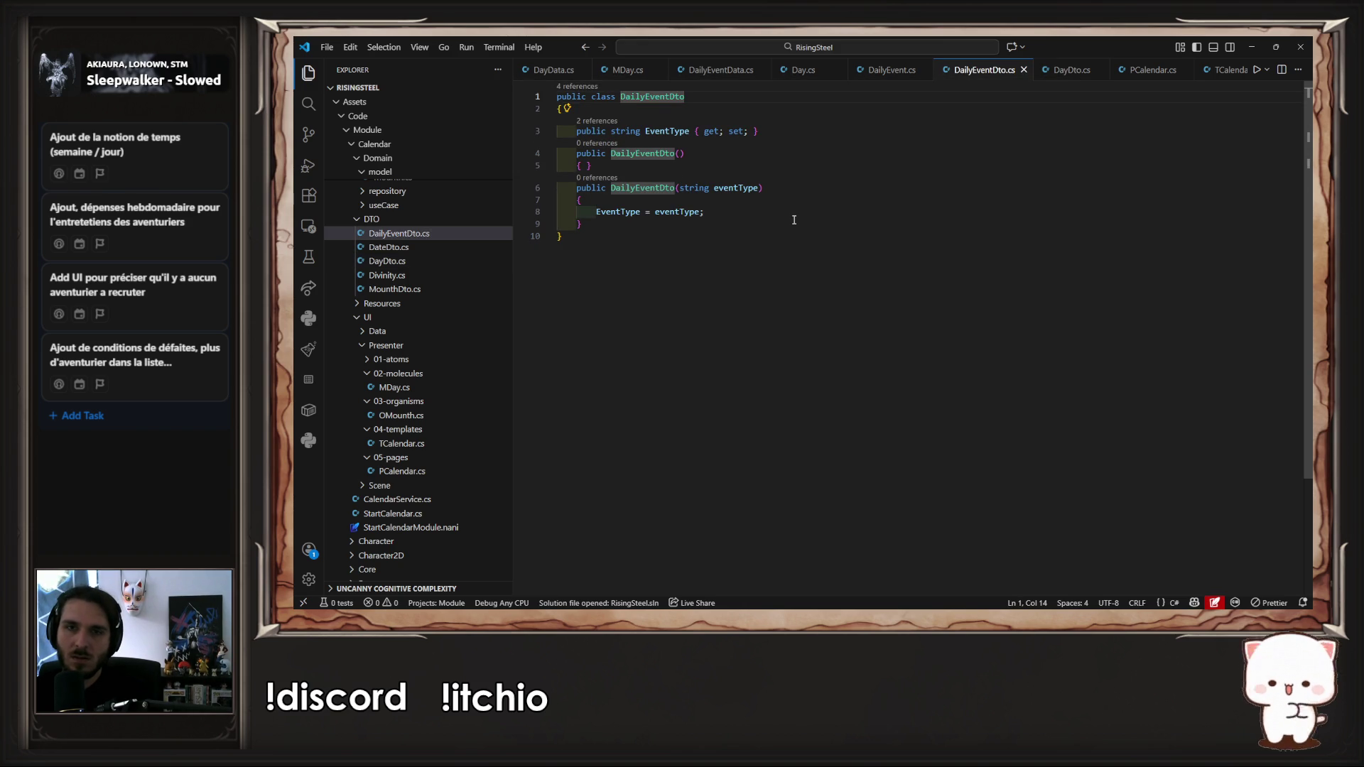
pyautogui.scroll(-5, 471, 246)
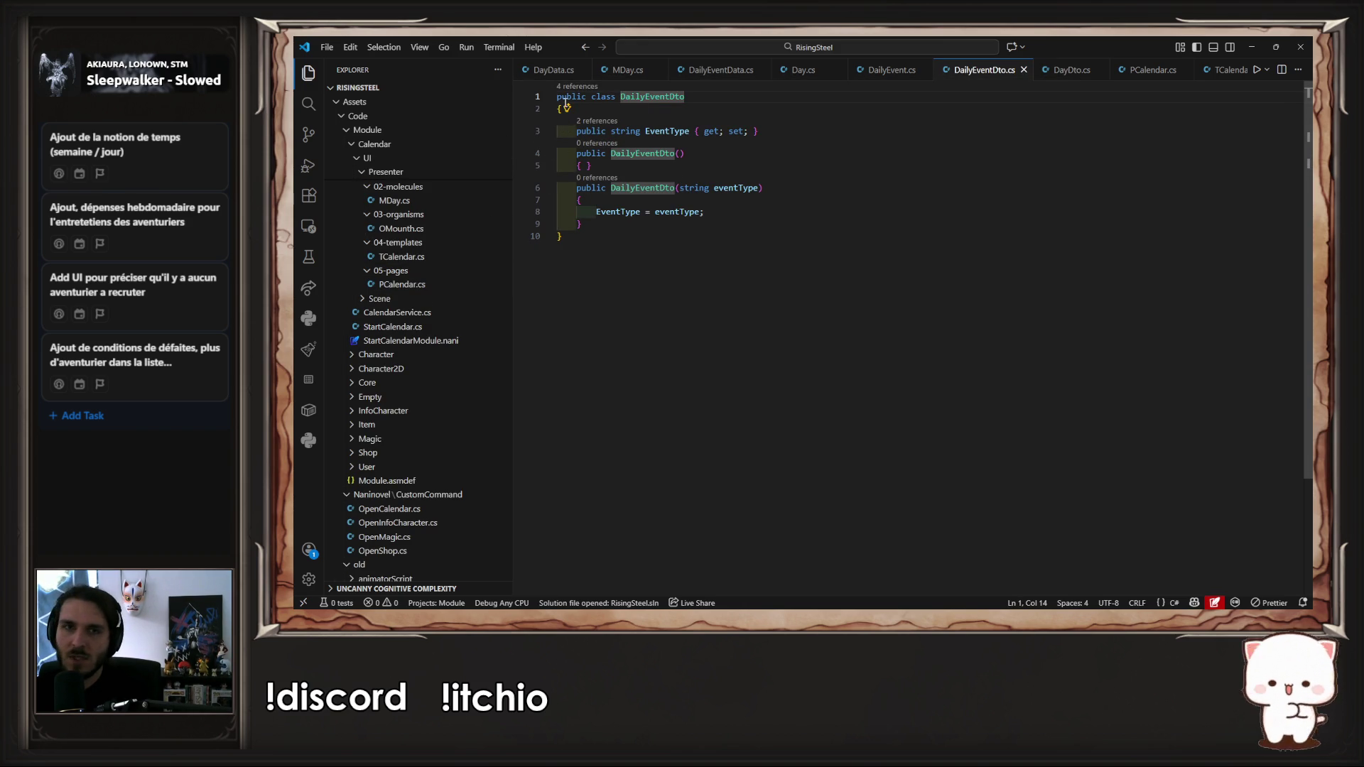
# Step: Close every open file in VS Code and minimize the editor
pyautogui.middleClick(544, 68)
pyautogui.middleClick(544, 68)
pyautogui.middleClick(543, 69)
pyautogui.middleClick(544, 68)
pyautogui.middleClick(543, 68)
pyautogui.middleClick(544, 68)
pyautogui.middleClick(544, 68)
pyautogui.middleClick(544, 68)
pyautogui.middleClick(544, 68)
pyautogui.middleClick(544, 68)
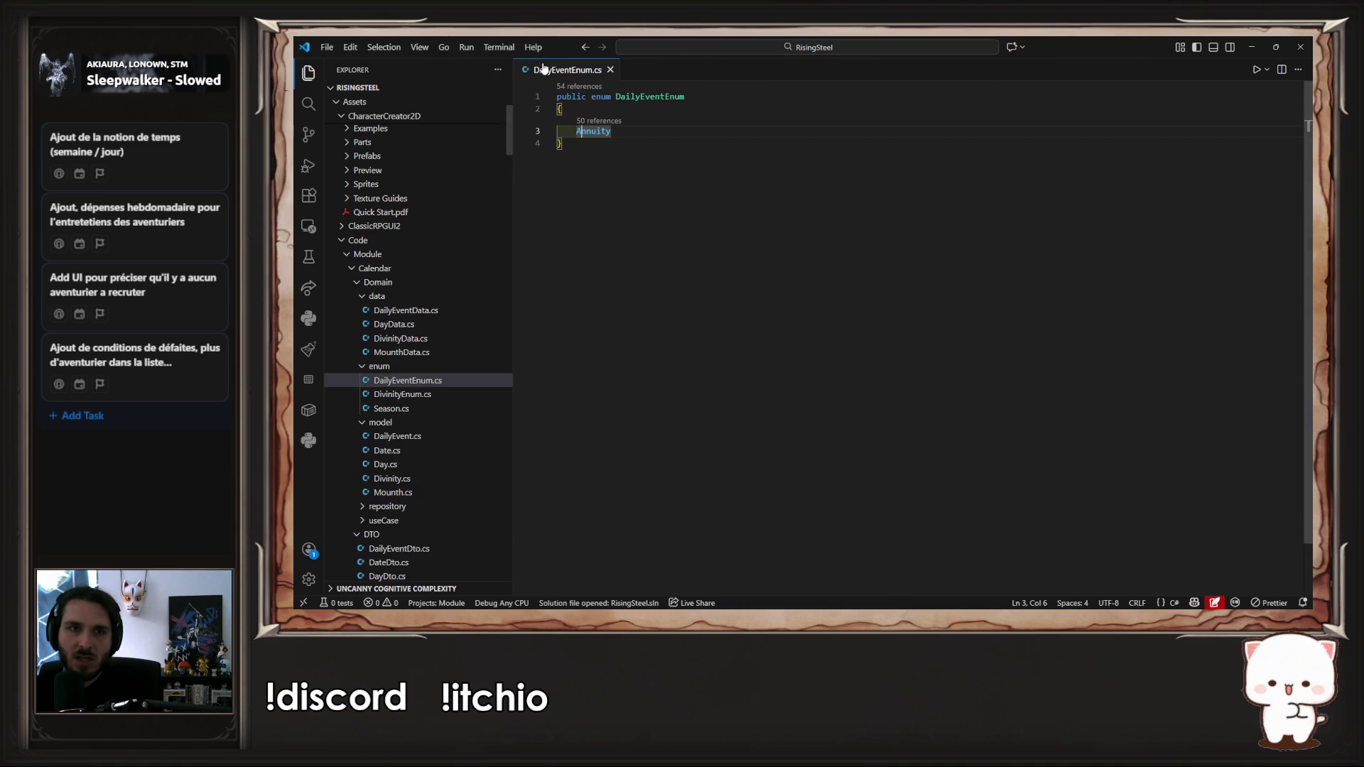
pyautogui.middleClick(546, 69)
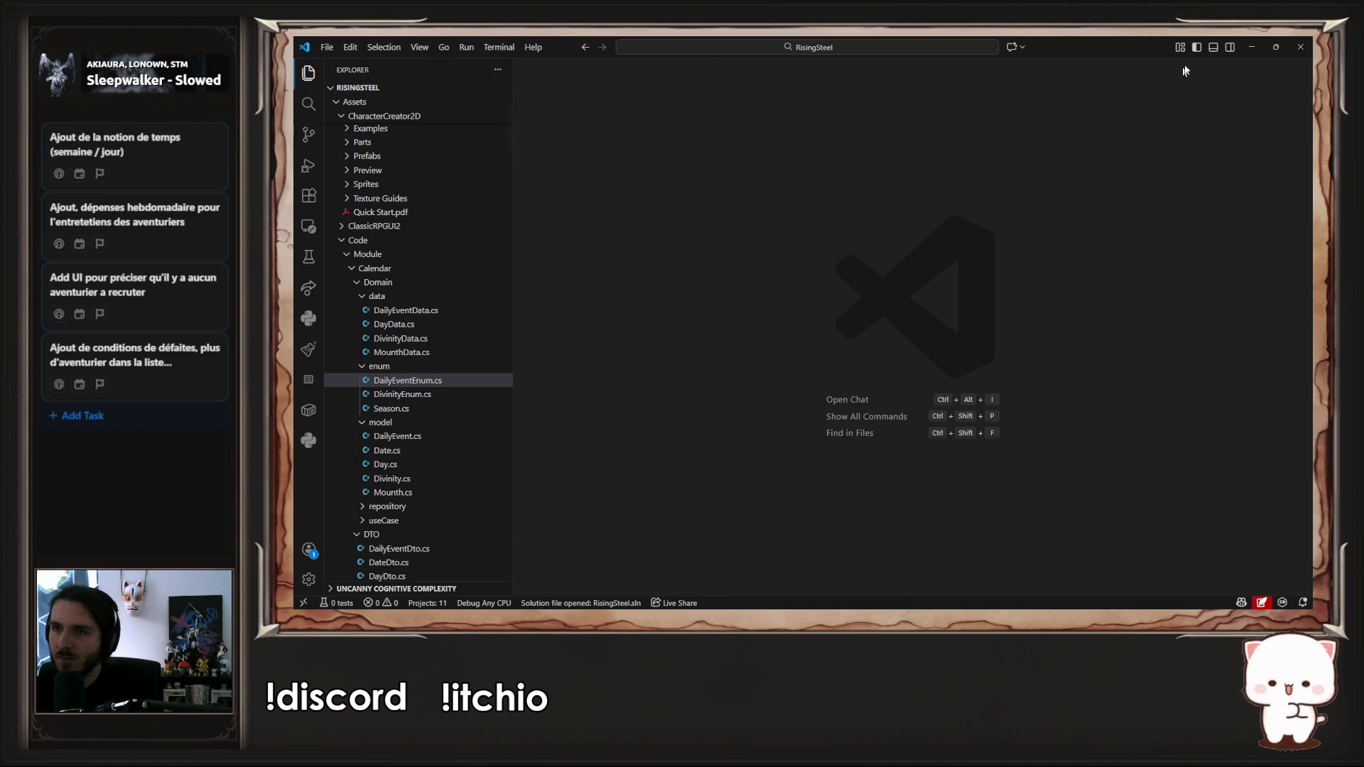
pyautogui.click(1249, 47)
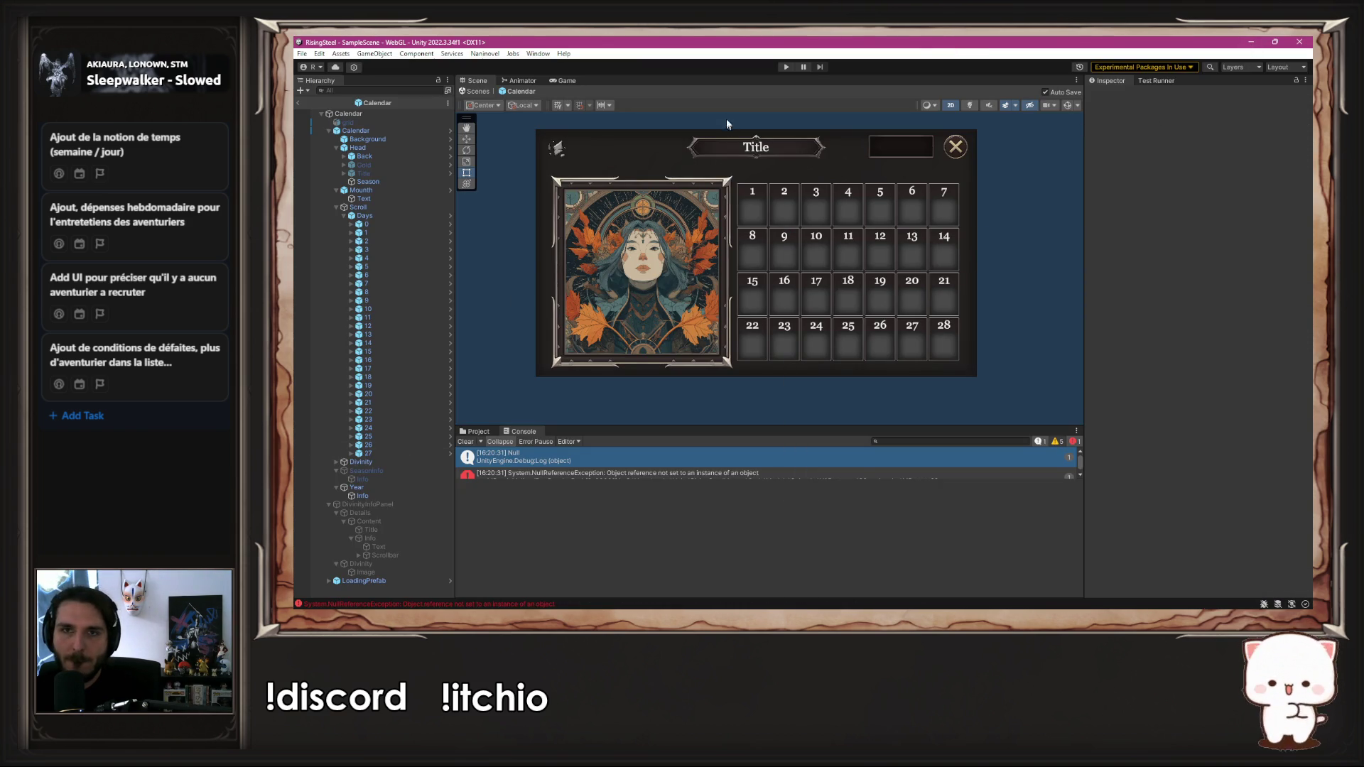
# Step: Open the PCalendar script from the Presenter/05-pages folder in VS Code
pyautogui.click(471, 431)
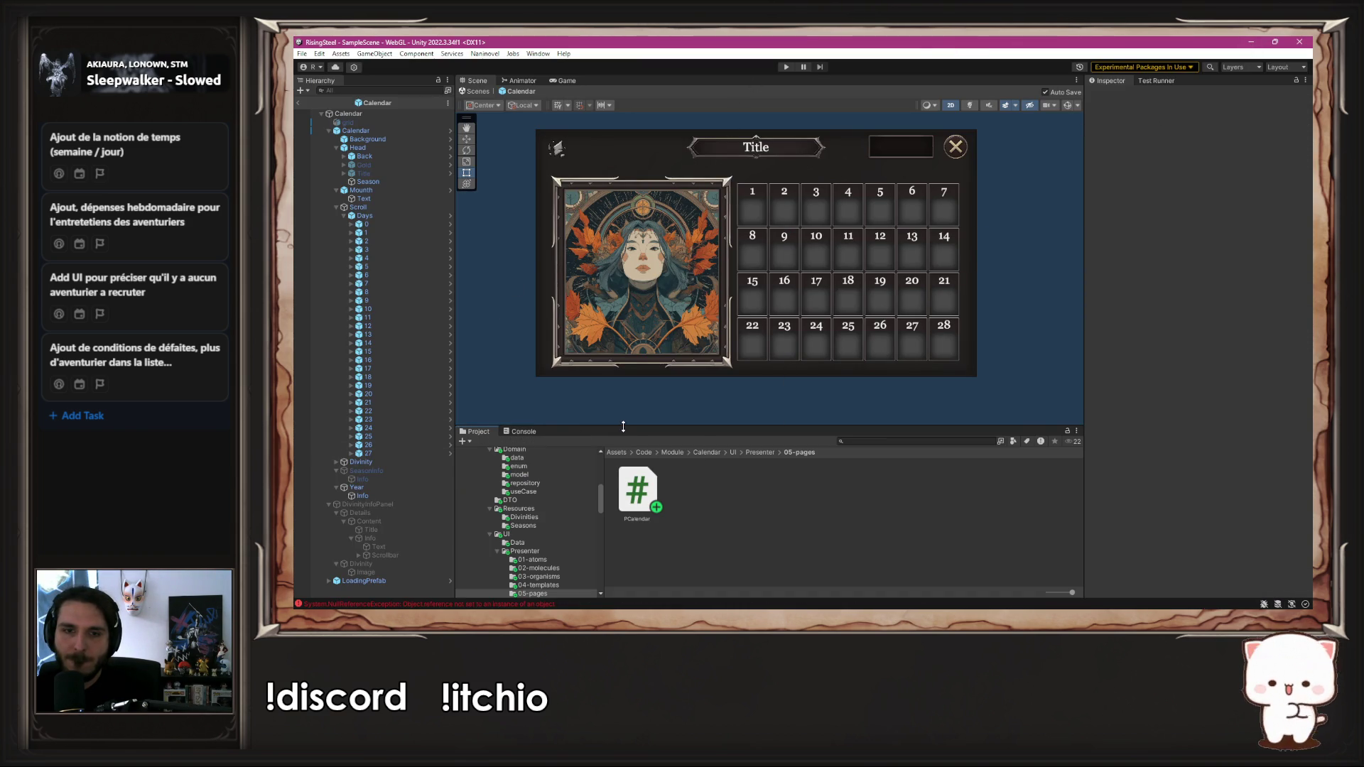
pyautogui.moveTo(623, 427); pyautogui.dragTo(623, 298)
pyautogui.scroll(-5, 538, 456)
pyautogui.scroll(3, 539, 458)
pyautogui.scroll(4, 522, 433)
pyautogui.click(533, 483)
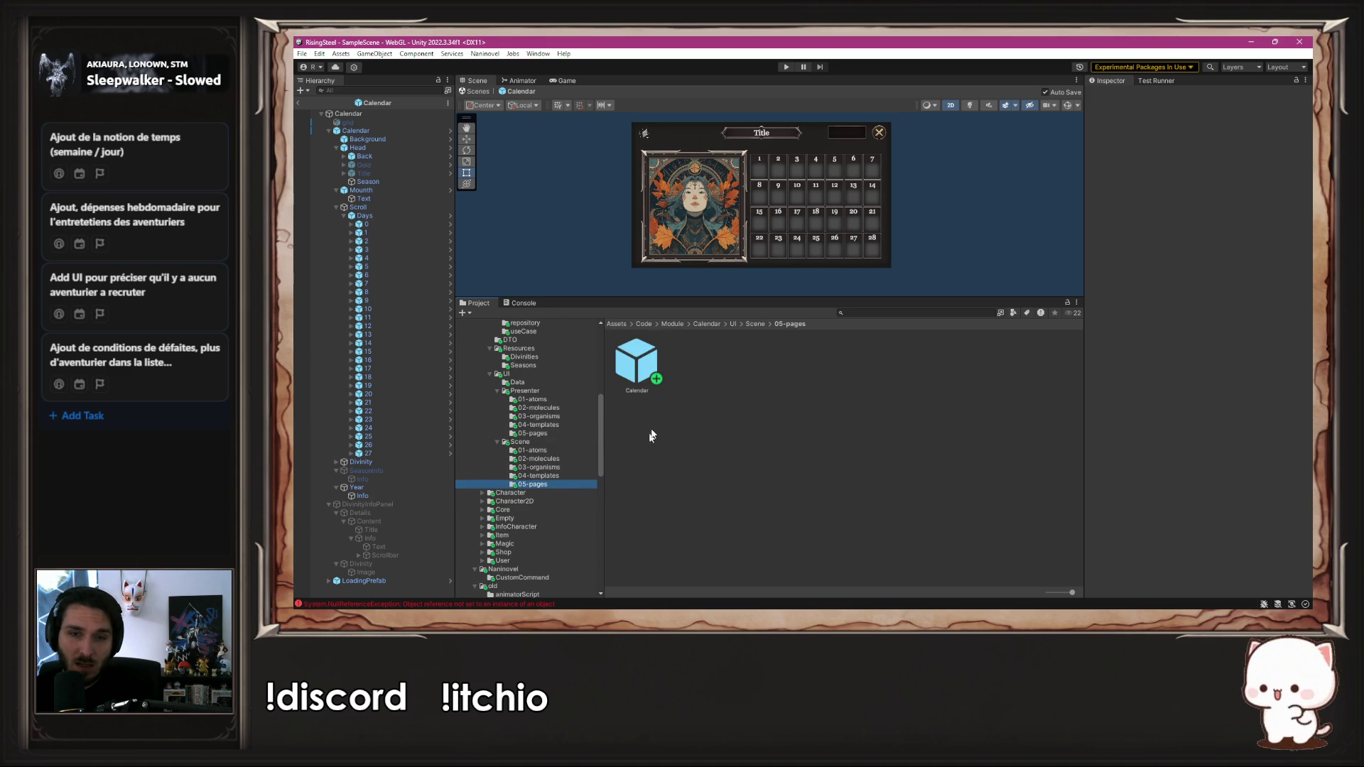
pyautogui.click(552, 432)
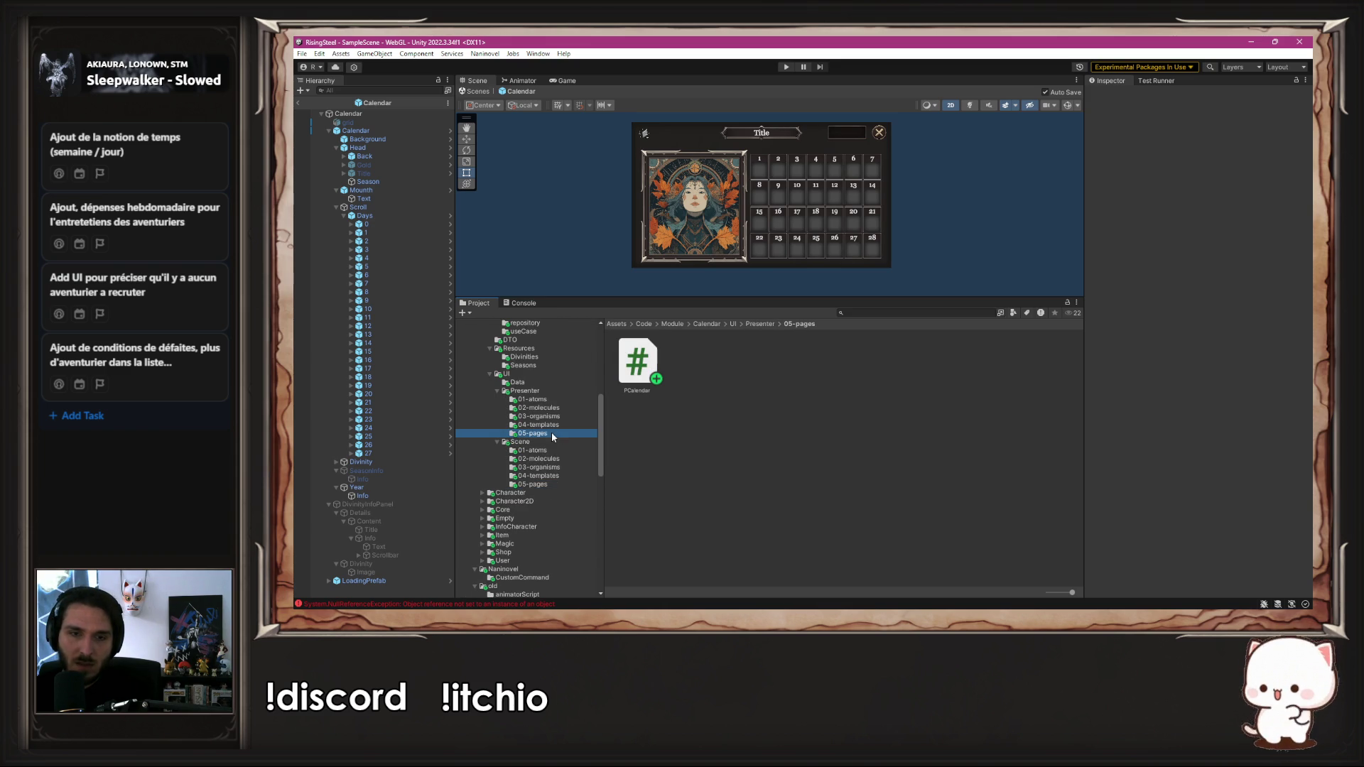
pyautogui.click(643, 371)
pyautogui.doubleClick(643, 371)
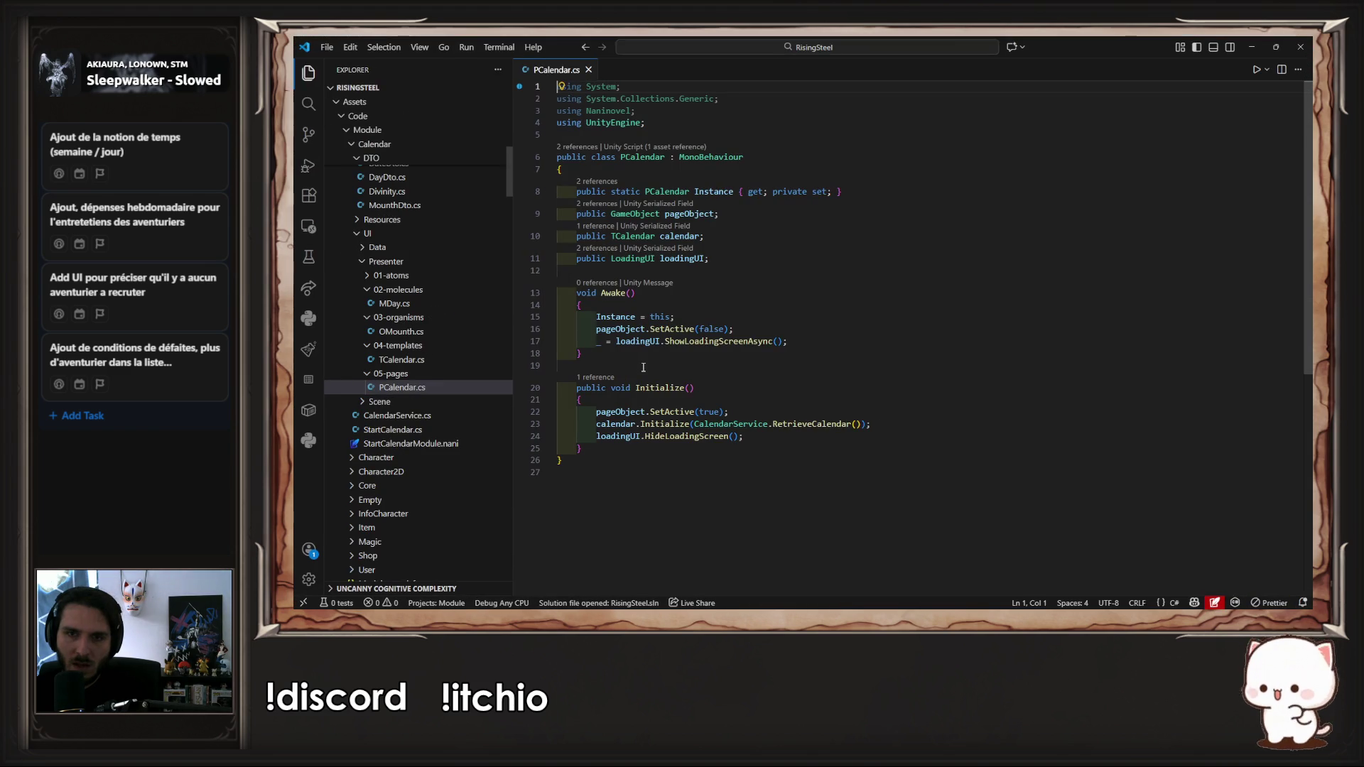
# Step: Follow RetrieveCalendar through CalendarService and the use case to the Date and DateDto classes
pyautogui.click(823, 327)
pyautogui.keyDown('ctrl'); pyautogui.click(824, 423); pyautogui.keyUp('ctrl')
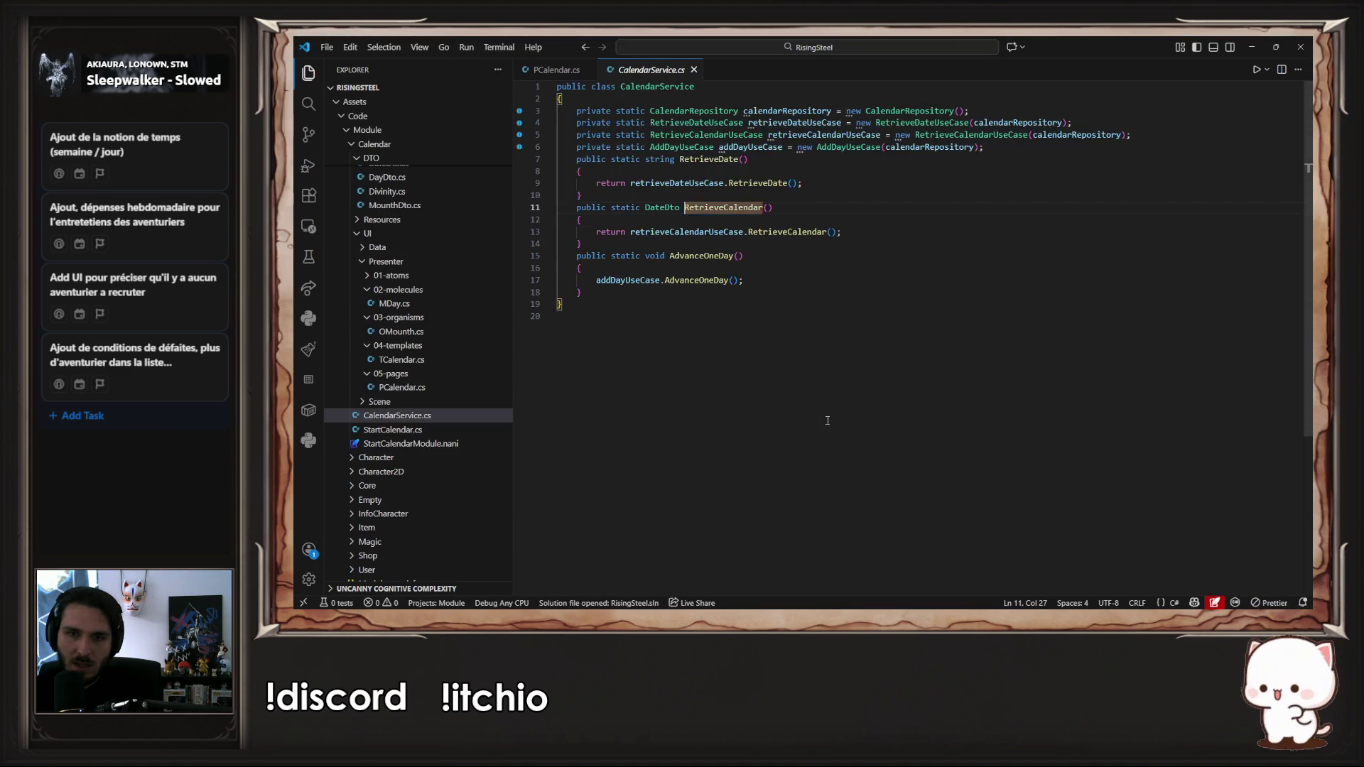
pyautogui.keyDown('ctrl'); pyautogui.click(772, 306); pyautogui.keyUp('ctrl')
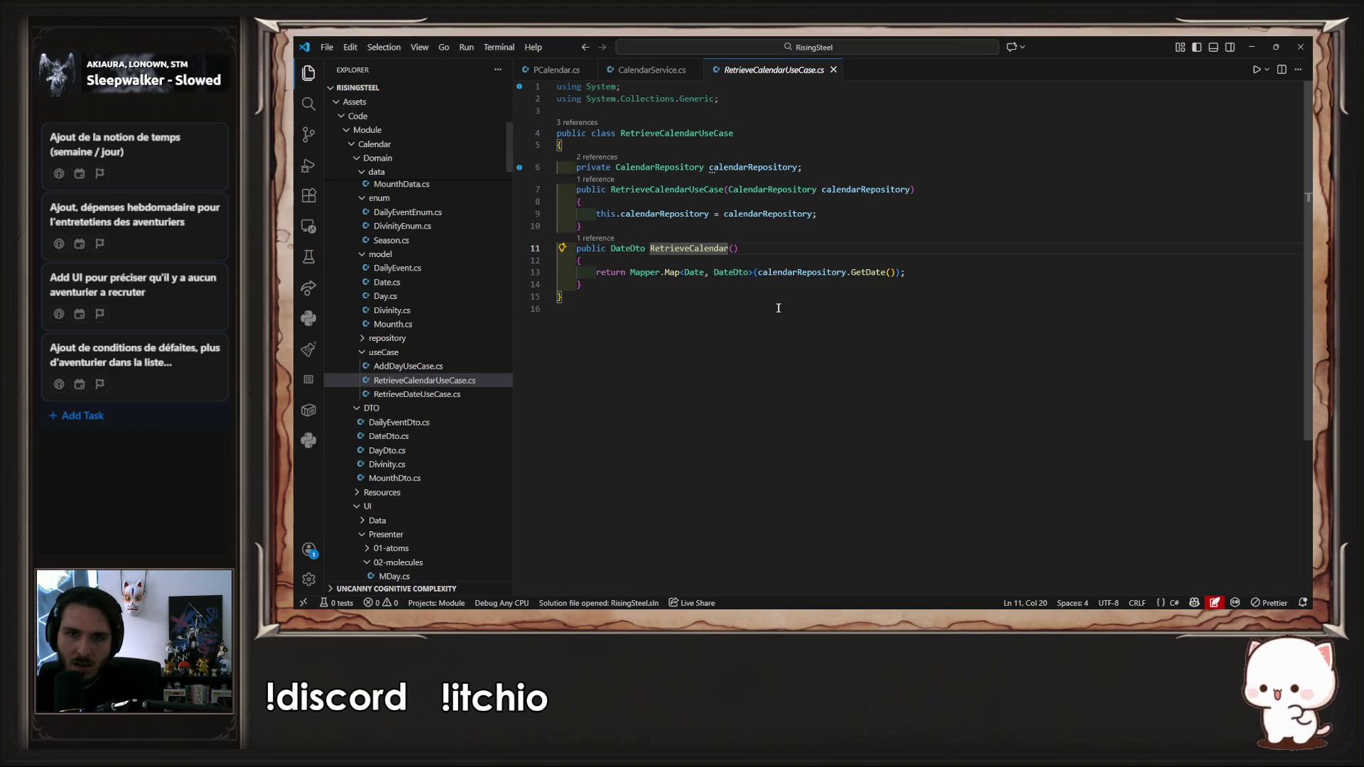
pyautogui.click(699, 273)
pyautogui.keyDown('ctrl'); pyautogui.click(698, 274); pyautogui.keyUp('ctrl')
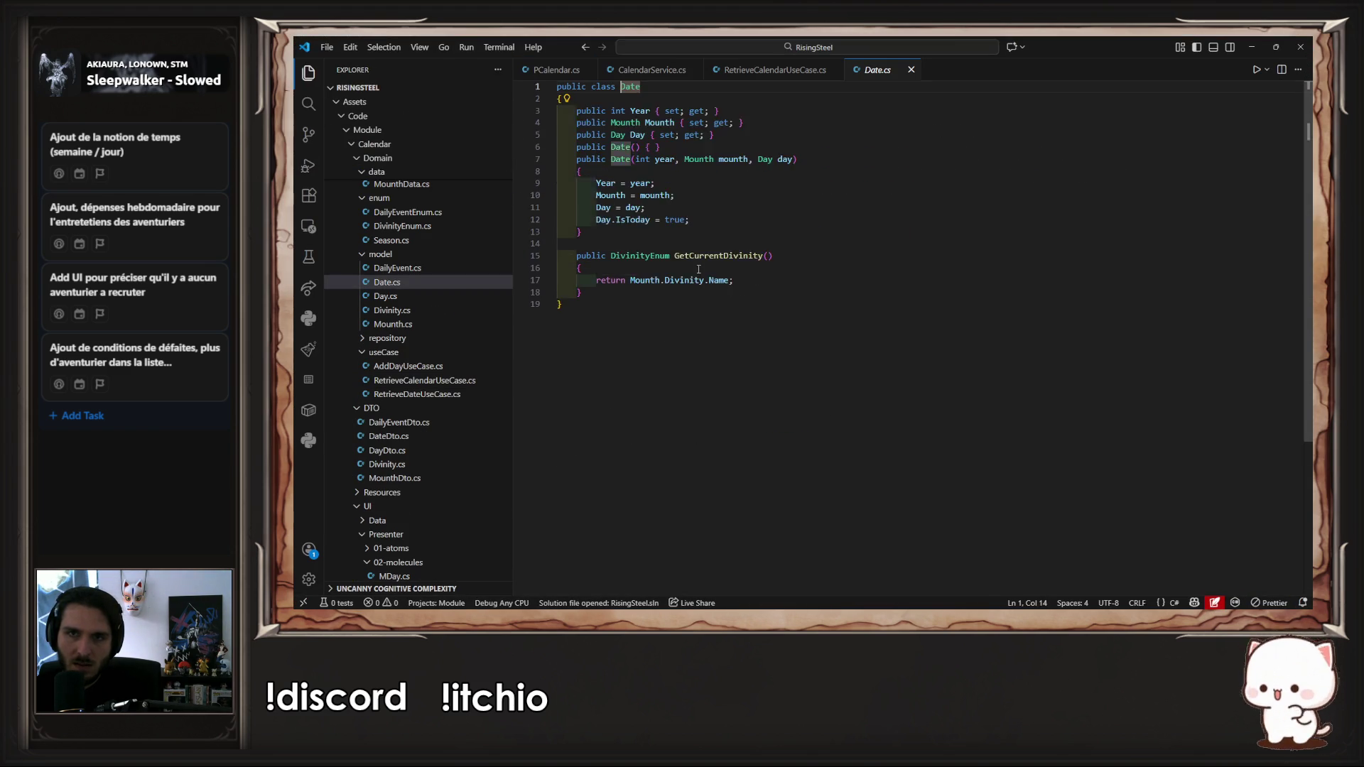
pyautogui.click(790, 71)
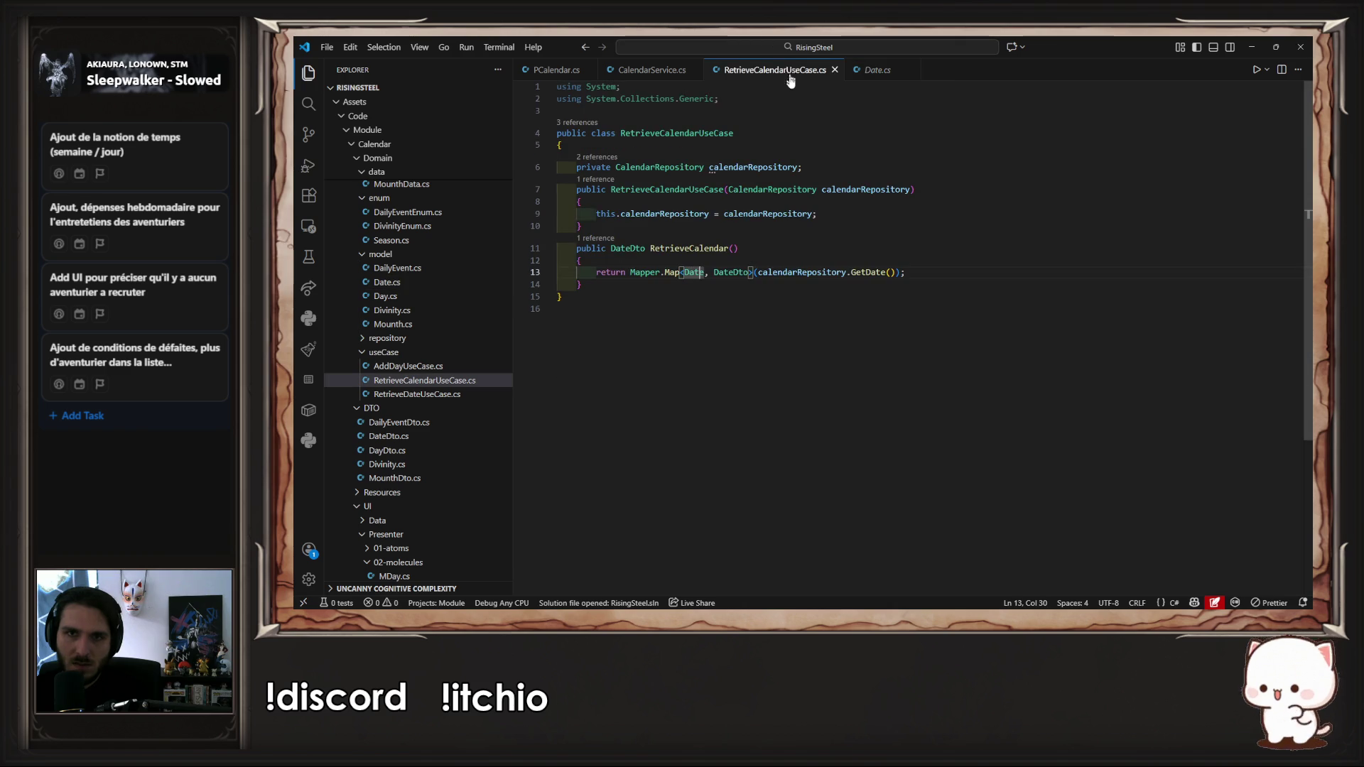
pyautogui.keyDown('ctrl'); pyautogui.click(739, 273); pyautogui.keyUp('ctrl')
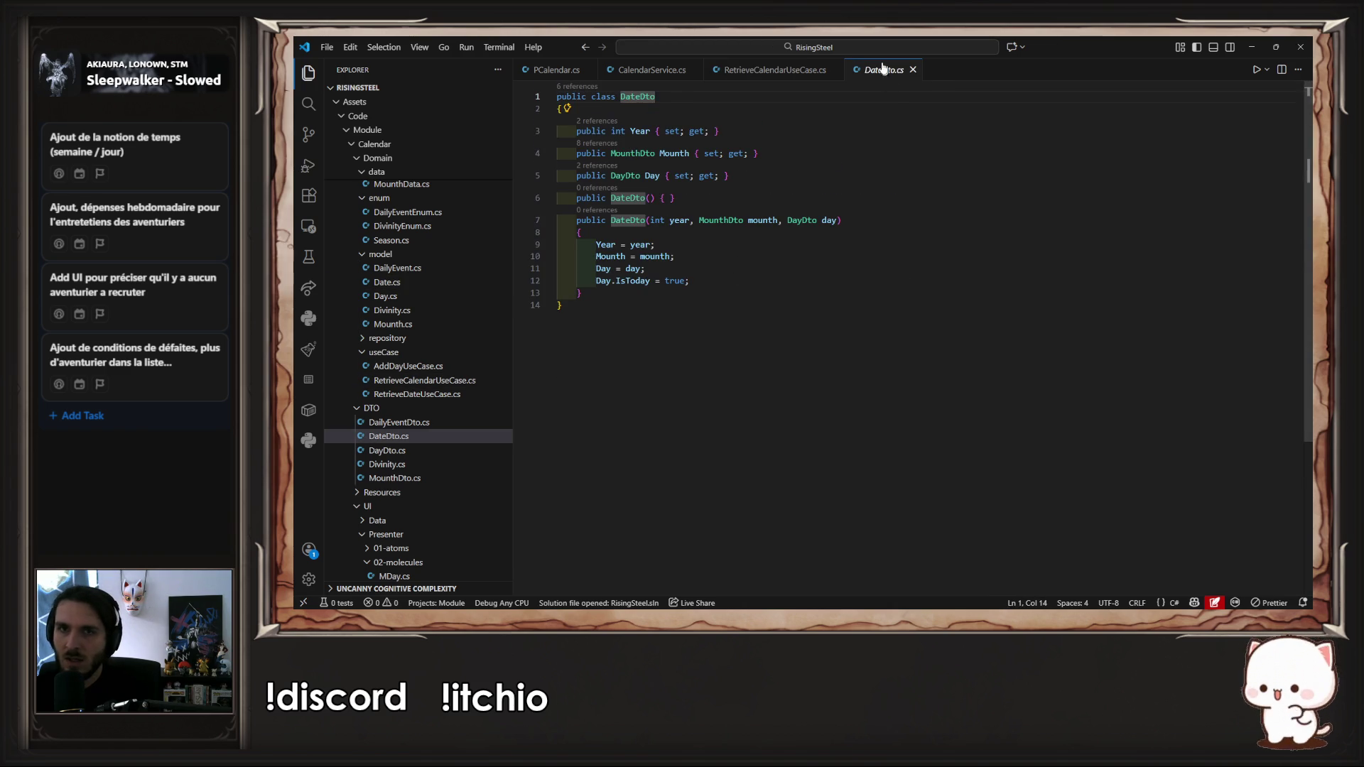
pyautogui.click(789, 70)
pyautogui.click(689, 273)
pyautogui.write('D')
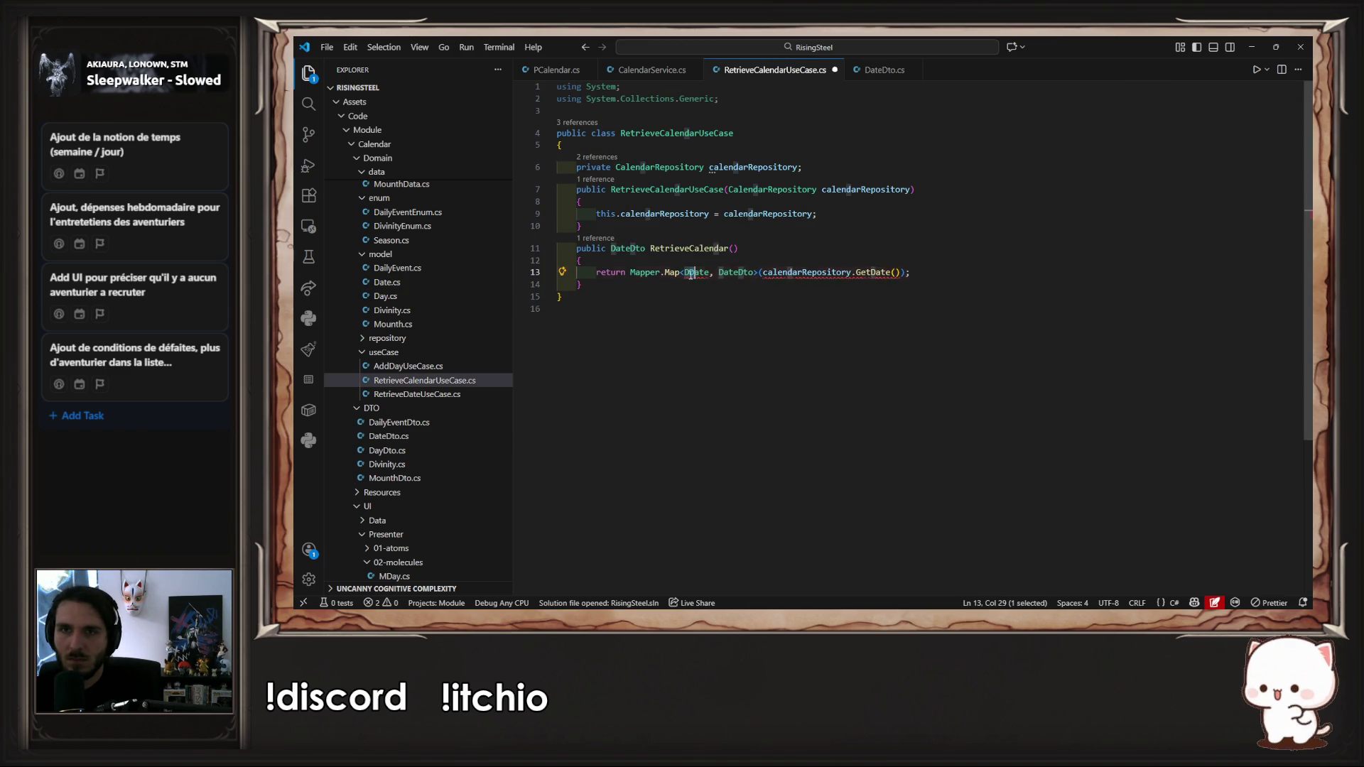
pyautogui.hotkey('ctrl', 'z')
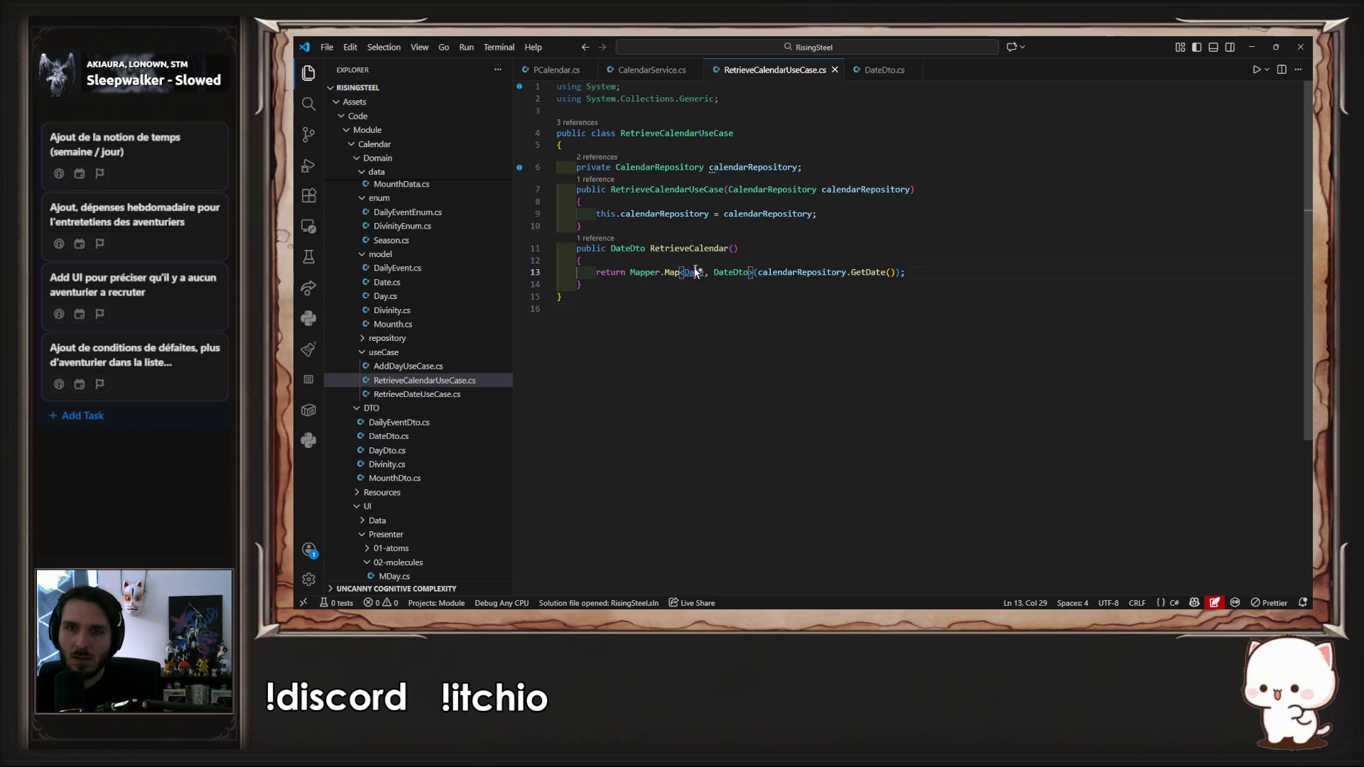
pyautogui.keyDown('ctrl'); pyautogui.click(690, 273); pyautogui.keyUp('ctrl')
# Step: Compare Mounth with MounthDto side by side, delete MounthDto's Description property, and save
pyautogui.moveTo(959, 69)
pyautogui.mouseDown()
pyautogui.moveTo(1150, 209)
pyautogui.moveTo(1252, 232)
pyautogui.mouseUp()
pyautogui.hotkey('ctrl', 'b')
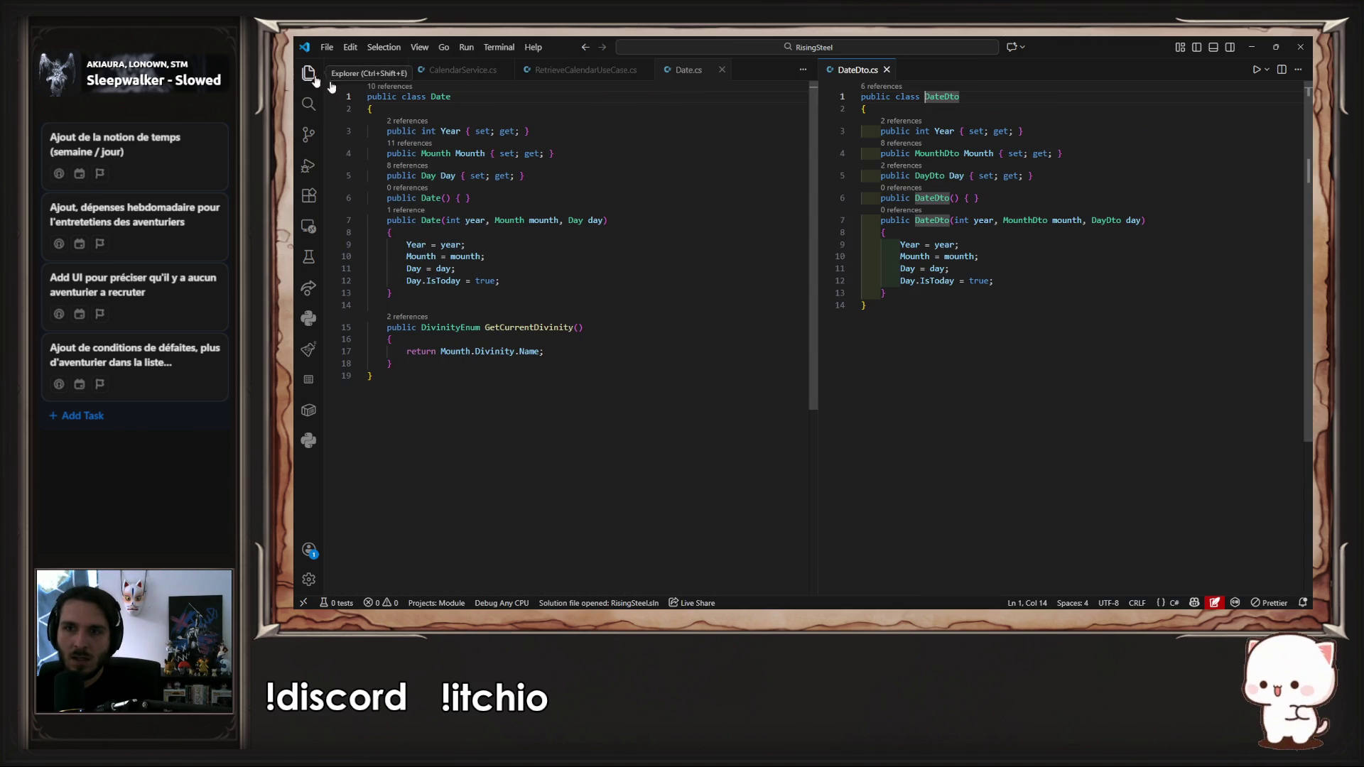
pyautogui.click(1145, 148)
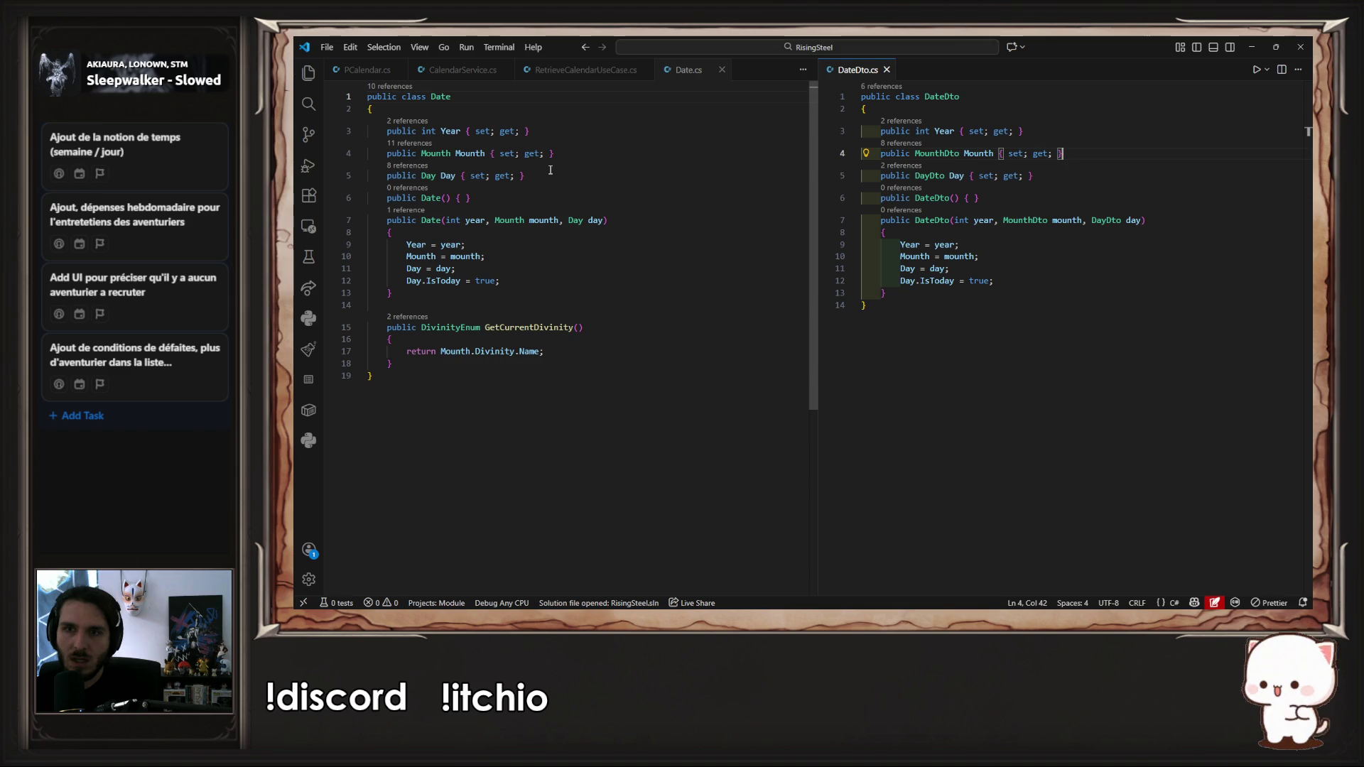
pyautogui.keyDown('ctrl'); pyautogui.click(932, 153); pyautogui.keyUp('ctrl')
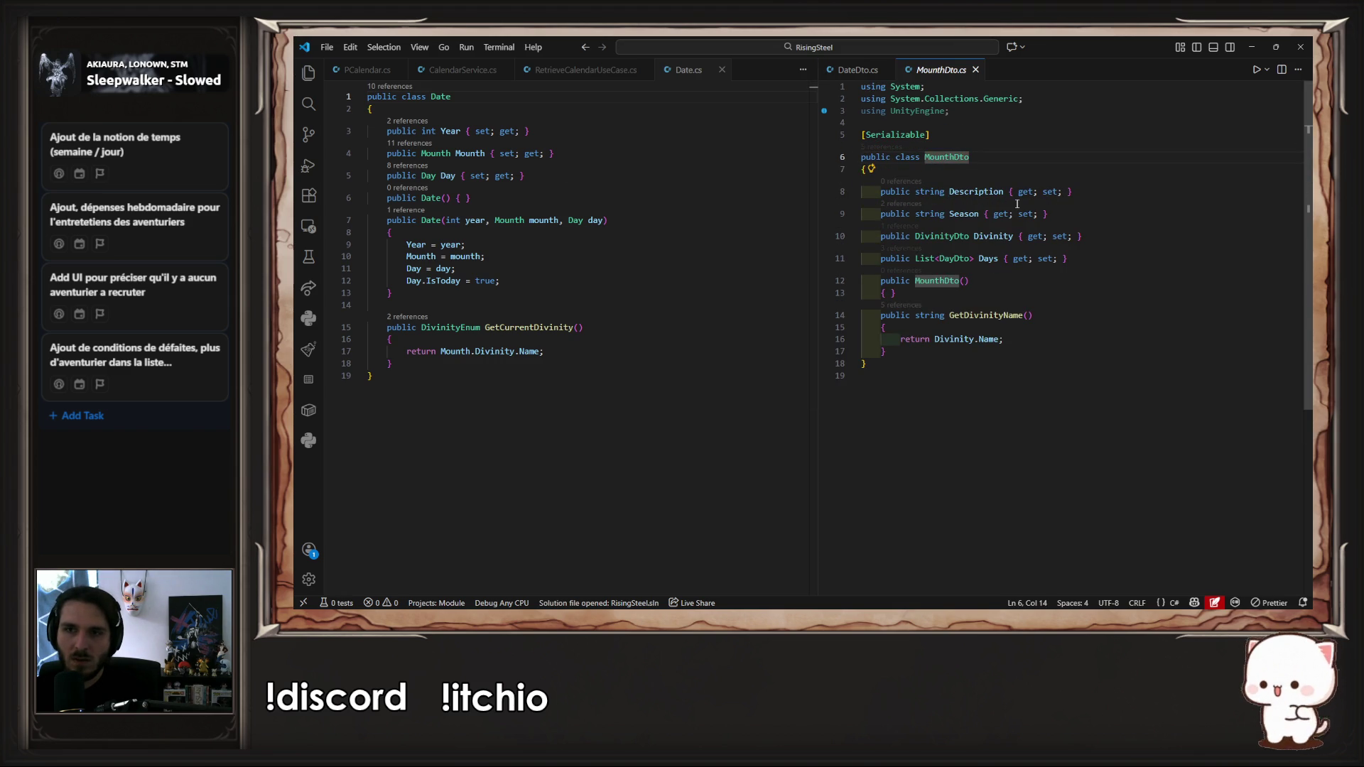
pyautogui.keyDown('ctrl'); pyautogui.click(430, 153); pyautogui.keyUp('ctrl')
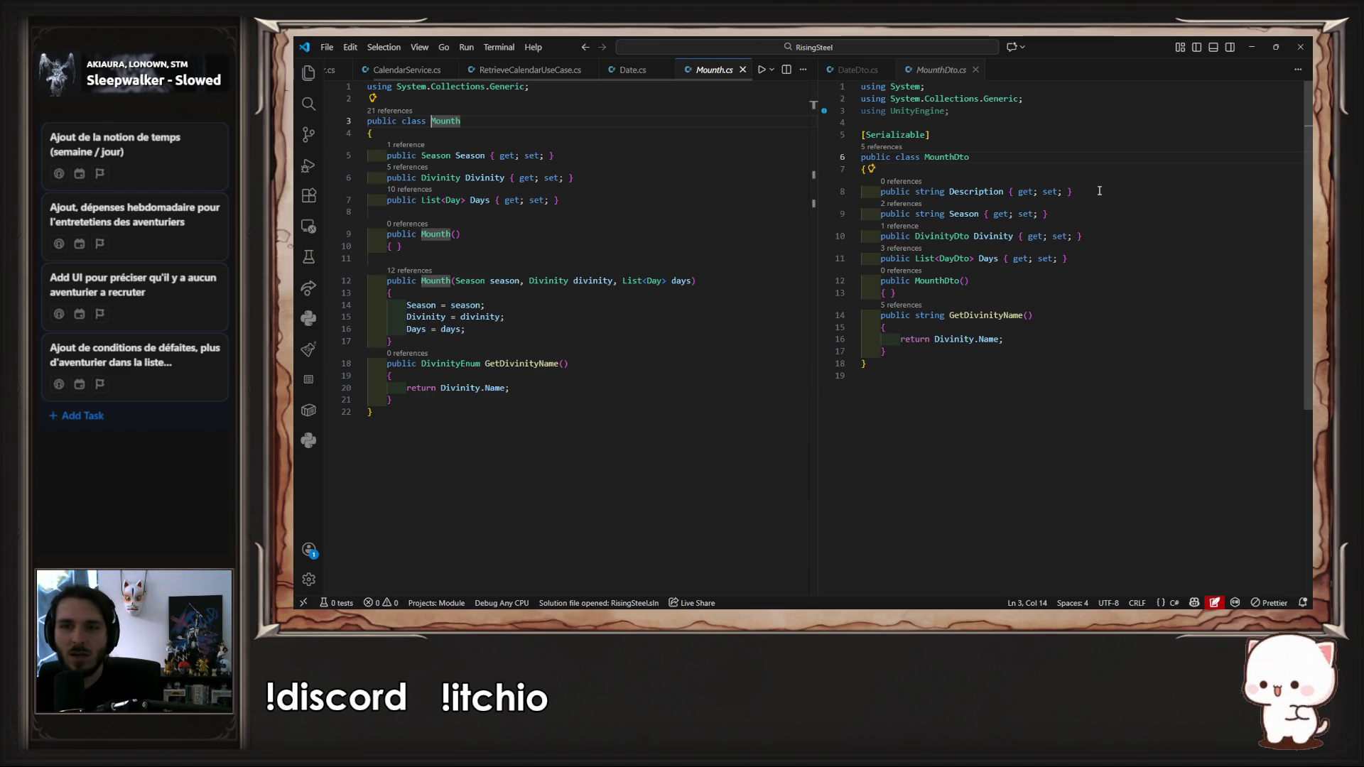
pyautogui.moveTo(1099, 191)
pyautogui.mouseDown()
pyautogui.moveTo(1016, 186)
pyautogui.moveTo(1054, 167)
pyautogui.mouseUp()
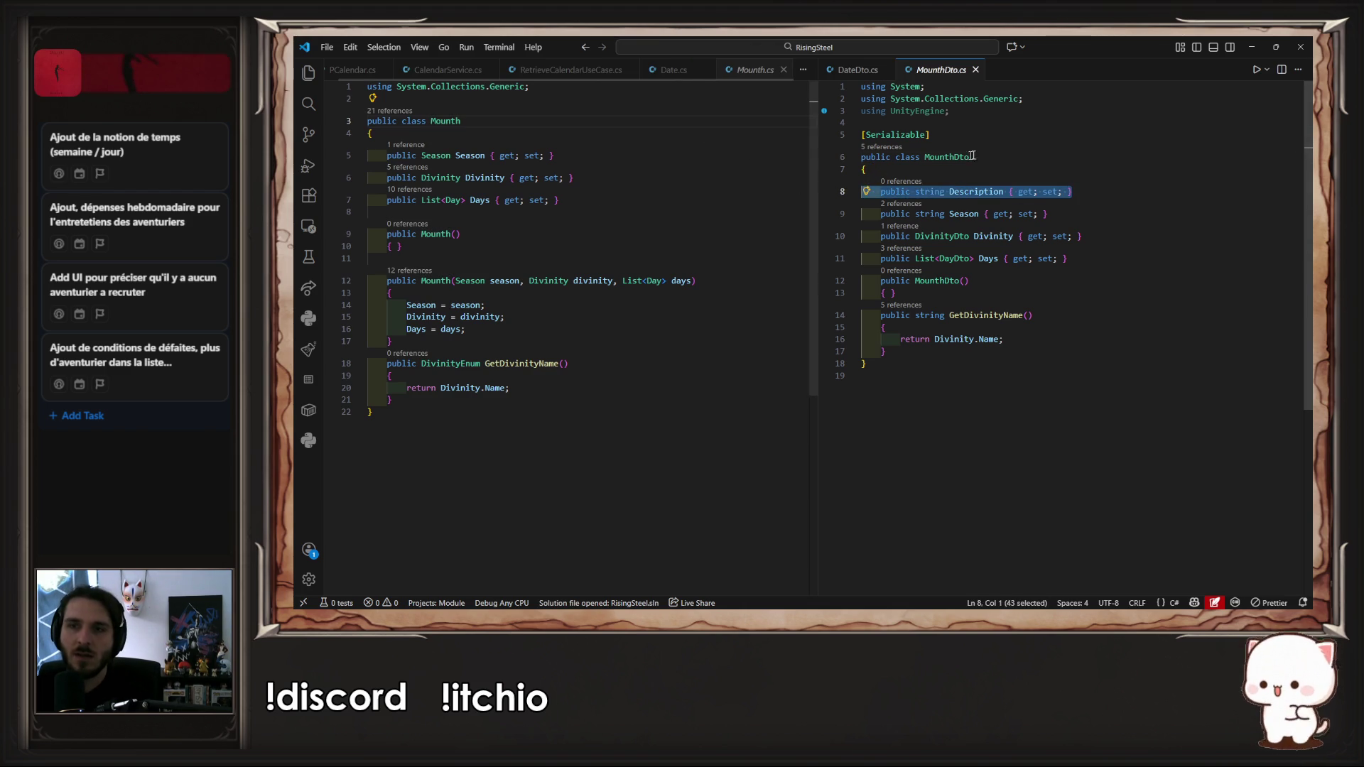
pyautogui.press('BackSpace')
pyautogui.click(1071, 191)
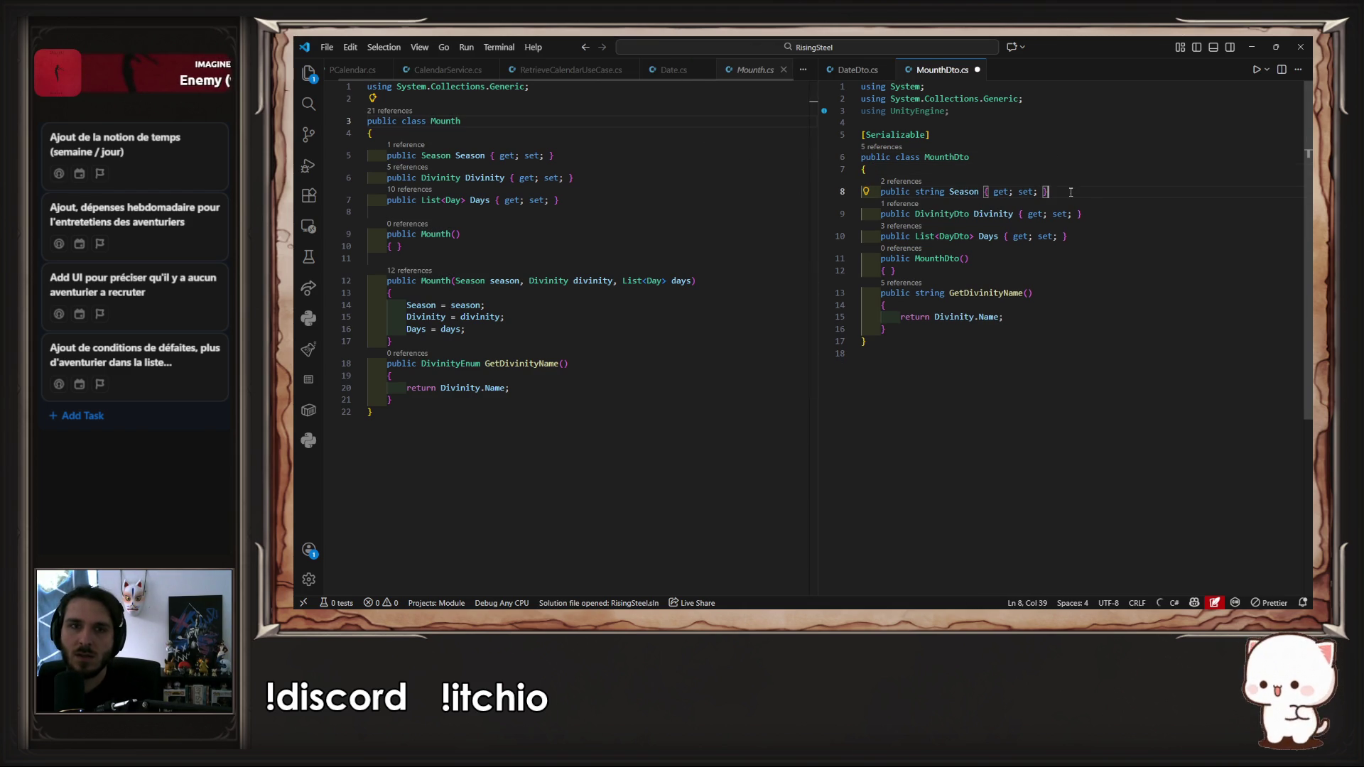
pyautogui.click(1092, 214)
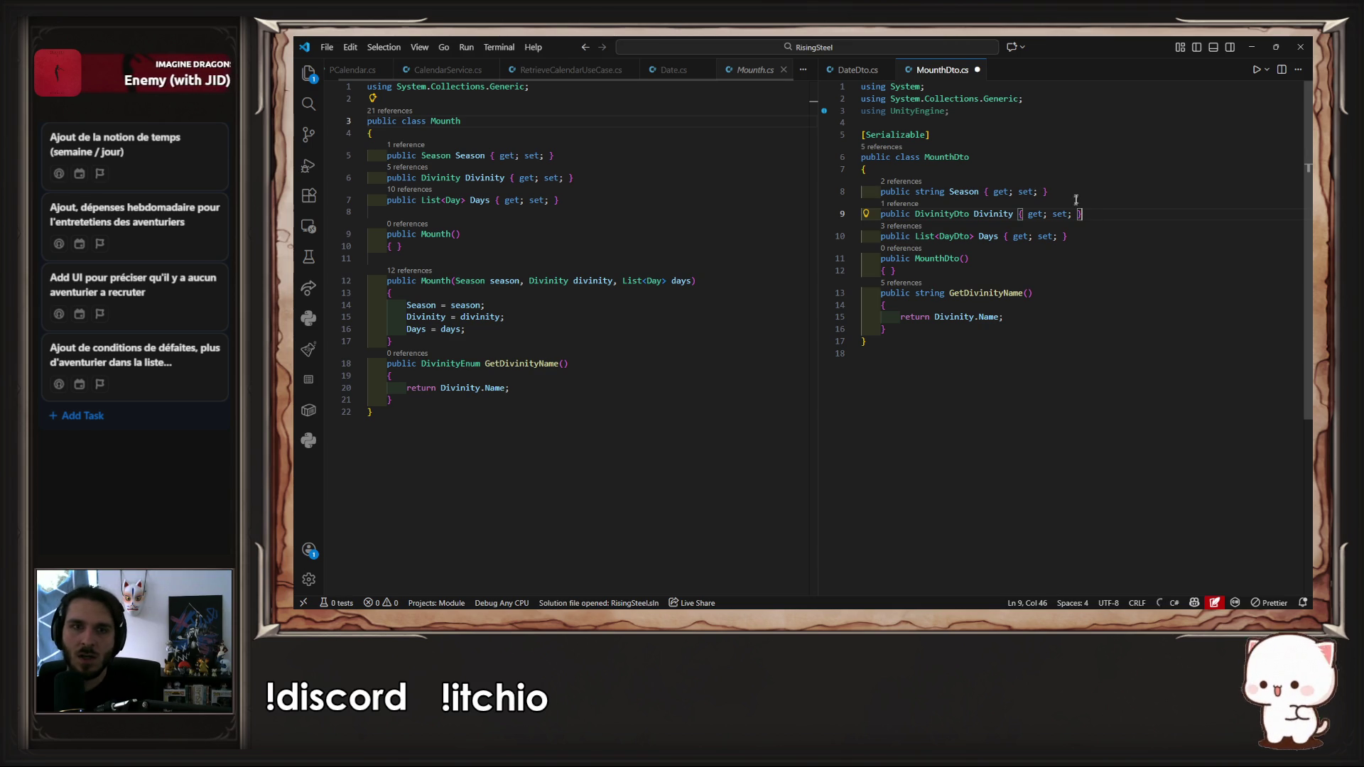
pyautogui.click(1063, 235)
pyautogui.hotkey('ctrl', 's')
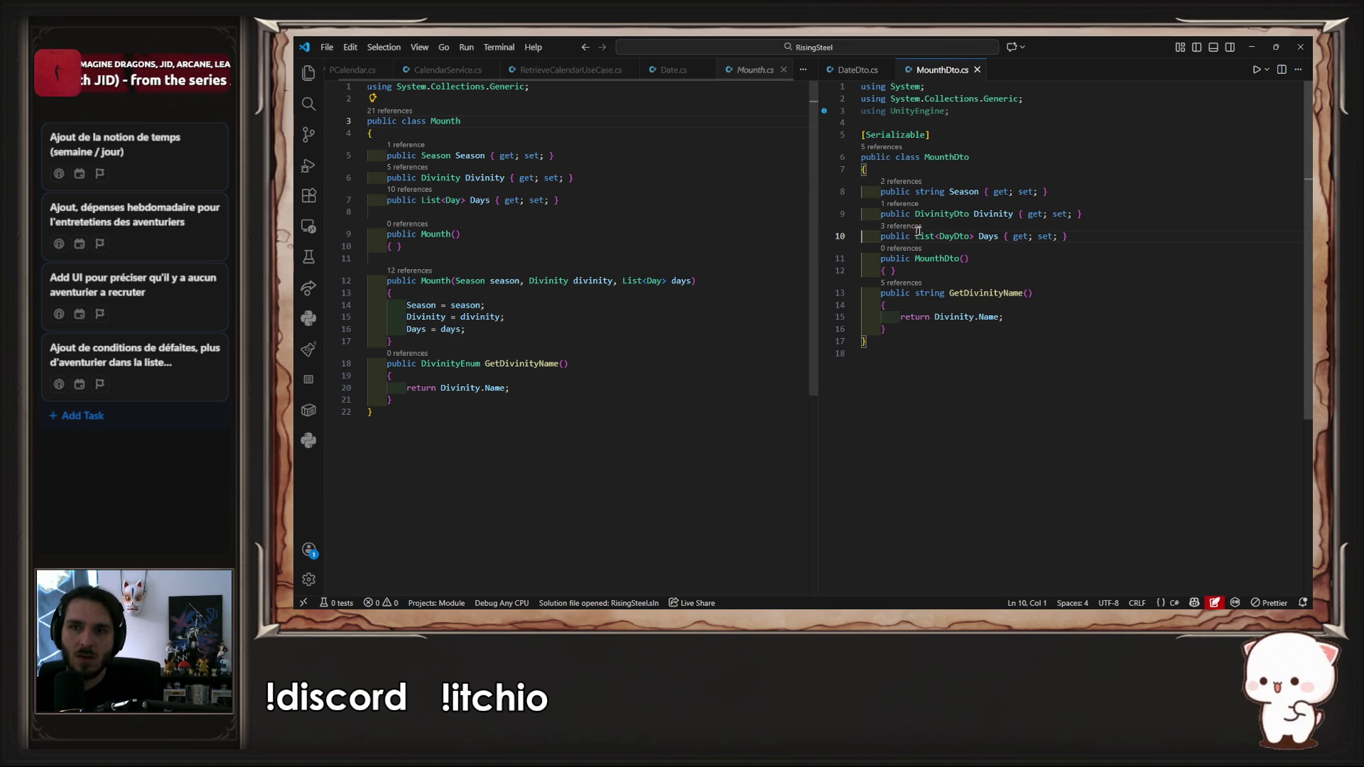
# Step: Open DayDto, Day and DailyEventDto definitions in the split editors
pyautogui.keyDown('ctrl'); pyautogui.click(961, 242); pyautogui.keyUp('ctrl')
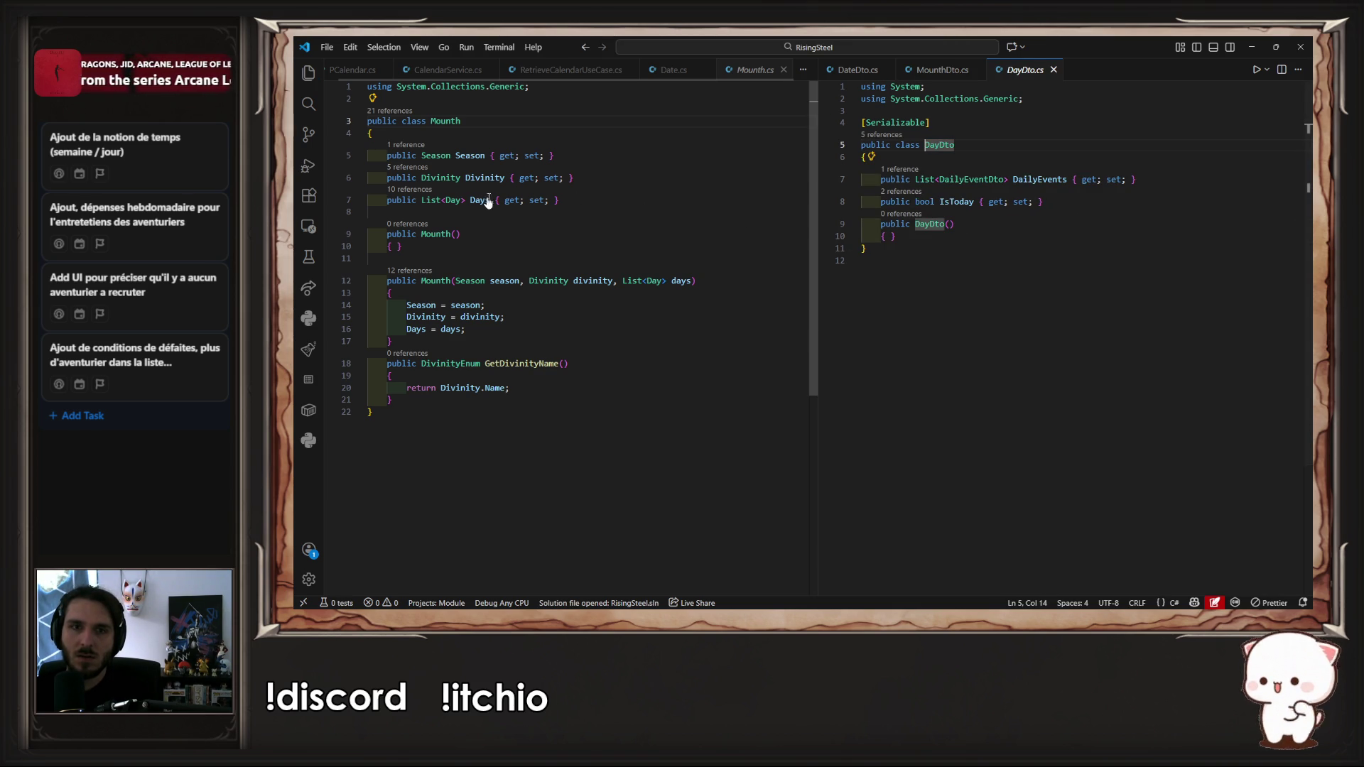
pyautogui.click(447, 201)
pyautogui.keyDown('ctrl'); pyautogui.click(447, 201); pyautogui.keyUp('ctrl')
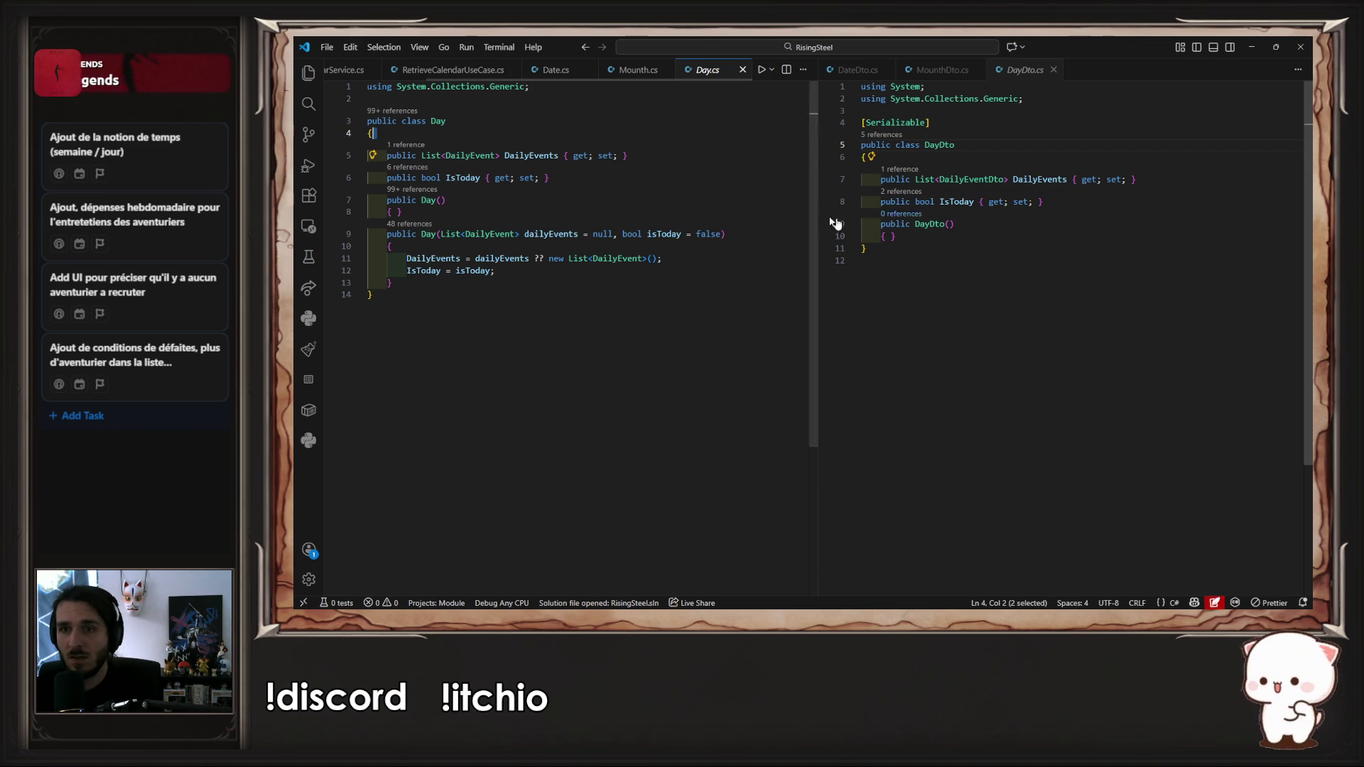
pyautogui.keyDown('ctrl'); pyautogui.click(952, 179); pyautogui.keyUp('ctrl')
# Step: Close the DailyEvent, Day and DTO comparison files, leaving CalendarService.cs active
pyautogui.keyDown('ctrl'); pyautogui.click(475, 155); pyautogui.keyUp('ctrl')
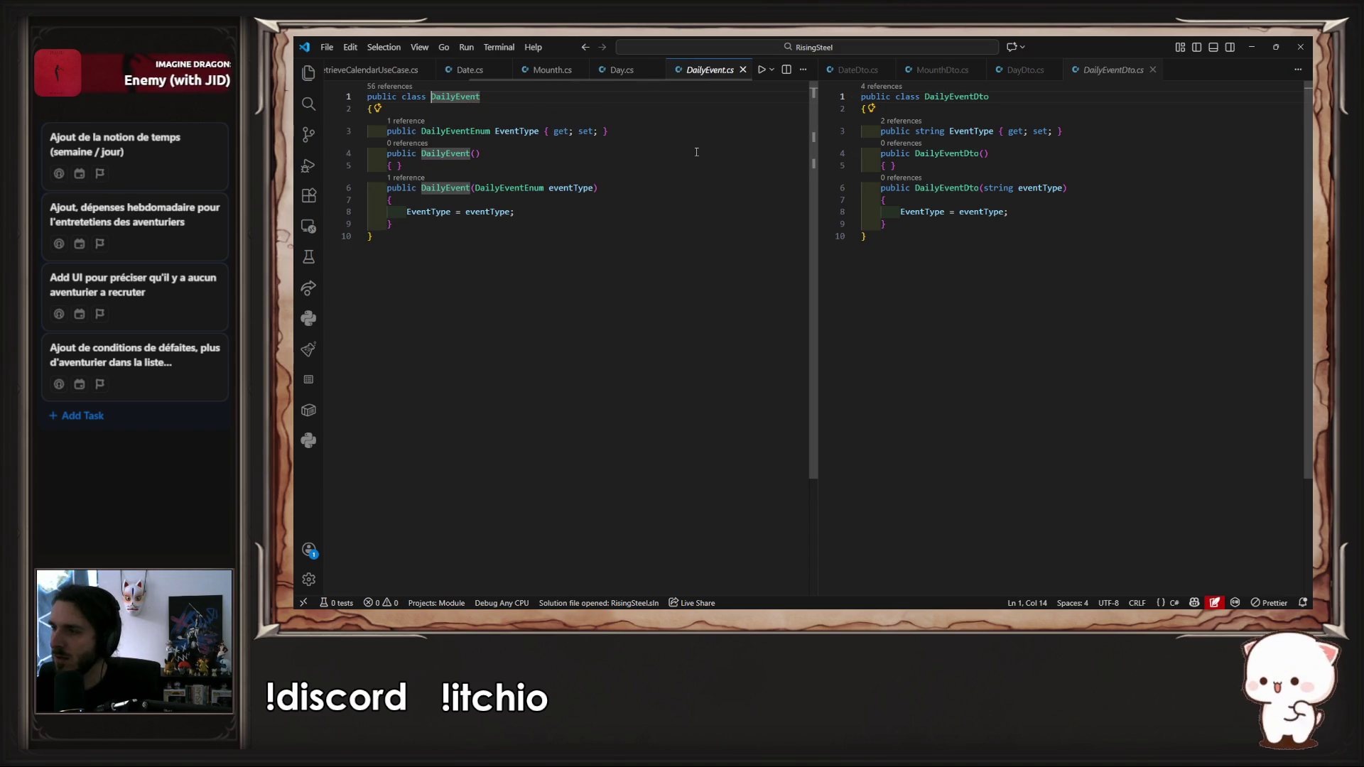
pyautogui.hotkey('ctrl', 'w')
pyautogui.hotkey('ctrl', 'w')
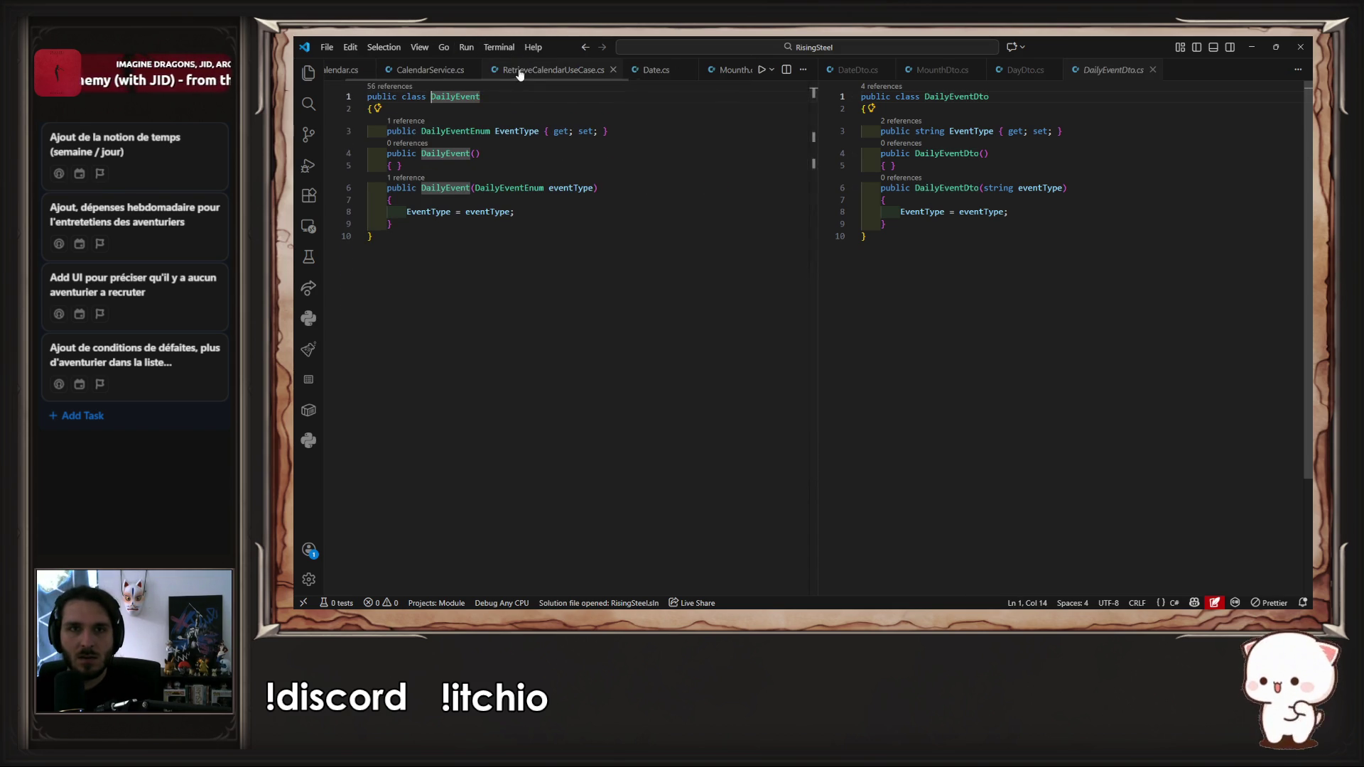
pyautogui.click(544, 273)
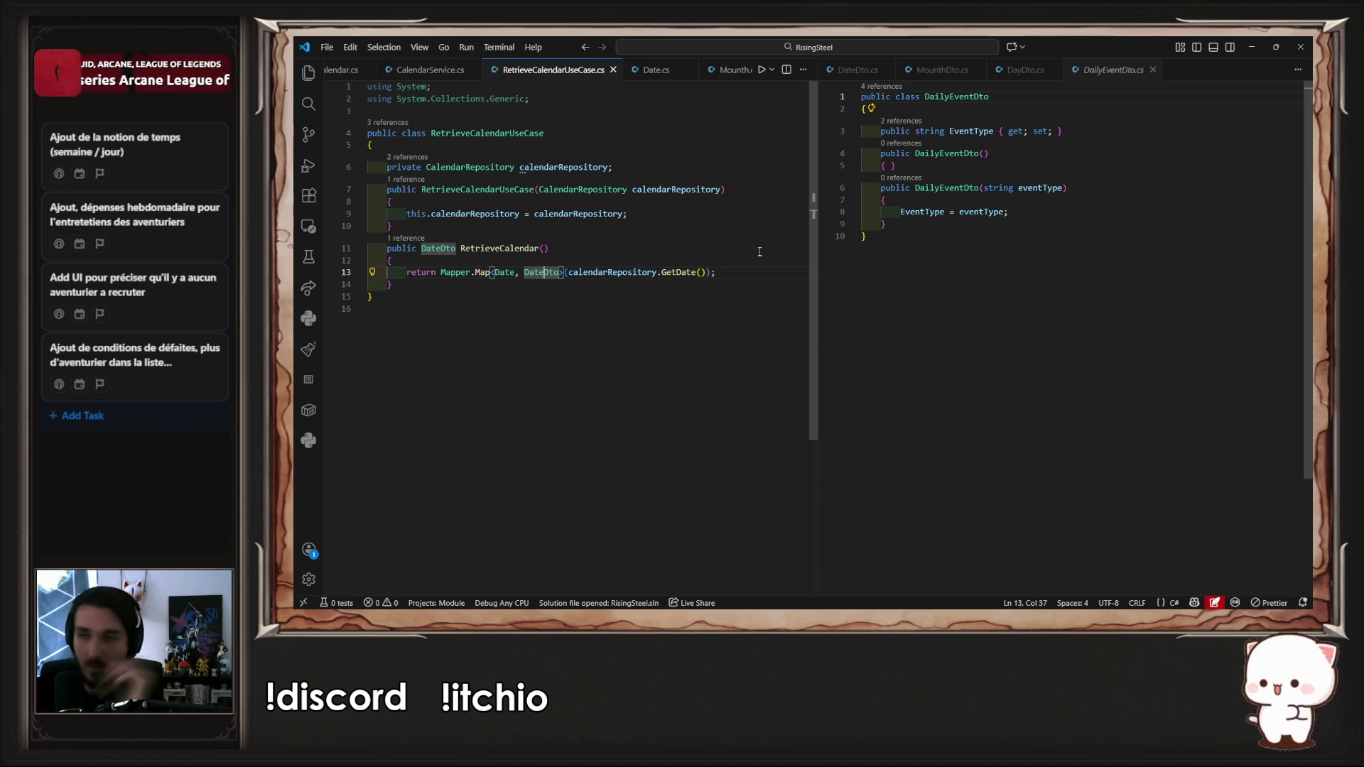
pyautogui.click(886, 70)
pyautogui.click(886, 70)
pyautogui.click(885, 70)
pyautogui.click(886, 70)
pyautogui.click(730, 69)
pyautogui.click(468, 69)
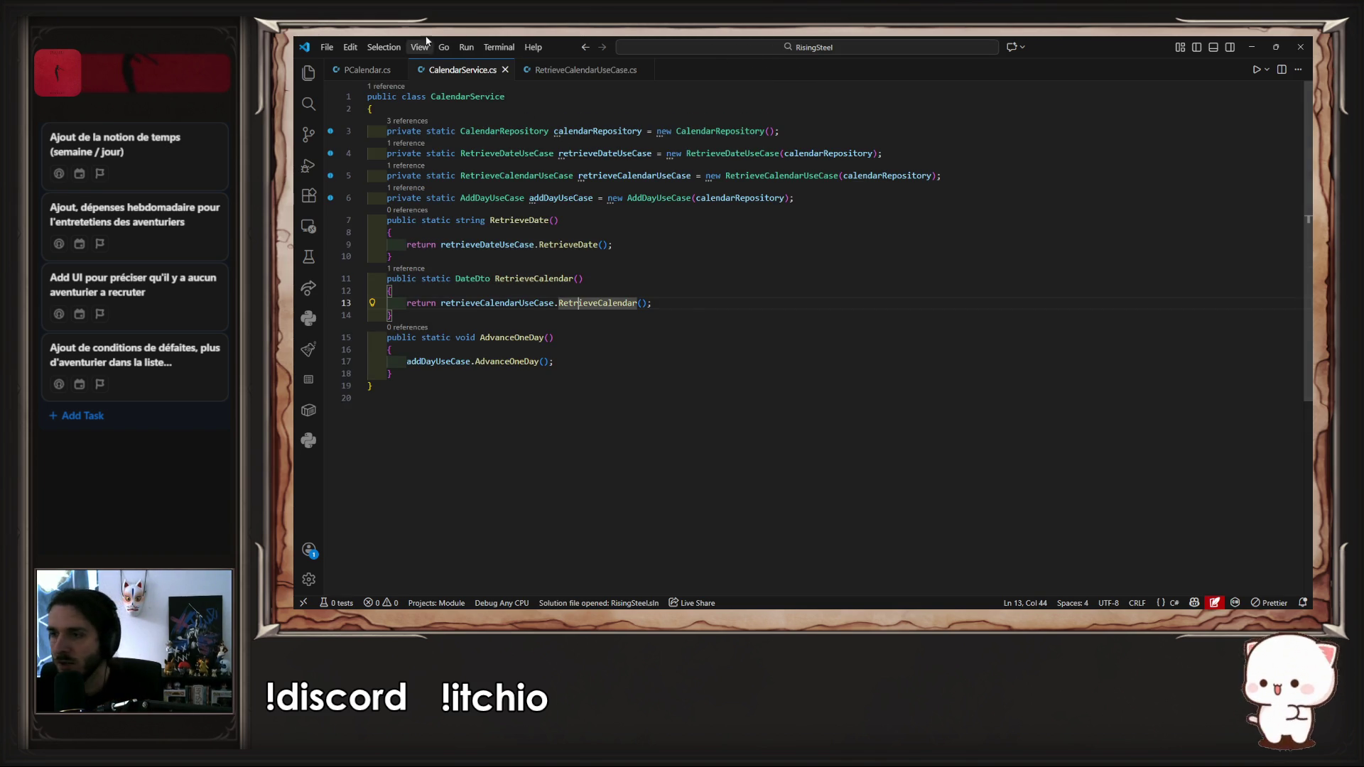
# Step: Try and discard a Debug.Log line in PCalendar, save, then jump to TCalendar's Initialize
pyautogui.click(352, 67)
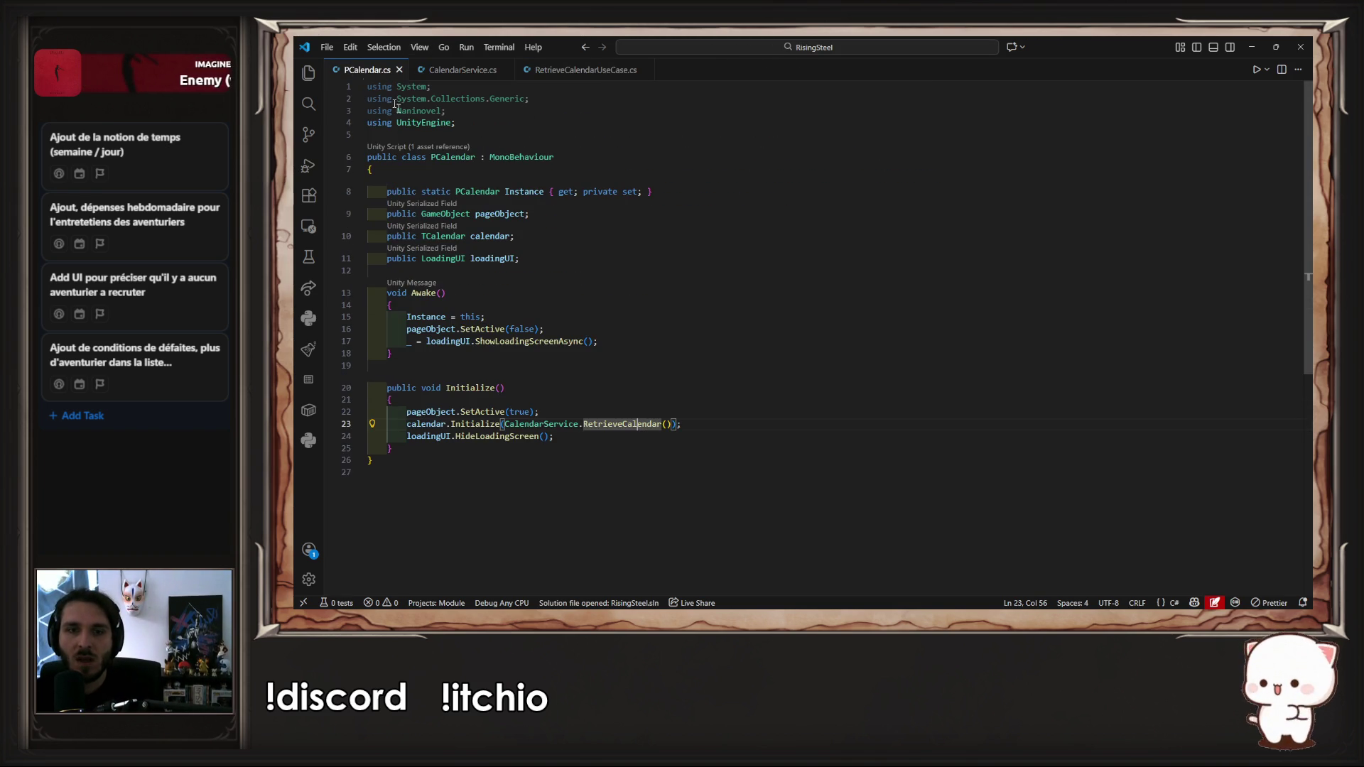
pyautogui.click(688, 412)
pyautogui.press('Return')
pyautogui.write('Debug')
pyautogui.press('Tab')
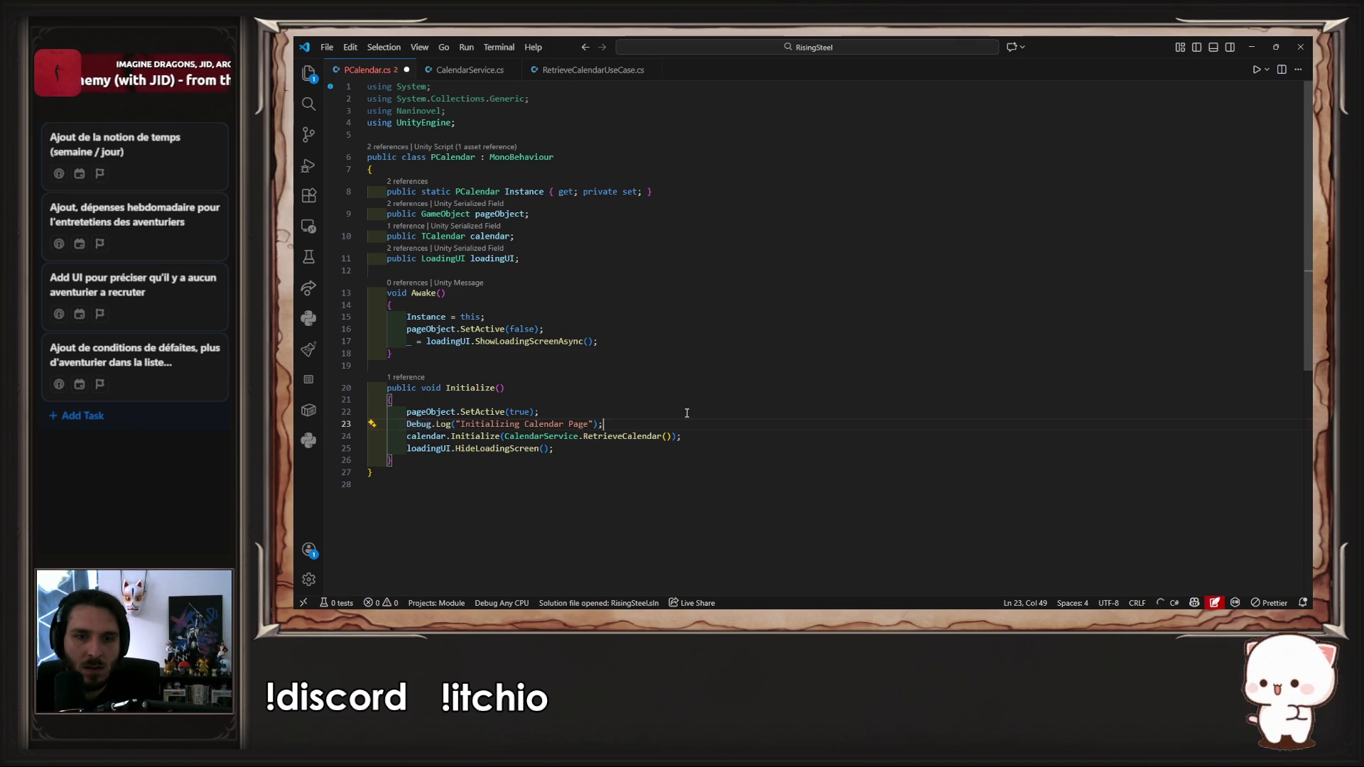
pyautogui.hotkey('ctrl', 'z')
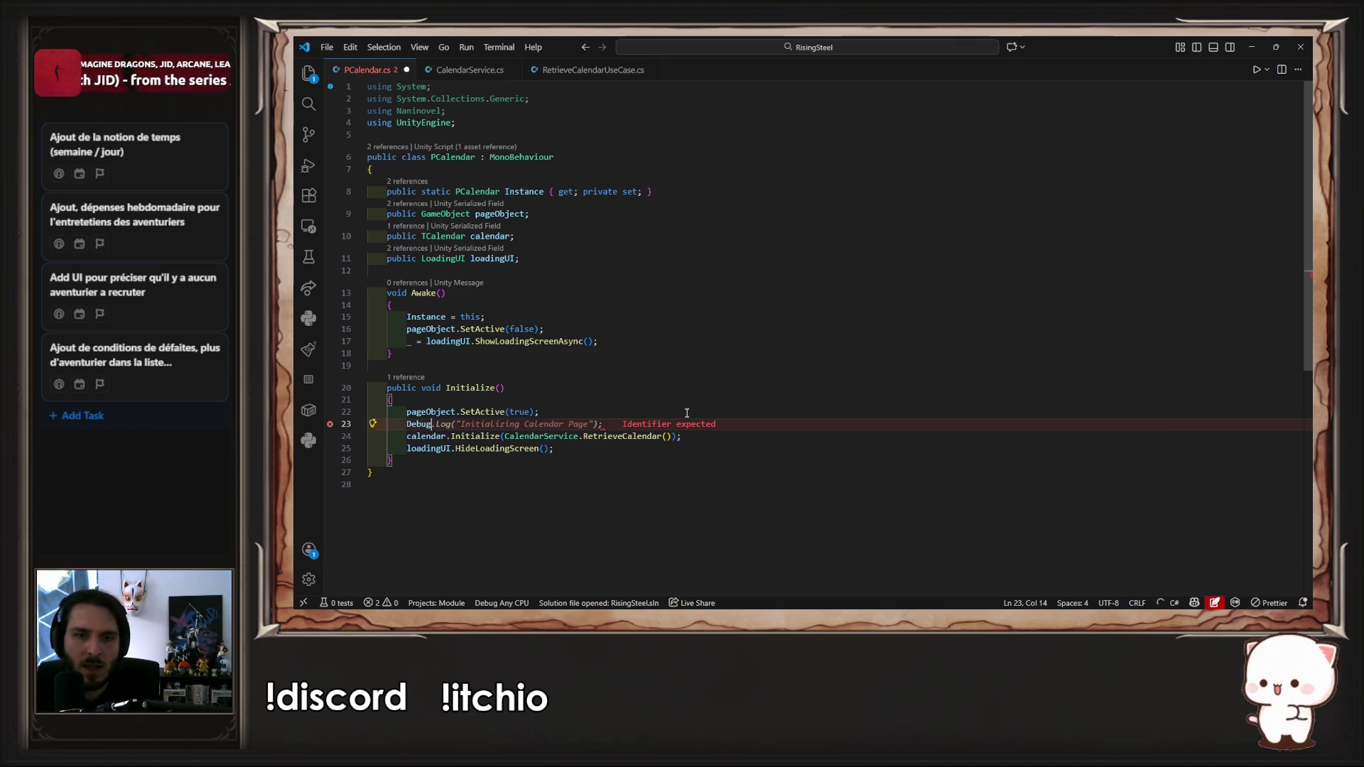
pyautogui.hotkey('ctrl', 'z')
pyautogui.hotkey('ctrl', 'z')
pyautogui.hotkey('ctrl', 's')
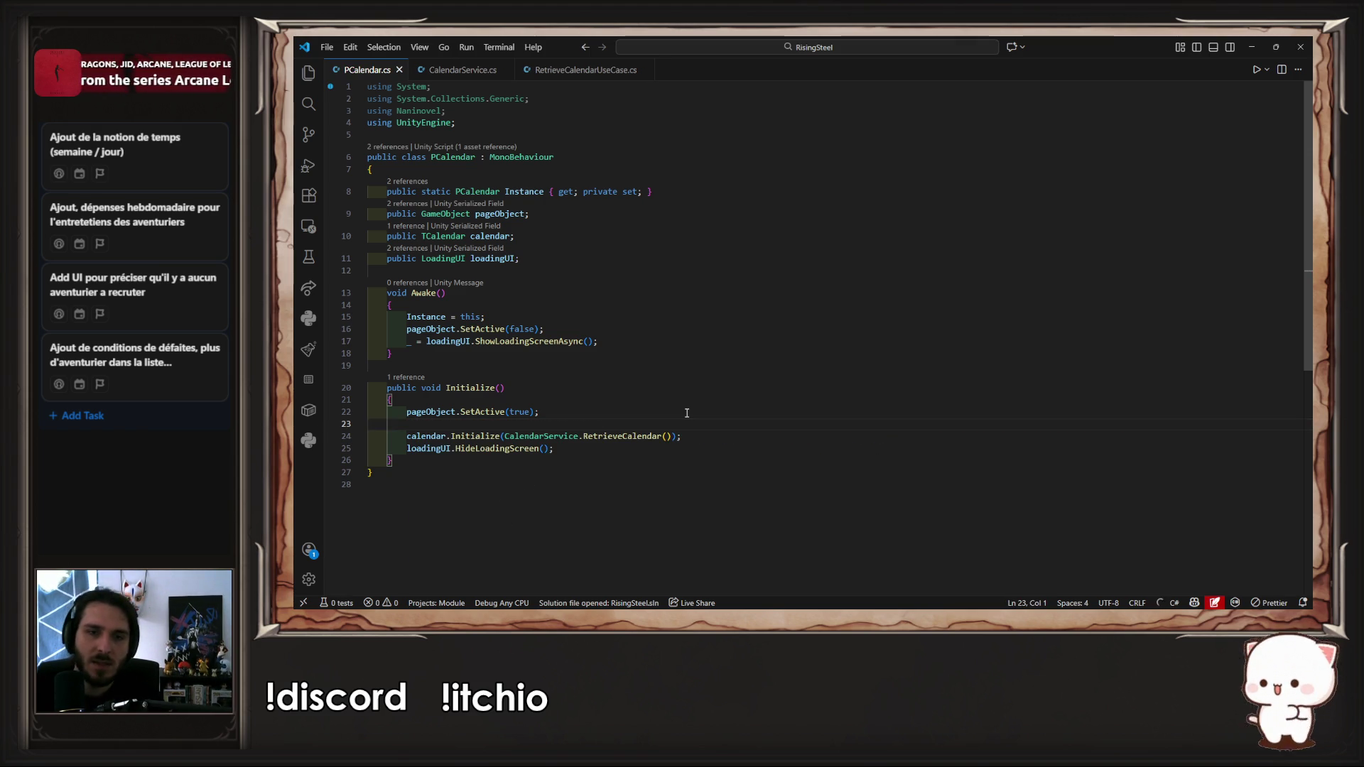
pyautogui.keyDown('ctrl'); pyautogui.click(475, 436); pyautogui.keyUp('ctrl')
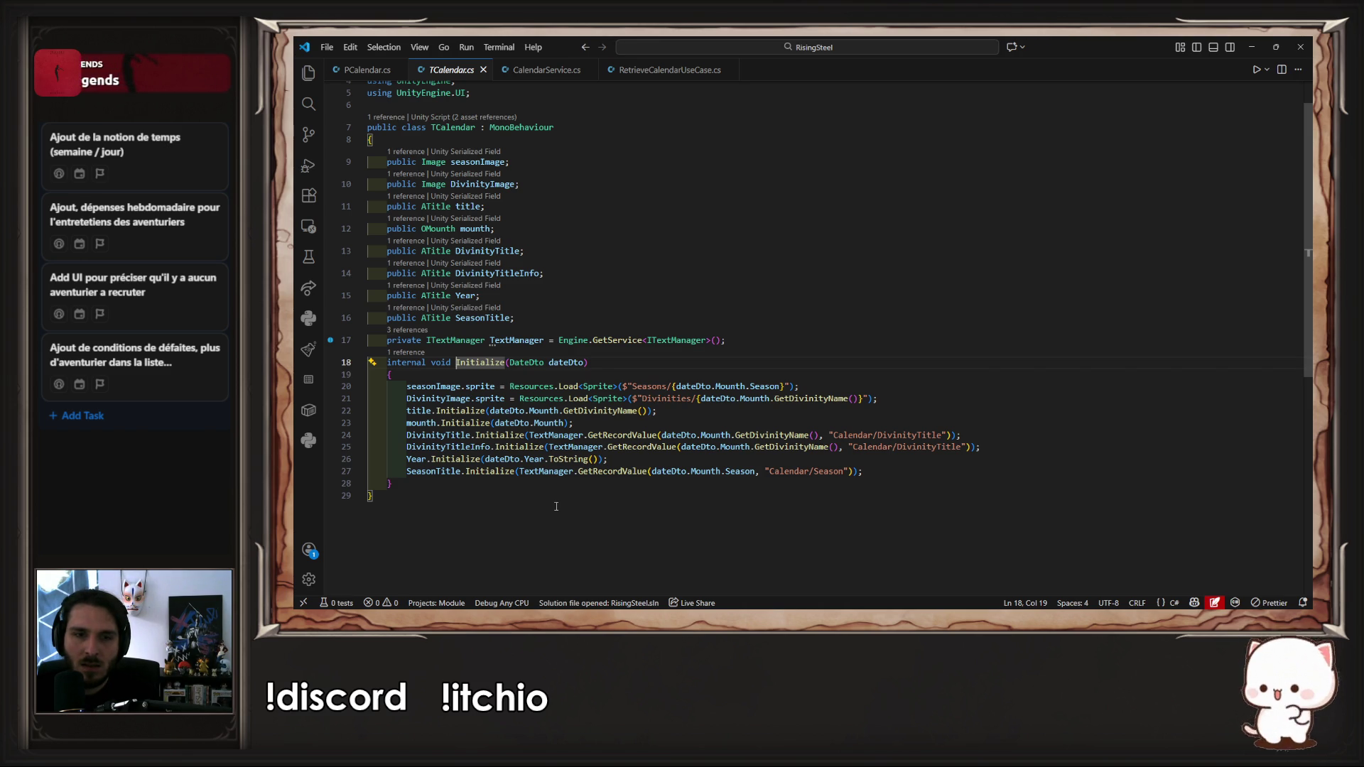
# Step: Add a Debug.Log call at the top of the day loop in OMounth.Initialize
pyautogui.keyDown('ctrl'); pyautogui.click(468, 423); pyautogui.keyUp('ctrl')
pyautogui.click(496, 286)
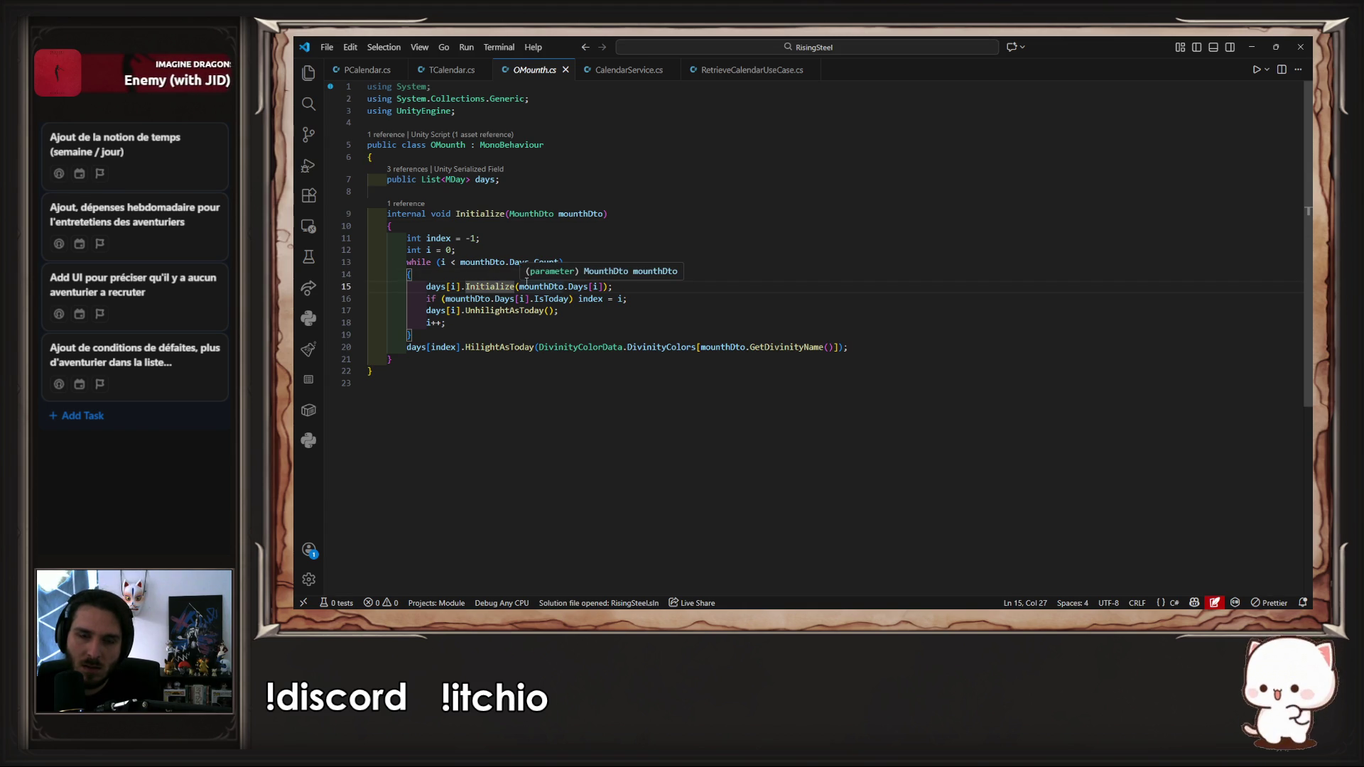
pyautogui.press('Up')
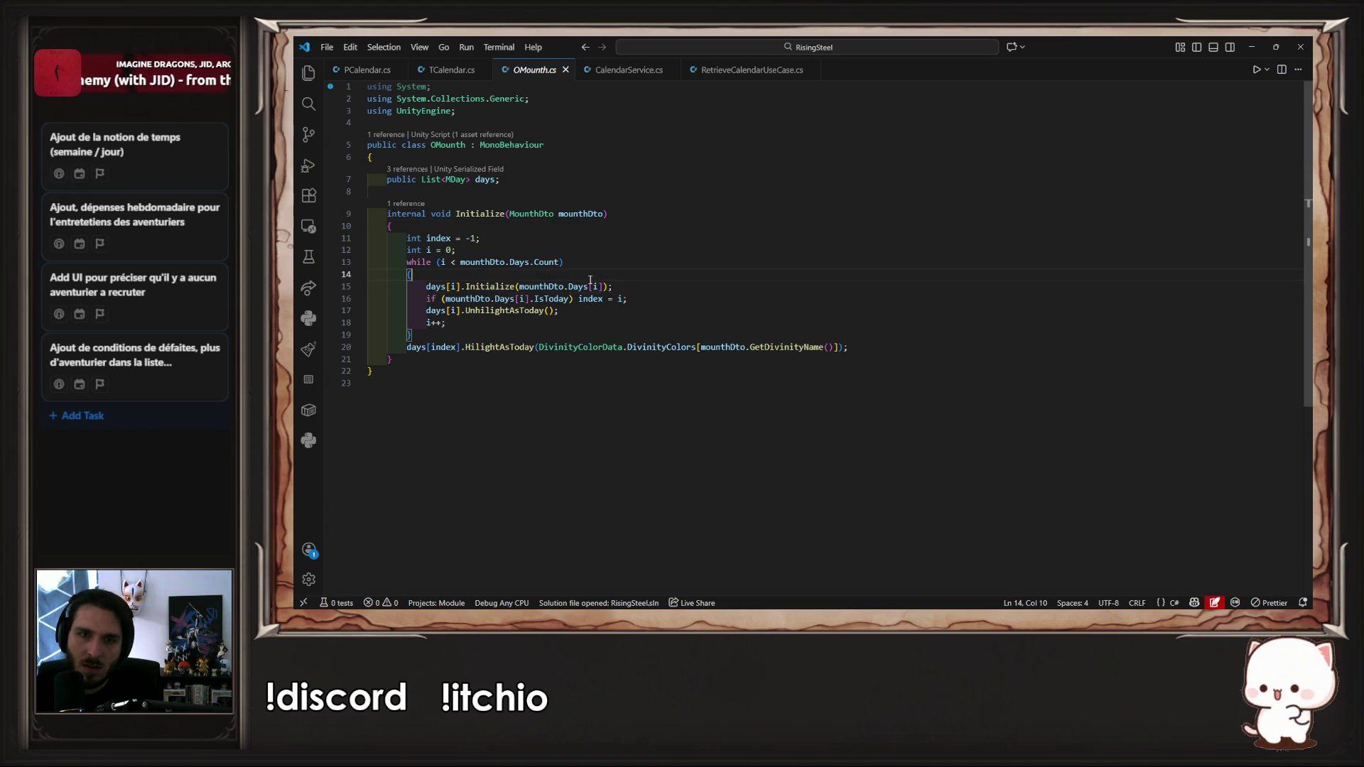
pyautogui.press('Return')
pyautogui.write('Deb')
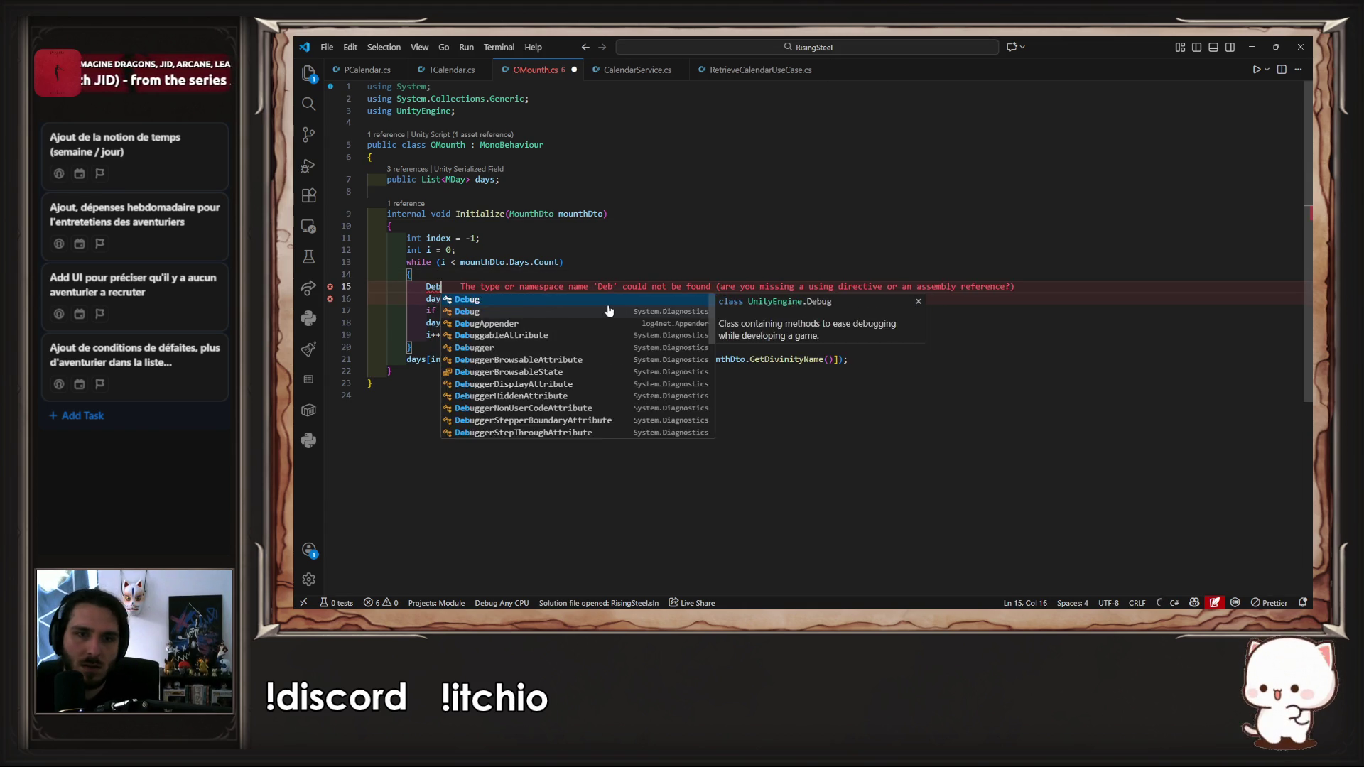
pyautogui.write("ug.Log'")
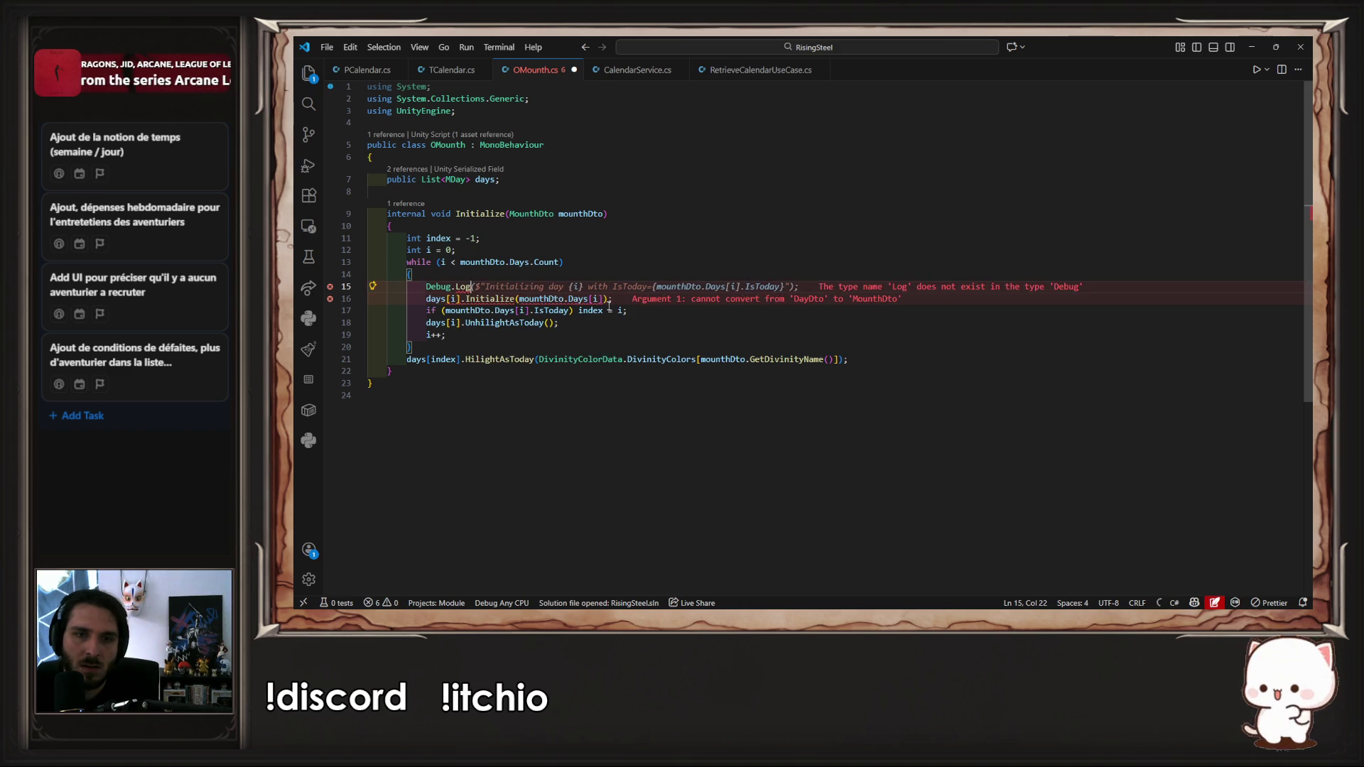
pyautogui.press('BackSpace')
pyautogui.write('(')
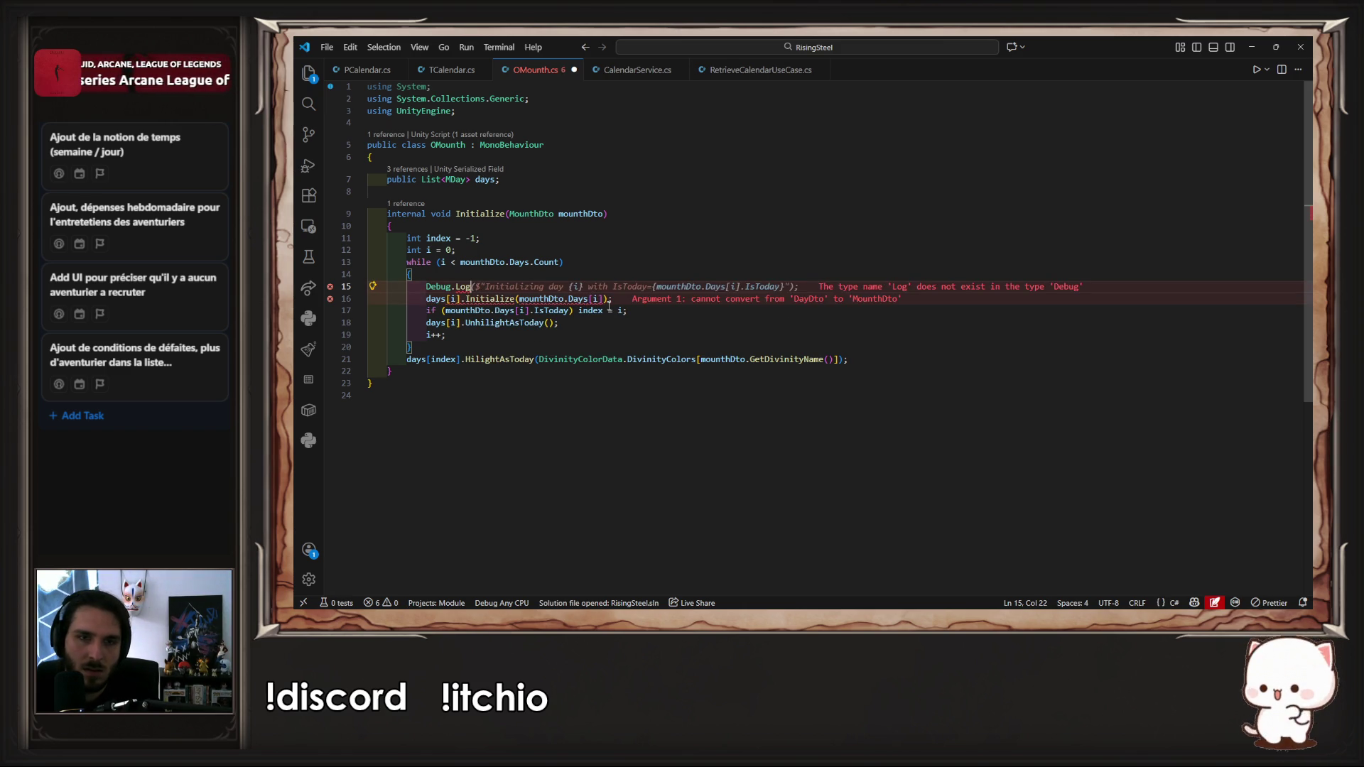
pyautogui.press('Tab')
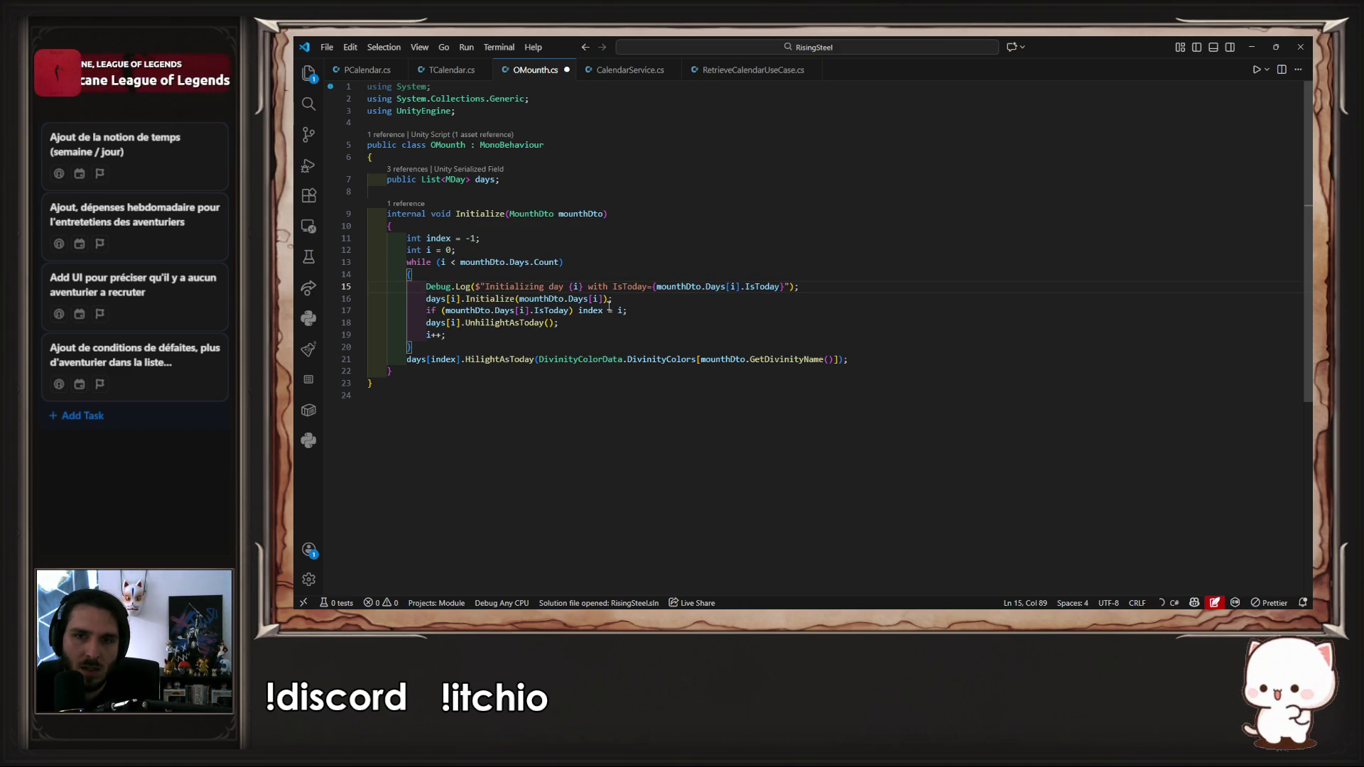
# Step: Change the log message to "{mounthDto.Days[i].DayNumber} - {mounthDto}" and return to Unity
pyautogui.press('Left')
pyautogui.hotkey('ctrl', 'shift', 'Left')
pyautogui.hotkey('ctrl', 'shift', 'Left')
pyautogui.hotkey('ctrl', 'shift', 'Left')
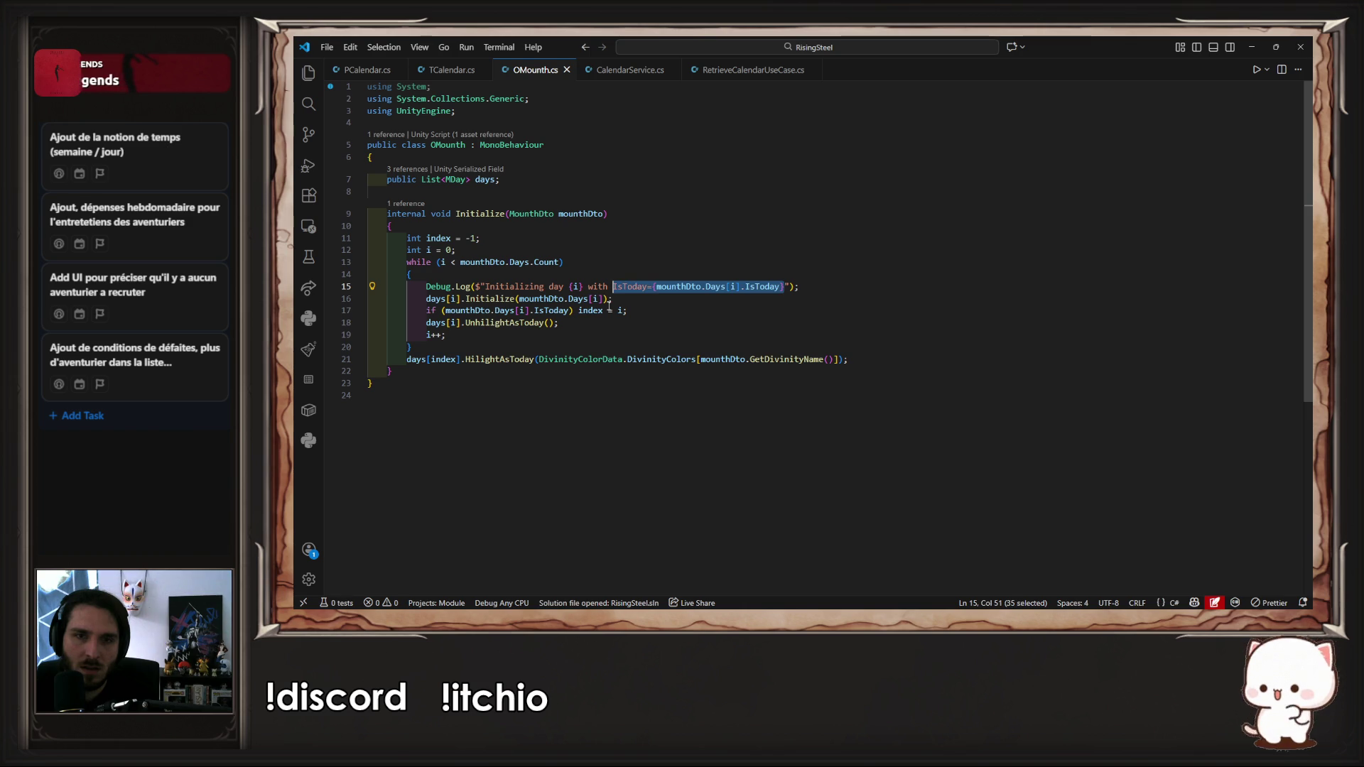
pyautogui.press('Right')
pyautogui.hotkey('ctrl', 'Left')
pyautogui.hotkey('ctrl', 'Left')
pyautogui.hotkey('ctrl', 'Left')
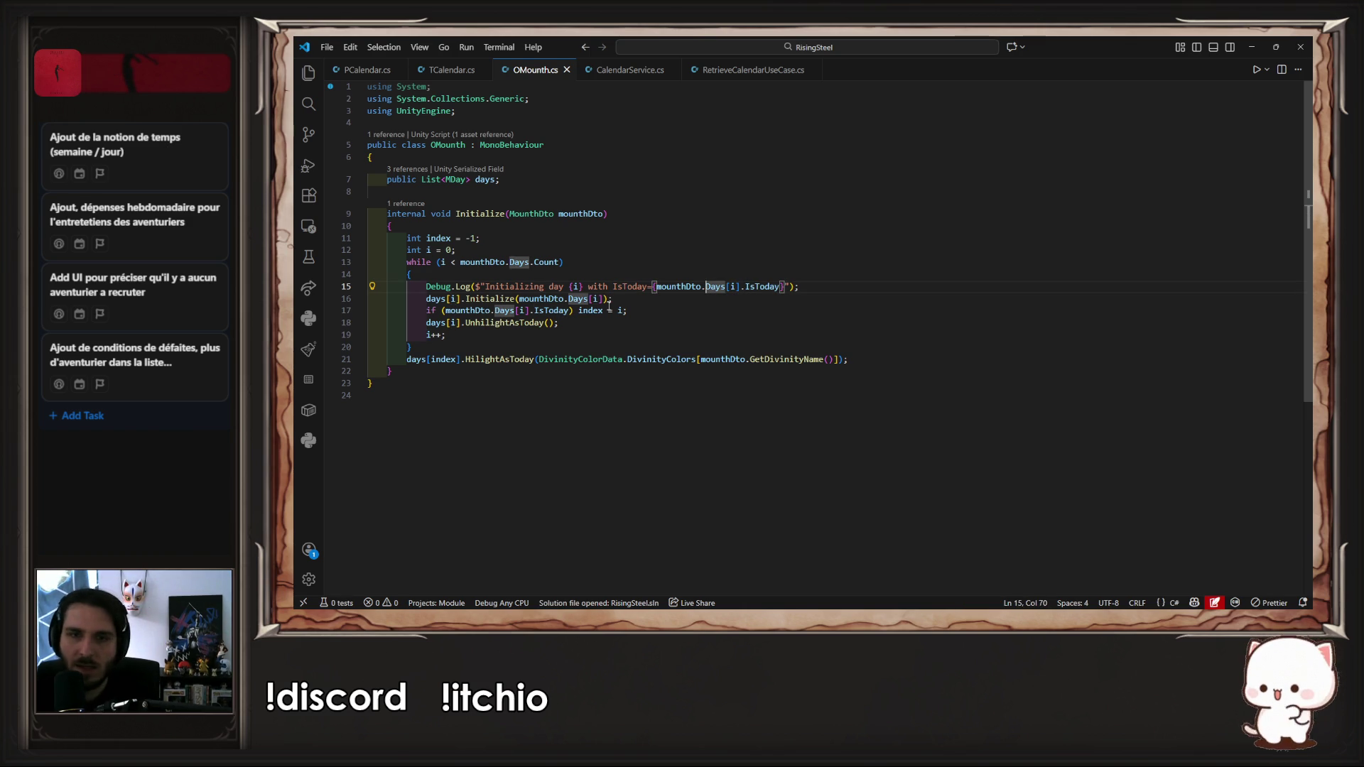
pyautogui.press('Left')
pyautogui.press('Left')
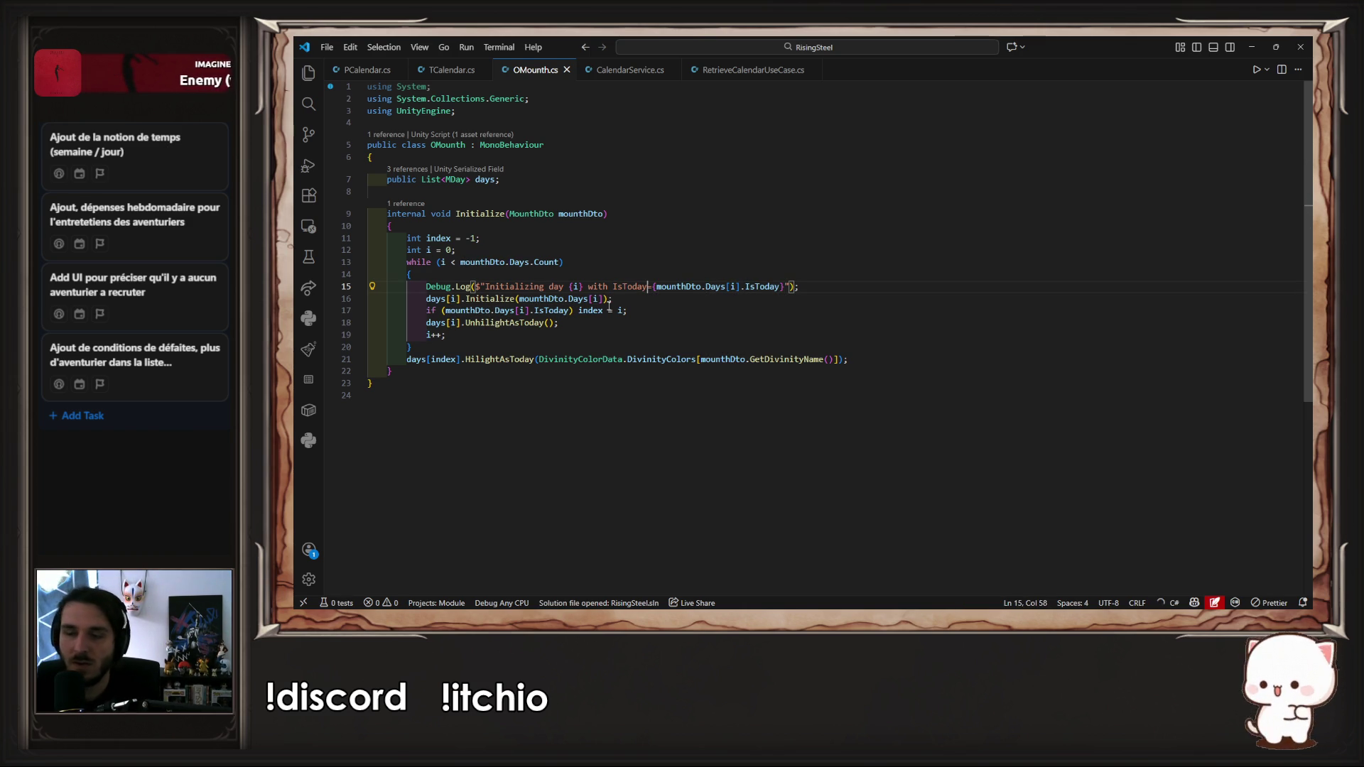
pyautogui.hotkey('ctrl', 'shift', 'Left')
pyautogui.hotkey('ctrl', 'shift', 'Left')
pyautogui.hotkey('ctrl', 'shift', 'Left')
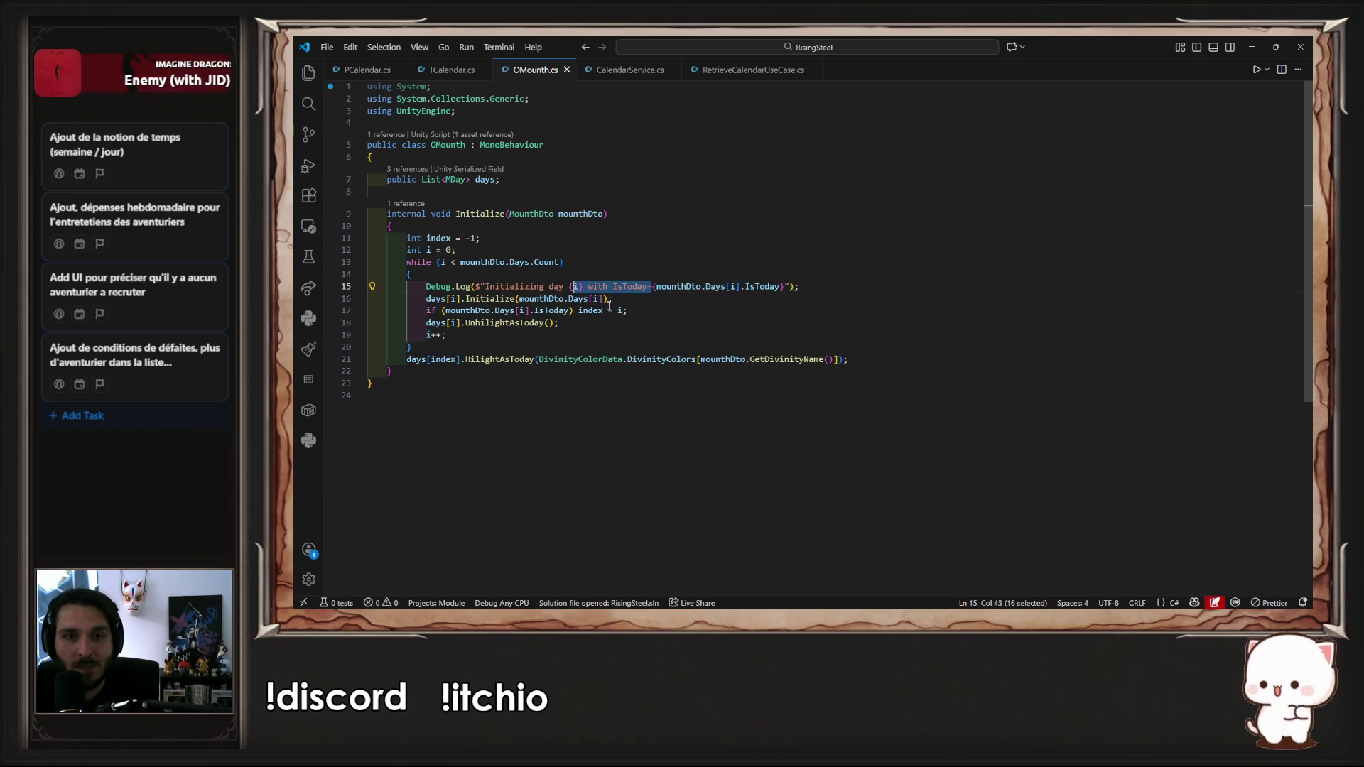
pyautogui.press('BackSpace')
pyautogui.press('Right')
pyautogui.press('Left')
pyautogui.press('Right')
pyautogui.write('.Days[i].DayNumber} - {mounthDto')
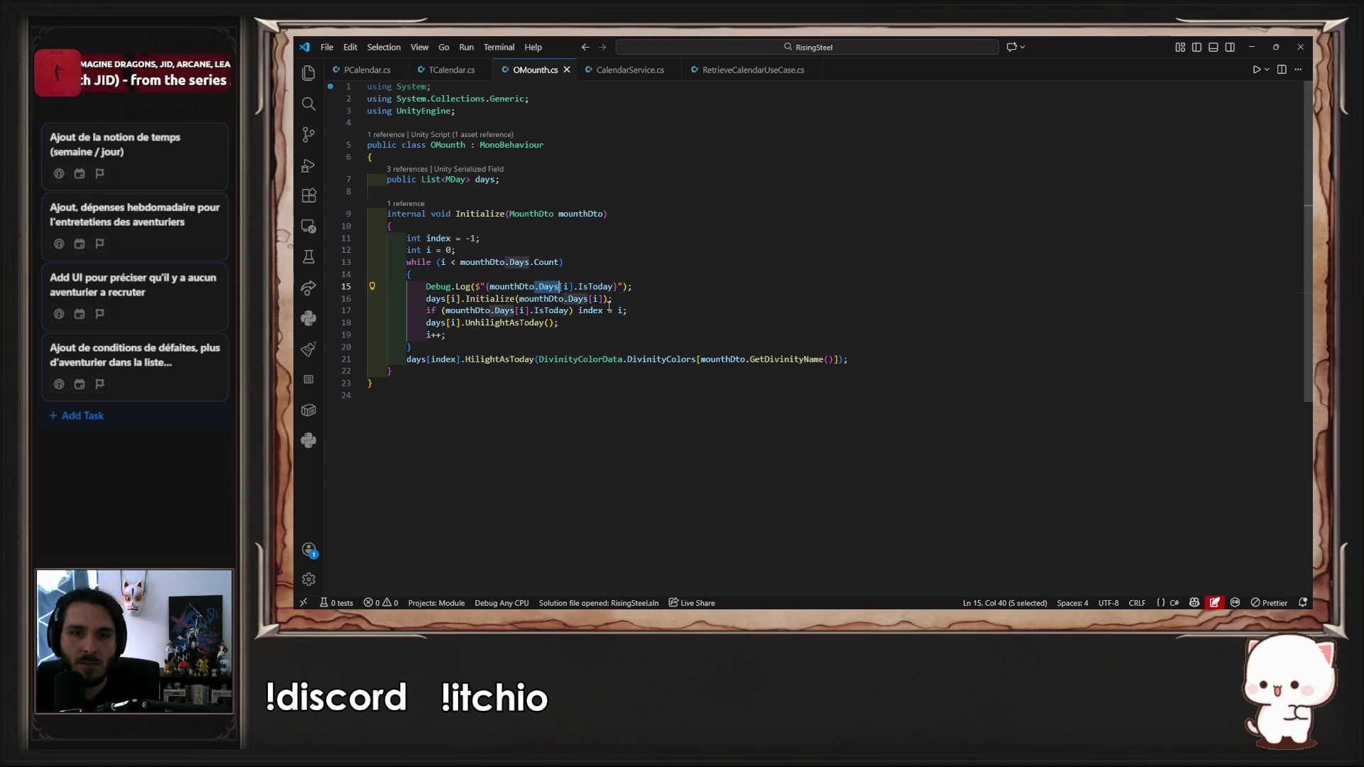
pyautogui.press('Escape')
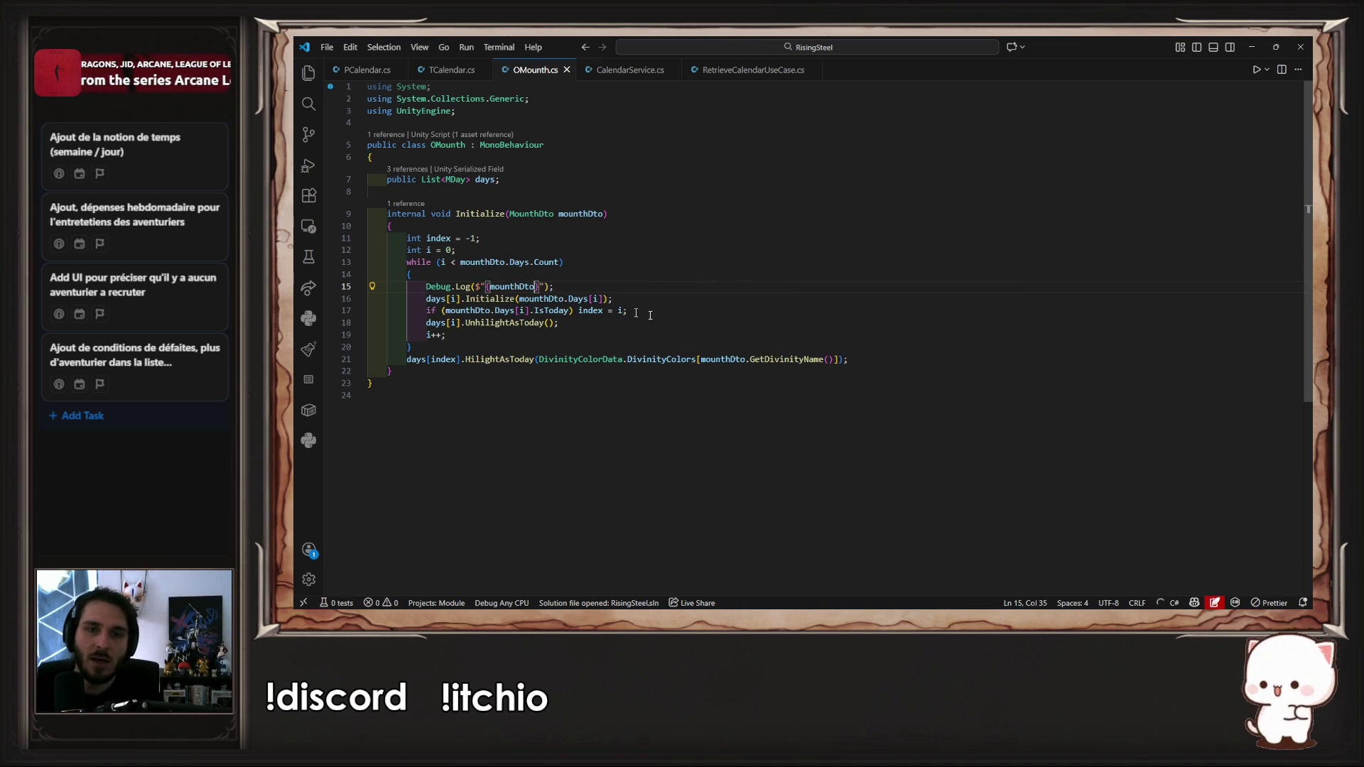
pyautogui.hotkey('alt', 'Tab')
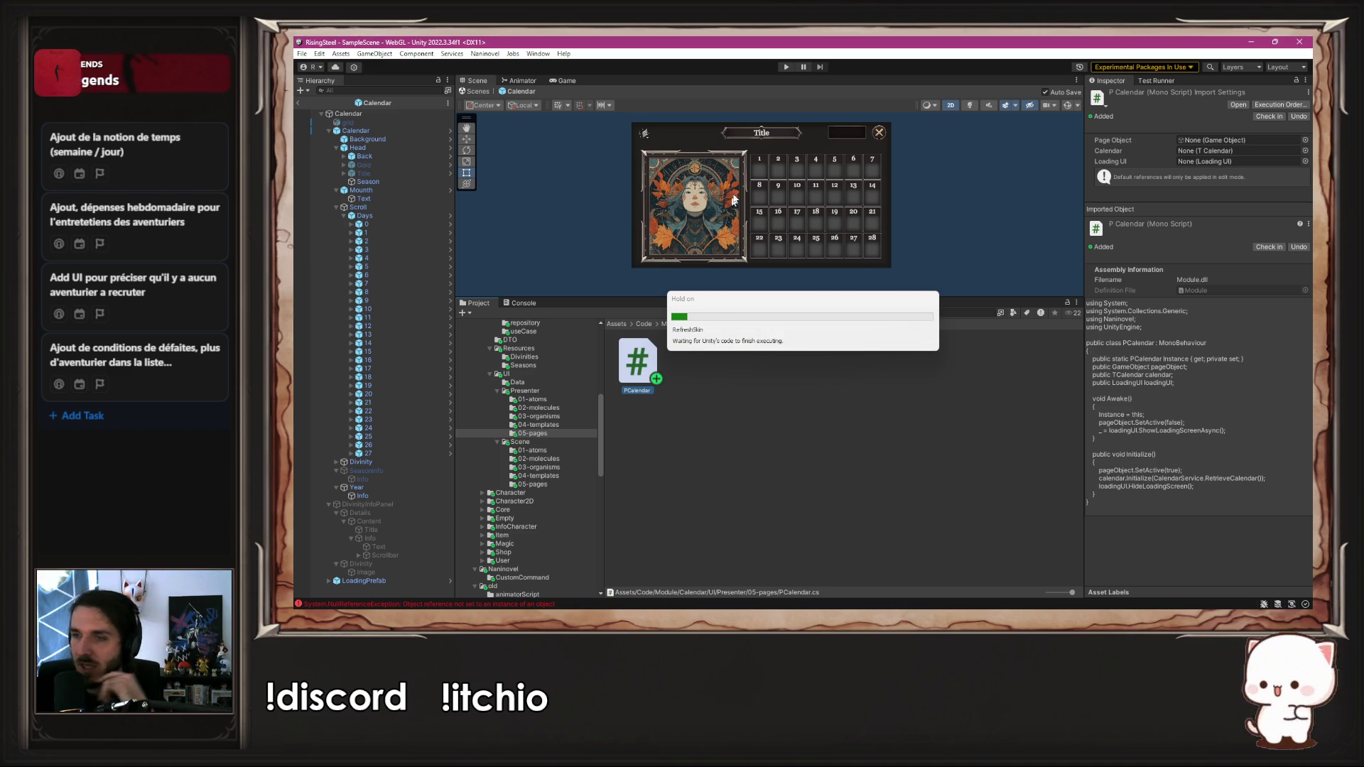
# Step: Test the calendar by playing, starting a new game, then stopping
pyautogui.click(785, 67)
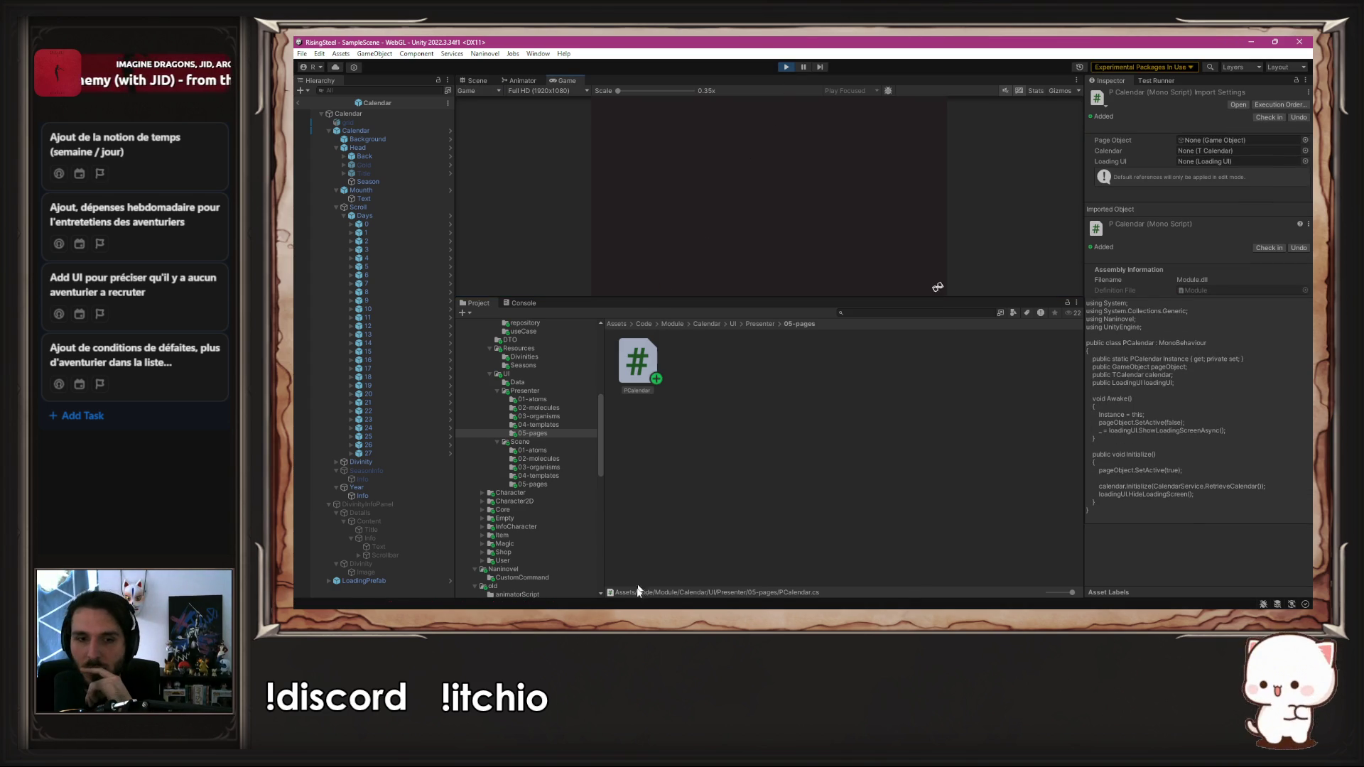
pyautogui.click(761, 152)
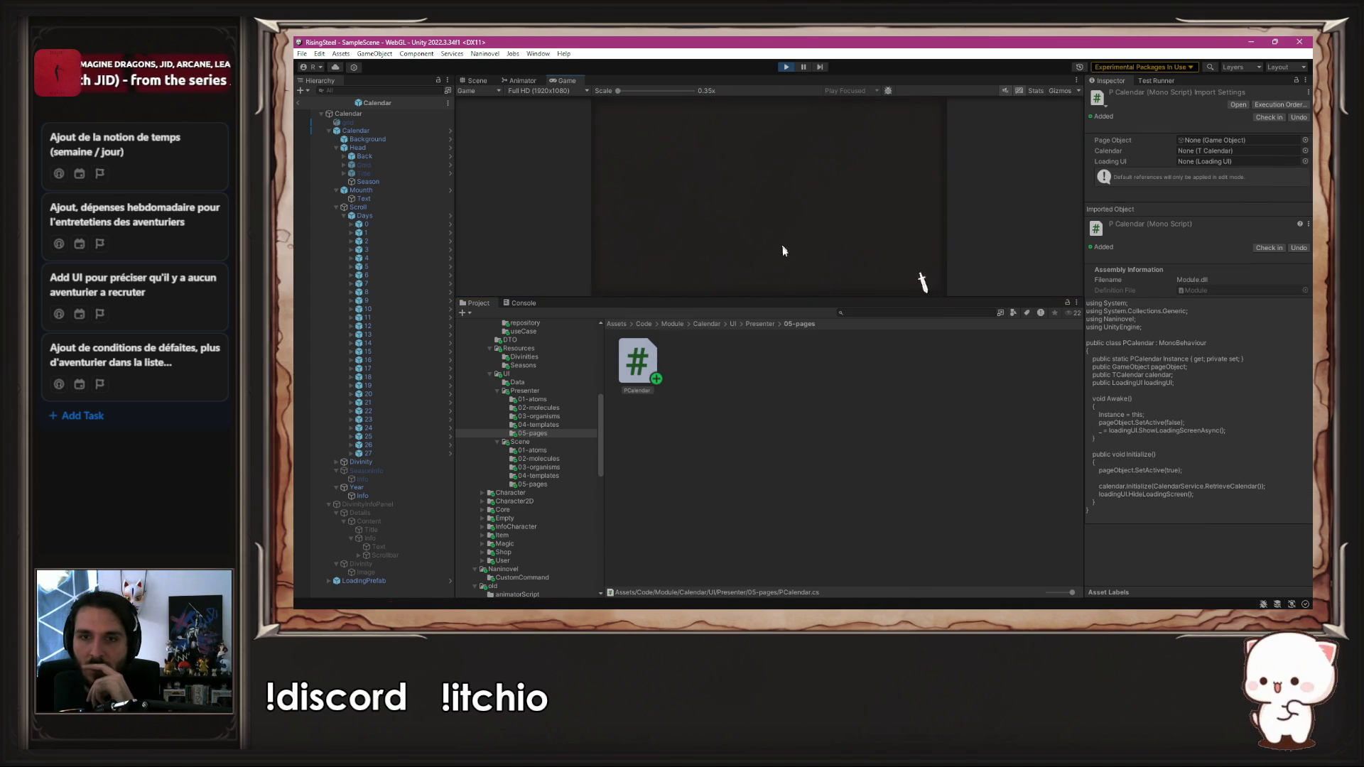
pyautogui.click(786, 67)
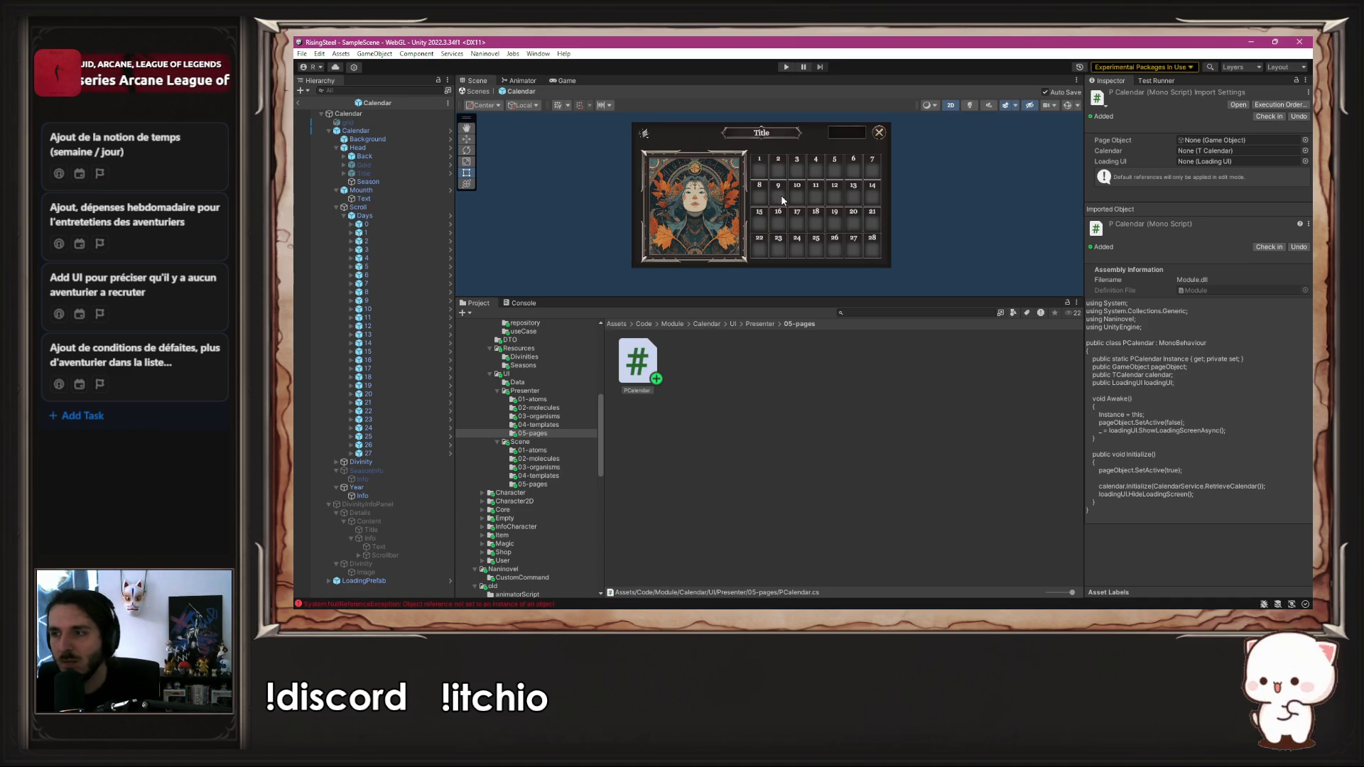
# Step: Comment out the per-event loop in MDay.Initialize and return to Unity to recompile
pyautogui.hotkey('alt', 'Tab')
pyautogui.click(521, 323)
pyautogui.keyDown('ctrl'); pyautogui.click(520, 322); pyautogui.keyUp('ctrl')
pyautogui.hotkey('alt', 'Left')
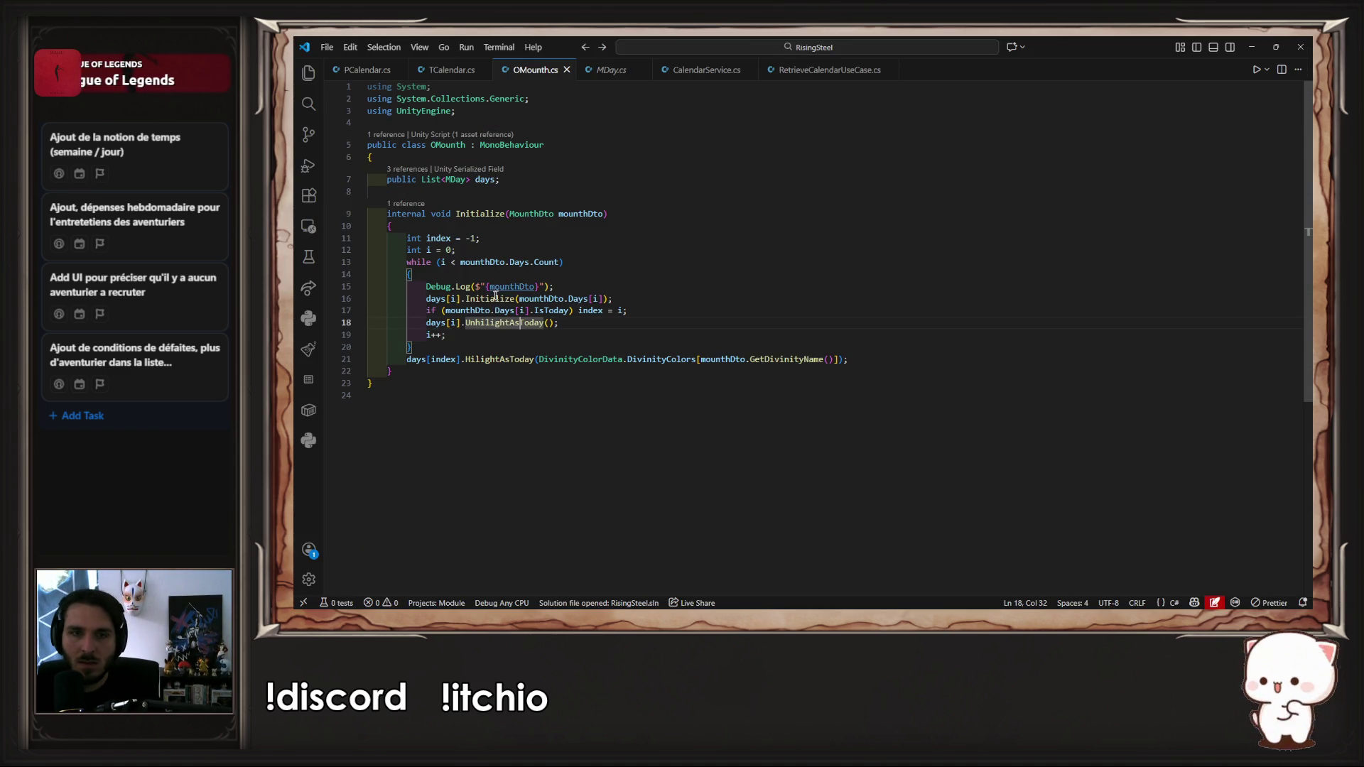
pyautogui.keyDown('ctrl'); pyautogui.click(504, 297); pyautogui.keyUp('ctrl')
pyautogui.moveTo(561, 392)
pyautogui.mouseDown()
pyautogui.moveTo(333, 335)
pyautogui.moveTo(323, 346)
pyautogui.mouseUp()
pyautogui.hotkey('ctrl', '/')
pyautogui.hotkey('alt', 'Tab')
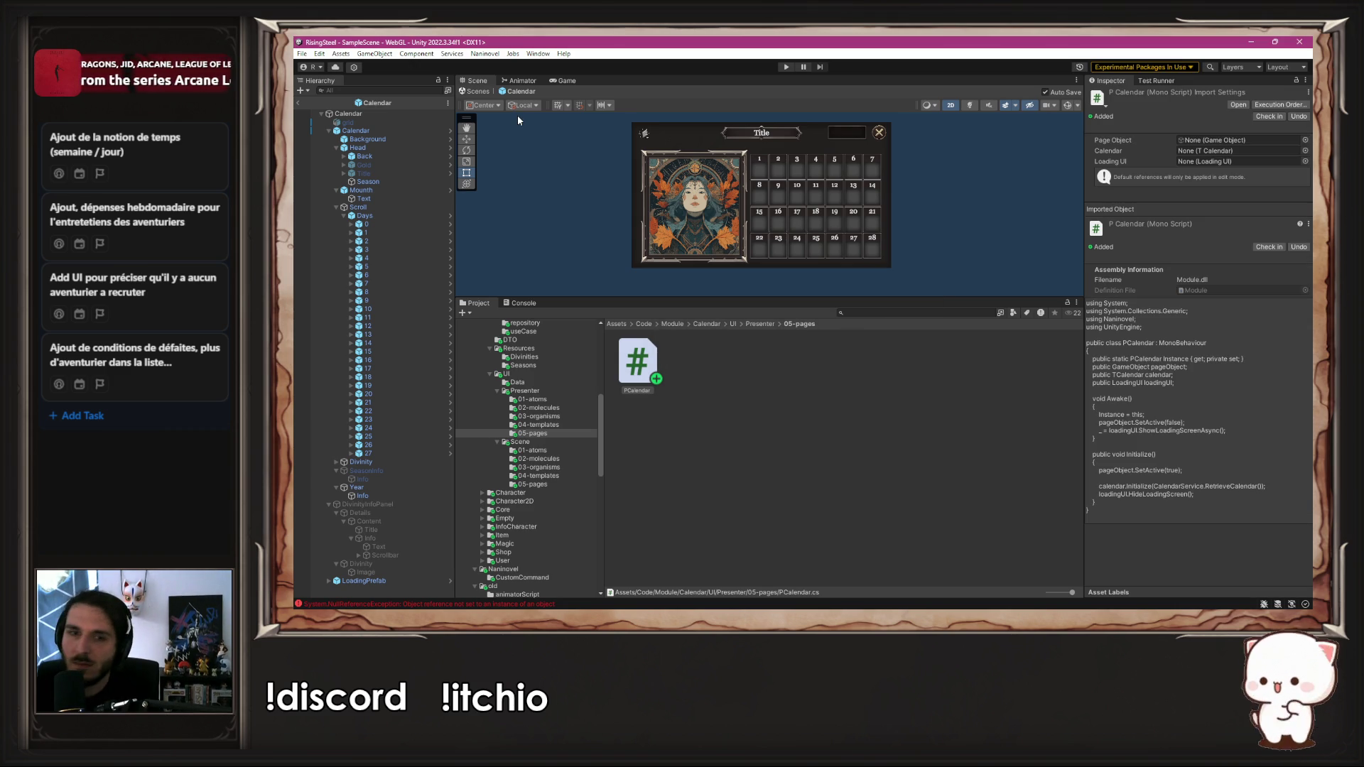
pyautogui.click(777, 432)
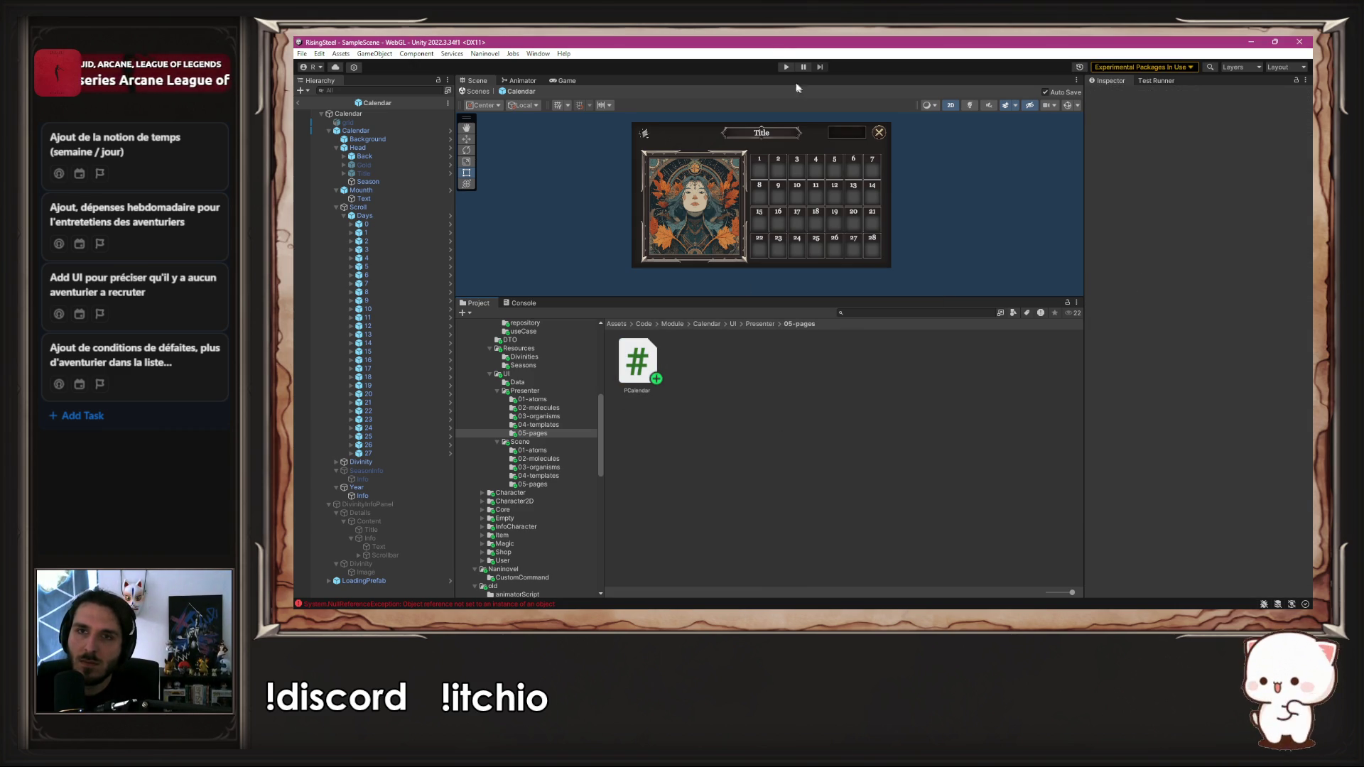
# Step: Start a new game, check the DailyEventDto logs in the Console, and open the MounthDto entry's code
pyautogui.click(786, 67)
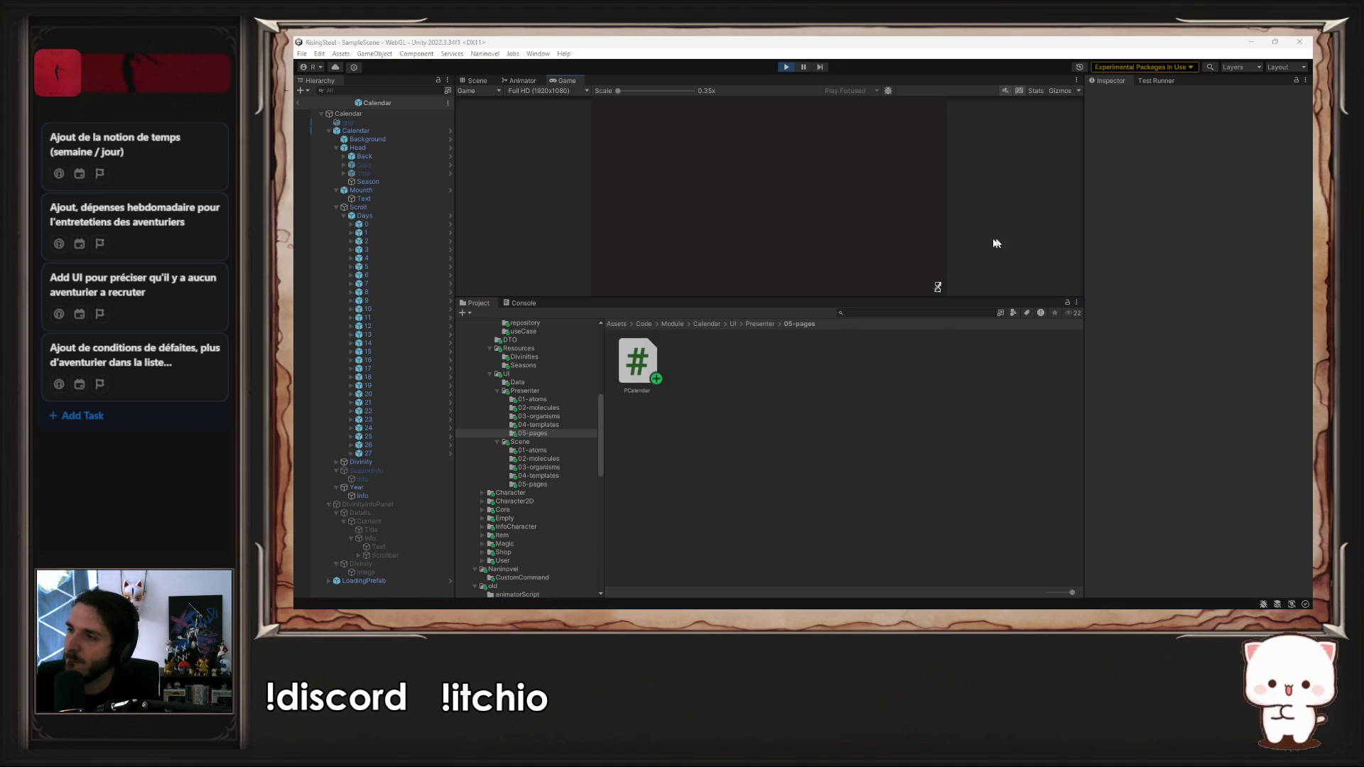
pyautogui.moveTo(845, 298); pyautogui.dragTo(845, 441)
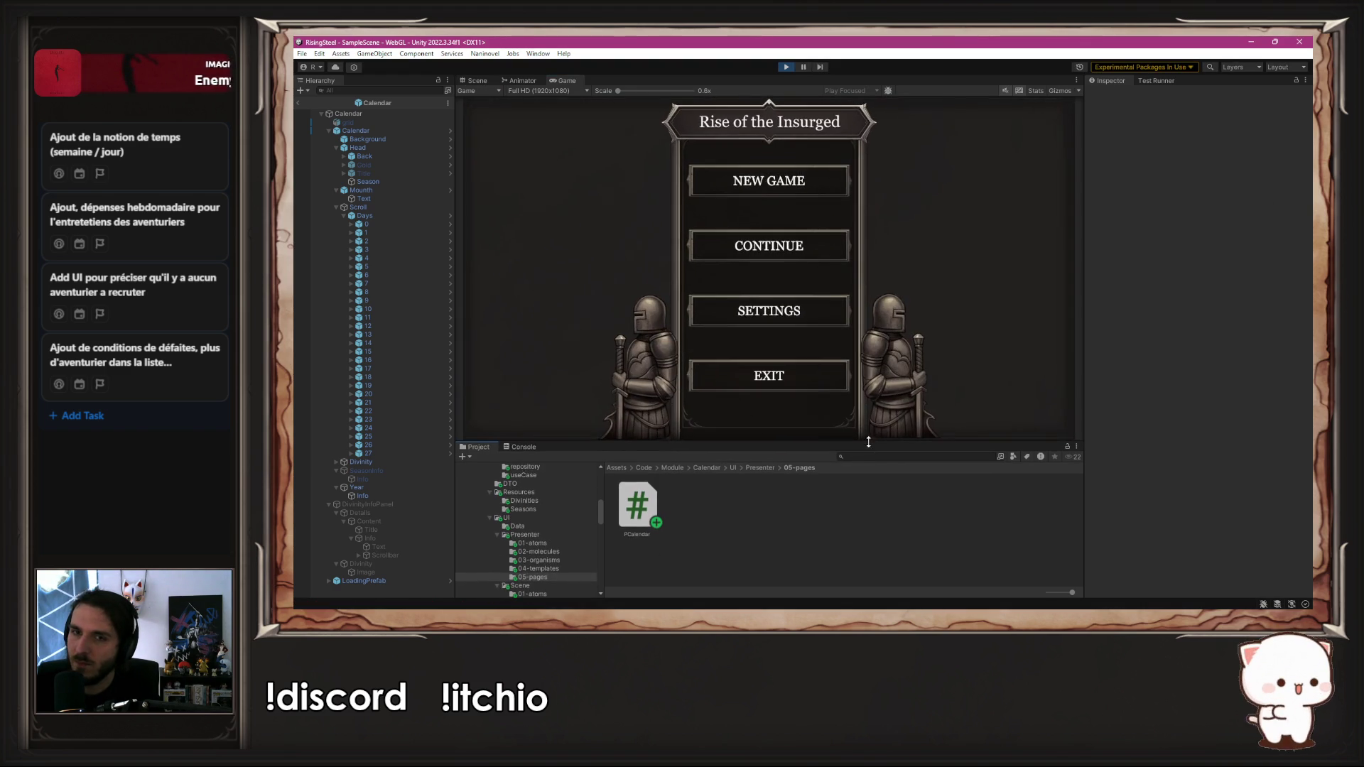
pyautogui.click(811, 171)
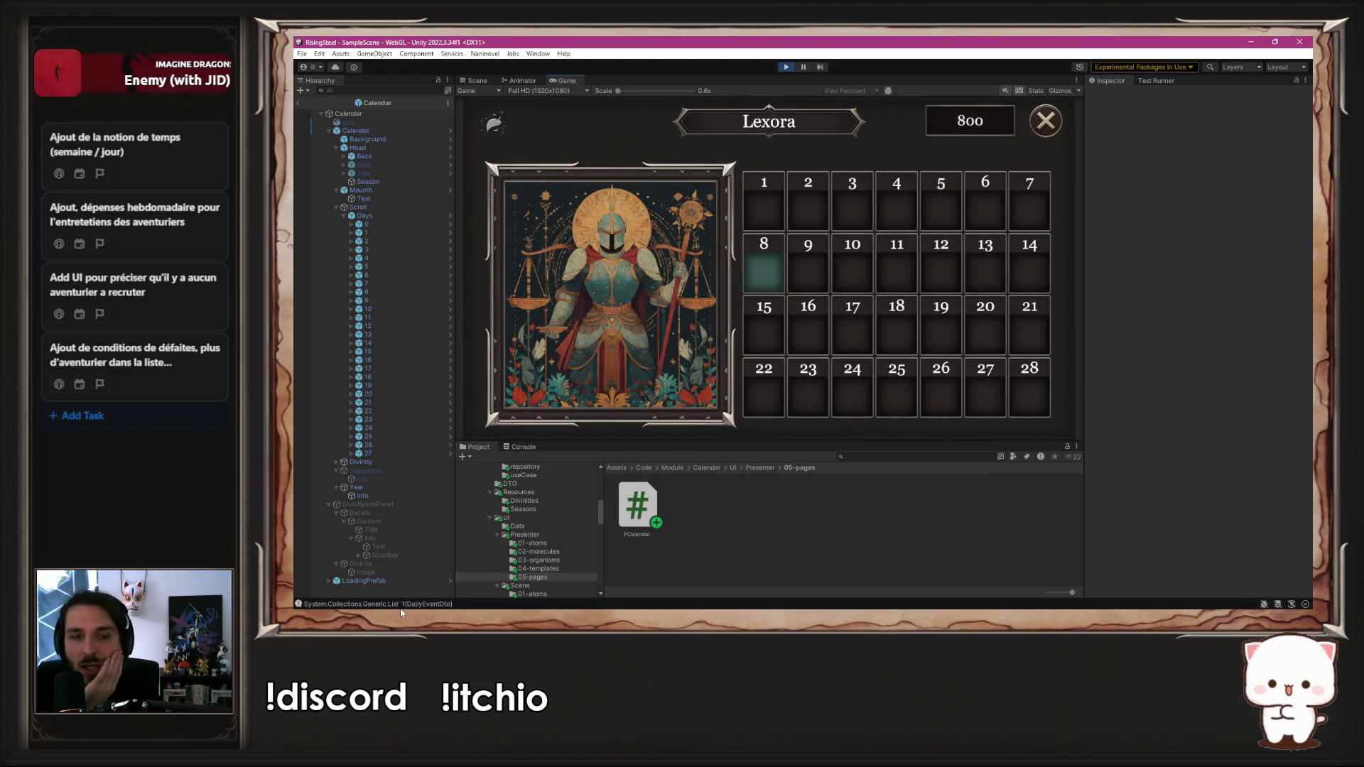
pyautogui.click(399, 606)
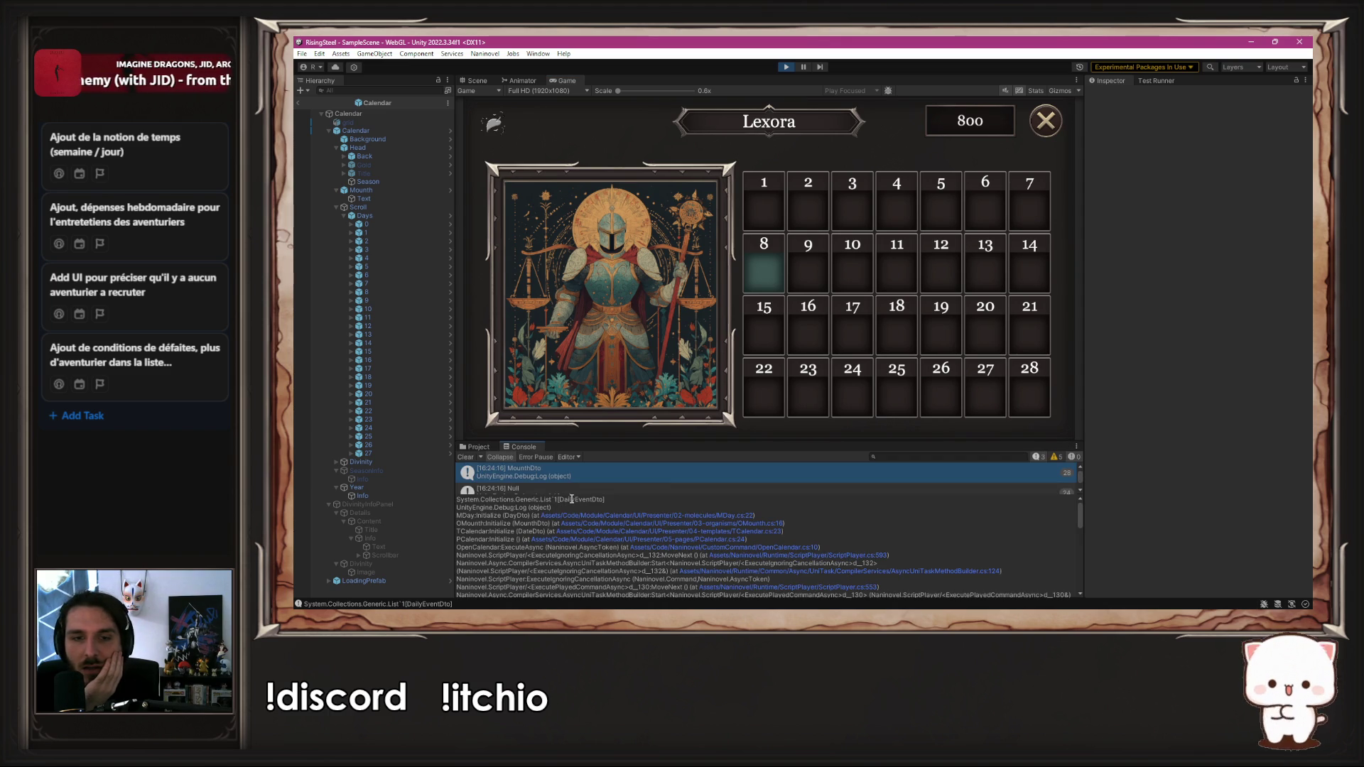
pyautogui.moveTo(559, 500)
pyautogui.mouseDown()
pyautogui.moveTo(590, 533)
pyautogui.moveTo(611, 501)
pyautogui.moveTo(609, 561)
pyautogui.mouseUp()
pyautogui.click(612, 514)
pyautogui.doubleClick(588, 471)
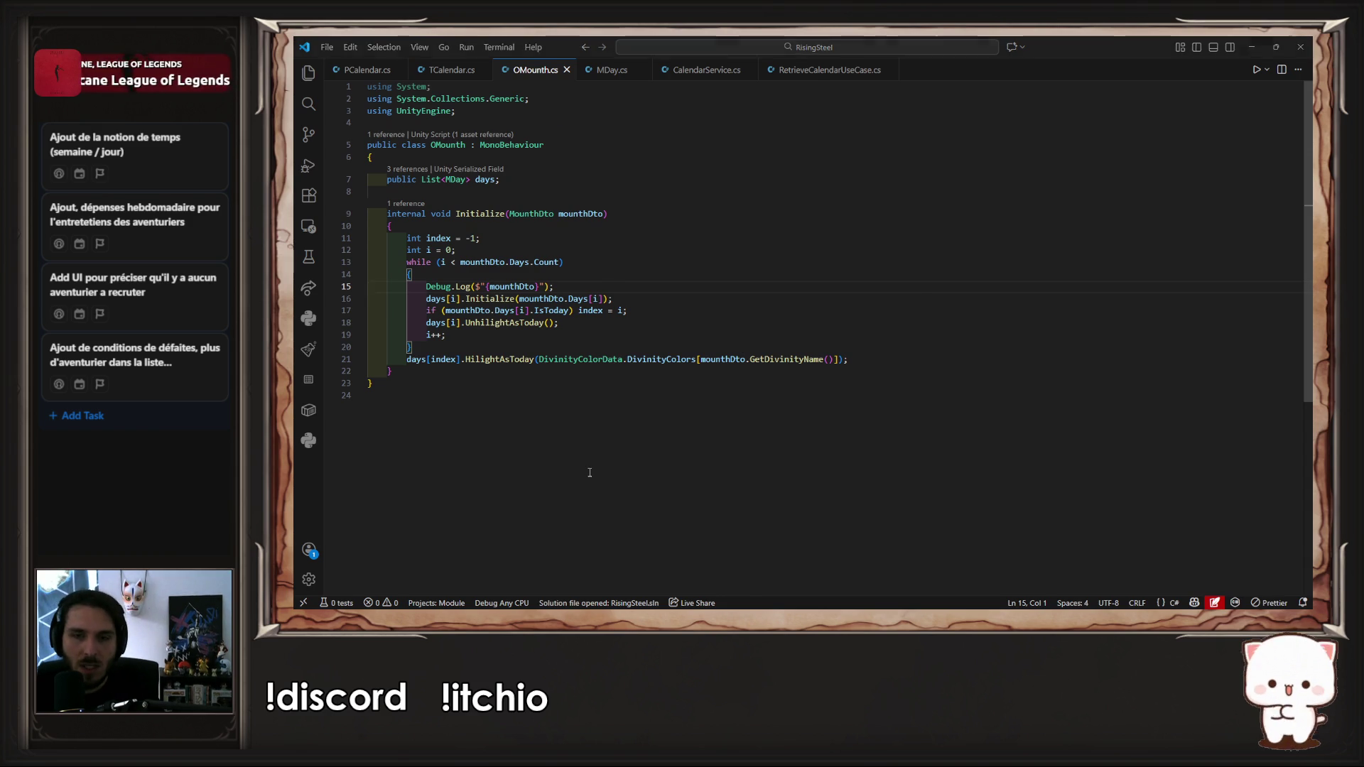
# Step: Open MDay.cs at line 22 from the Null log entry, then select the daily events log entry
pyautogui.hotkey('alt', 'Tab')
pyautogui.doubleClick(571, 497)
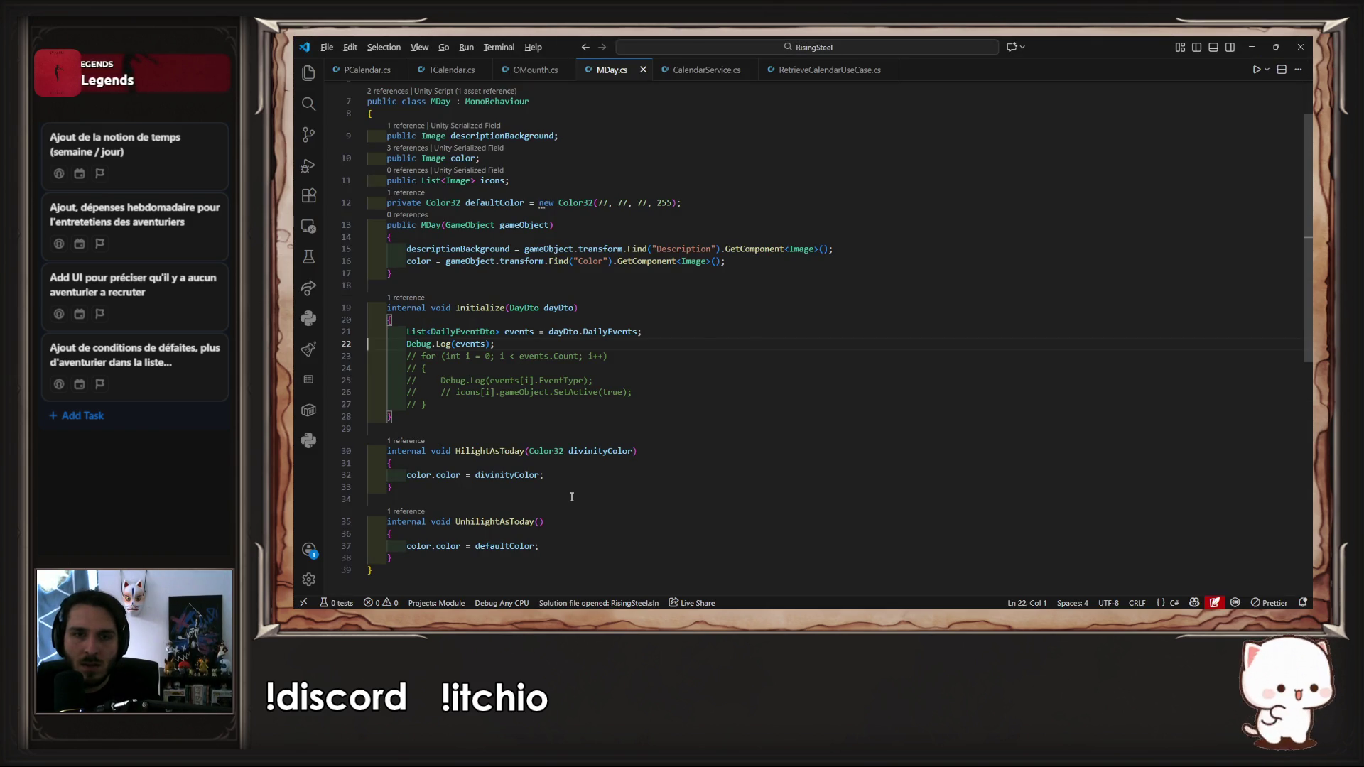
pyautogui.hotkey('alt', 'Tab')
pyautogui.click(598, 508)
pyautogui.hotkey('alt', 'Tab')
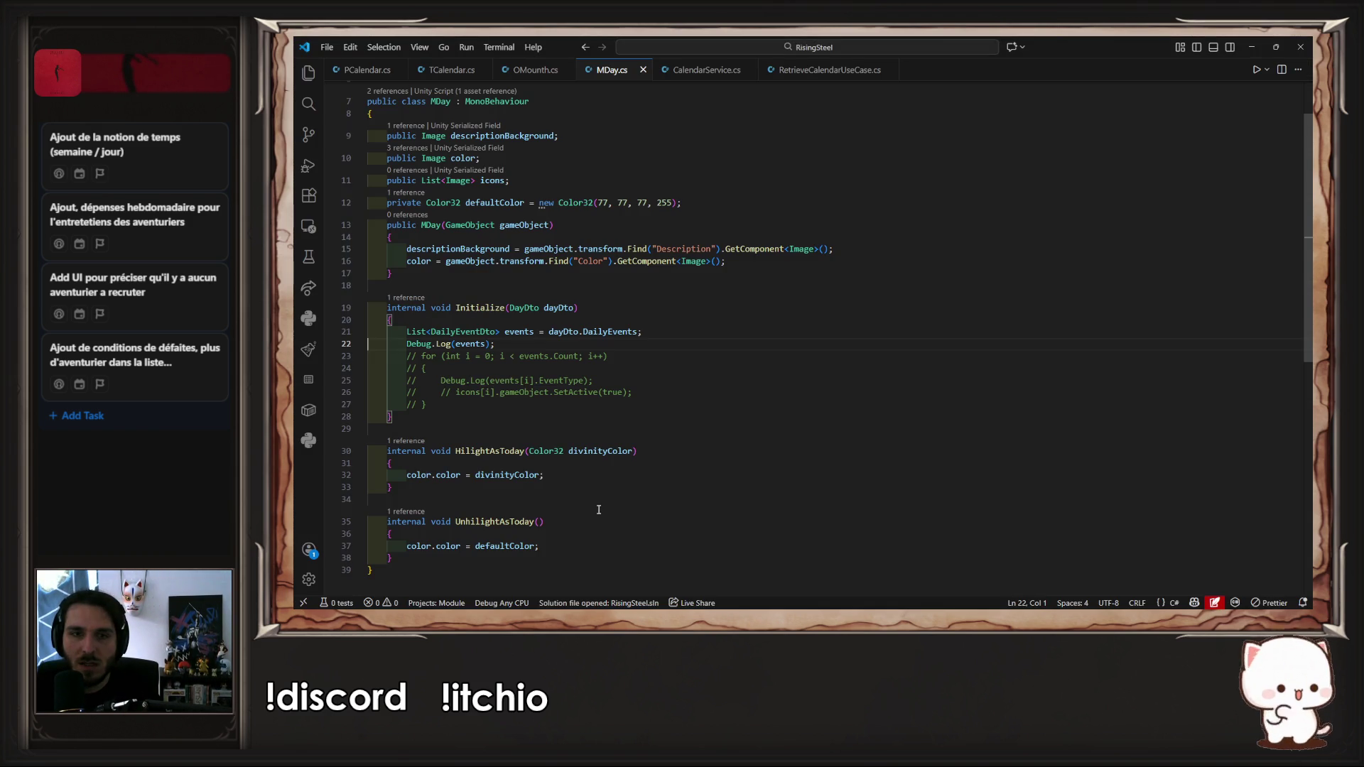
pyautogui.hotkey('alt', 'Tab')
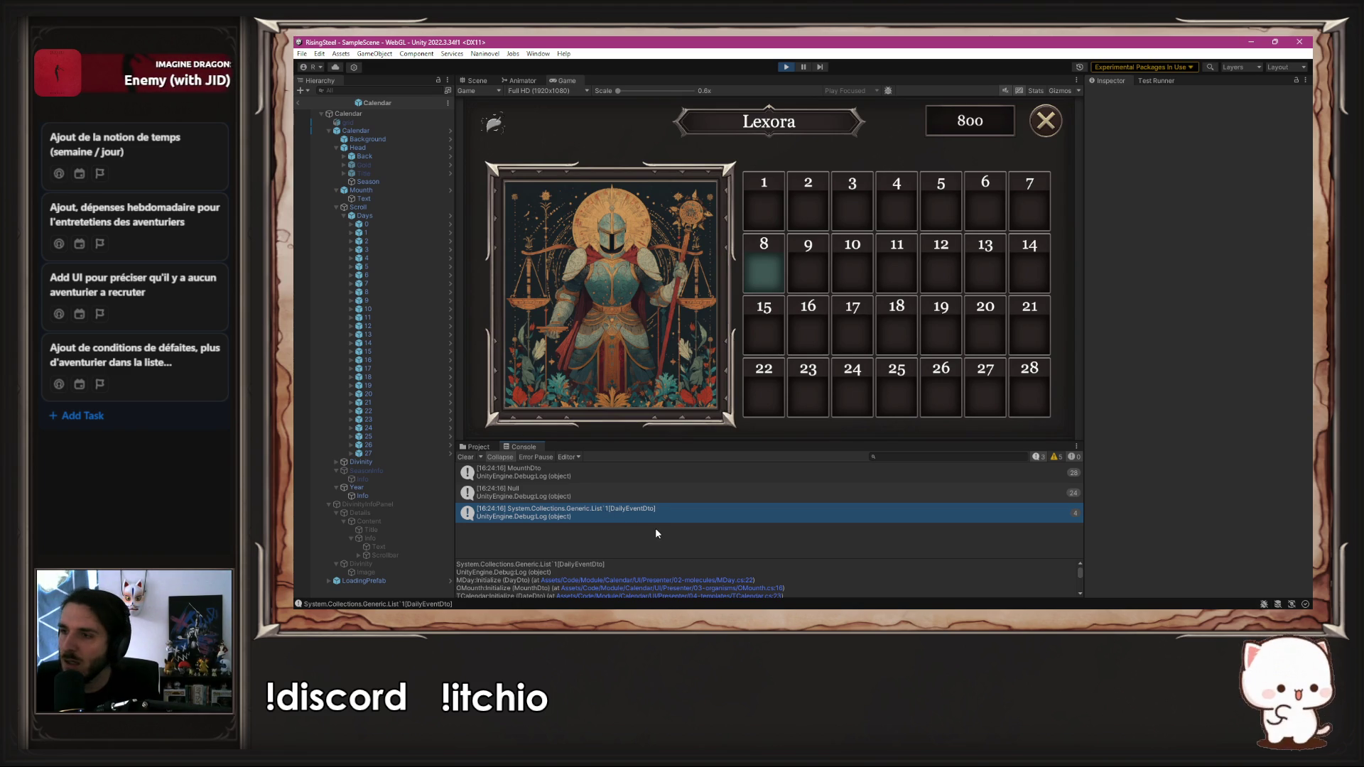
# Step: Delete the line 15 Debug.Log from OMounth's day loop, save, and bring up MDay.cs
pyautogui.hotkey('alt', 'Tab')
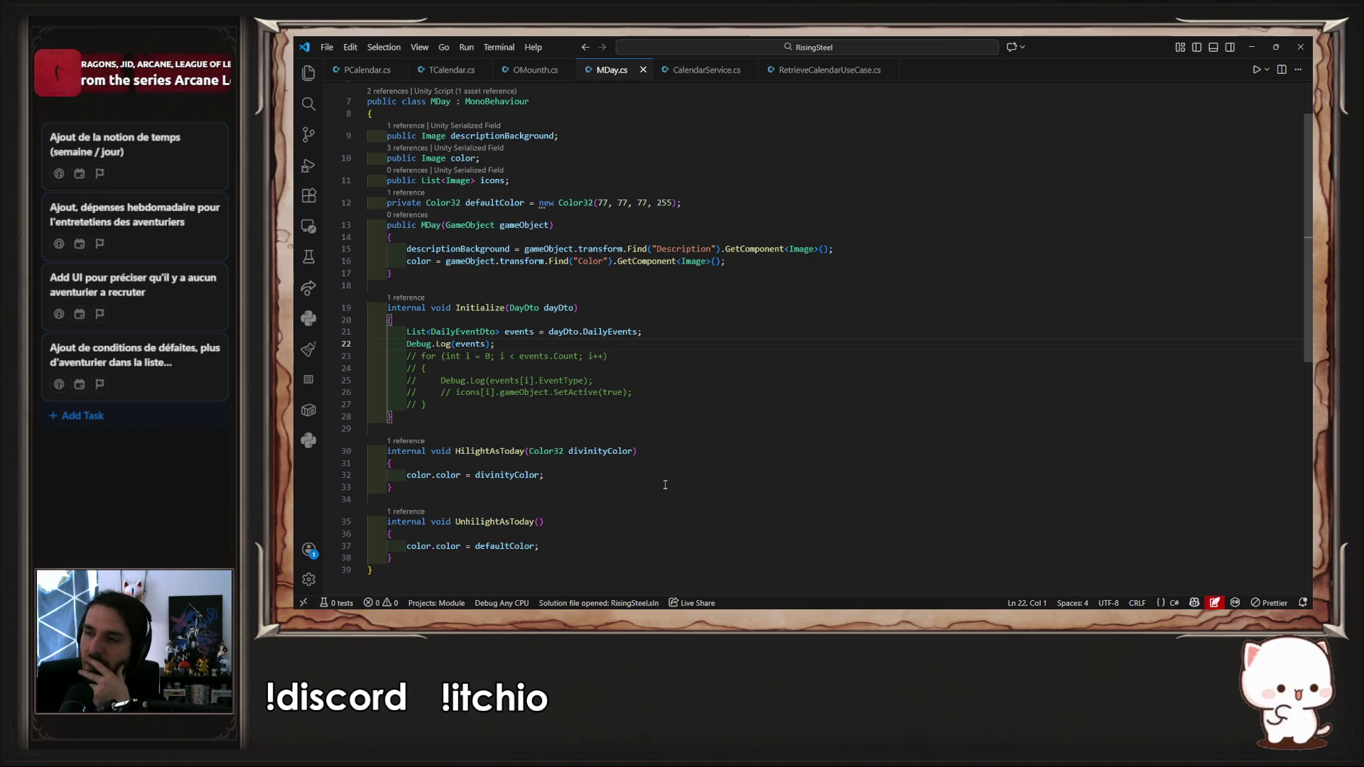
pyautogui.click(539, 70)
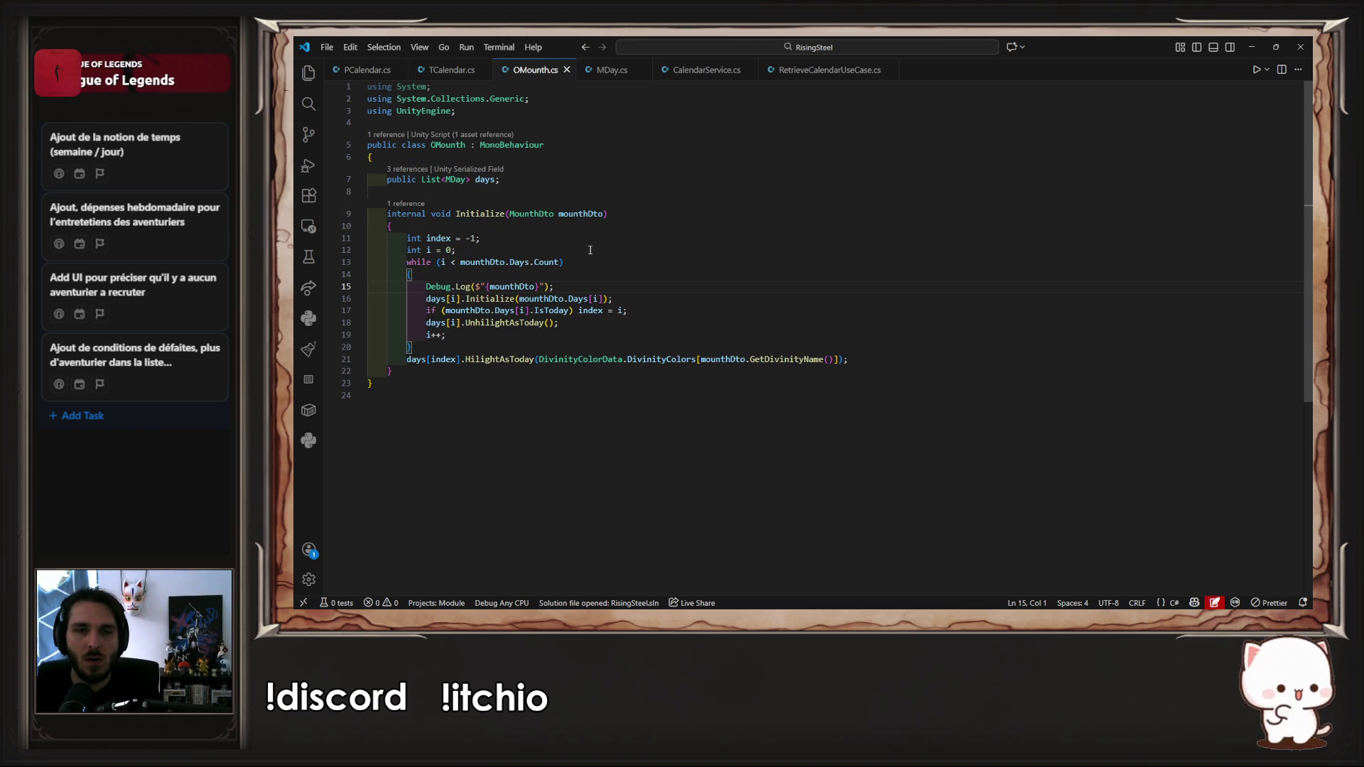
pyautogui.click(592, 250)
pyautogui.click(615, 284)
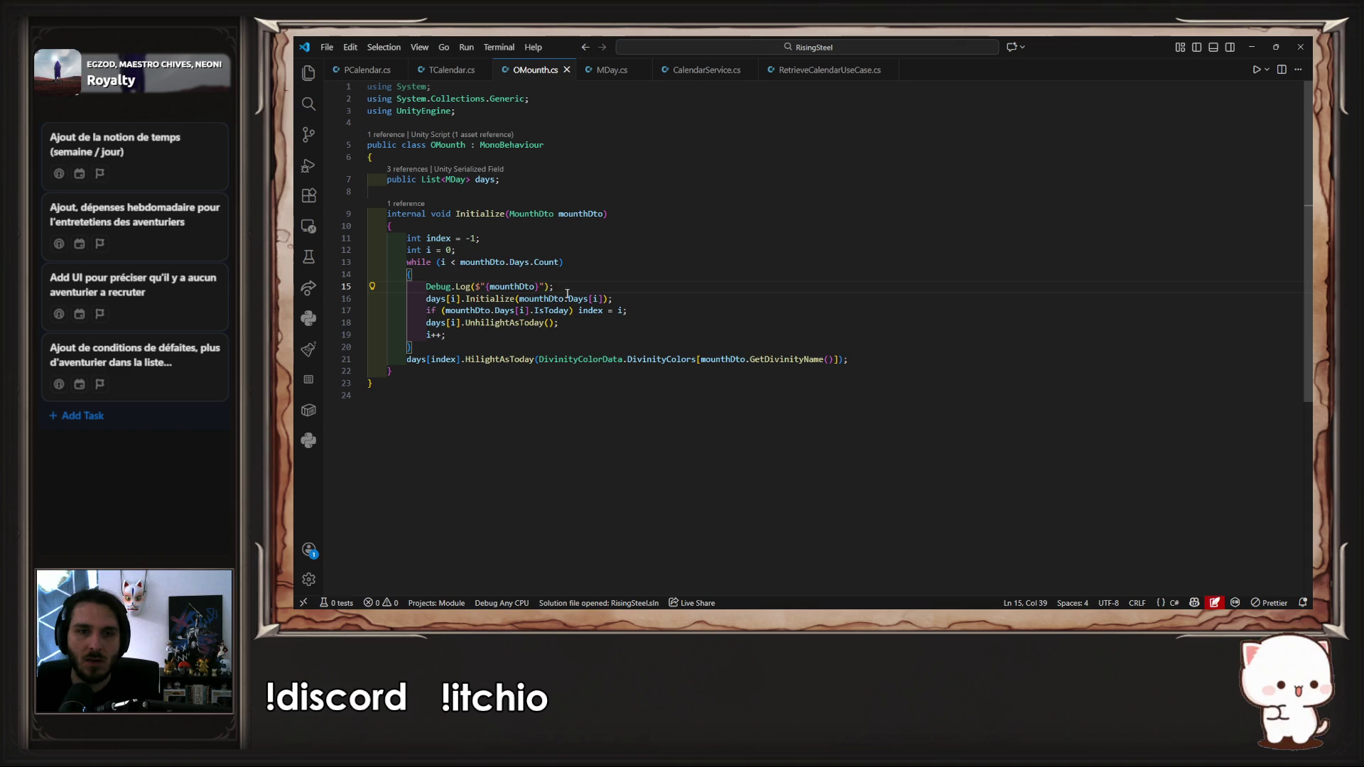
pyautogui.moveTo(591, 293); pyautogui.dragTo(295, 292)
pyautogui.press('BackSpace')
pyautogui.press('BackSpace')
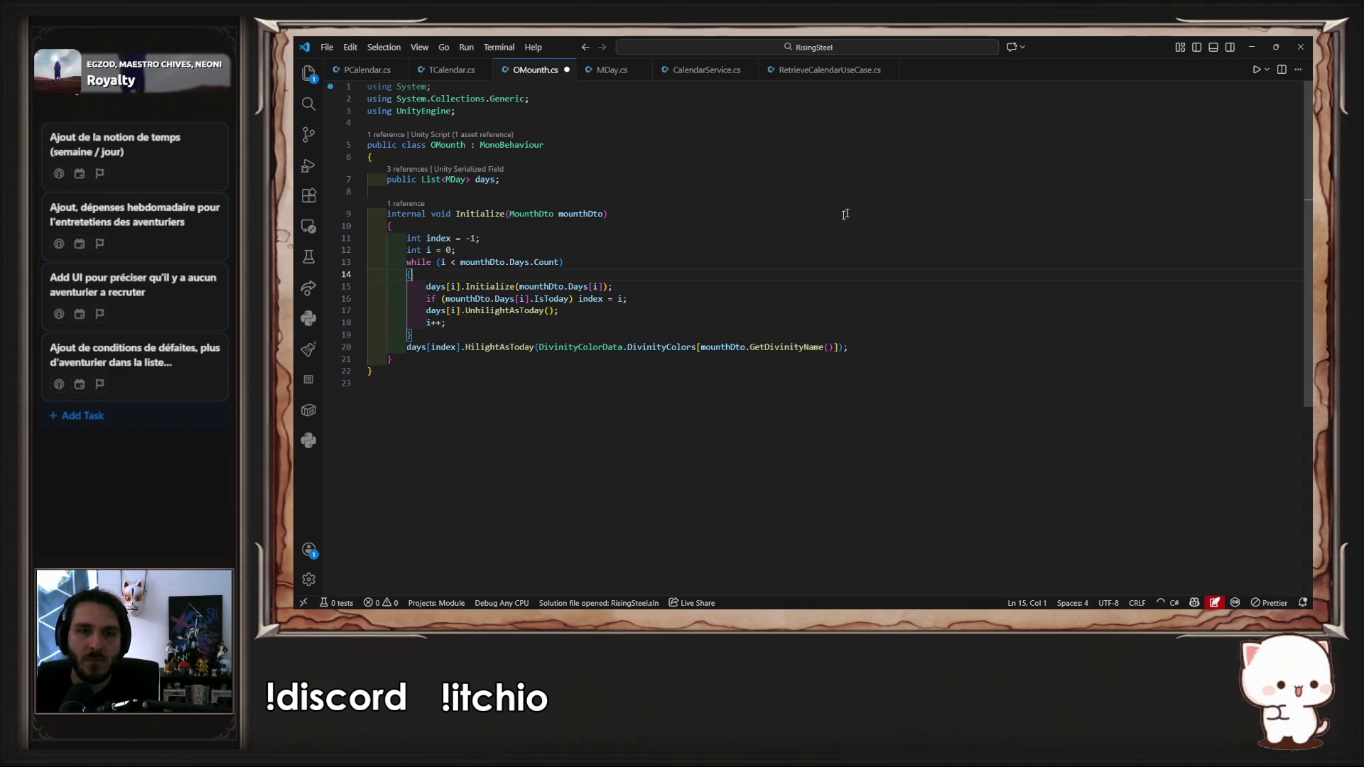
pyautogui.hotkey('ctrl', 's')
pyautogui.click(611, 69)
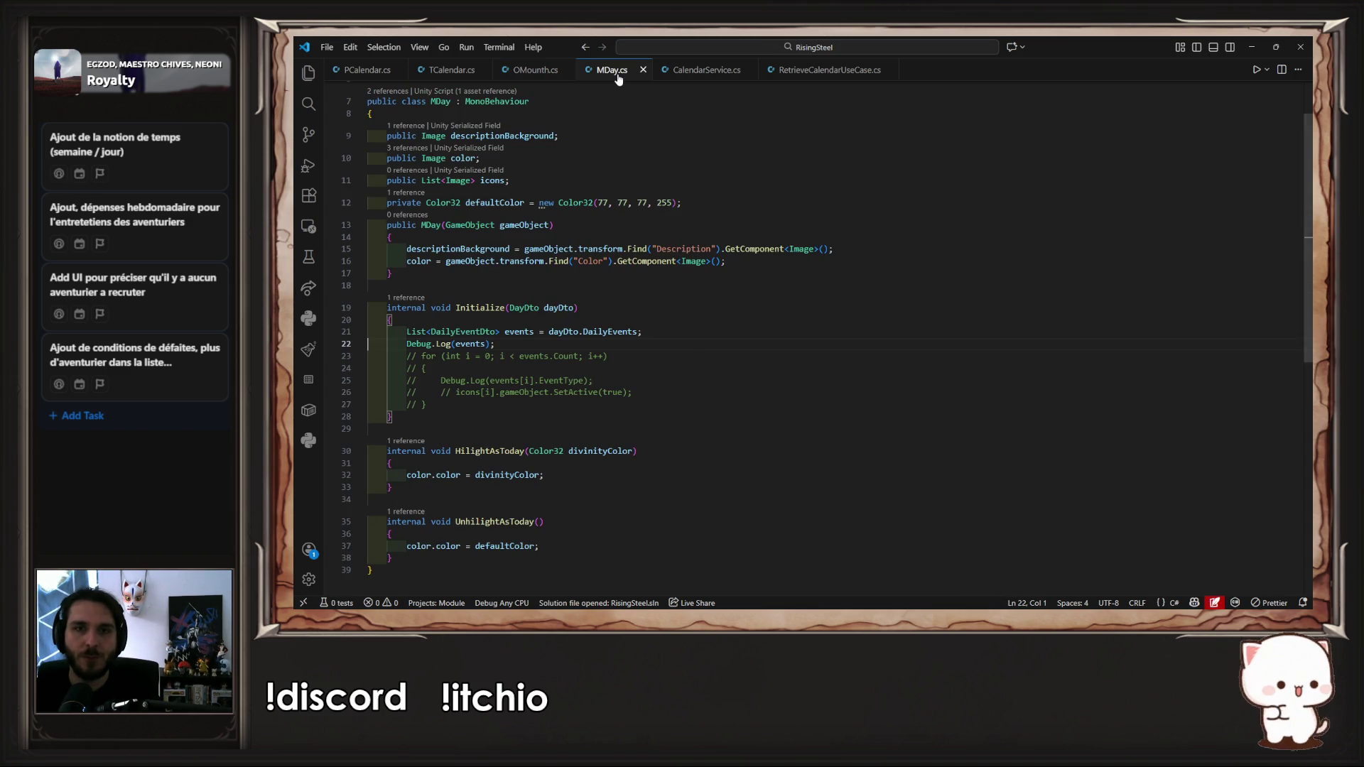
# Step: In MDay.cs, delete the events debug log line, save, and uncomment the event loop
pyautogui.hotkey('shift', 'End')
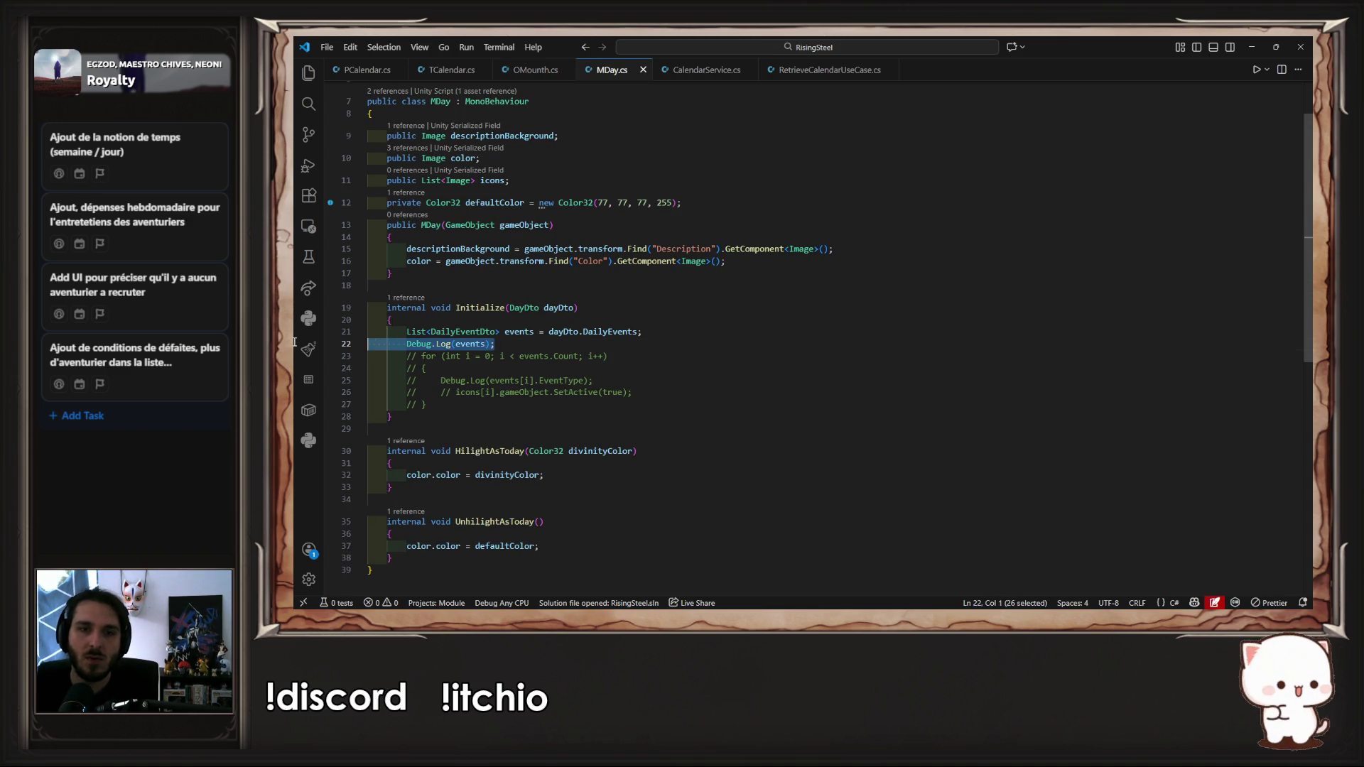
pyautogui.press('BackSpace')
pyautogui.press('BackSpace')
pyautogui.hotkey('ctrl', 's')
pyautogui.moveTo(427, 392)
pyautogui.mouseDown()
pyautogui.moveTo(373, 334)
pyautogui.moveTo(364, 343)
pyautogui.mouseUp()
pyautogui.hotkey('ctrl', '/')
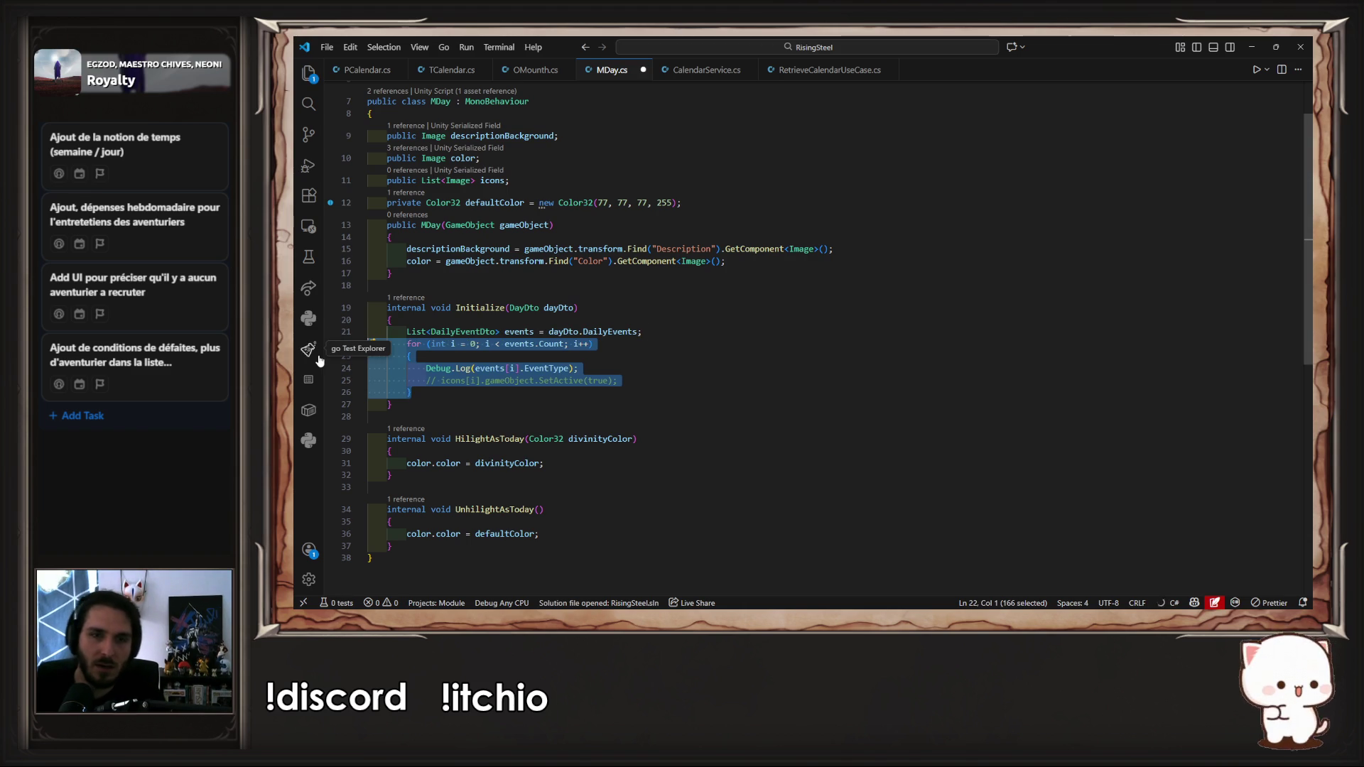
# Step: Try a null-conditional on OMounth's day argument, revert it, and save the file error-free
pyautogui.hotkey('ctrl', 'Tab')
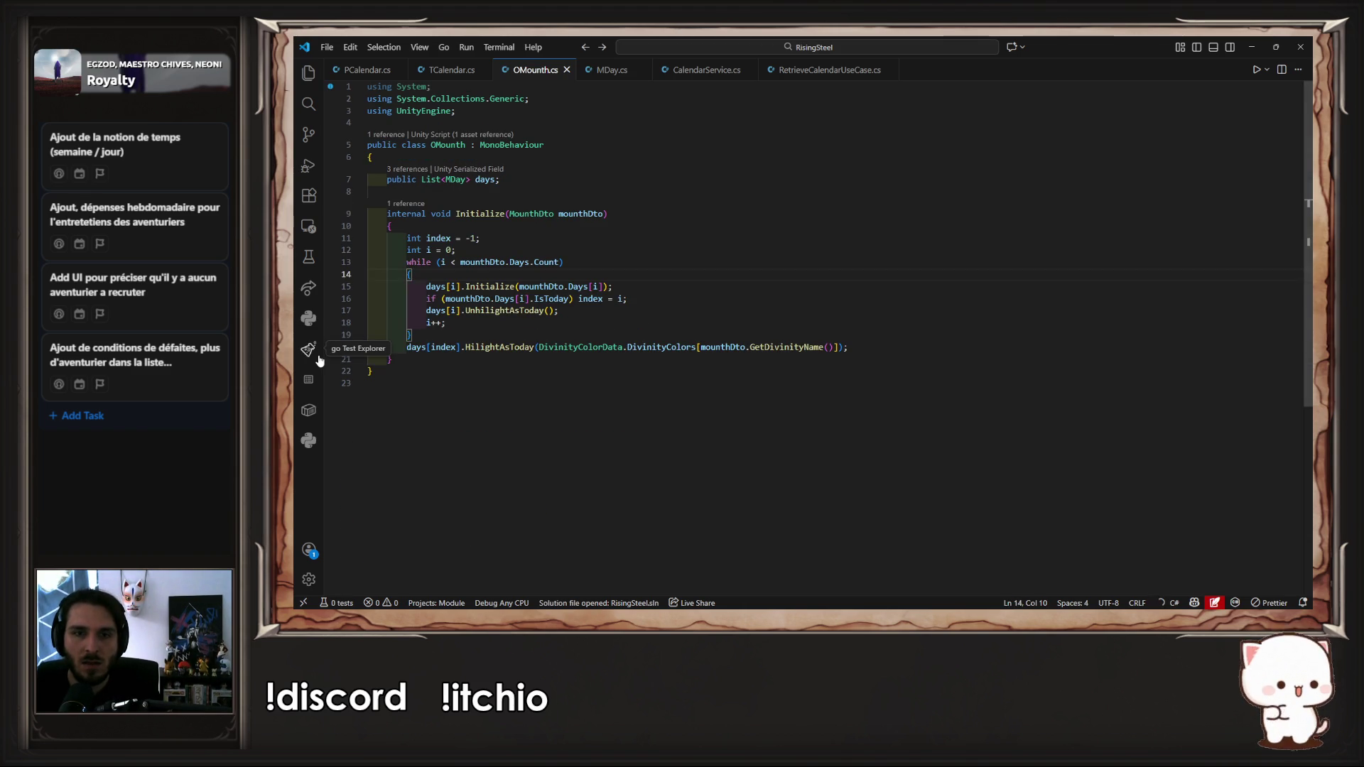
pyautogui.press('End')
pyautogui.press('Left')
pyautogui.press('Left')
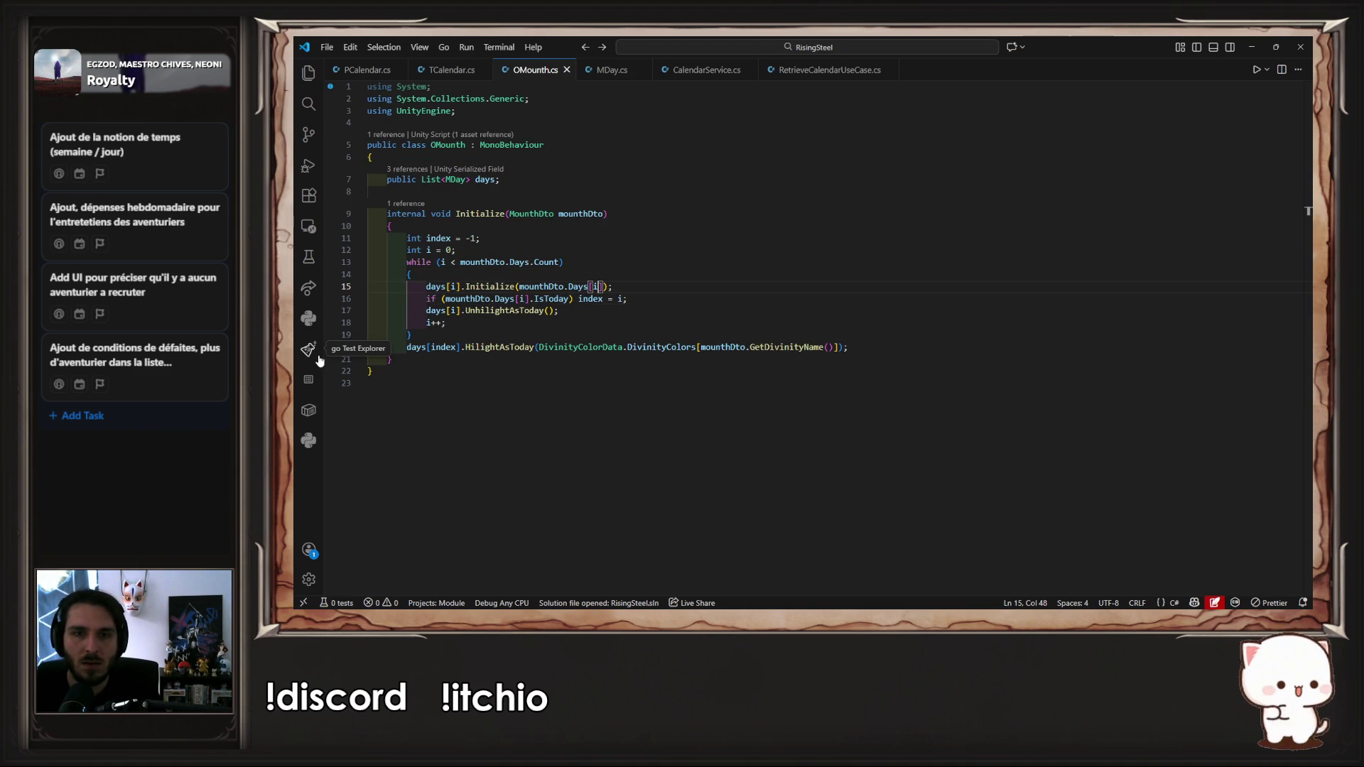
pyautogui.write('? ')
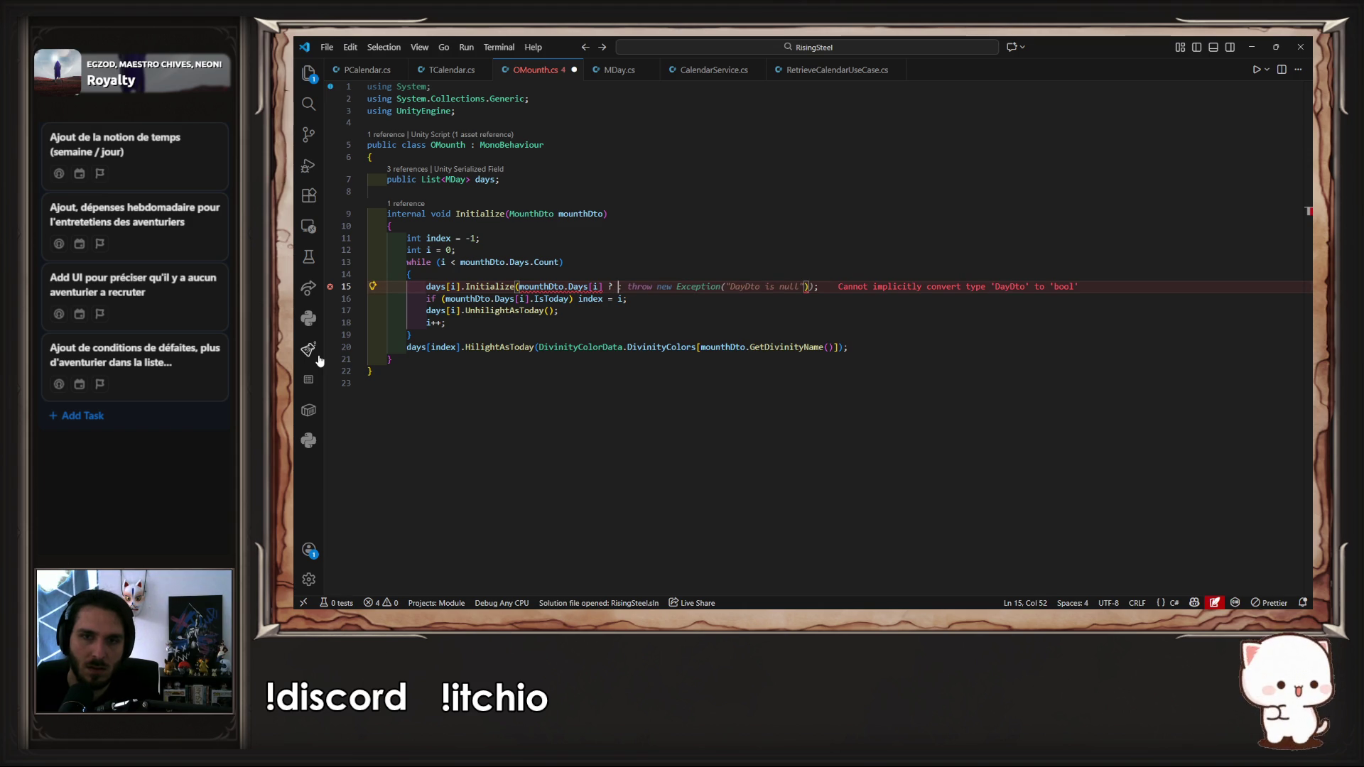
pyautogui.write('null')
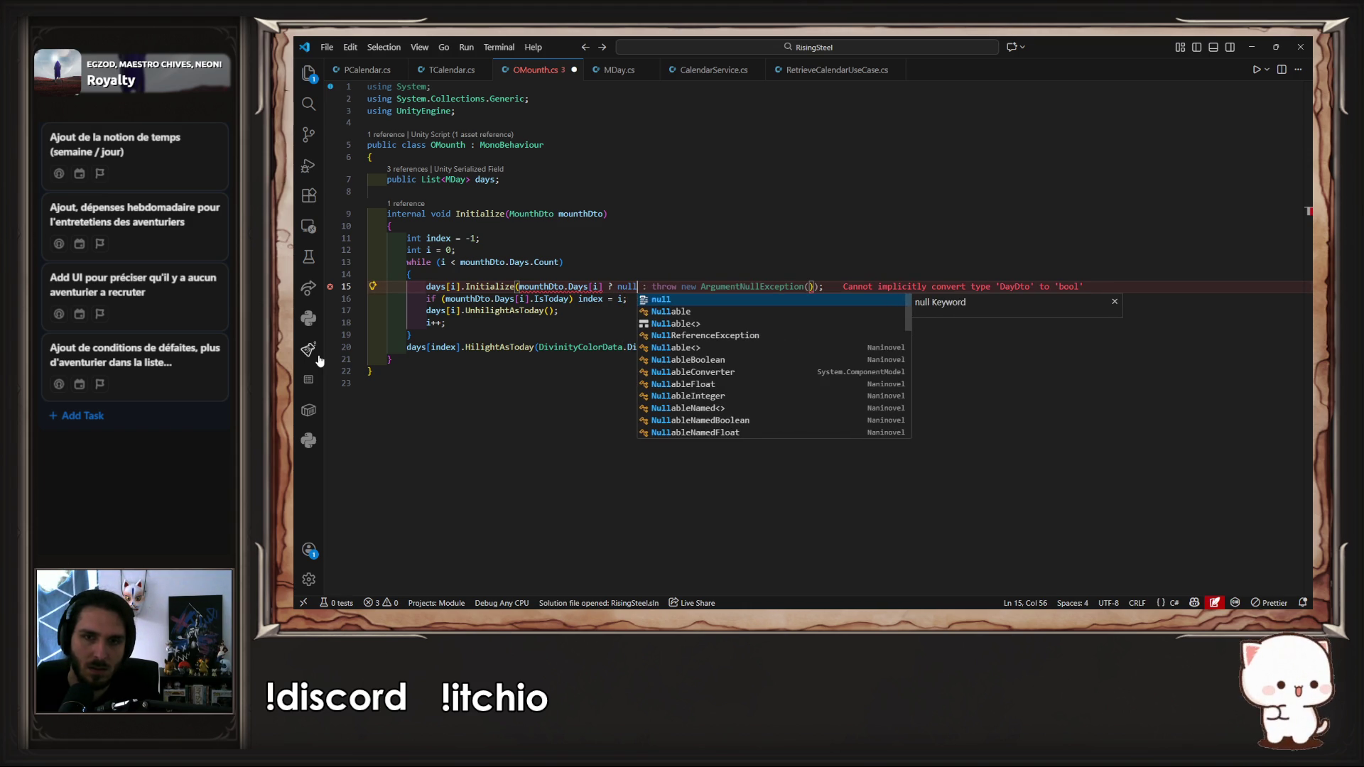
pyautogui.press('BackSpace')
pyautogui.press('BackSpace')
pyautogui.press('BackSpace')
pyautogui.press('Left')
pyautogui.press('Left')
pyautogui.press('Right')
pyautogui.press('Right')
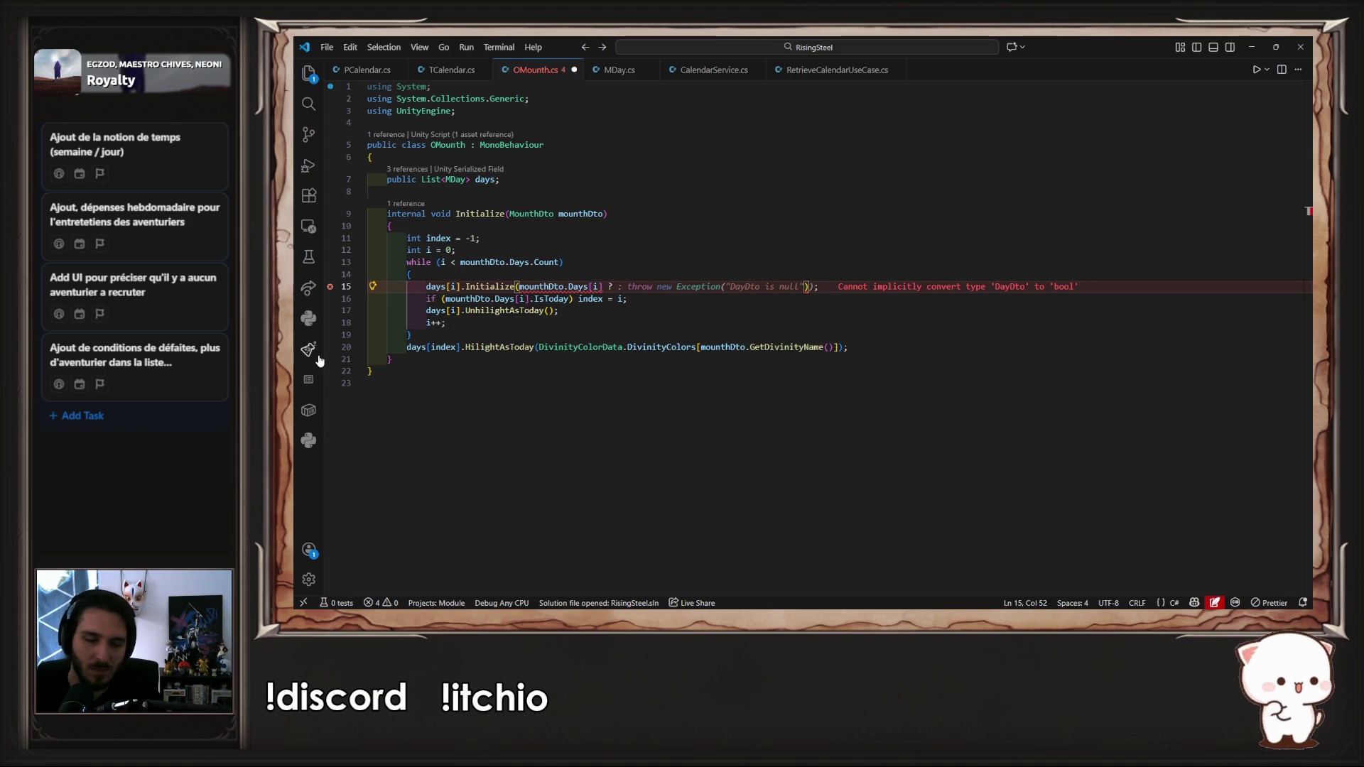
pyautogui.write('new L')
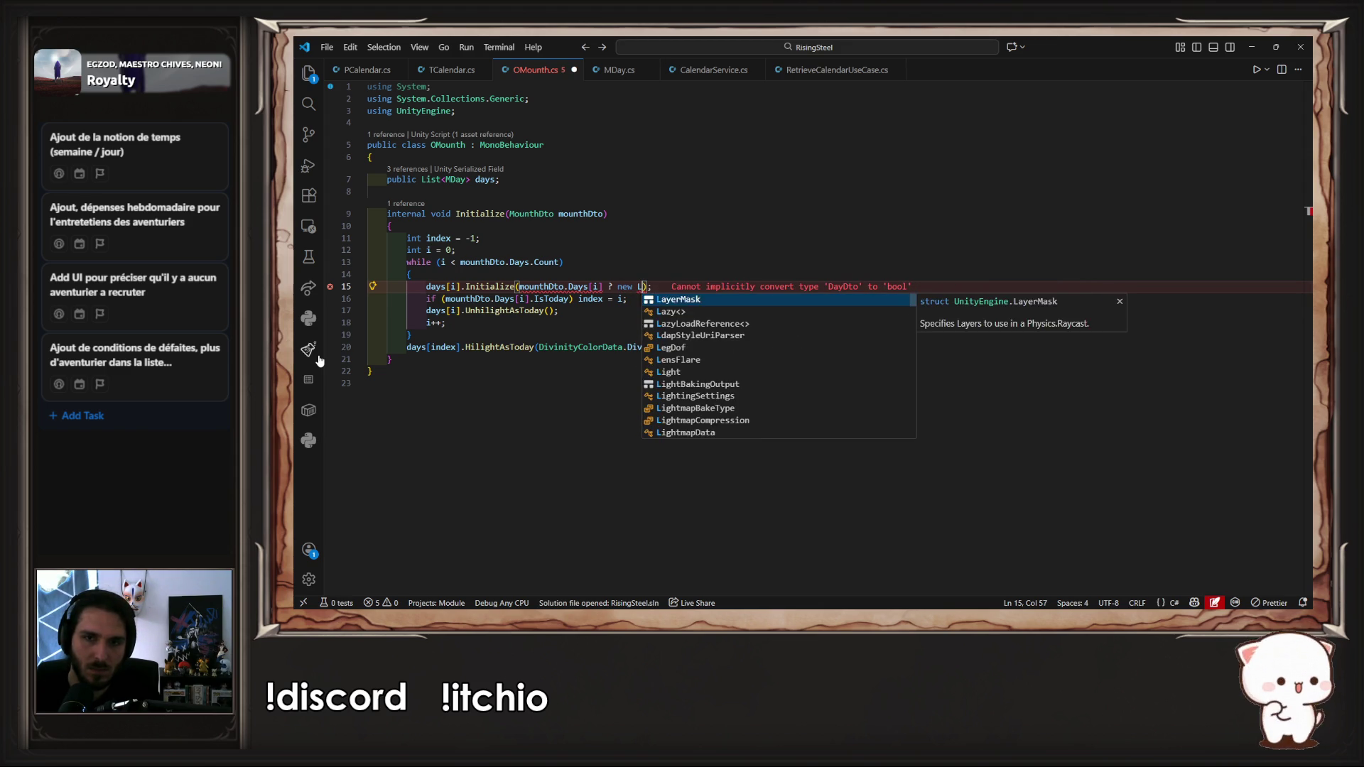
pyautogui.press('Escape')
pyautogui.press('BackSpace')
pyautogui.press('BackSpace')
pyautogui.press('BackSpace')
pyautogui.press('BackSpace')
pyautogui.press('BackSpace')
pyautogui.press('BackSpace')
pyautogui.hotkey('ctrl', 's')
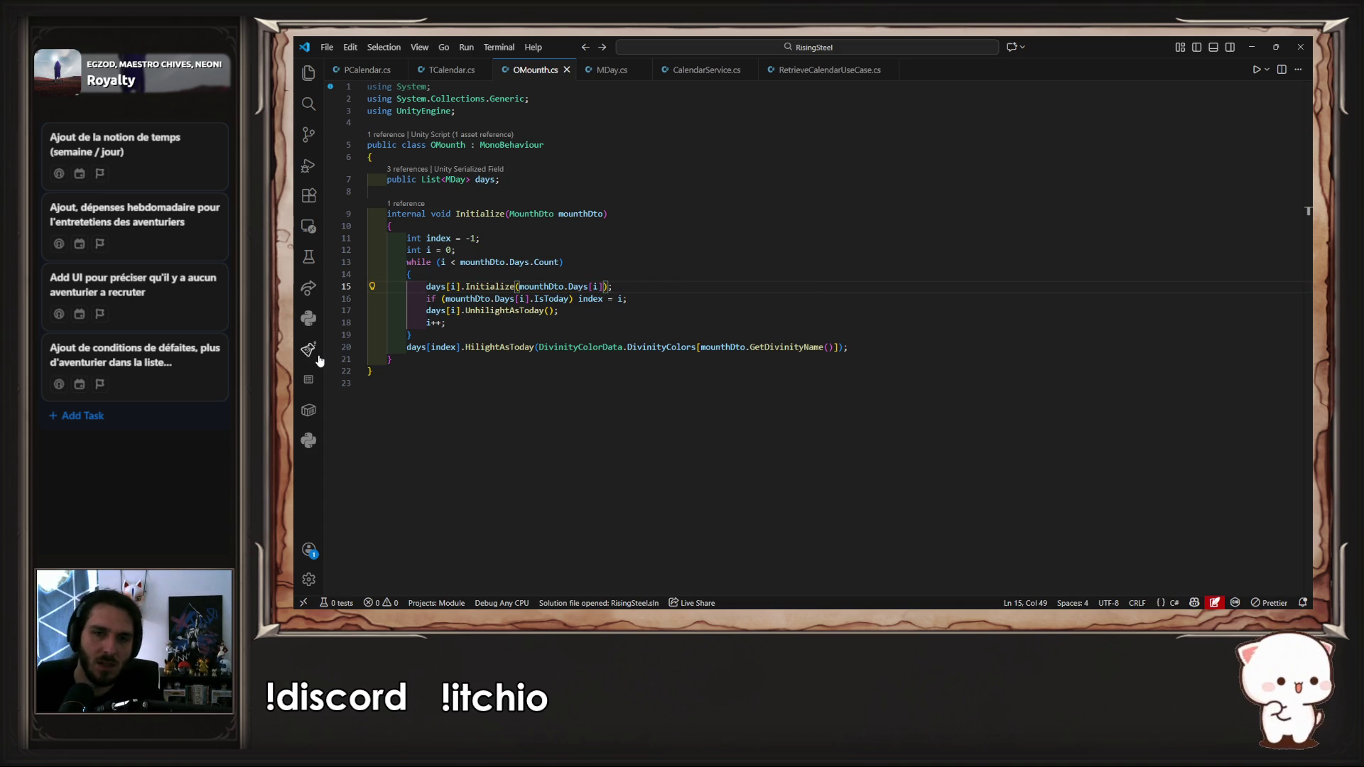
pyautogui.keyDown('ctrl'); pyautogui.click(491, 286); pyautogui.keyUp('ctrl')
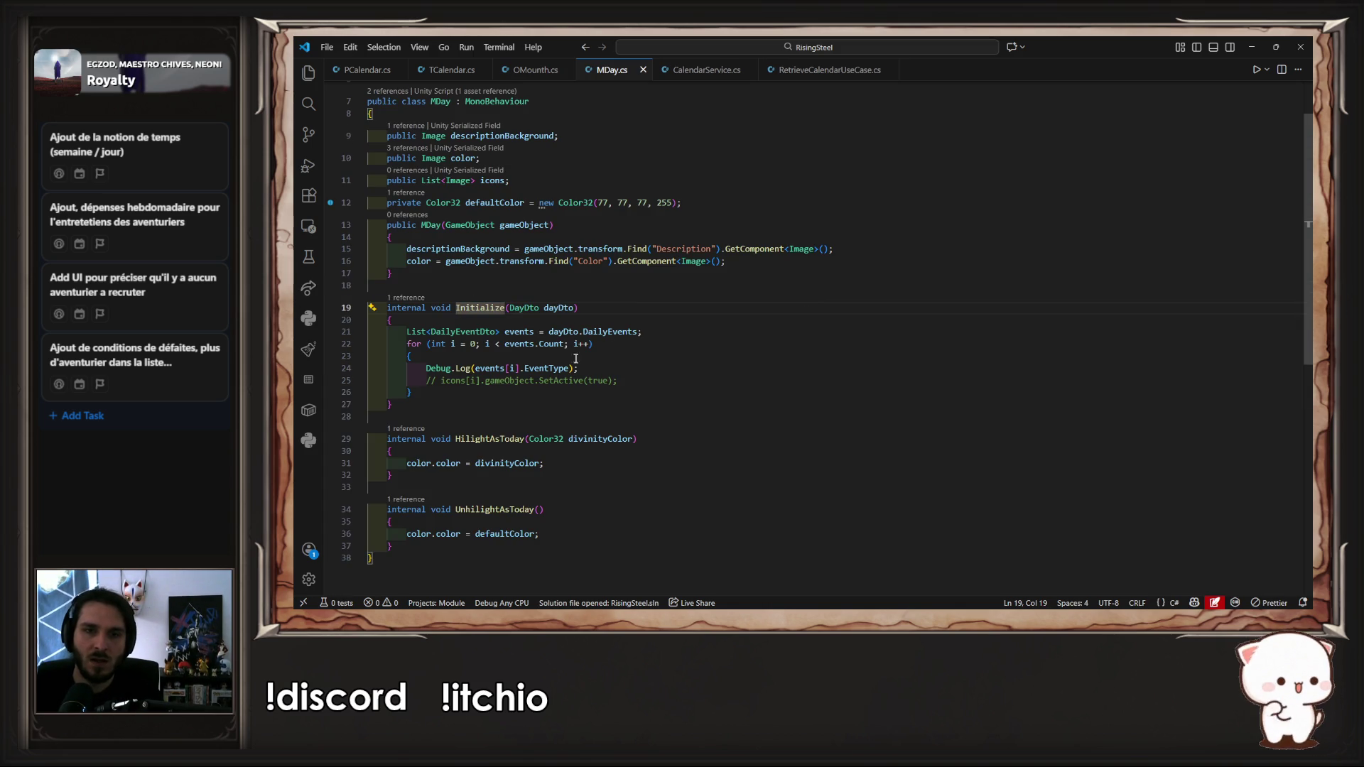
# Step: Make the events assignment use a new List<DailyEventDto>() when DailyEvents == null
pyautogui.click(642, 333)
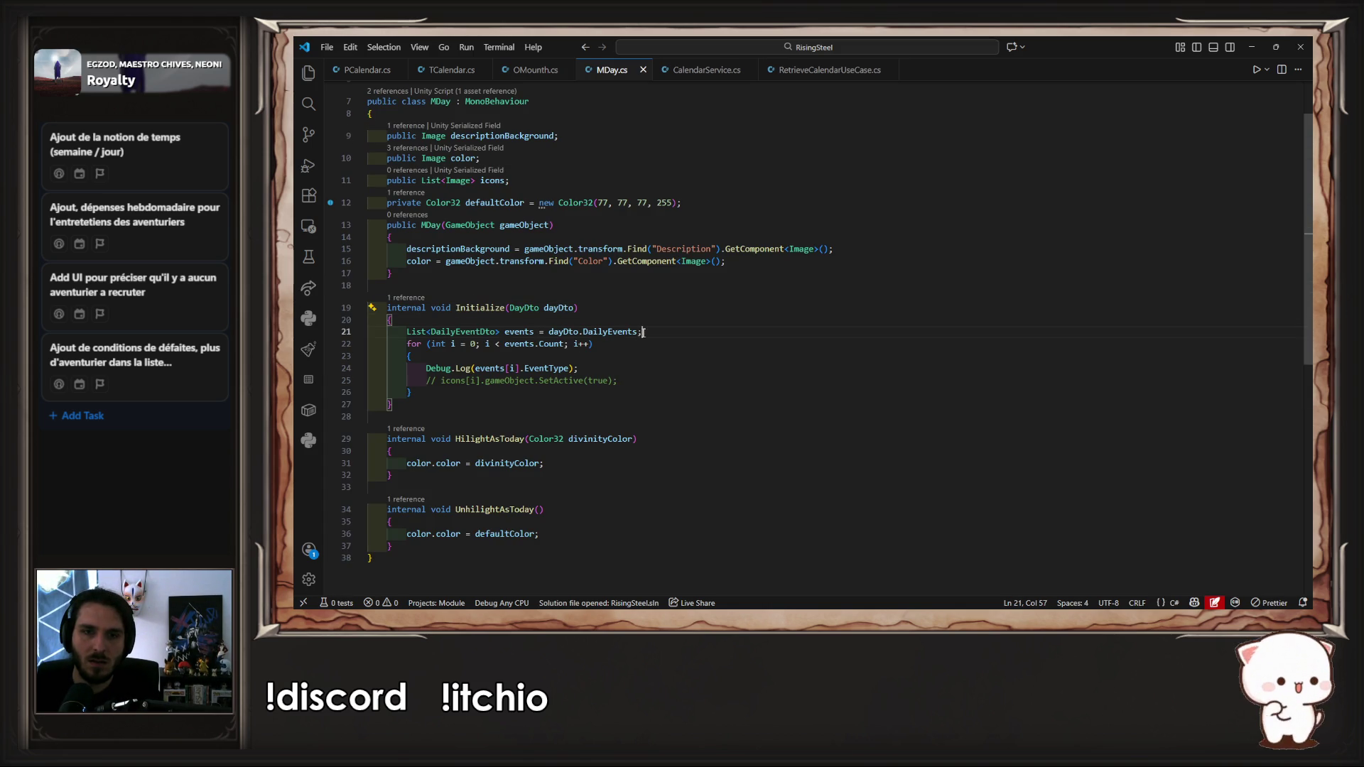
pyautogui.press('BackSpace')
pyautogui.write('?')
pyautogui.press('Tab')
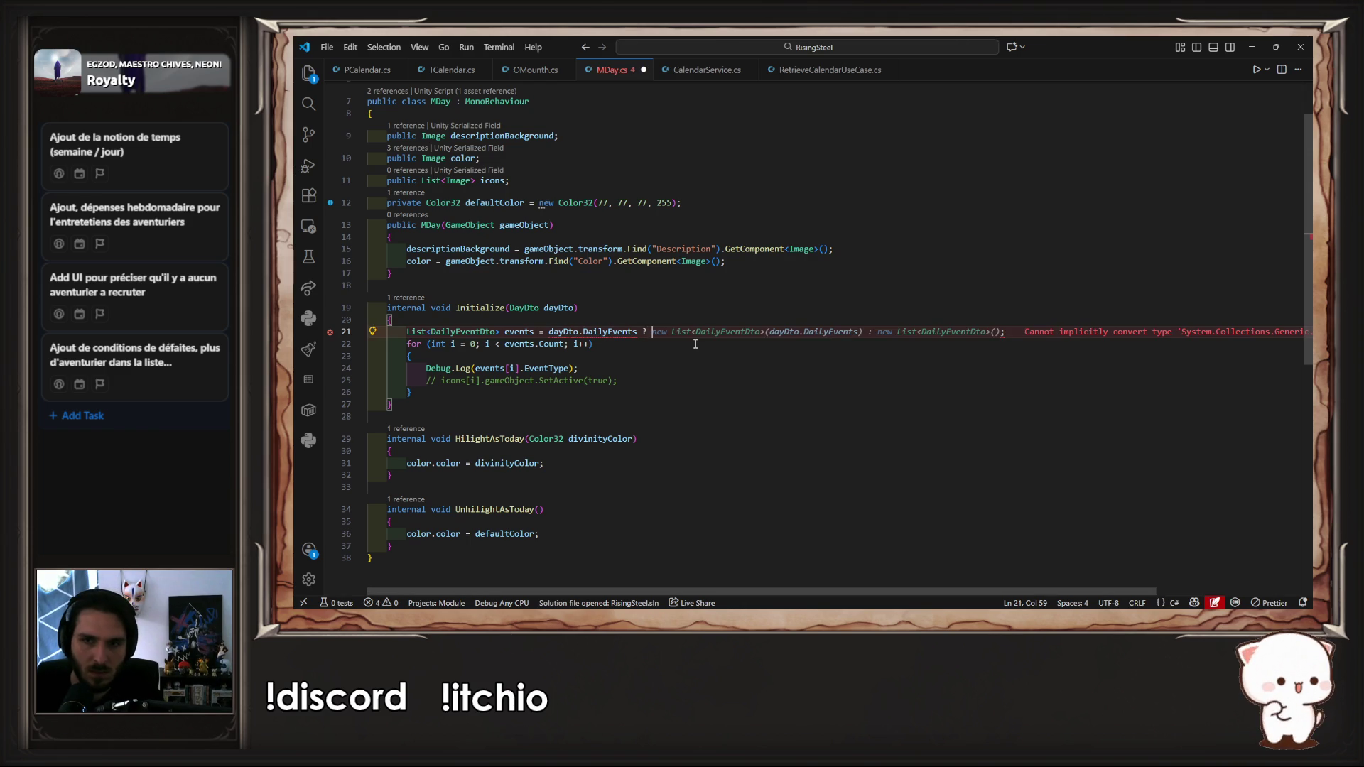
pyautogui.hotkey('ctrl', 's')
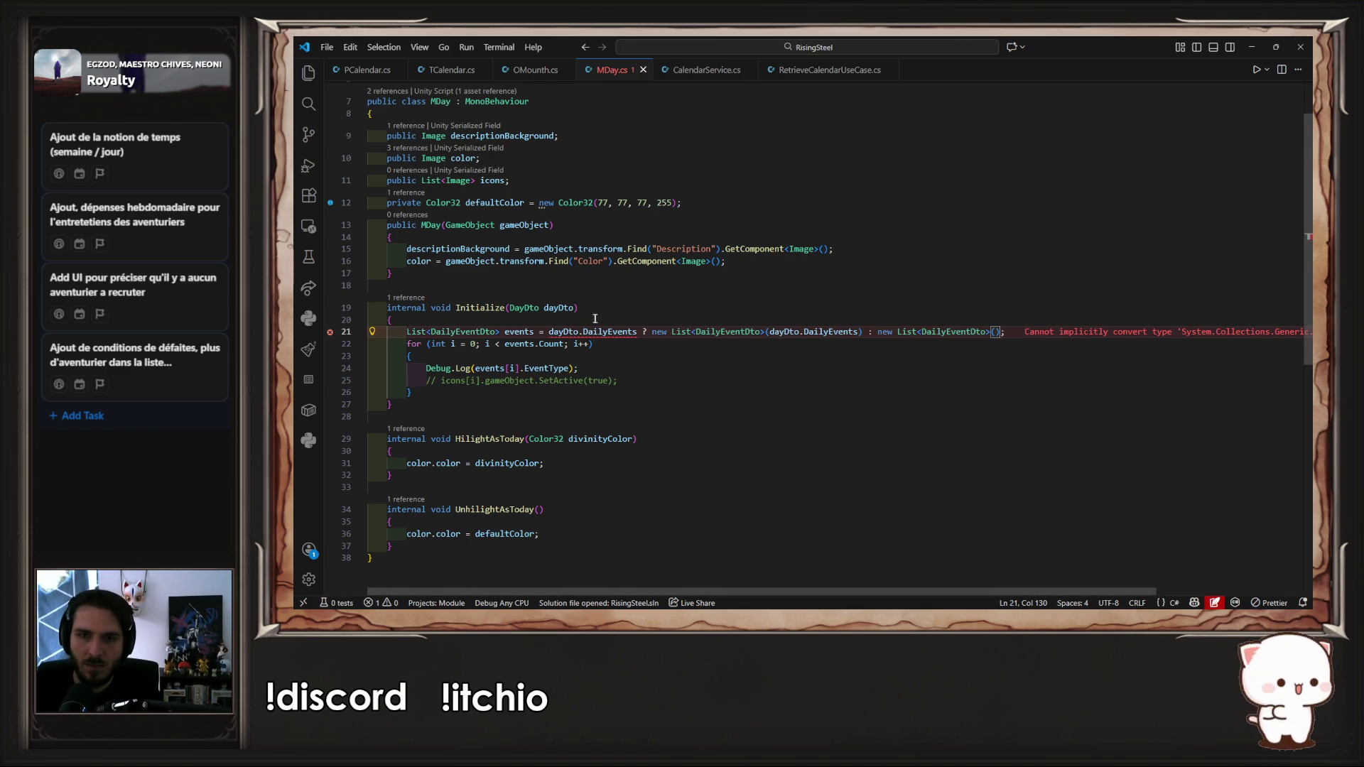
pyautogui.click(638, 331)
pyautogui.write('== n')
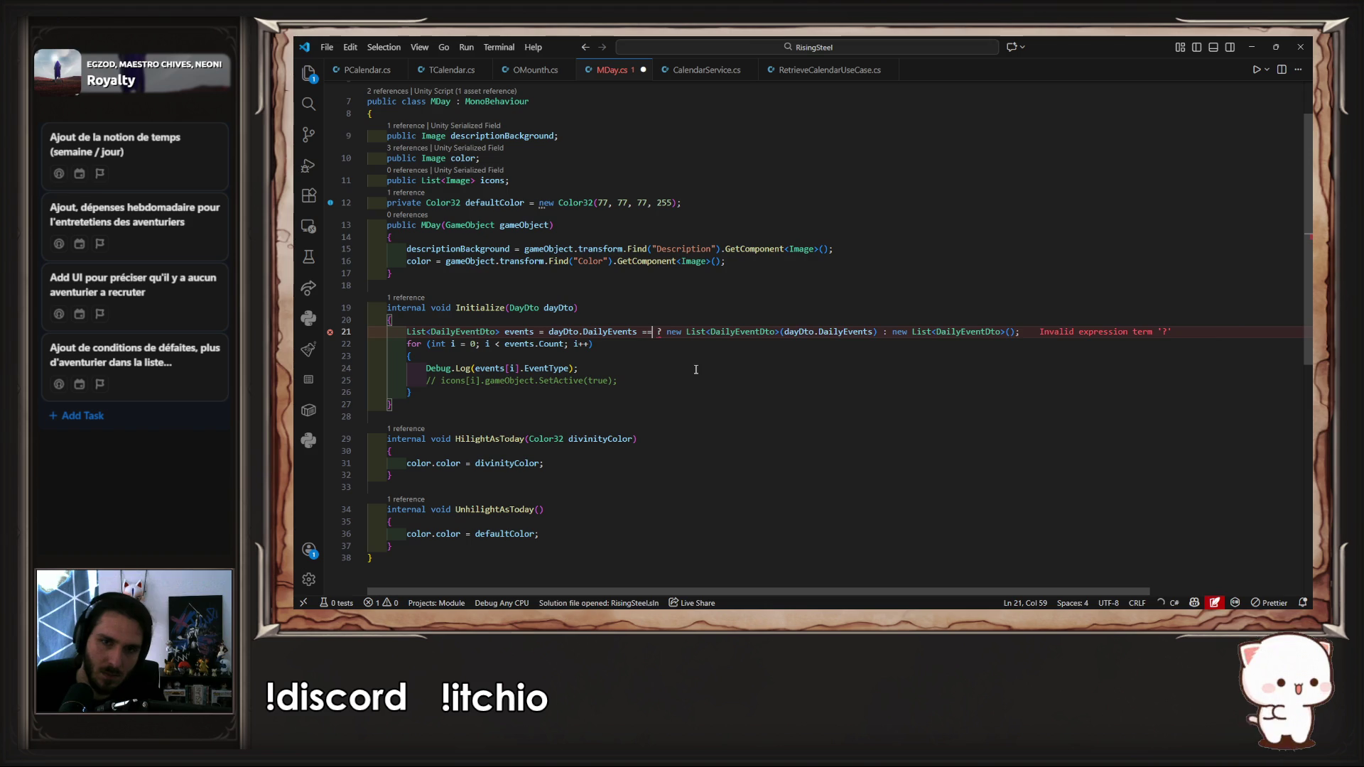
pyautogui.write('ull')
pyautogui.hotkey('ctrl', 's')
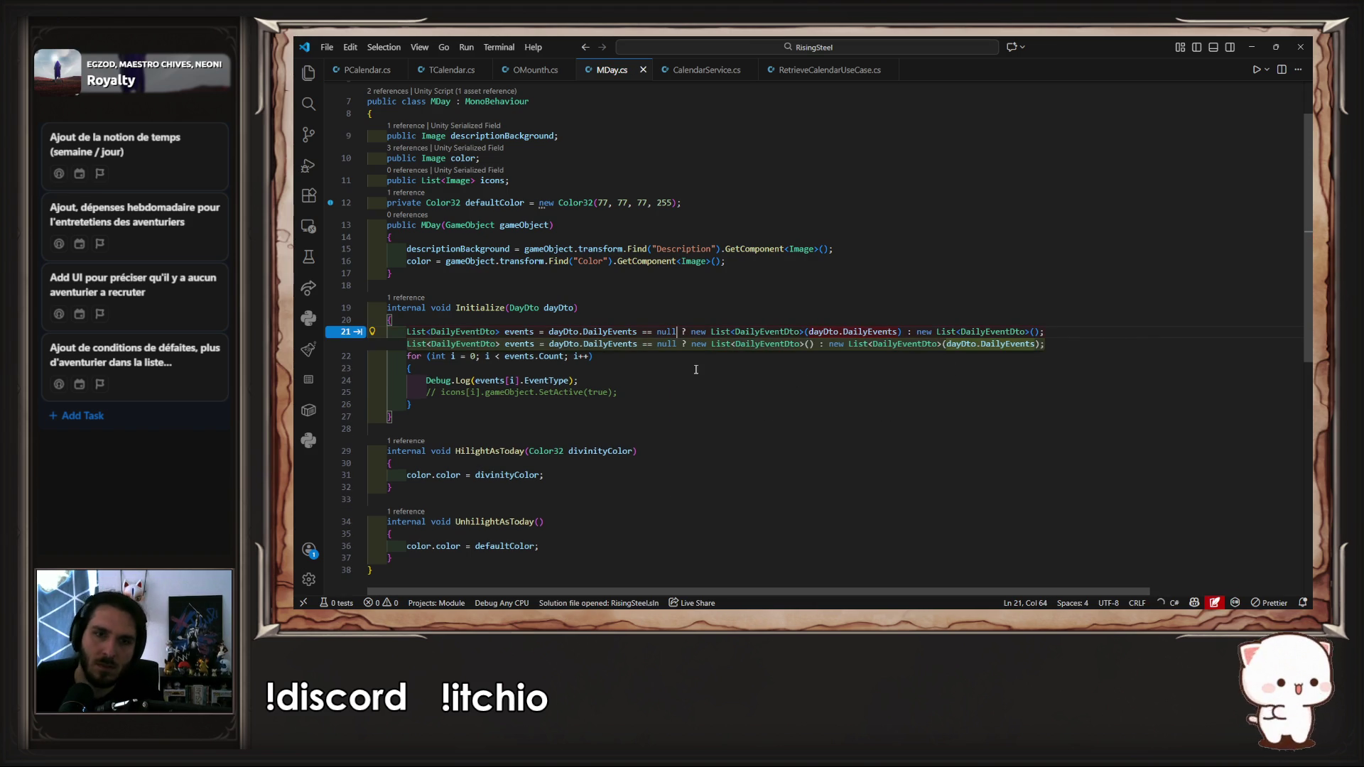
pyautogui.press('Tab')
# Step: Replace the events Debug.Log with the uncommented icon SetActive line, save, and return to Unity
pyautogui.click(699, 345)
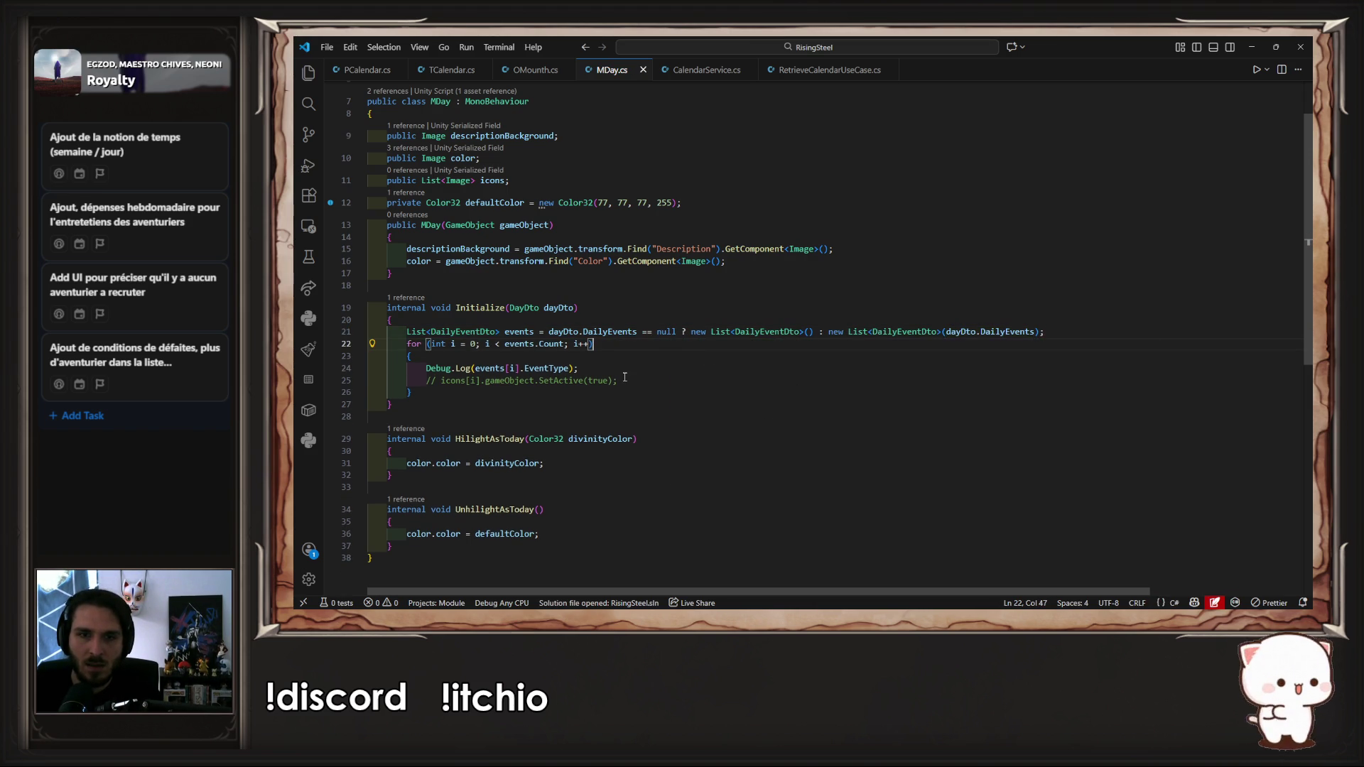
pyautogui.moveTo(579, 368); pyautogui.dragTo(332, 372)
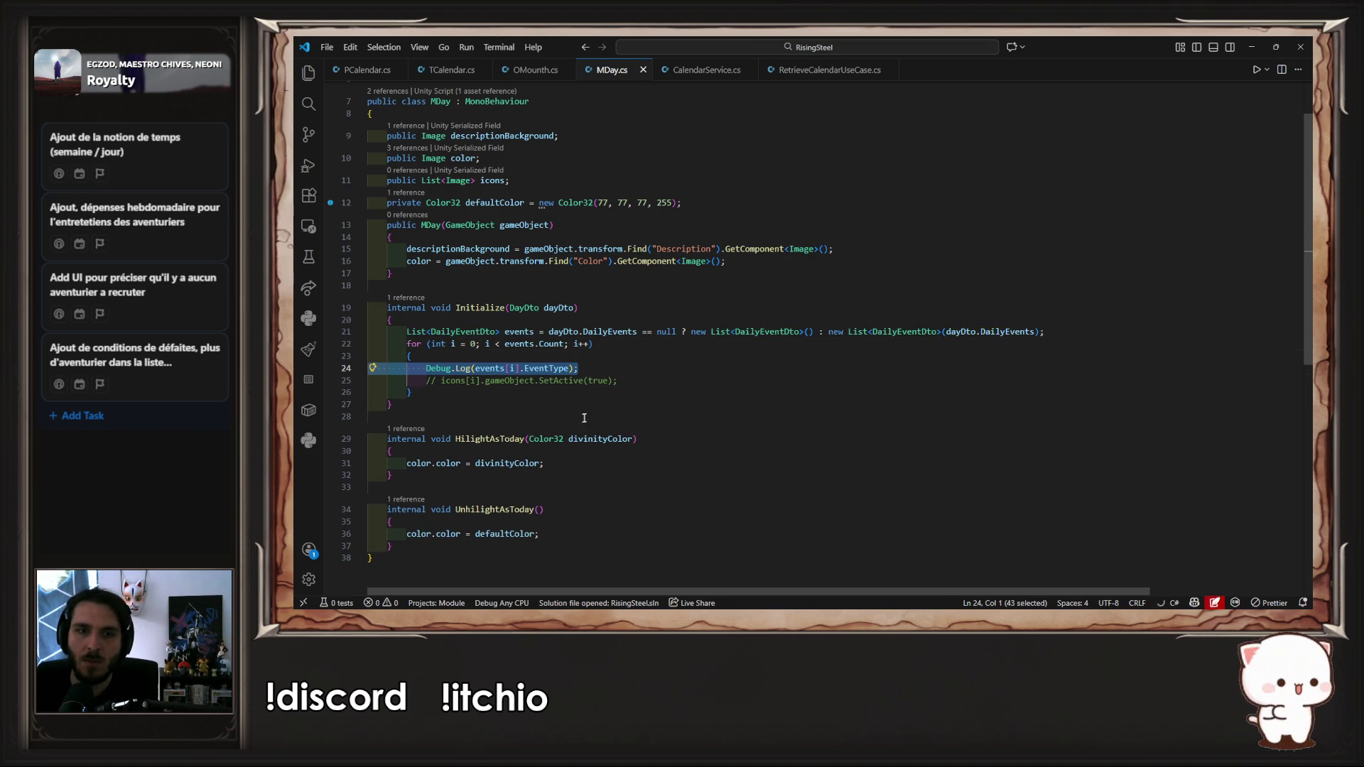
pyautogui.press('Delete')
pyautogui.press('Delete')
pyautogui.press('End')
pyautogui.hotkey('ctrl', '/')
pyautogui.hotkey('ctrl', 's')
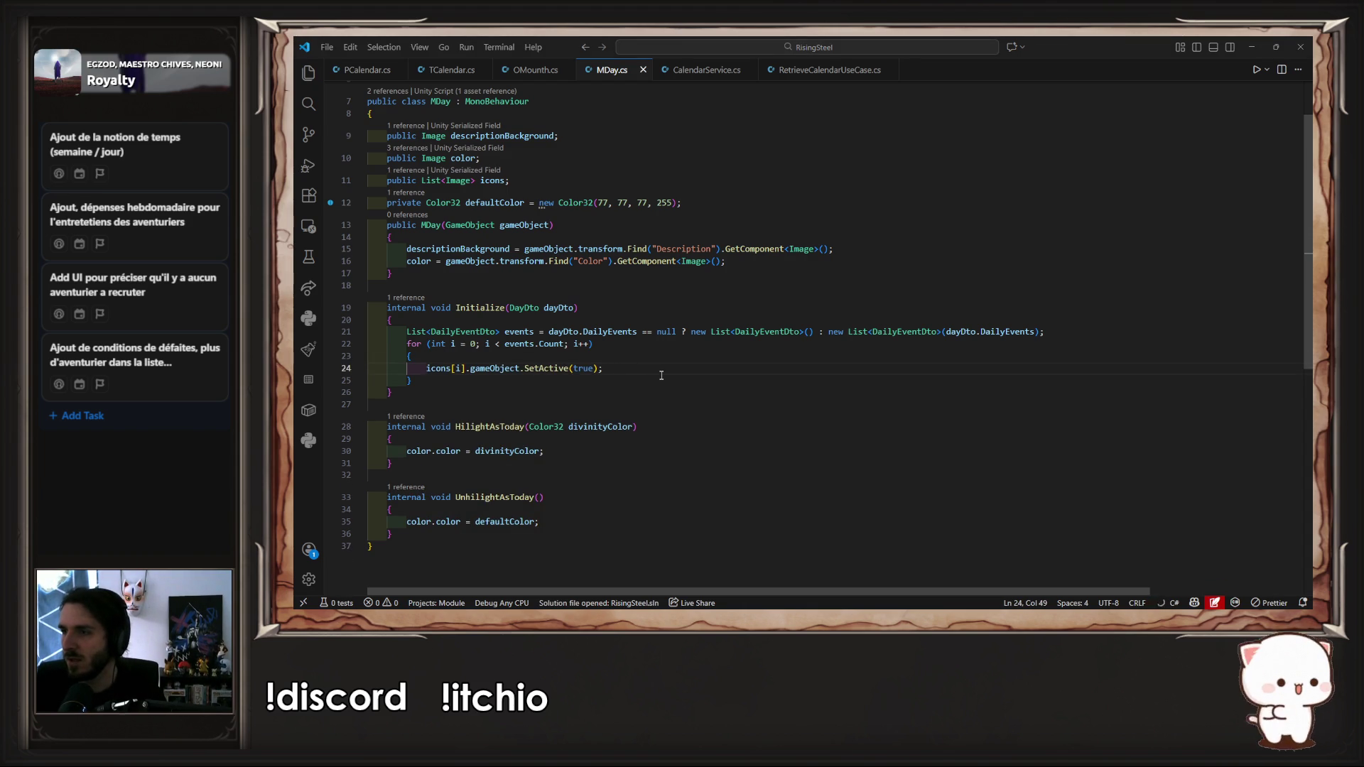
pyautogui.hotkey('alt', 'Tab')
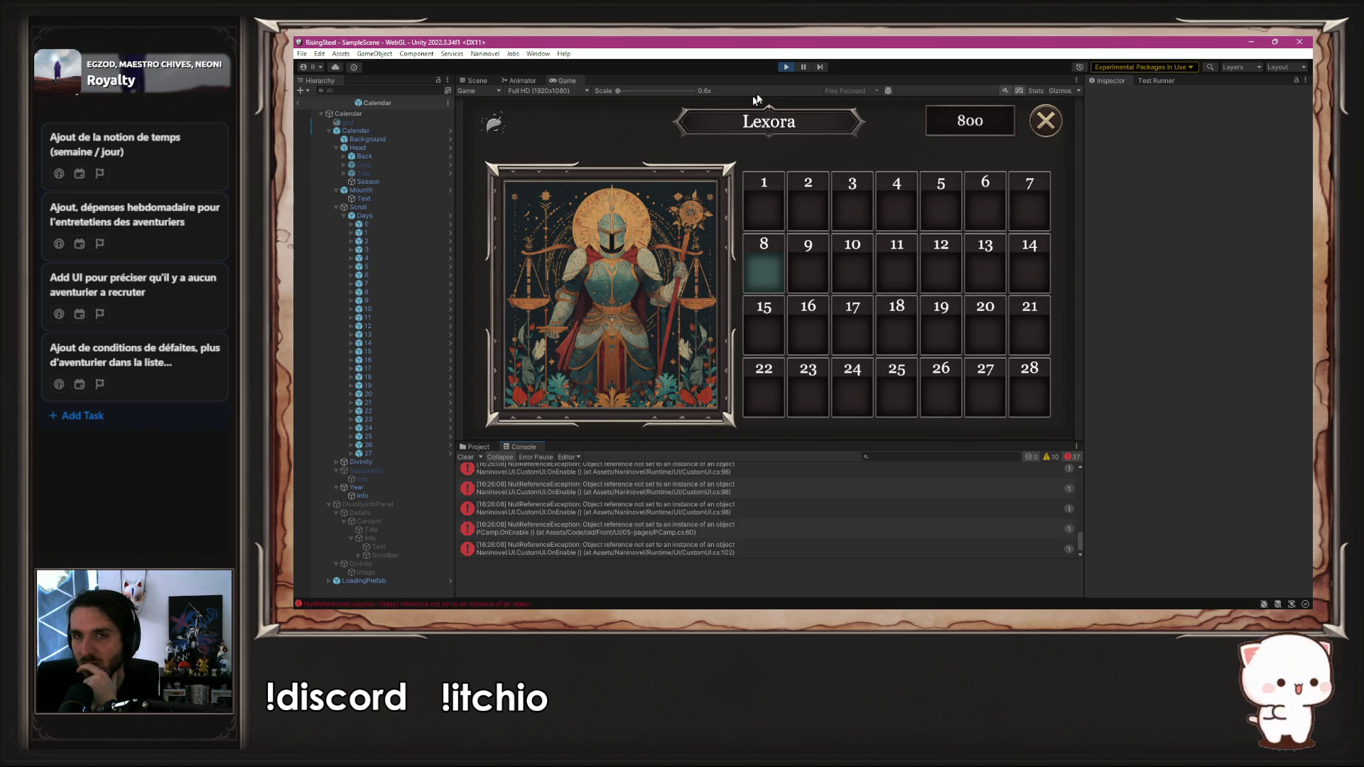
# Step: Replay with the new code, start a new game, and check icons on days 7, 14, 21 and 28
pyautogui.click(785, 67)
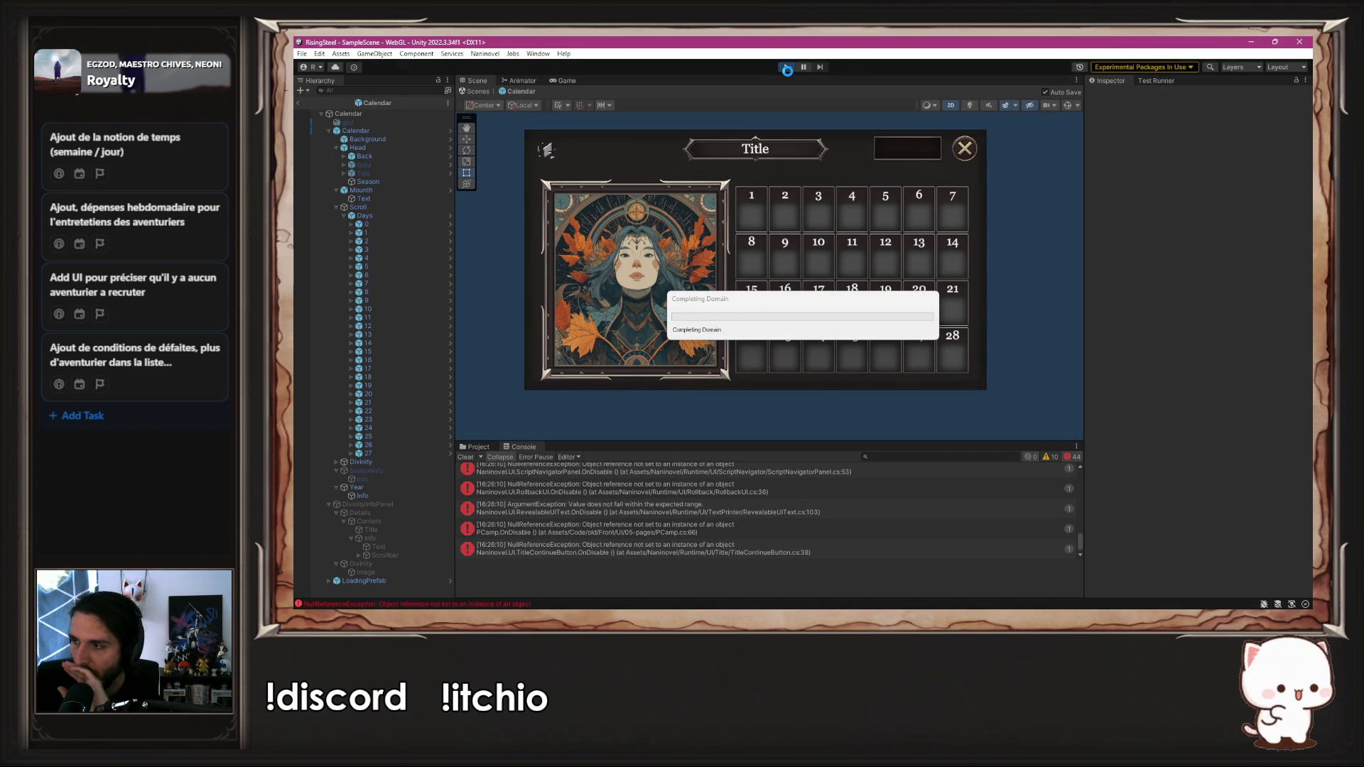
pyautogui.click(787, 71)
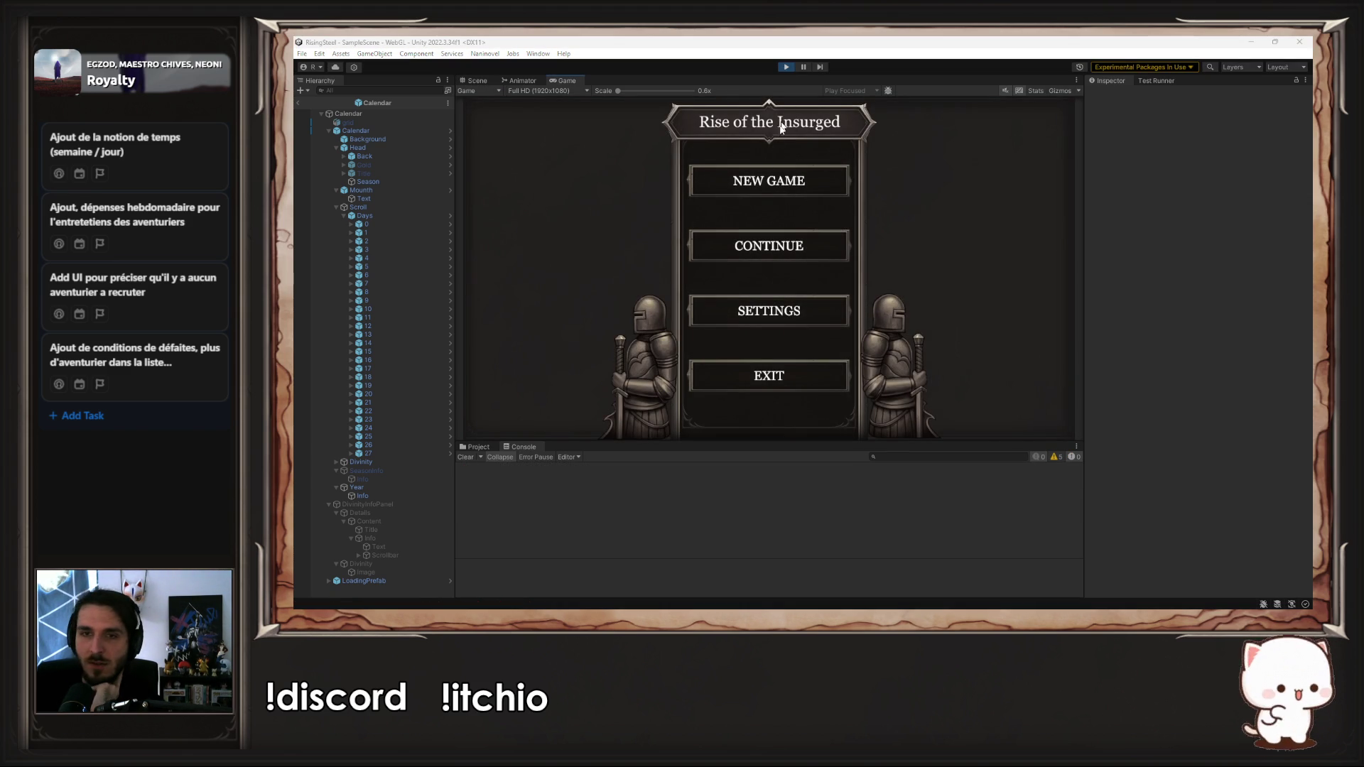
pyautogui.click(758, 178)
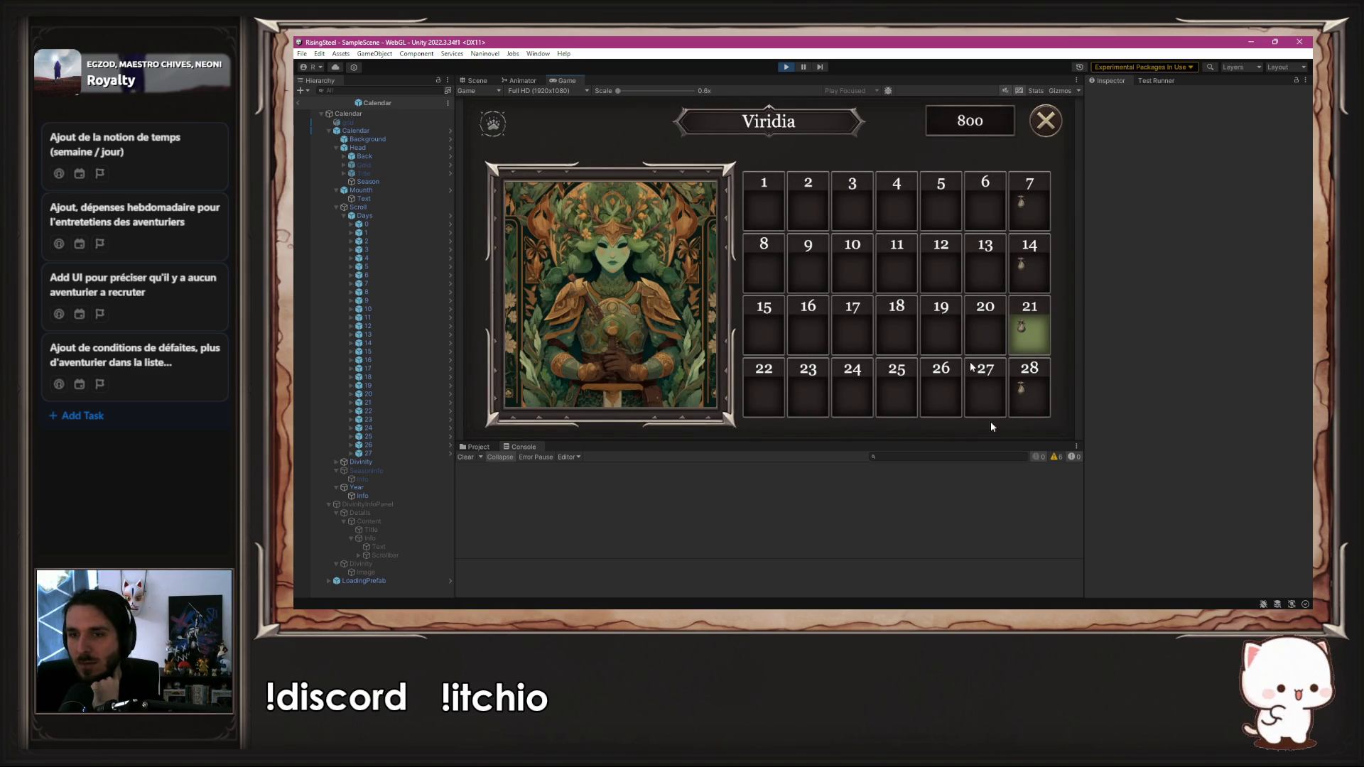
pyautogui.moveTo(1048, 439); pyautogui.dragTo(1050, 508)
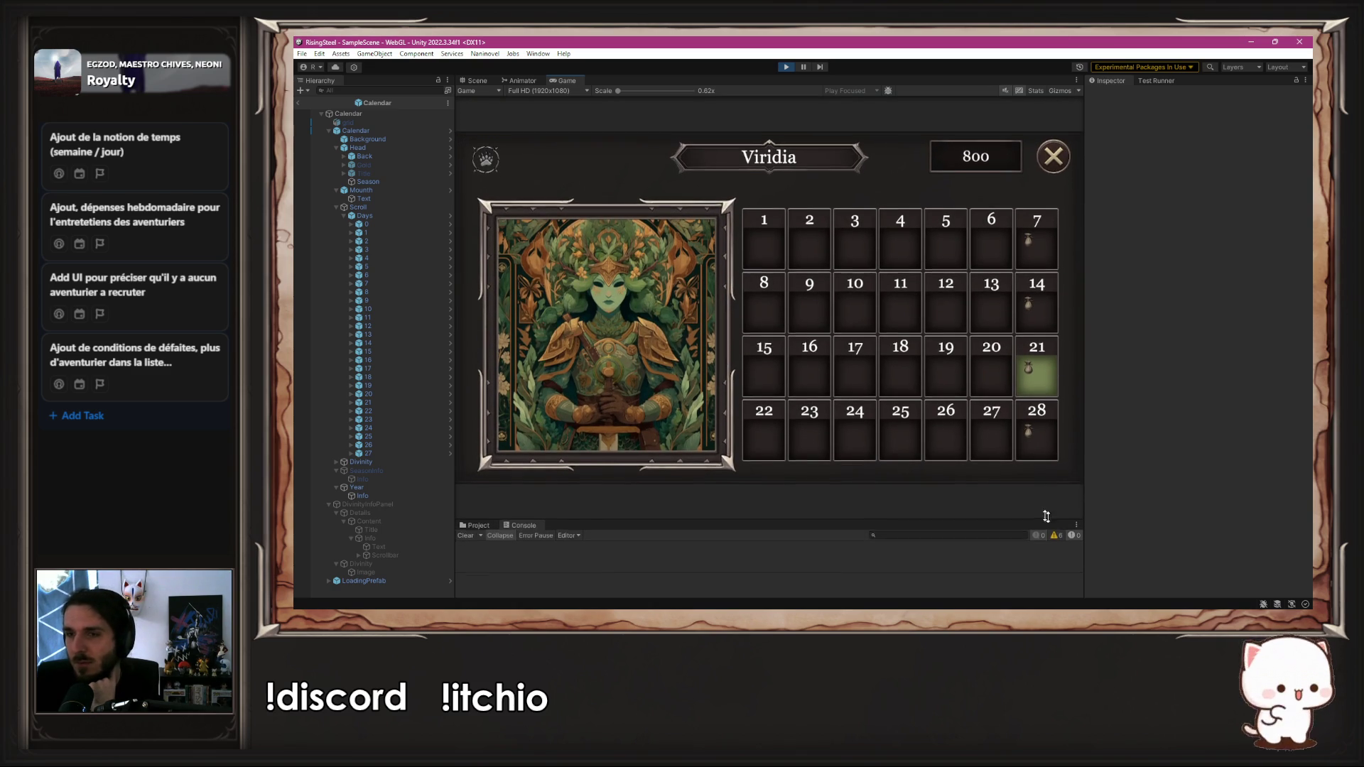
pyautogui.moveTo(1084, 384); pyautogui.dragTo(1196, 402)
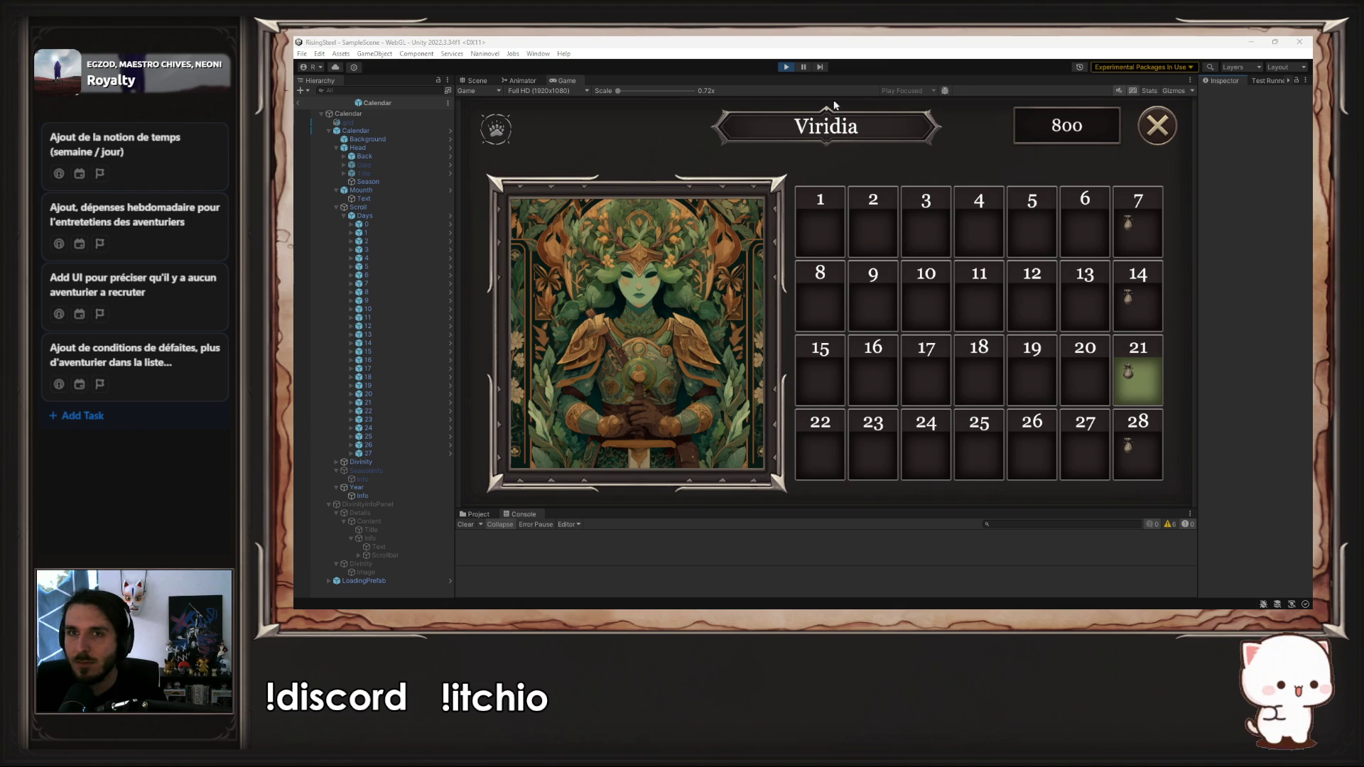
pyautogui.click(1167, 139)
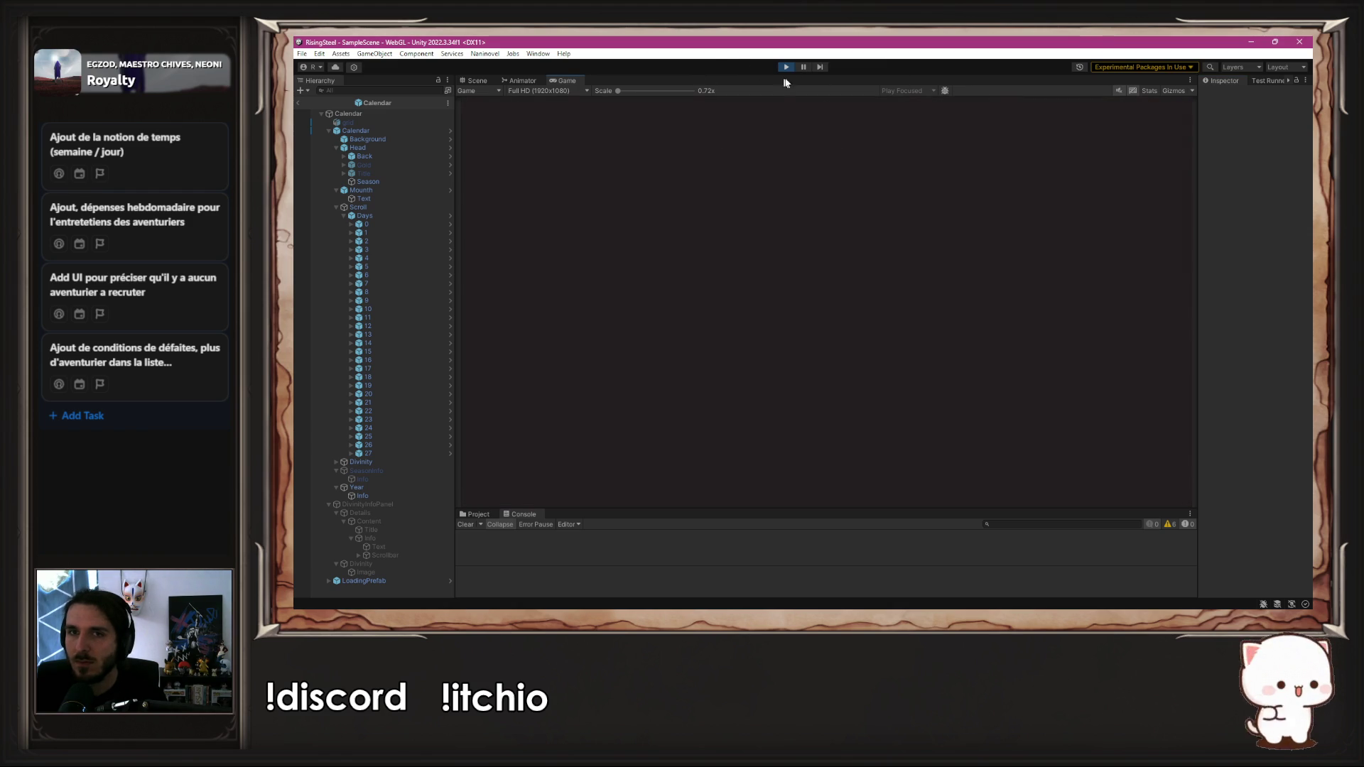
# Step: Run another new-game test of the calendar, then stop play mode
pyautogui.click(789, 67)
pyautogui.click(791, 66)
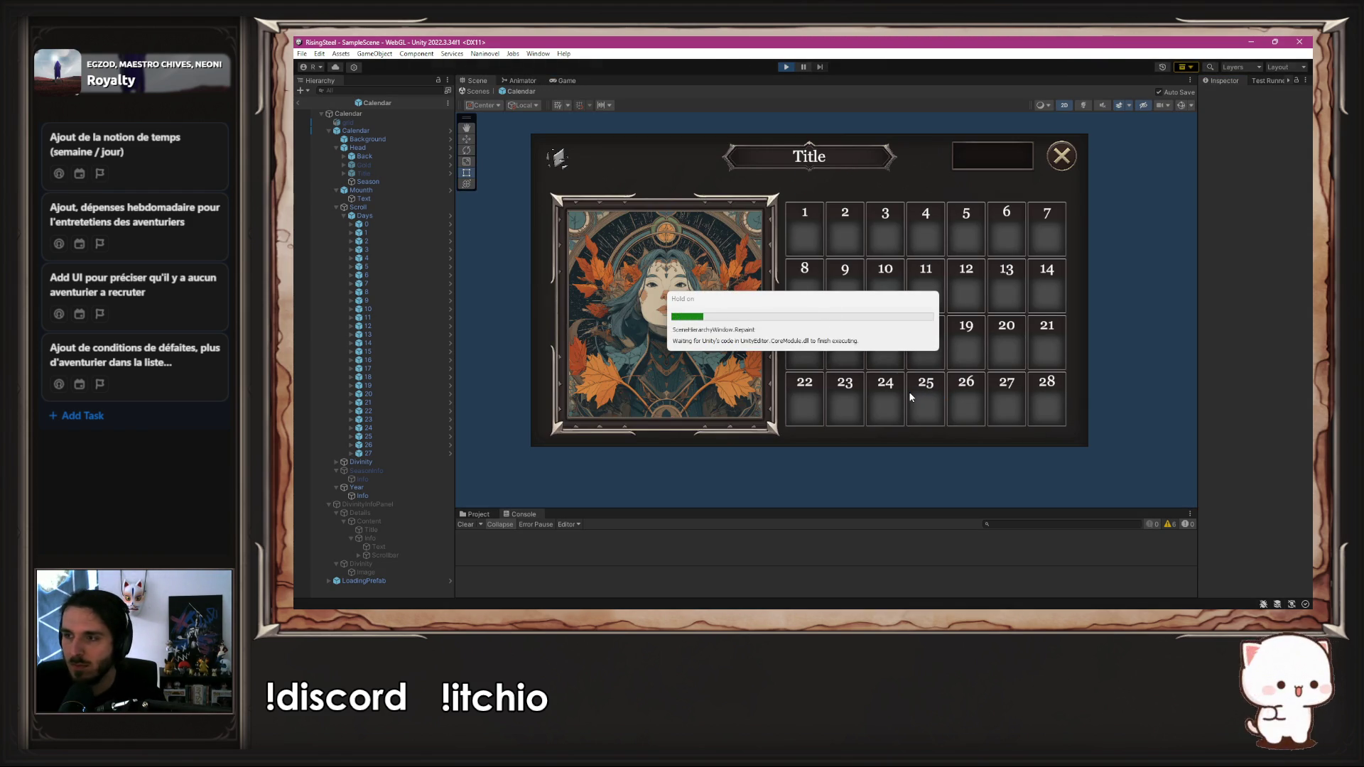
pyautogui.click(786, 212)
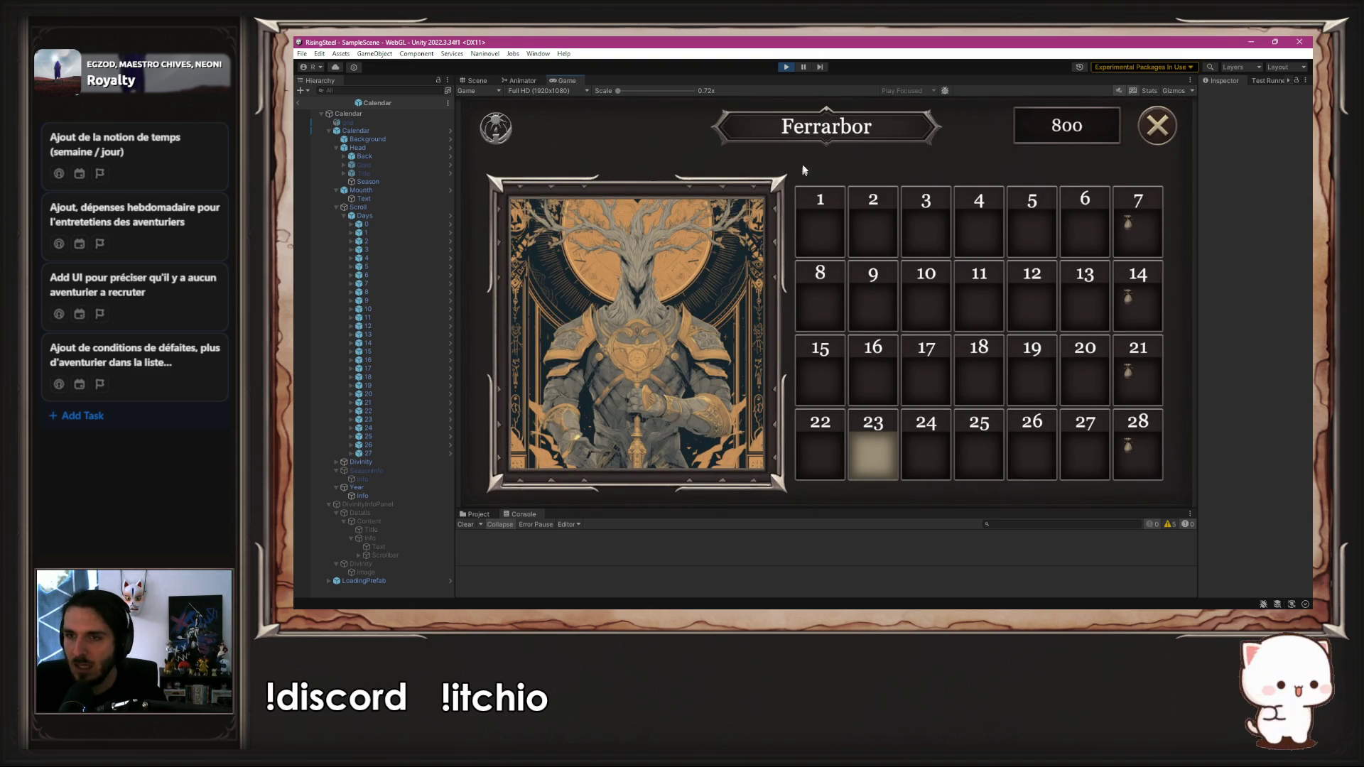
pyautogui.click(787, 67)
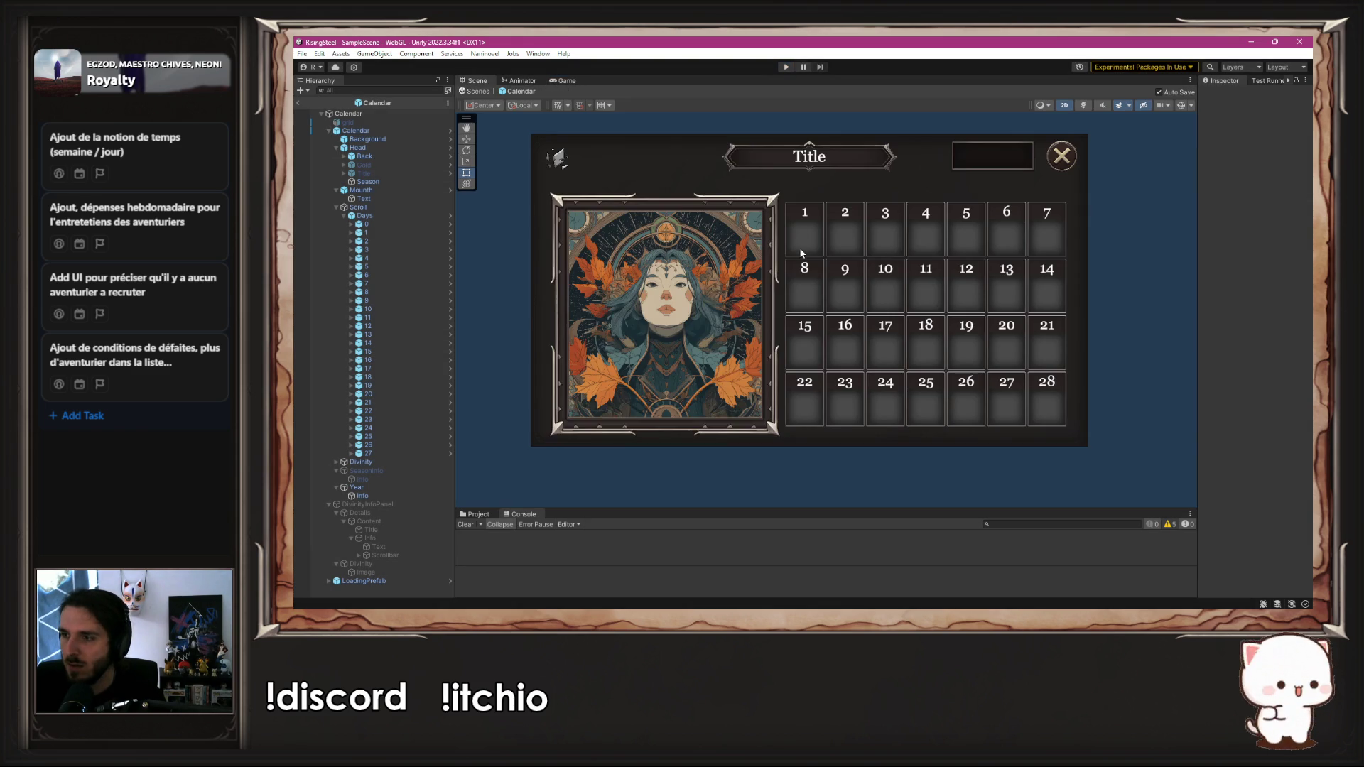
# Step: In the Day prefab, enable the first event icon object under Description and check its anchors
pyautogui.click(451, 222)
pyautogui.click(376, 173)
pyautogui.click(1226, 95)
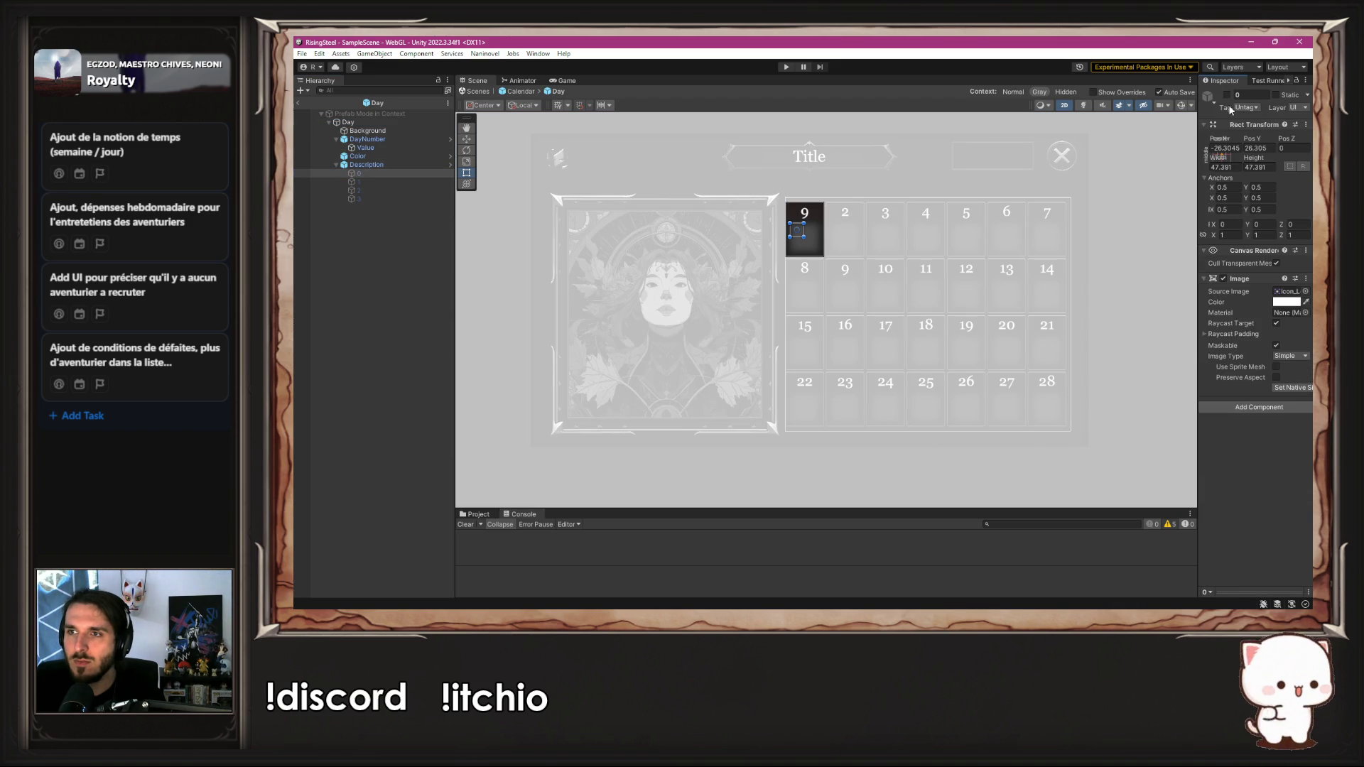
pyautogui.click(1215, 157)
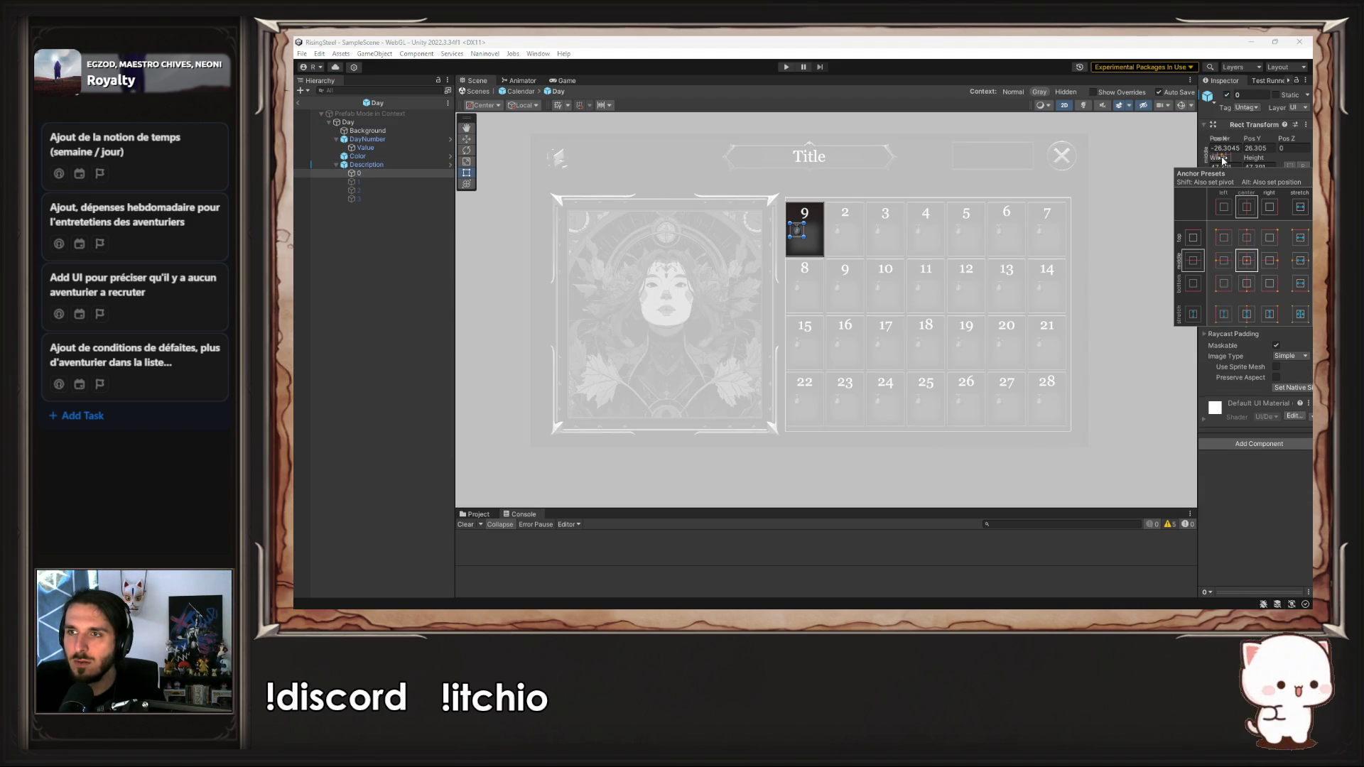
pyautogui.click(1230, 536)
pyautogui.scroll(5, 746, 192)
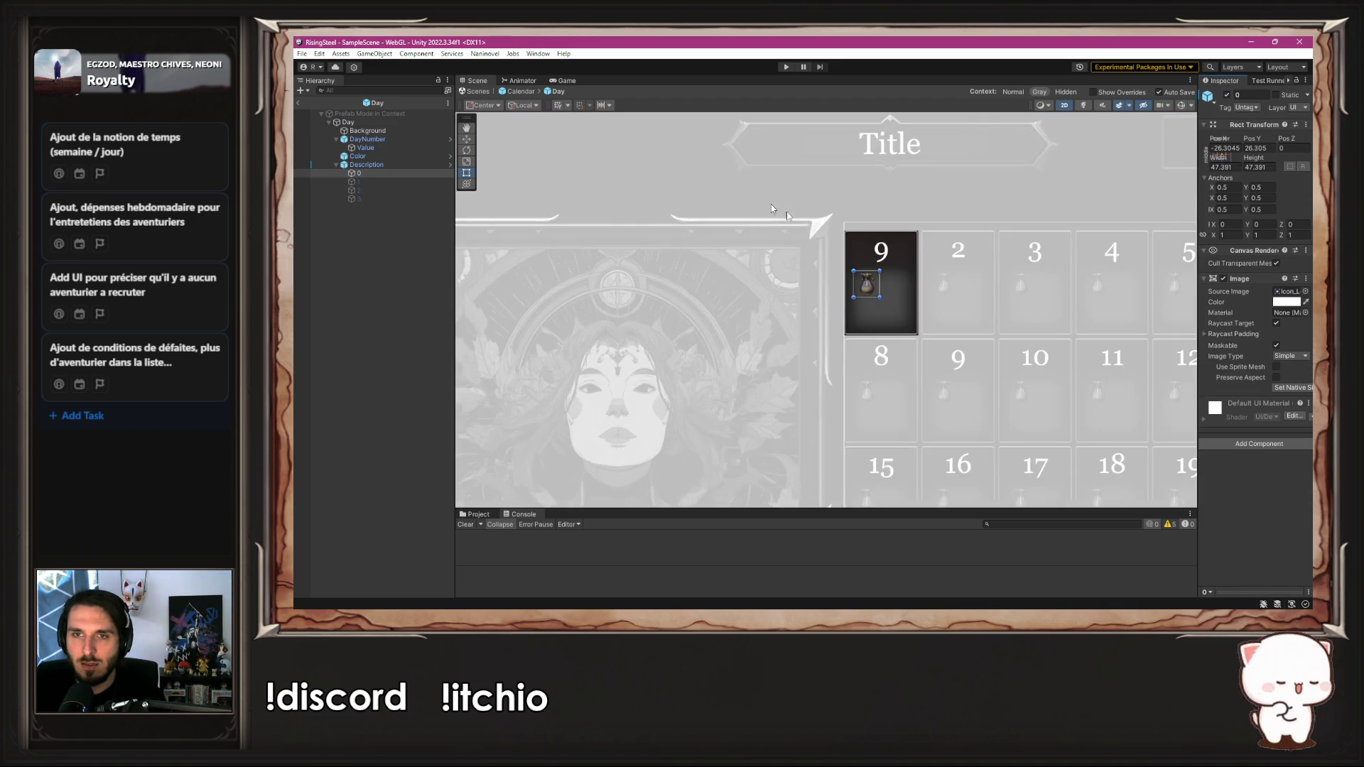
# Step: Assign the Icon_Loot sprite from the IconsUI folder to the icon's image, then start play mode
pyautogui.click(484, 514)
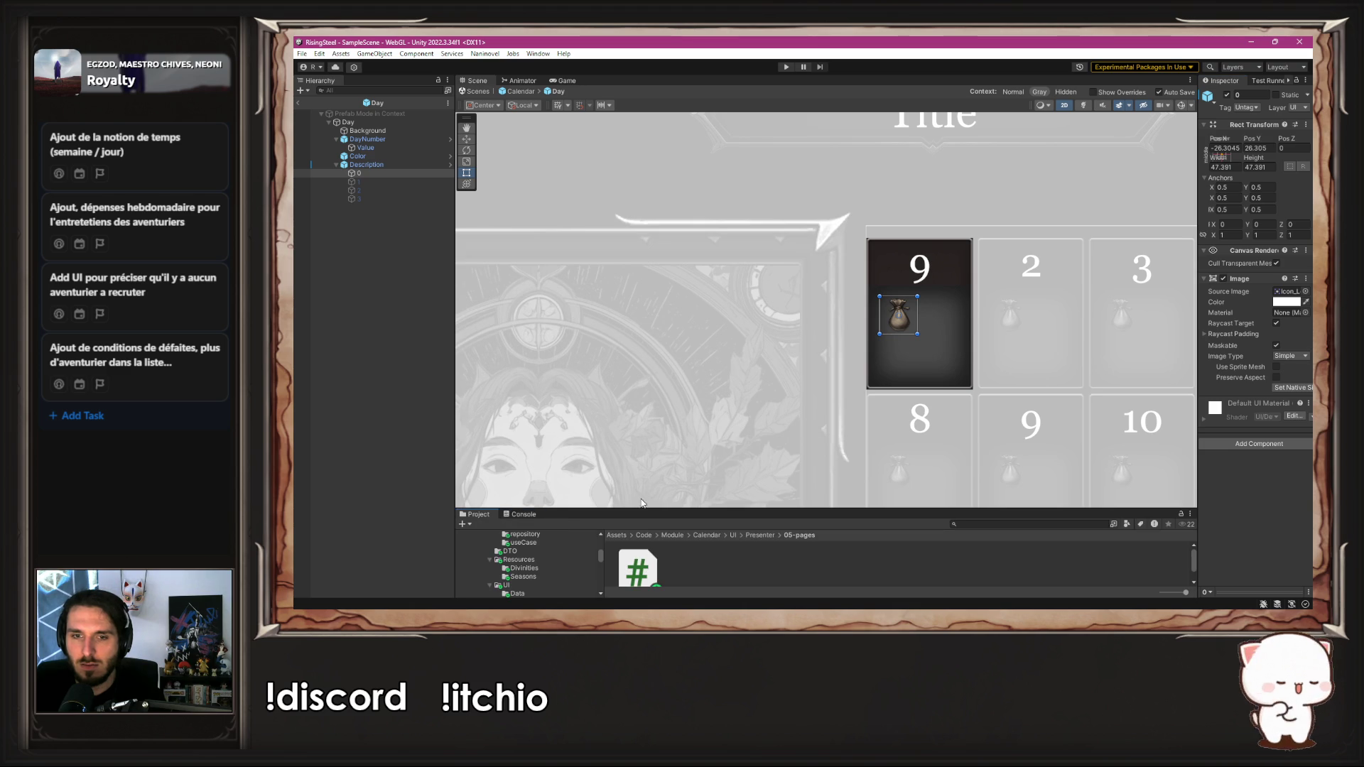
pyautogui.moveTo(654, 509); pyautogui.dragTo(671, 392)
pyautogui.scroll(-5, 498, 522)
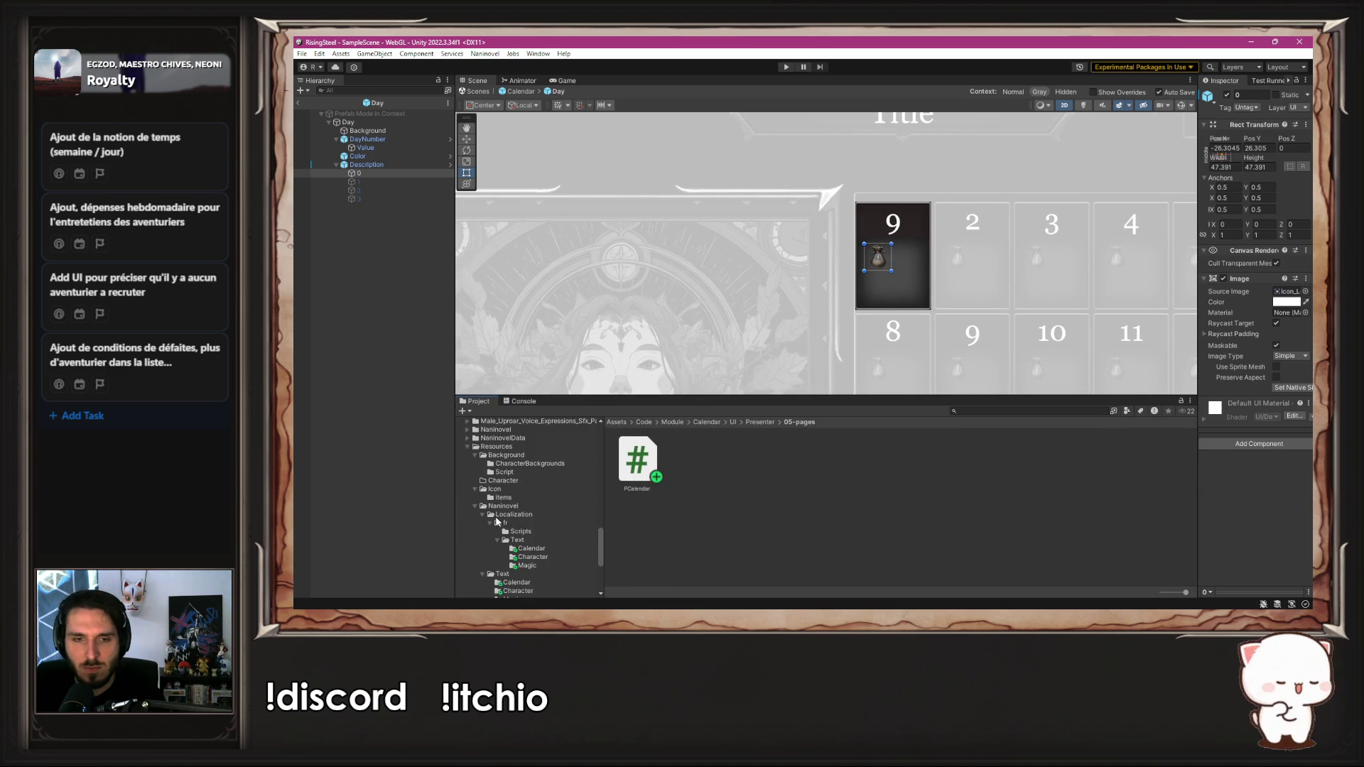
pyautogui.scroll(10, 498, 522)
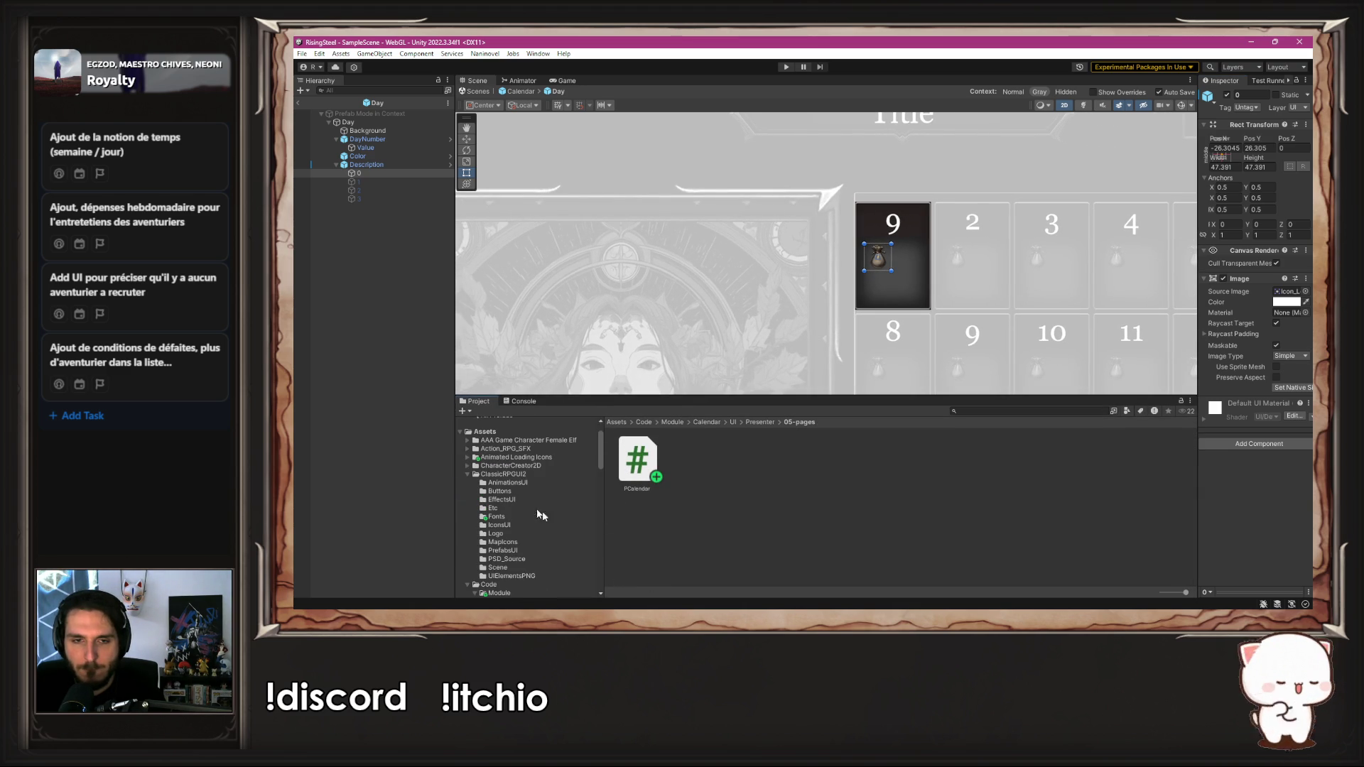
pyautogui.click(527, 524)
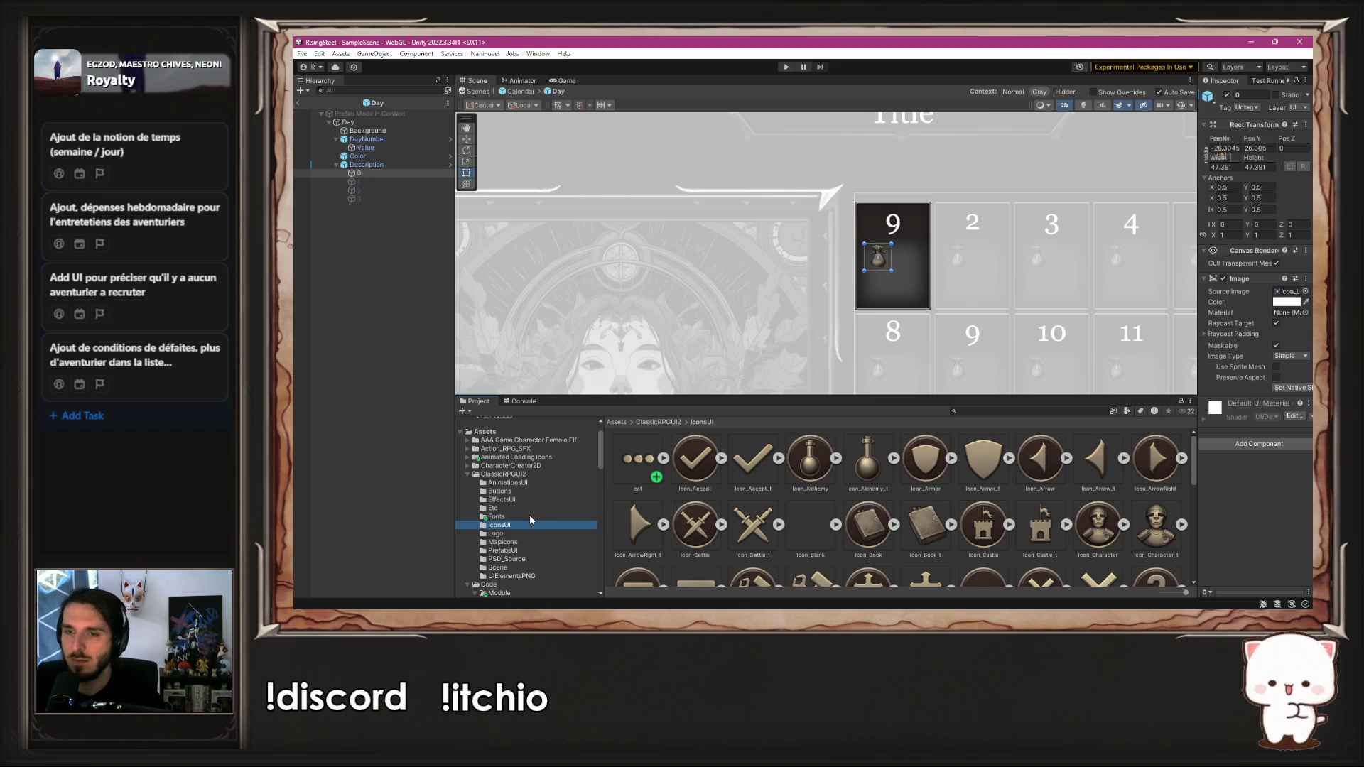
pyautogui.scroll(-3, 872, 544)
pyautogui.scroll(3, 874, 546)
pyautogui.scroll(-3, 876, 547)
pyautogui.scroll(-3, 876, 546)
pyautogui.scroll(1, 877, 545)
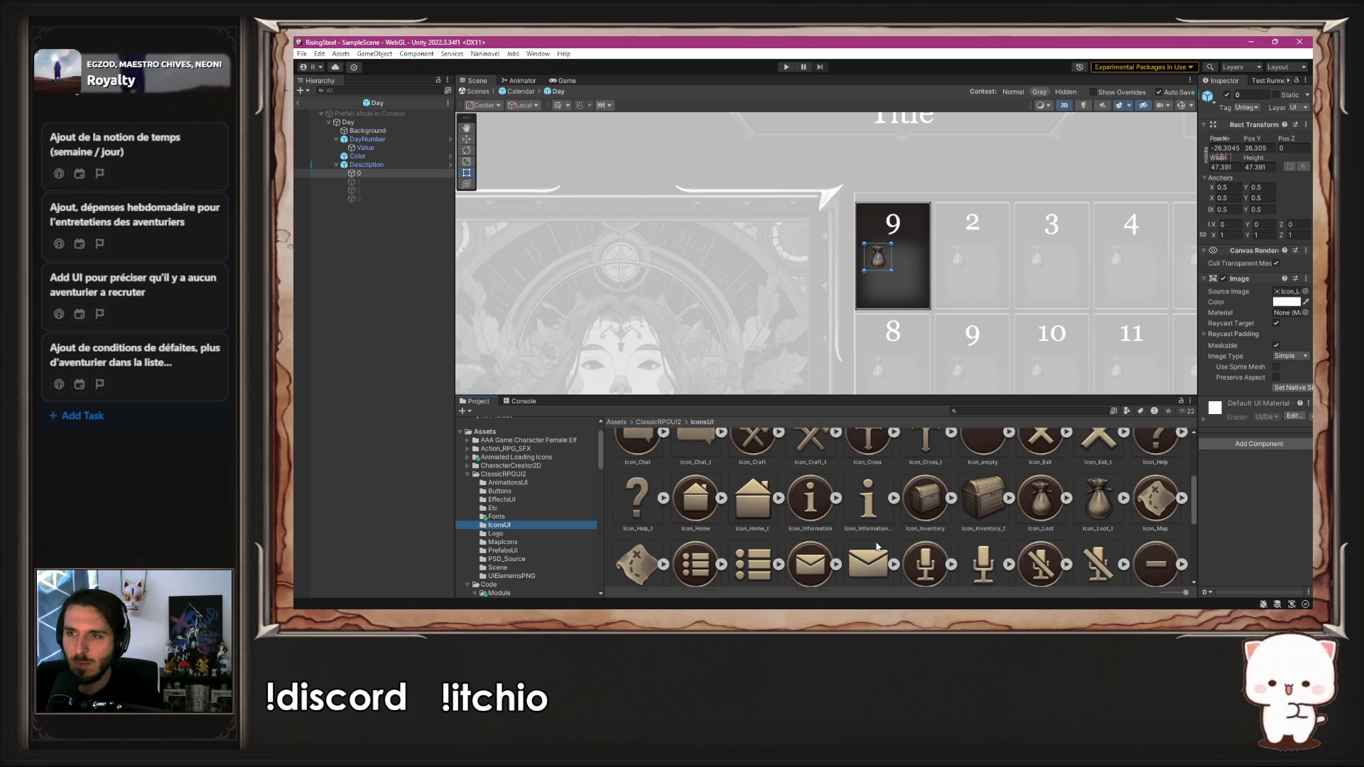
pyautogui.moveTo(1041, 500); pyautogui.dragTo(1282, 292)
pyautogui.click(1064, 368)
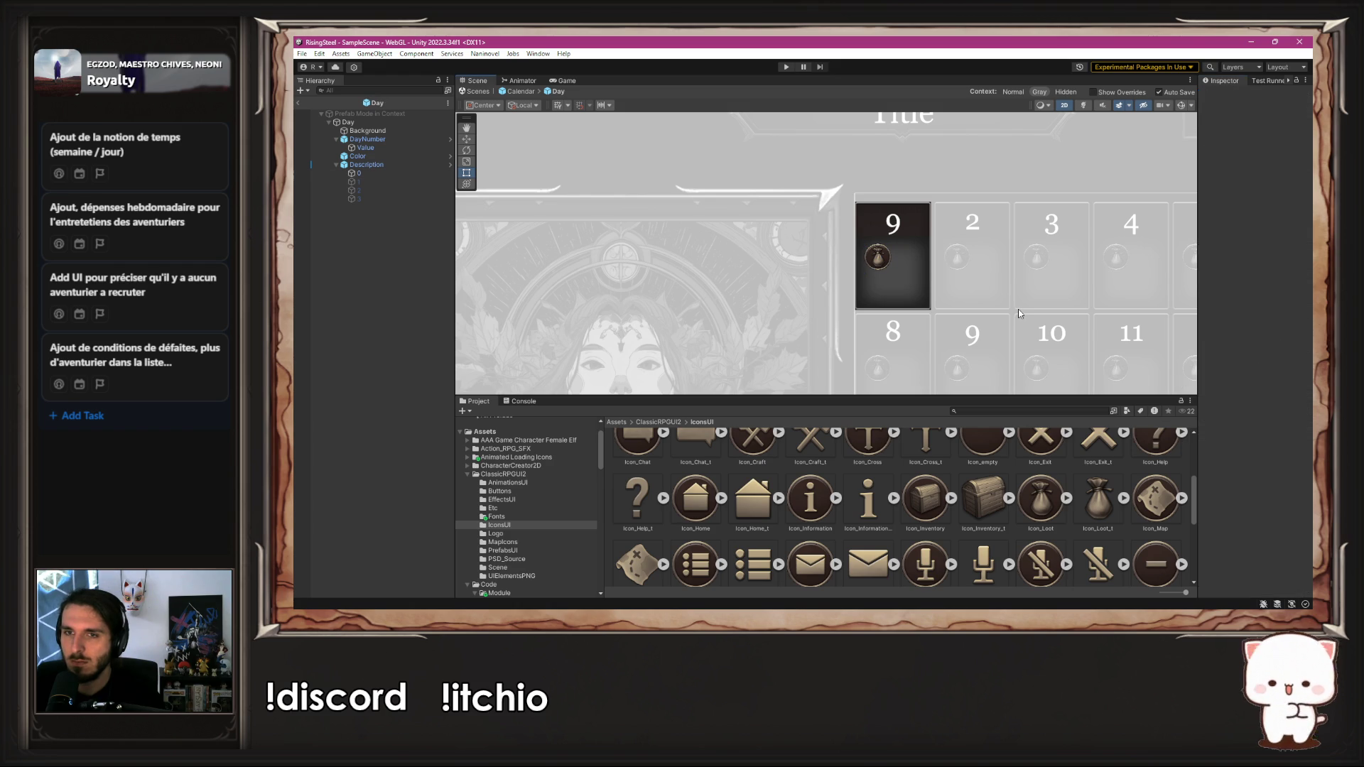
pyautogui.click(788, 67)
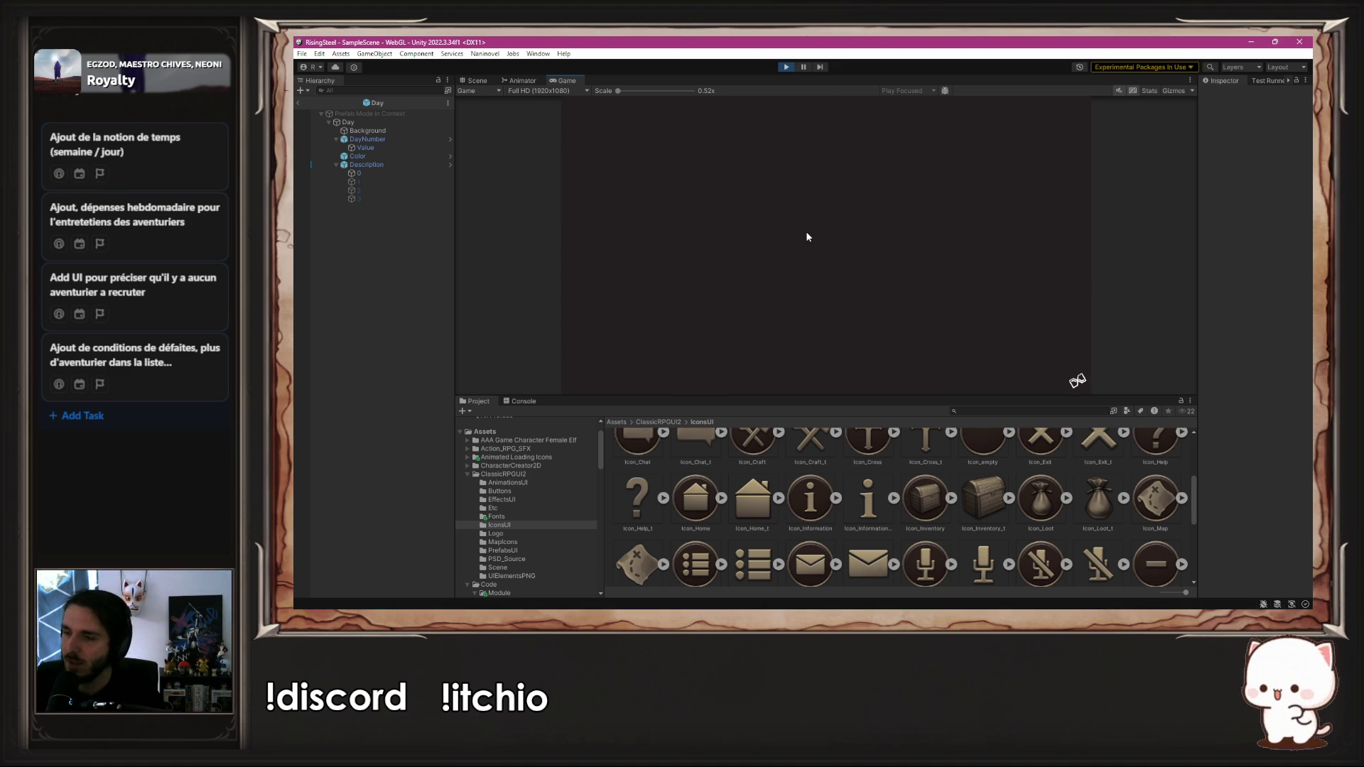
# Step: Start a new game to check the calendar icons, then stop play mode
pyautogui.click(814, 177)
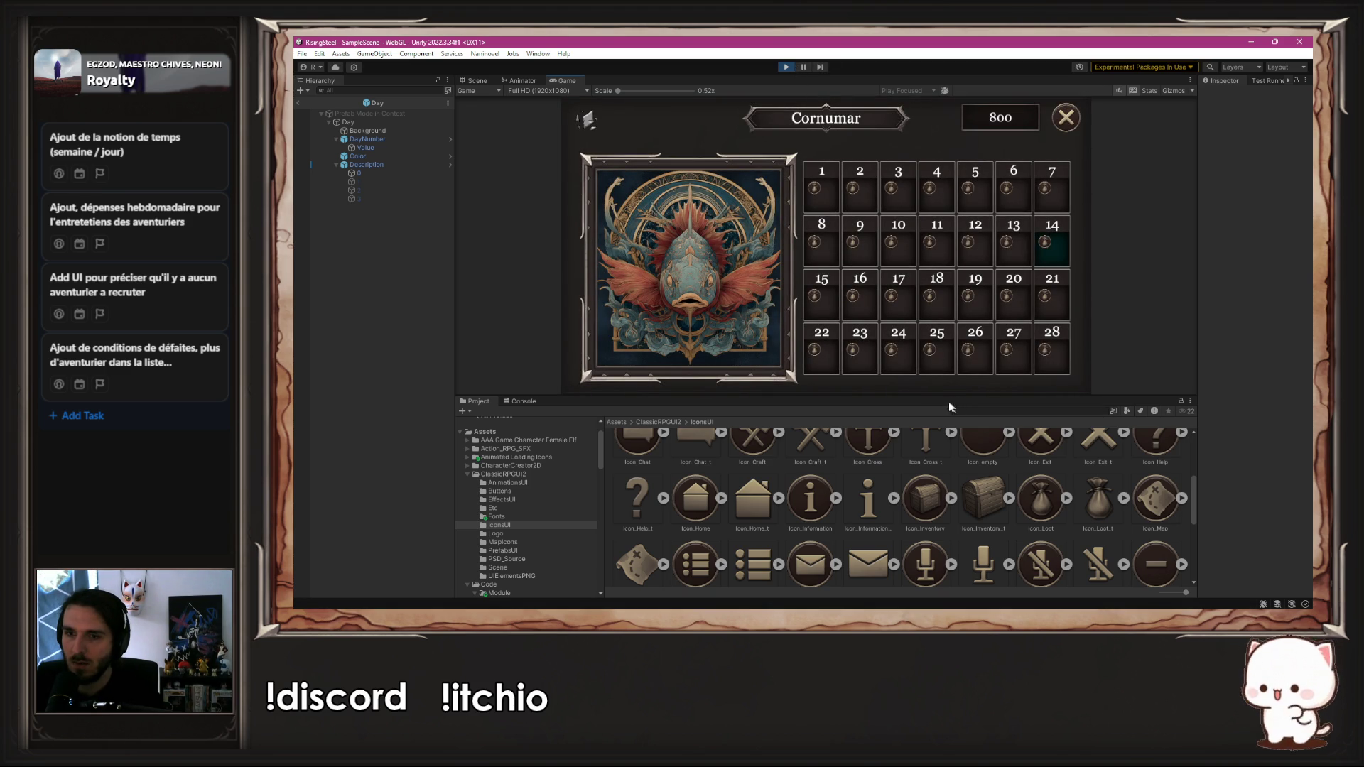
pyautogui.moveTo(926, 395); pyautogui.dragTo(924, 486)
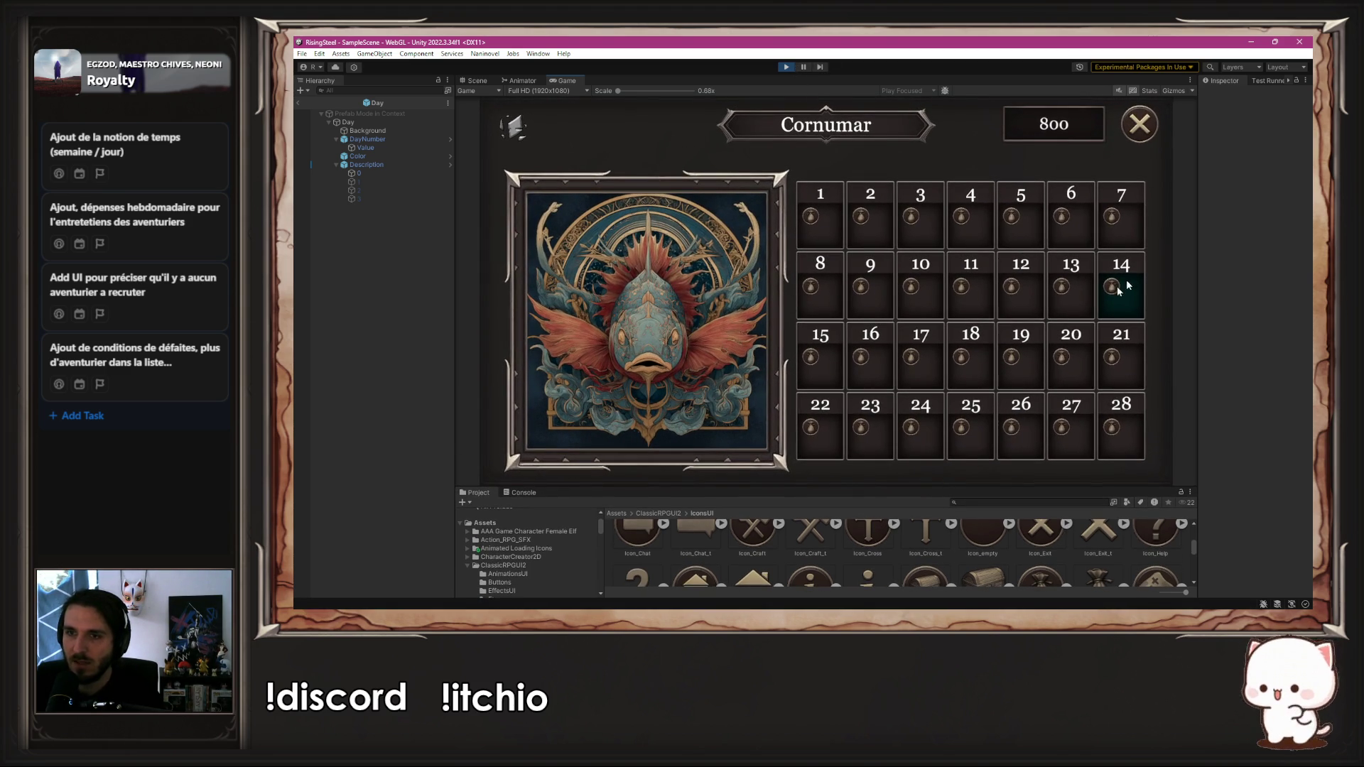
pyautogui.click(786, 67)
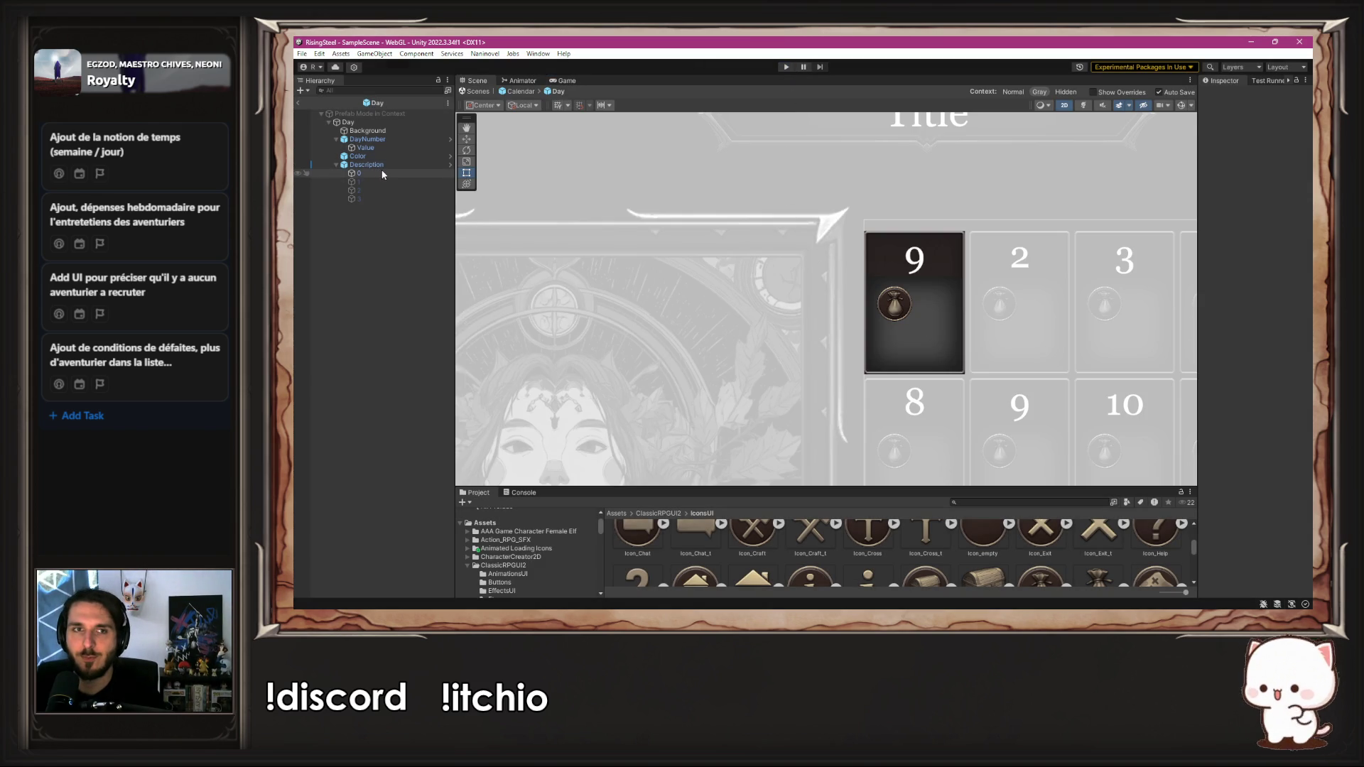
# Step: Deactivate the Description > 0 icon object and replay to verify icons only on days 7, 14, 21, 28
pyautogui.click(359, 172)
pyautogui.click(1227, 94)
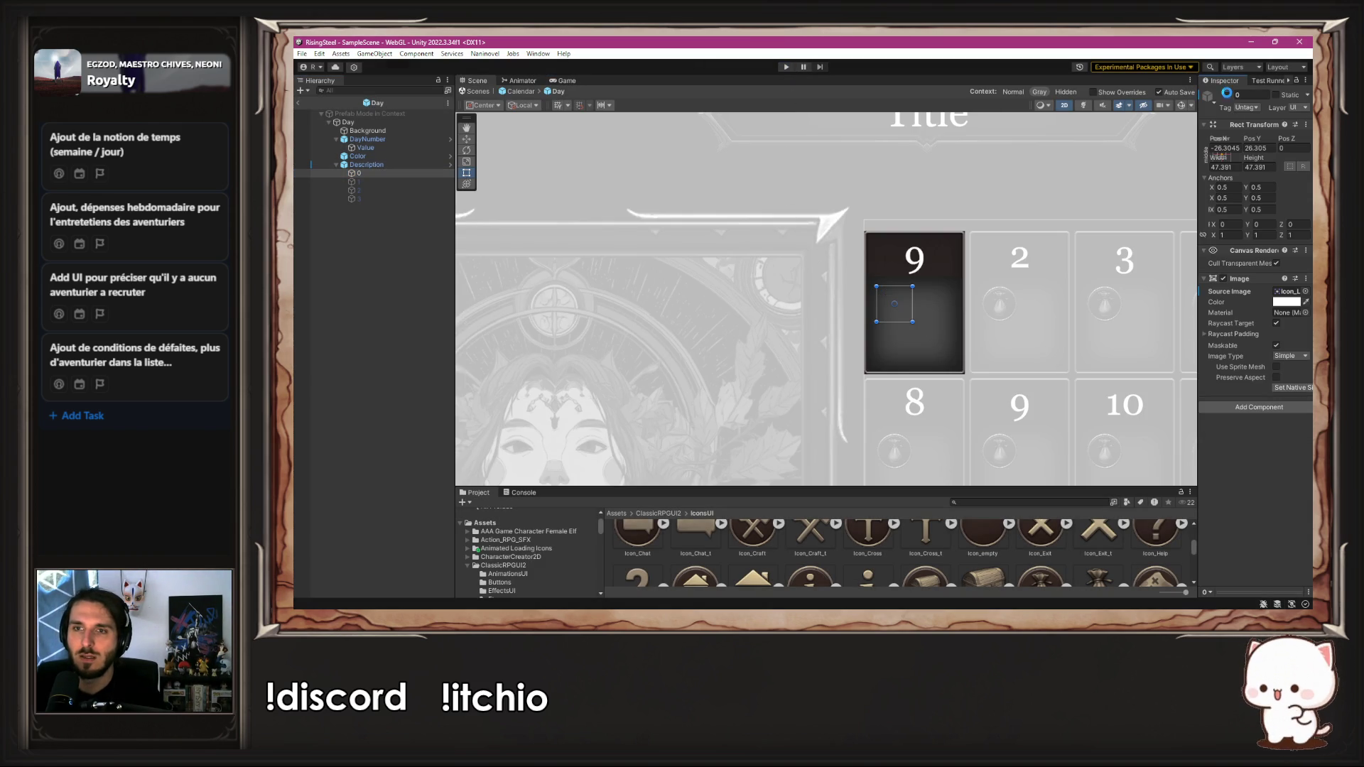
pyautogui.scroll(-4, 975, 227)
pyautogui.click(976, 232)
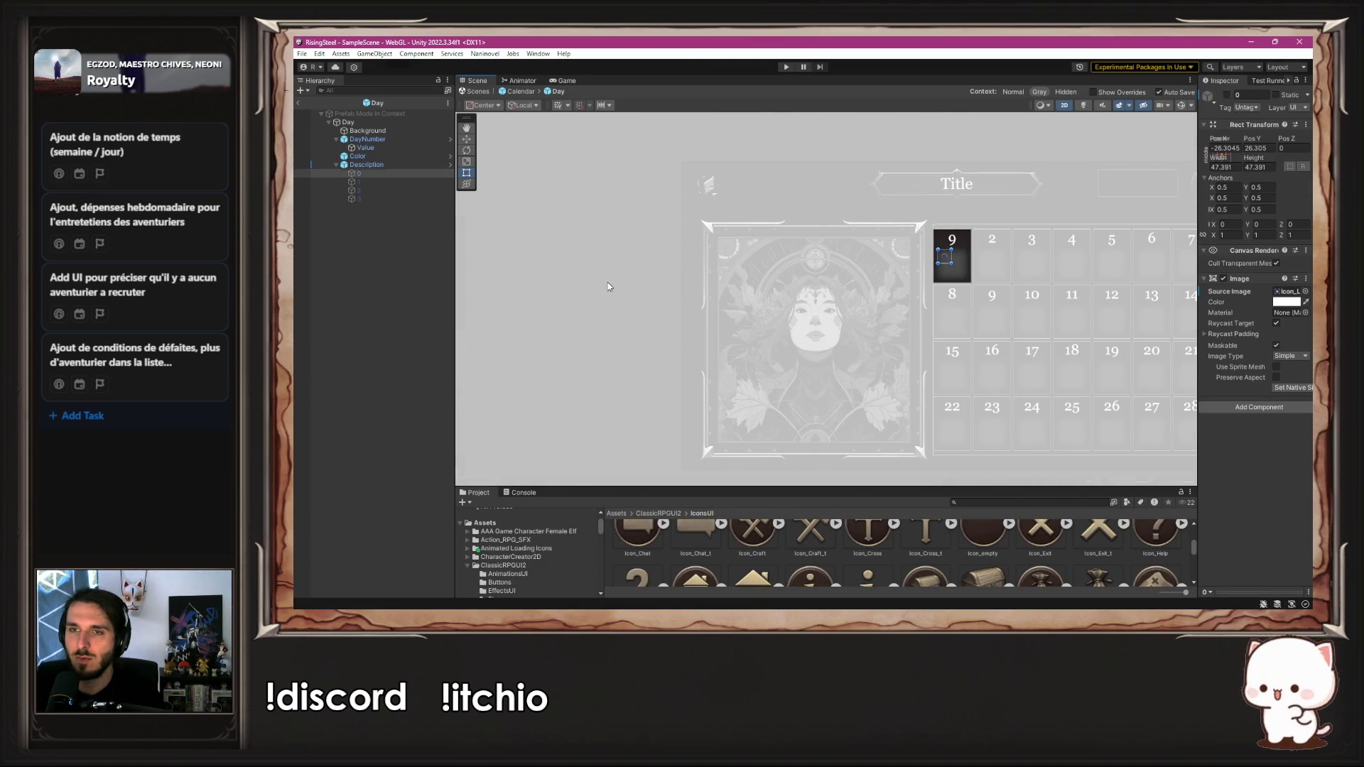
pyautogui.click(785, 67)
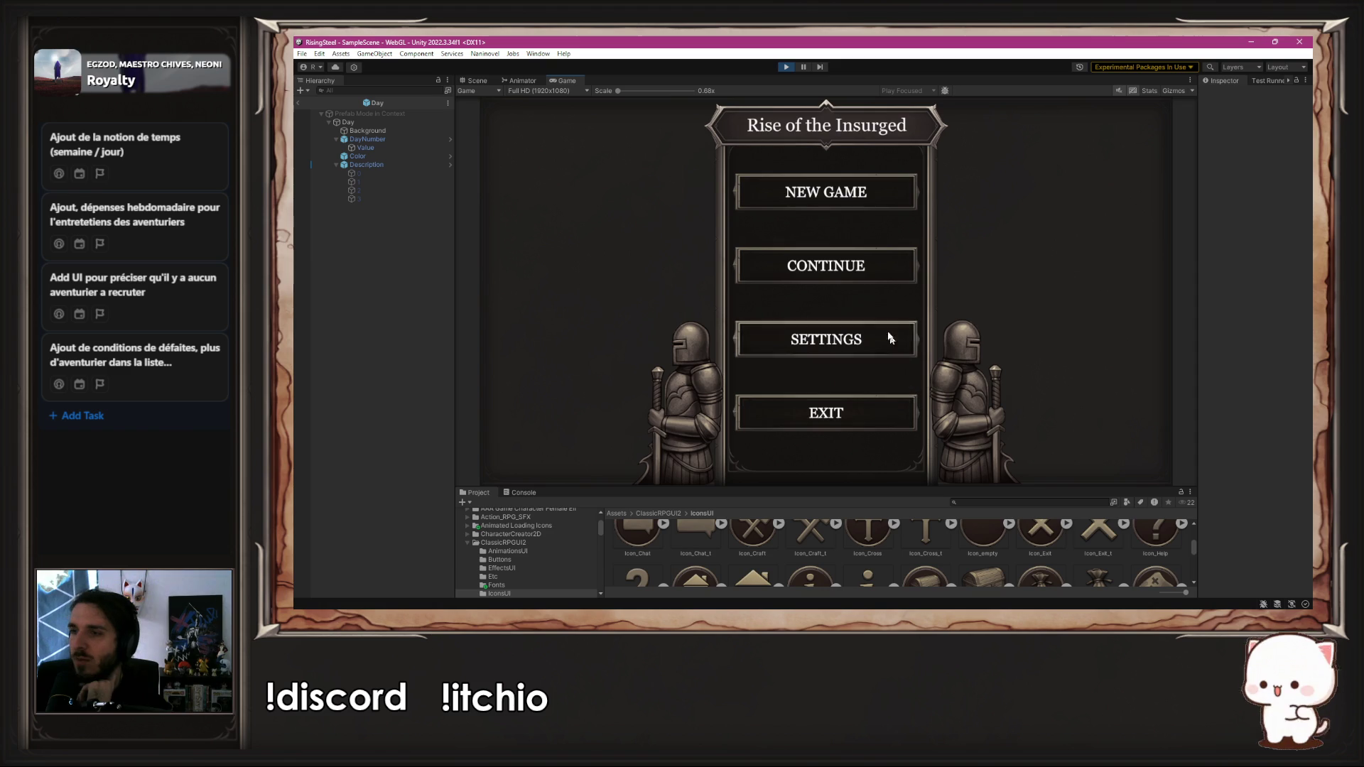
pyautogui.click(835, 189)
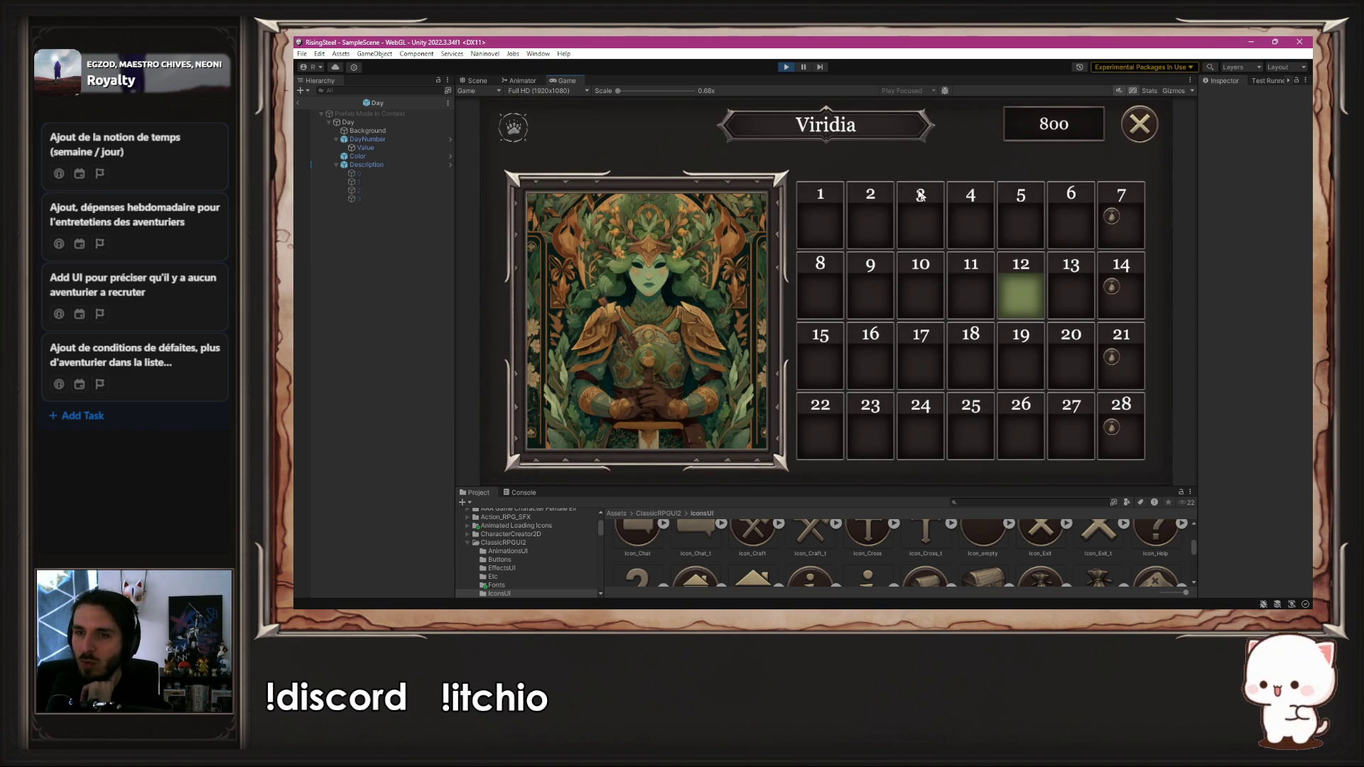
pyautogui.click(787, 66)
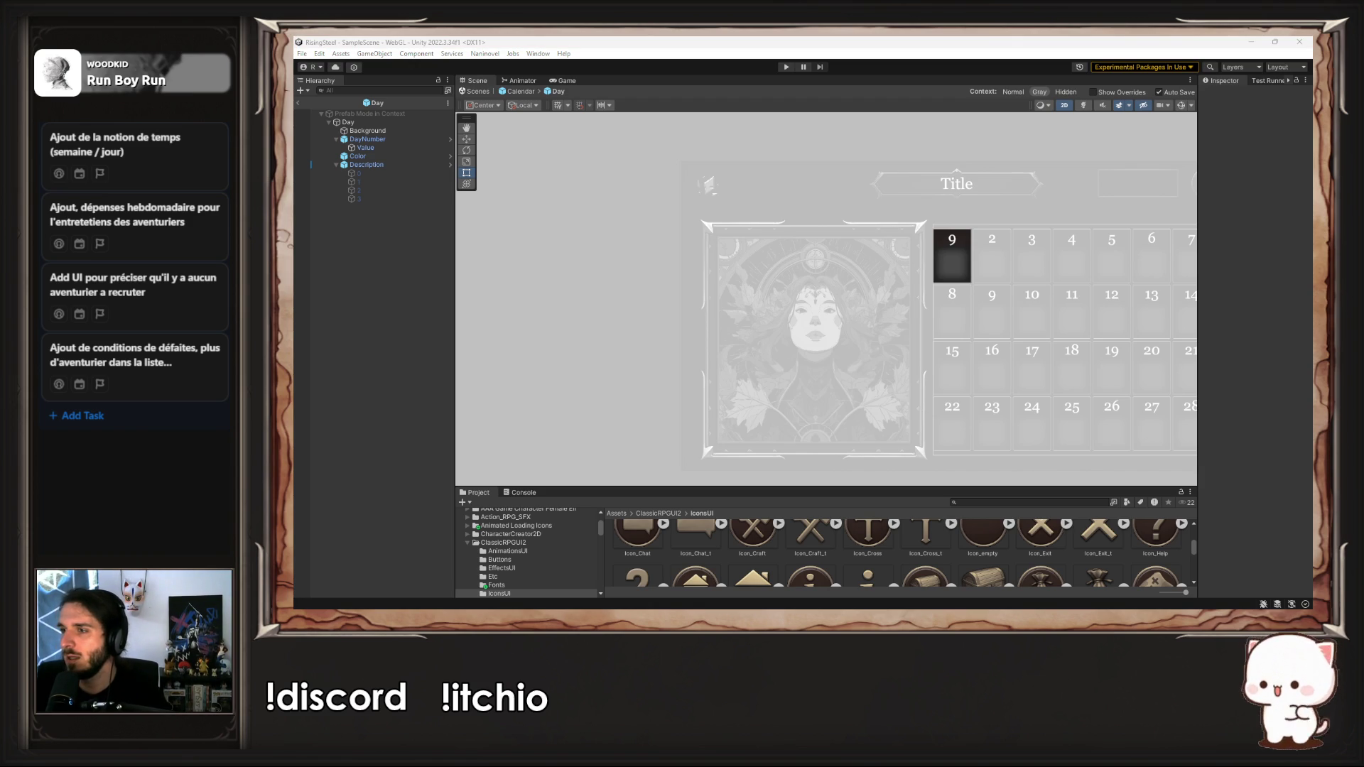
# Step: Select the Icon_Loot sprite and open the Calendar Resources folder in the Project panel
pyautogui.click(1012, 267)
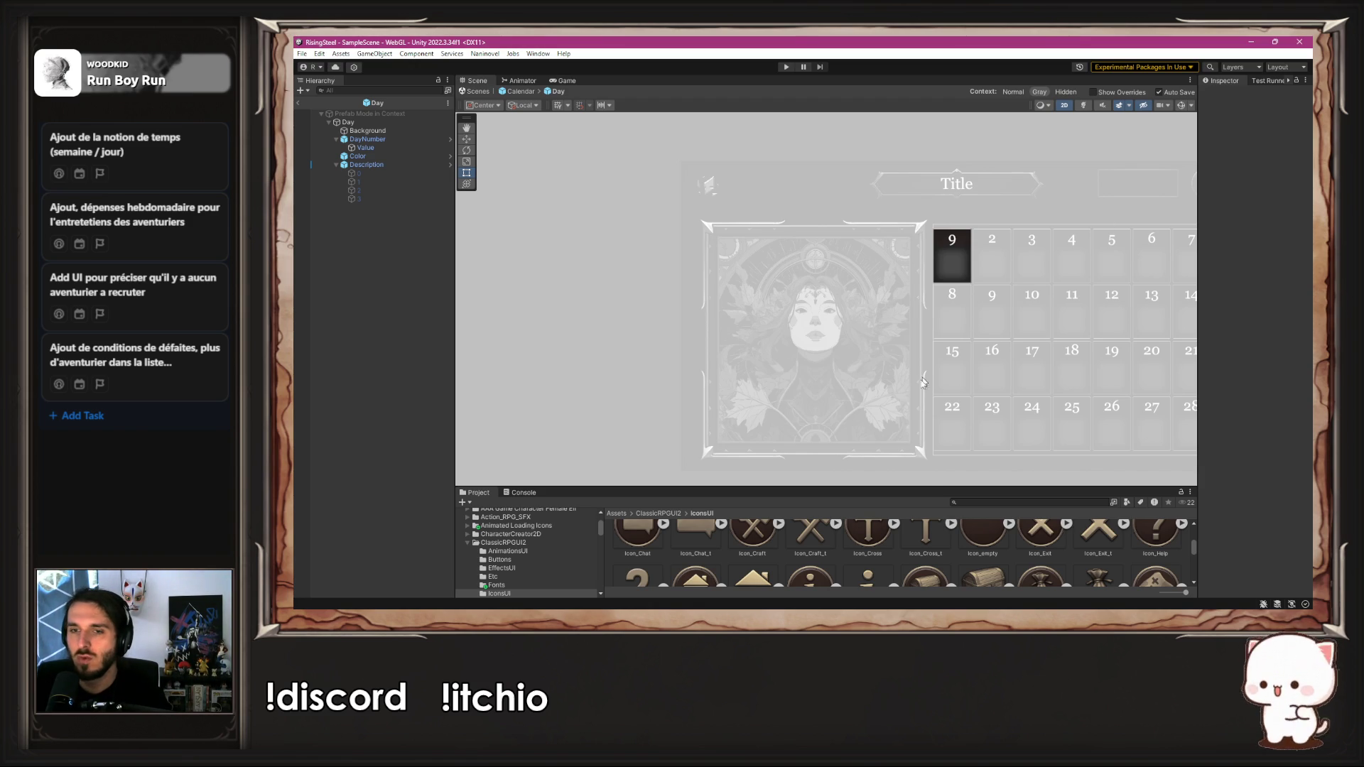
pyautogui.moveTo(931, 490); pyautogui.dragTo(914, 315)
pyautogui.click(1038, 417)
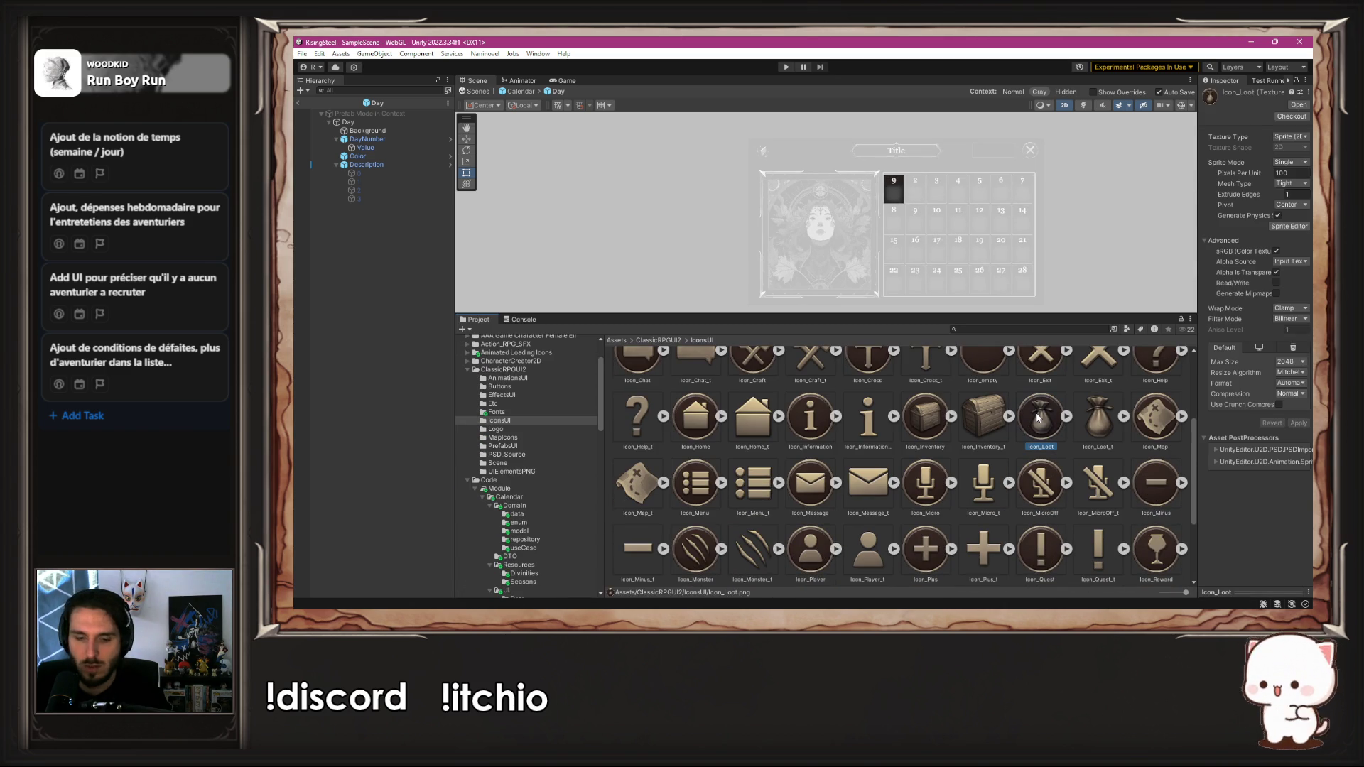
pyautogui.scroll(-2, 589, 450)
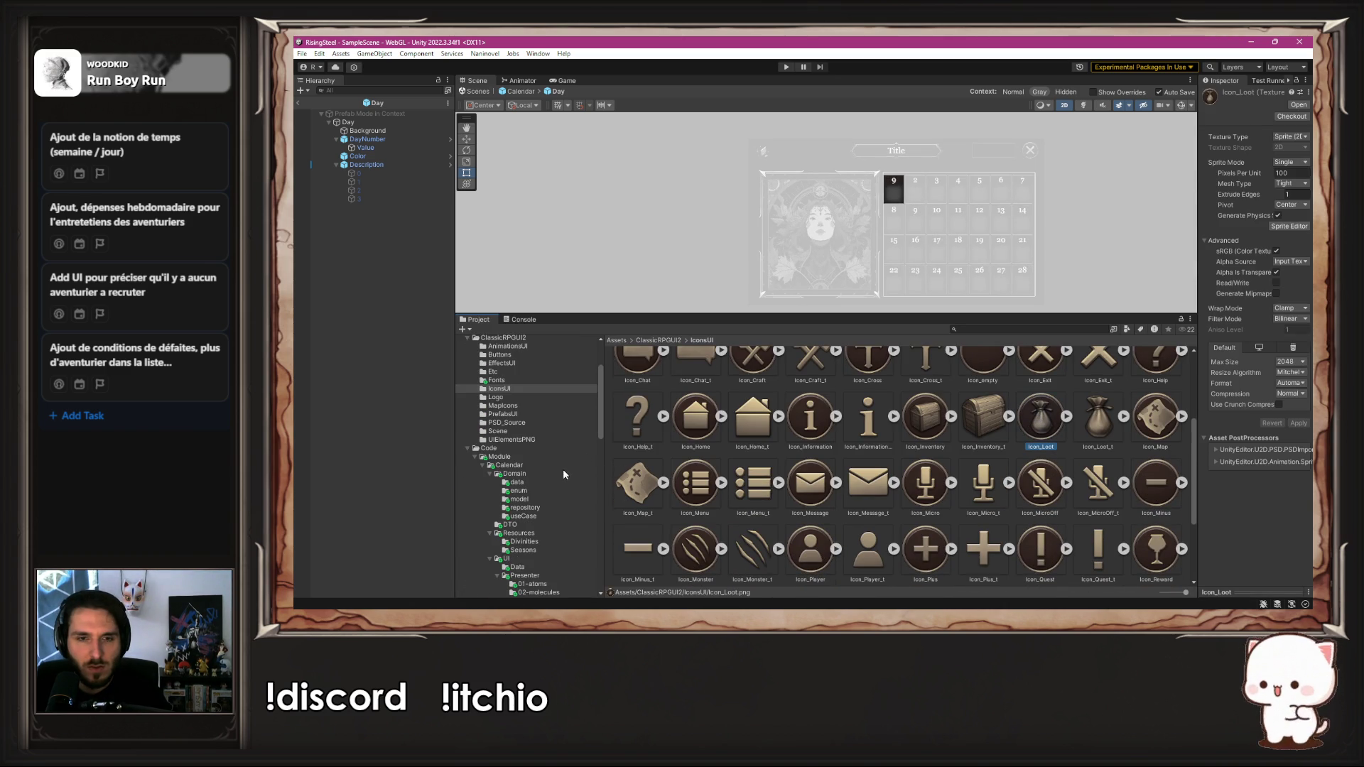
pyautogui.click(524, 534)
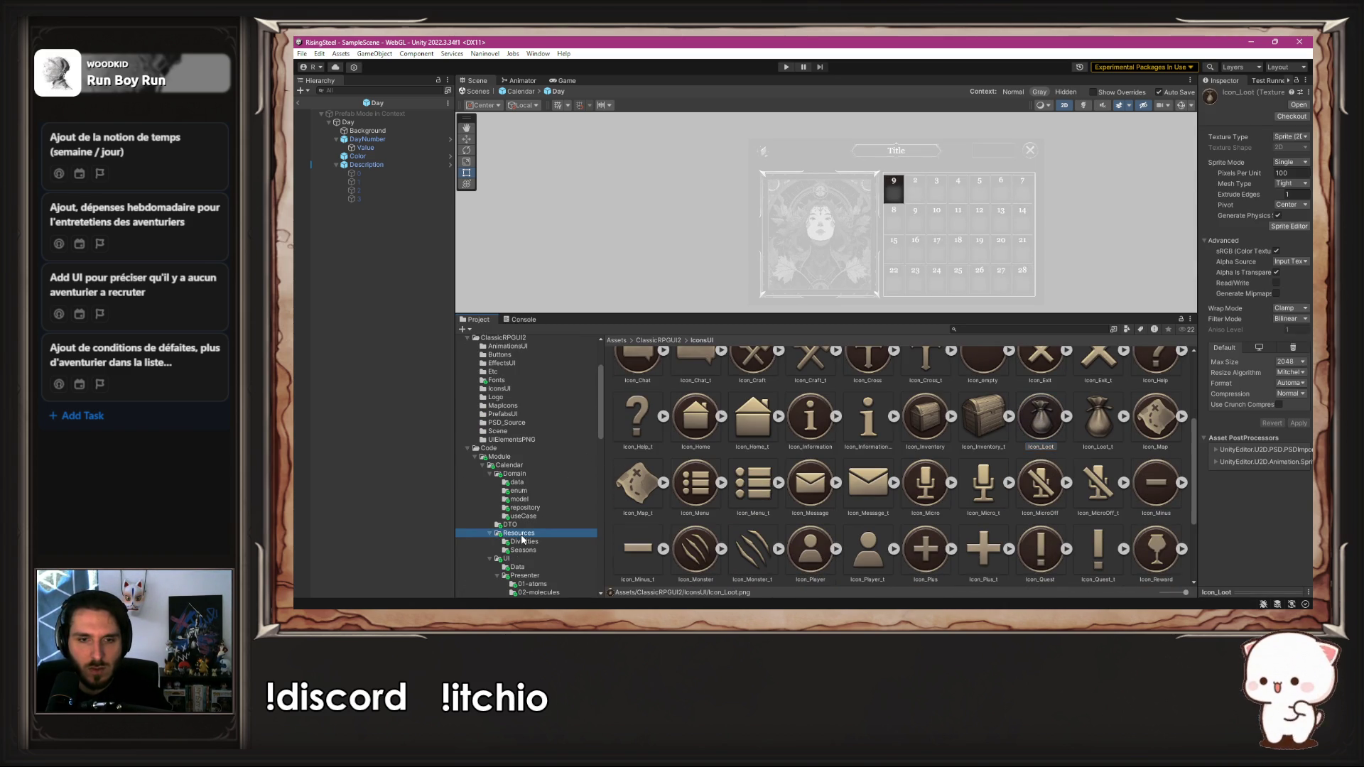
# Step: Create a DailyEvent folder inside Resources, then go to Visual Studio Code
pyautogui.rightClick(805, 490)
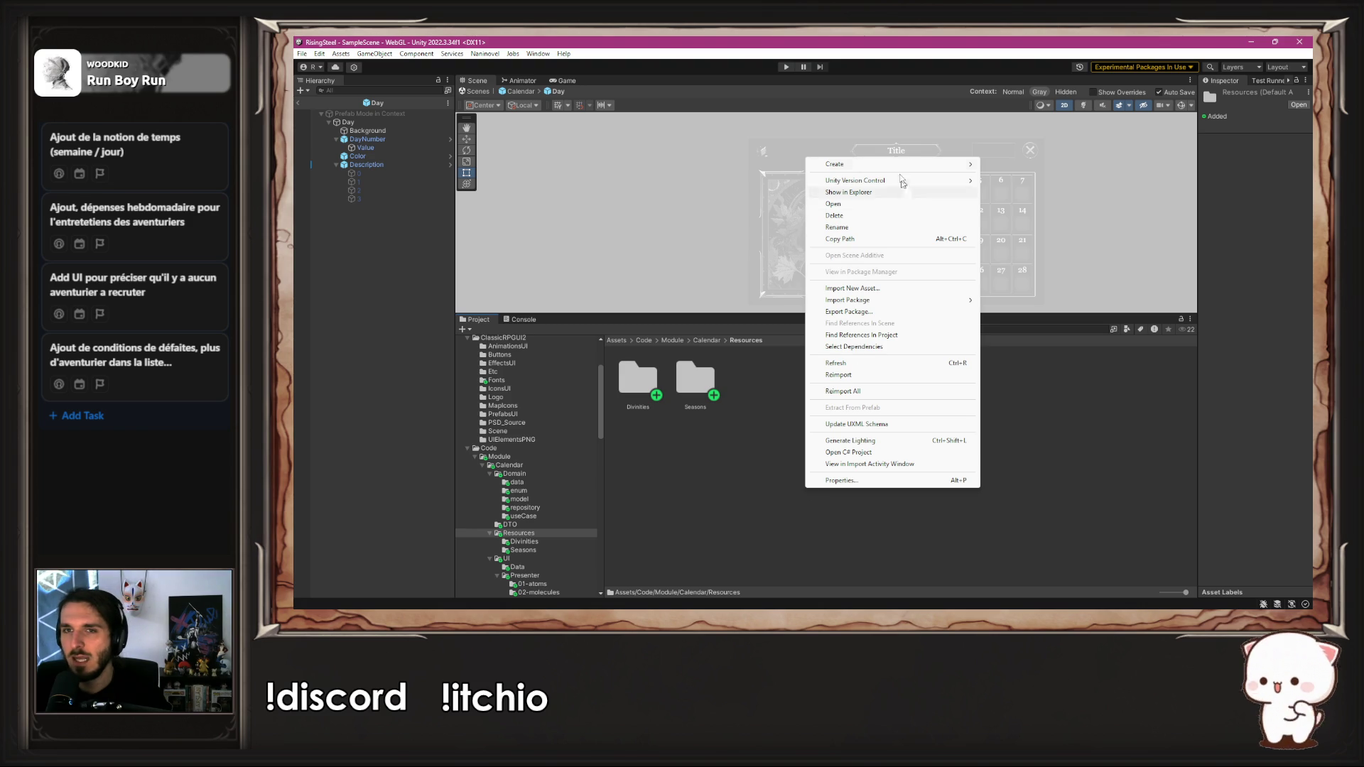
pyautogui.moveTo(891, 168)
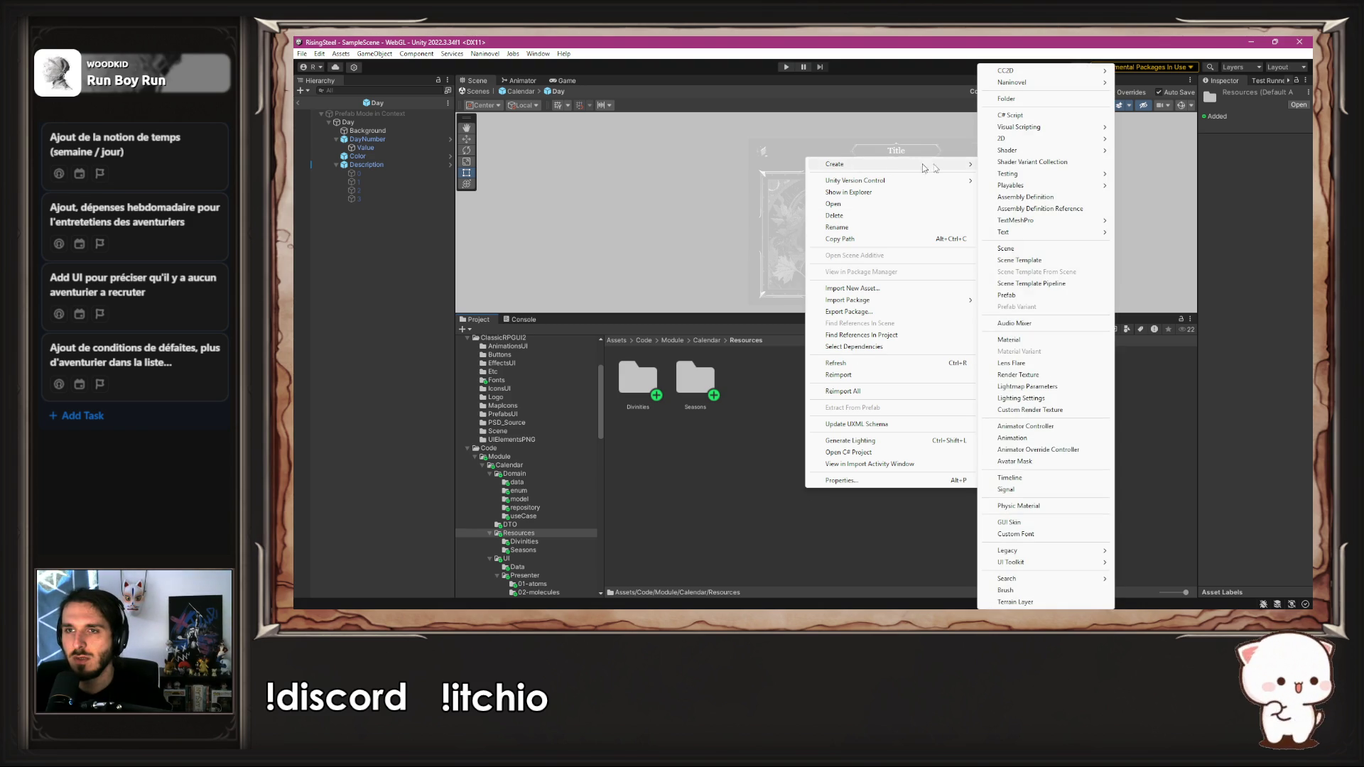
pyautogui.click(1026, 101)
pyautogui.write('Dail')
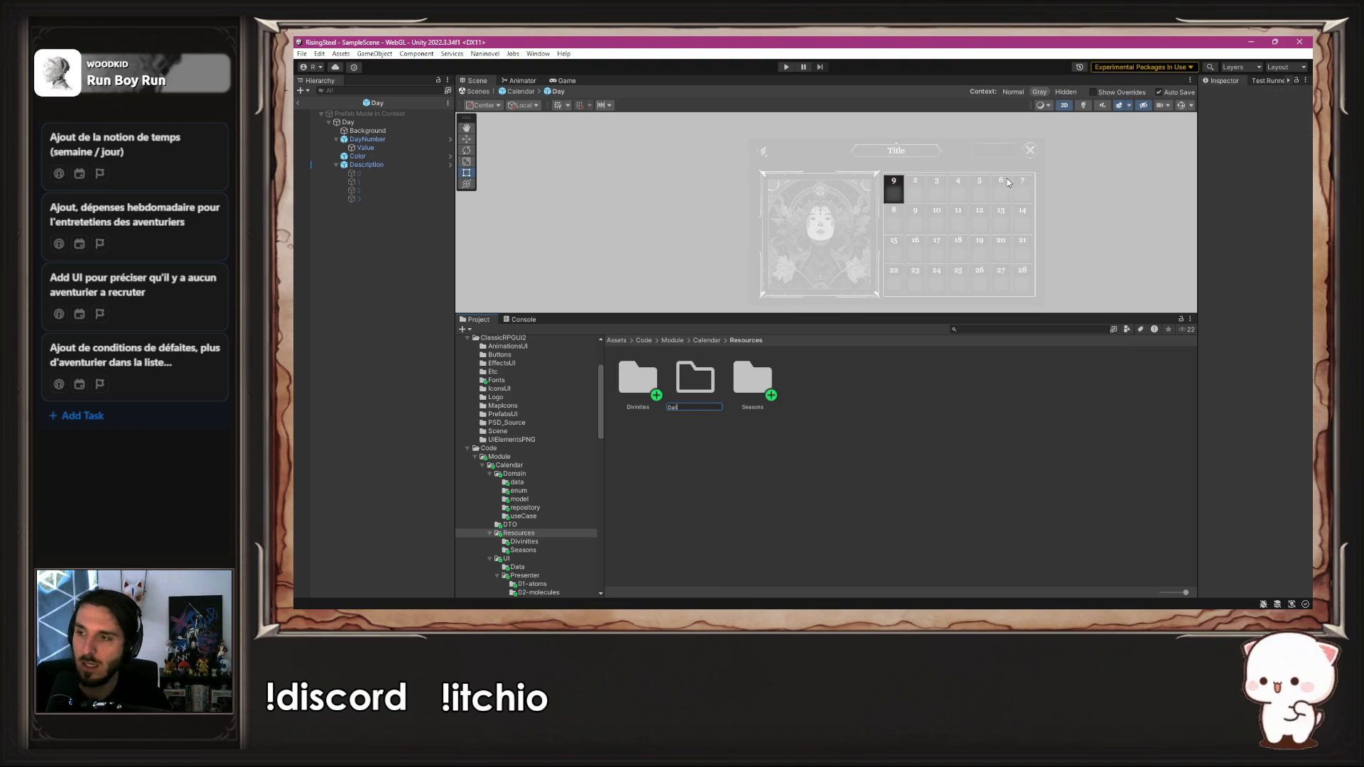
pyautogui.press('Return')
pyautogui.press('Return')
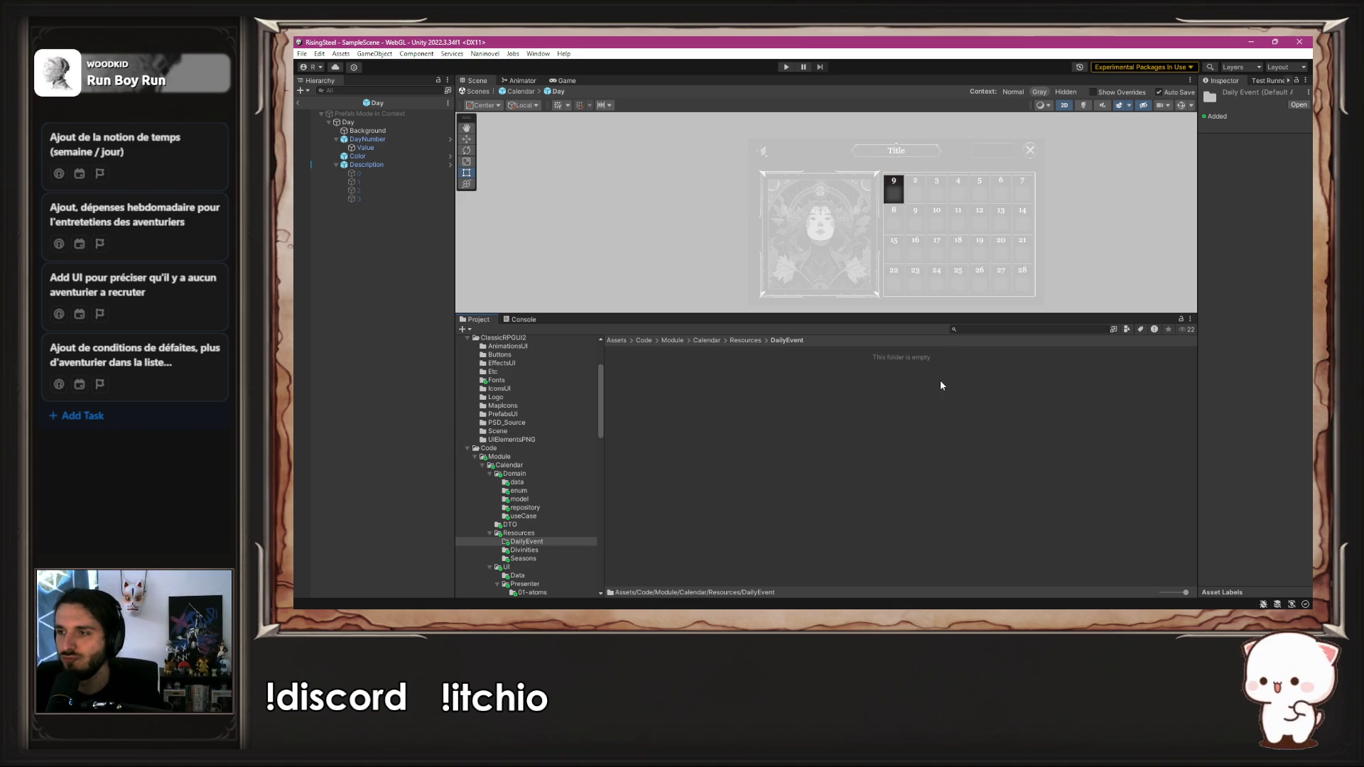
pyautogui.click(910, 388)
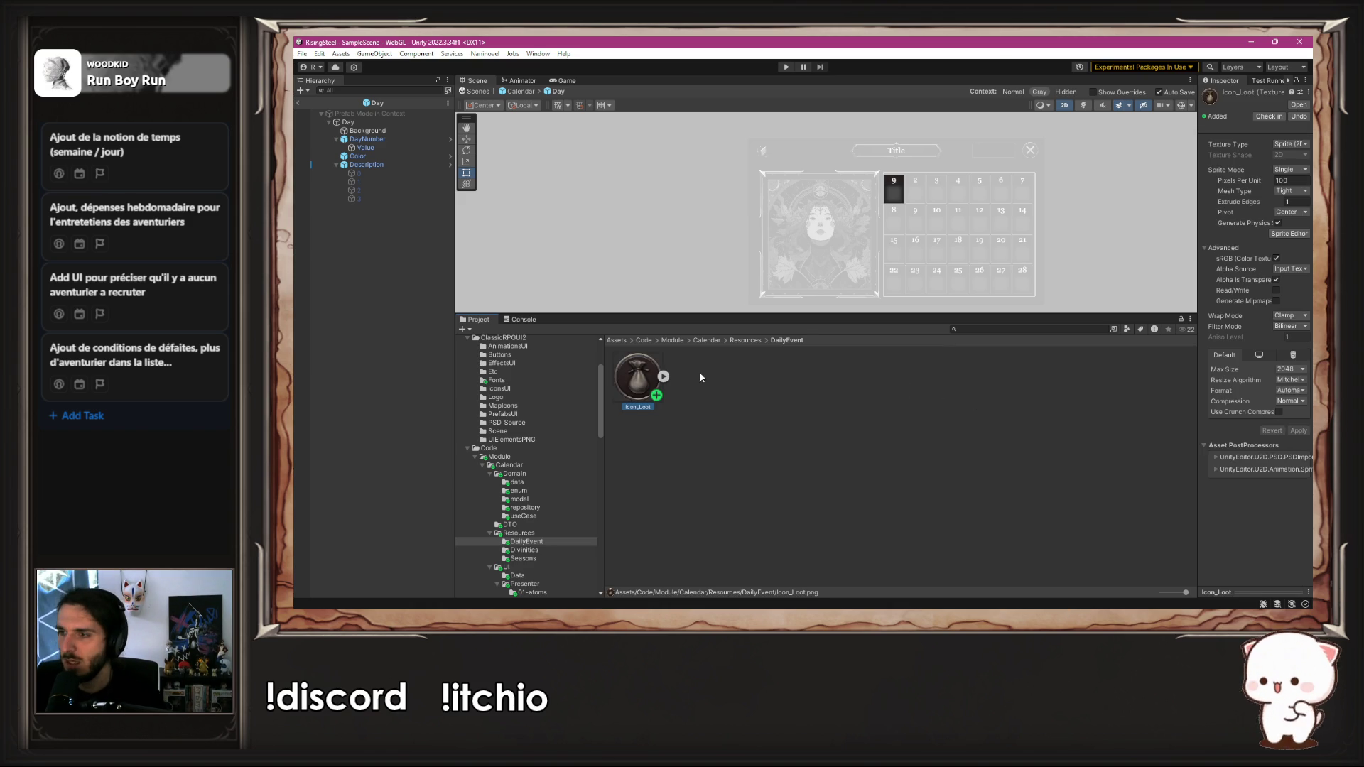
pyautogui.hotkey('alt', 'Tab')
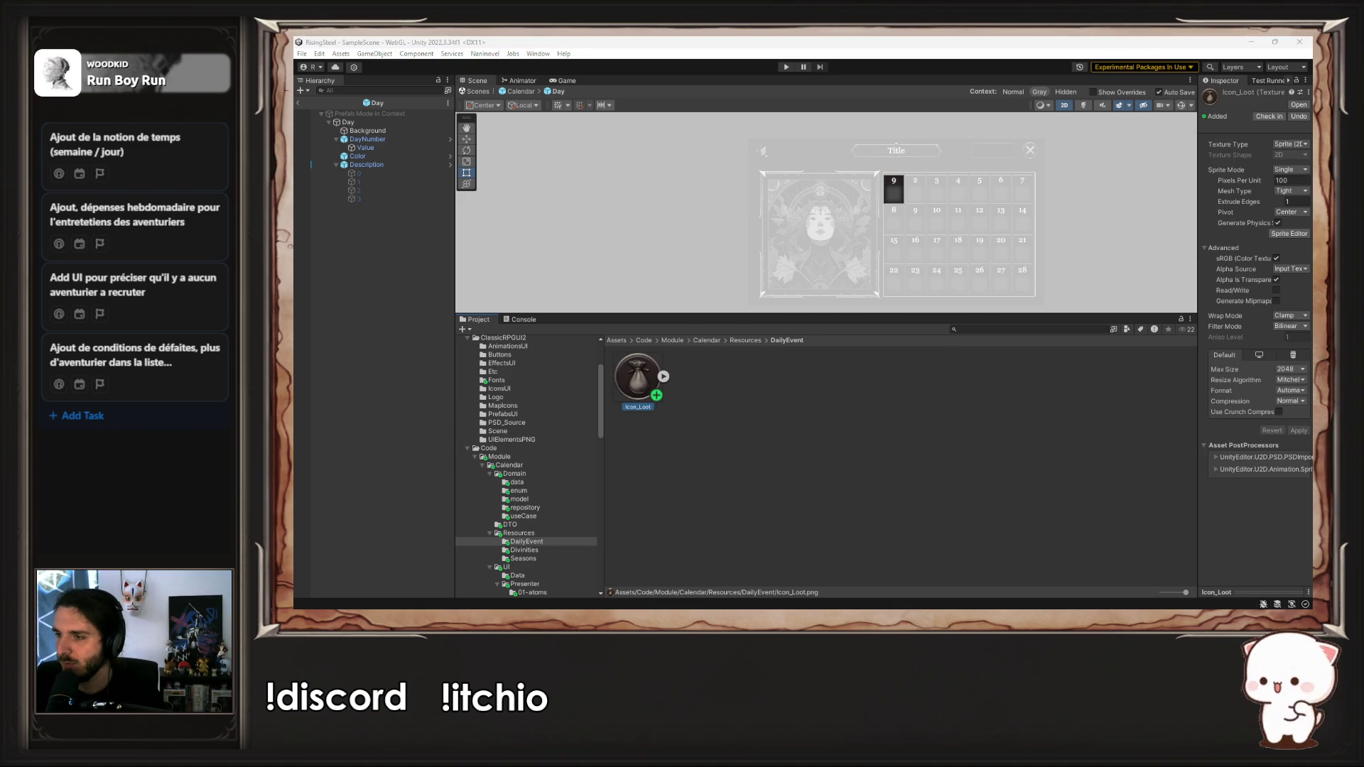
pyautogui.hotkey('alt', 'Tab')
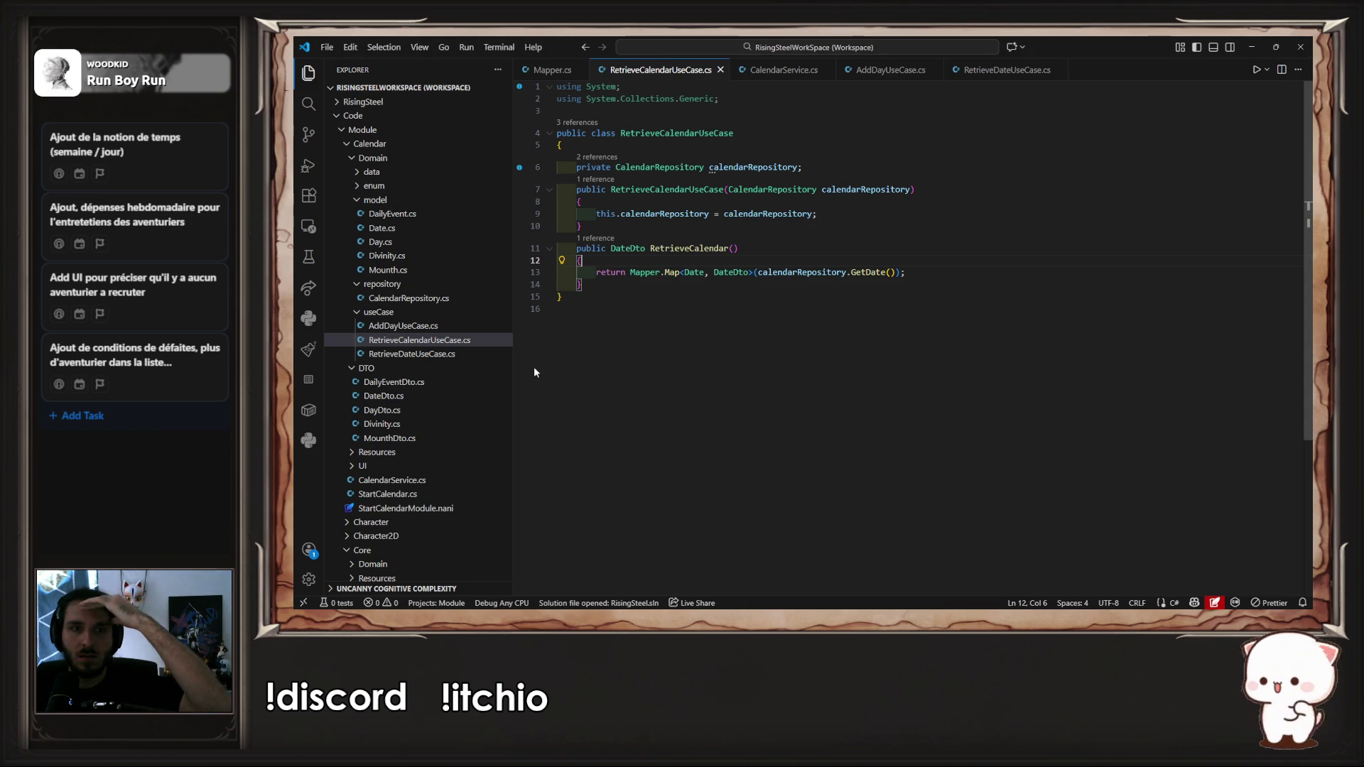
# Step: Open DailyEventEnum.cs, copy the Annuity value, and return to the Icon_Loot asset in Unity
pyautogui.click(417, 186)
pyautogui.click(438, 202)
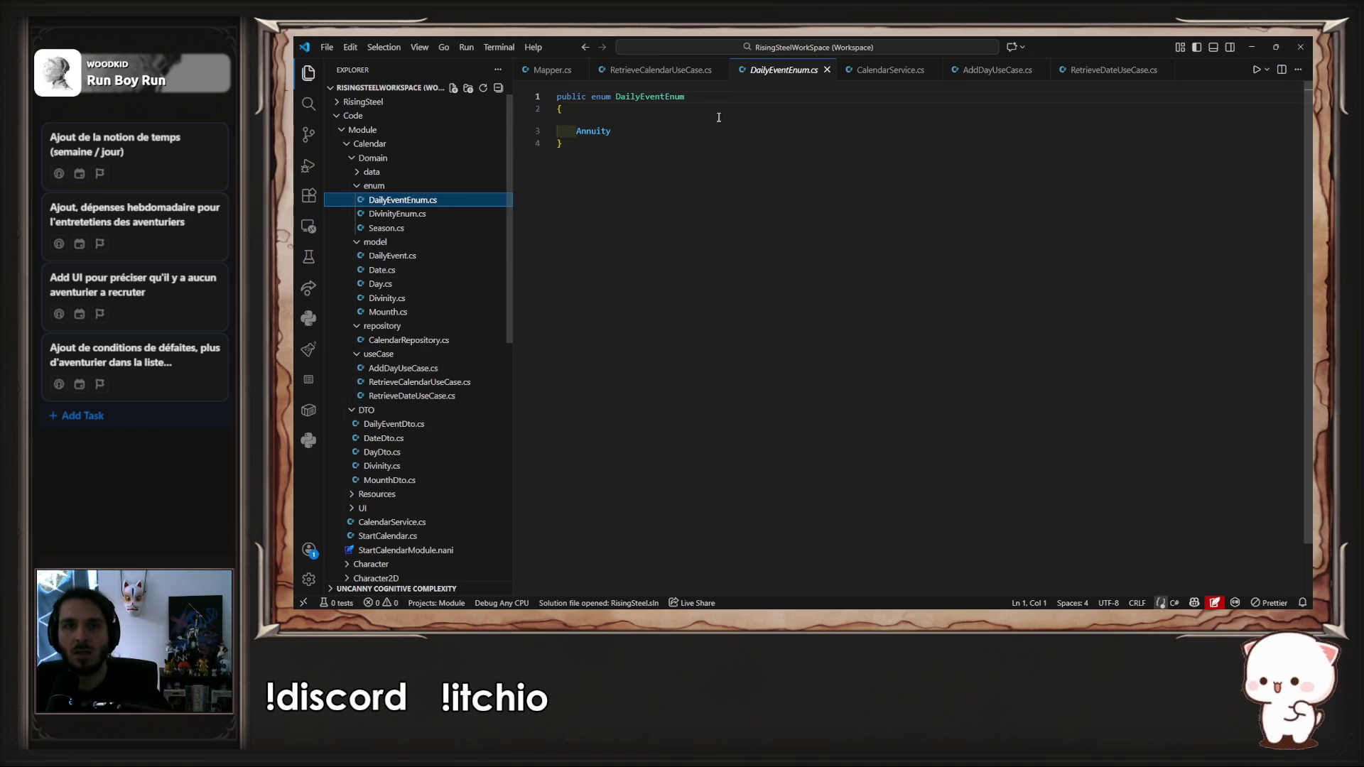
pyautogui.doubleClick(593, 131)
pyautogui.hotkey('ctrl', 'c')
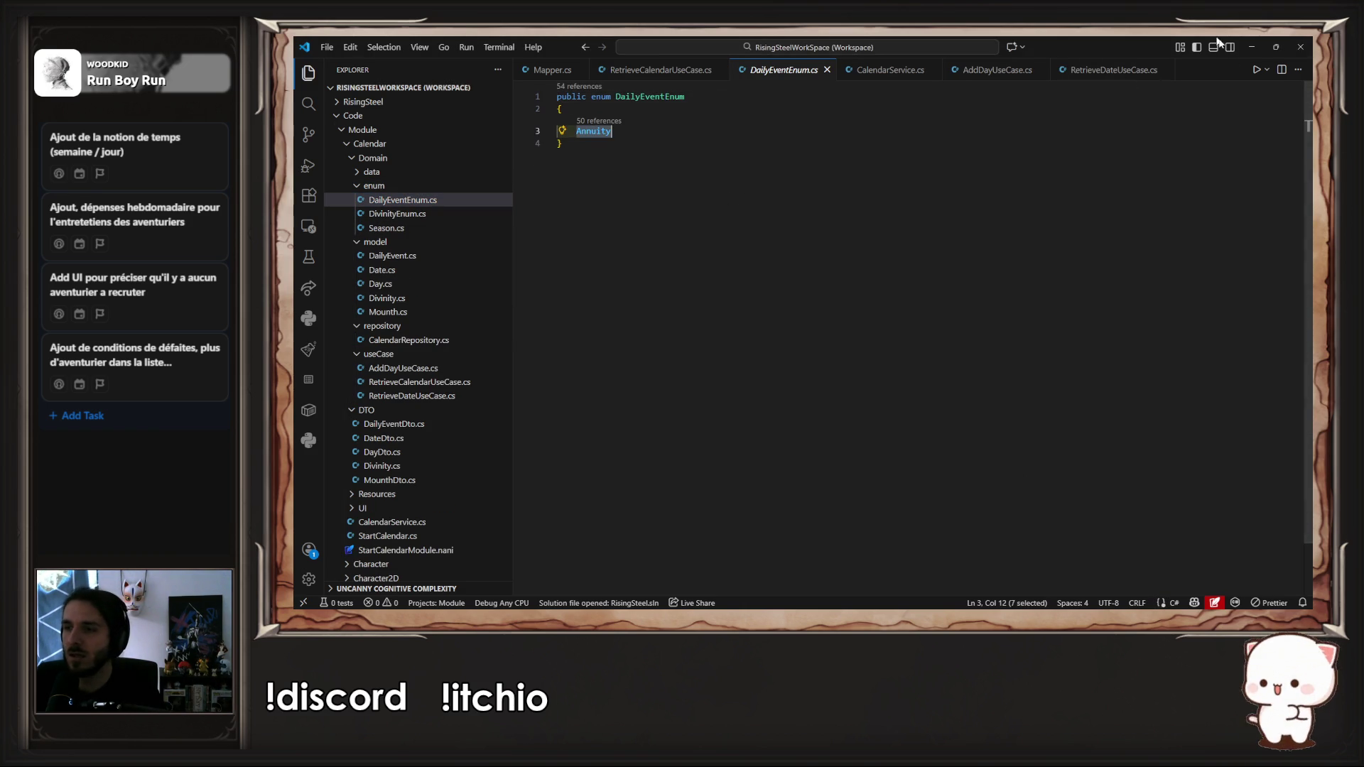
pyautogui.click(1251, 47)
pyautogui.rightClick(650, 392)
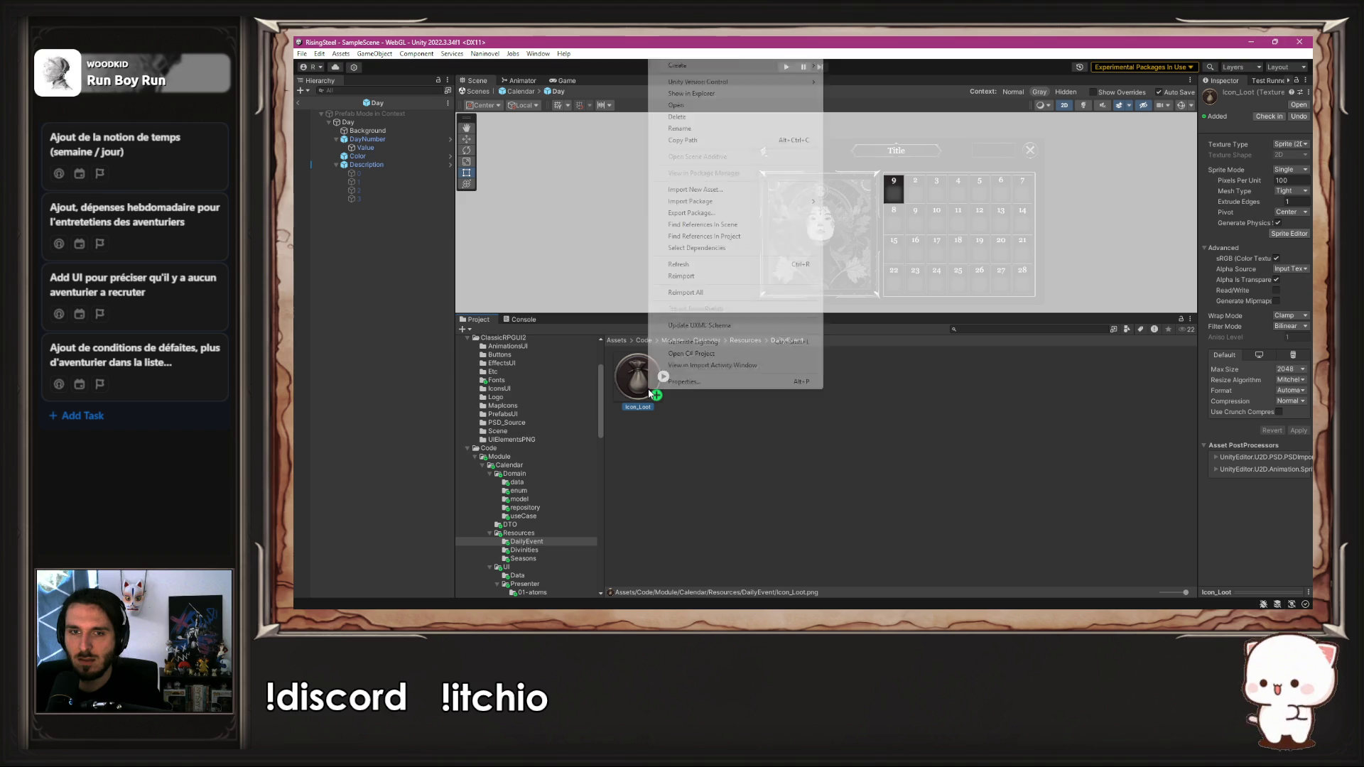
# Step: Rename the Icon_Loot sprite to Annuity
pyautogui.click(710, 134)
pyautogui.hotkey('ctrl', 'v')
pyautogui.press('Return')
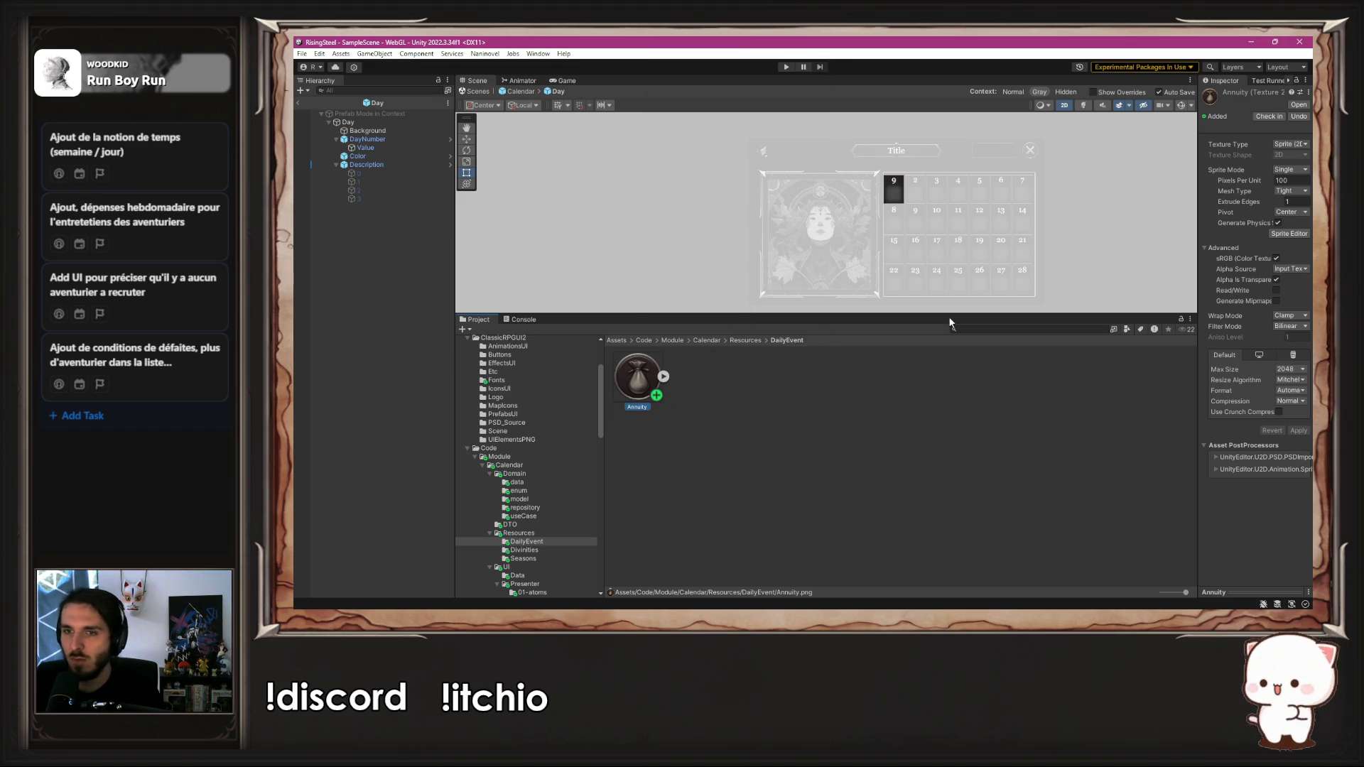
# Step: Set day icon object 0's source image to the Icon_empty sprite from IconsUI
pyautogui.moveTo(935, 317); pyautogui.dragTo(935, 469)
pyautogui.moveTo(824, 397); pyautogui.dragTo(686, 355)
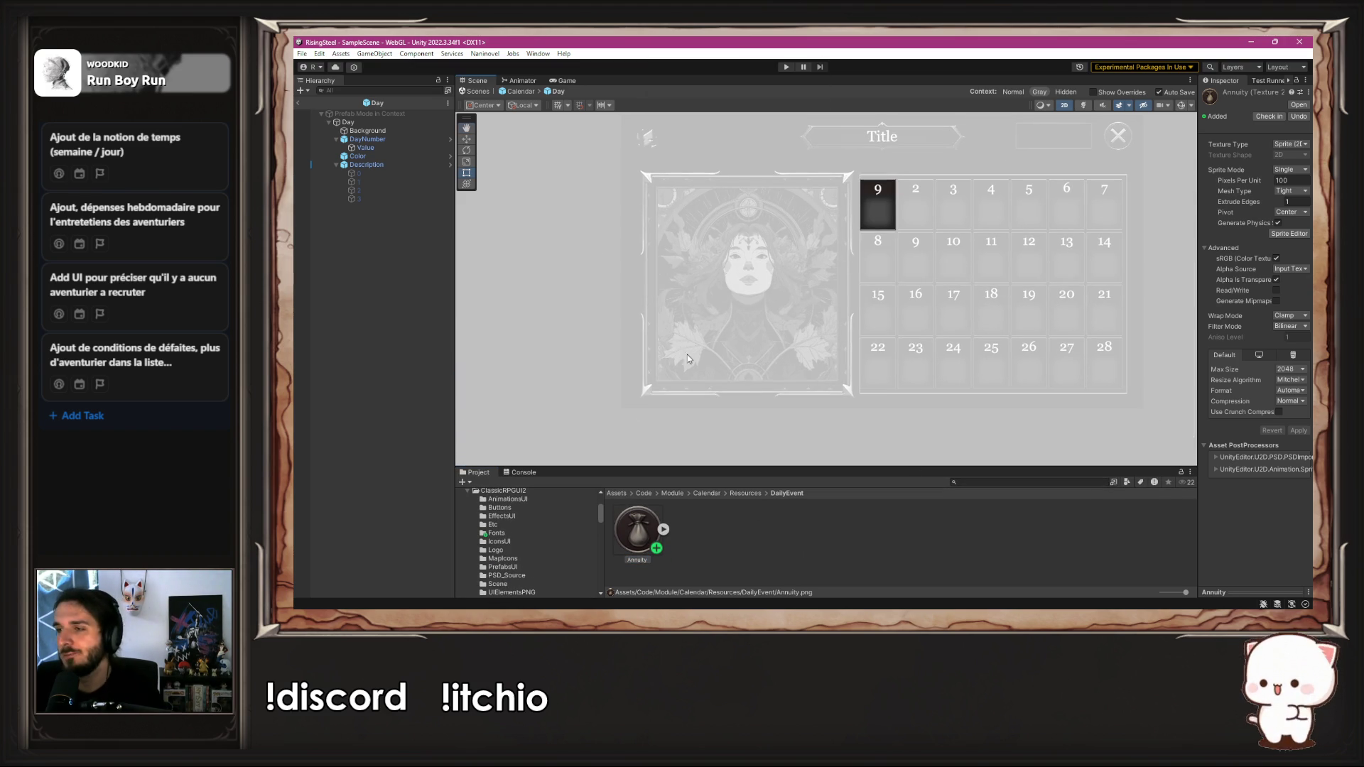
pyautogui.click(363, 173)
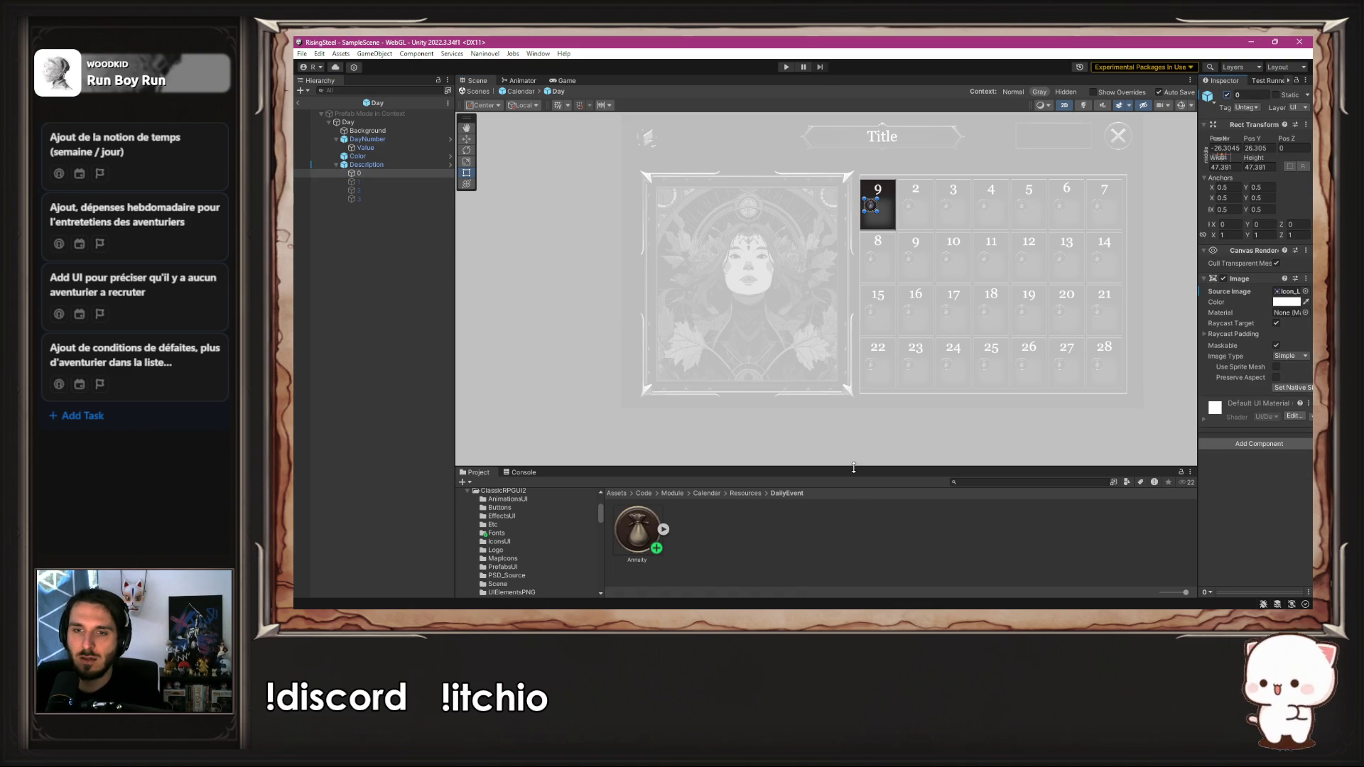
pyautogui.moveTo(854, 467); pyautogui.dragTo(853, 335)
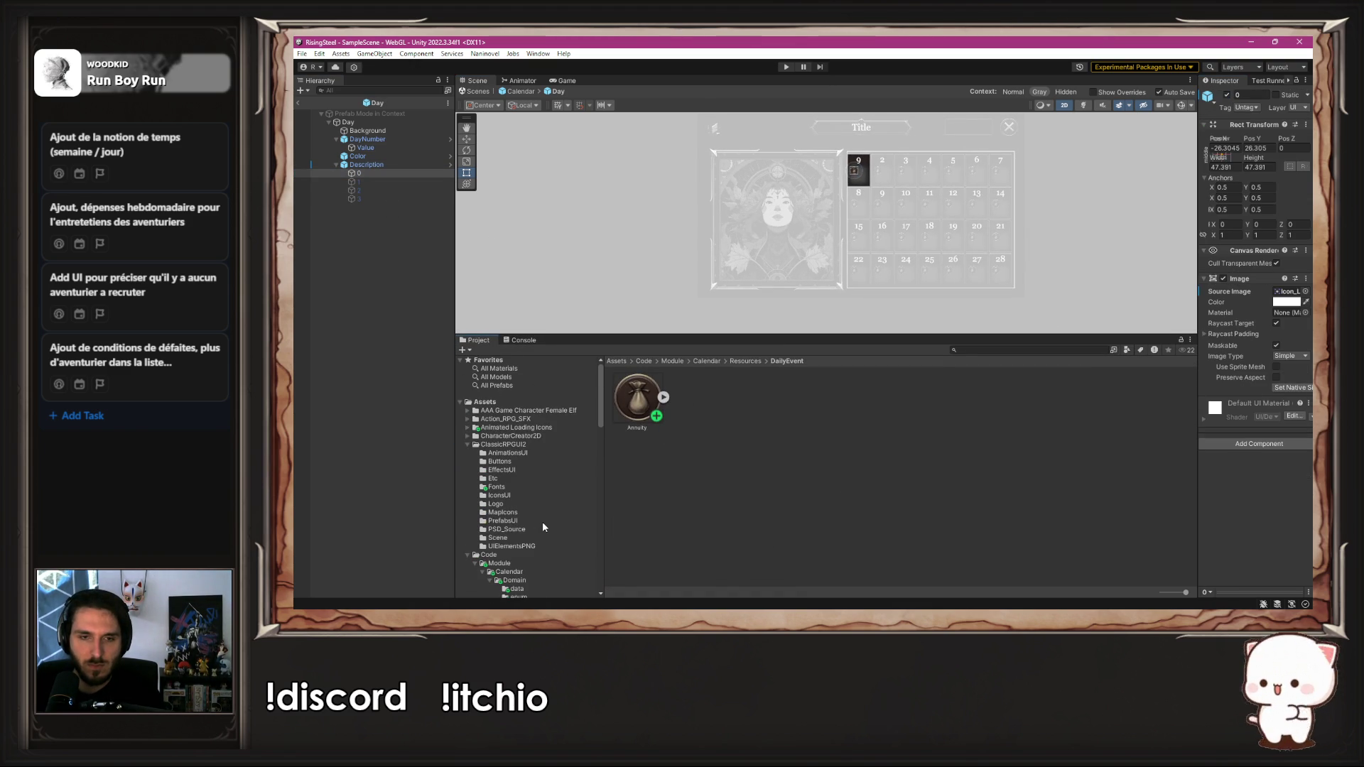
pyautogui.click(534, 546)
pyautogui.click(525, 453)
pyautogui.click(523, 495)
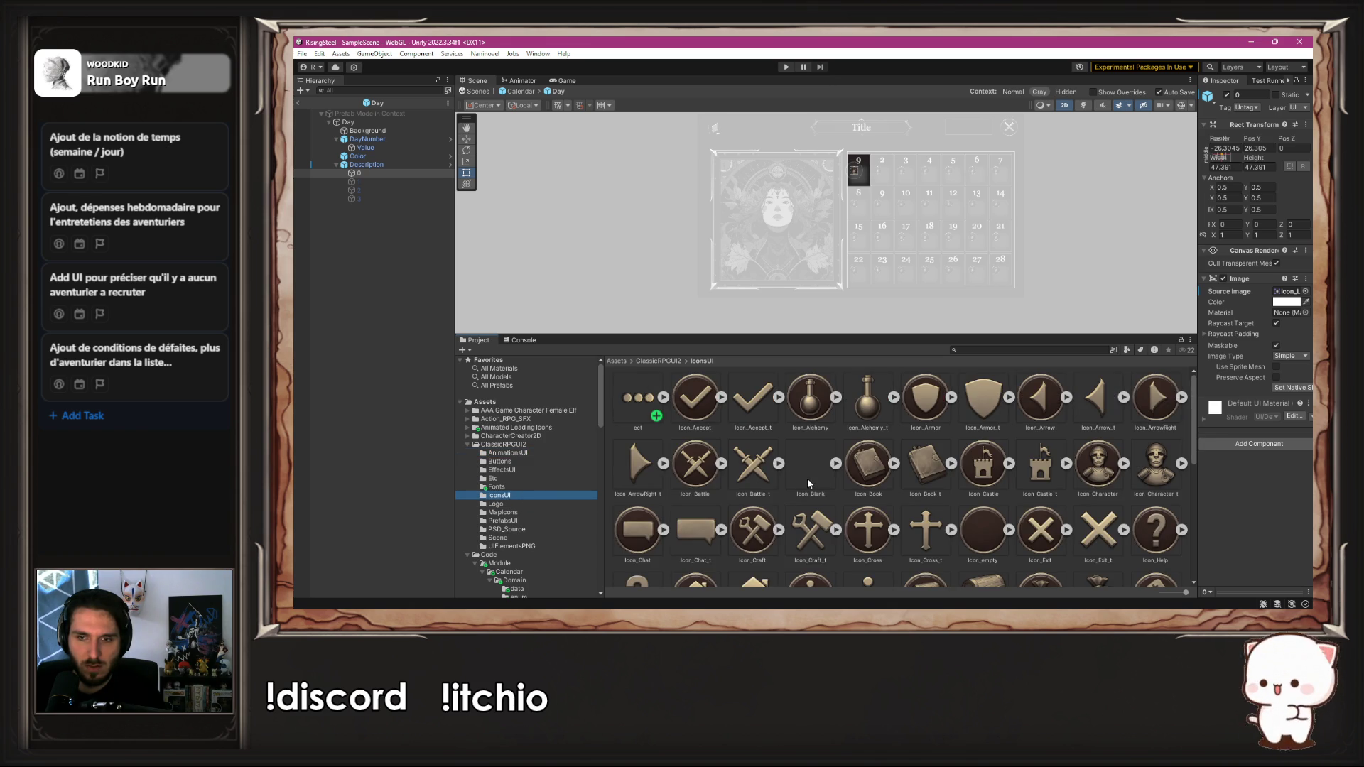
pyautogui.click(985, 530)
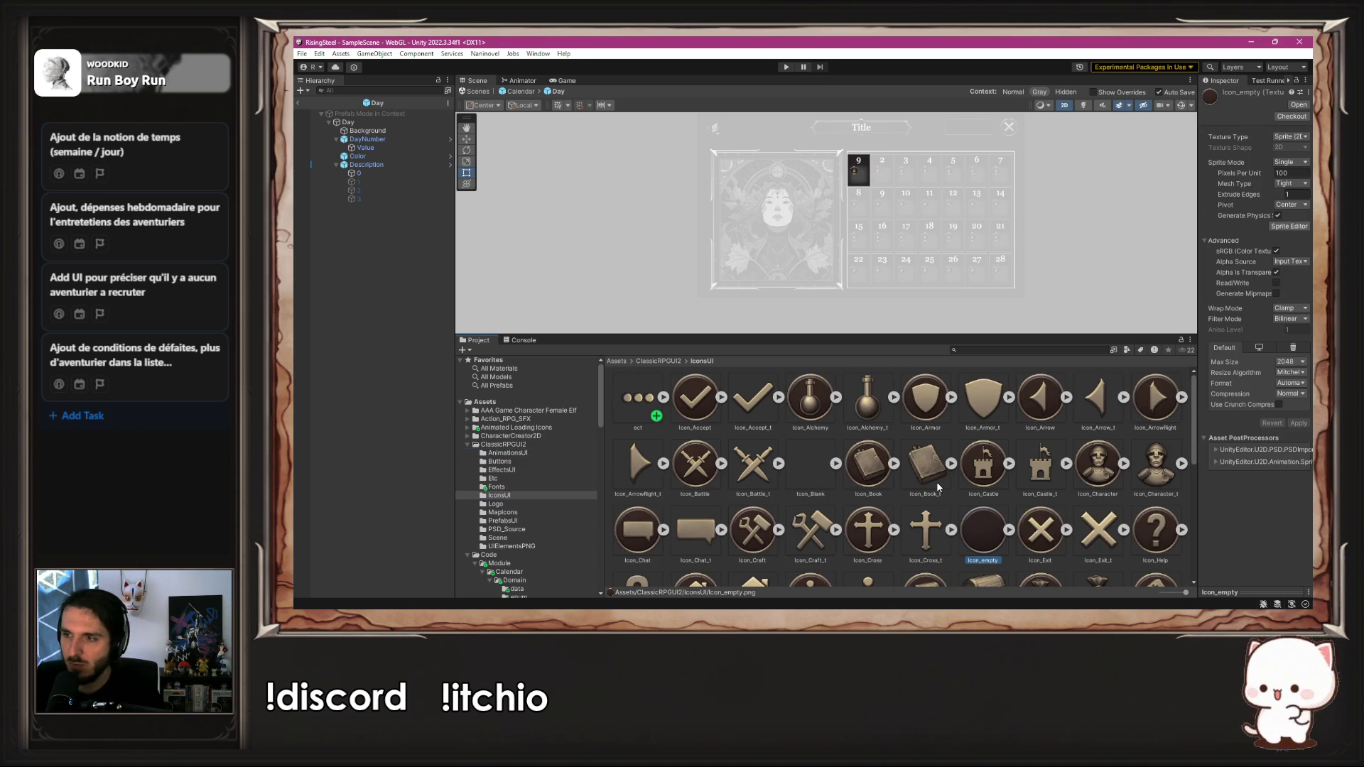
pyautogui.click(359, 173)
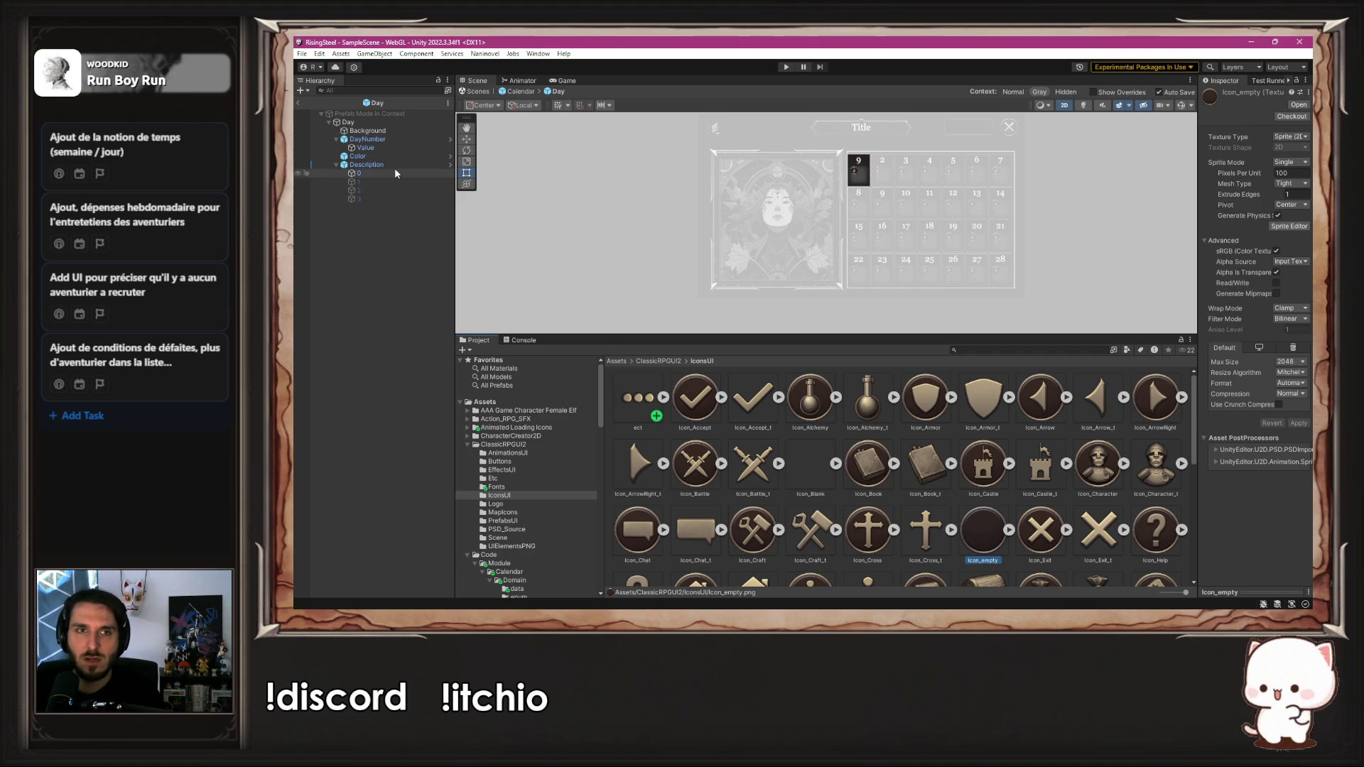
pyautogui.moveTo(984, 530)
pyautogui.mouseDown()
pyautogui.moveTo(1096, 403)
pyautogui.moveTo(1283, 294)
pyautogui.mouseUp()
pyautogui.scroll(5, 840, 165)
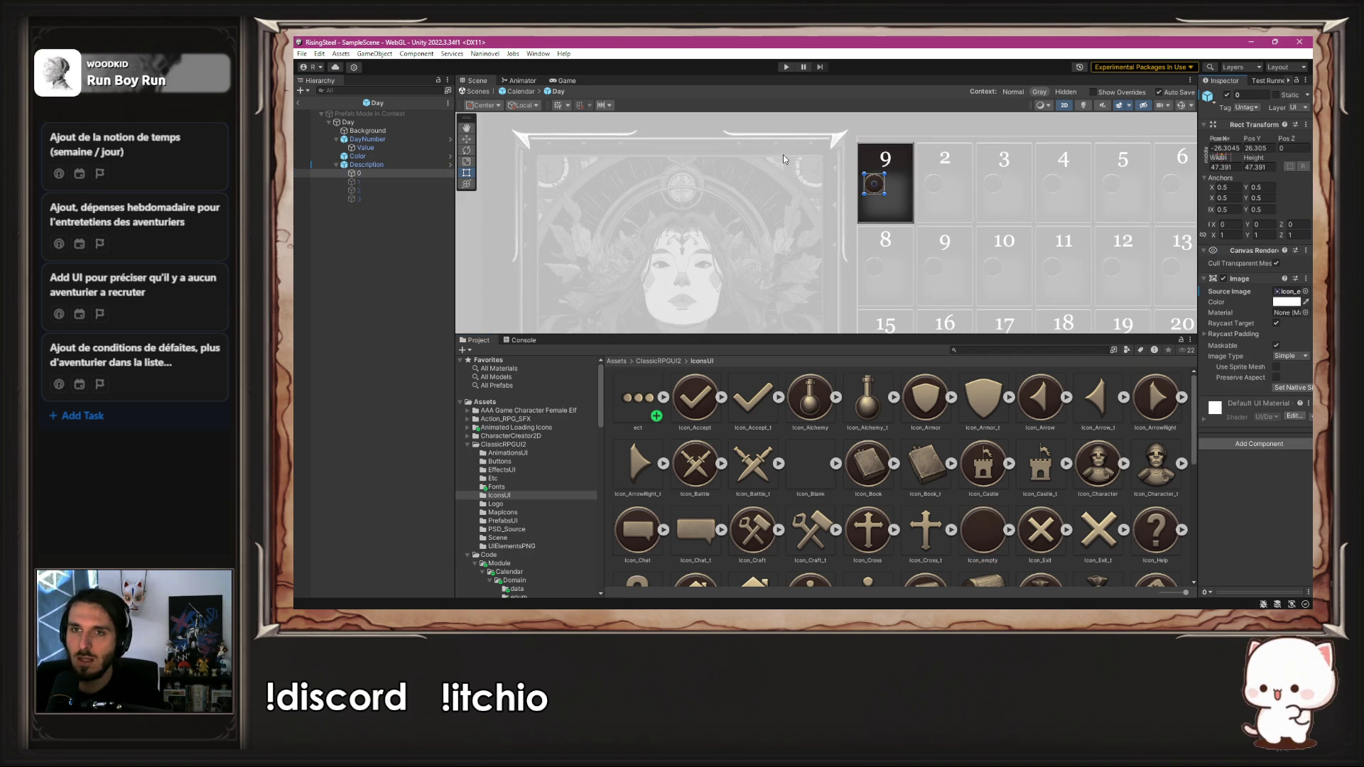
pyautogui.scroll(-5, 832, 252)
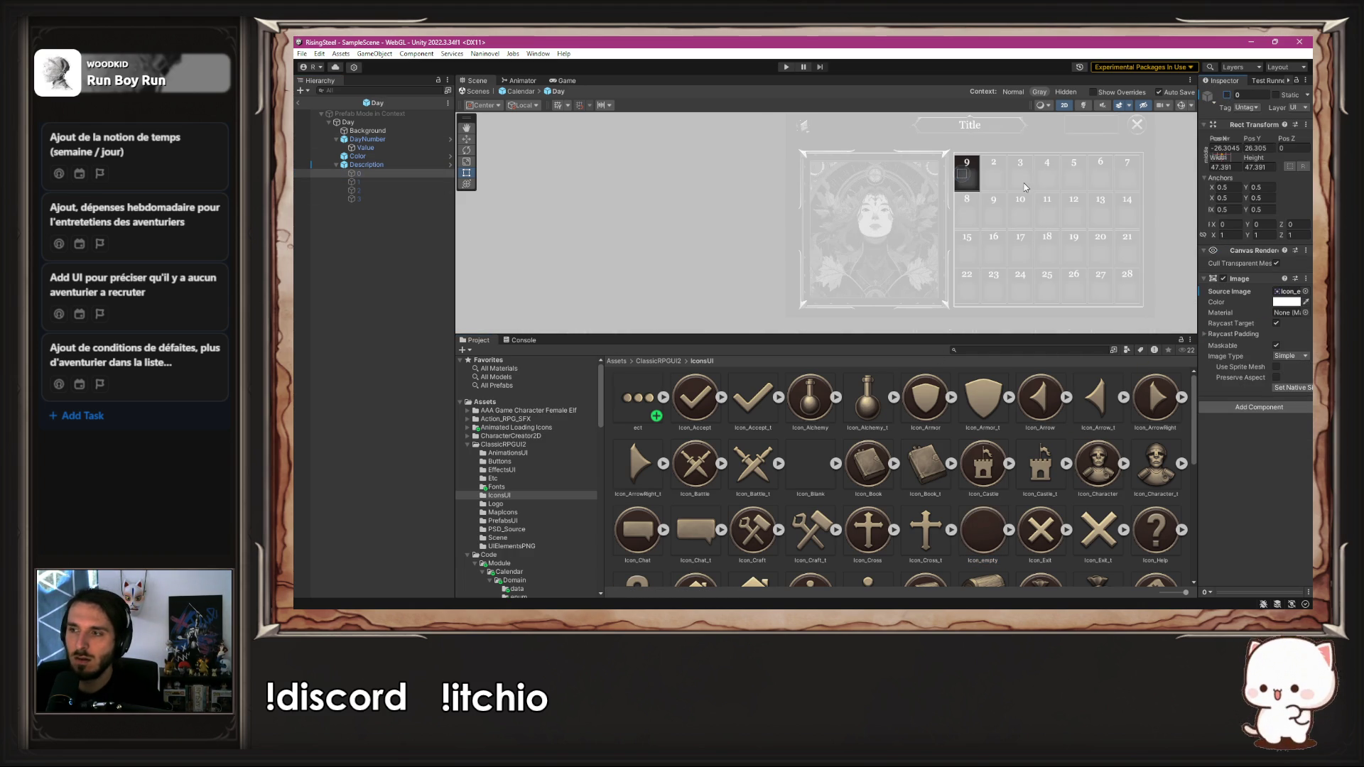
# Step: Play a new game to view the calendar icons, stop it, and return to the code editor
pyautogui.click(784, 67)
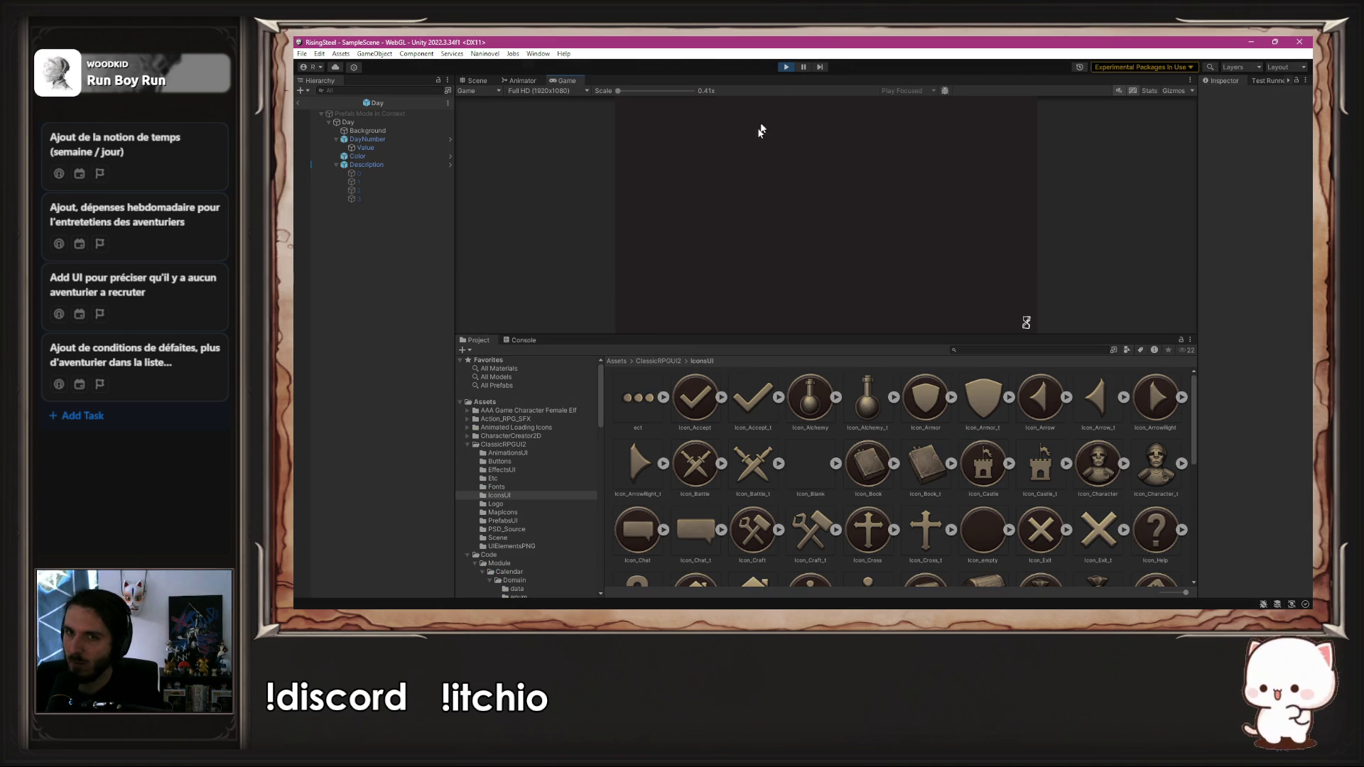
pyautogui.click(837, 163)
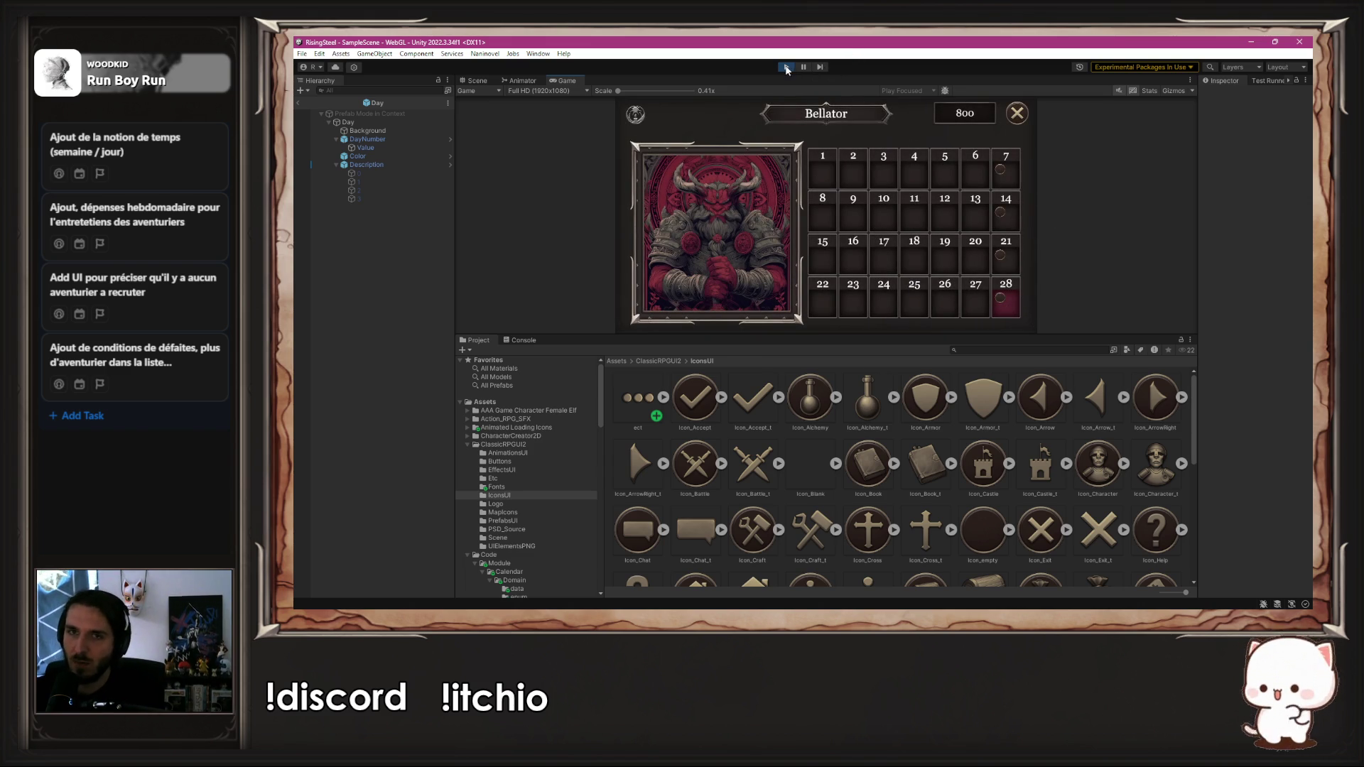
pyautogui.click(786, 67)
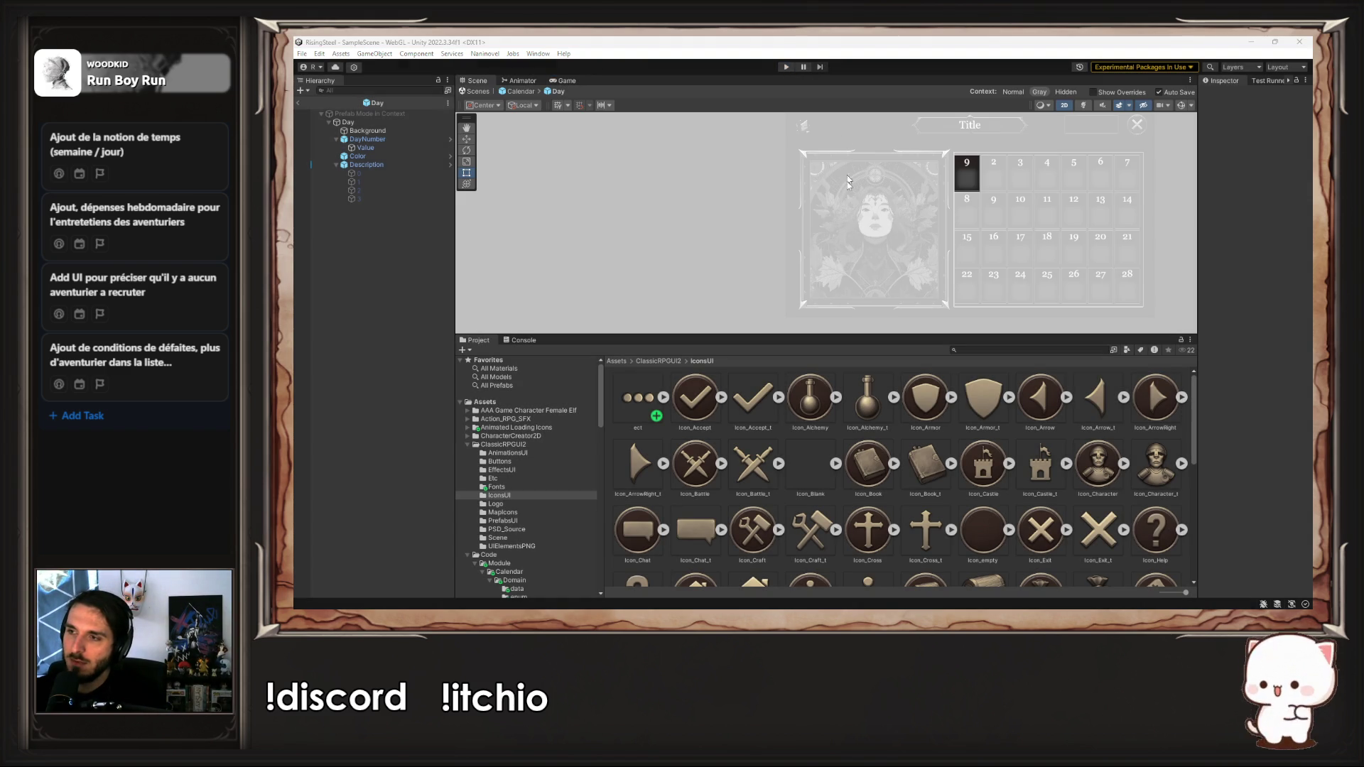
pyautogui.hotkey('alt', 'Tab')
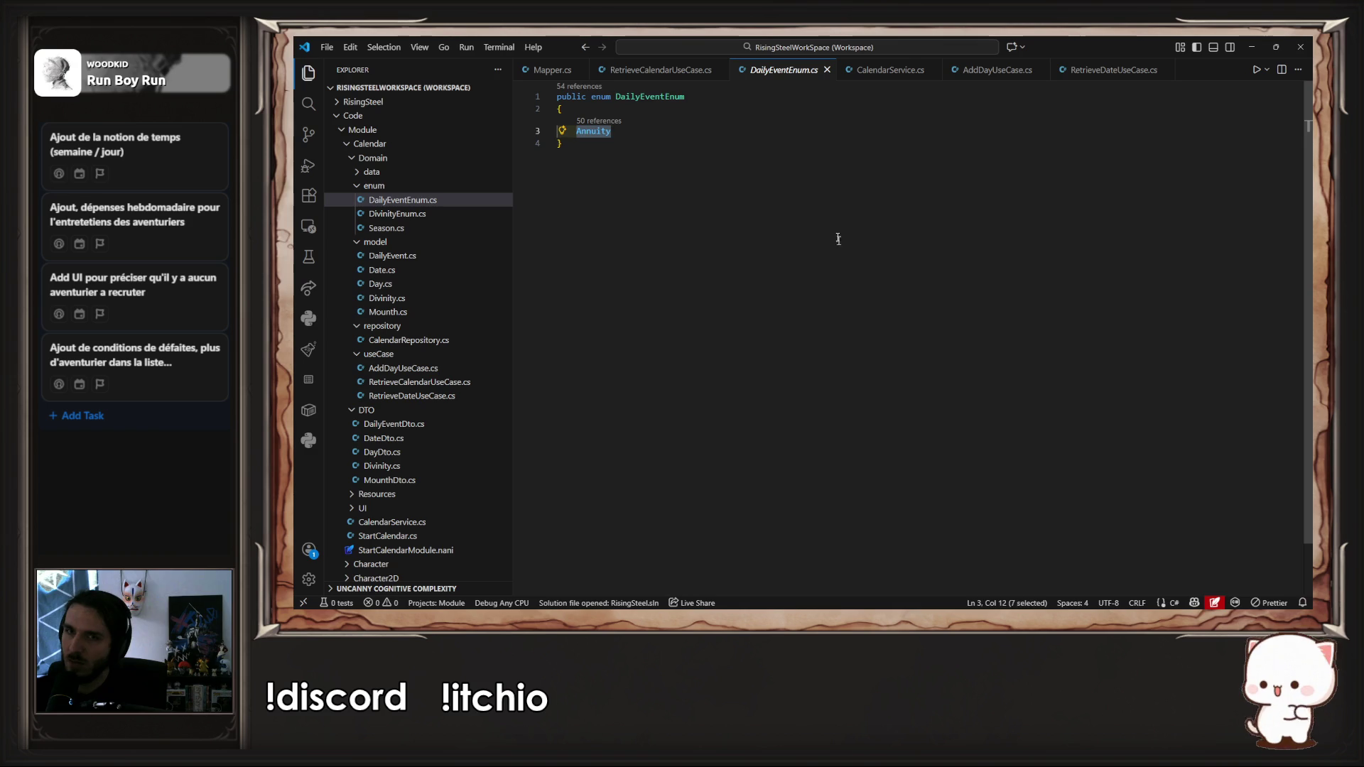
# Step: In MDay.cs, duplicate line 24 into an icons[i].sprite load from Resources Calendar/Icons
pyautogui.click(997, 69)
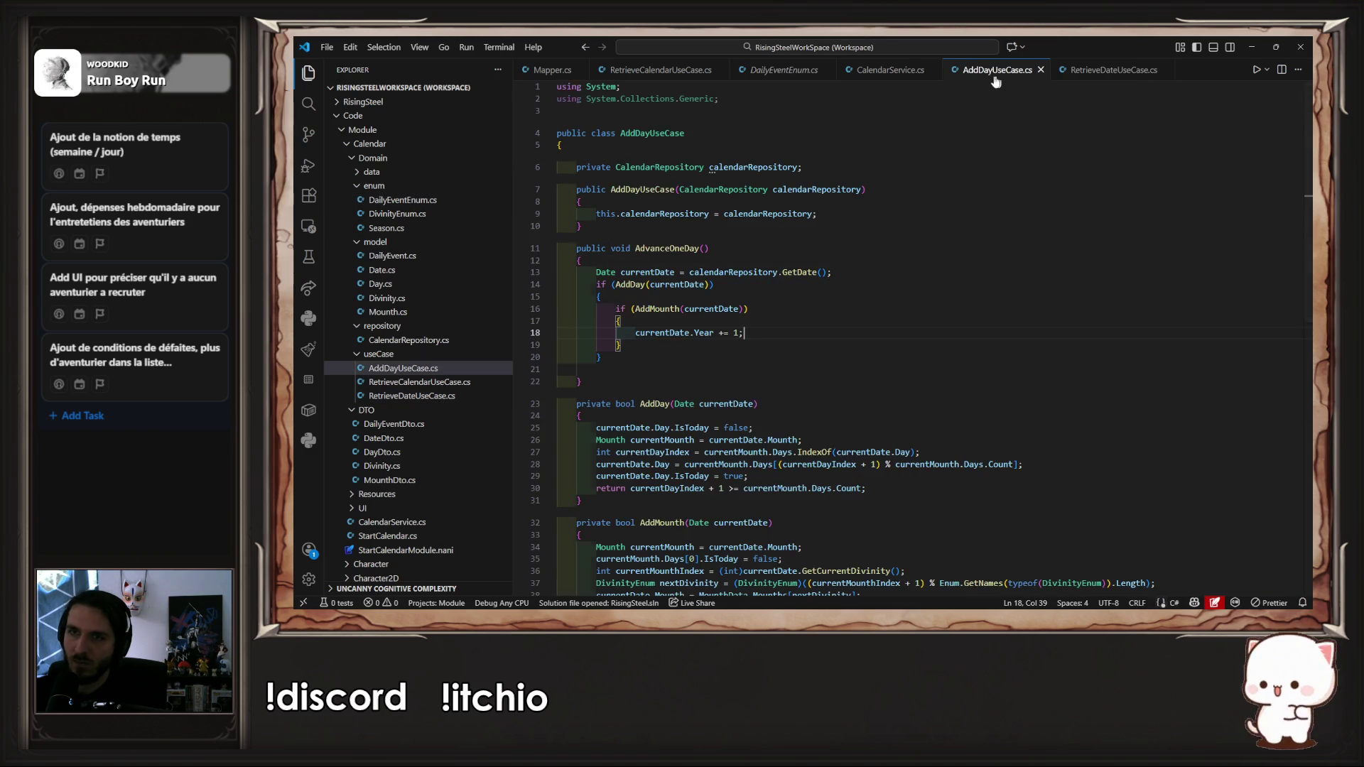
pyautogui.click(890, 70)
pyautogui.click(784, 69)
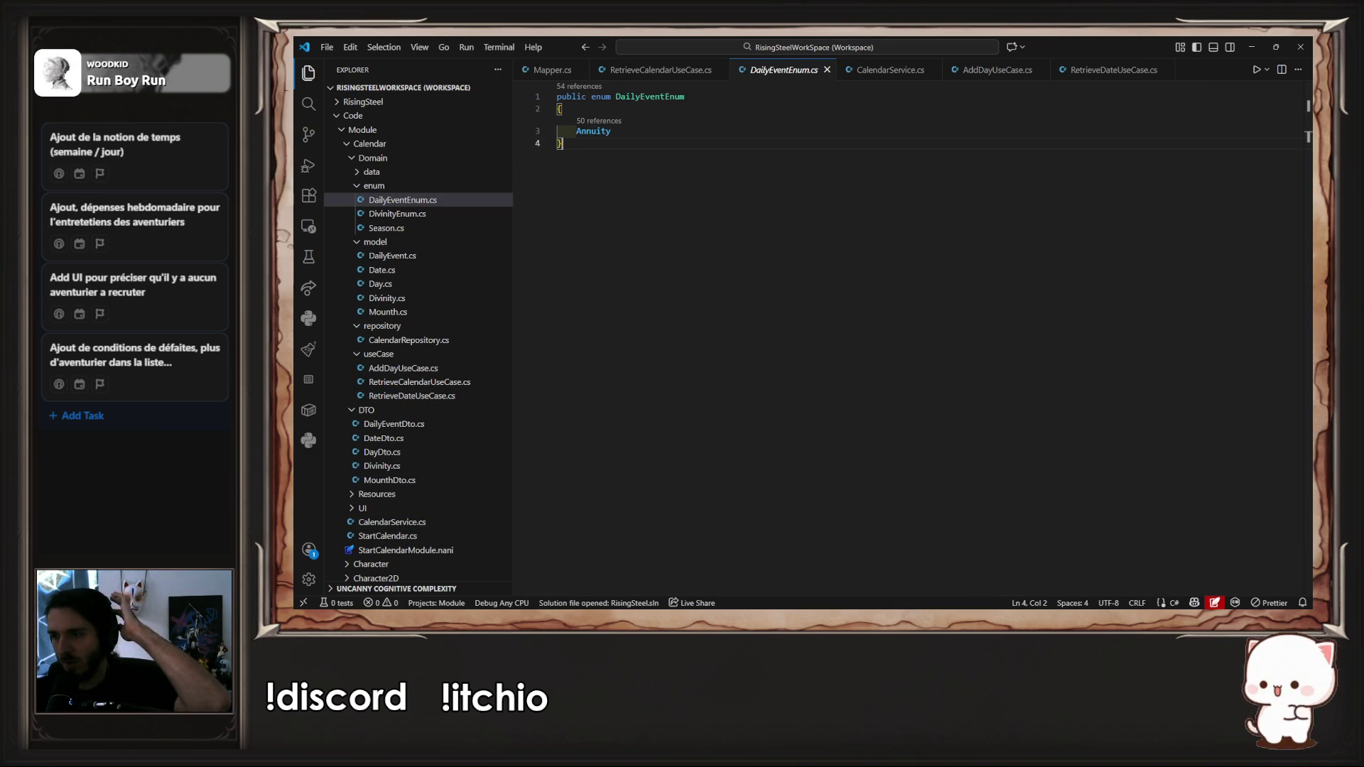
pyautogui.hotkey('alt', 'Tab')
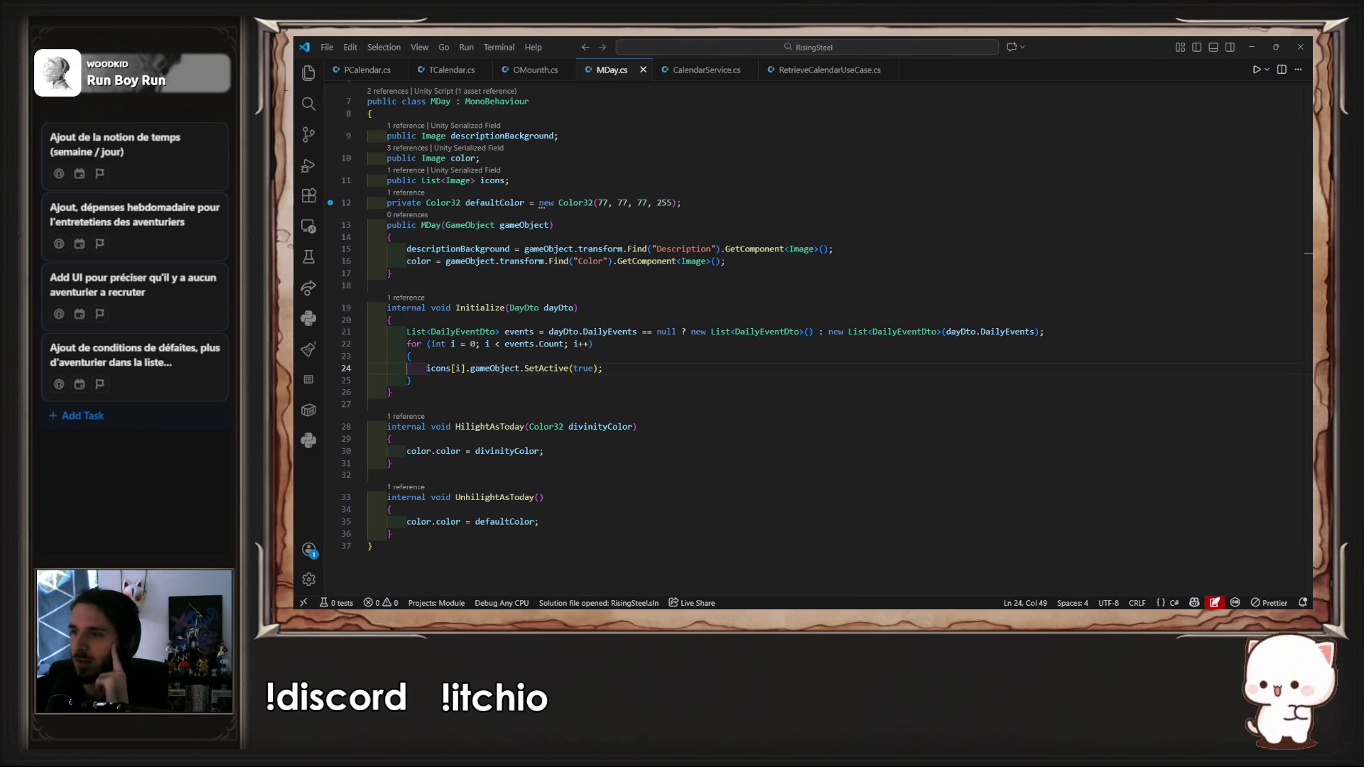
pyautogui.click(723, 372)
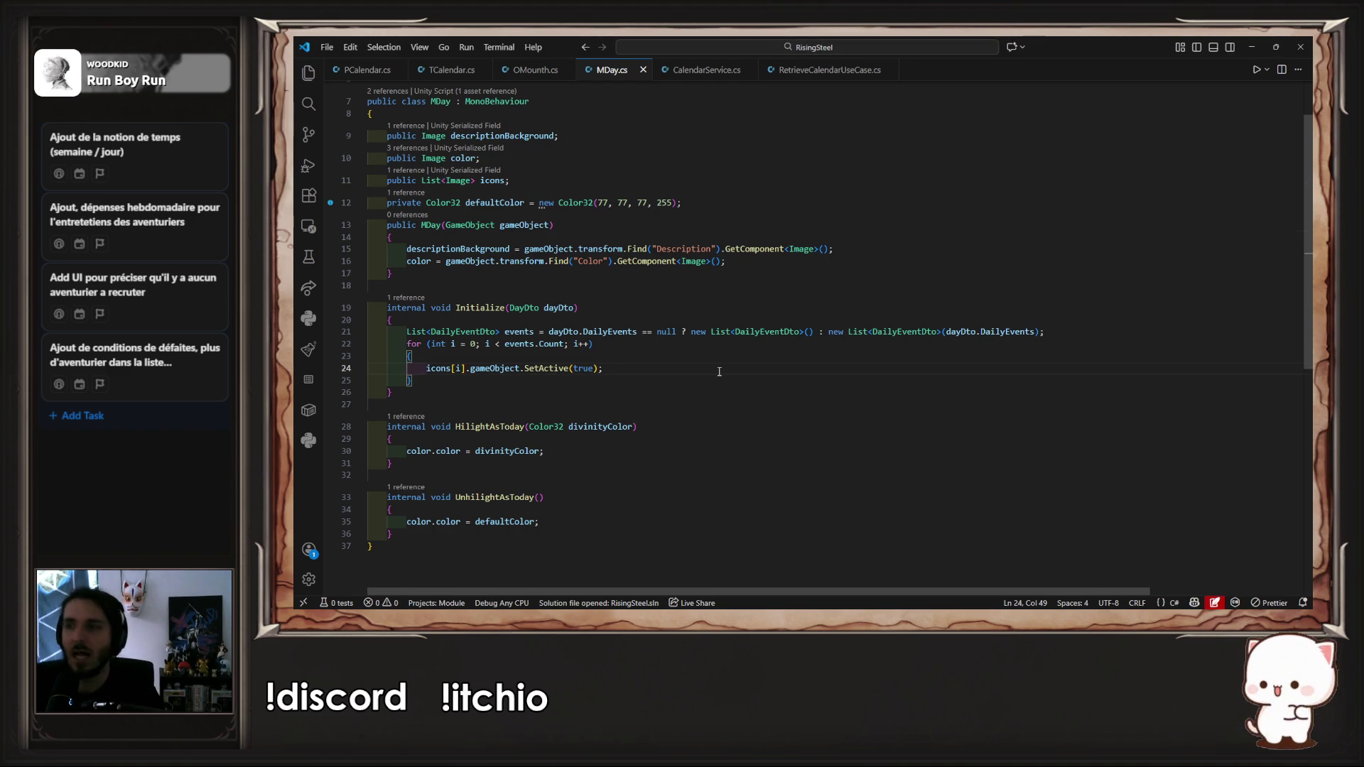
pyautogui.hotkey('shift', 'alt', 'Down')
pyautogui.press('Left')
pyautogui.press('Left')
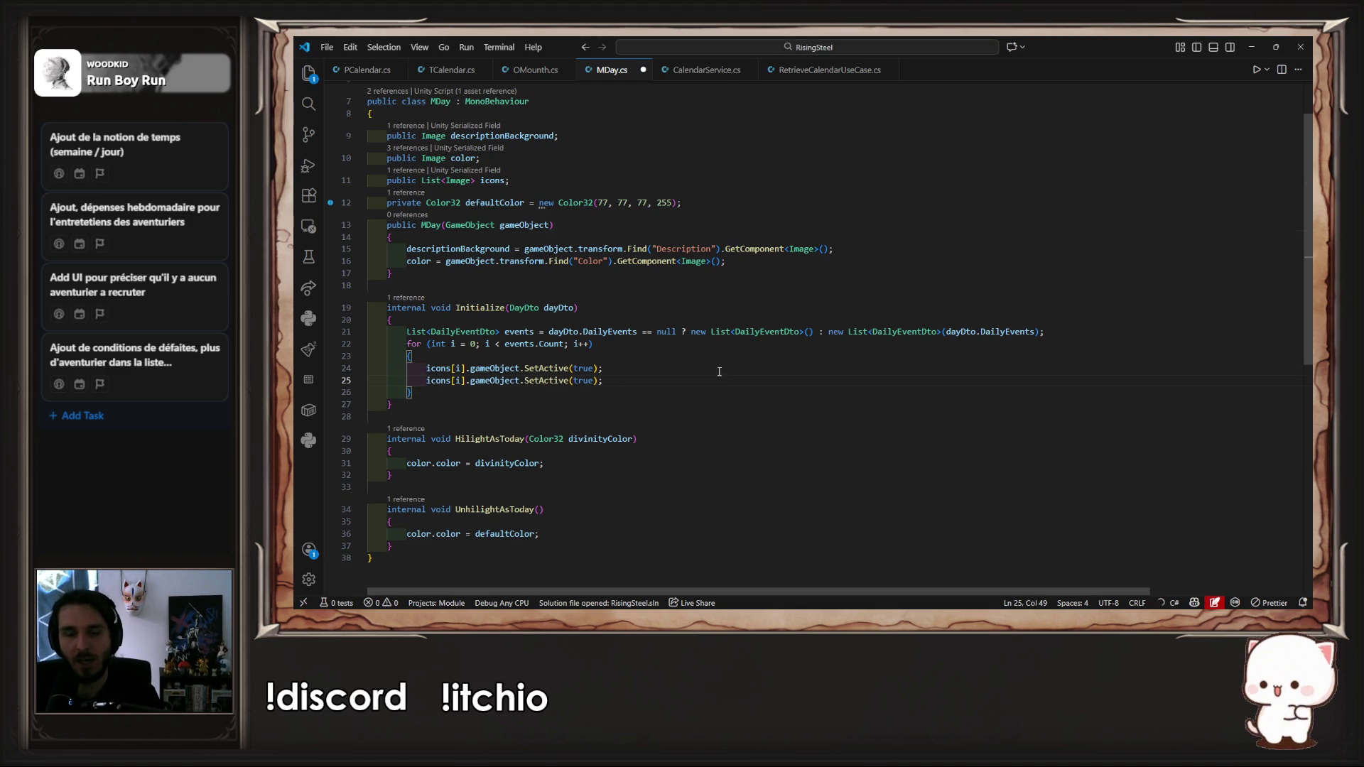
pyautogui.hotkey('ctrl', 'shift', 'Left')
pyautogui.hotkey('ctrl', 'shift', 'Left')
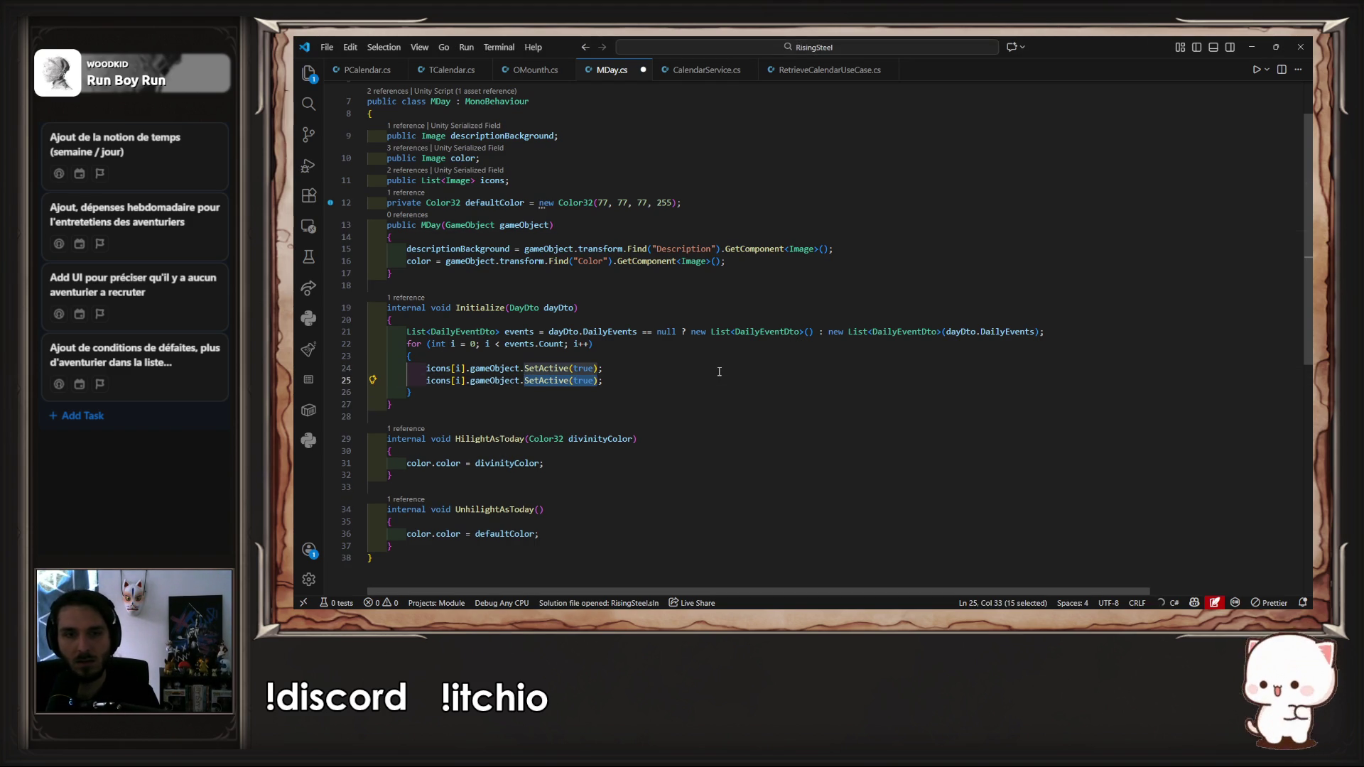
pyautogui.press('Delete')
pyautogui.press('Delete')
pyautogui.hotkey('ctrl', 'space')
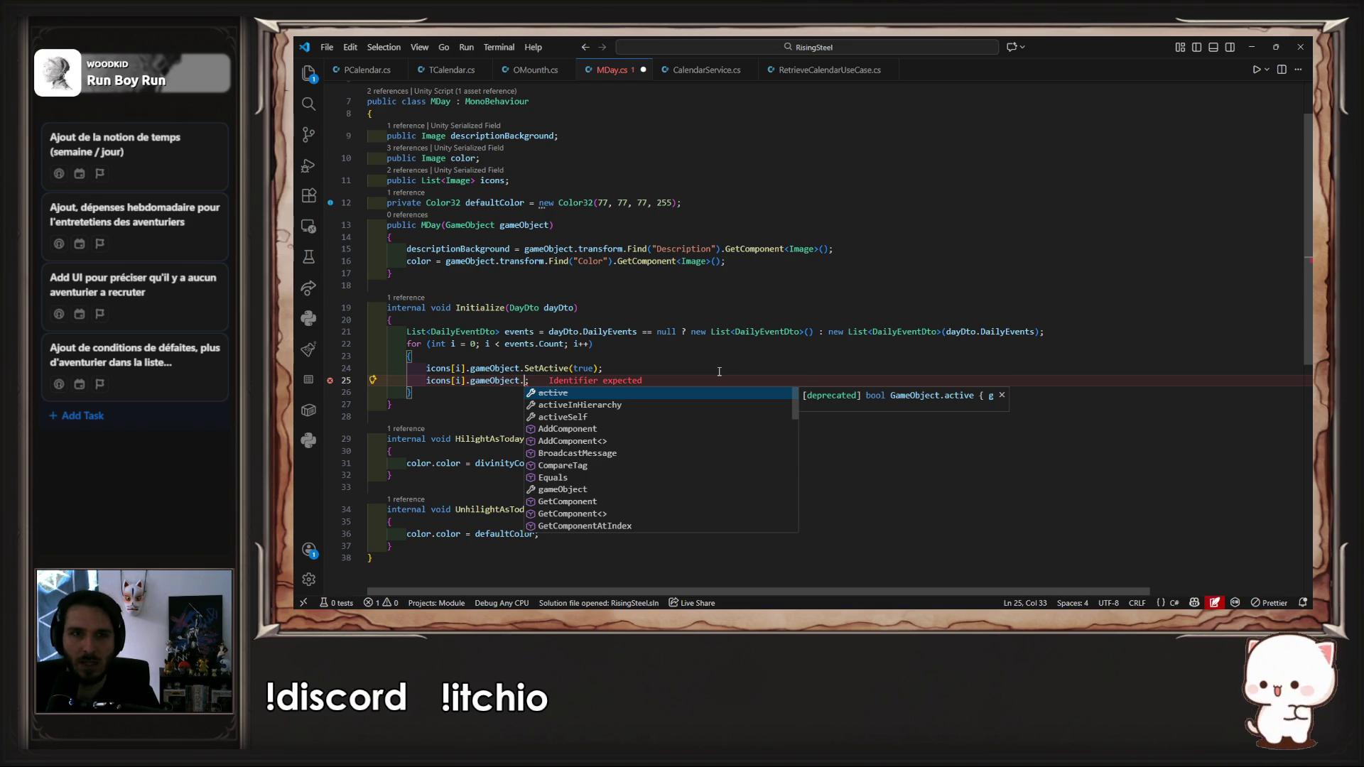
pyautogui.press('Tab')
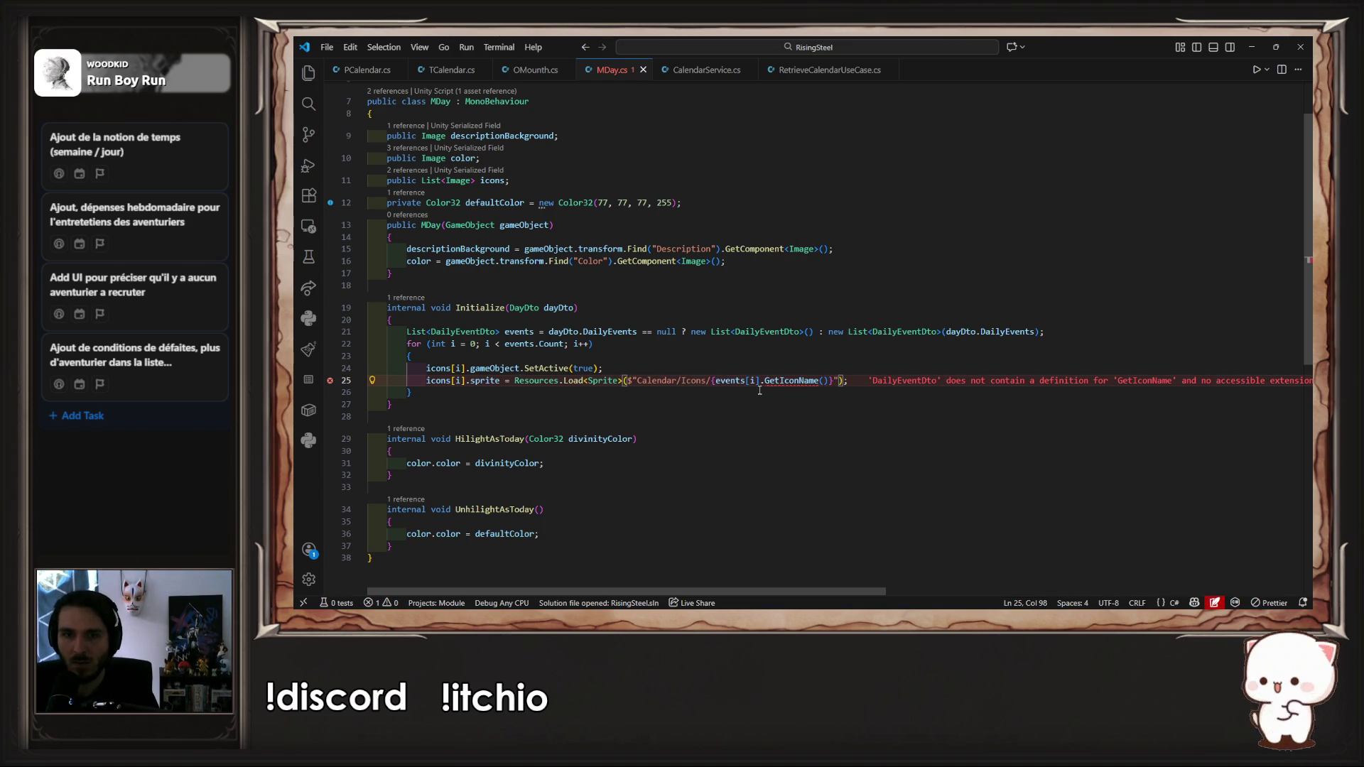
# Step: Open TCalendar.cs to see how it loads sprites
pyautogui.hotkey('alt', 'Tab')
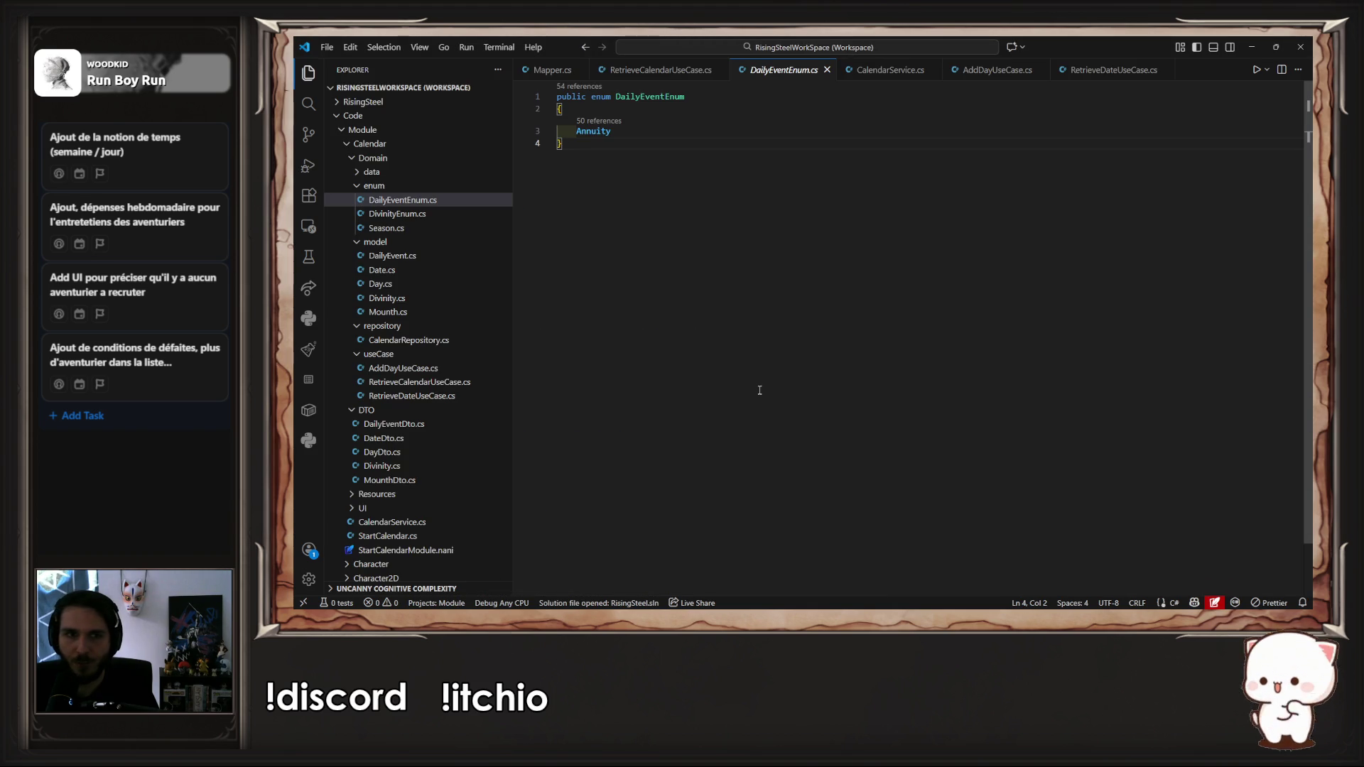
pyautogui.hotkey('alt', 'Tab')
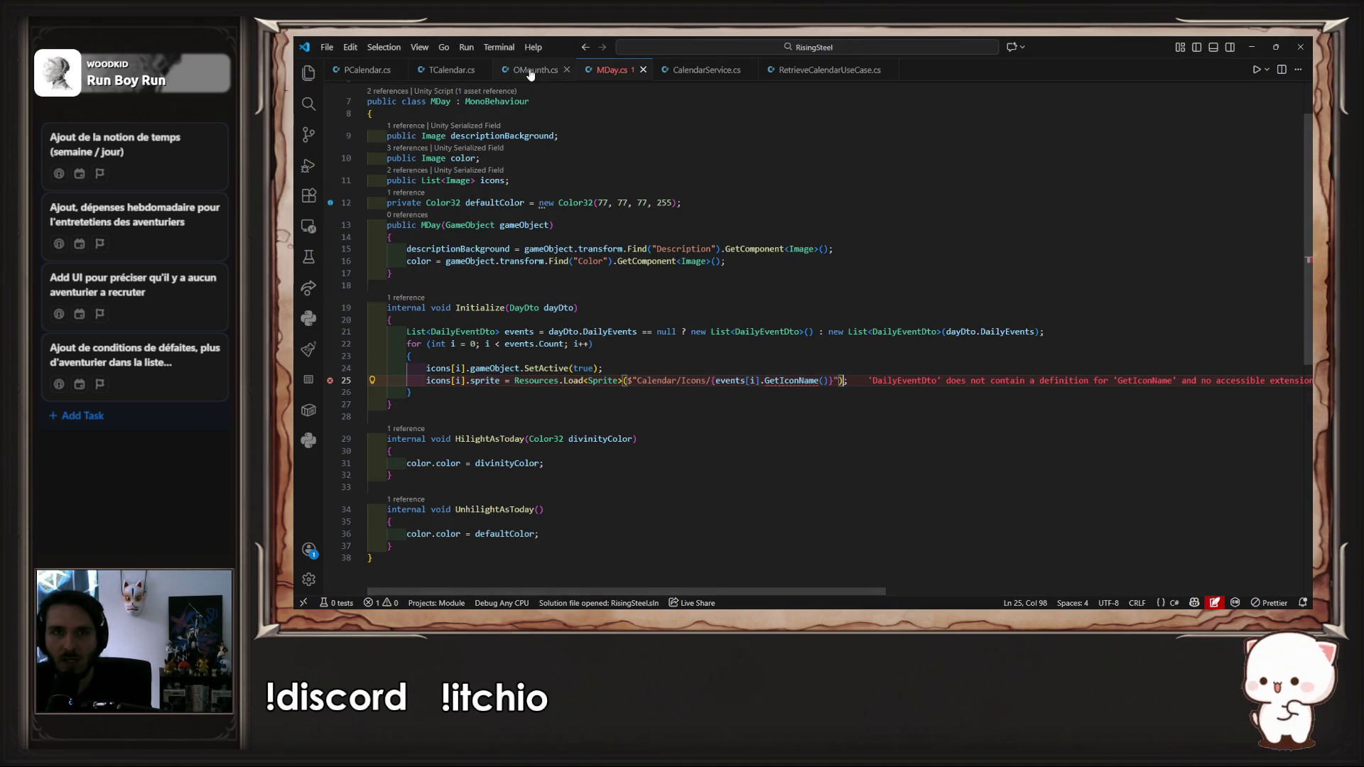
pyautogui.click(491, 71)
pyautogui.click(489, 73)
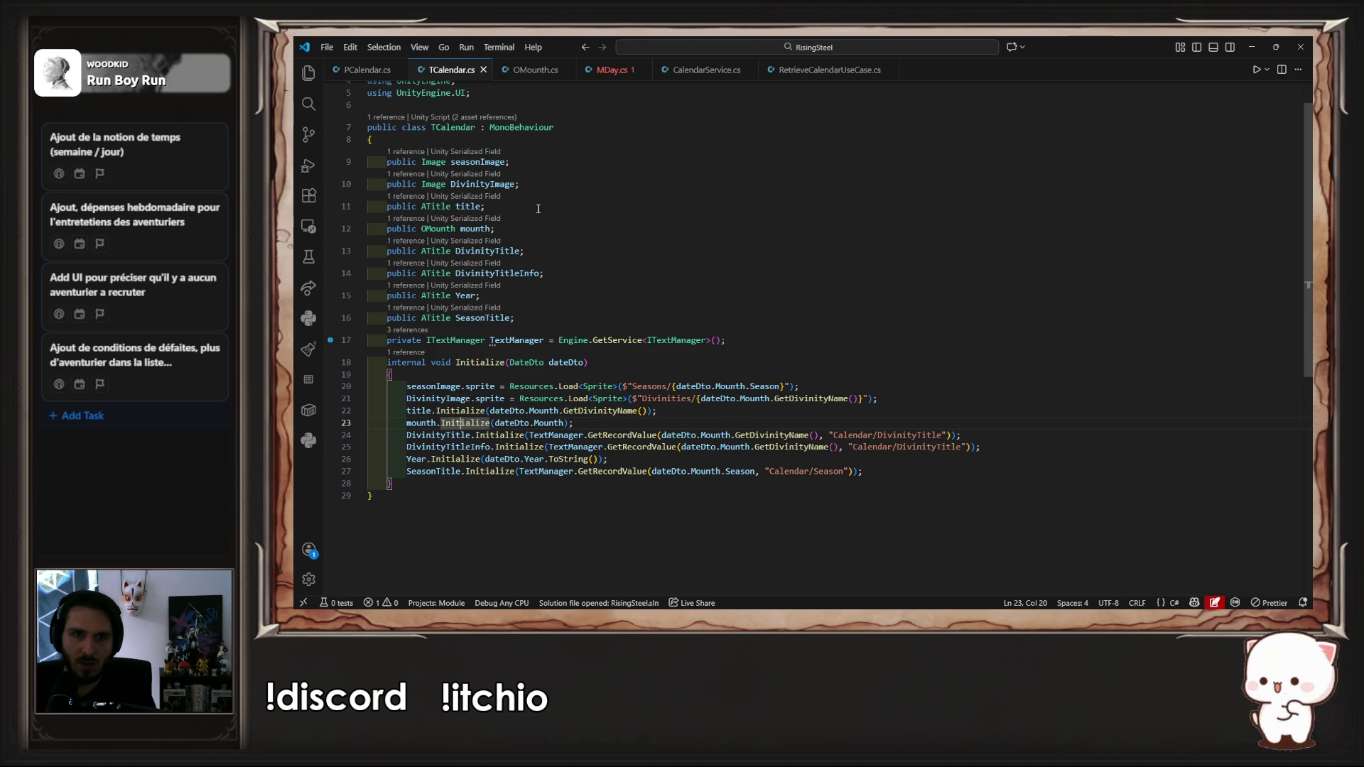
# Step: Copy TCalendar's Divinities sprite-loading call and paste it over line 25 in MDay.cs
pyautogui.click(482, 185)
pyautogui.moveTo(632, 399); pyautogui.dragTo(711, 398)
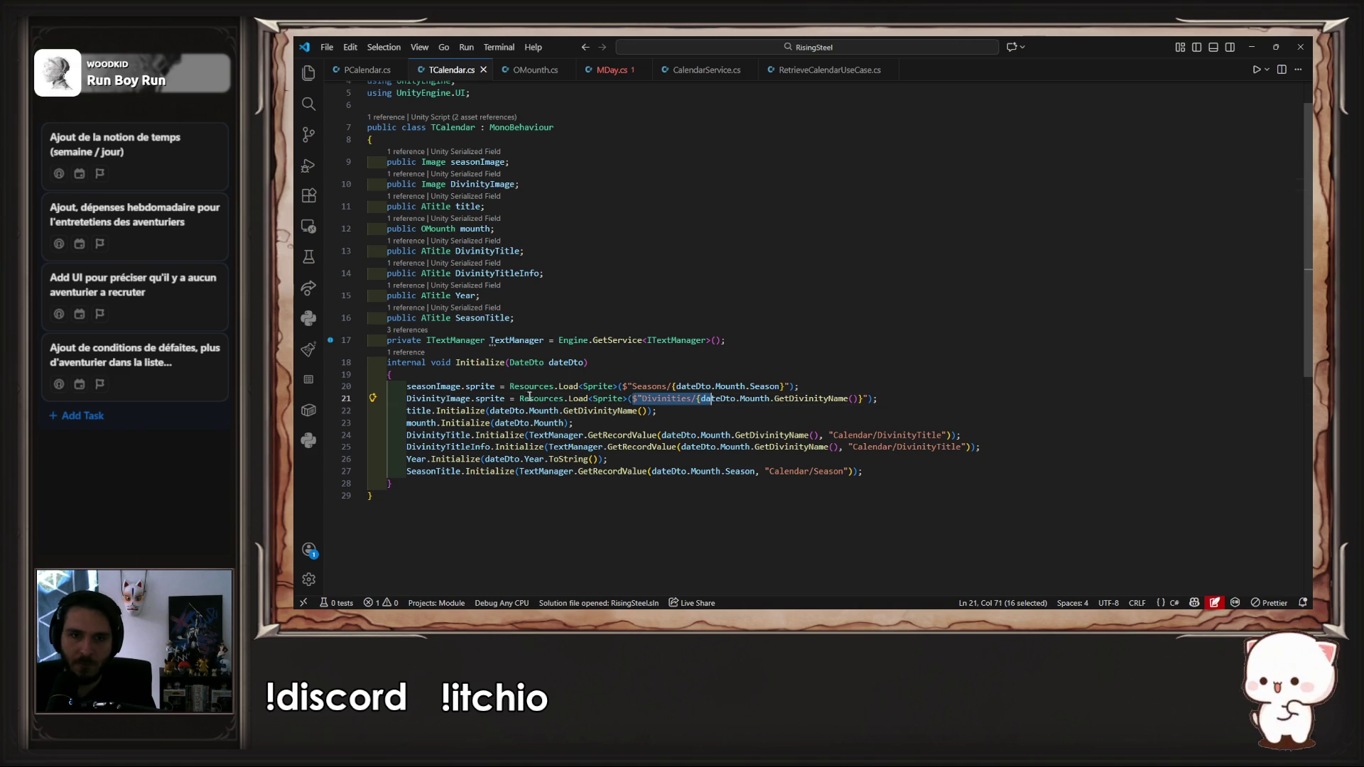
pyautogui.moveTo(521, 397)
pyautogui.mouseDown()
pyautogui.moveTo(881, 411)
pyautogui.moveTo(781, 386)
pyautogui.moveTo(878, 399)
pyautogui.mouseUp()
pyautogui.hotkey('ctrl', 'c')
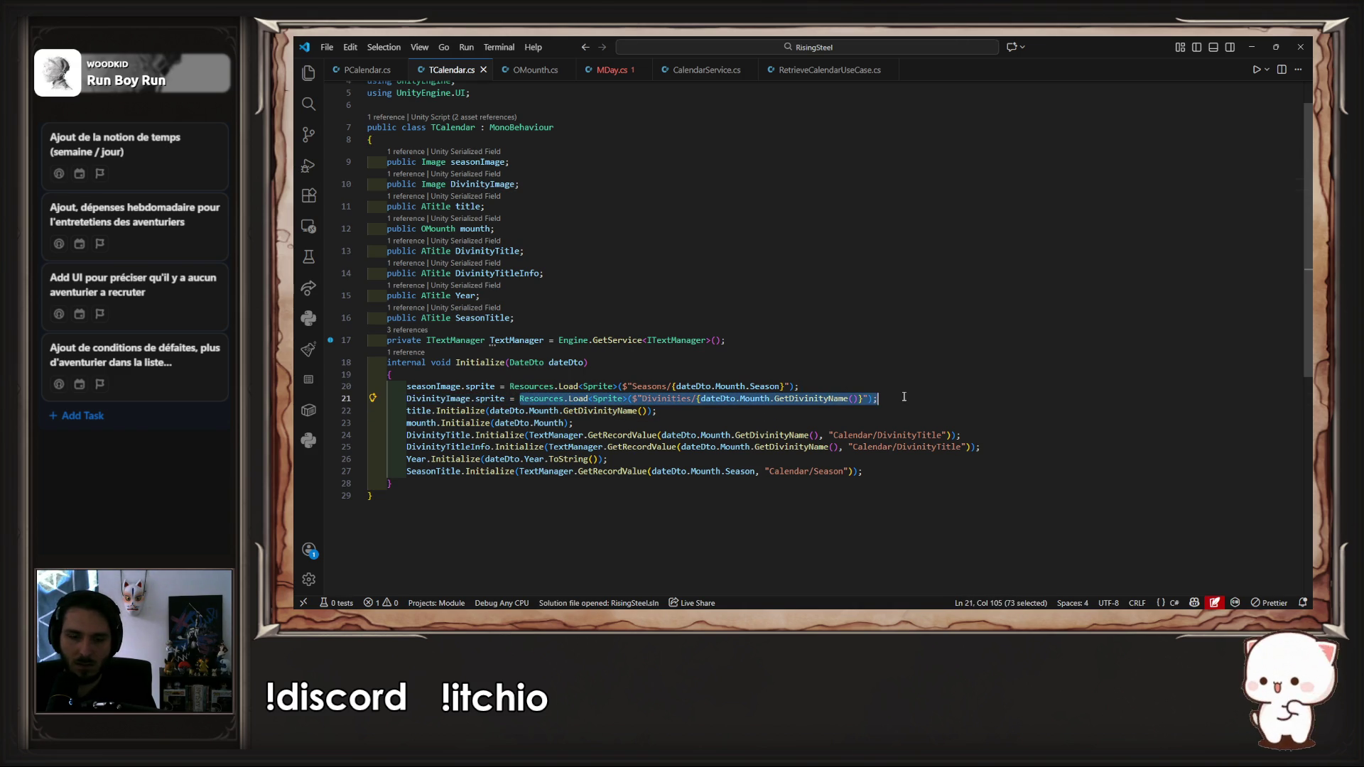
pyautogui.click(611, 70)
pyautogui.moveTo(512, 382); pyautogui.dragTo(843, 381)
pyautogui.hotkey('ctrl', 'v')
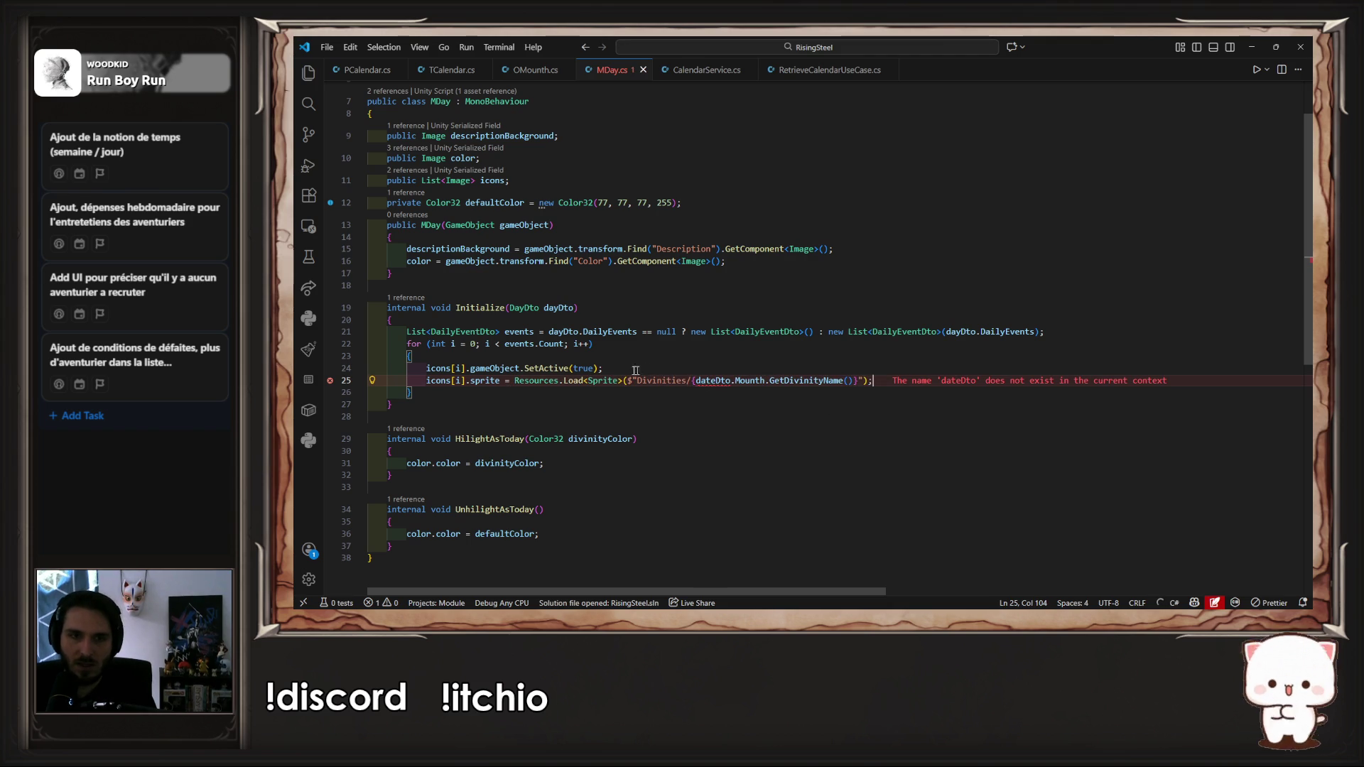
# Step: Replace dateDto.Mounth.GetDivinityName( with events[i].EventType, then switch to Unity to recompile
pyautogui.moveTo(711, 376)
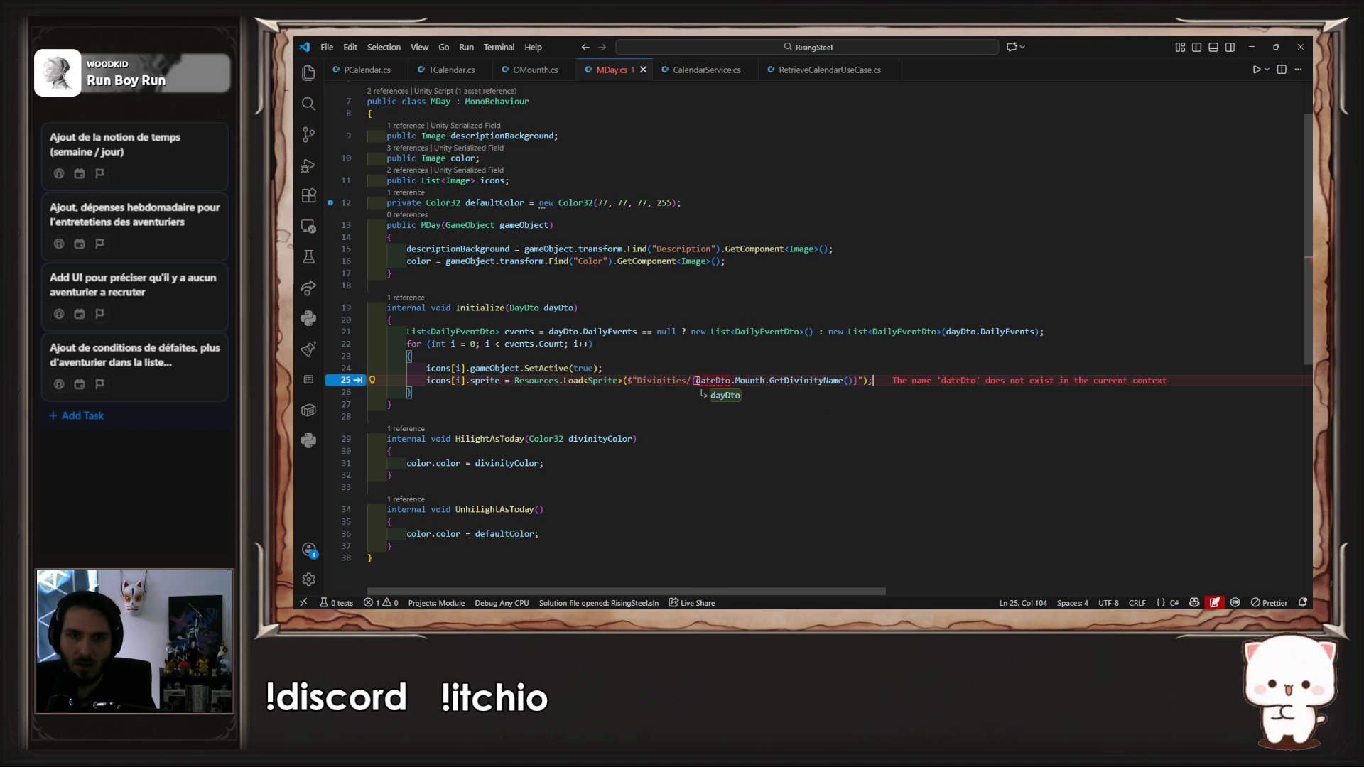
pyautogui.doubleClick(518, 344)
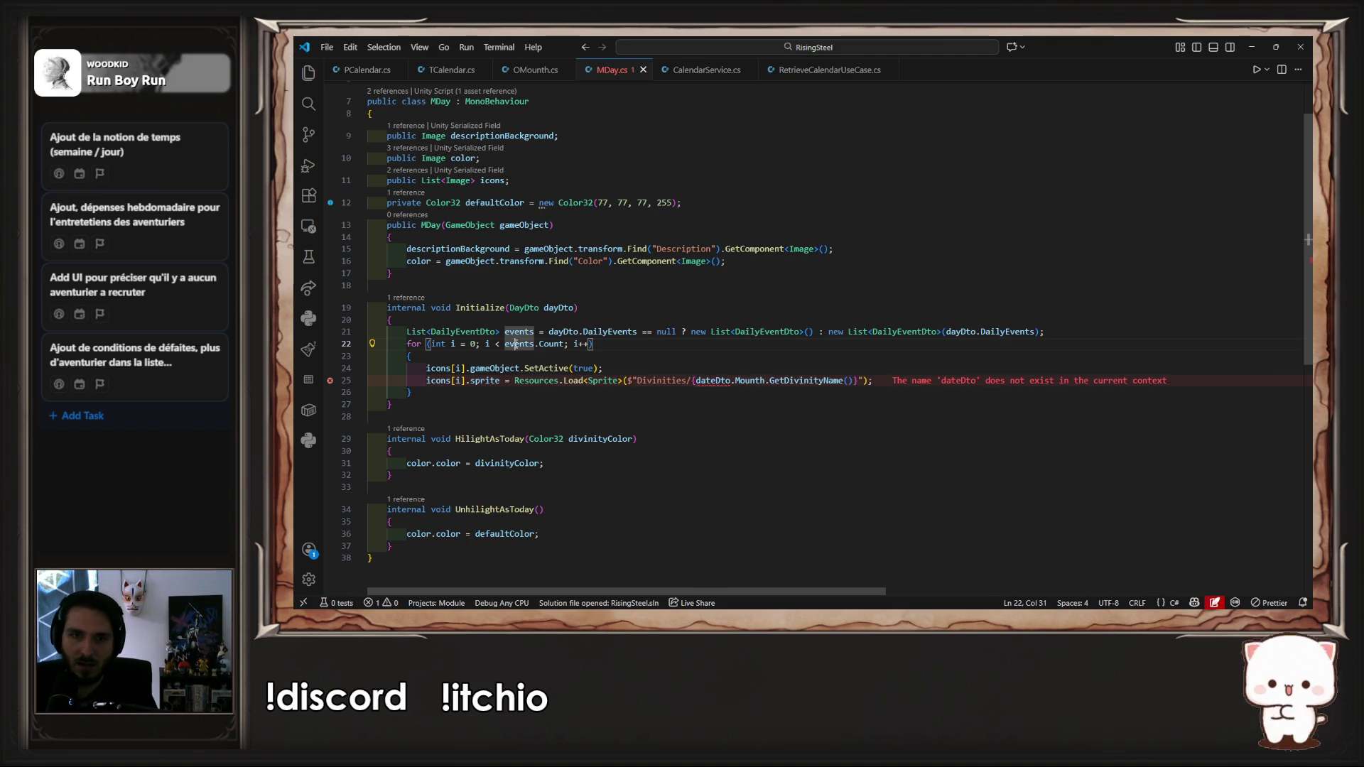
pyautogui.moveTo(696, 381); pyautogui.dragTo(851, 377)
pyautogui.write('events')
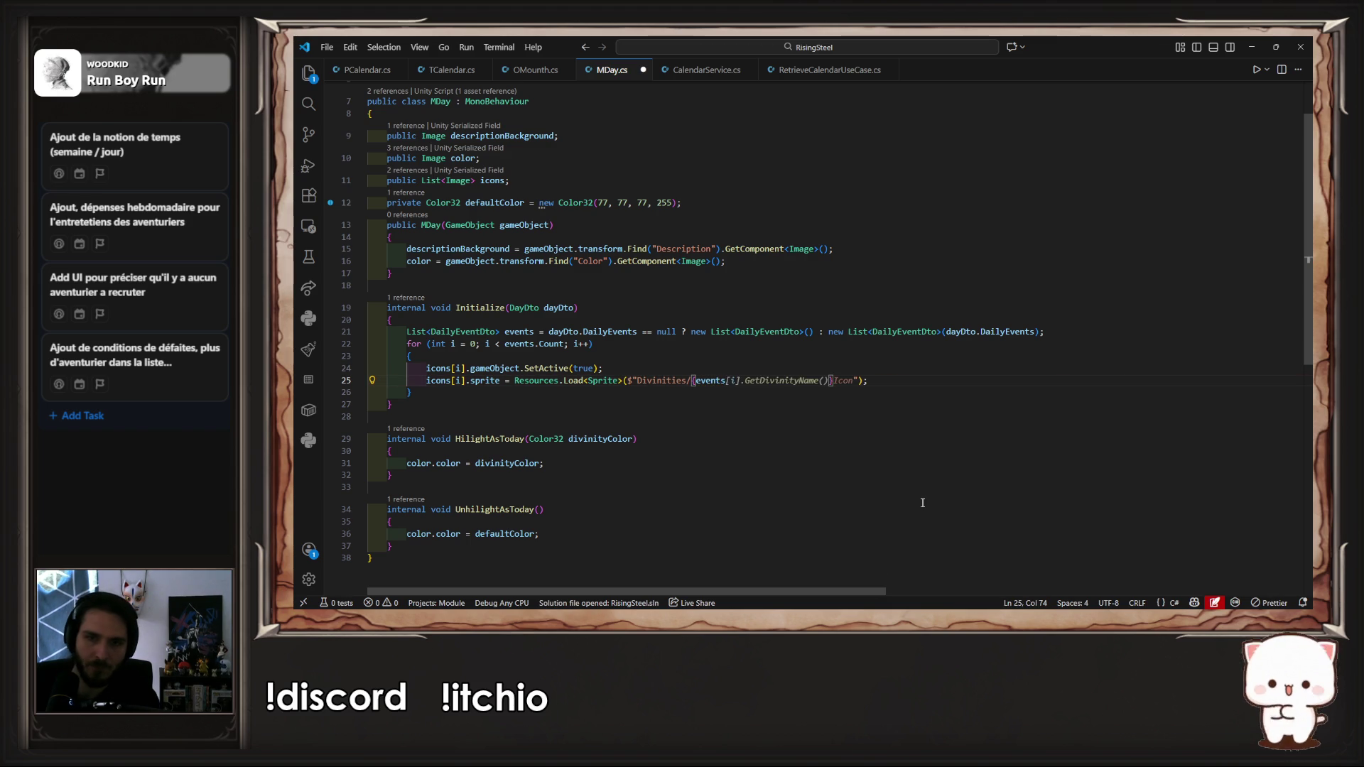
pyautogui.write('[')
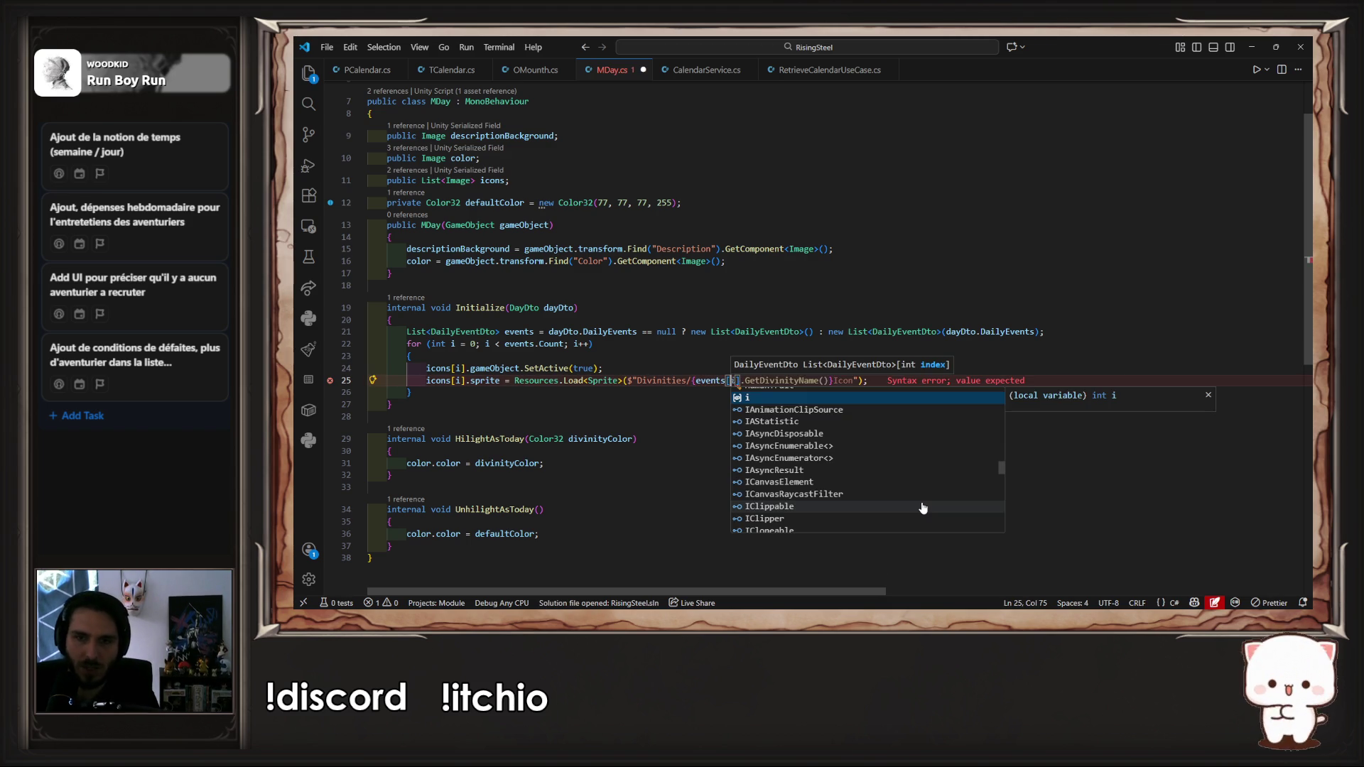
pyautogui.write('i]')
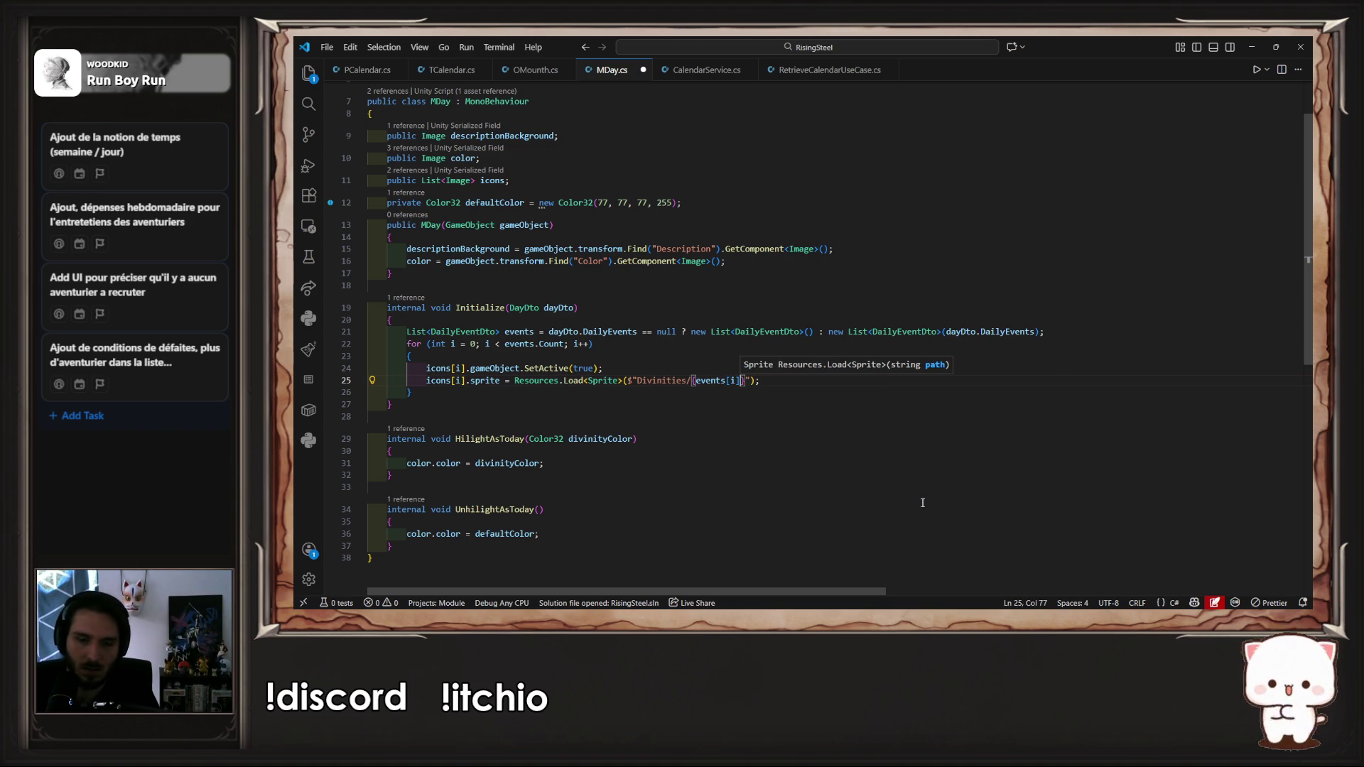
pyautogui.write('.')
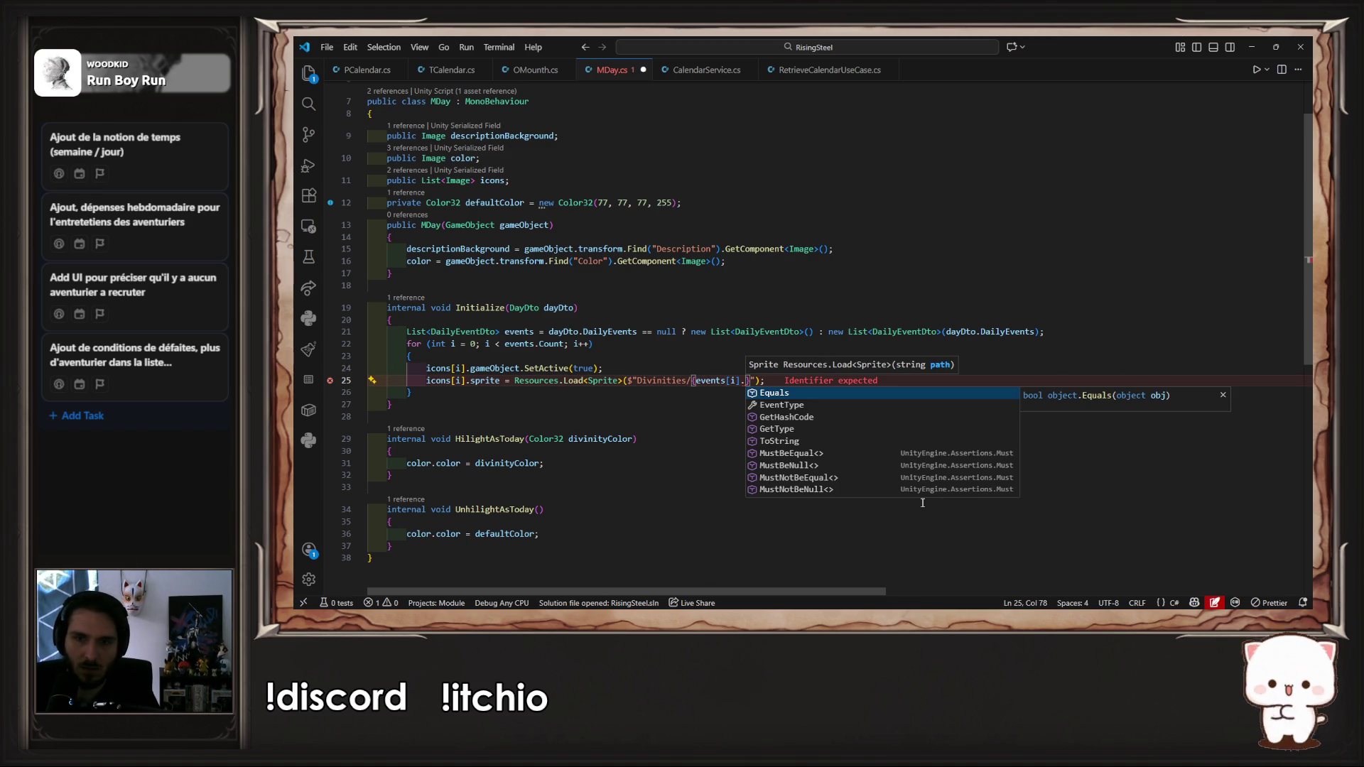
pyautogui.press('BackSpace')
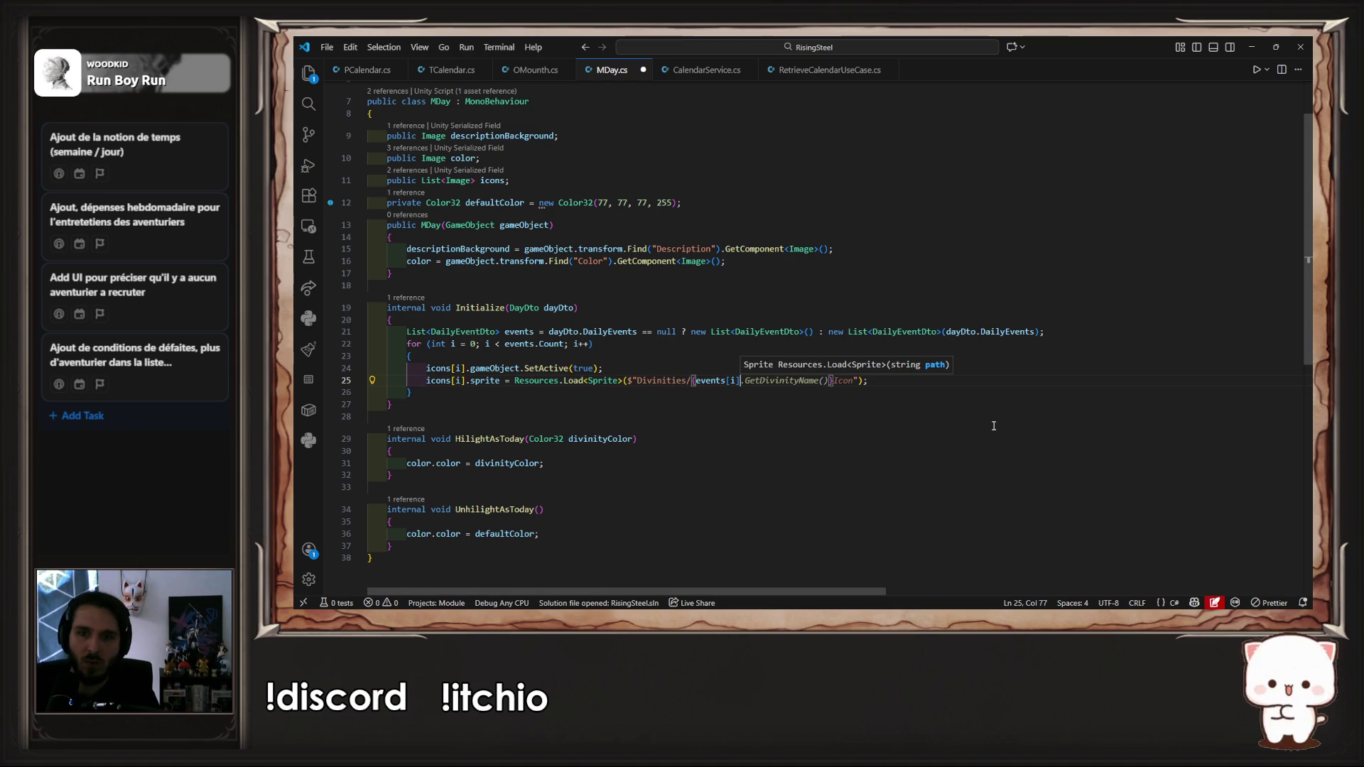
pyautogui.write('.')
pyautogui.press('Down')
pyautogui.press('Return')
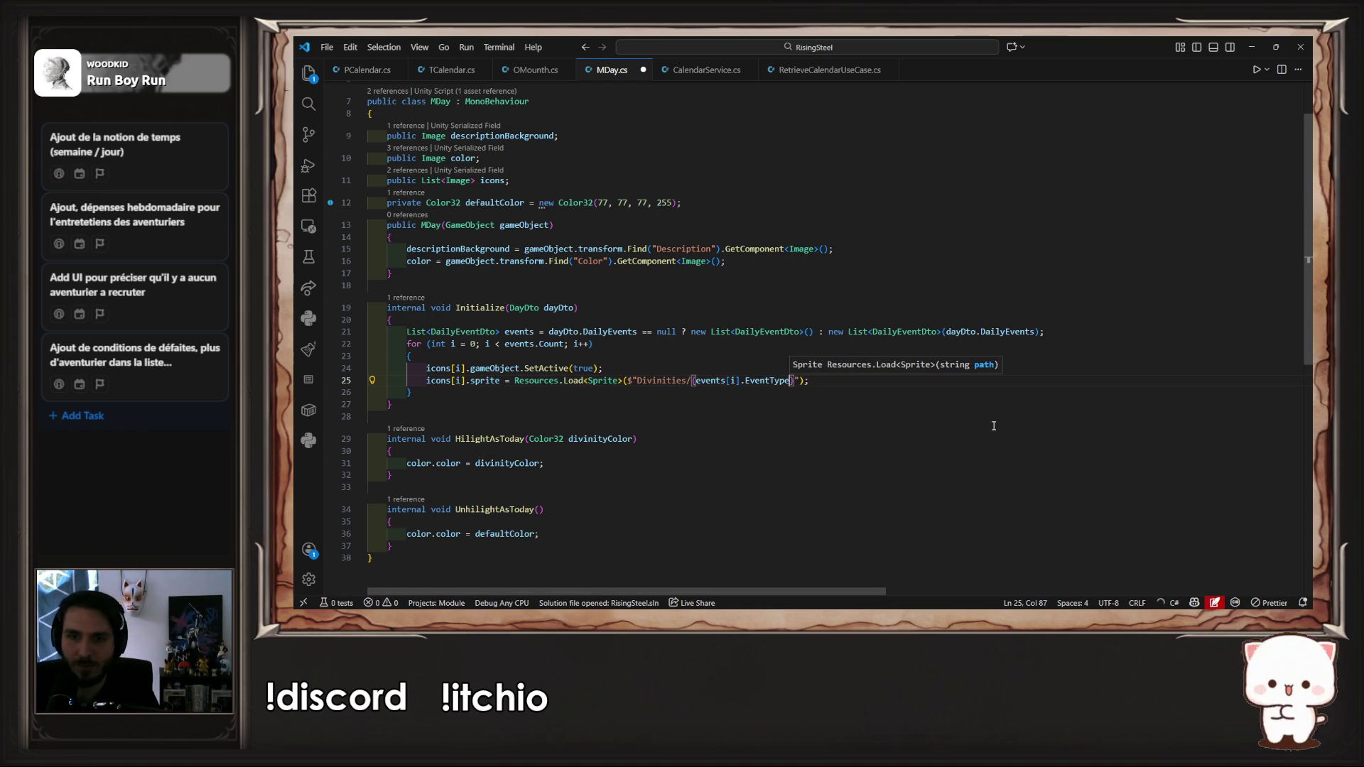
pyautogui.press('End')
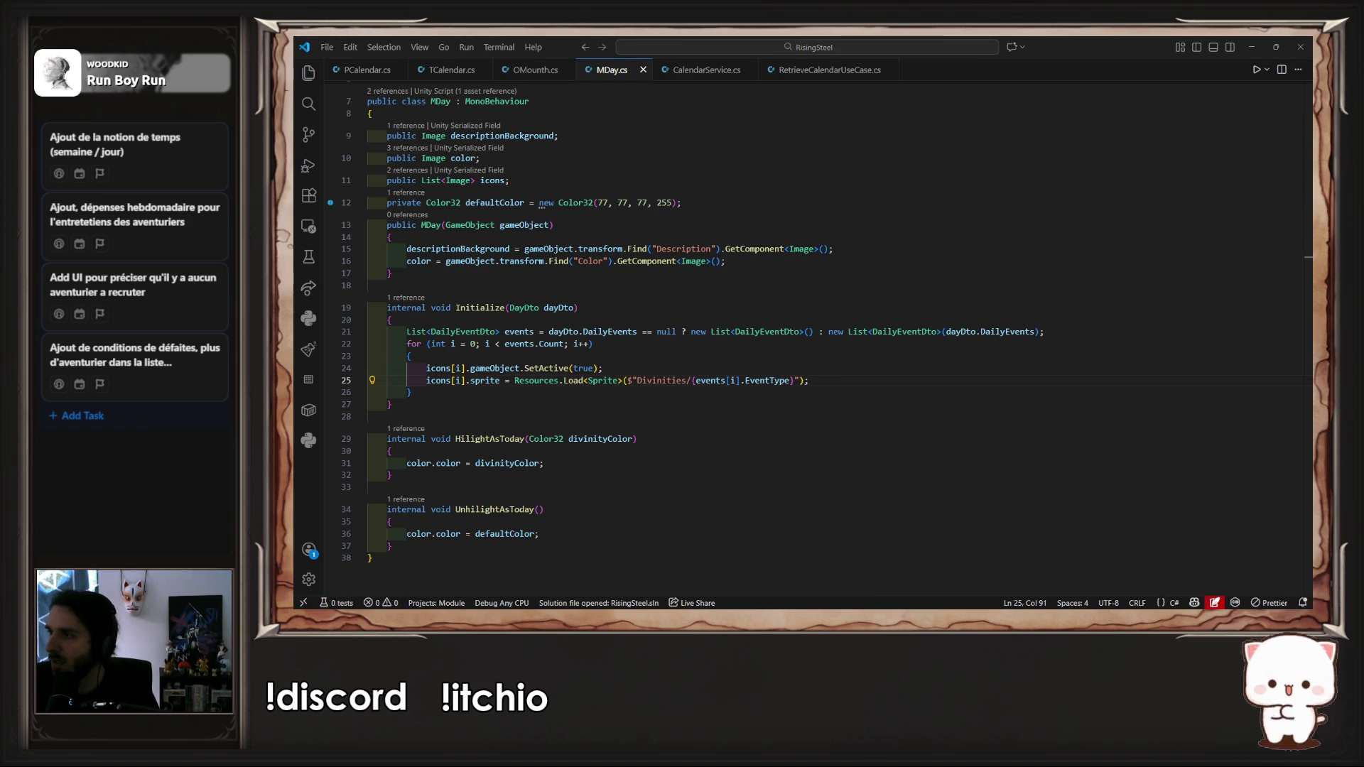
pyautogui.click(1090, 363)
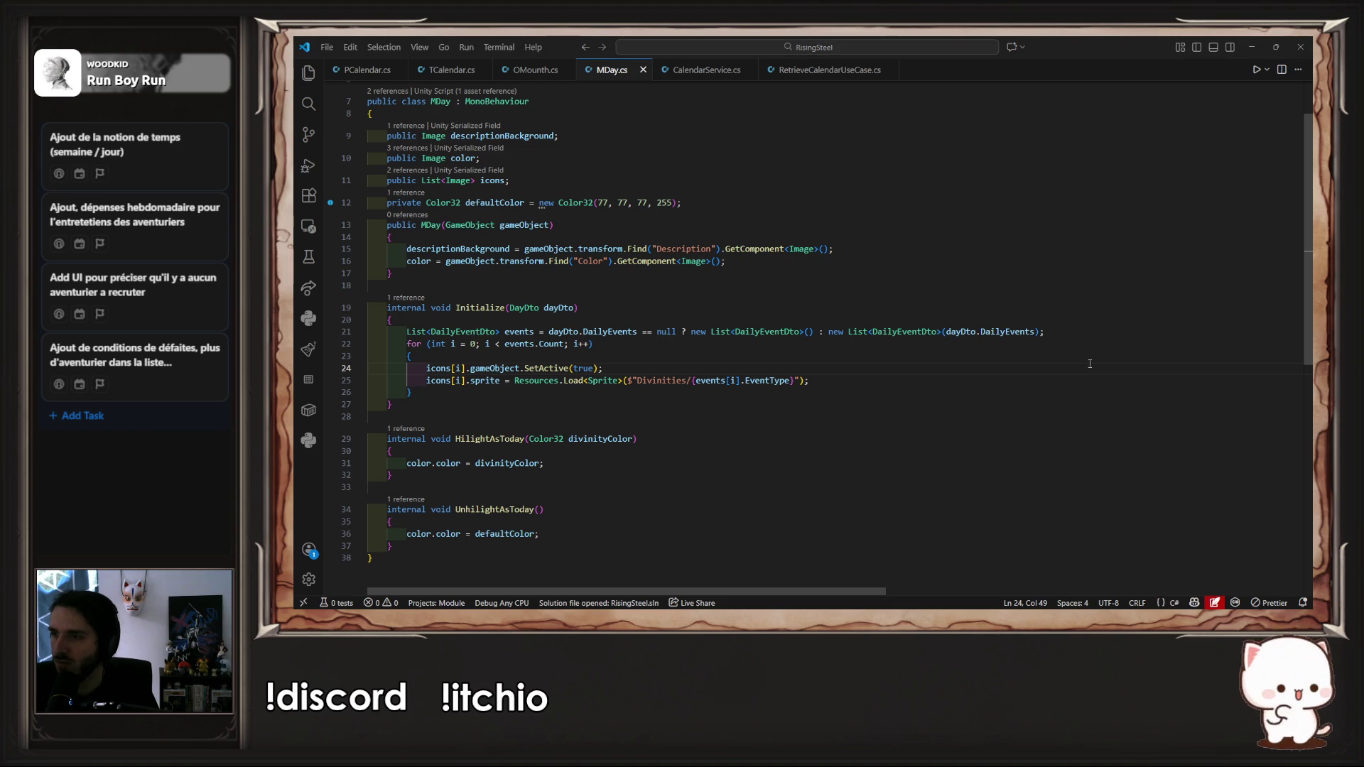
pyautogui.hotkey('alt', 'Tab')
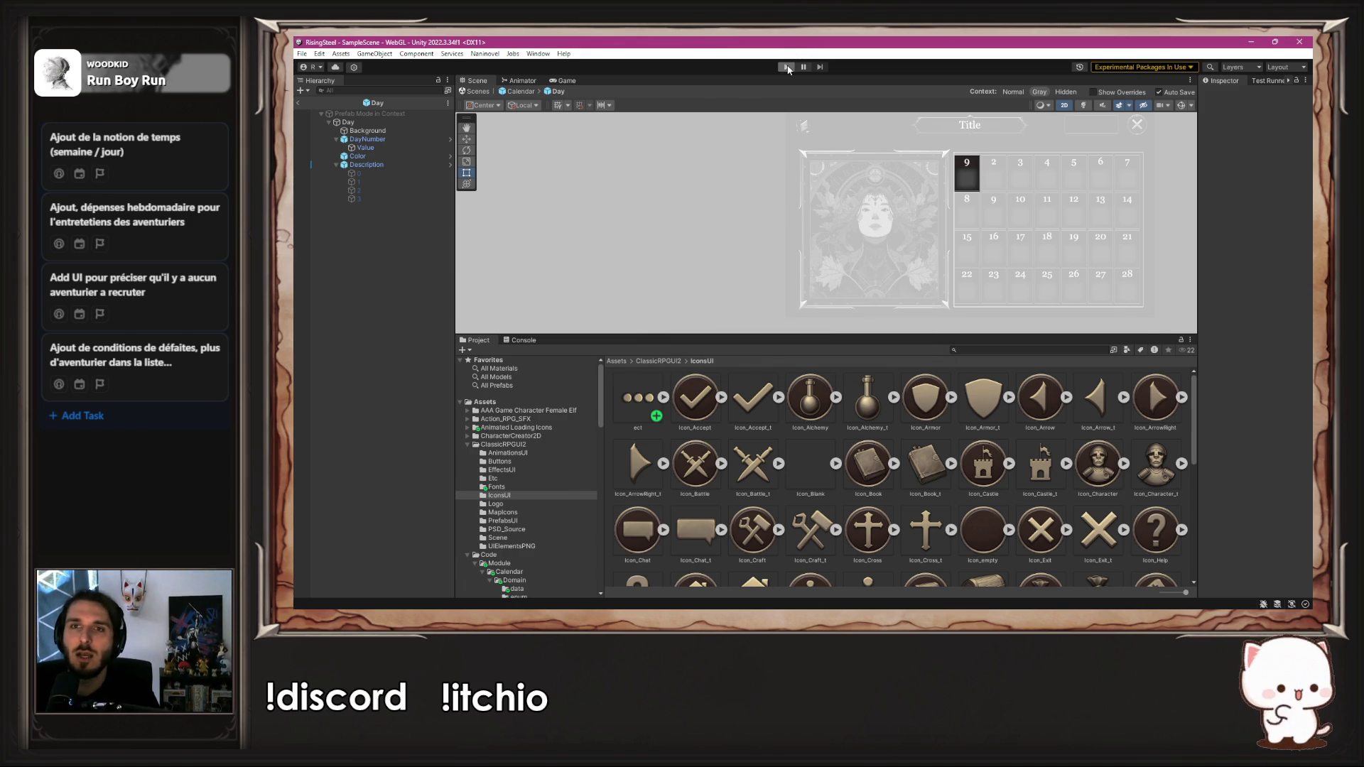
# Step: Play a new game, check the Annuity icons on days 7, 14, 21 and 28, then stop
pyautogui.click(787, 66)
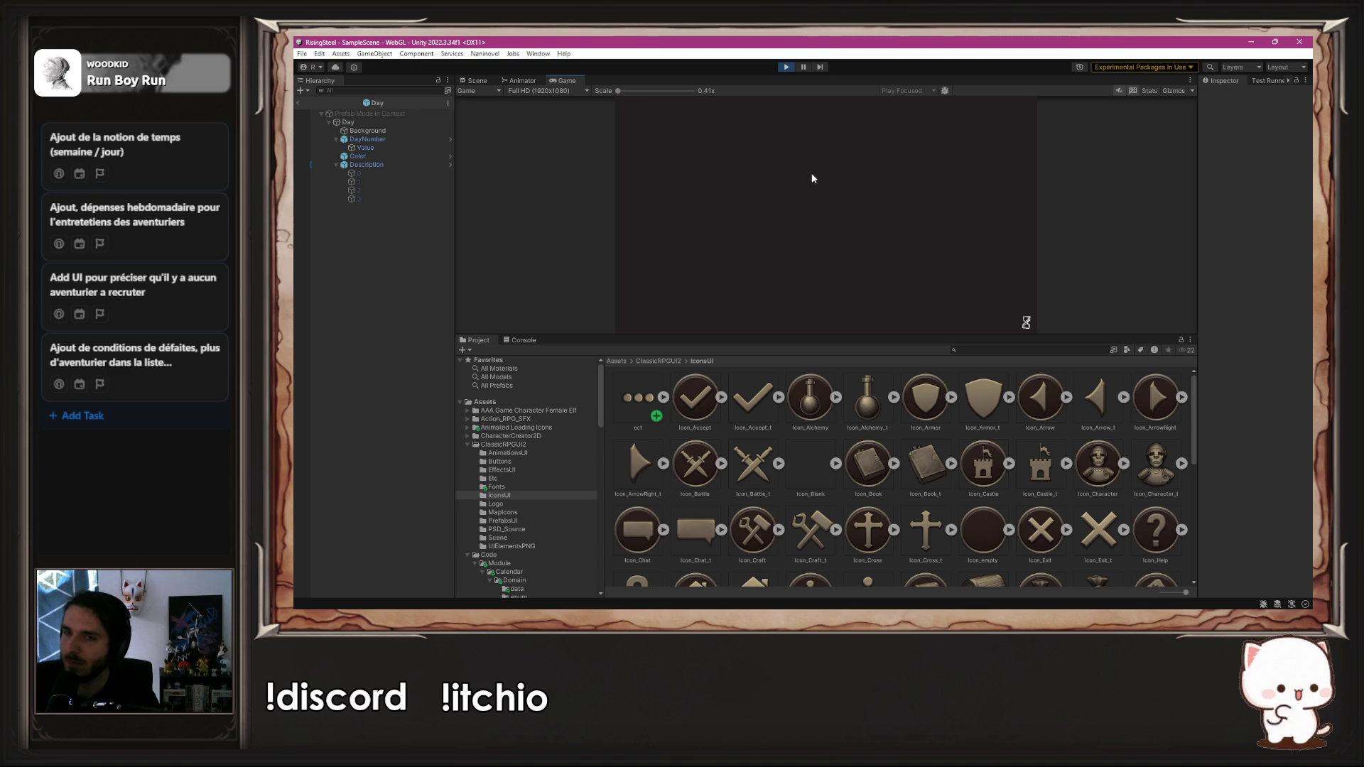
pyautogui.click(841, 164)
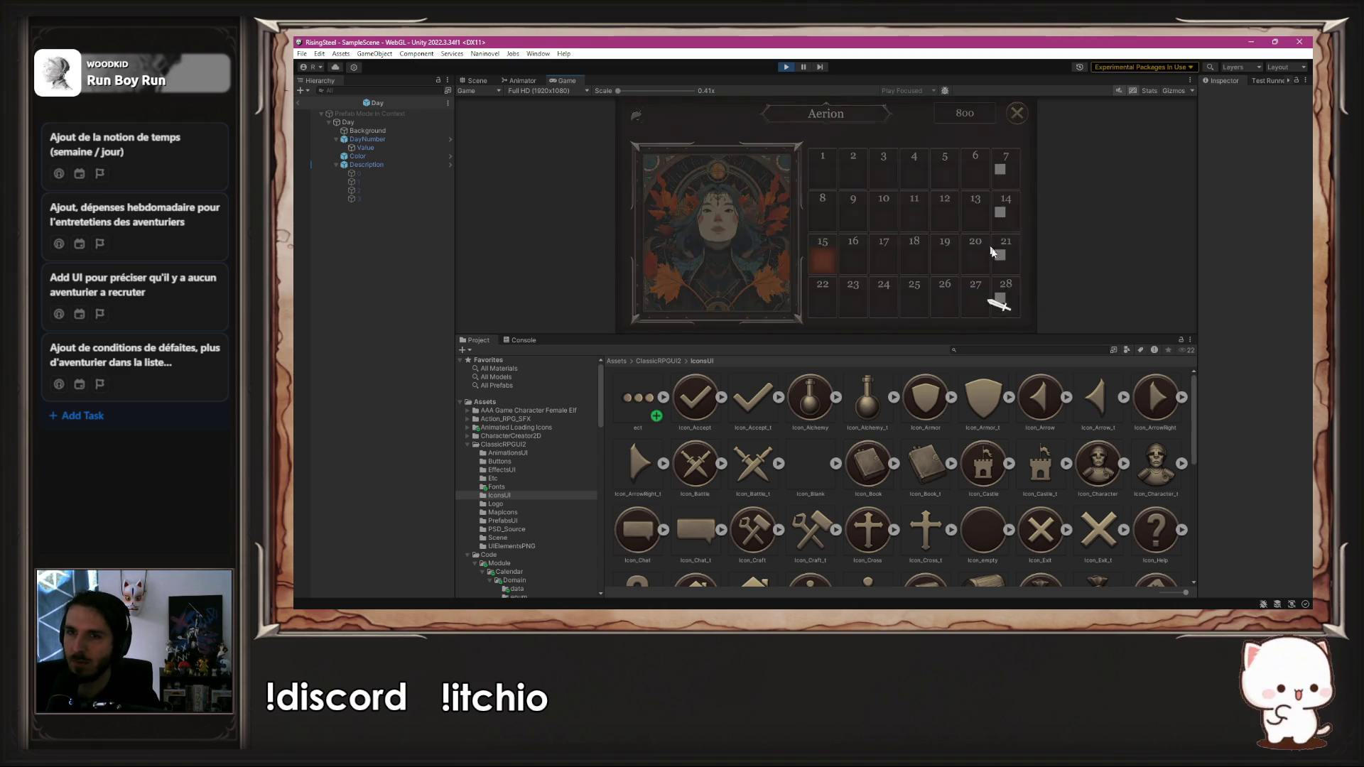
pyautogui.moveTo(977, 333); pyautogui.dragTo(975, 501)
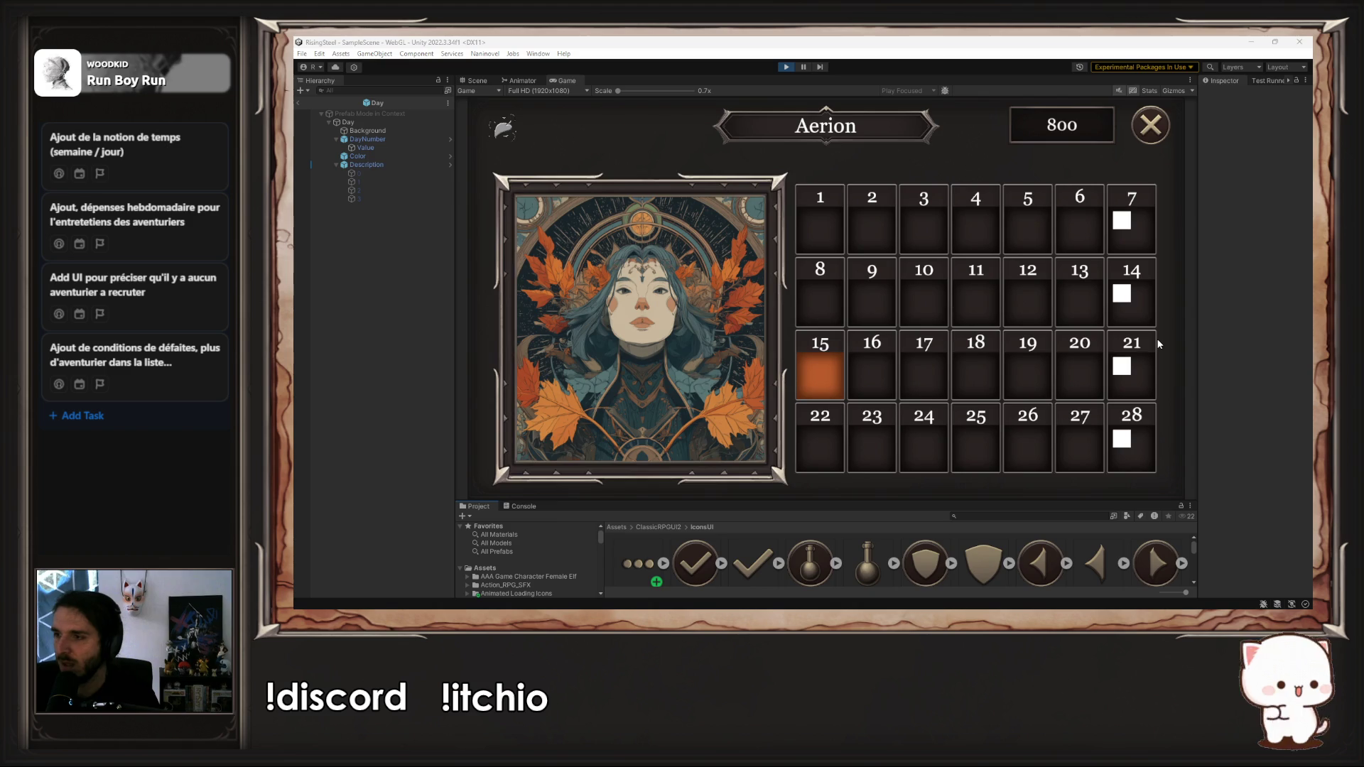
pyautogui.hotkey('alt', 'Tab')
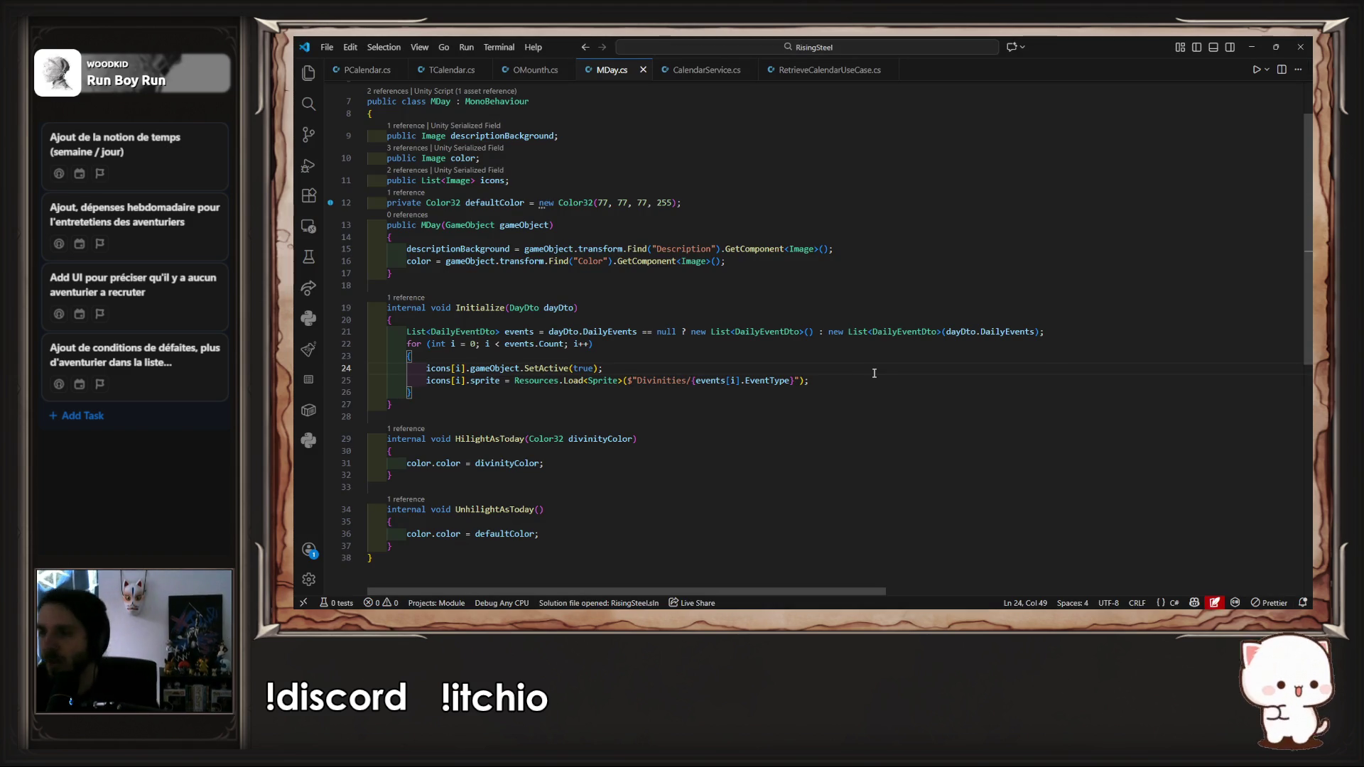
pyautogui.hotkey('alt', 'Tab')
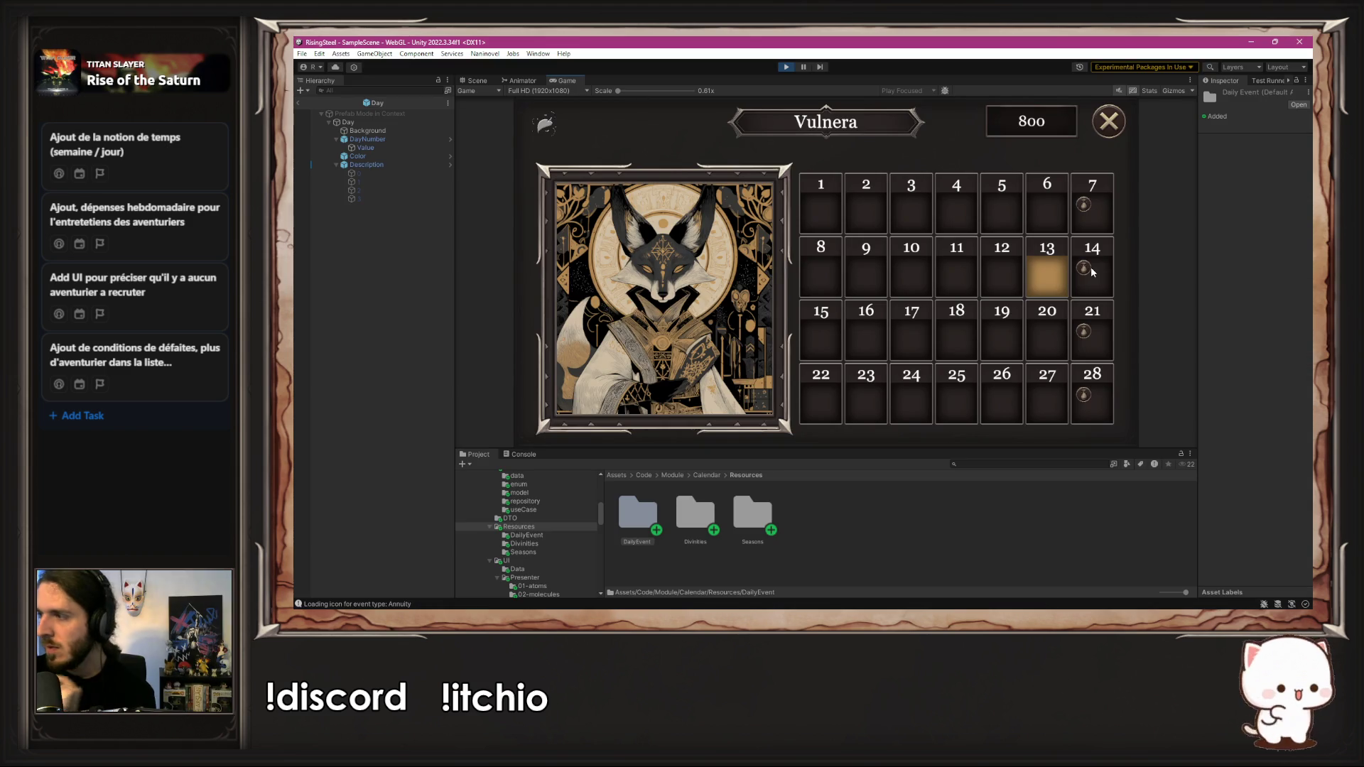
pyautogui.click(785, 67)
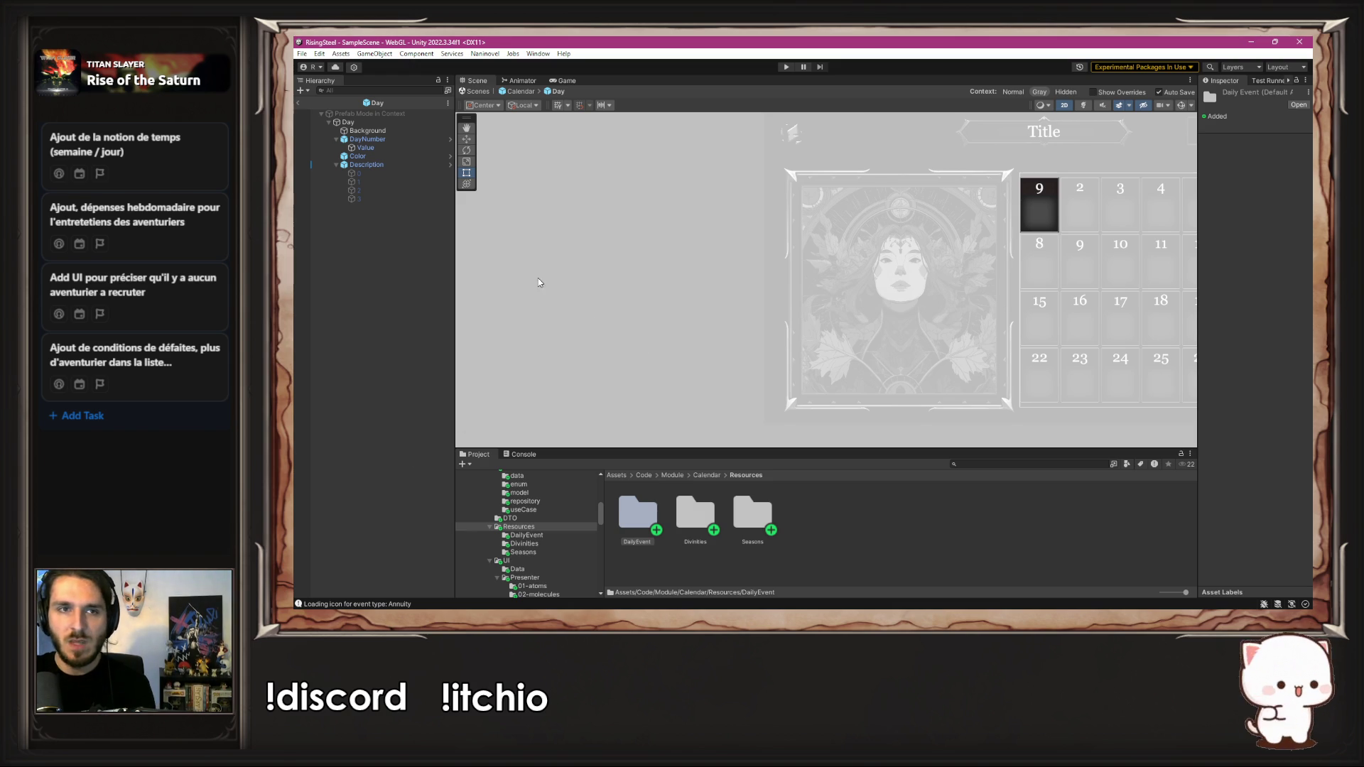
# Step: Delete event icons 1, 2 and 3 from the Day prefab's Description
pyautogui.click(399, 174)
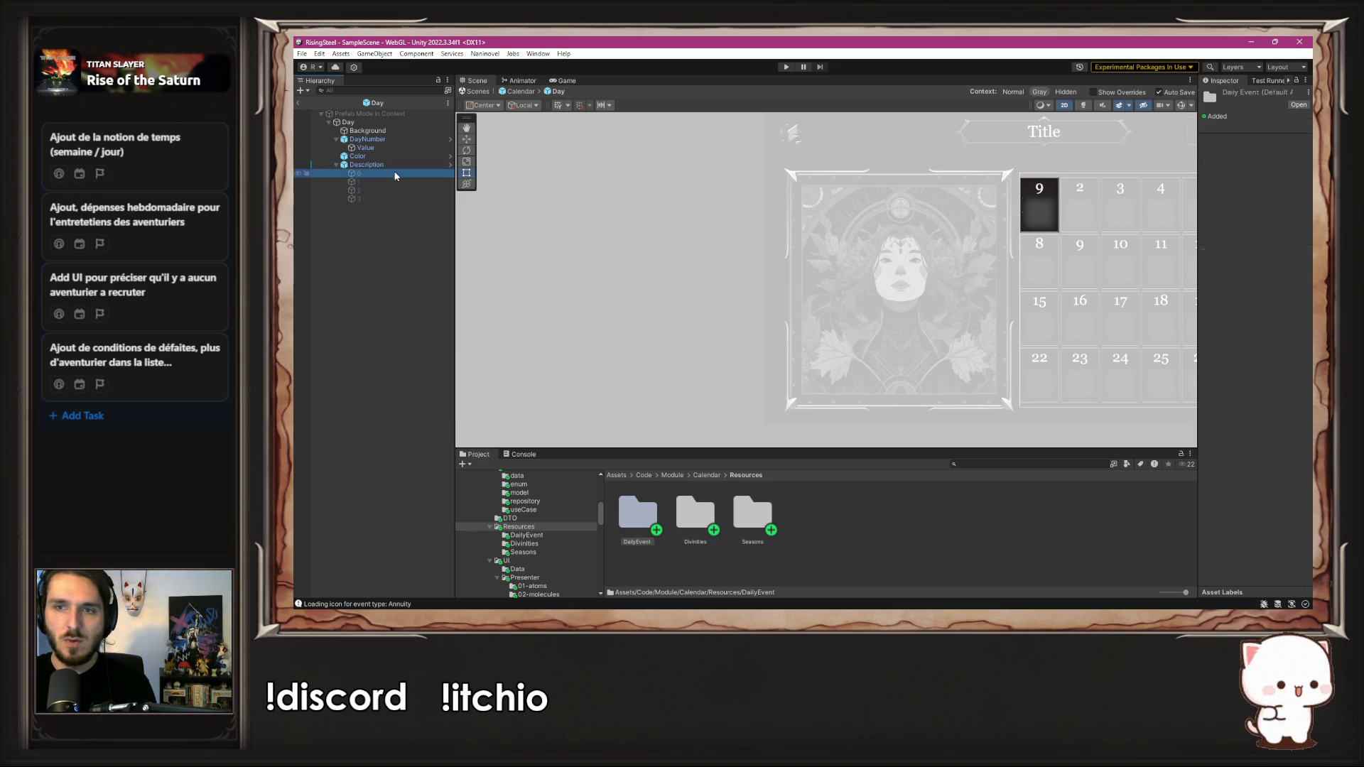
pyautogui.click(400, 182)
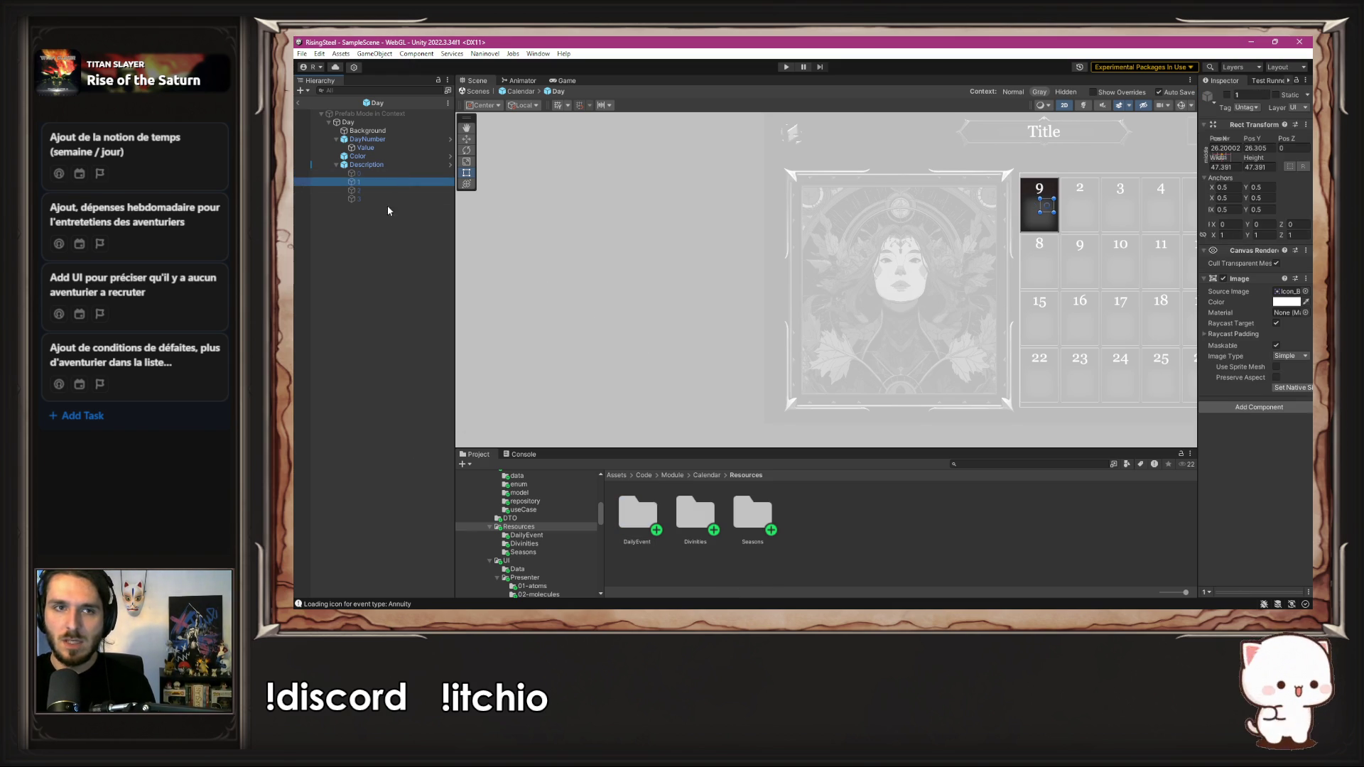
pyautogui.keyDown('shift'); pyautogui.click(384, 199); pyautogui.keyUp('shift')
pyautogui.press('Delete')
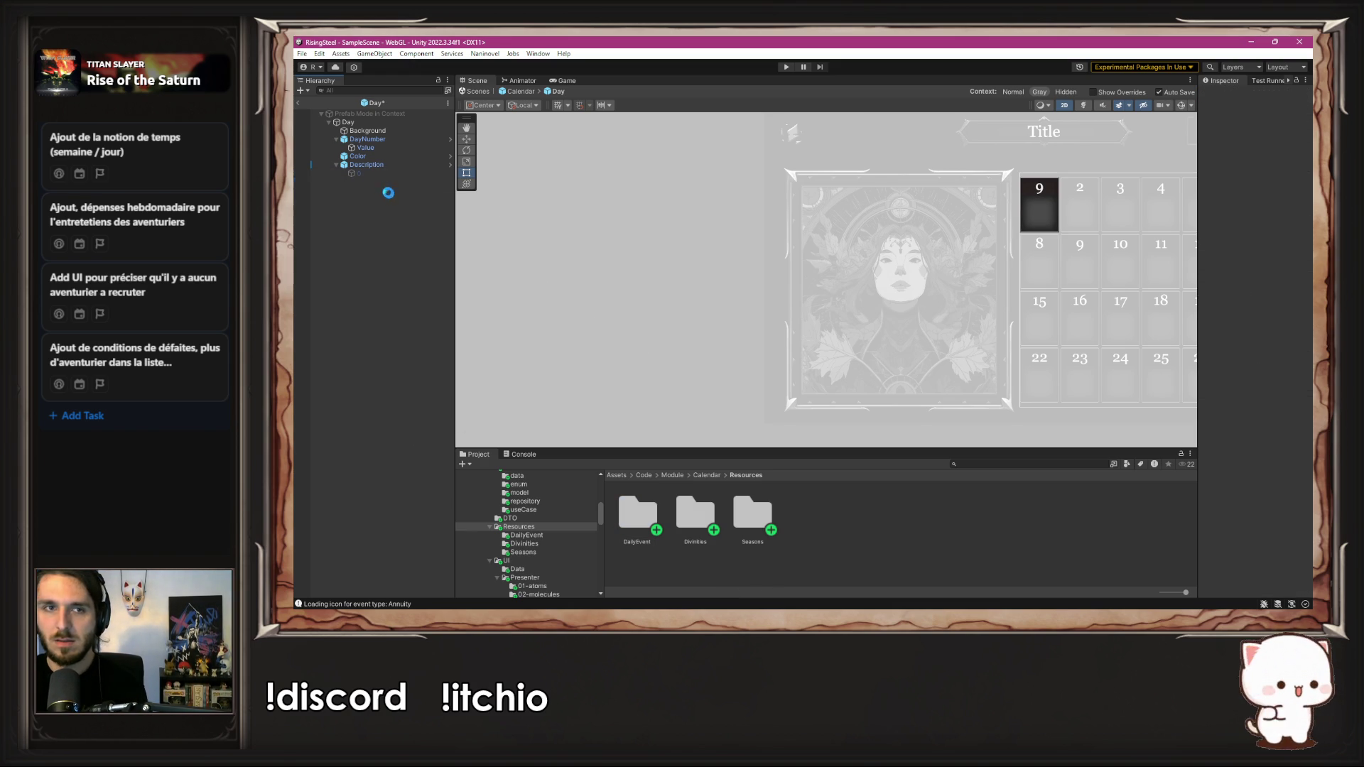
# Step: Enlarge icon 0 to about 100.49 by 100.49 to fill the day cell
pyautogui.click(368, 174)
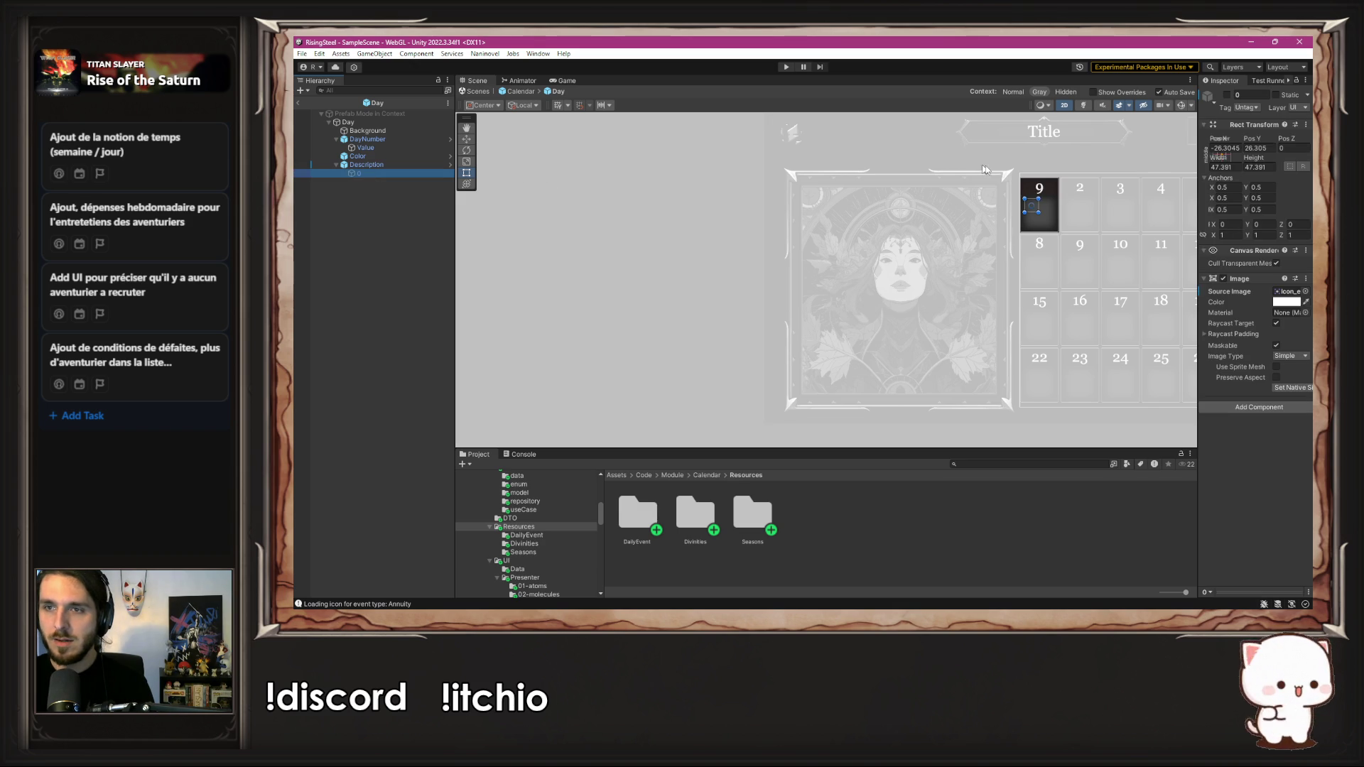
pyautogui.press('f')
pyautogui.scroll(5, 804, 190)
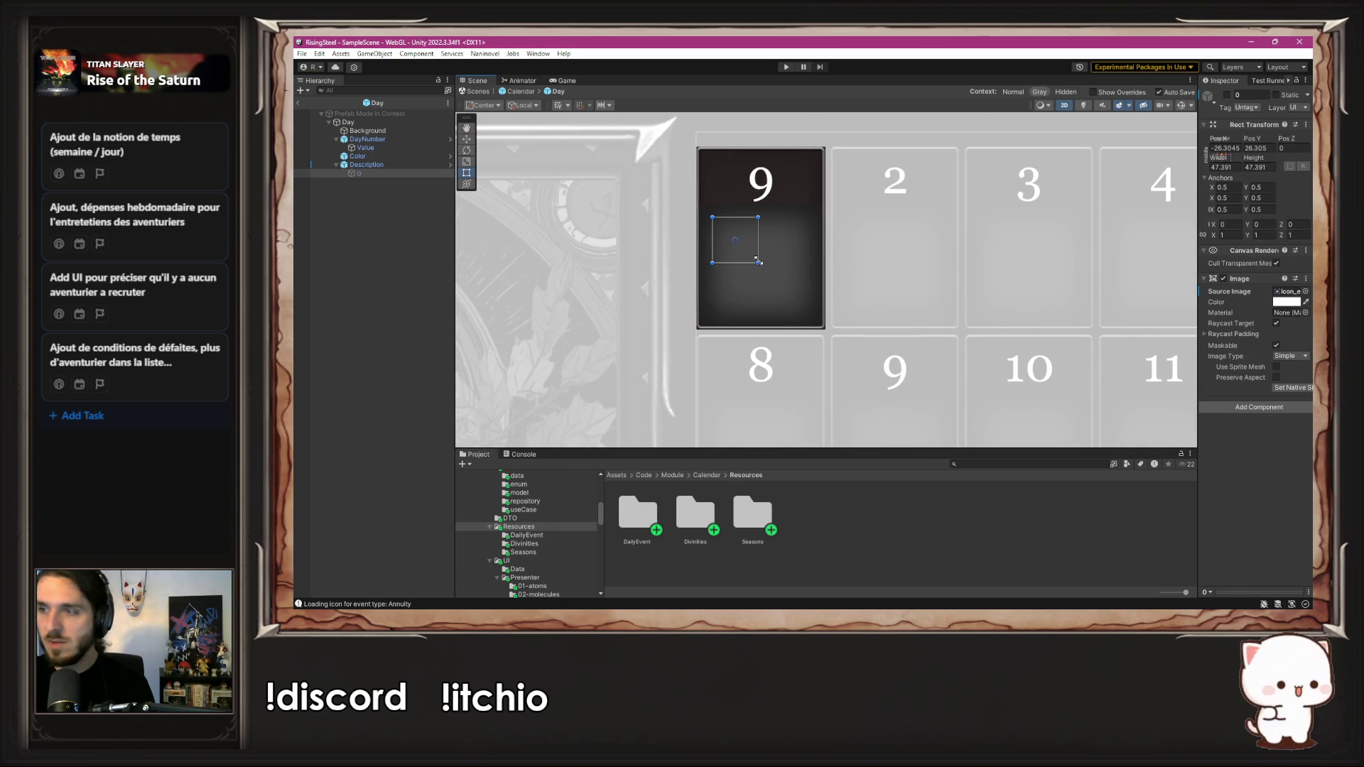
pyautogui.moveTo(758, 260); pyautogui.dragTo(807, 315)
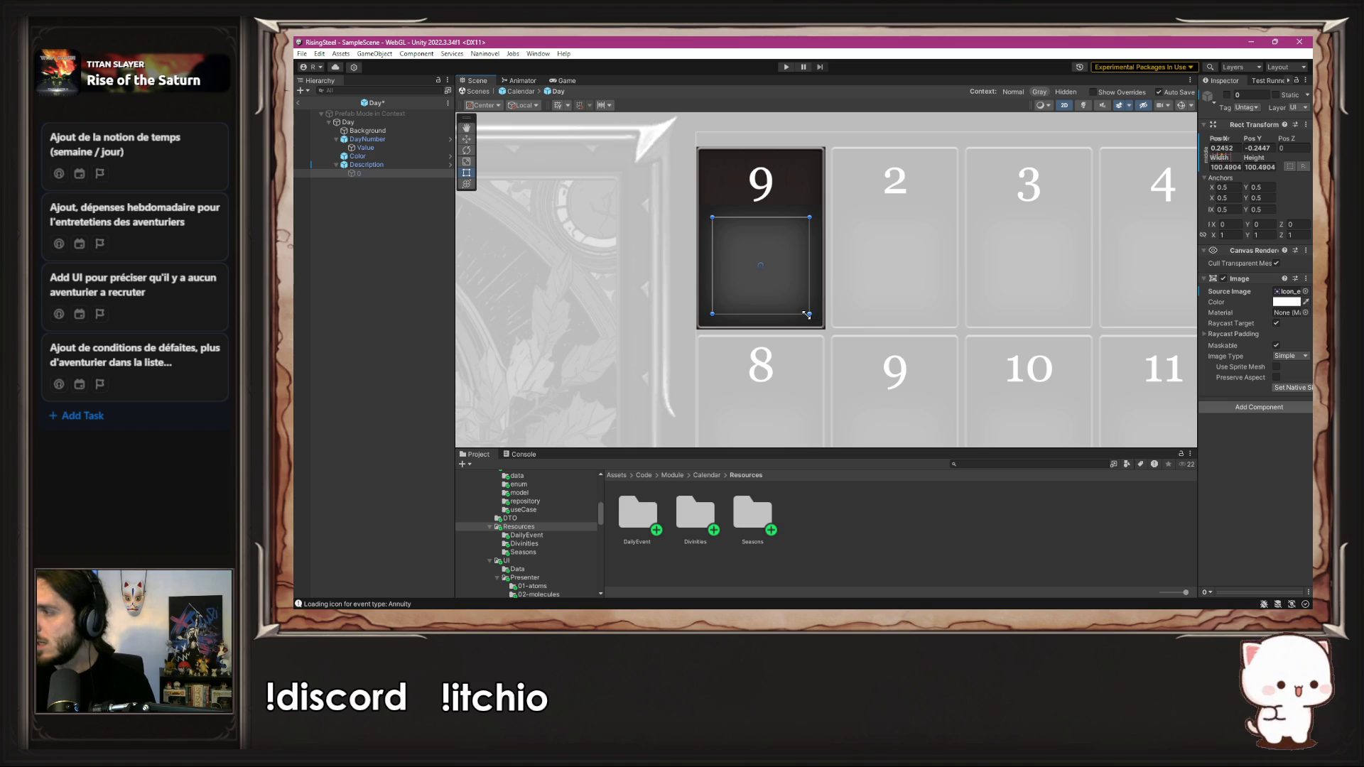
pyautogui.scroll(-5, 807, 316)
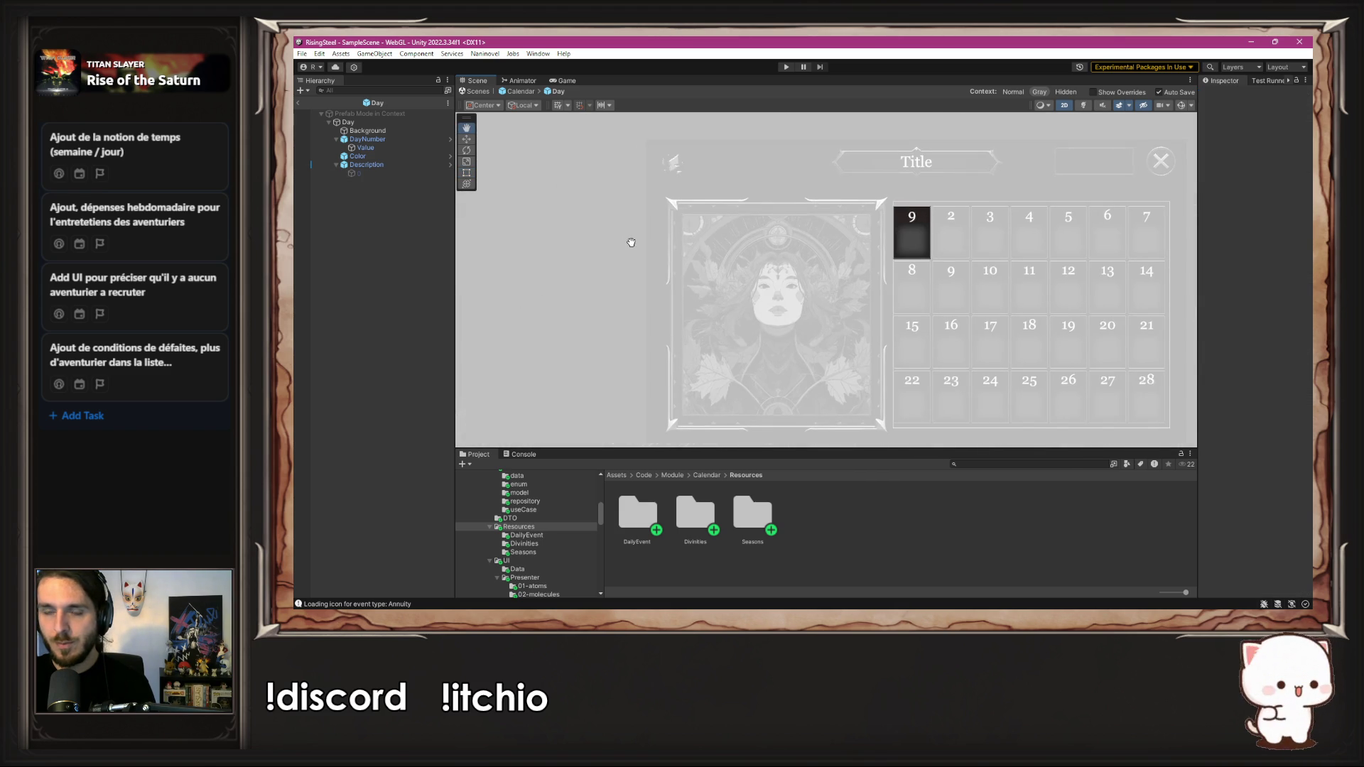
pyautogui.hotkey('alt', 'Tab')
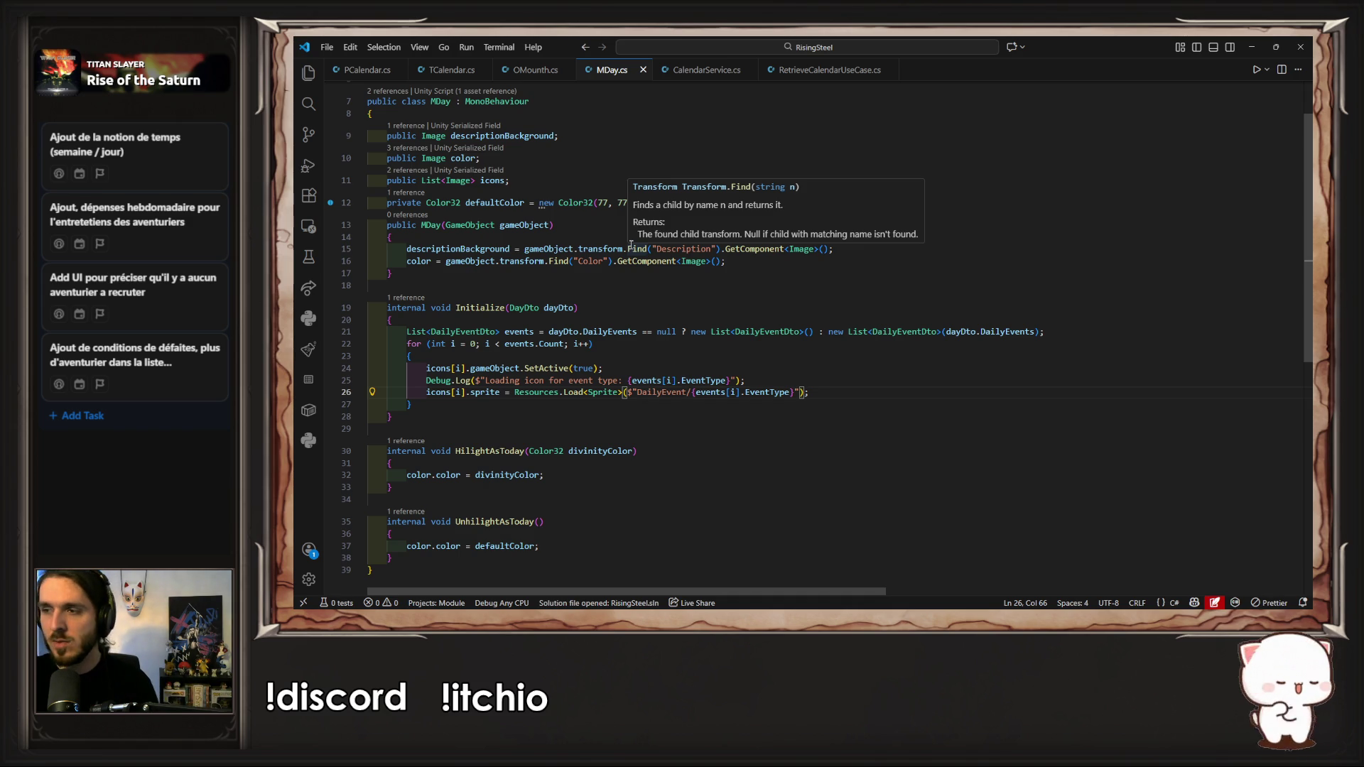
# Step: Change the List<Image> icons field to a single Image icon field and save
pyautogui.click(559, 180)
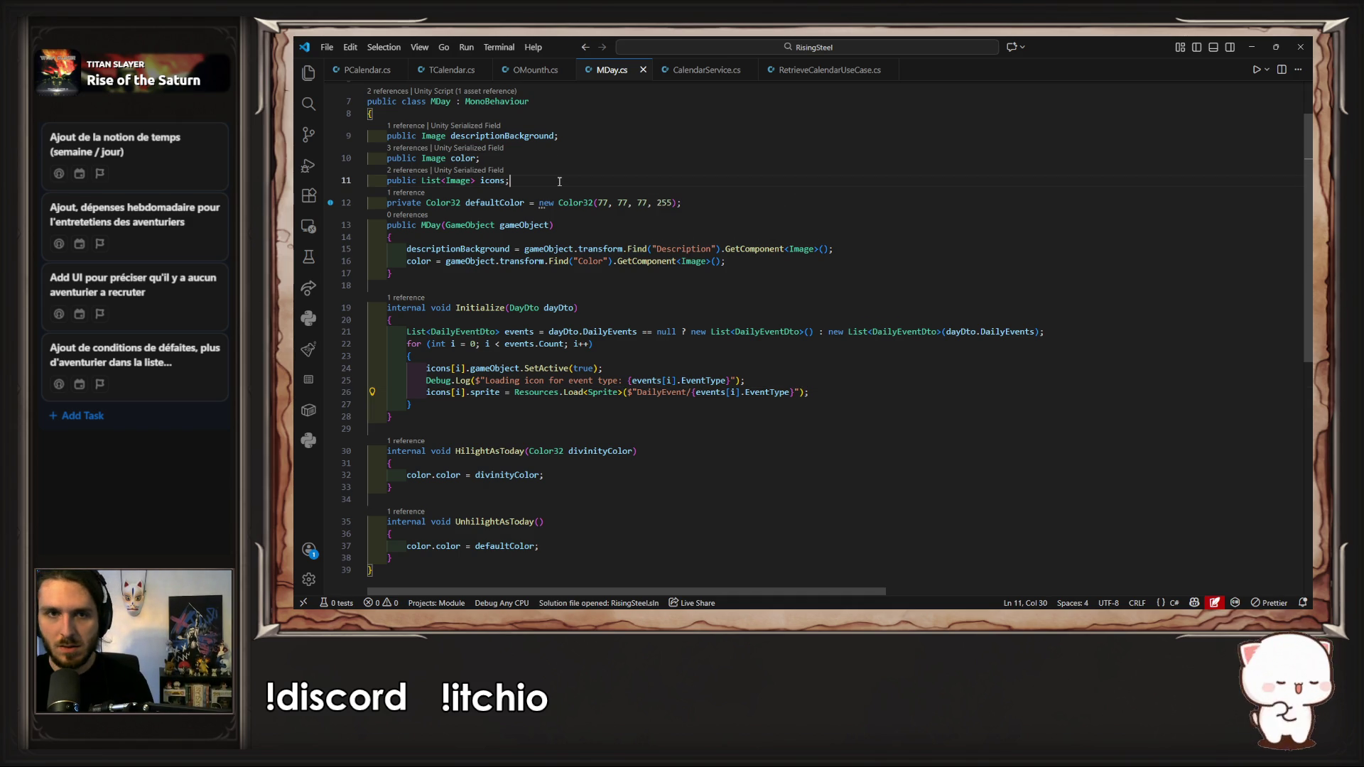
pyautogui.hotkey('alt', 'Tab')
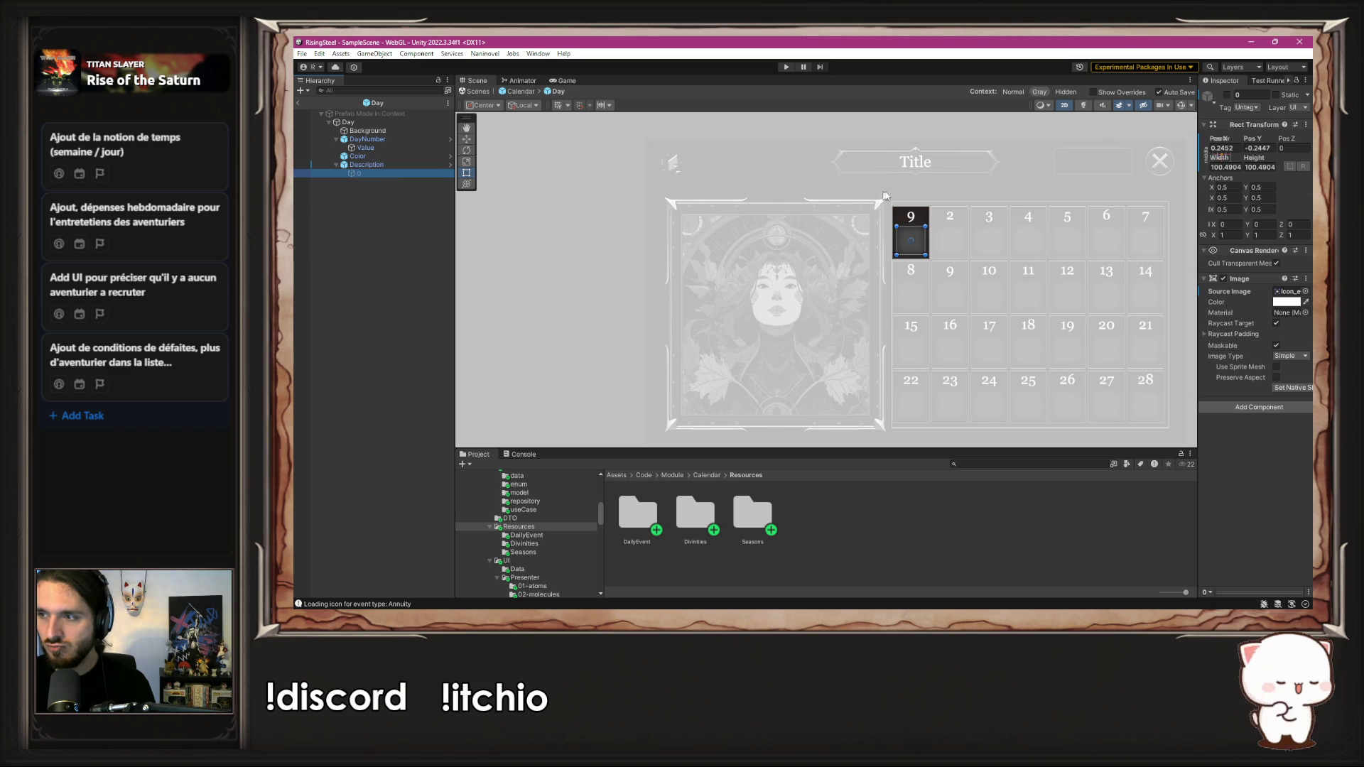
pyautogui.hotkey('alt', 'Tab')
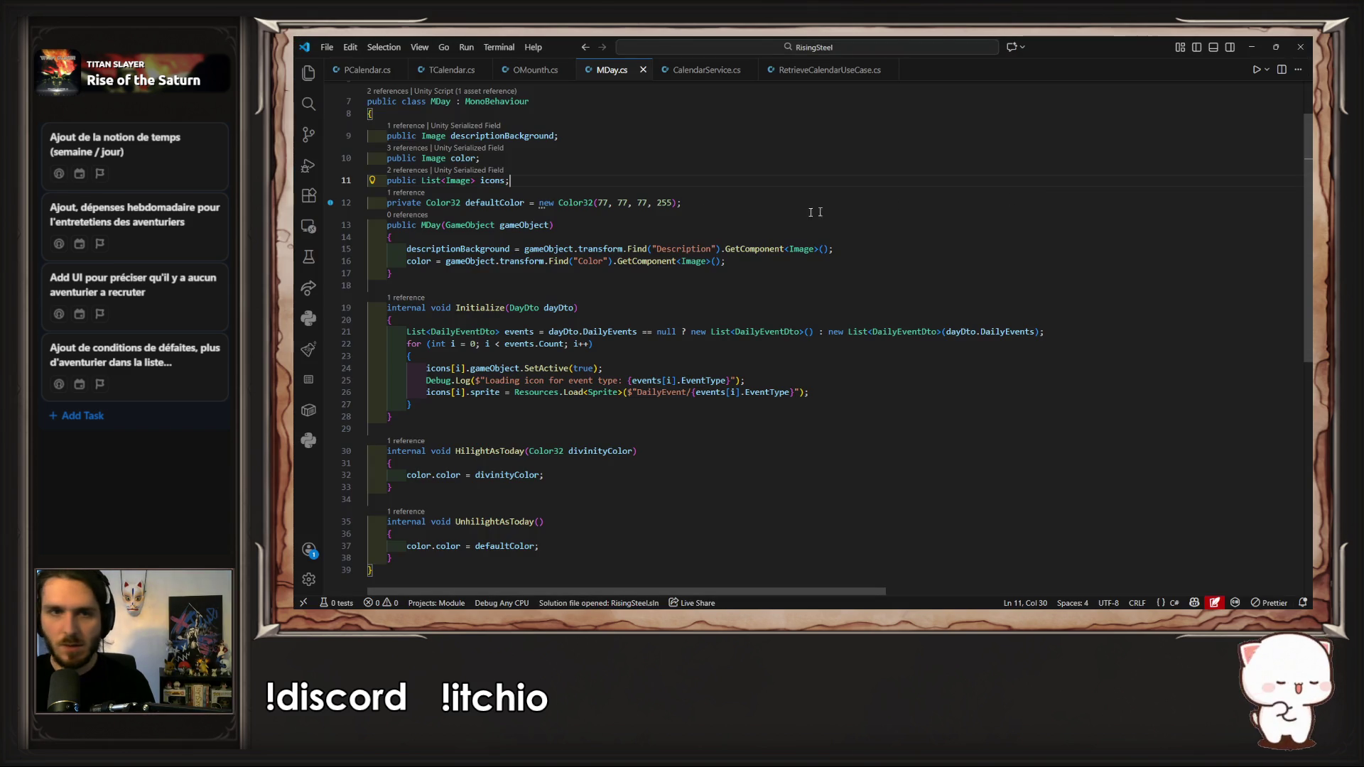
pyautogui.press('Left')
pyautogui.press('Left')
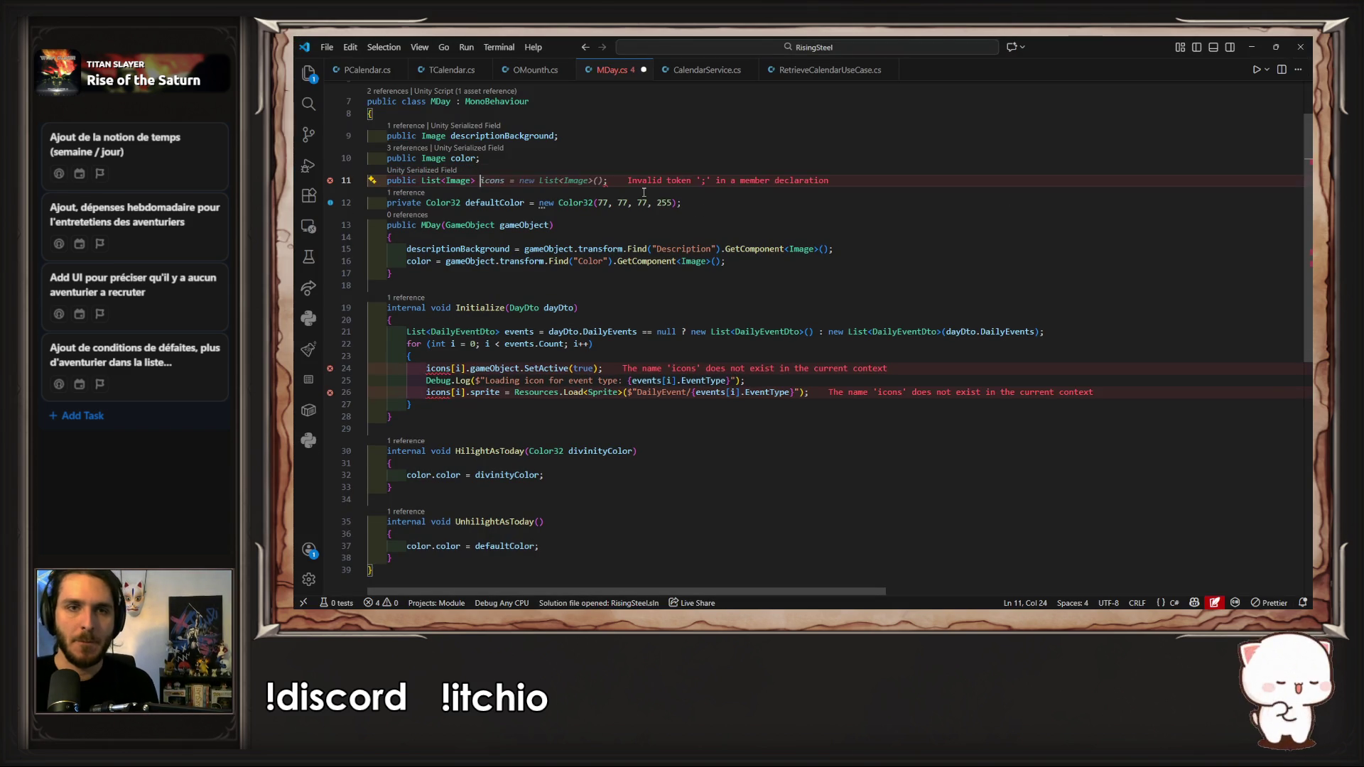
pyautogui.press('Delete')
pyautogui.press('Left')
pyautogui.press('Left')
pyautogui.press('Left')
pyautogui.press('BackSpace')
pyautogui.press('Left')
pyautogui.press('Left')
pyautogui.press('Left')
pyautogui.press('BackSpace')
pyautogui.press('BackSpace')
pyautogui.press('BackSpace')
pyautogui.hotkey('ctrl', 's')
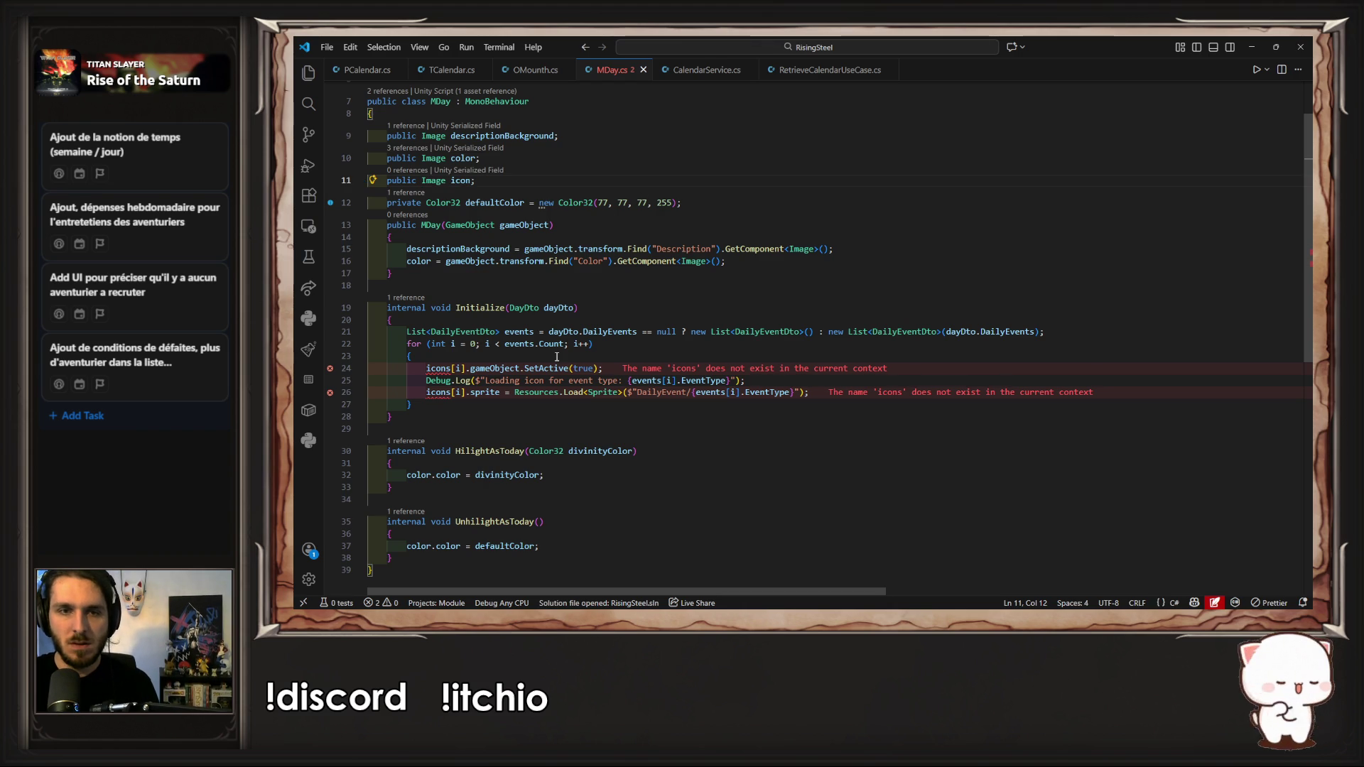
# Step: Add an if block that hides the icon when there are no events
pyautogui.click(1079, 332)
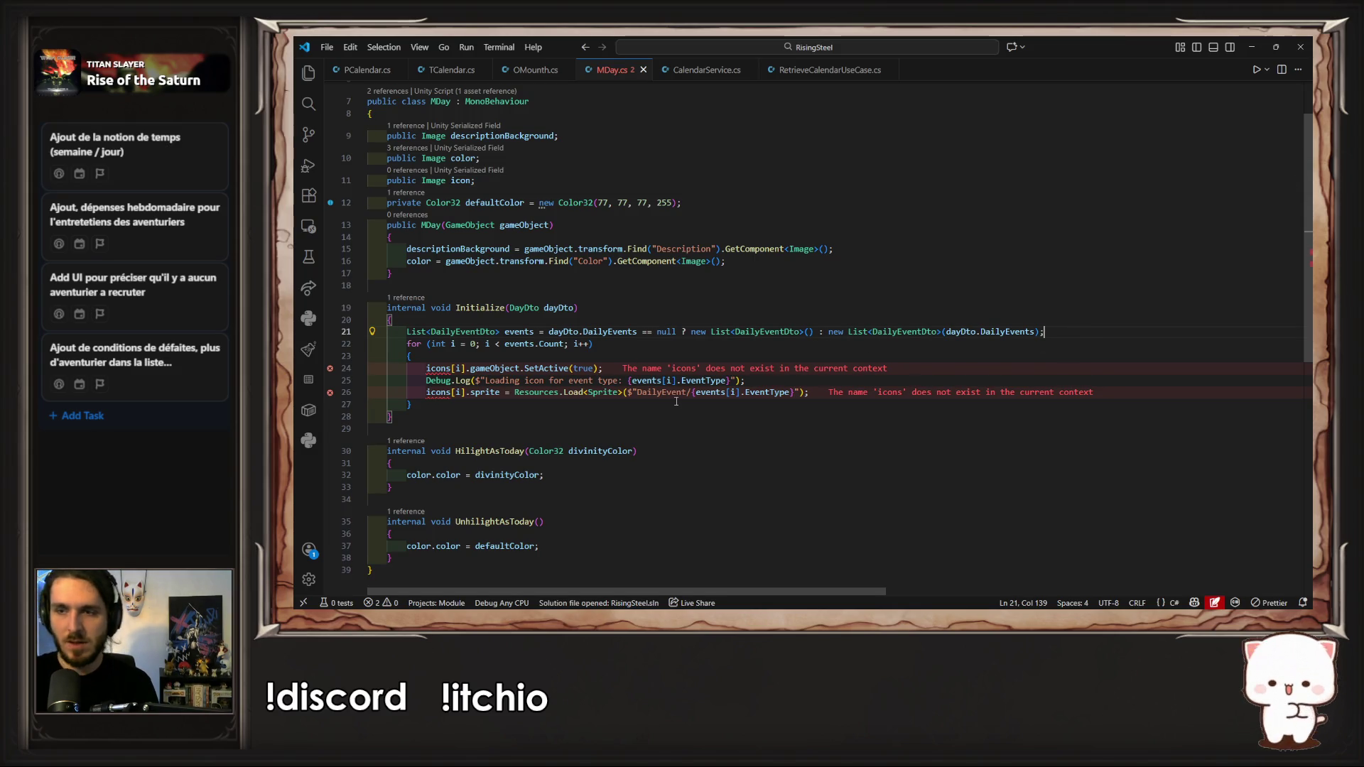
pyautogui.press('Return')
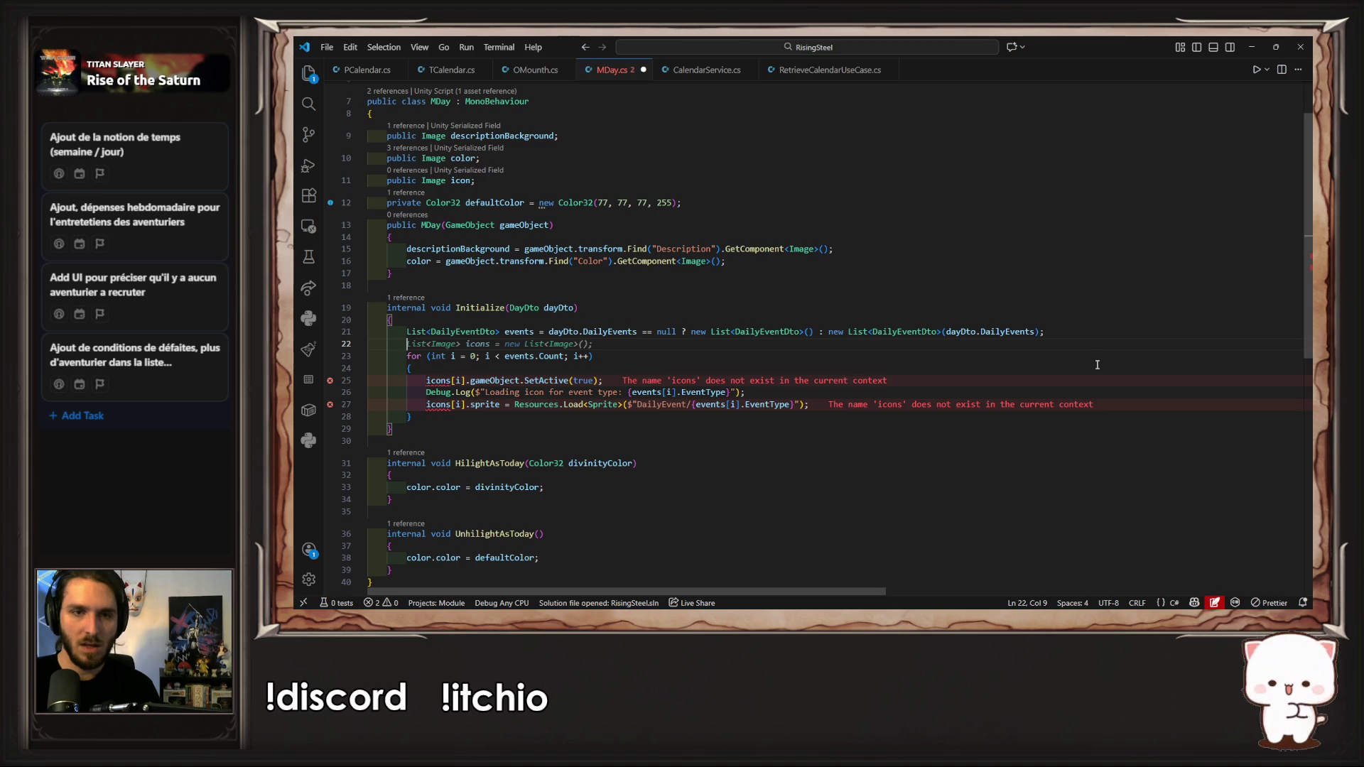
pyautogui.write('if')
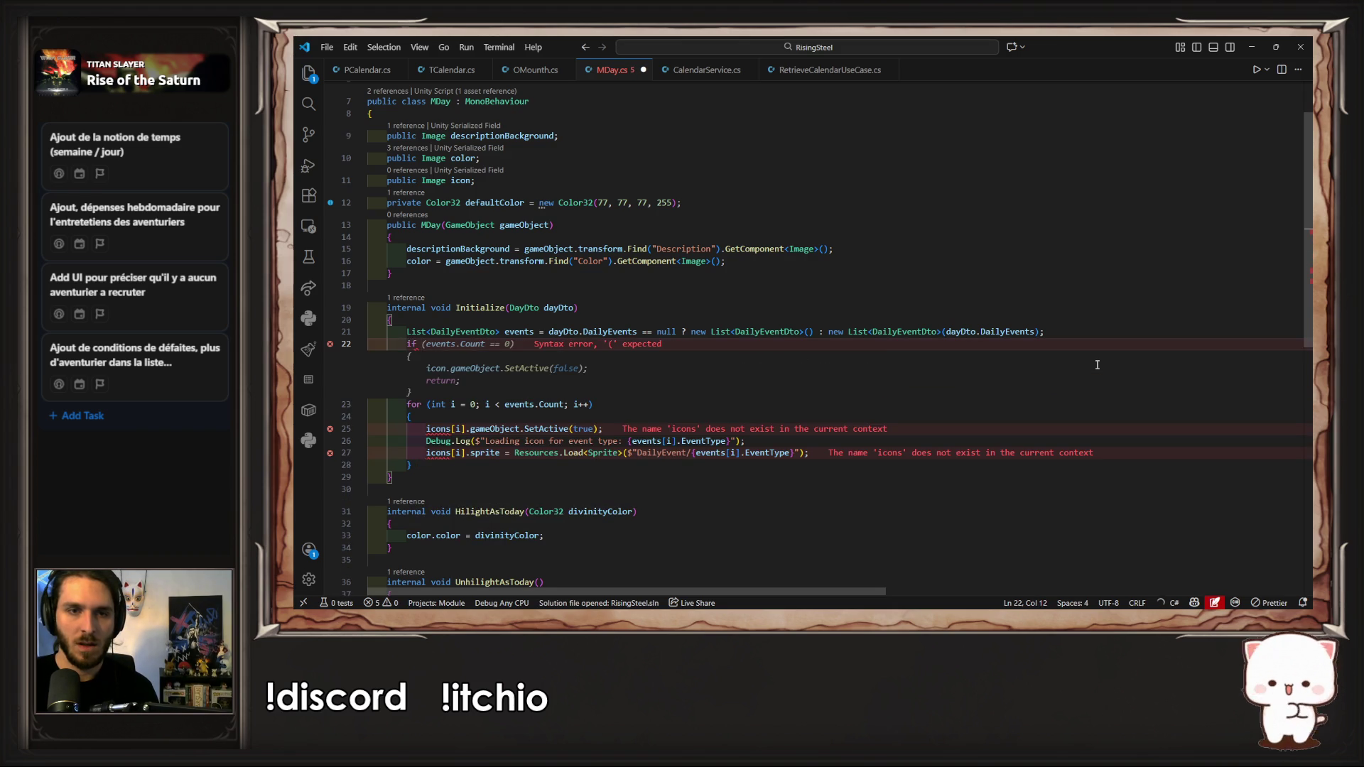
pyautogui.press('Tab')
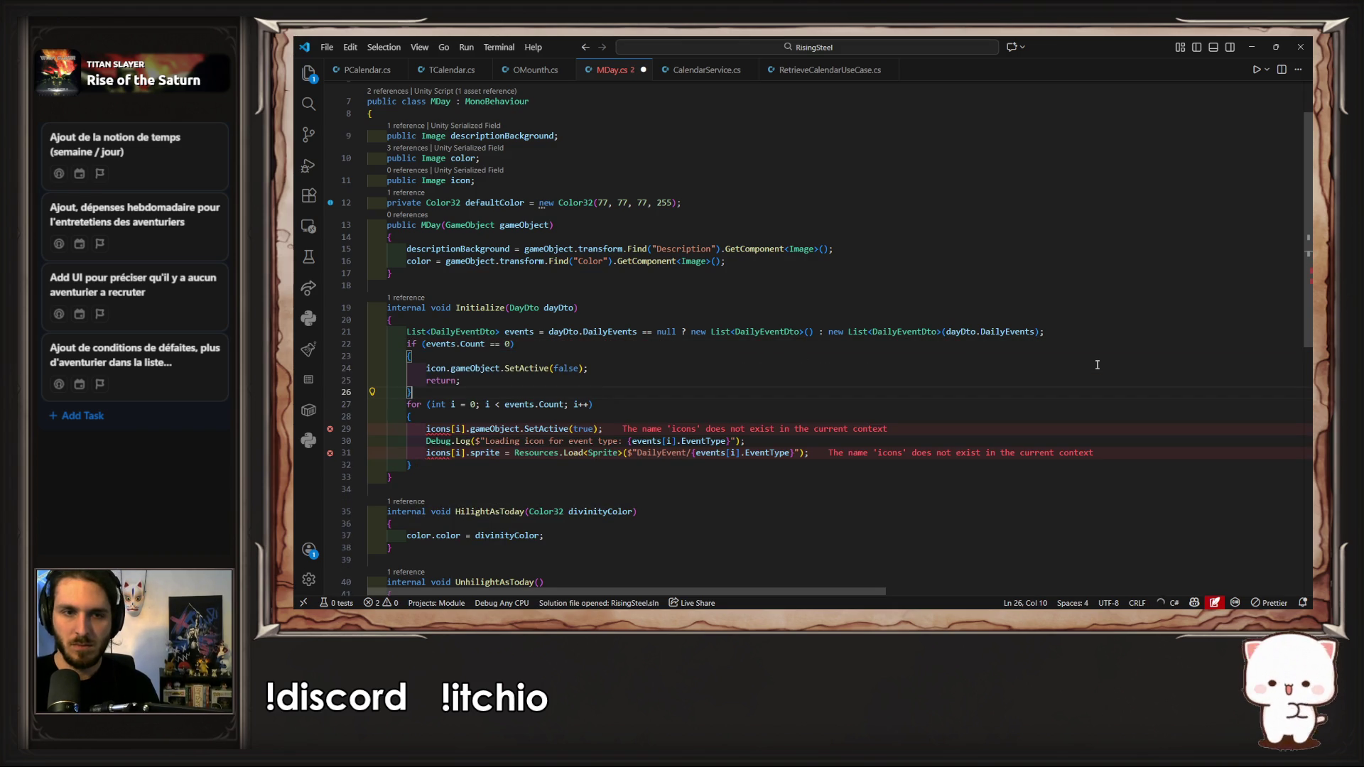
pyautogui.press('Return')
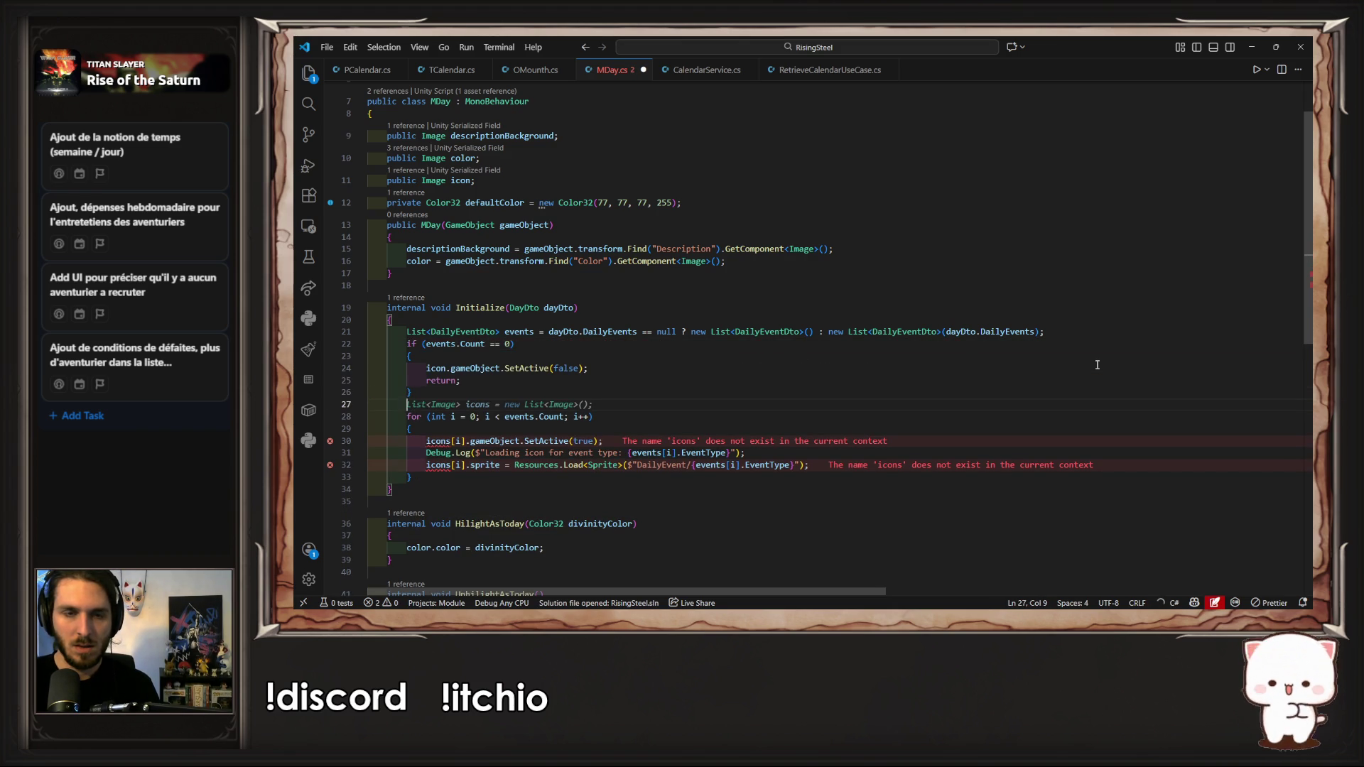
pyautogui.press('Escape')
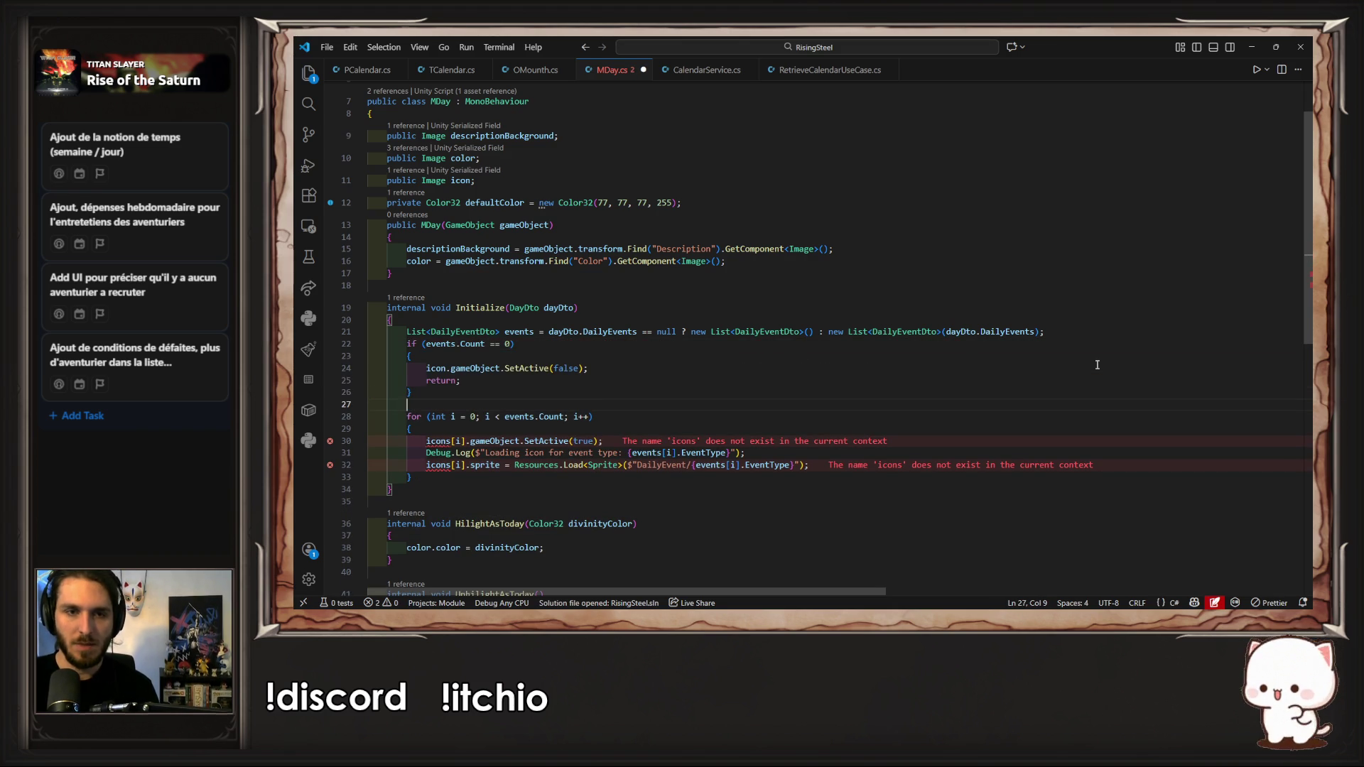
pyautogui.hotkey('ctrl', 's')
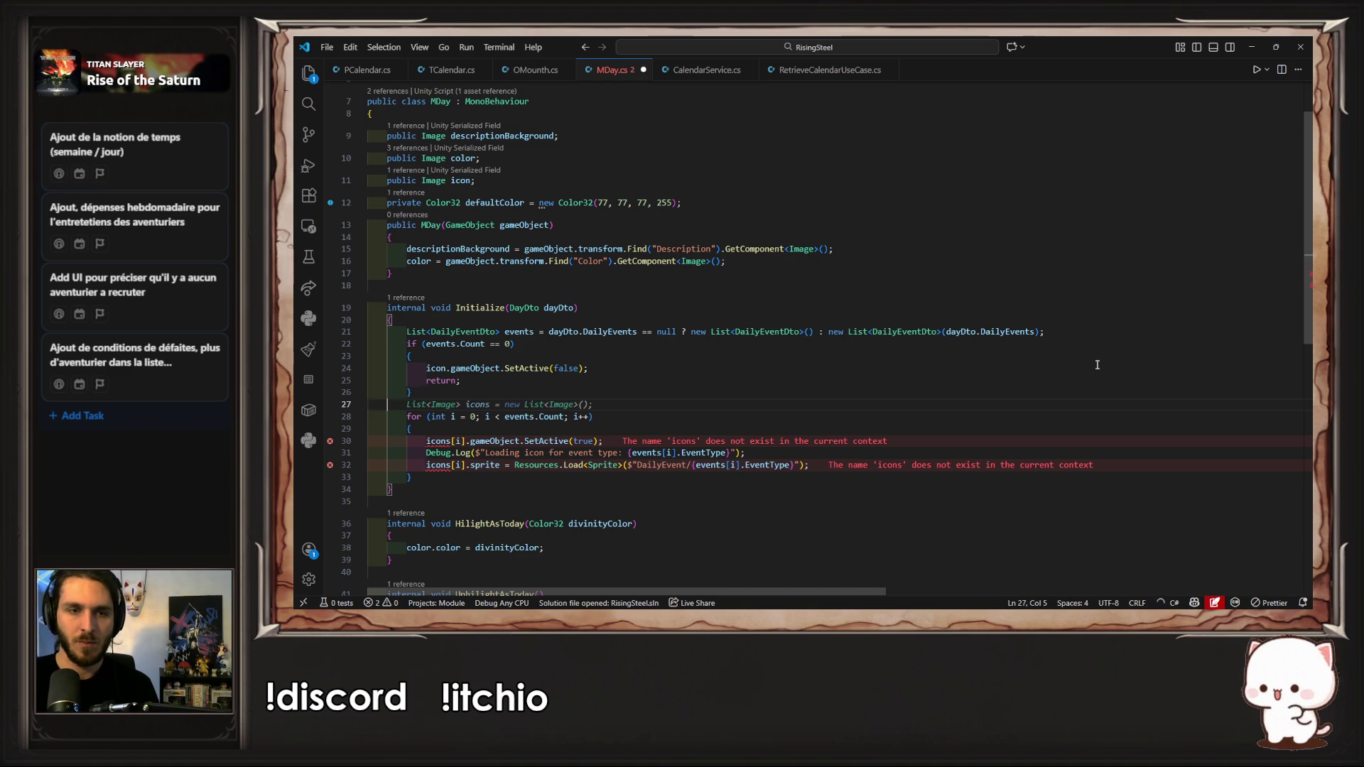
# Step: Add an if block for the multiple-events case, declining the suggested loop edit
pyautogui.hotkey('ctrl', 'z')
pyautogui.write('if (')
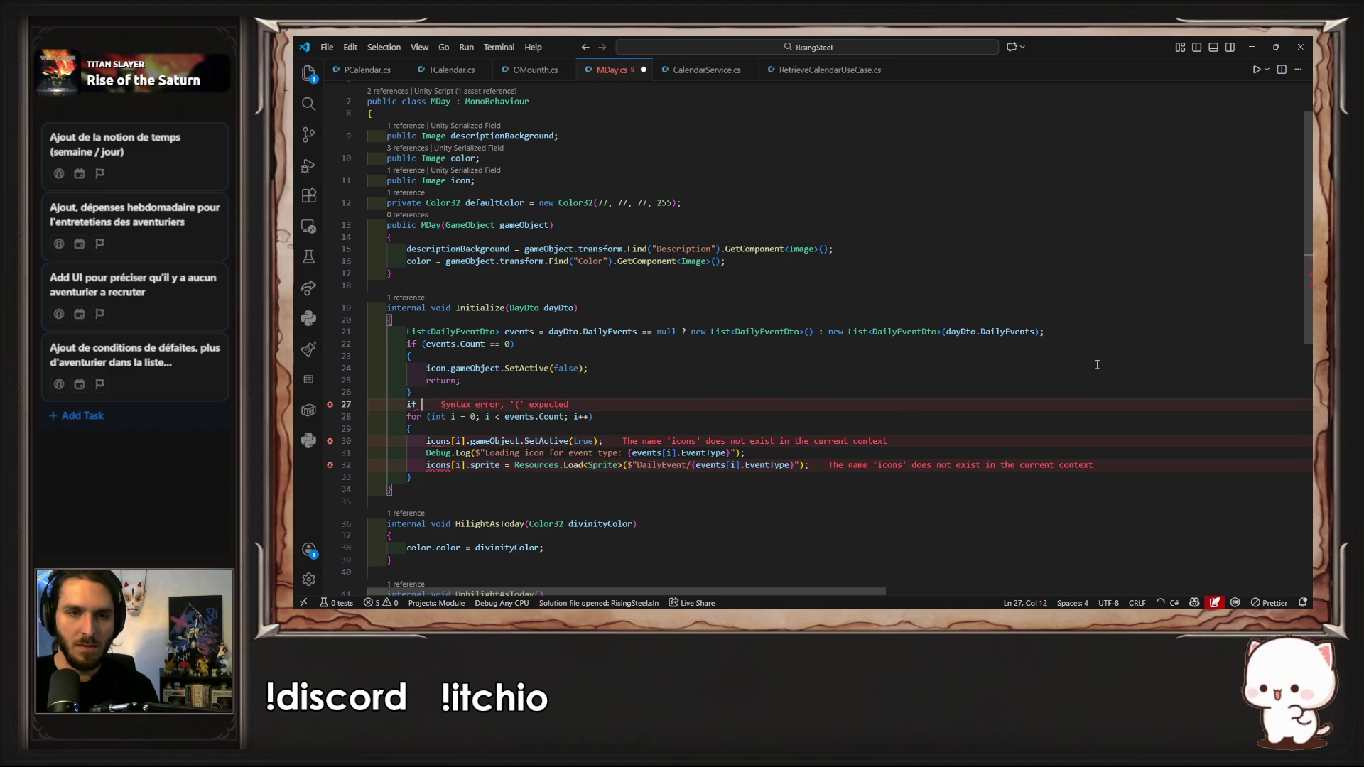
pyautogui.press('Tab')
pyautogui.hotkey('ctrl', 's')
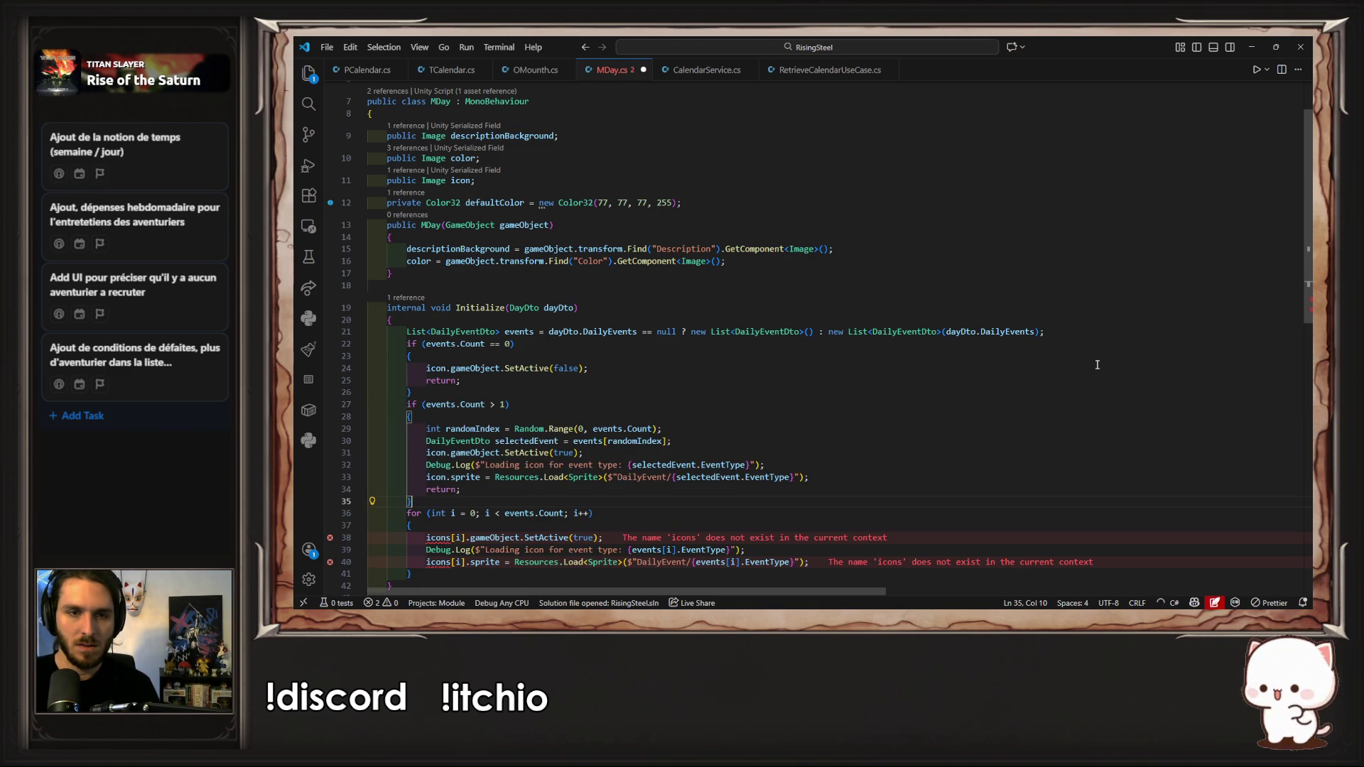
pyautogui.scroll(-3, 758, 348)
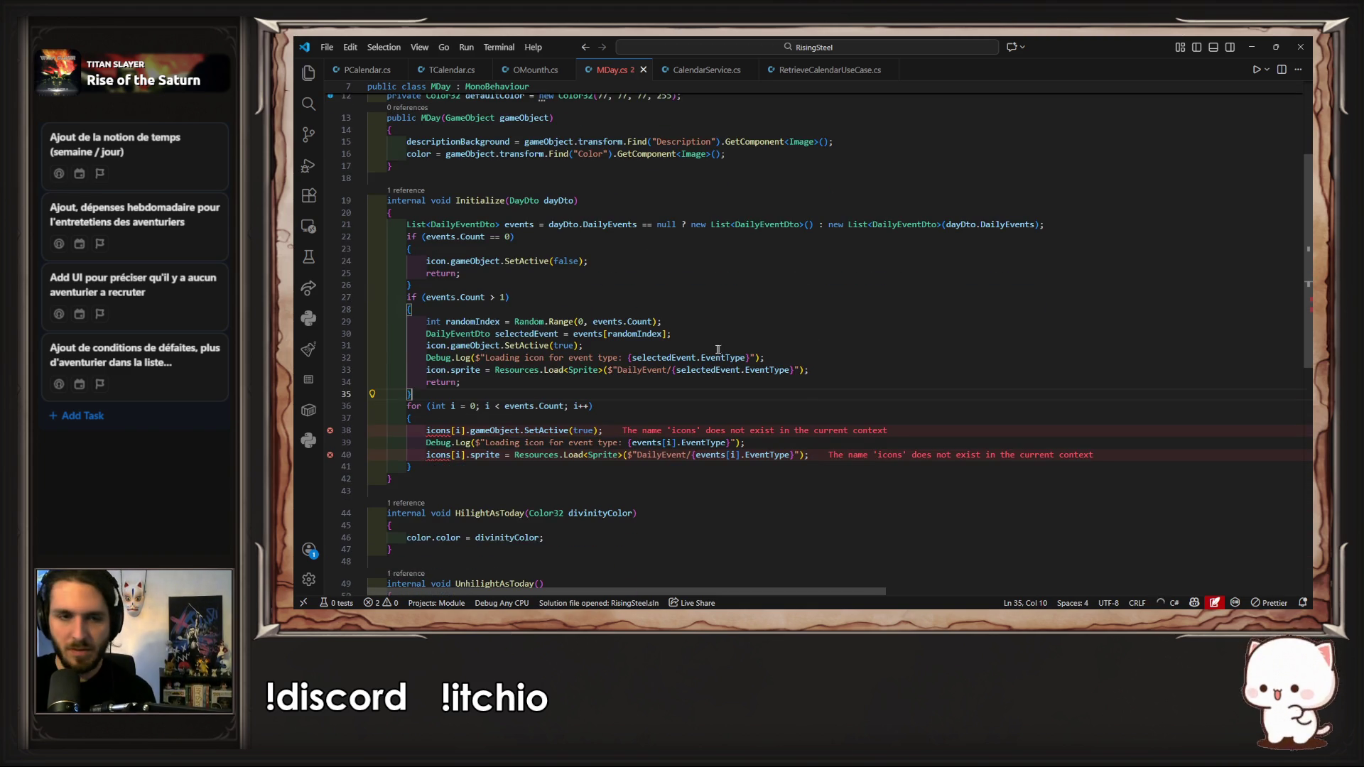
pyautogui.press('Escape')
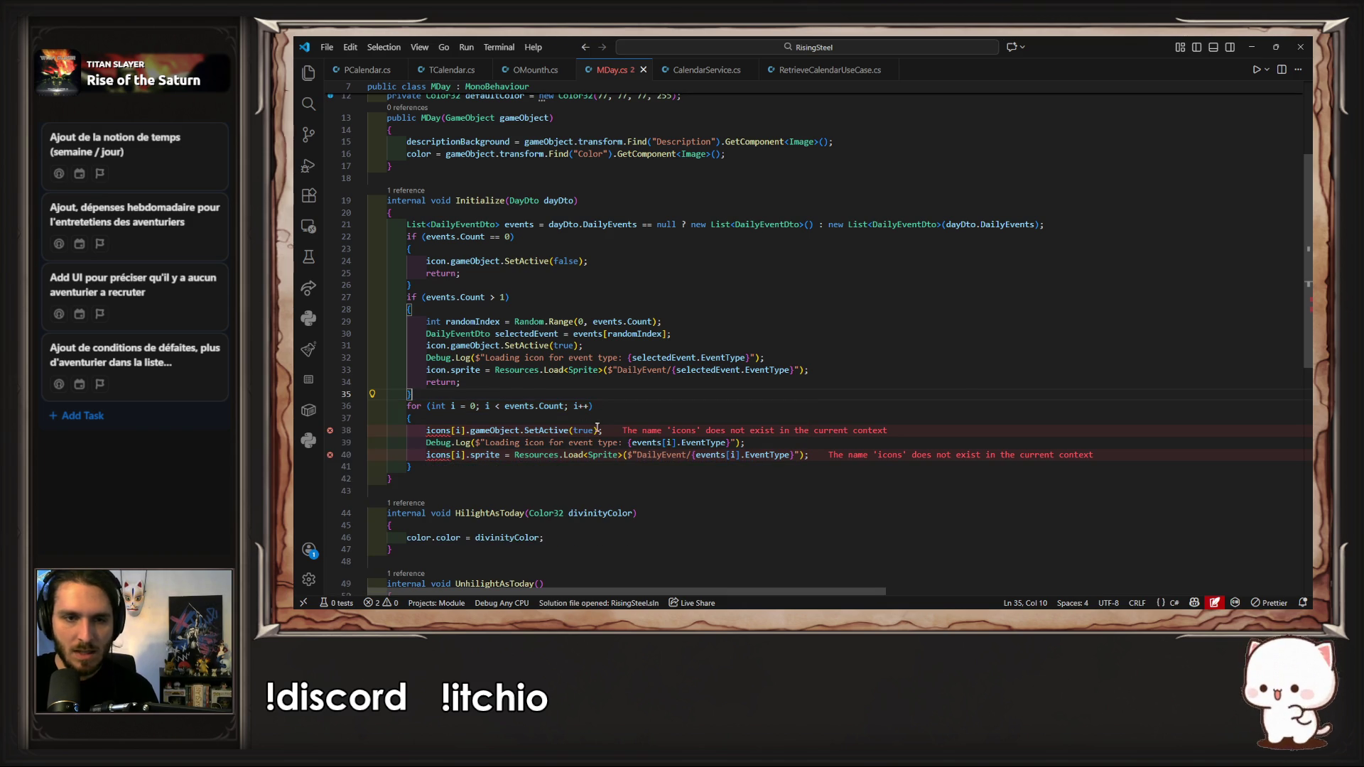
pyautogui.scroll(5, 530, 356)
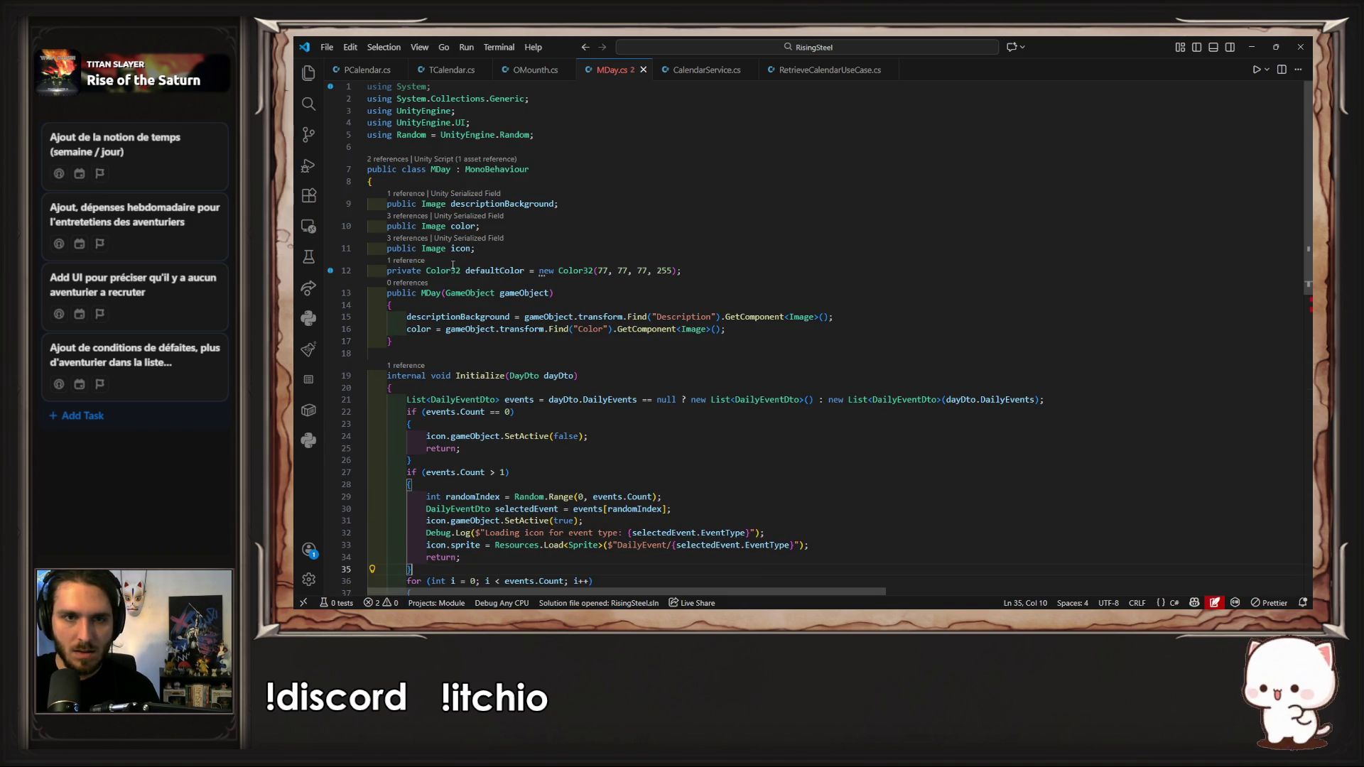
# Step: Make the multi-event block set icon.sprite using the Resources.Load line moved from line 36
pyautogui.doubleClick(459, 250)
pyautogui.scroll(-5, 648, 370)
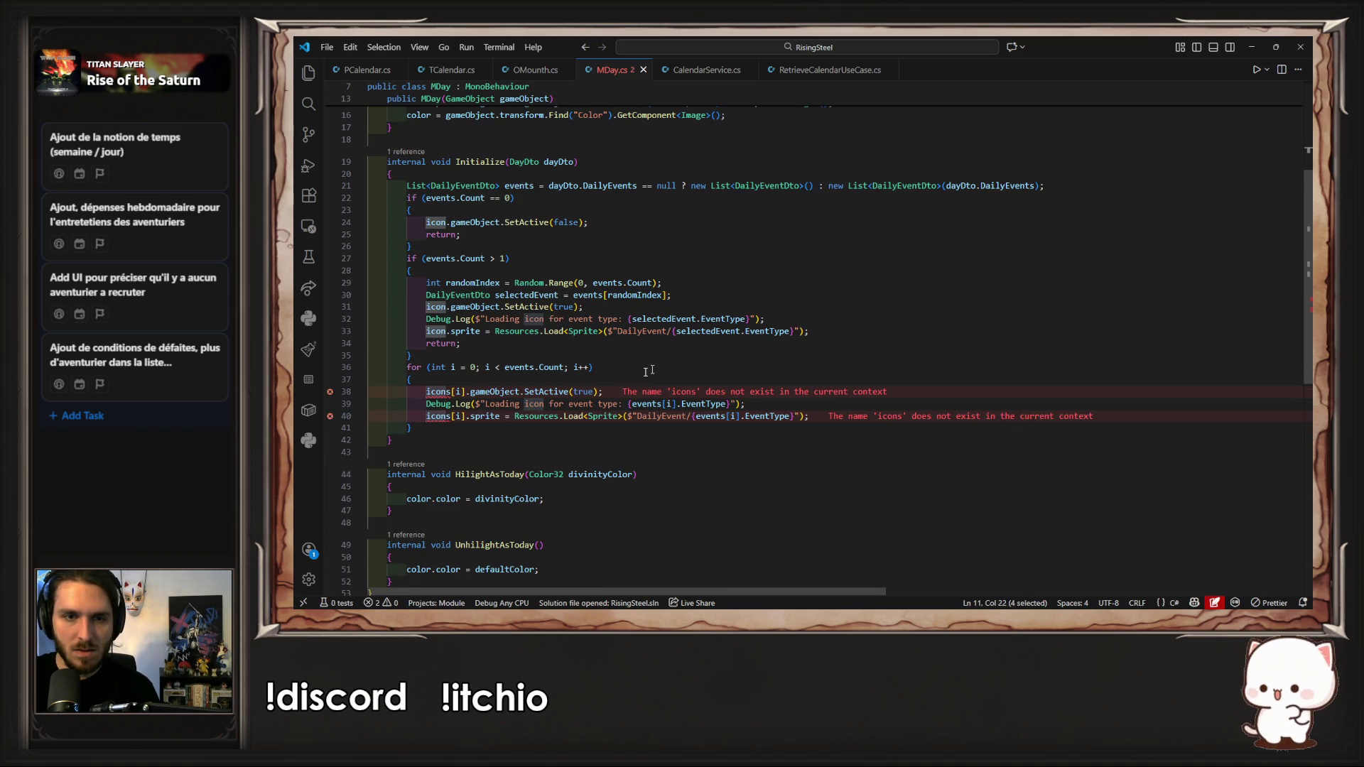
pyautogui.click(589, 348)
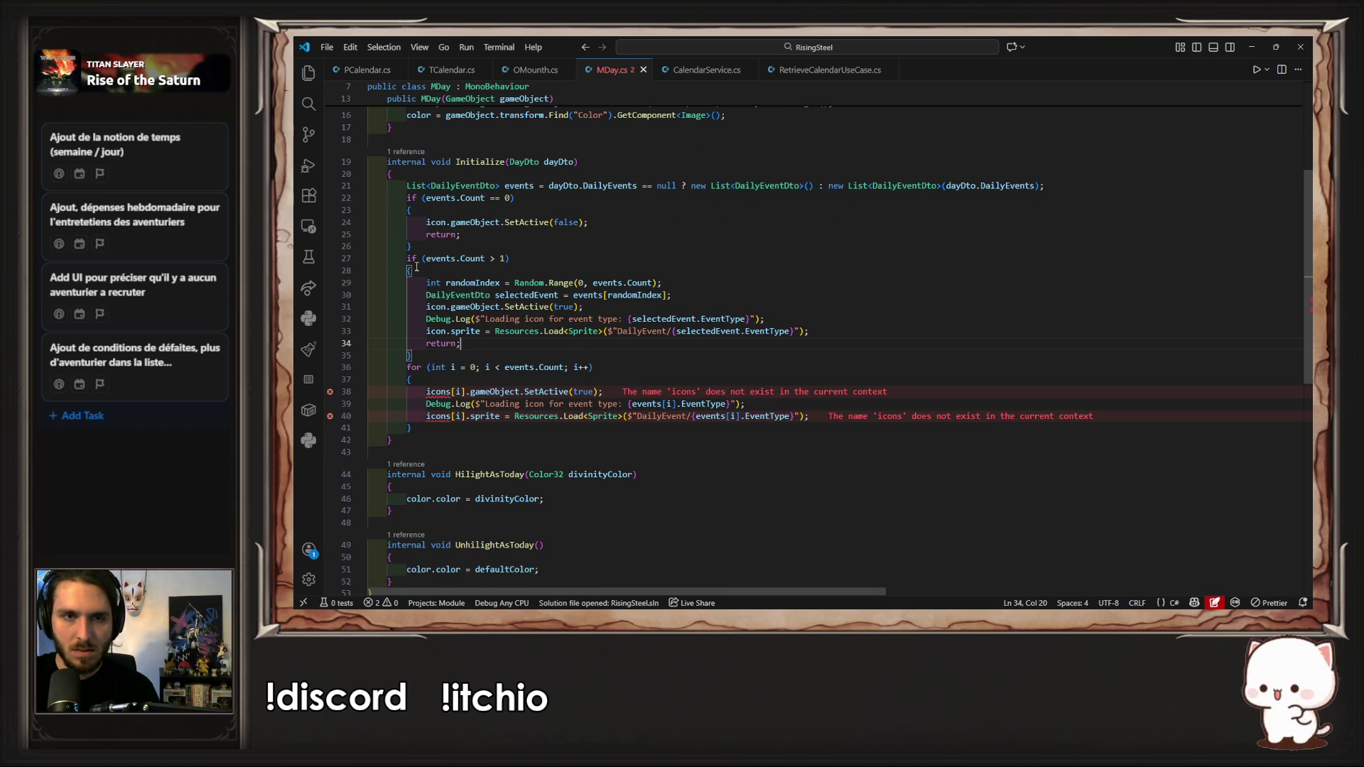
pyautogui.moveTo(809, 331); pyautogui.dragTo(426, 283)
pyautogui.write('icon')
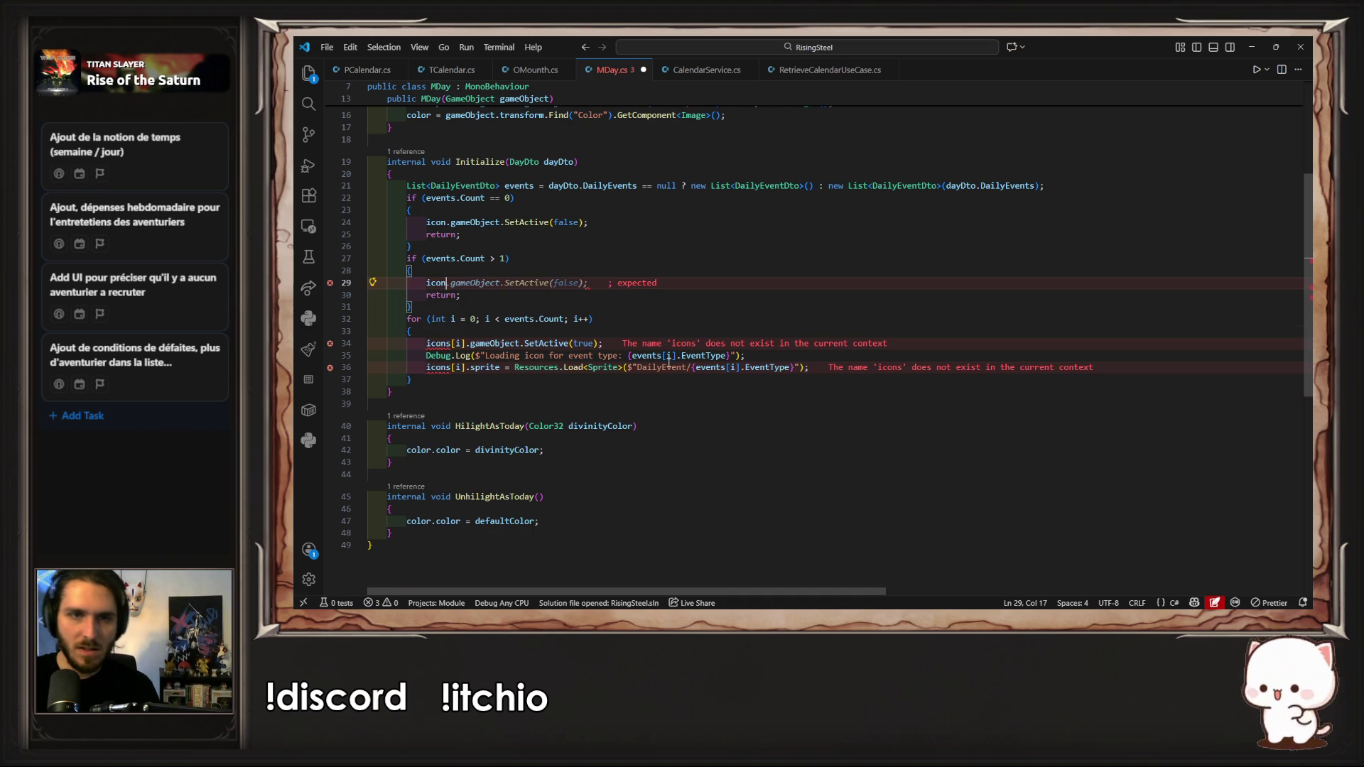
pyautogui.moveTo(466, 367); pyautogui.dragTo(815, 363)
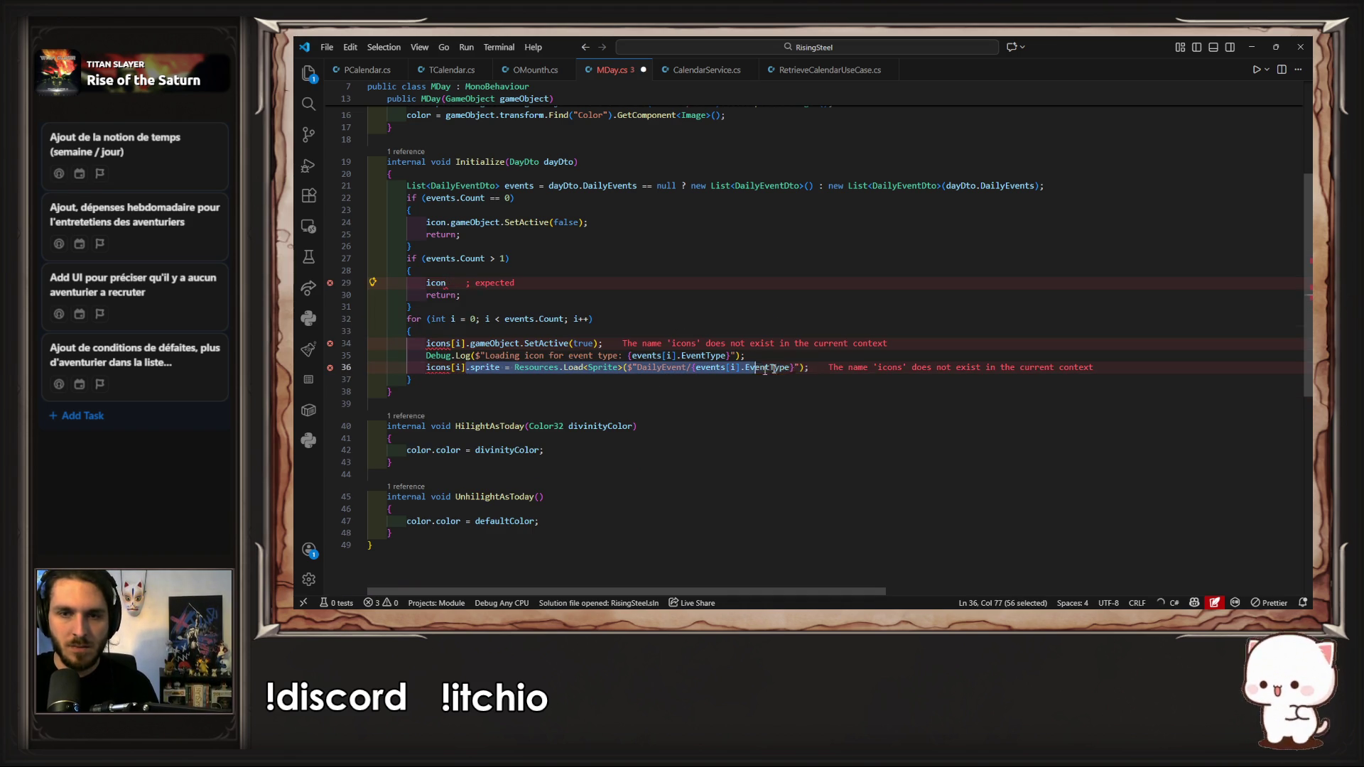
pyautogui.hotkey('ctrl', 'x')
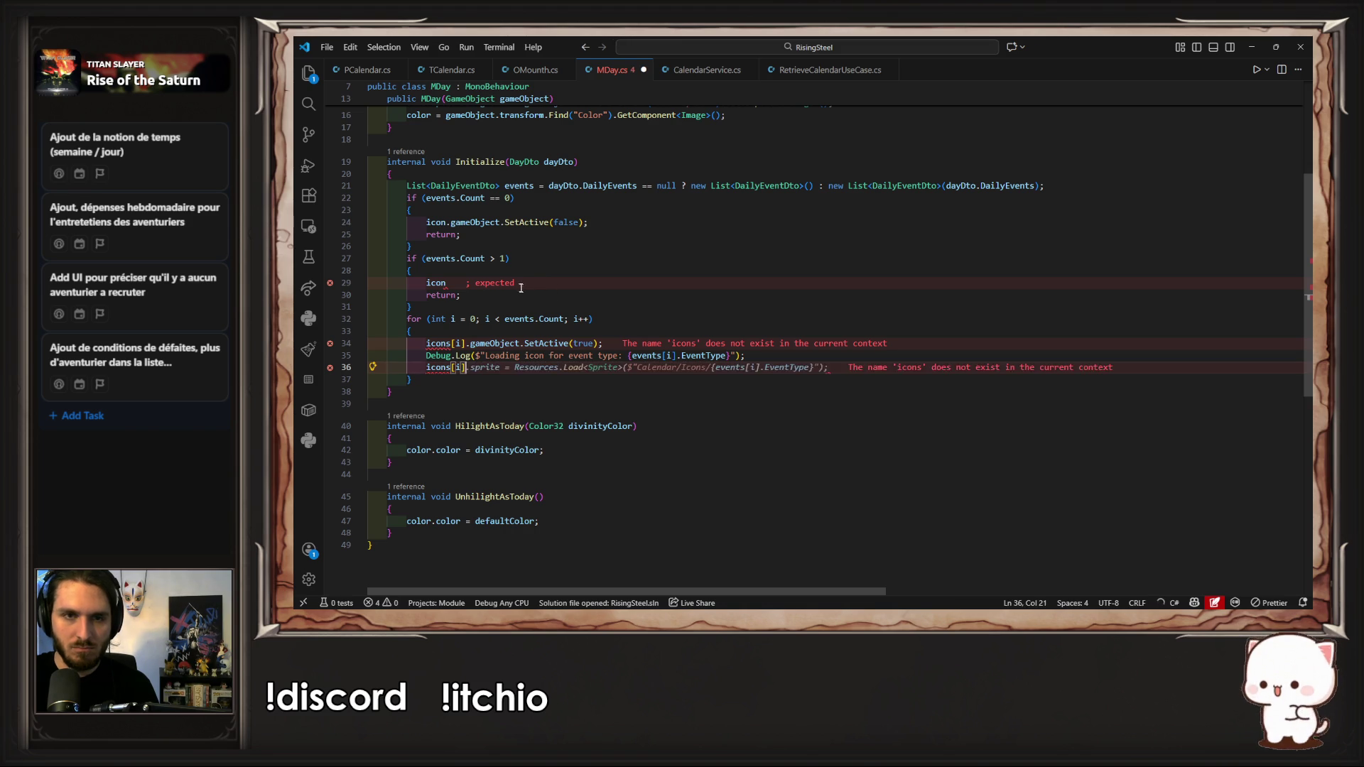
pyautogui.click(550, 285)
pyautogui.hotkey('ctrl', 'v')
pyautogui.hotkey('ctrl', 's')
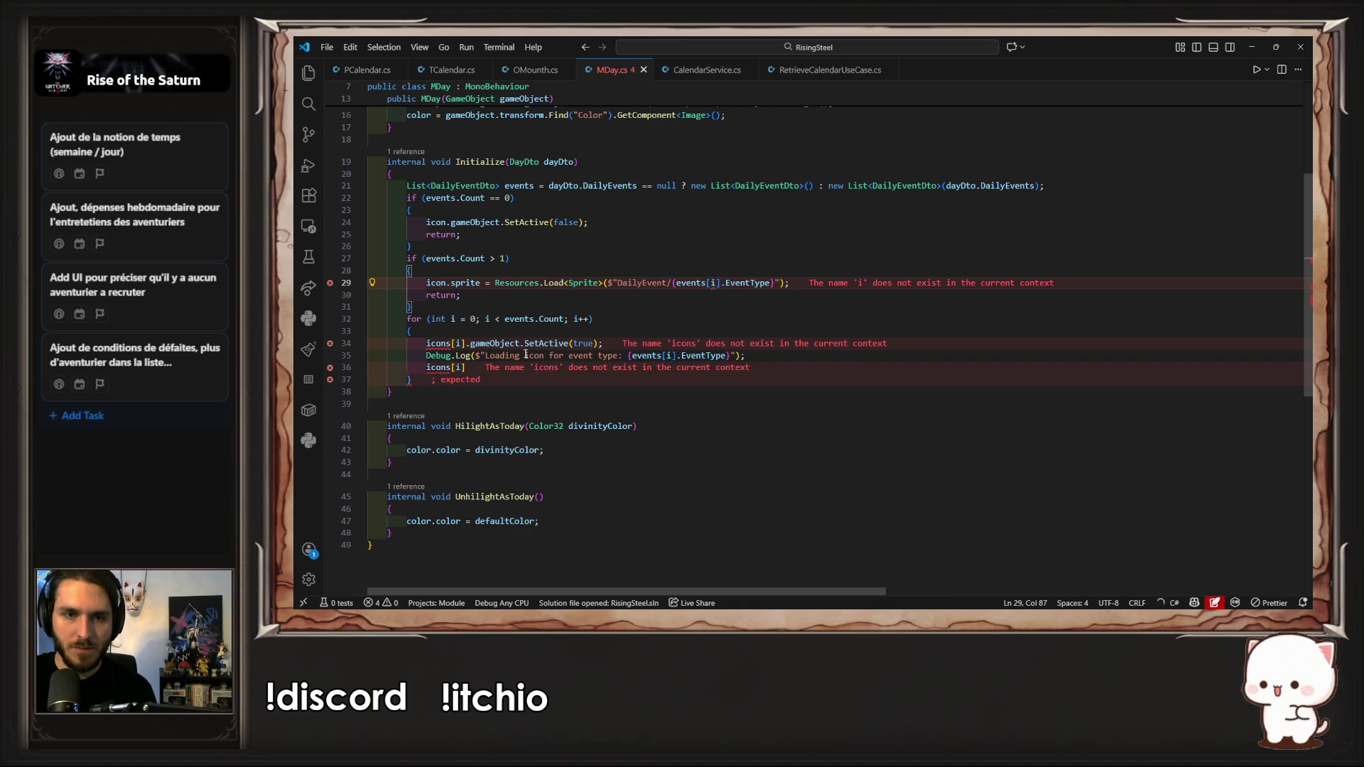
# Step: Delete the leftover per-icon for loop
pyautogui.click(499, 364)
pyautogui.click(418, 381)
pyautogui.hotkey('shift', 'Up')
pyautogui.hotkey('shift', 'Up')
pyautogui.hotkey('shift', 'Up')
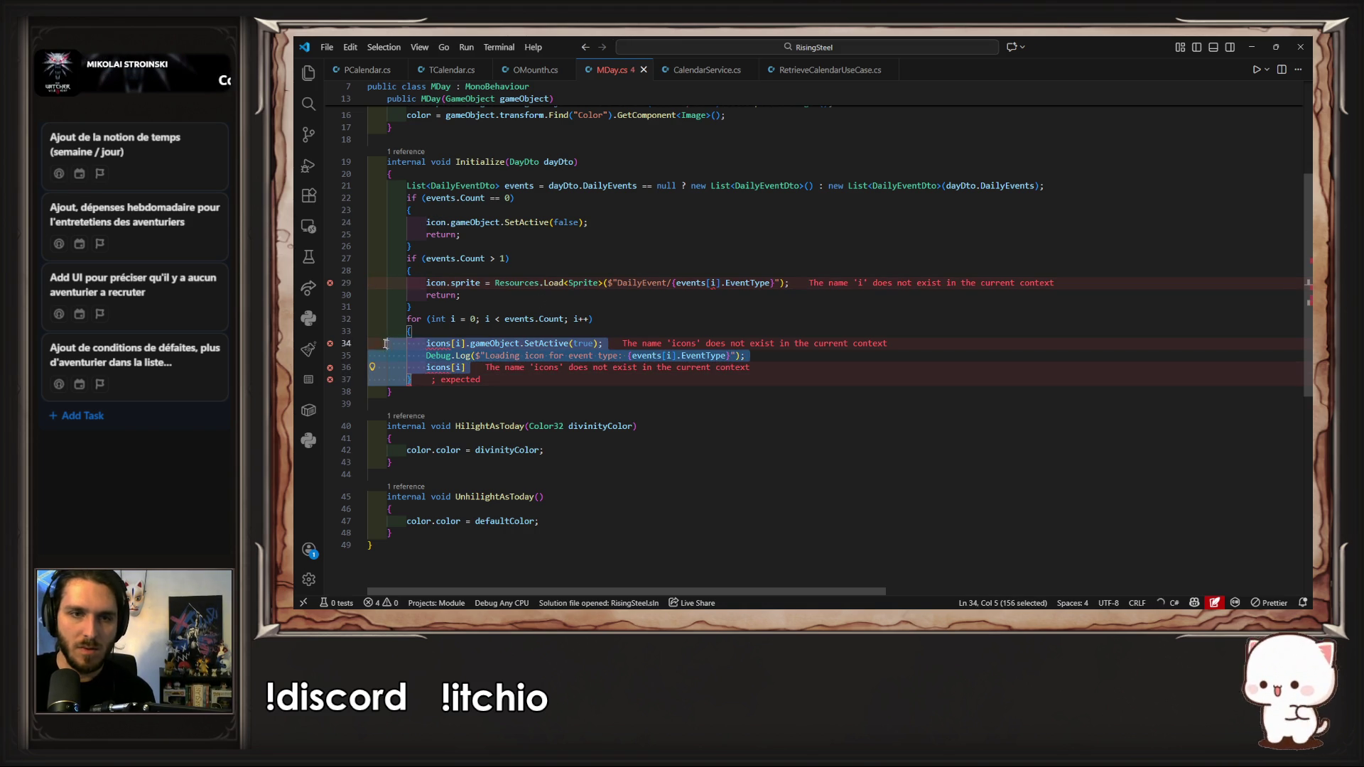
pyautogui.press('BackSpace')
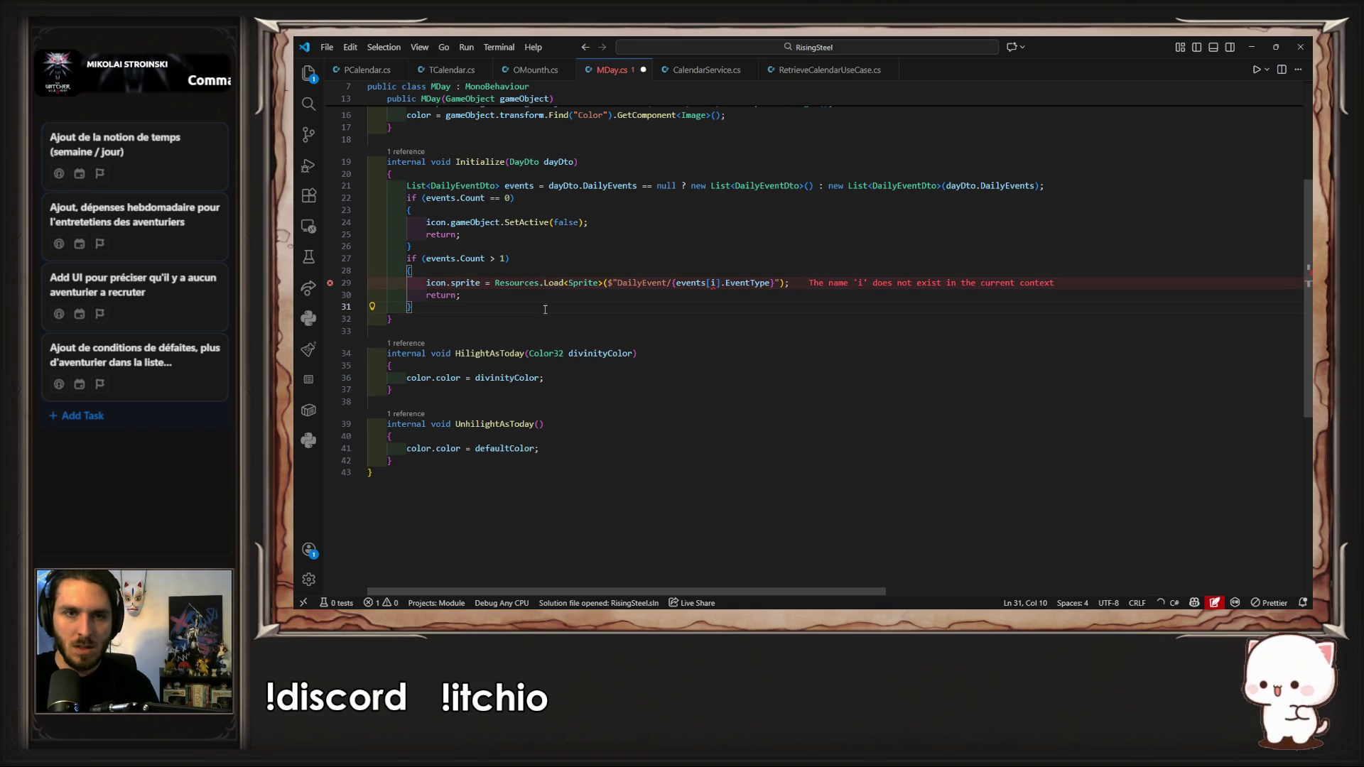
# Step: Add an empty else branch after the if block
pyautogui.press('Return')
pyautogui.write('else')
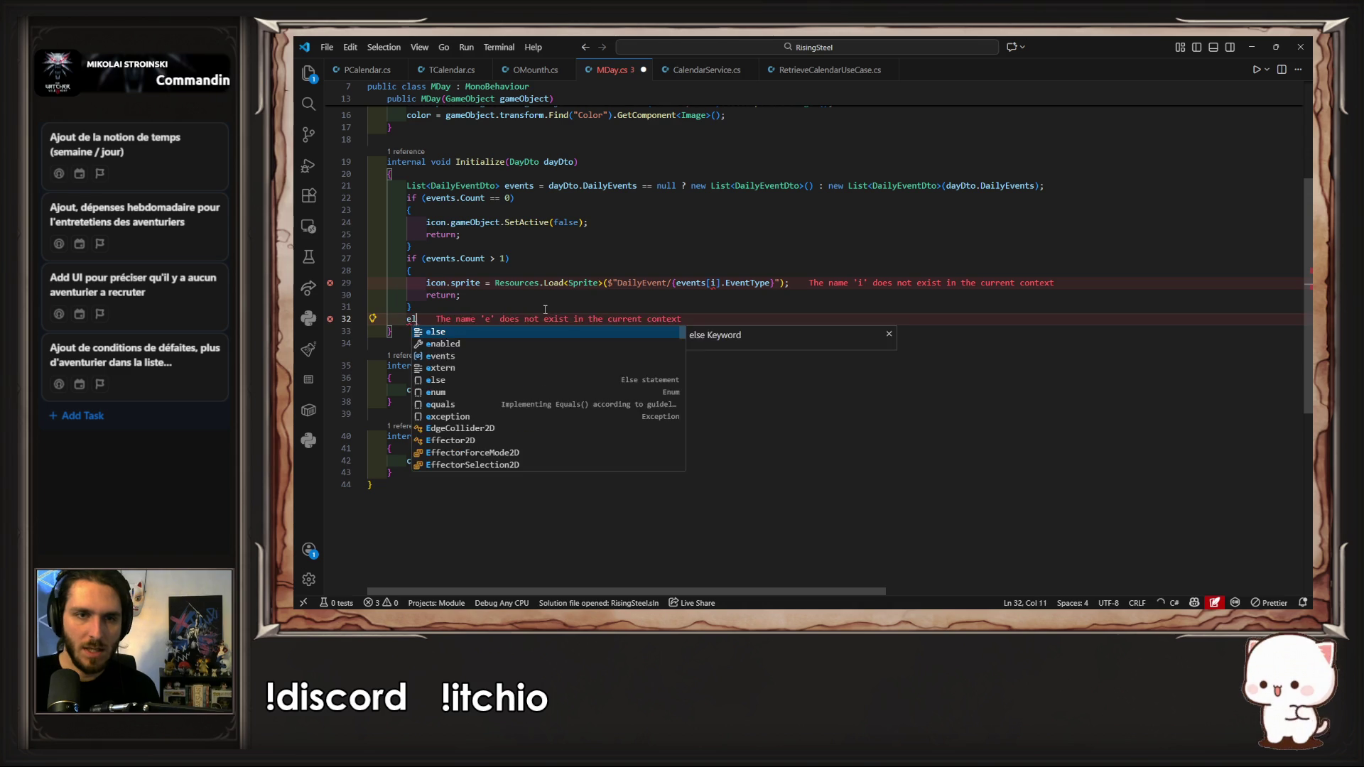
pyautogui.press('Return')
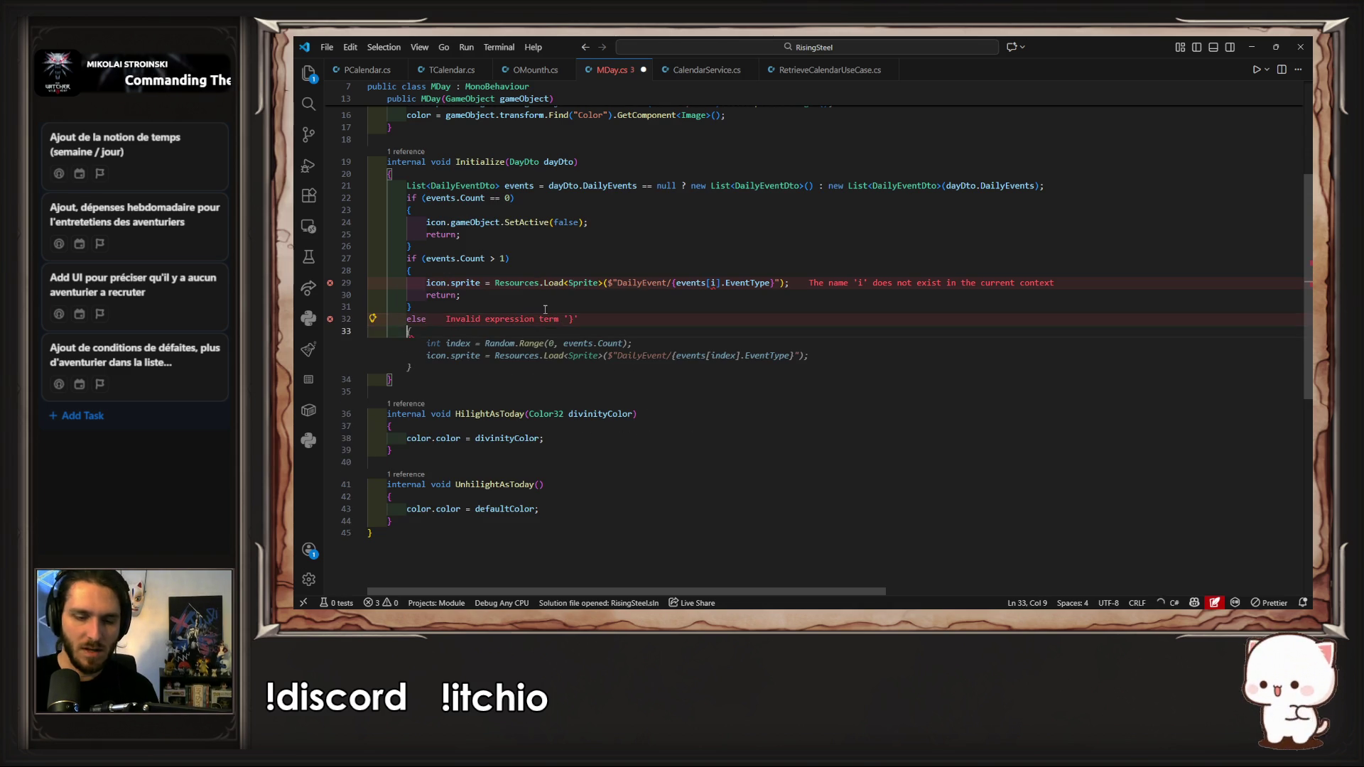
pyautogui.write('{')
pyautogui.press('Return')
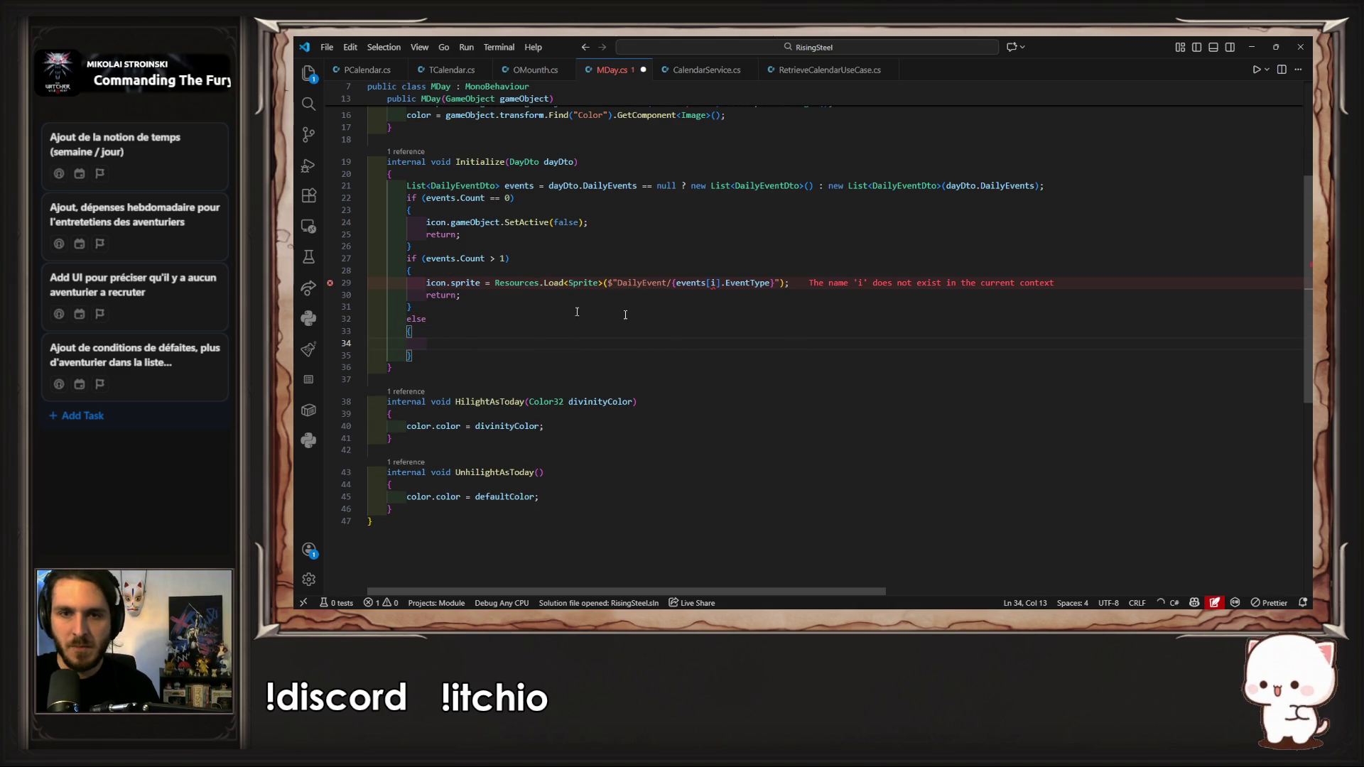
pyautogui.scroll(2, 701, 316)
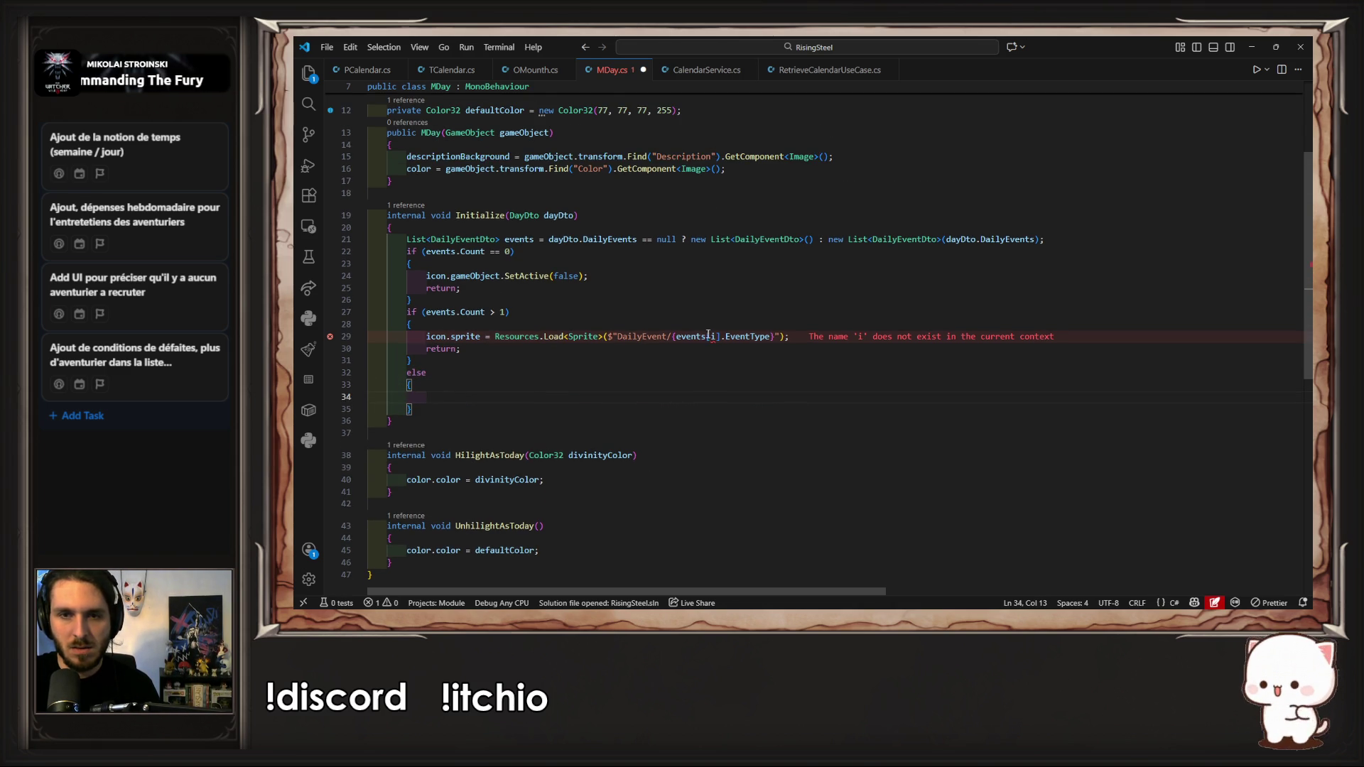
# Step: Change events[i] to events[0] in the sprite path, save MDay.cs, and switch to Unity
pyautogui.doubleClick(714, 338)
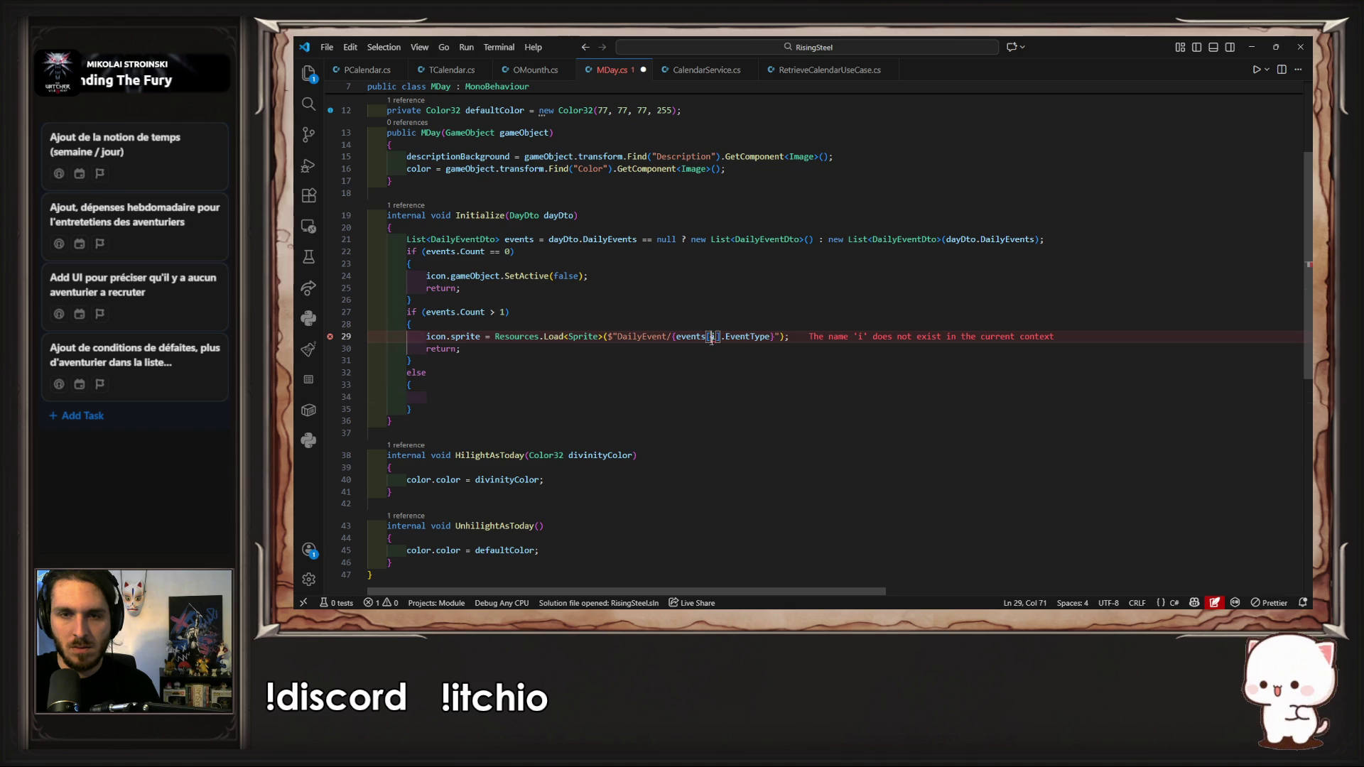
pyautogui.write('0')
pyautogui.hotkey('ctrl', 's')
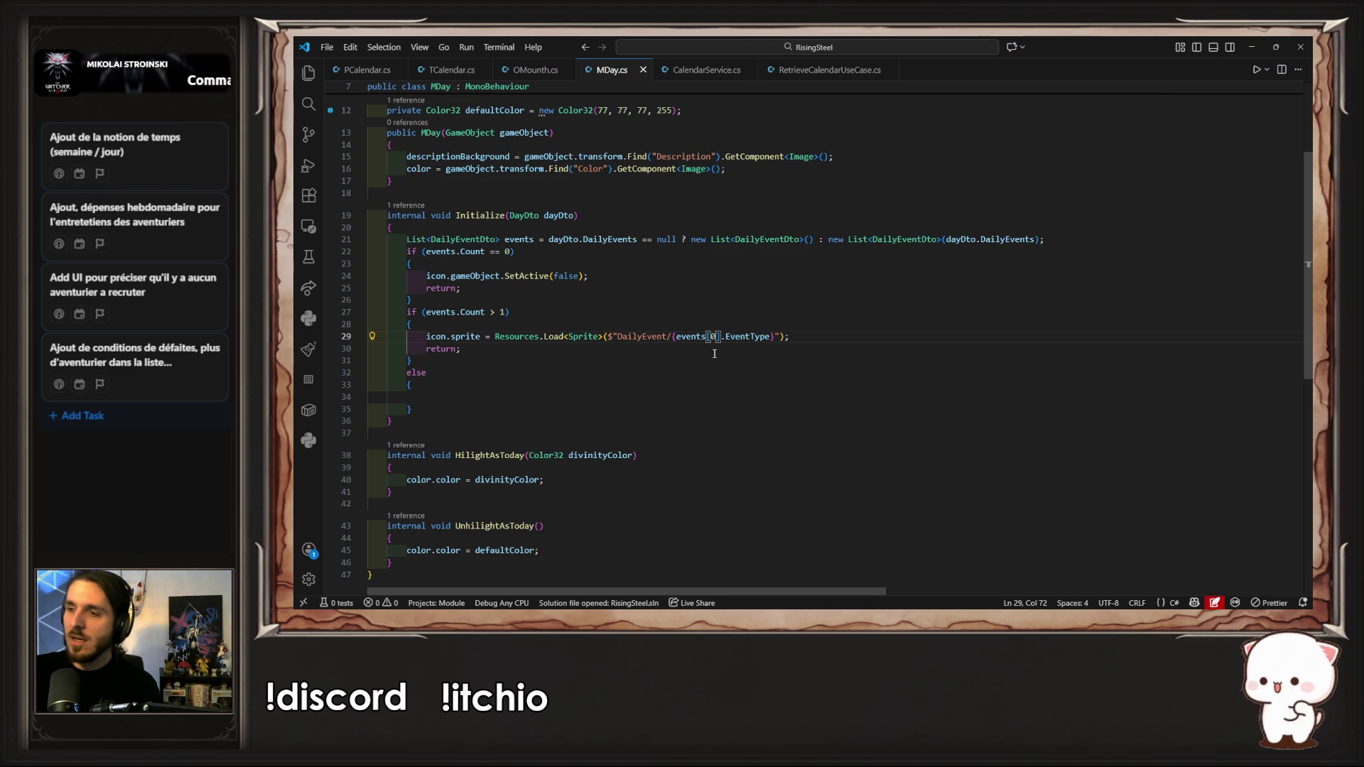
pyautogui.hotkey('alt', 'Tab')
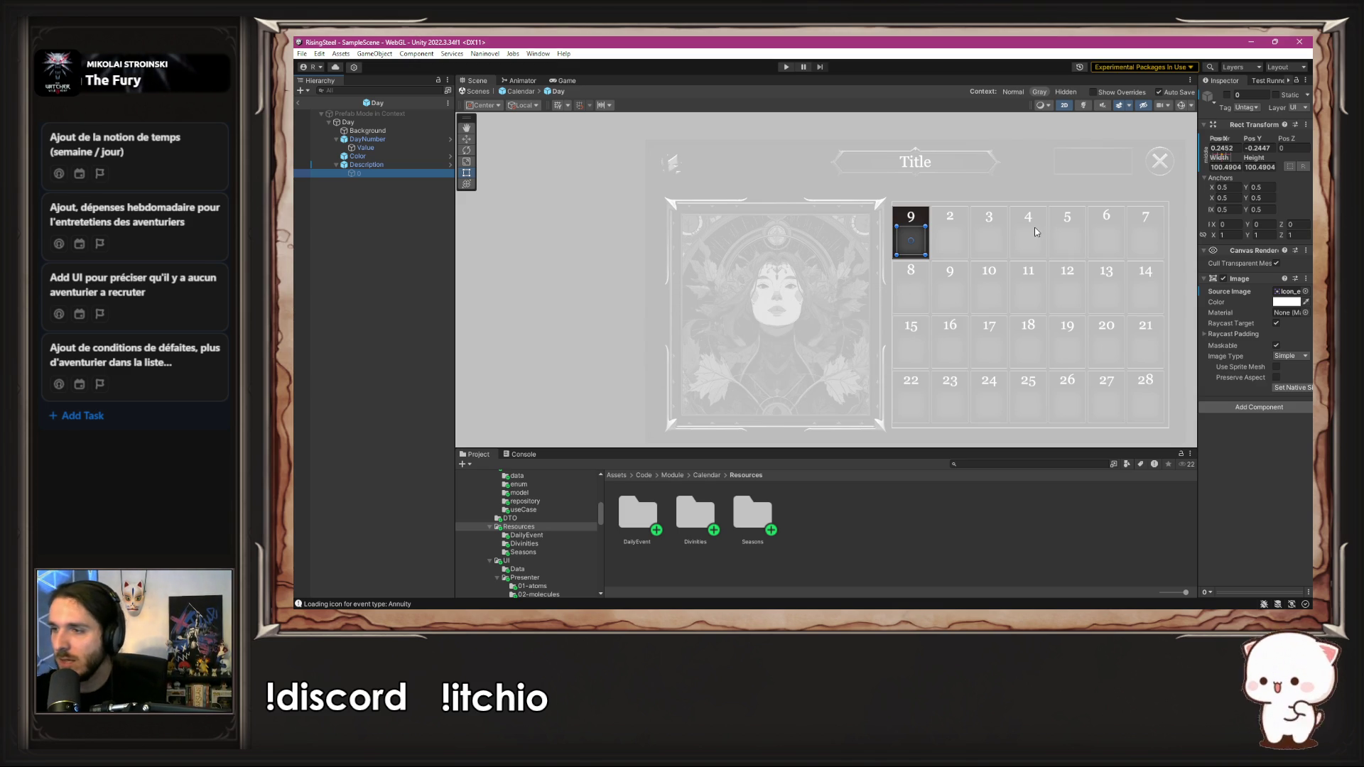
# Step: Run the game and click NEW GAME, which raises a NullReferenceException, then stop playing
pyautogui.click(786, 66)
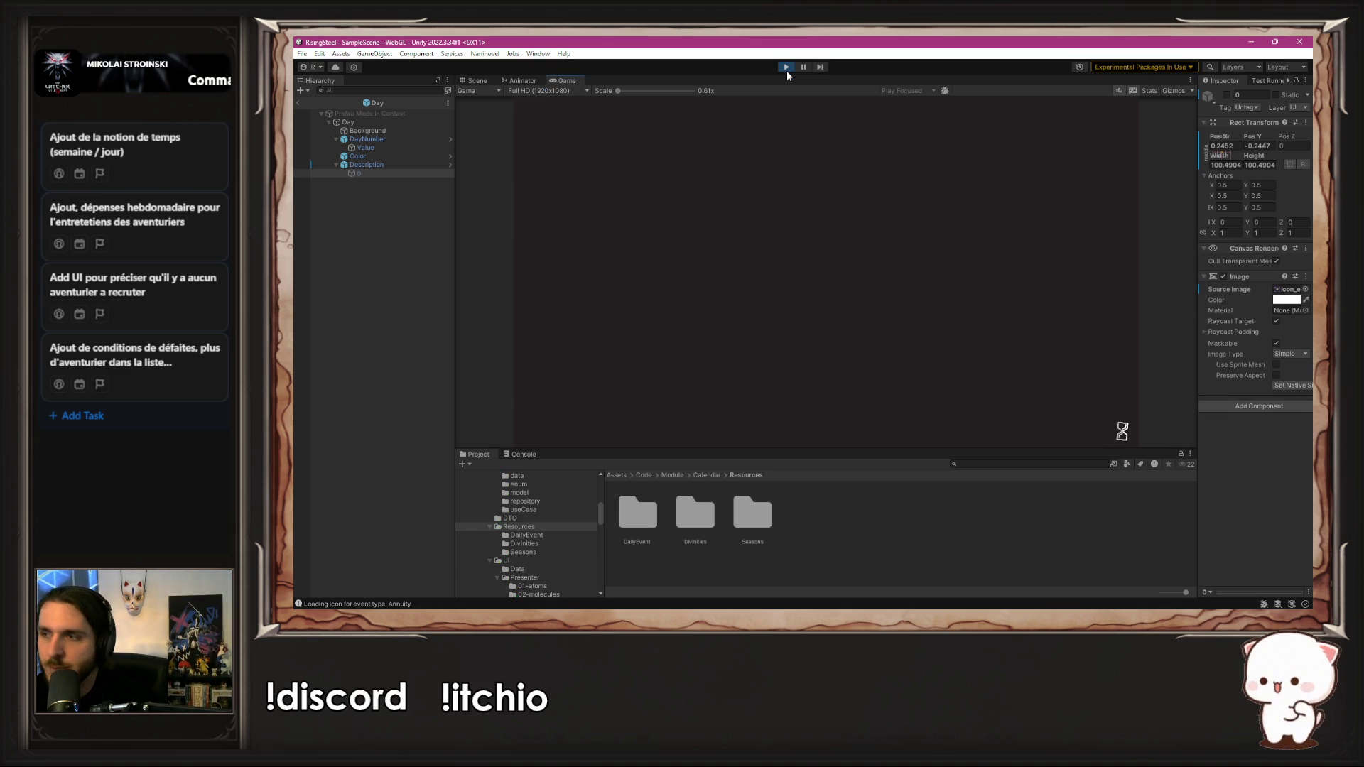
pyautogui.click(878, 181)
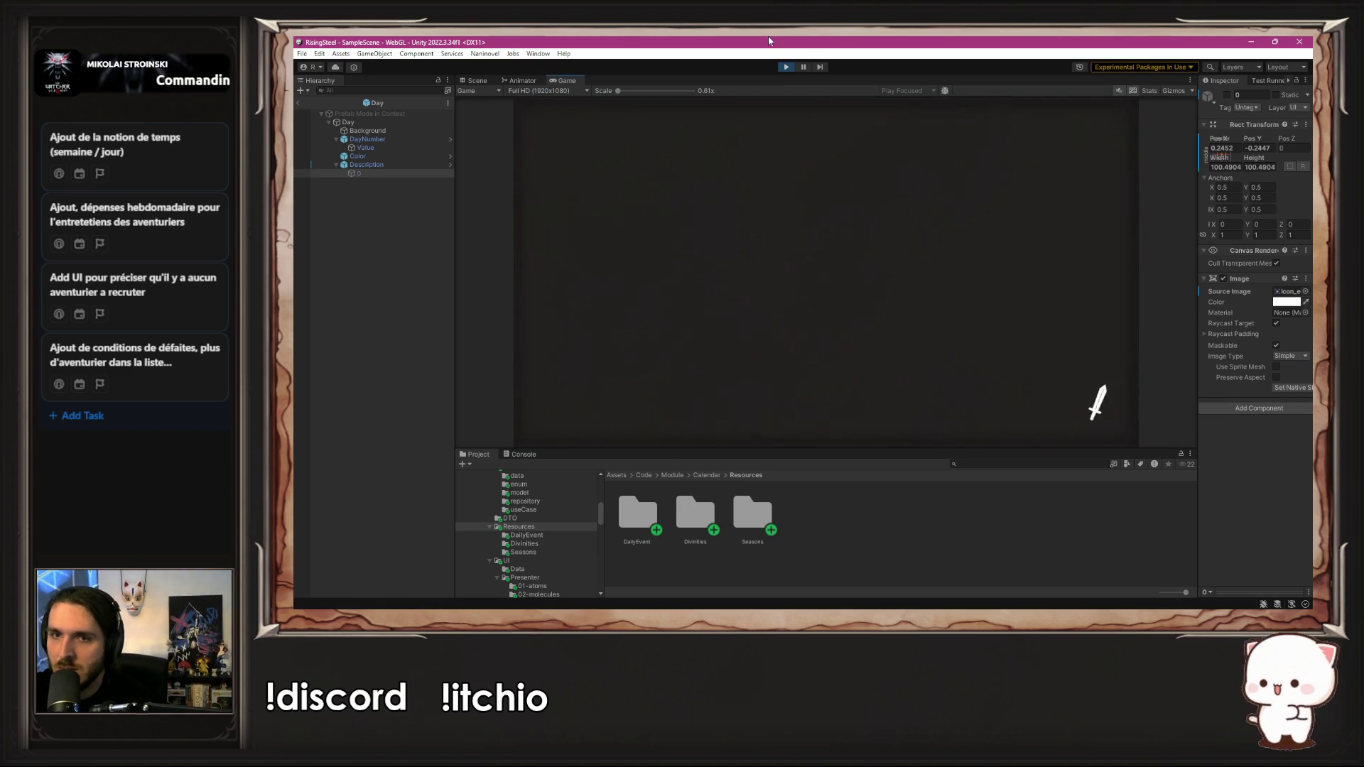
pyautogui.click(786, 67)
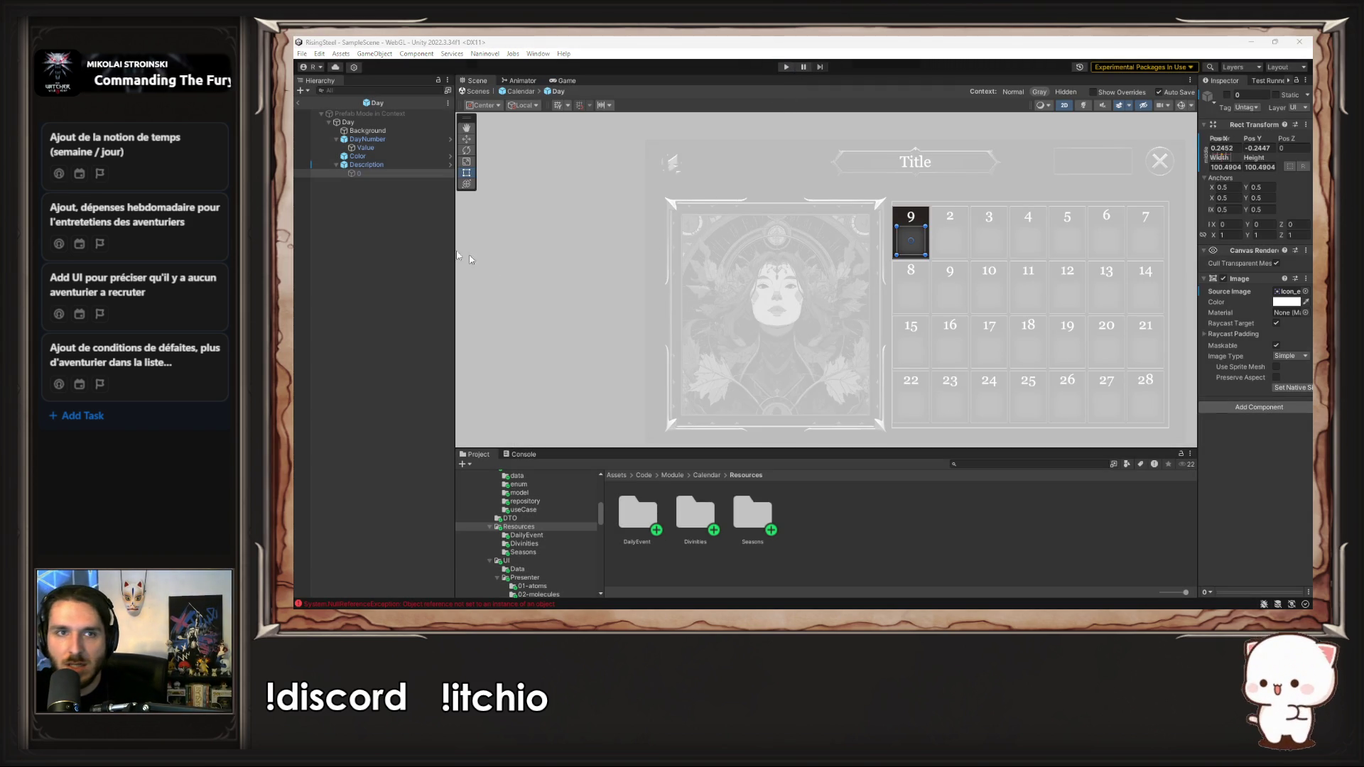
# Step: Assign image 0 to the Day prefab's M Day Icon slot, then run the game to the calendar
pyautogui.click(383, 165)
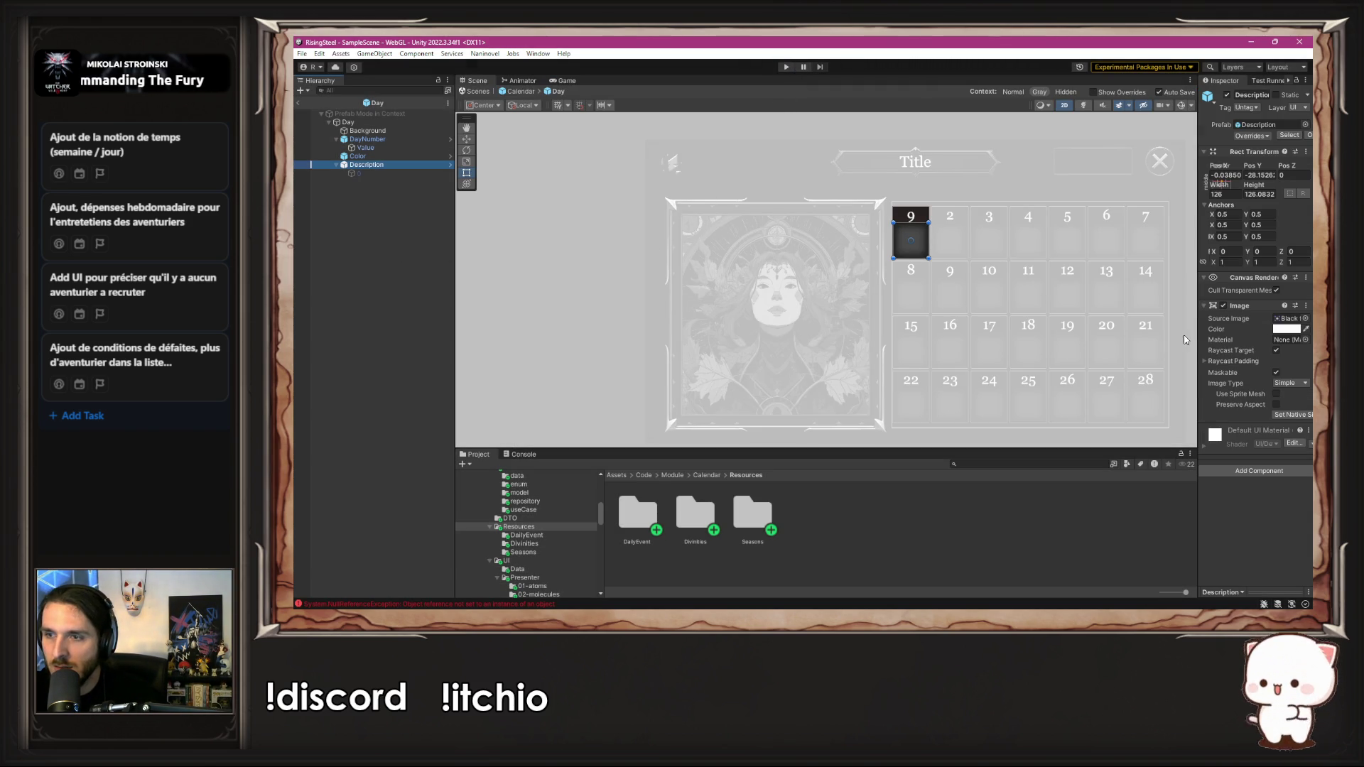
pyautogui.click(395, 122)
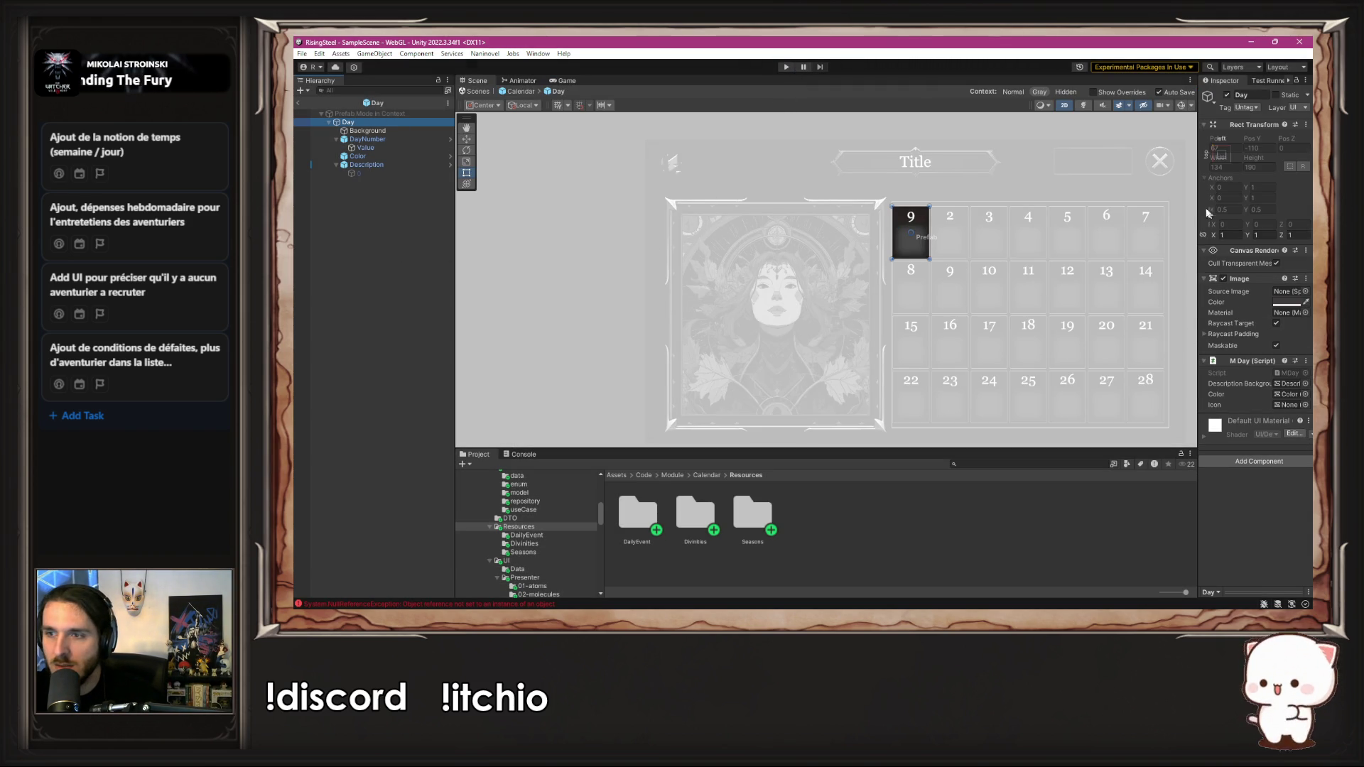
pyautogui.moveTo(1199, 205); pyautogui.dragTo(1009, 227)
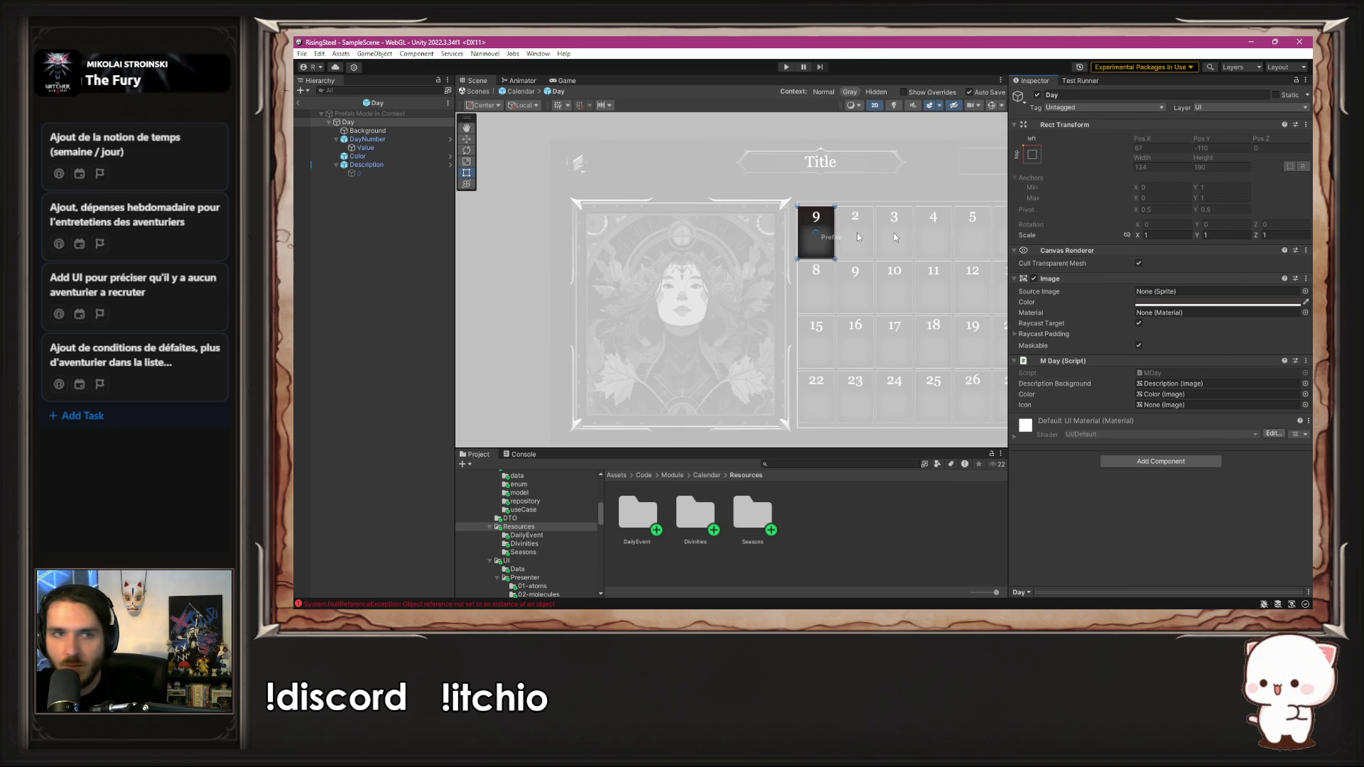
pyautogui.click(1163, 404)
pyautogui.moveTo(1164, 410); pyautogui.dragTo(1164, 408)
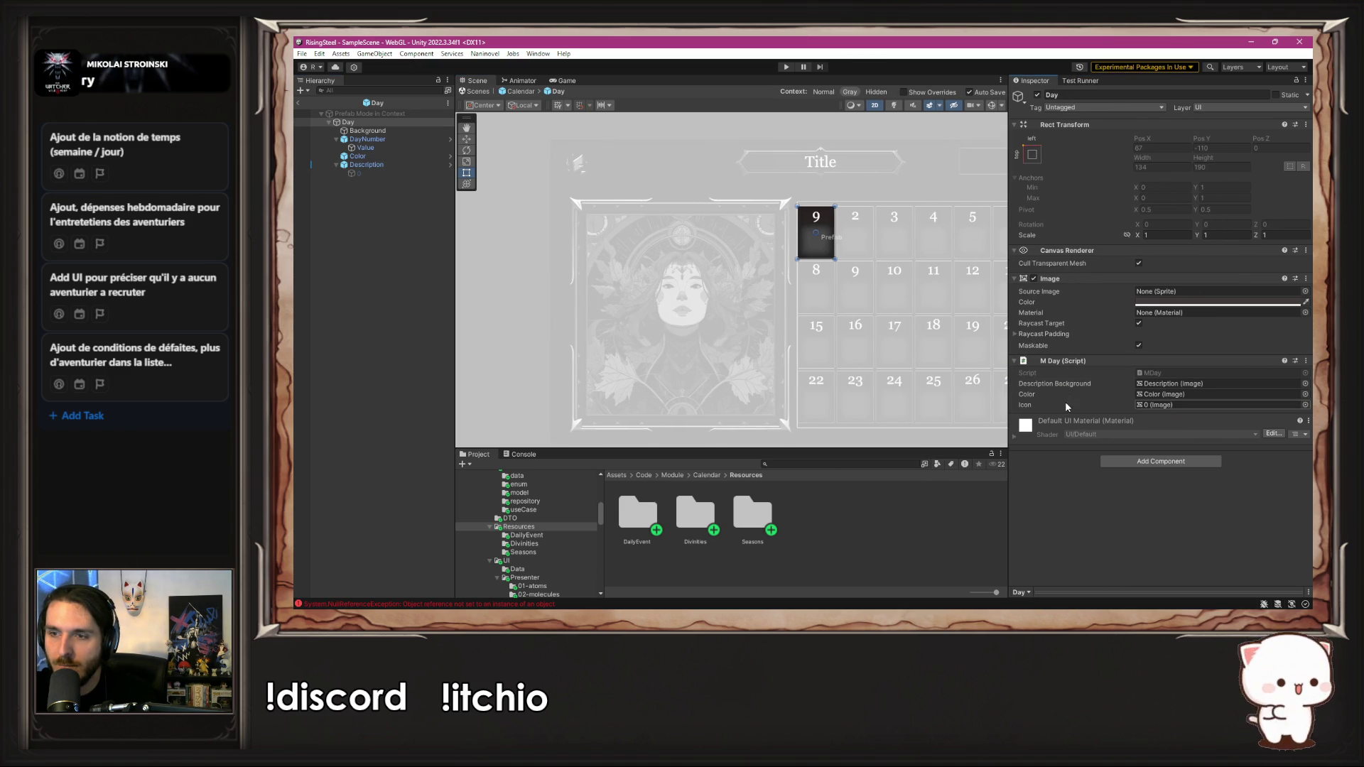
pyautogui.click(784, 67)
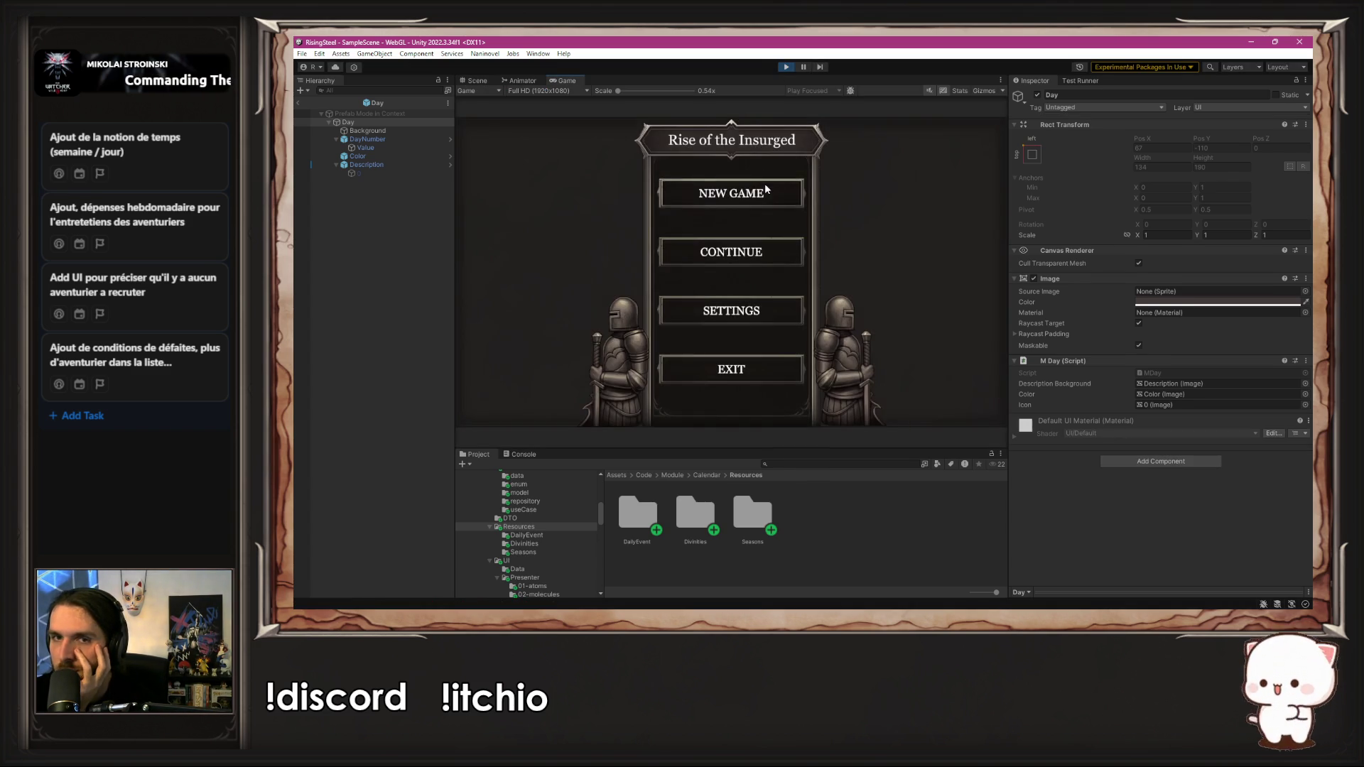
pyautogui.click(766, 187)
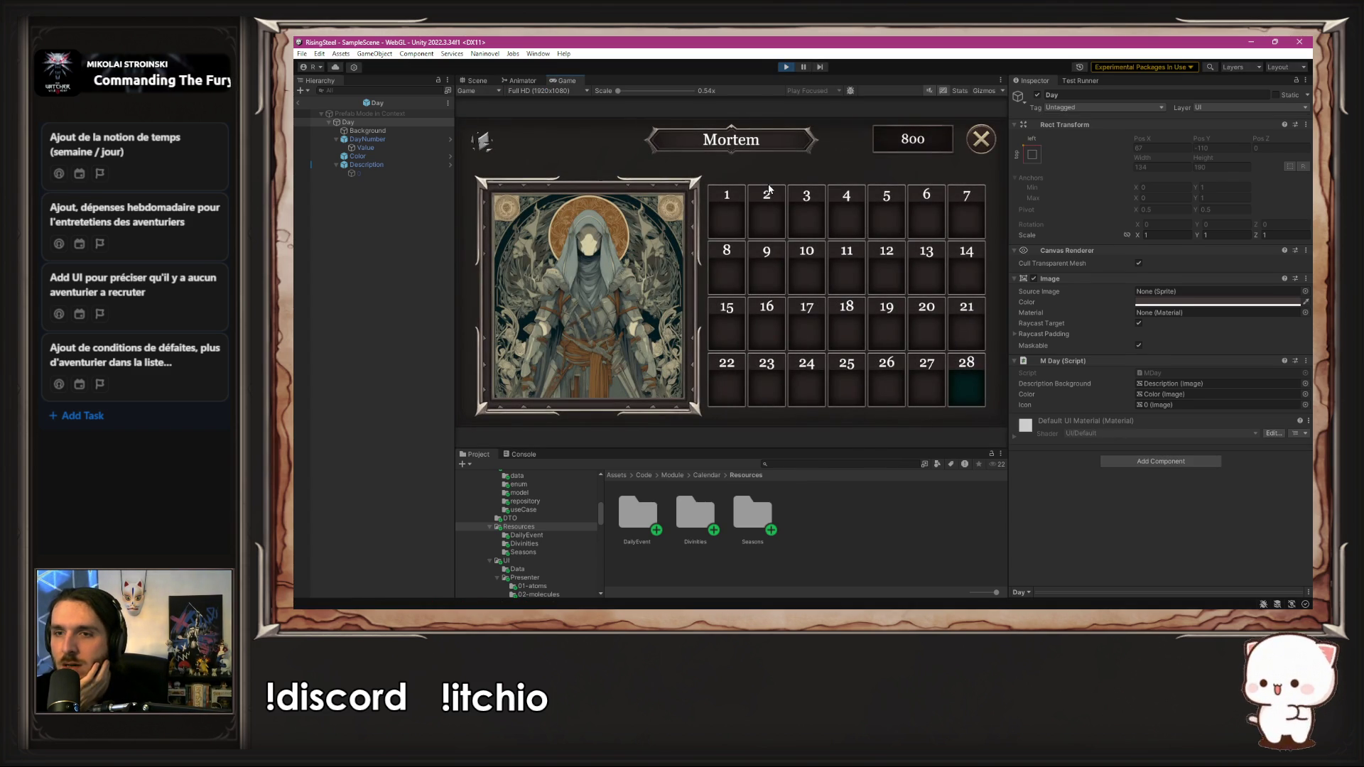
# Step: Add the icon SetActive(true) call at the start of MDay's Count > 1 branch and save
pyautogui.hotkey('alt', 'Tab')
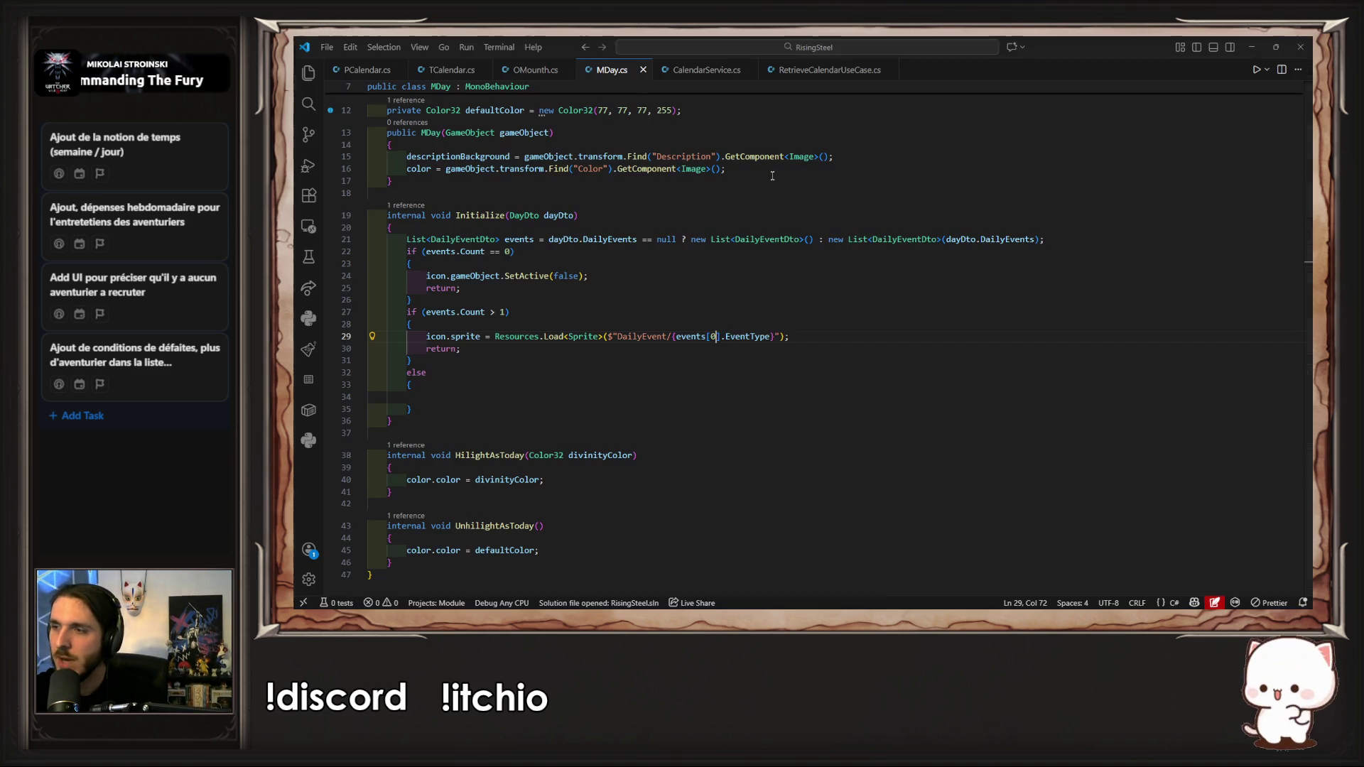
pyautogui.moveTo(589, 276)
pyautogui.mouseDown()
pyautogui.moveTo(490, 263)
pyautogui.moveTo(412, 300)
pyautogui.moveTo(429, 277)
pyautogui.mouseUp()
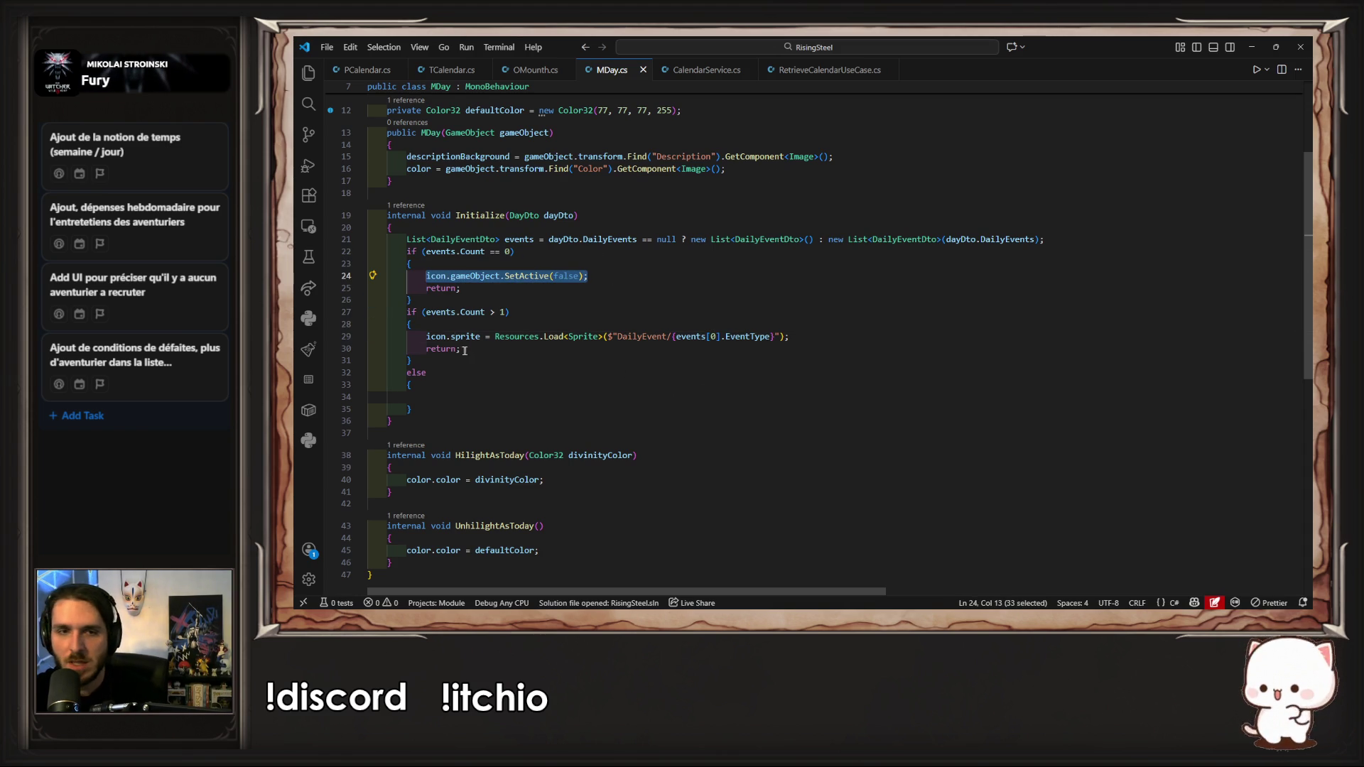
pyautogui.hotkey('ctrl', 'c')
pyautogui.click(452, 327)
pyautogui.press('Return')
pyautogui.hotkey('ctrl', 'v')
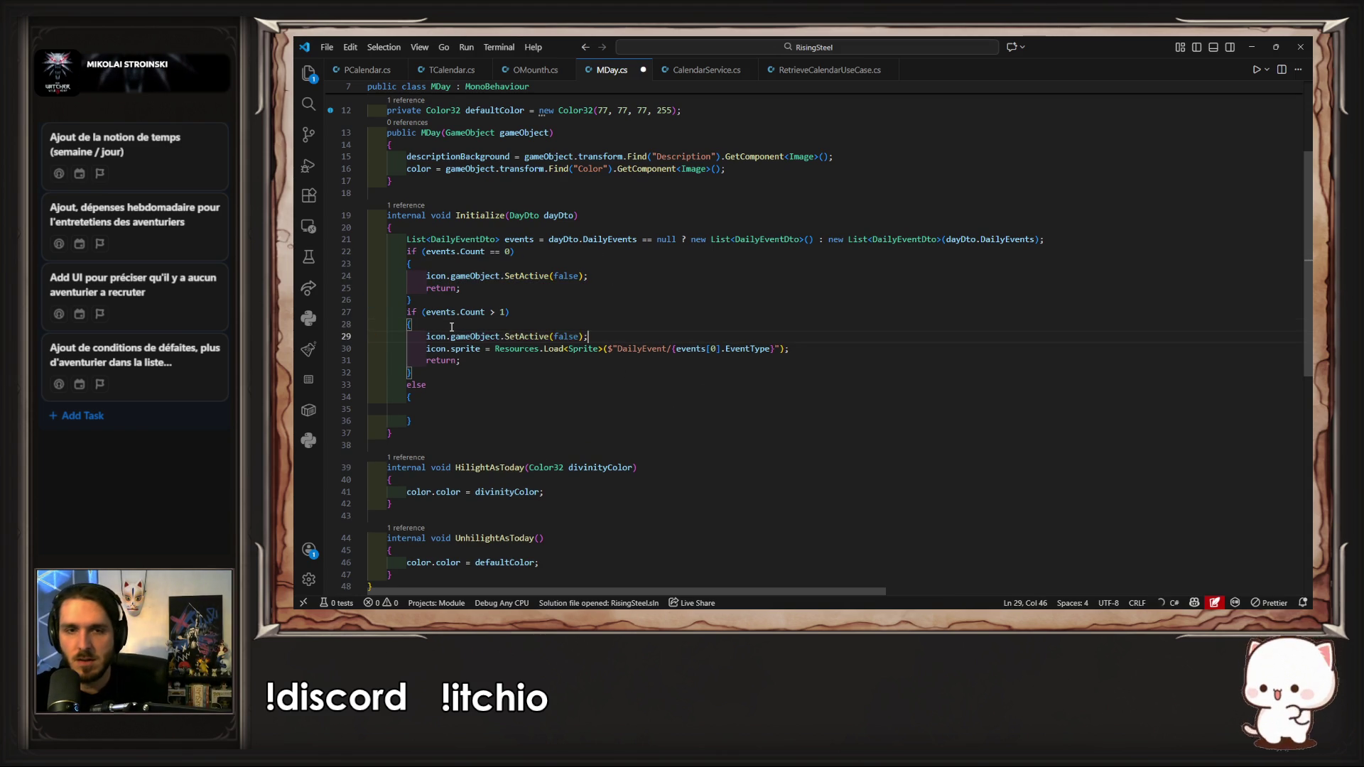
pyautogui.hotkey('ctrl', 'shift', 'Left')
pyautogui.write('true')
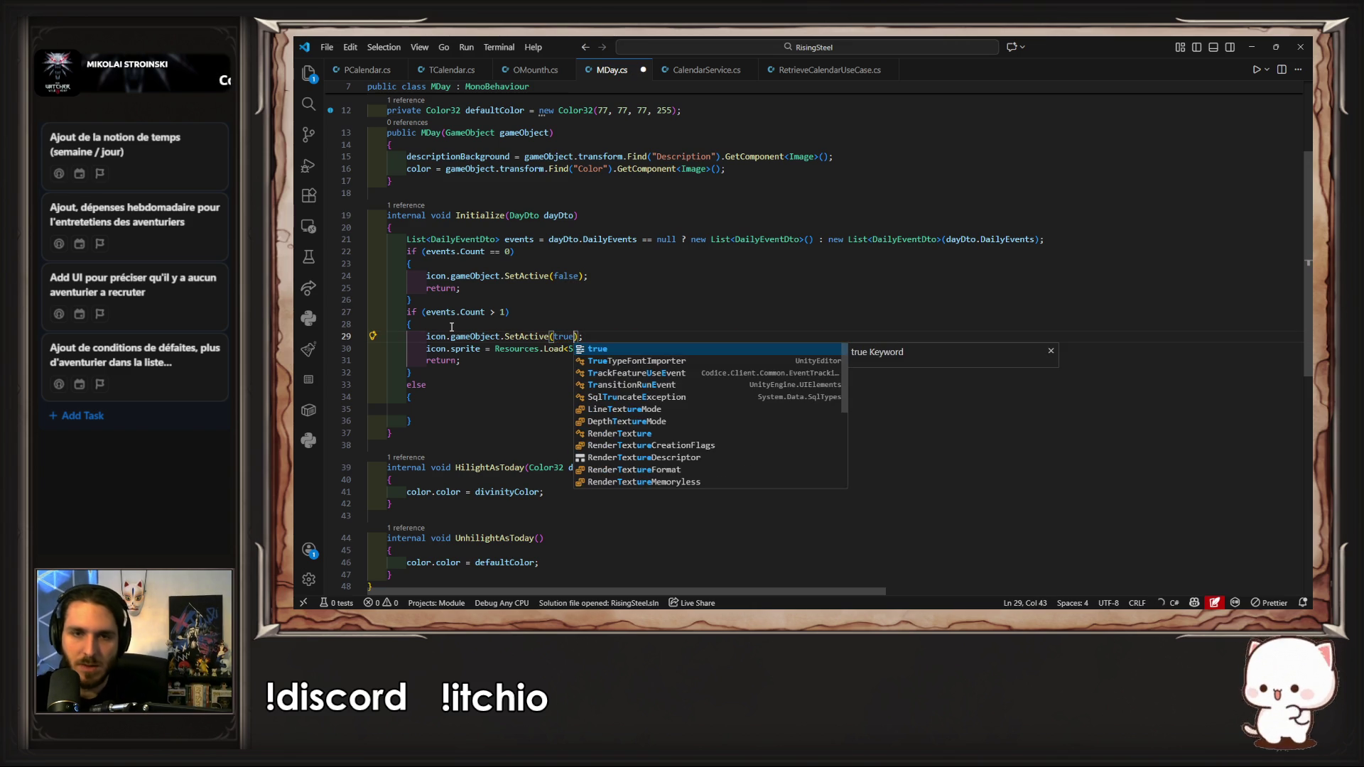
pyautogui.press('Escape')
pyautogui.hotkey('alt', 'Tab')
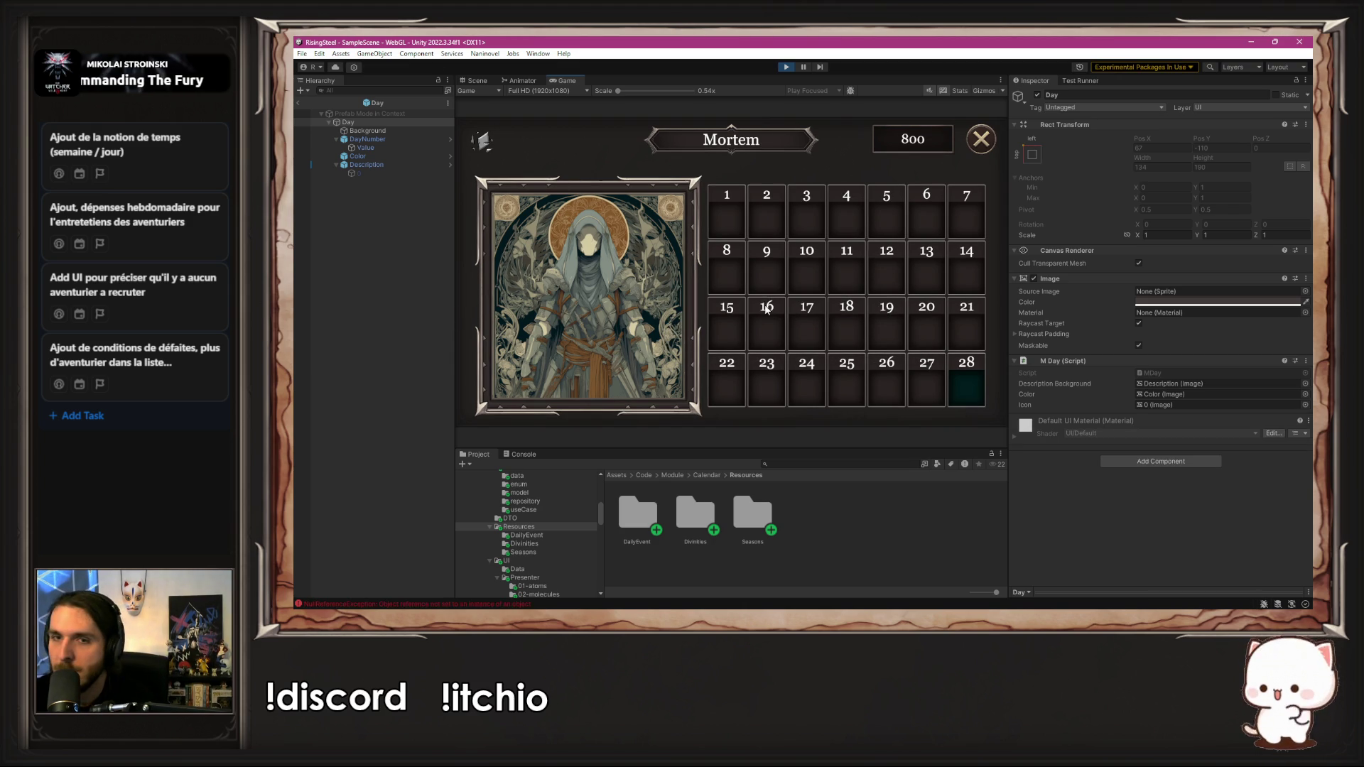
# Step: Stop and restart play mode so the game reloads to its title menu with the updated code
pyautogui.click(785, 67)
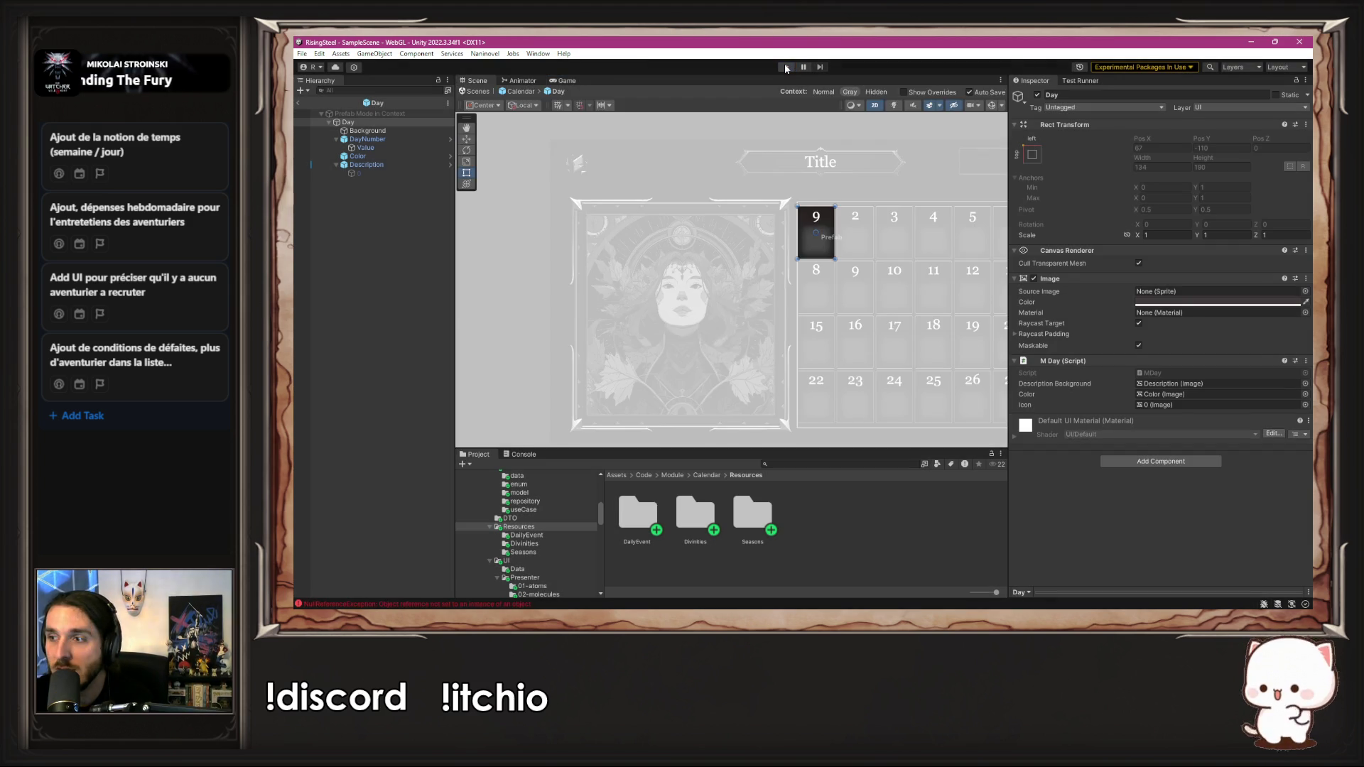
pyautogui.click(786, 67)
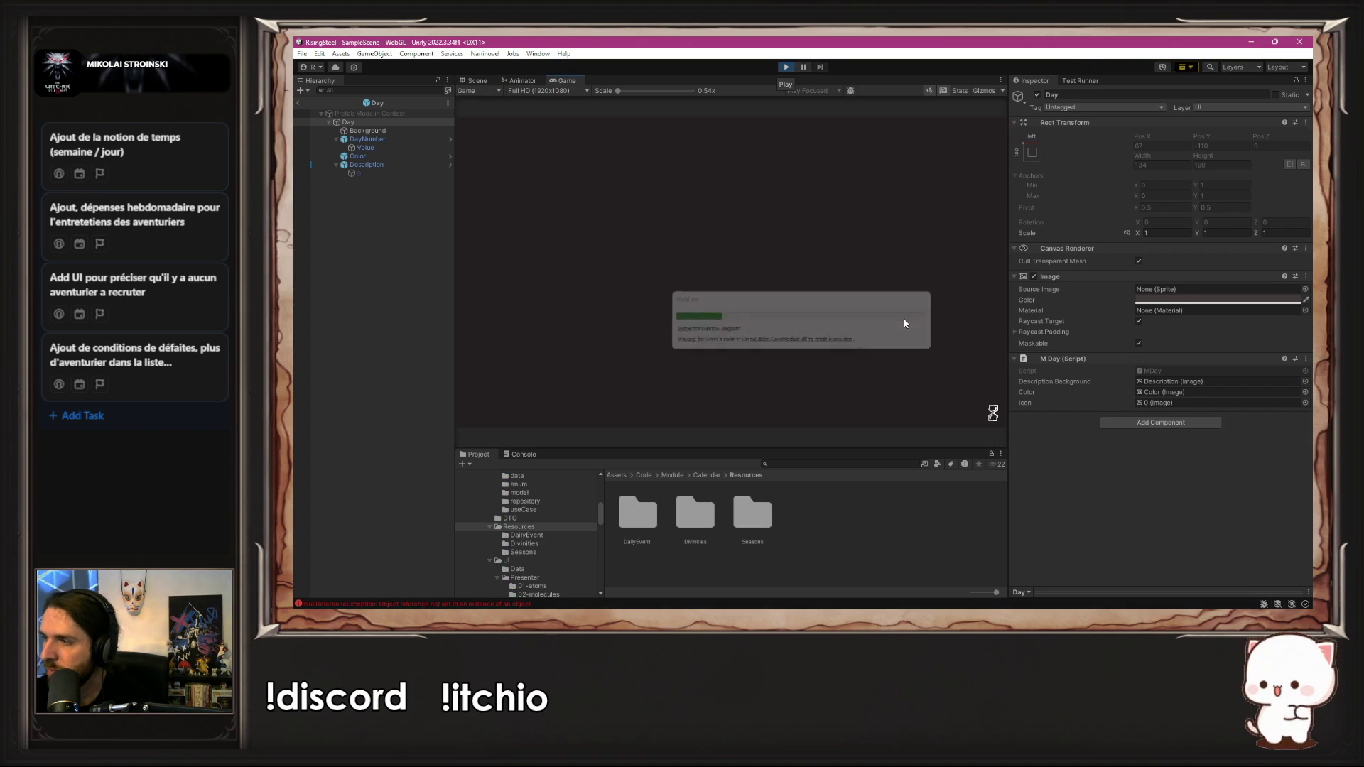
pyautogui.hotkey('alt', 'Tab')
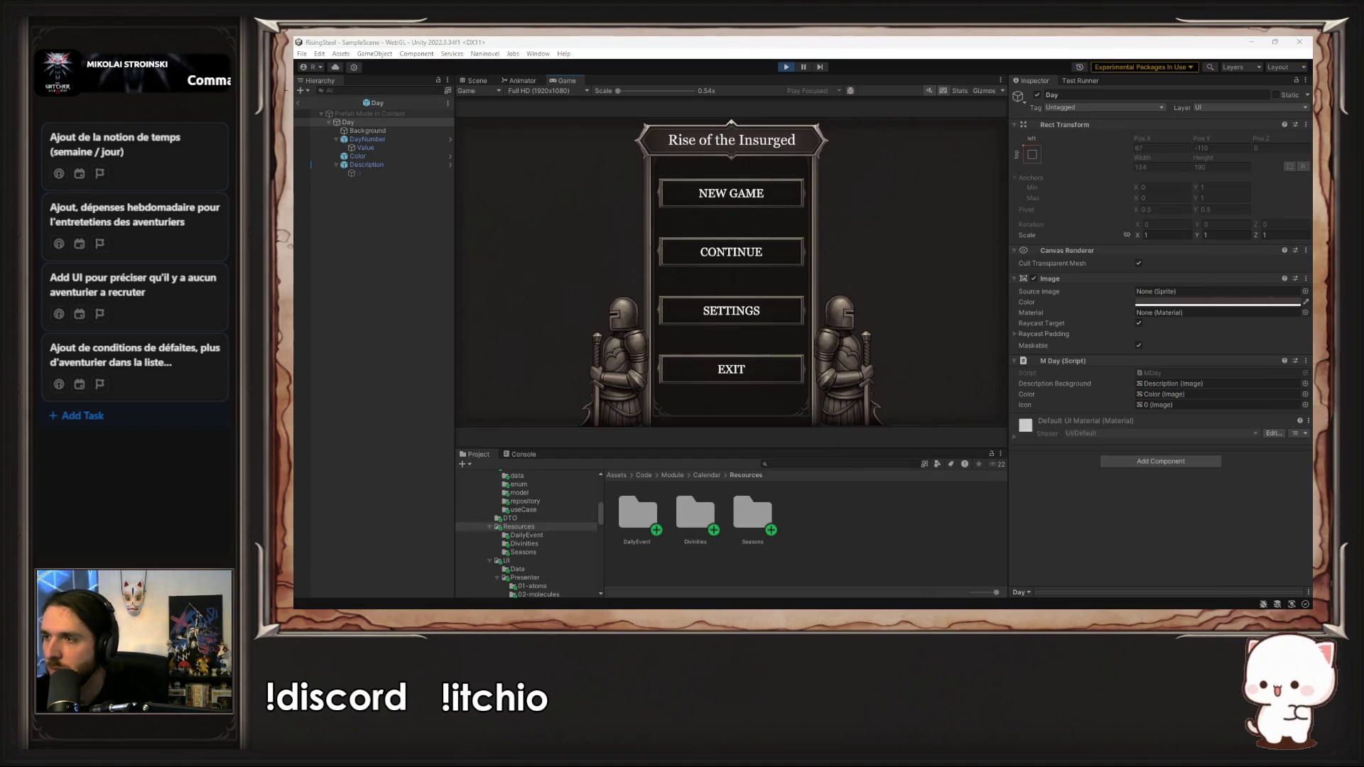
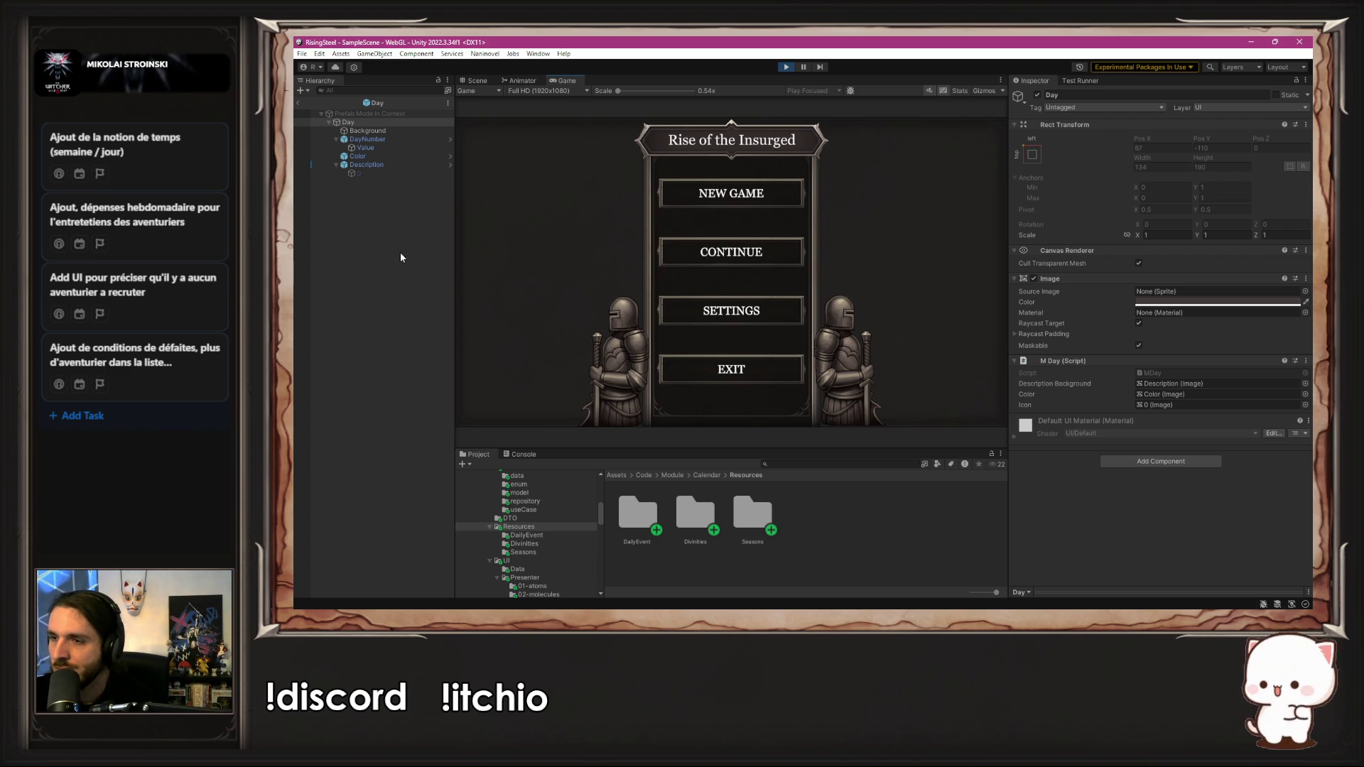
# Step: Check the calendar in a new game, stop it, and step through icon images 3 to 0 and back
pyautogui.click(663, 207)
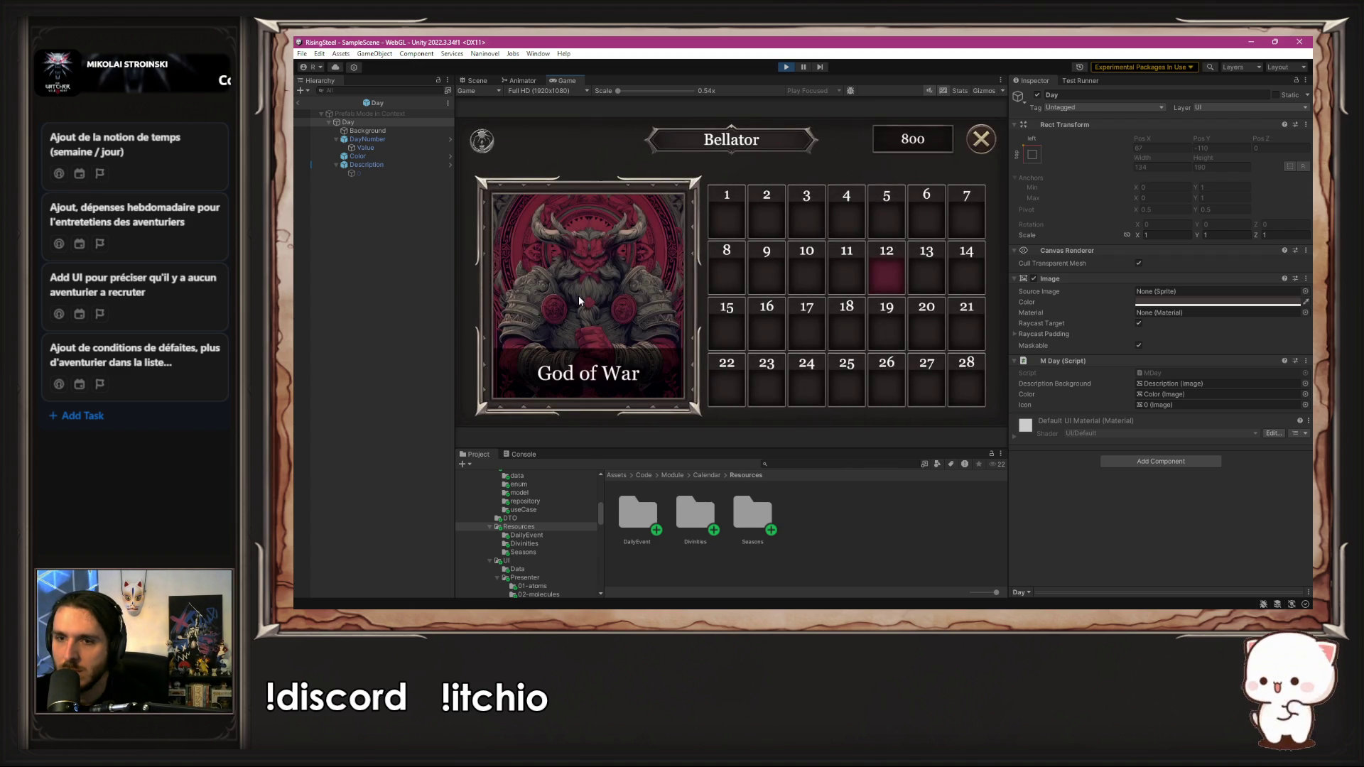
pyautogui.click(787, 67)
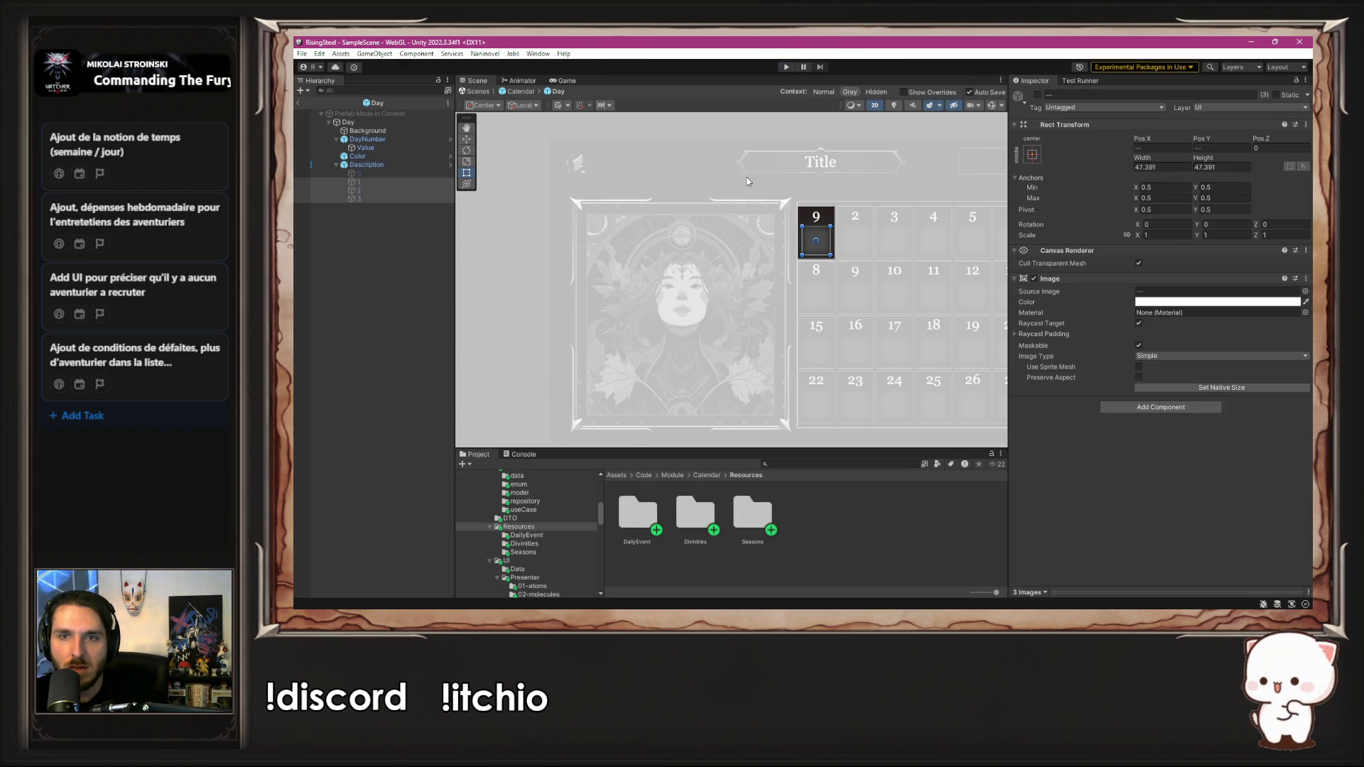
pyautogui.click(351, 200)
pyautogui.click(360, 192)
pyautogui.click(364, 182)
pyautogui.click(373, 175)
pyautogui.click(377, 183)
pyautogui.click(375, 190)
pyautogui.click(373, 199)
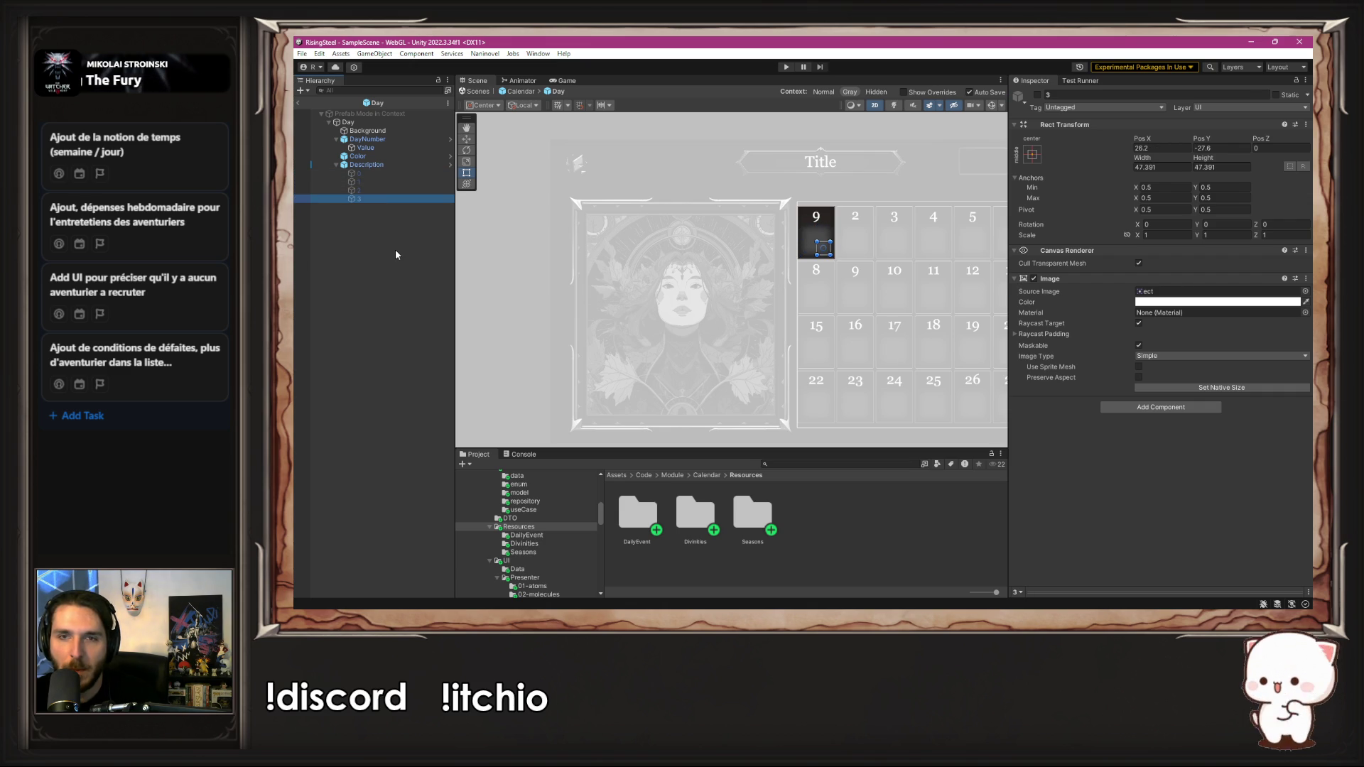
# Step: Inspect the Description frame object, then switch to the script editor
pyautogui.click(368, 164)
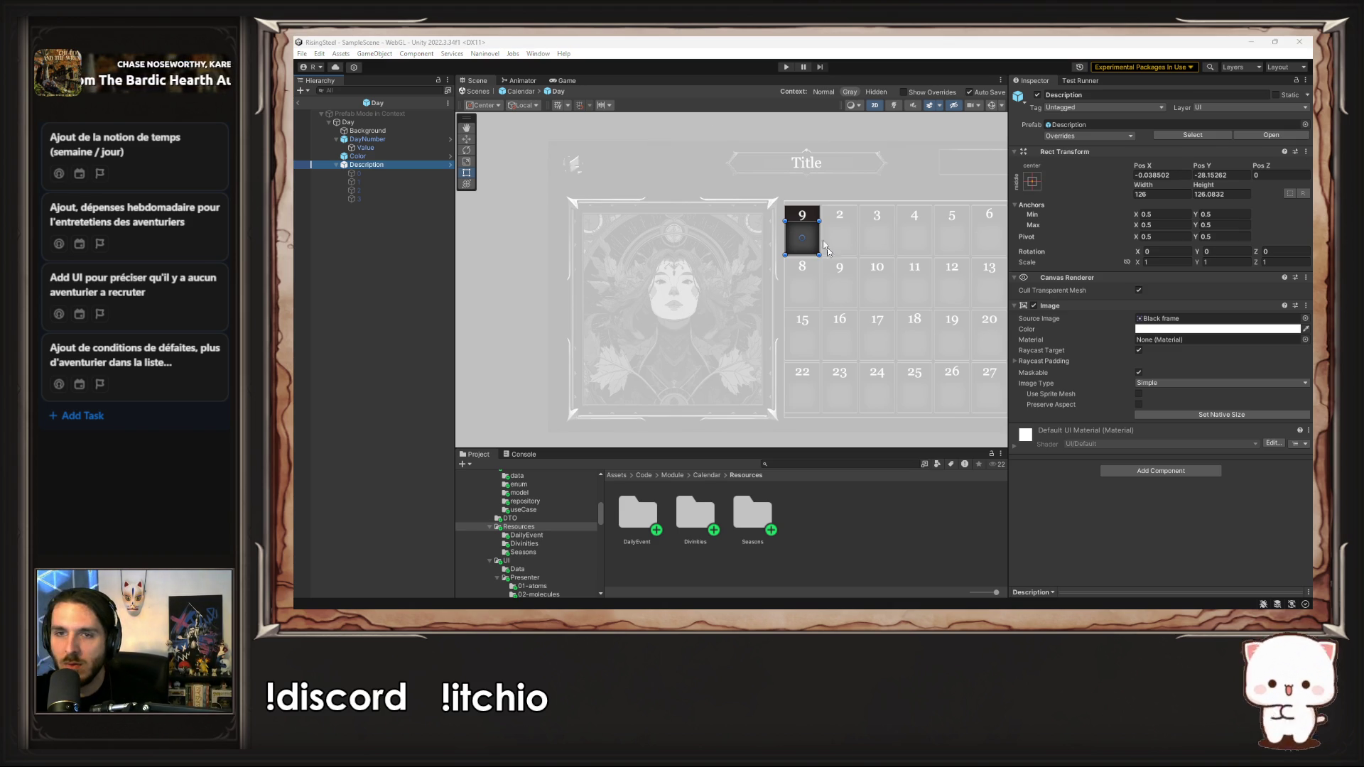
pyautogui.scroll(3, 834, 260)
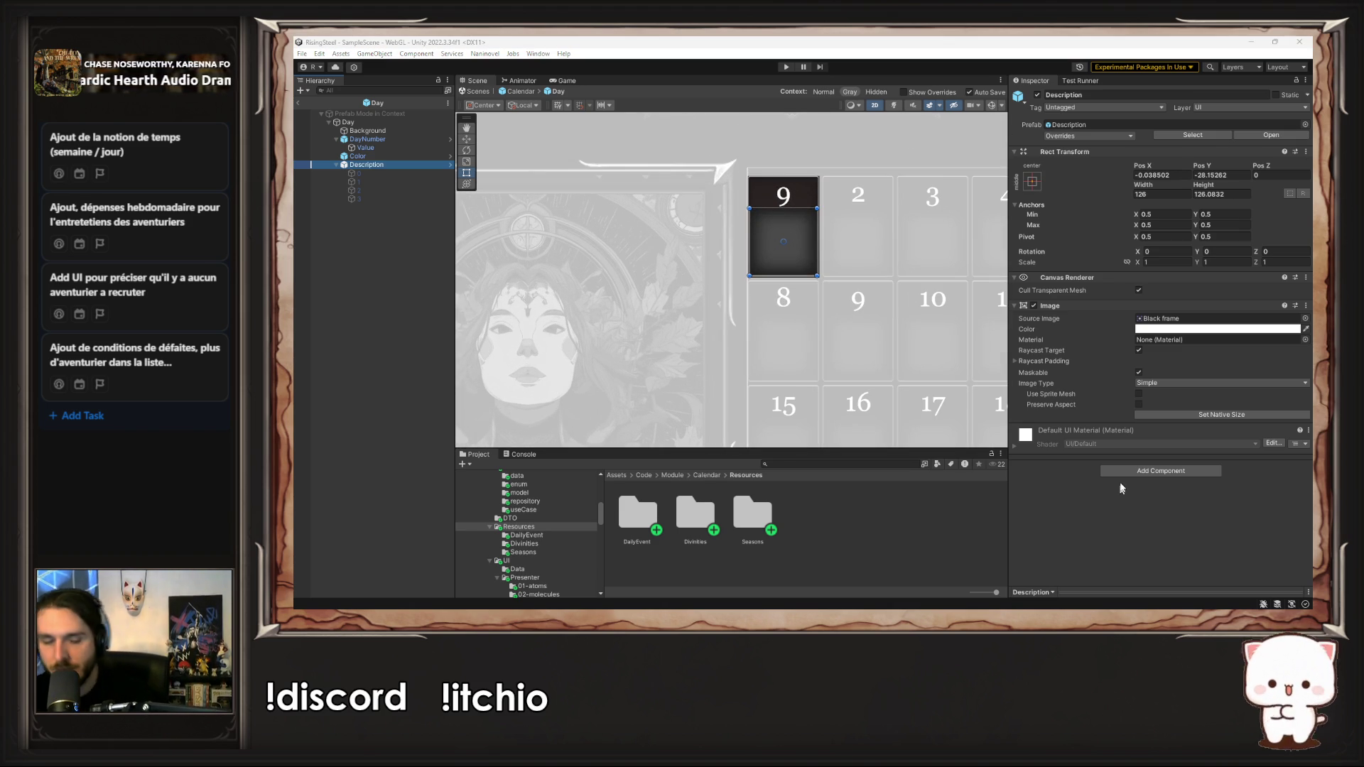
pyautogui.hotkey('alt', 'Tab')
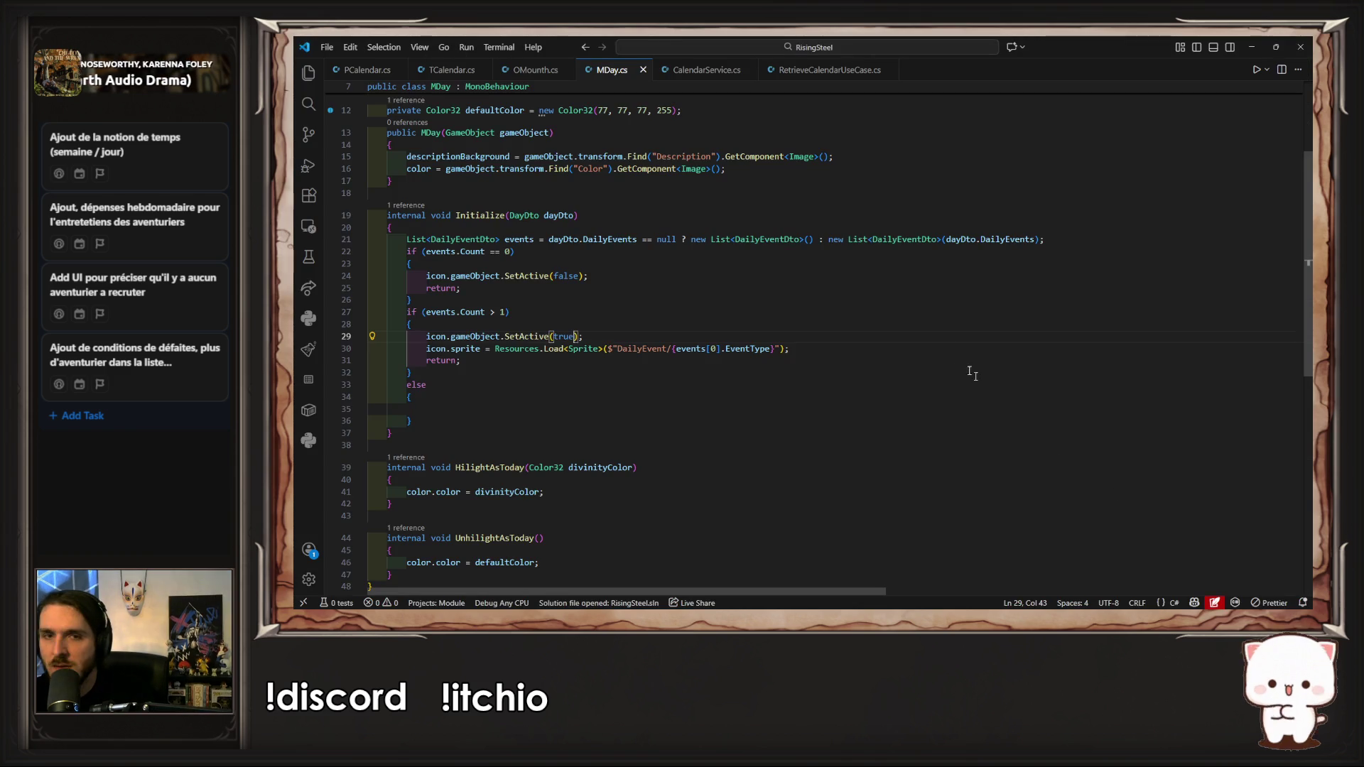
# Step: Undo and redo MDay.cs edits to restore the List<Image> icons field and the per-event DailyEvent icon loop
pyautogui.press('BackSpace')
pyautogui.hotkey('ctrl', 'z')
pyautogui.hotkey('ctrl', 'z')
pyautogui.hotkey('ctrl', 'z')
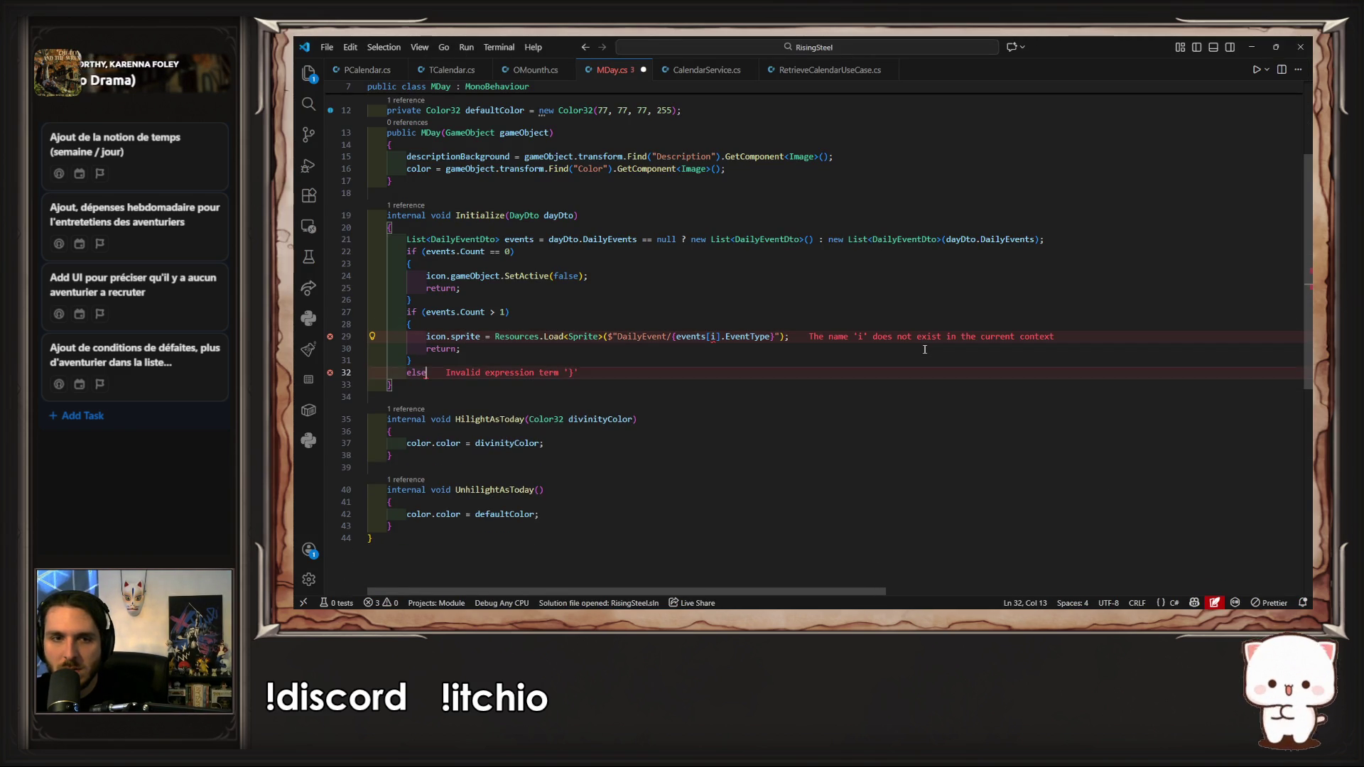
pyautogui.hotkey('ctrl', 'z')
pyautogui.hotkey('ctrl', 'z')
pyautogui.hotkey('ctrl', 'z')
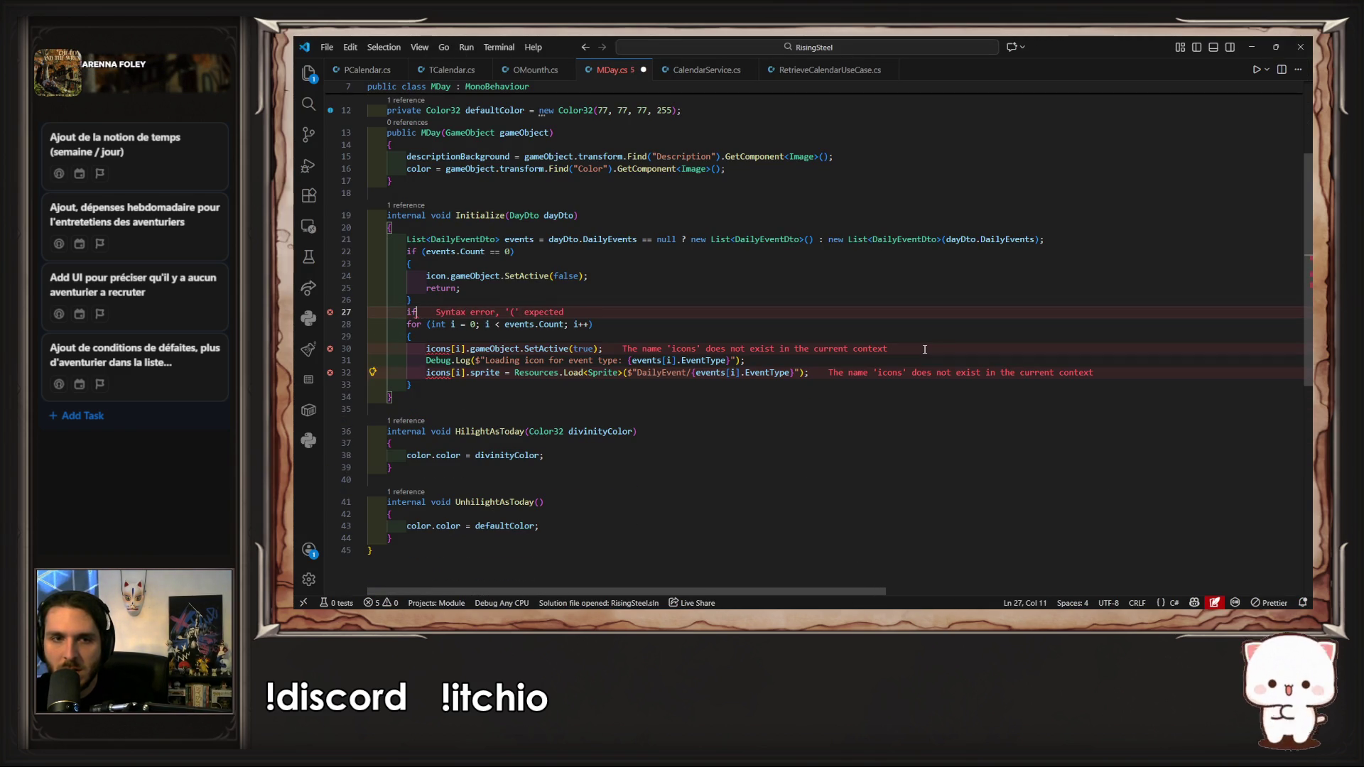
pyautogui.hotkey('ctrl', 'z')
pyautogui.hotkey('ctrl', 'z')
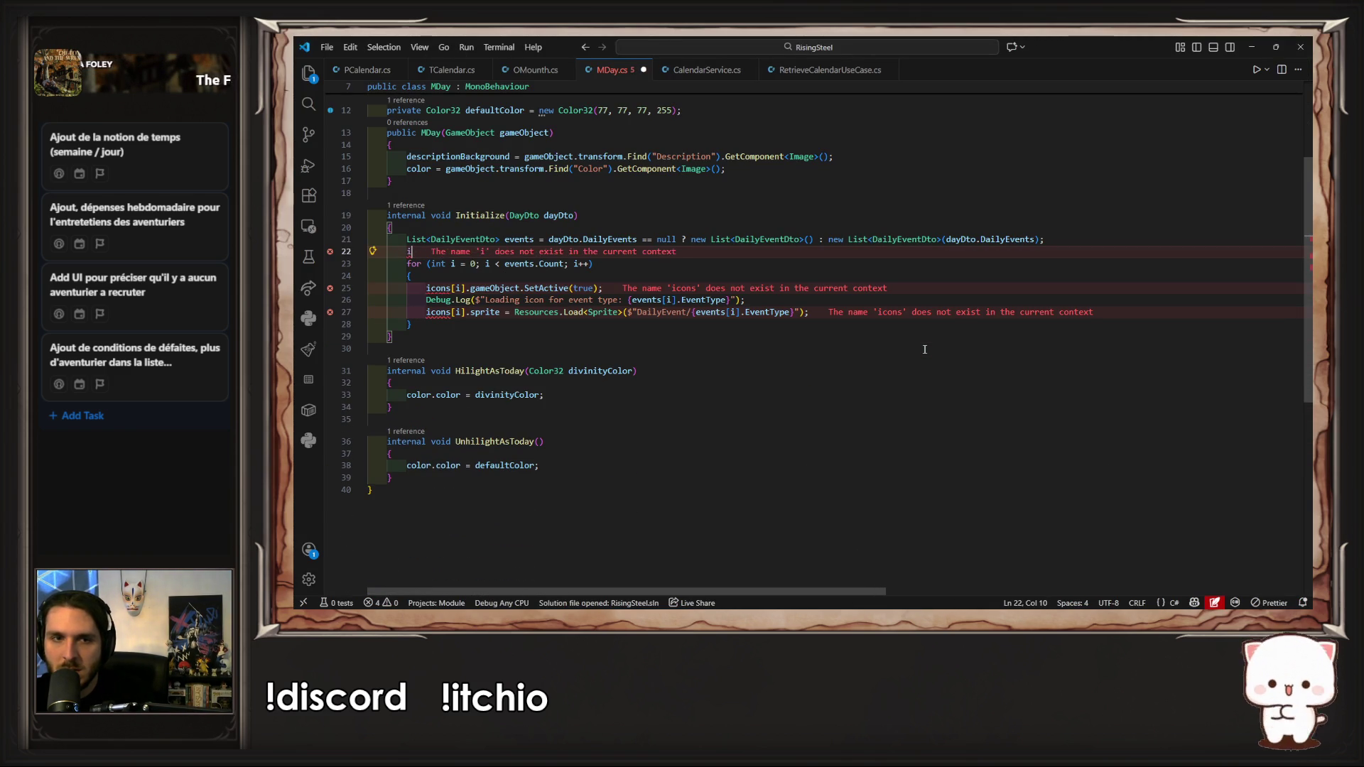
pyautogui.hotkey('ctrl', 'z')
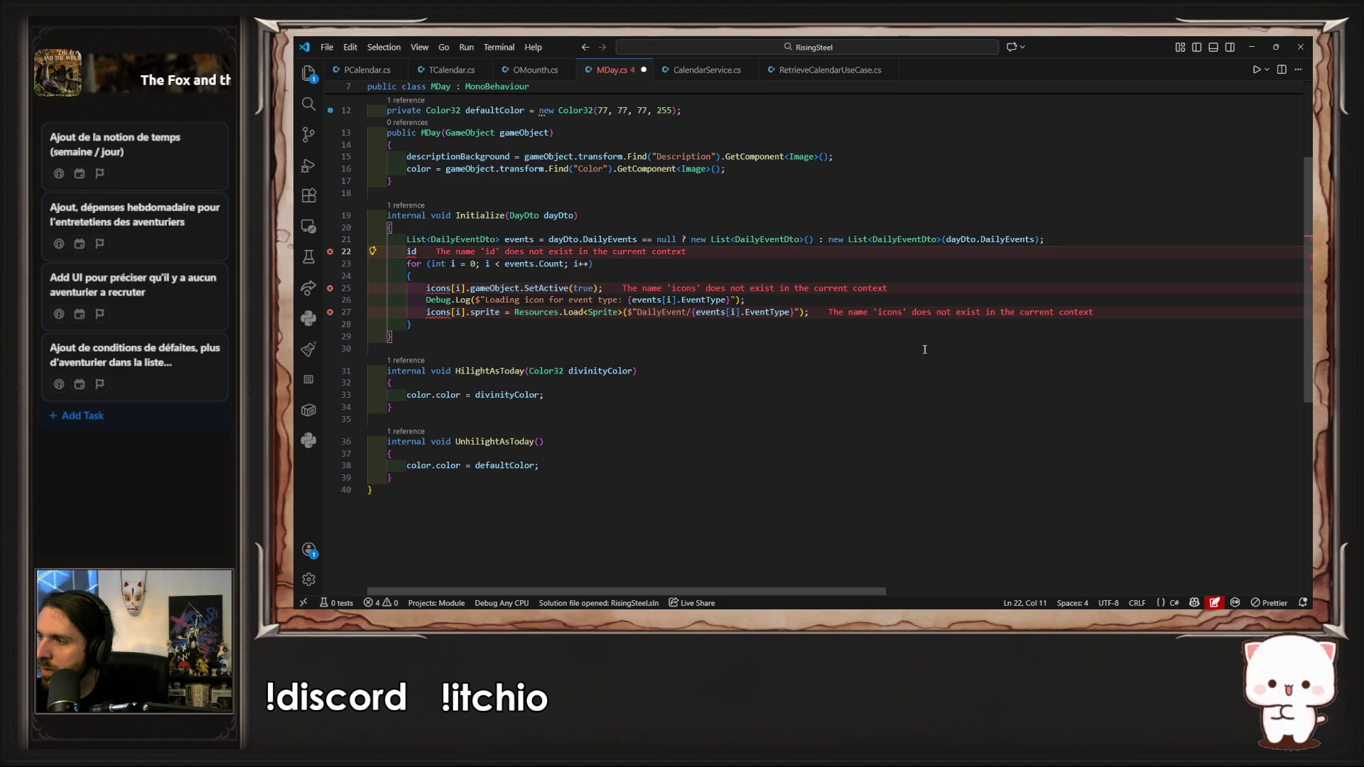
pyautogui.hotkey('ctrl', 'z')
pyautogui.hotkey('ctrl', 'z')
pyautogui.hotkey('ctrl', 'z')
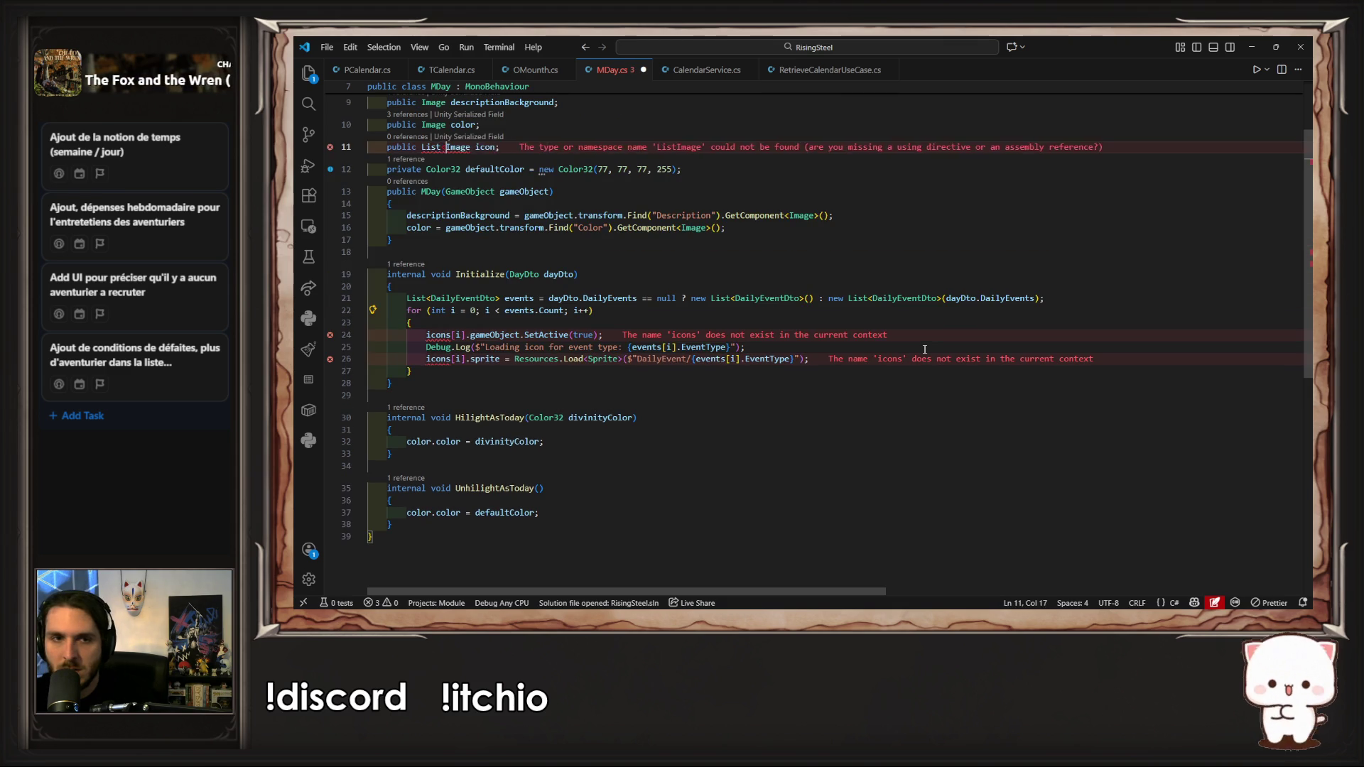
pyautogui.hotkey('ctrl', 'z')
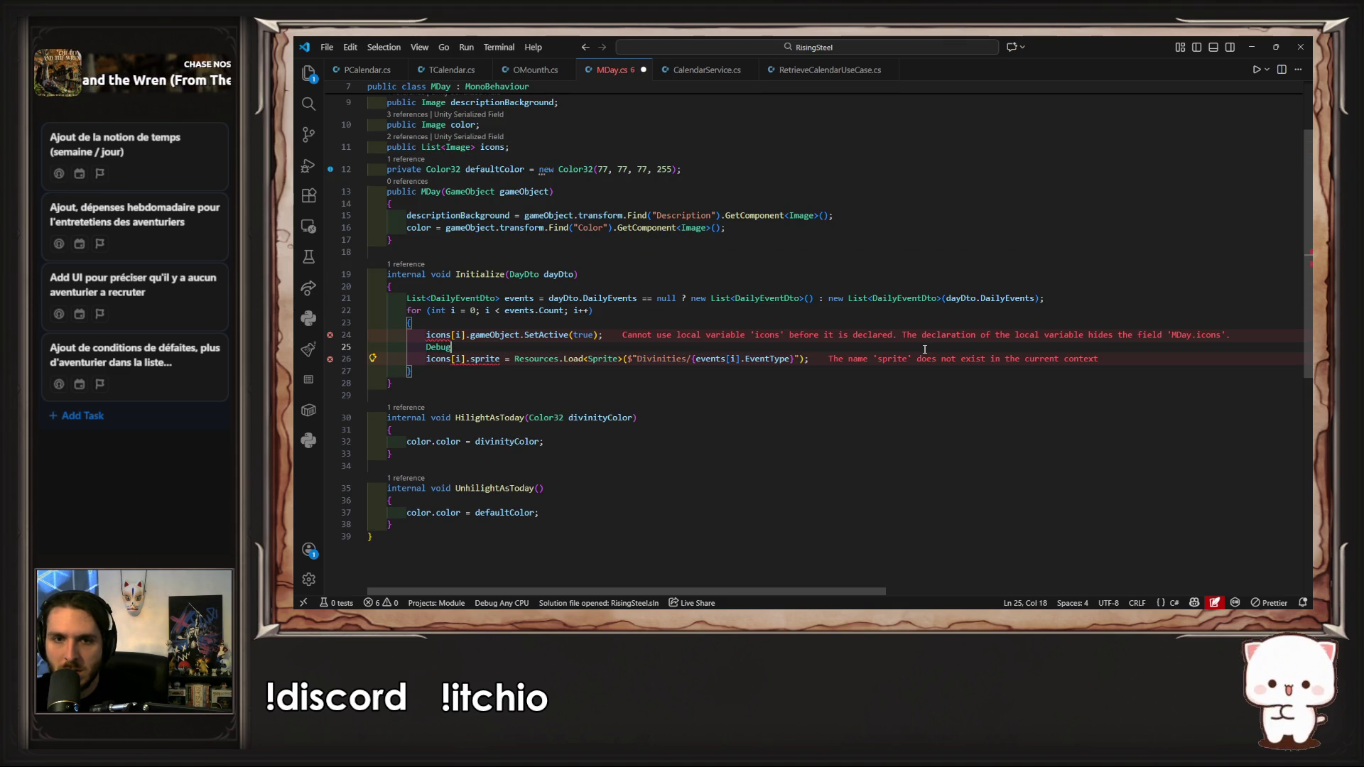
pyautogui.hotkey('ctrl', 'y')
pyautogui.hotkey('ctrl', 'y')
pyautogui.hotkey('ctrl', 'y')
pyautogui.press('Left')
pyautogui.press('Left')
pyautogui.press('Left')
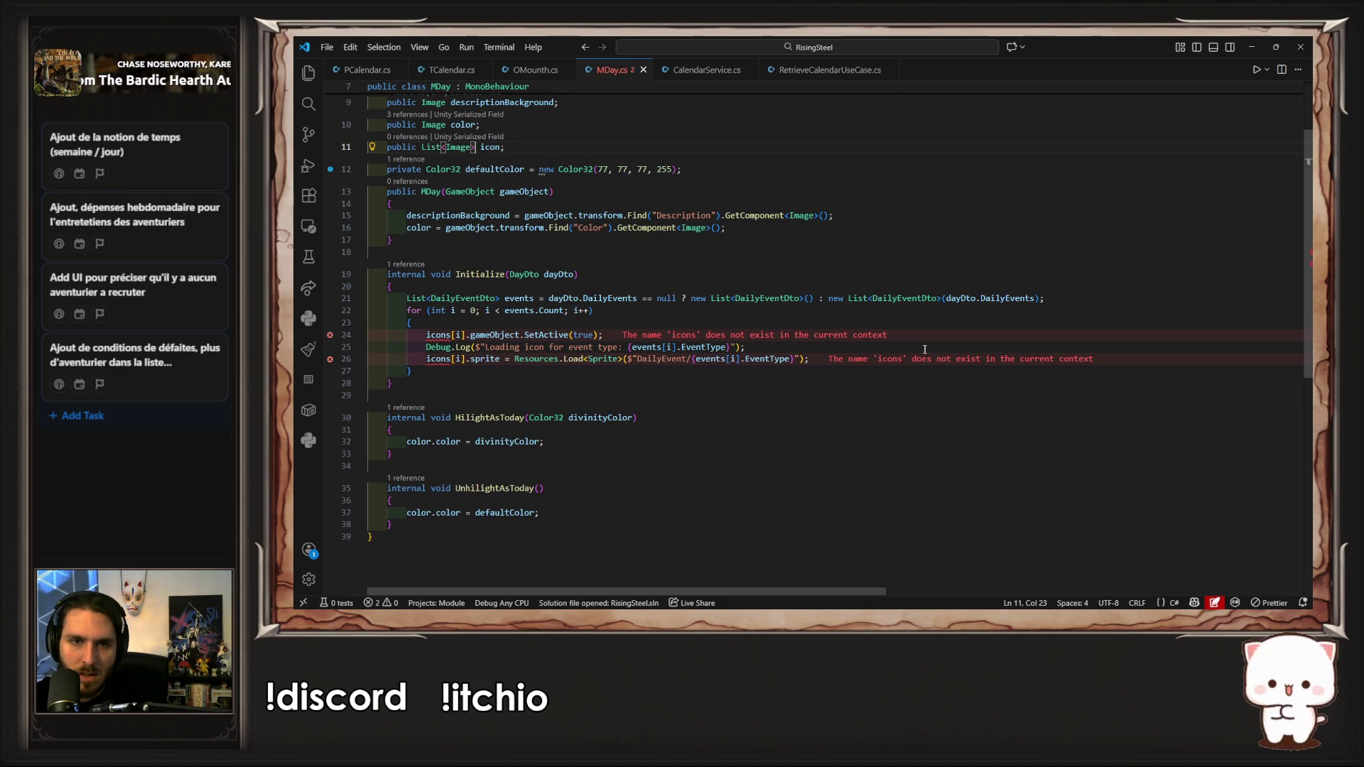
pyautogui.hotkey('ctrl', 'z')
pyautogui.hotkey('ctrl', 'z')
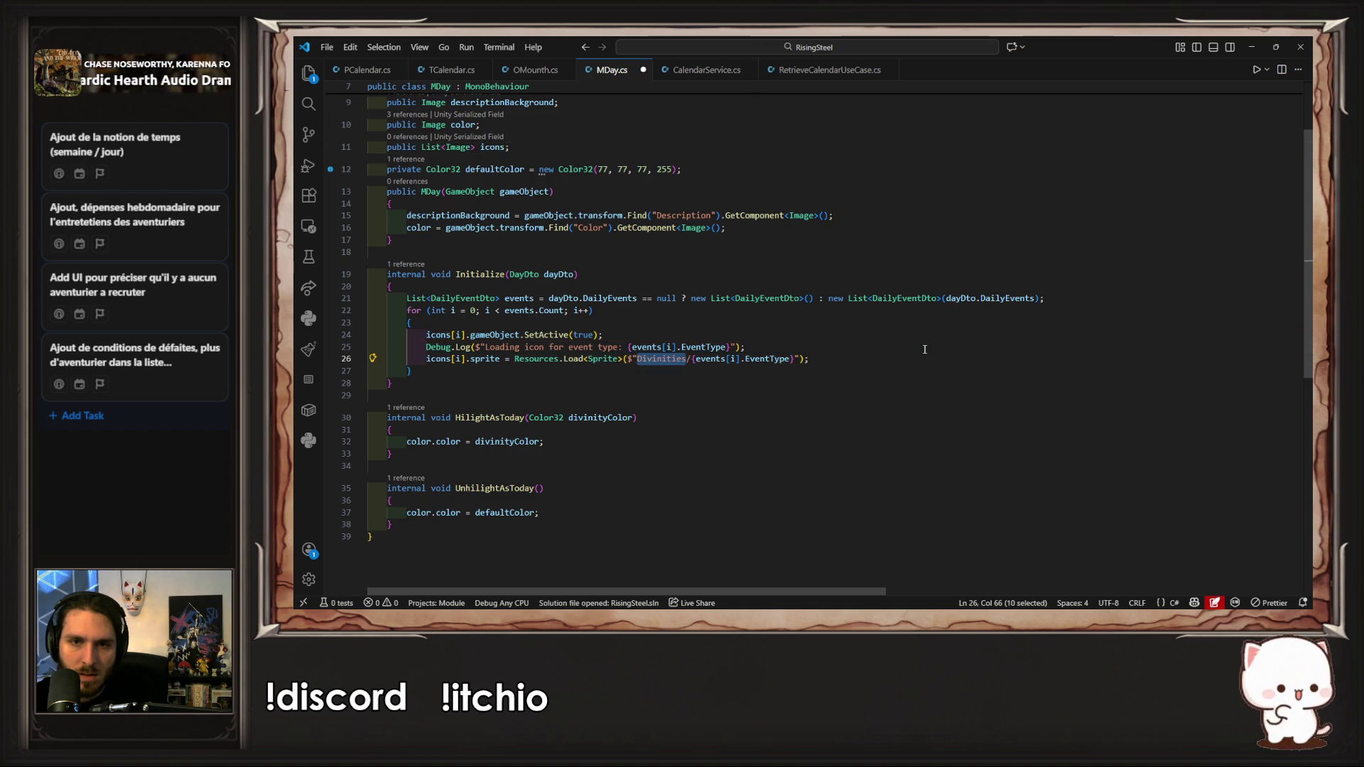
pyautogui.hotkey('ctrl', 'y')
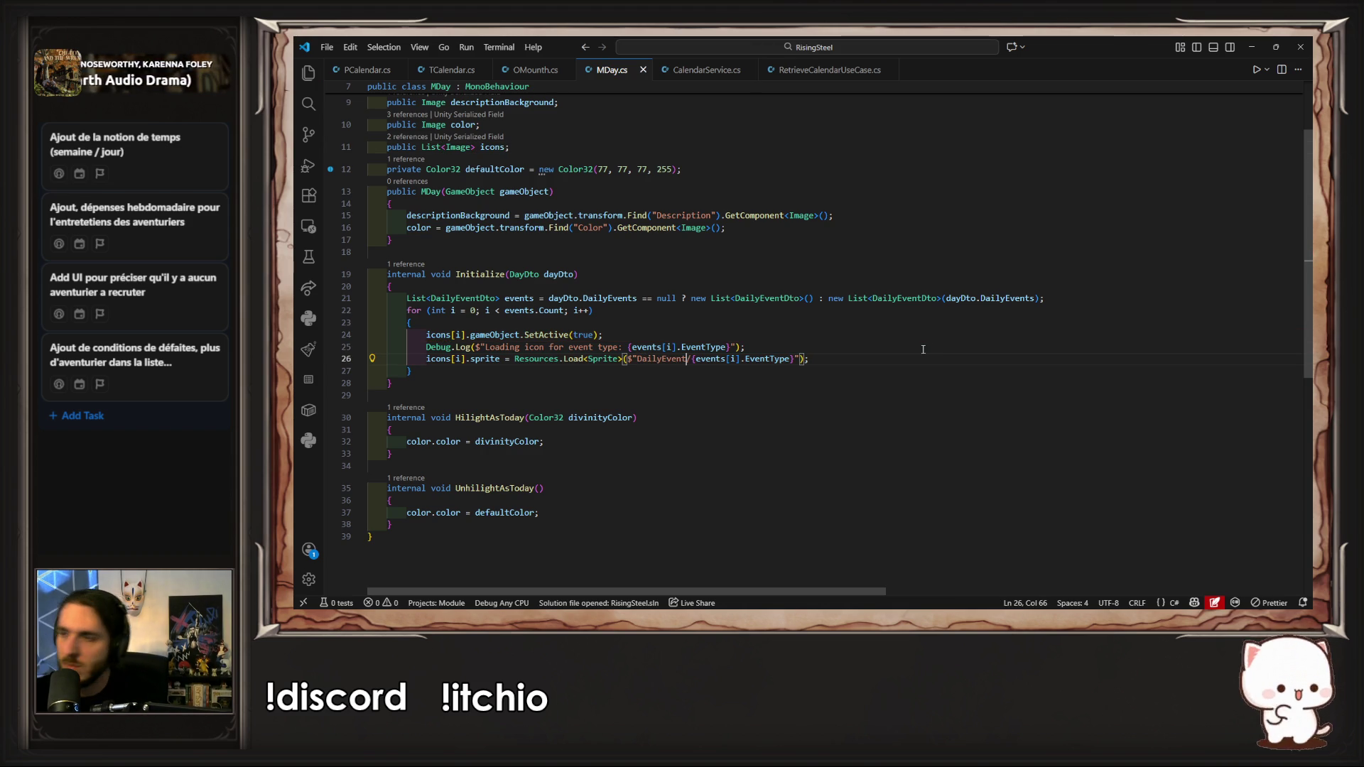
# Step: Test a new game until the ArgumentOutOfRangeException, stop, and select the Day root object
pyautogui.click(1251, 47)
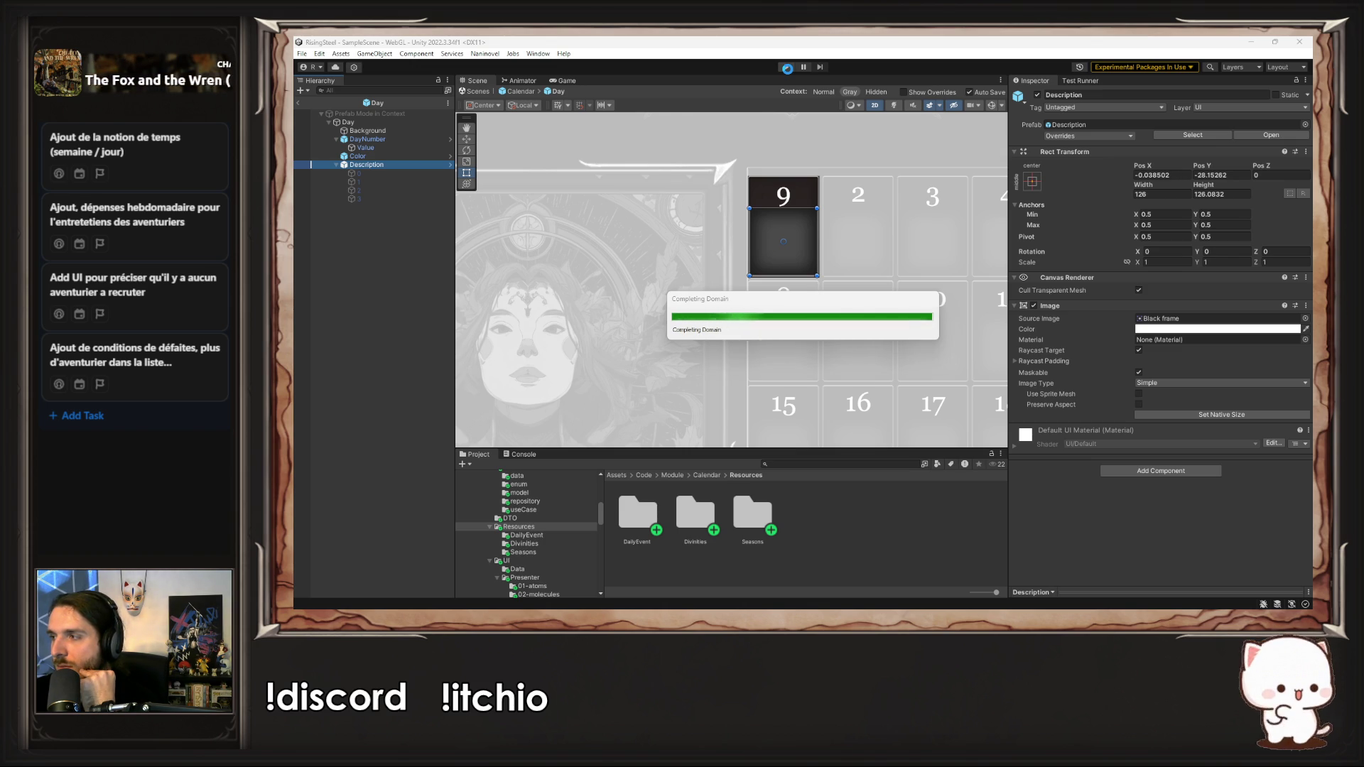
pyautogui.click(786, 68)
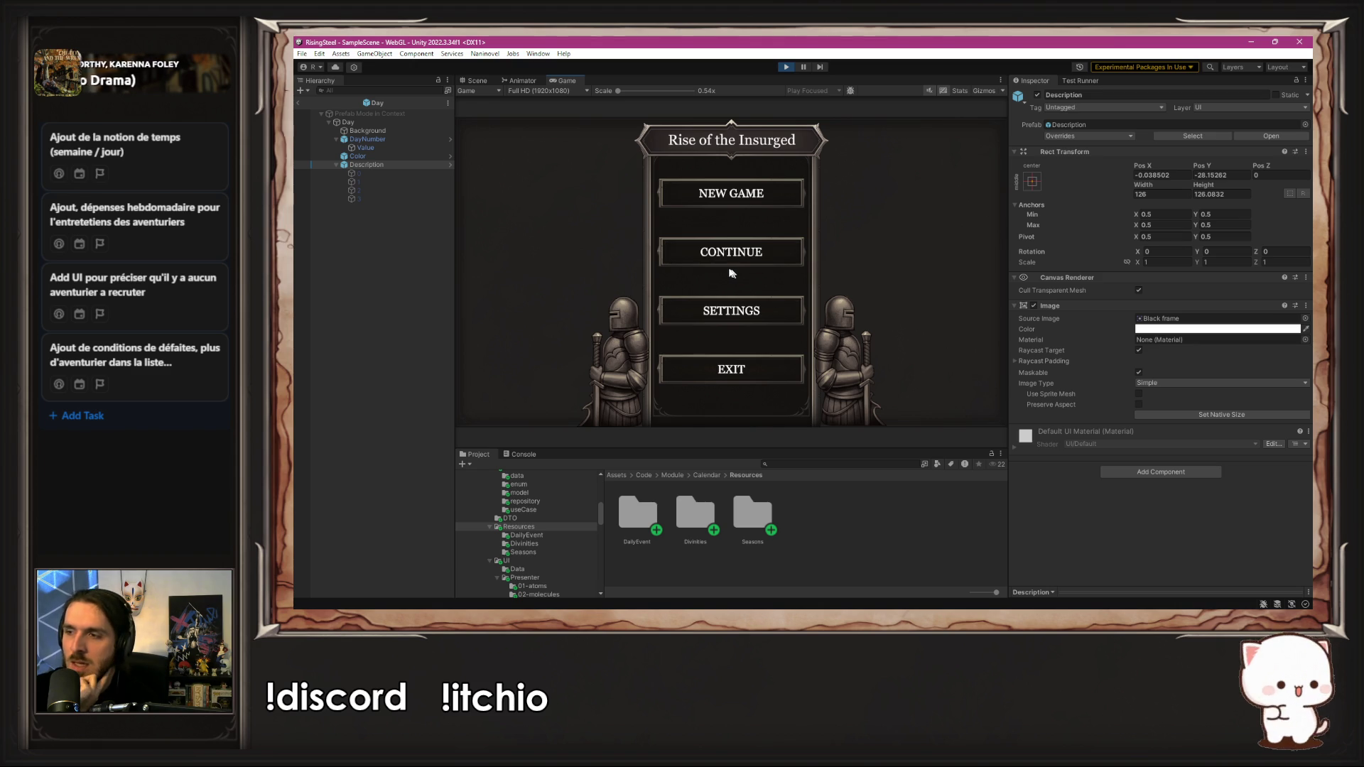
pyautogui.click(694, 199)
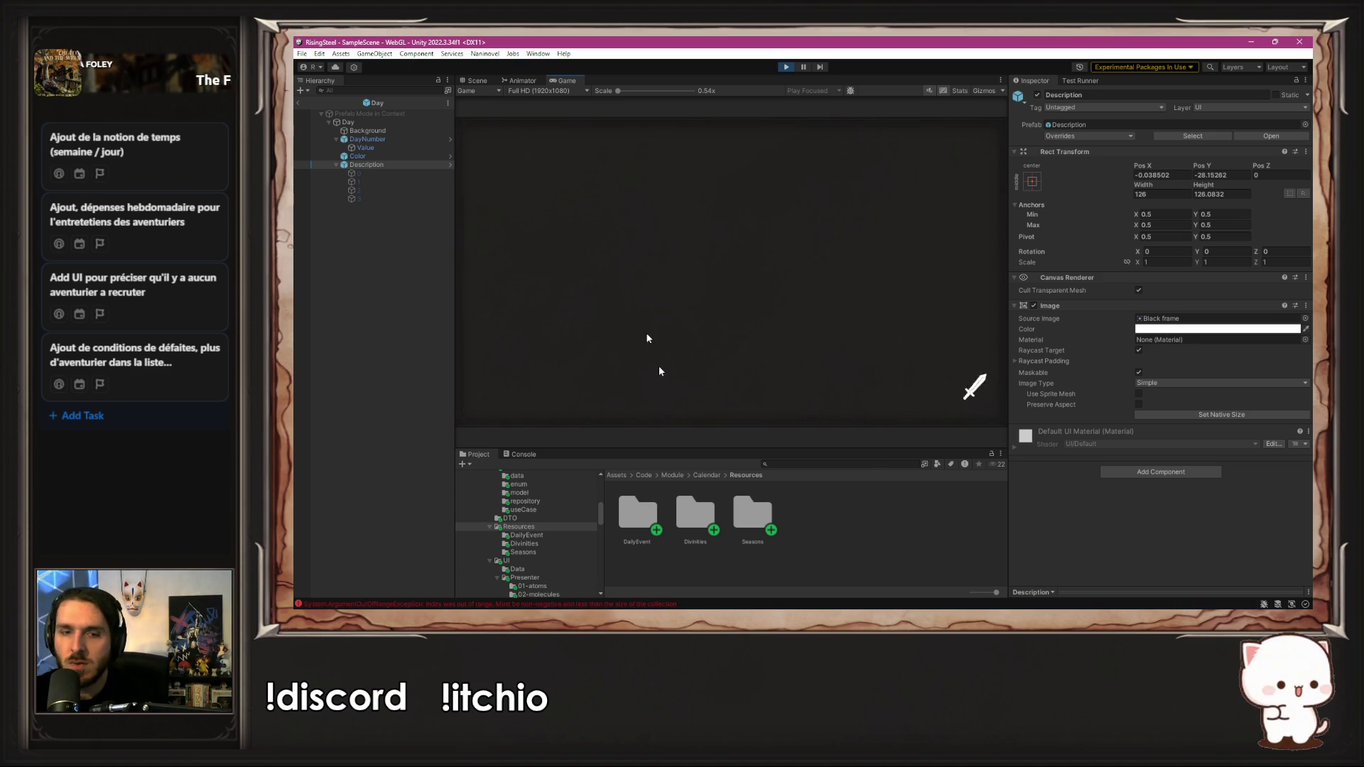
pyautogui.click(786, 67)
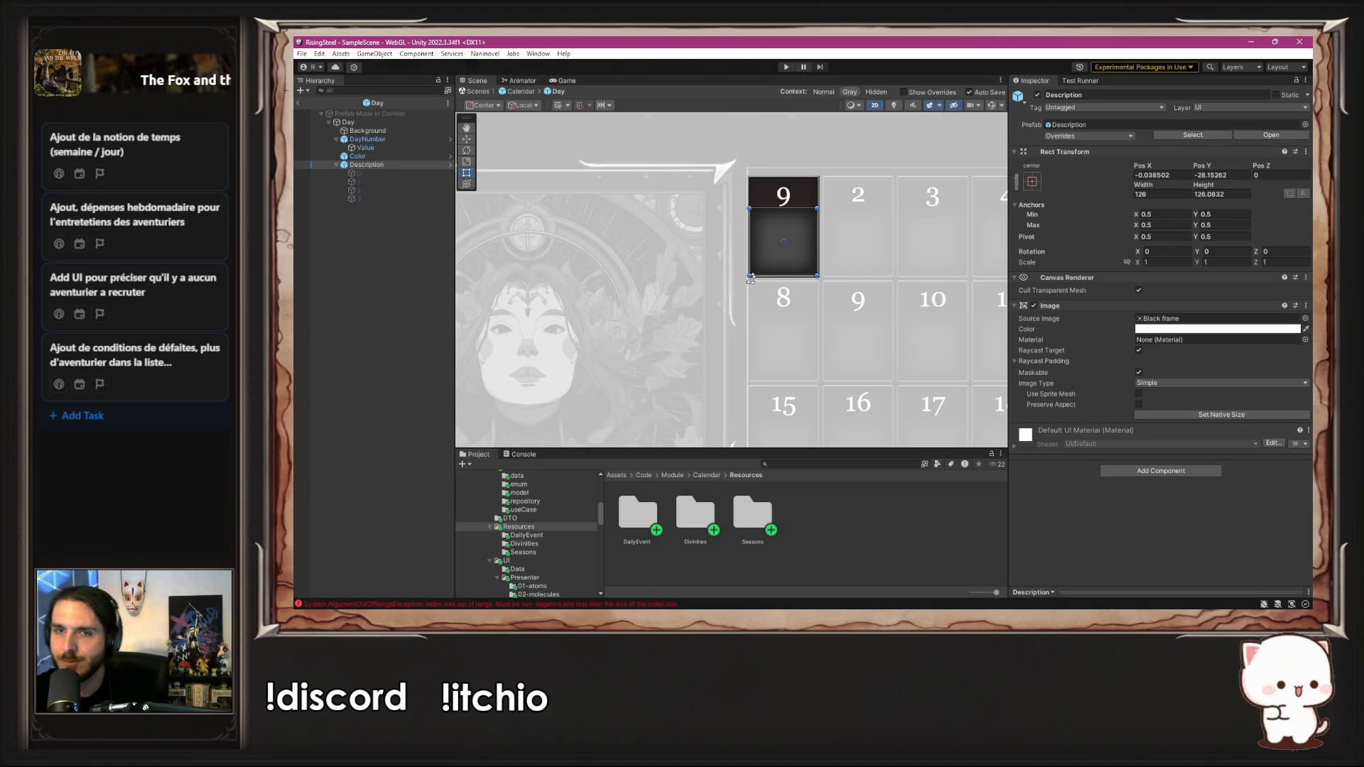
pyautogui.click(384, 122)
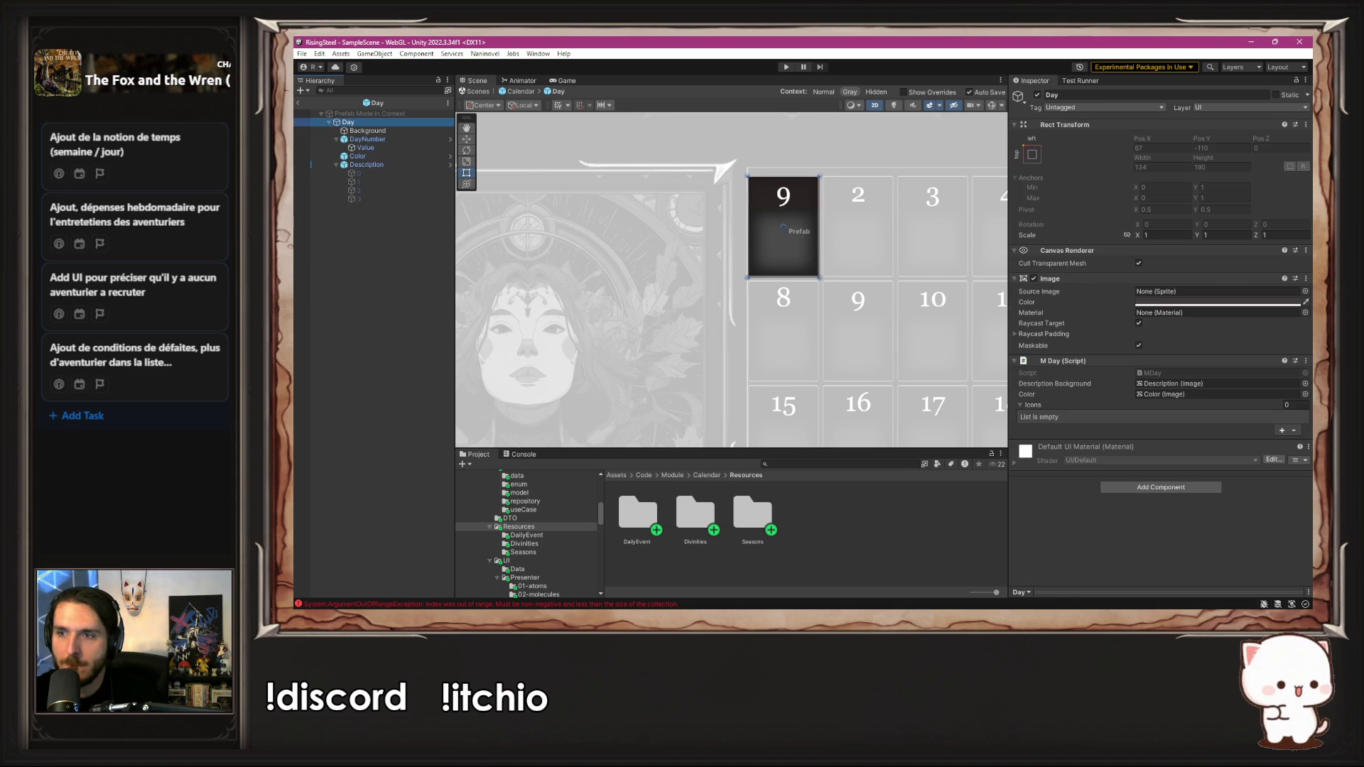
# Step: Add four Icons slots to M Day and assign icon images 0, 1, 2, 3 to Elements 0–3
pyautogui.click(1282, 430)
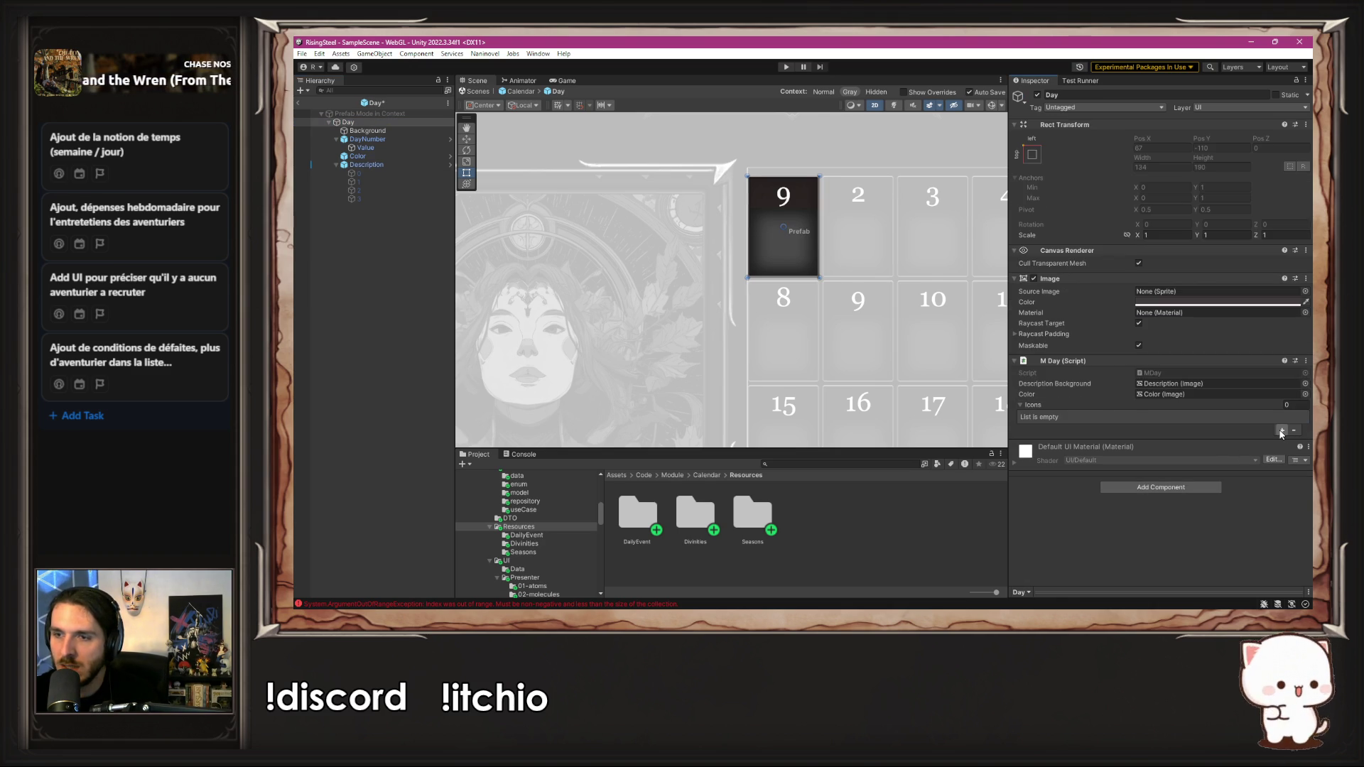
pyautogui.click(1283, 431)
pyautogui.click(1281, 442)
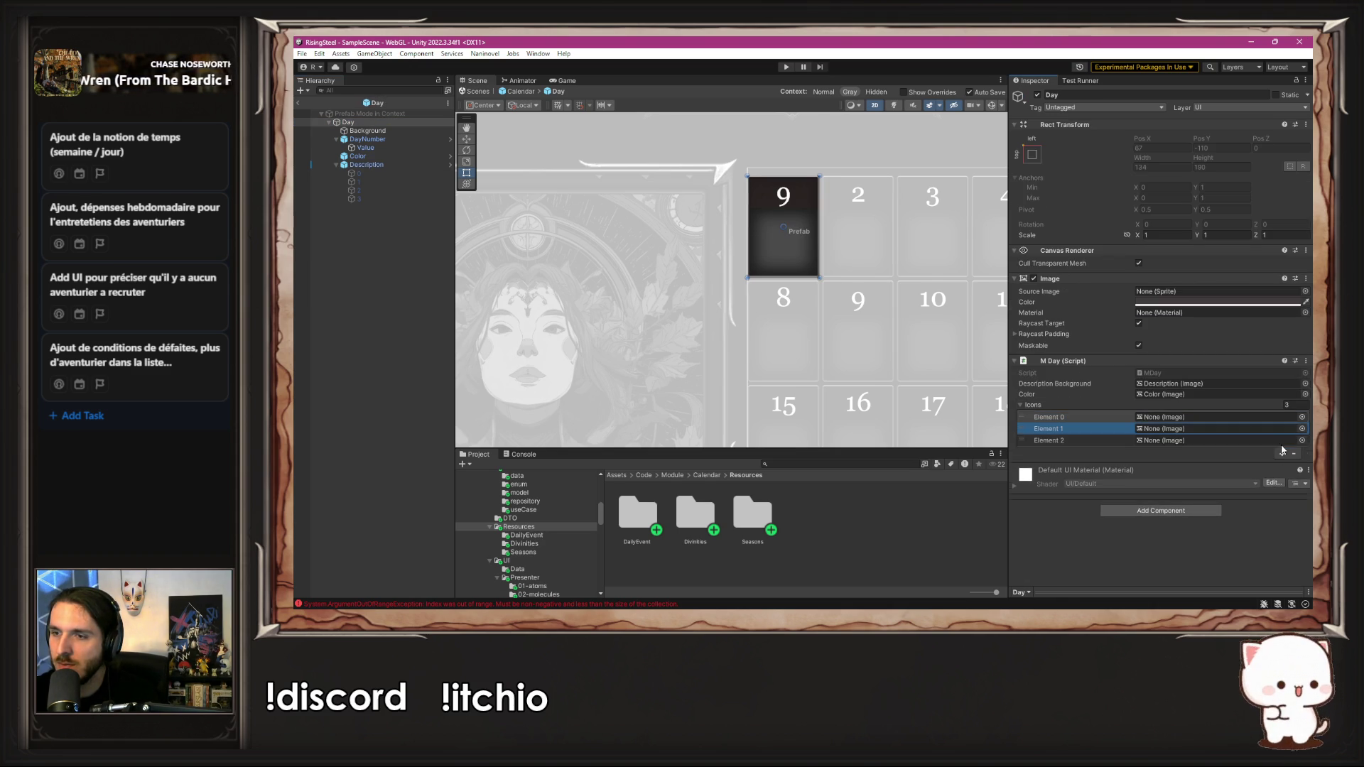
pyautogui.click(1281, 454)
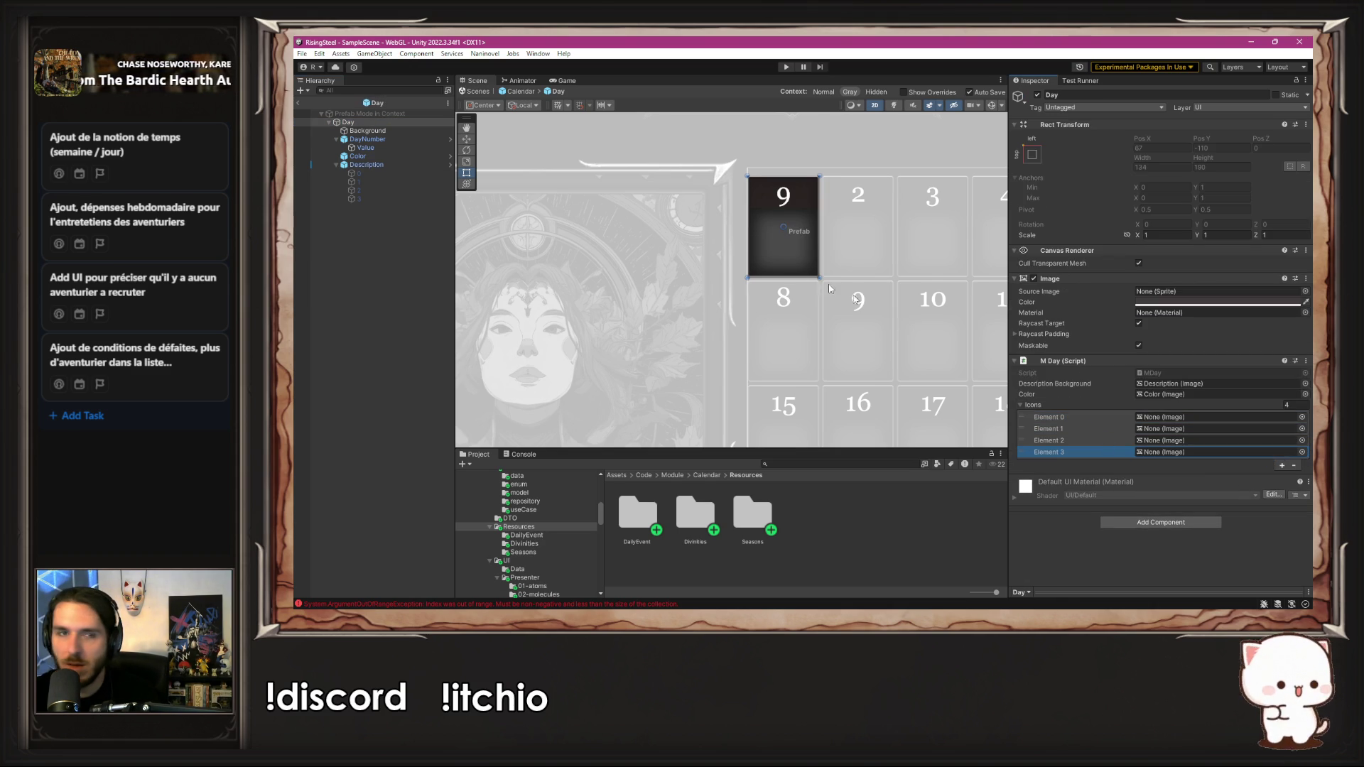
pyautogui.moveTo(354, 173)
pyautogui.mouseDown()
pyautogui.moveTo(1208, 437)
pyautogui.moveTo(1193, 417)
pyautogui.mouseUp()
pyautogui.moveTo(395, 186); pyautogui.dragTo(1194, 429)
pyautogui.moveTo(389, 192)
pyautogui.mouseDown()
pyautogui.moveTo(1030, 426)
pyautogui.moveTo(1165, 440)
pyautogui.moveTo(1146, 439)
pyautogui.mouseUp()
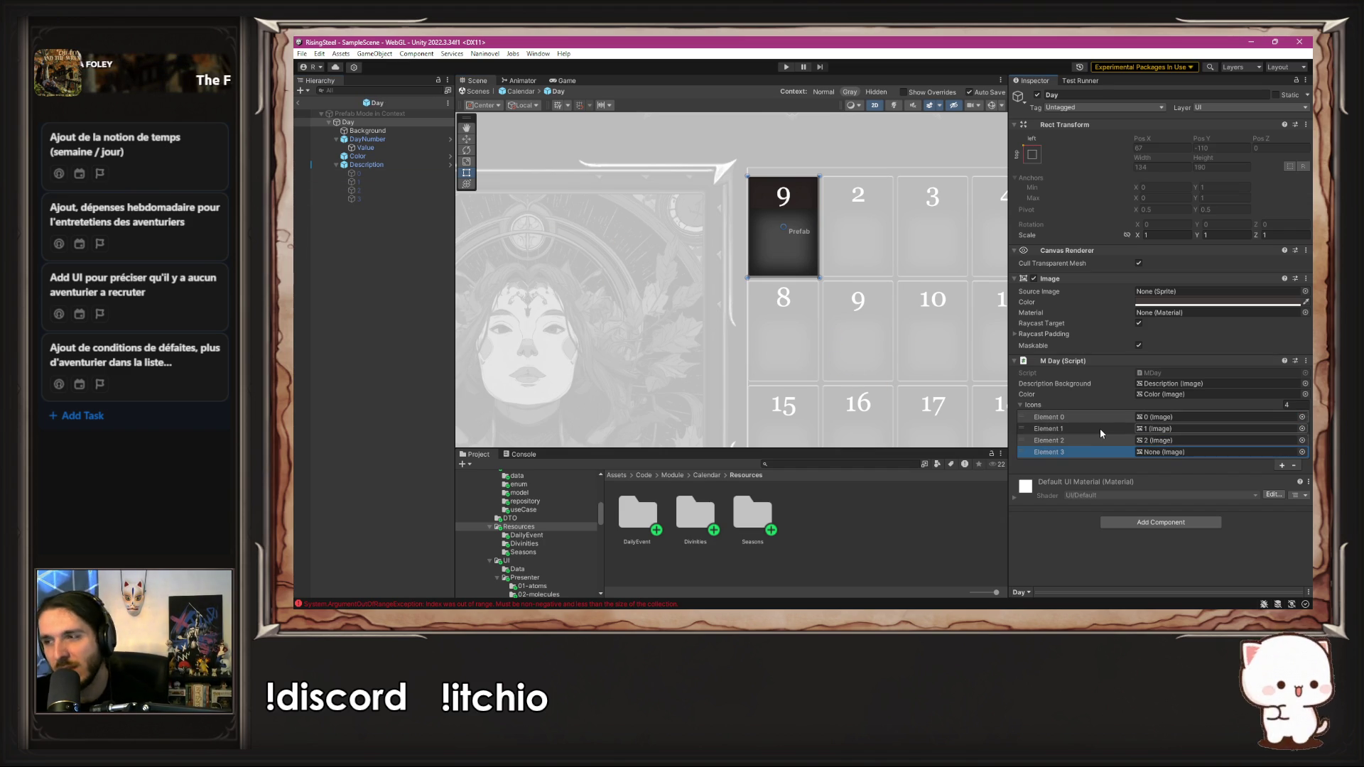
pyautogui.moveTo(356, 199)
pyautogui.mouseDown()
pyautogui.moveTo(761, 267)
pyautogui.moveTo(1131, 452)
pyautogui.moveTo(1138, 474)
pyautogui.moveTo(1218, 453)
pyautogui.mouseUp()
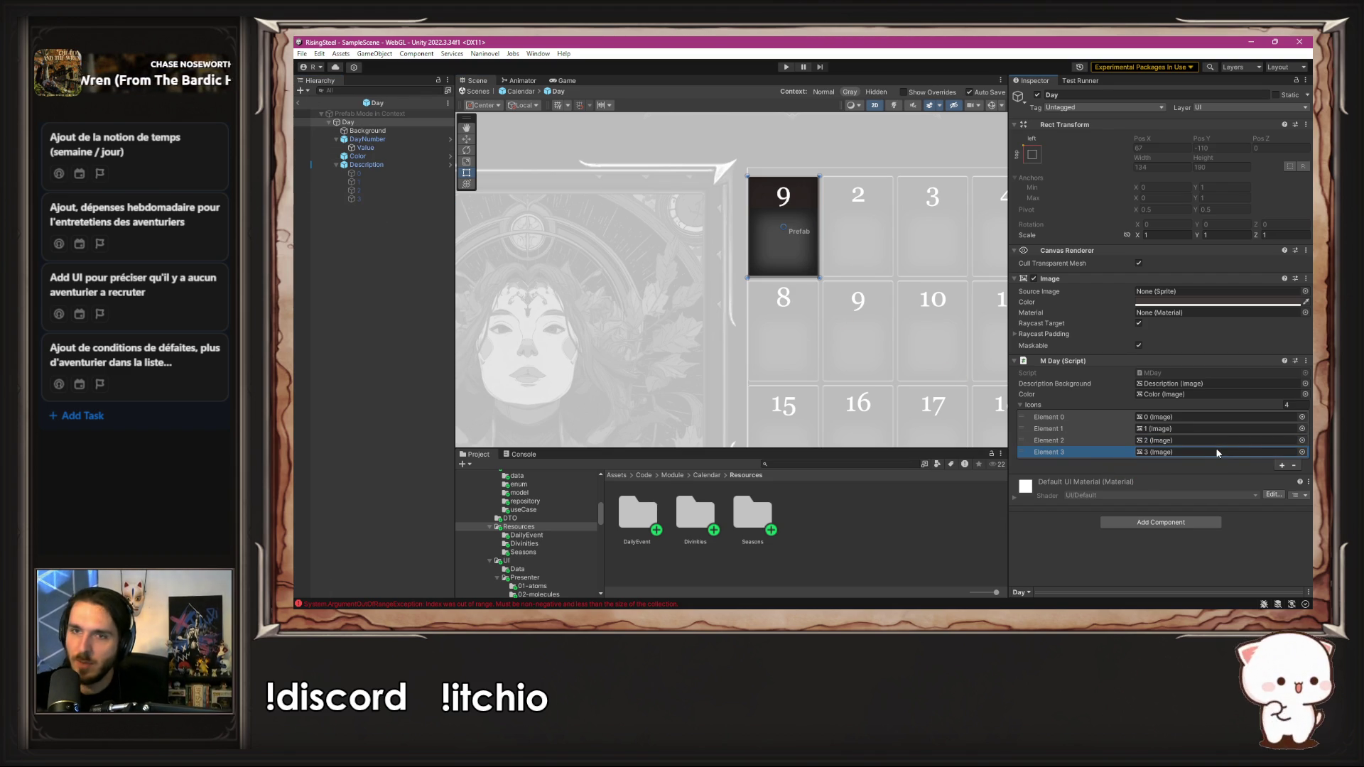
pyautogui.click(359, 355)
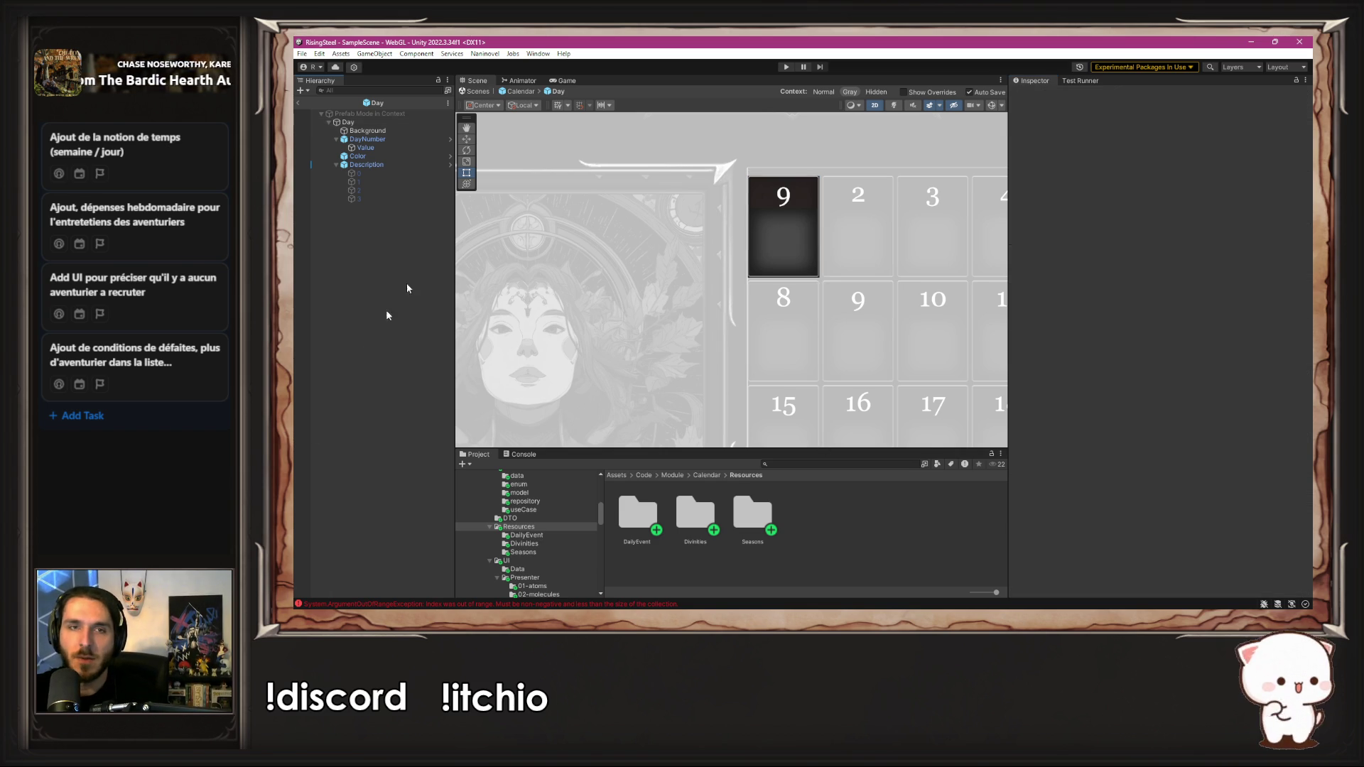
# Step: Play a new game to see icons on days 7, 14, 21 and 28, then stop
pyautogui.click(787, 67)
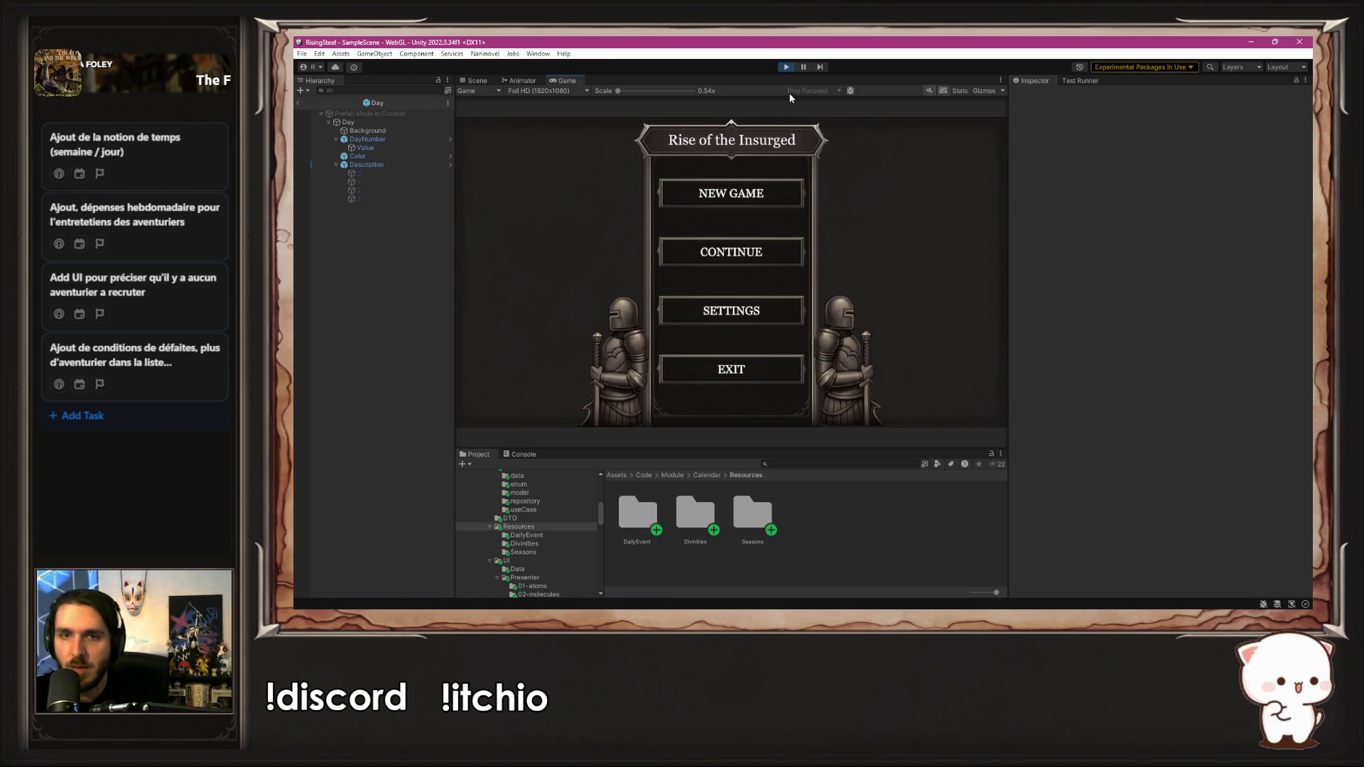
pyautogui.click(745, 200)
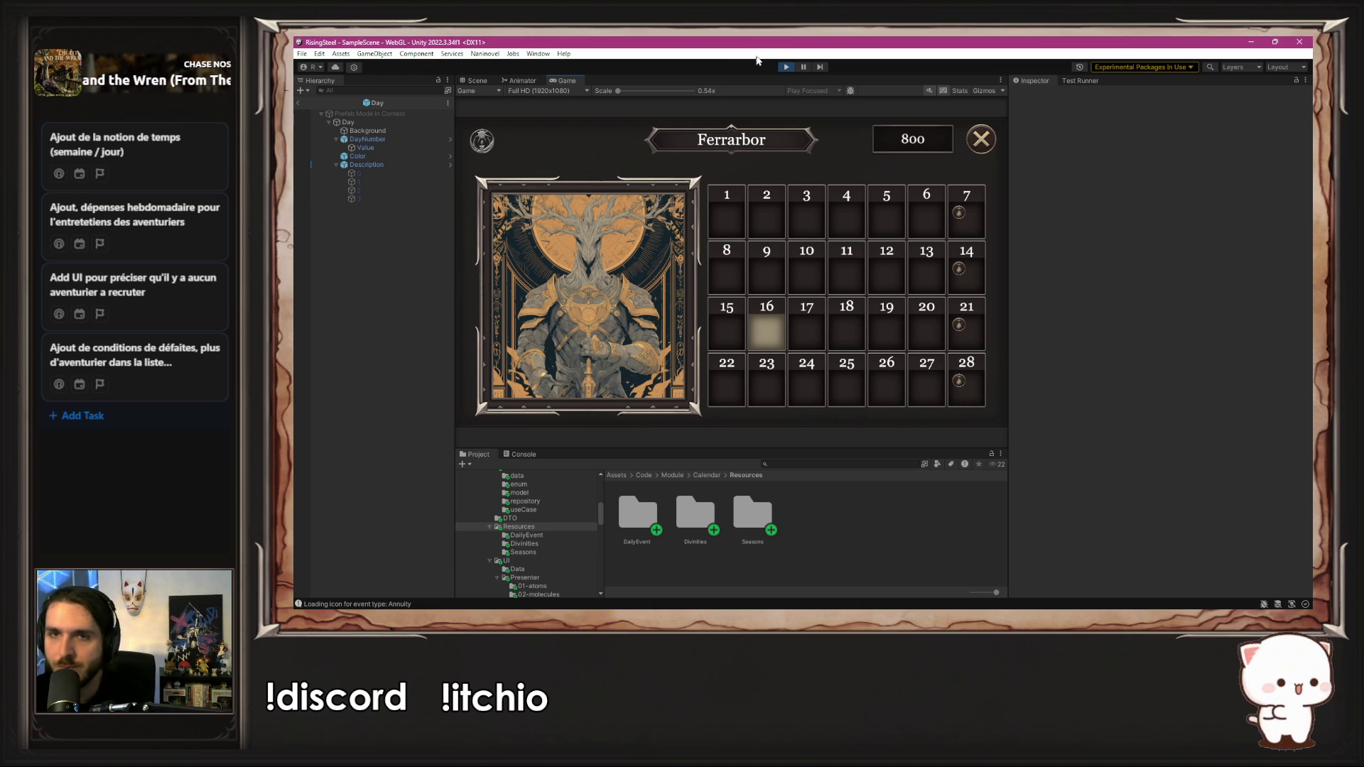
pyautogui.click(787, 67)
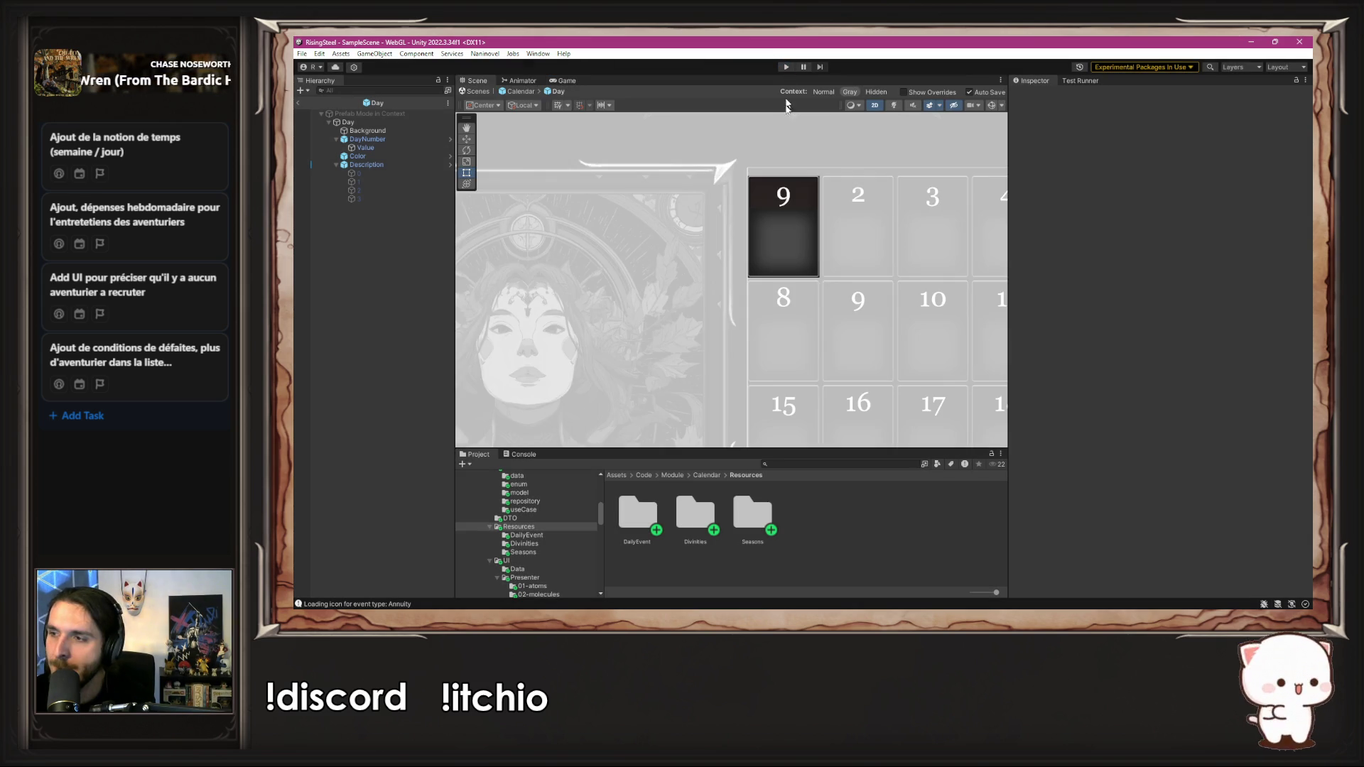
pyautogui.moveTo(798, 166); pyautogui.dragTo(706, 212)
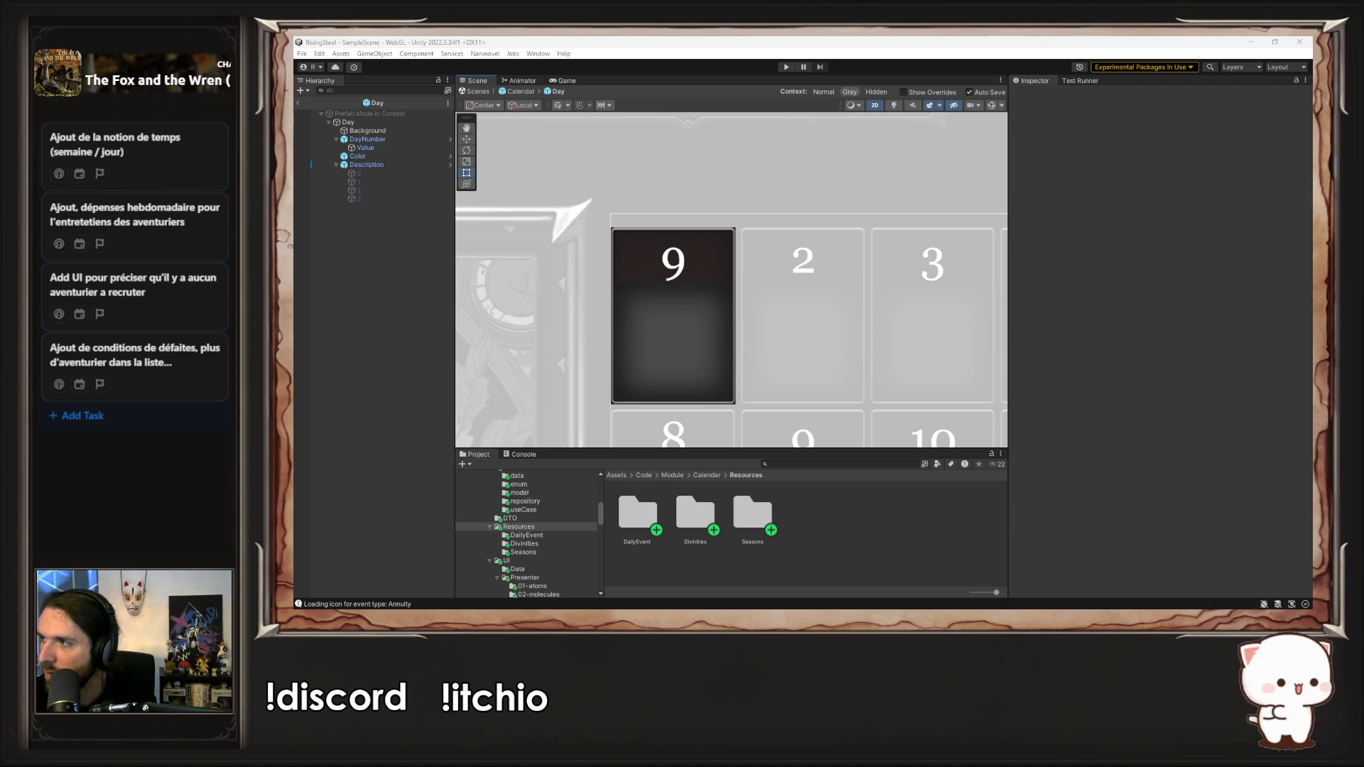
# Step: In the Description prefab, activate icon slots 1, 2 and 3 to show swords, flask and dots
pyautogui.hotkey('alt', 'Tab')
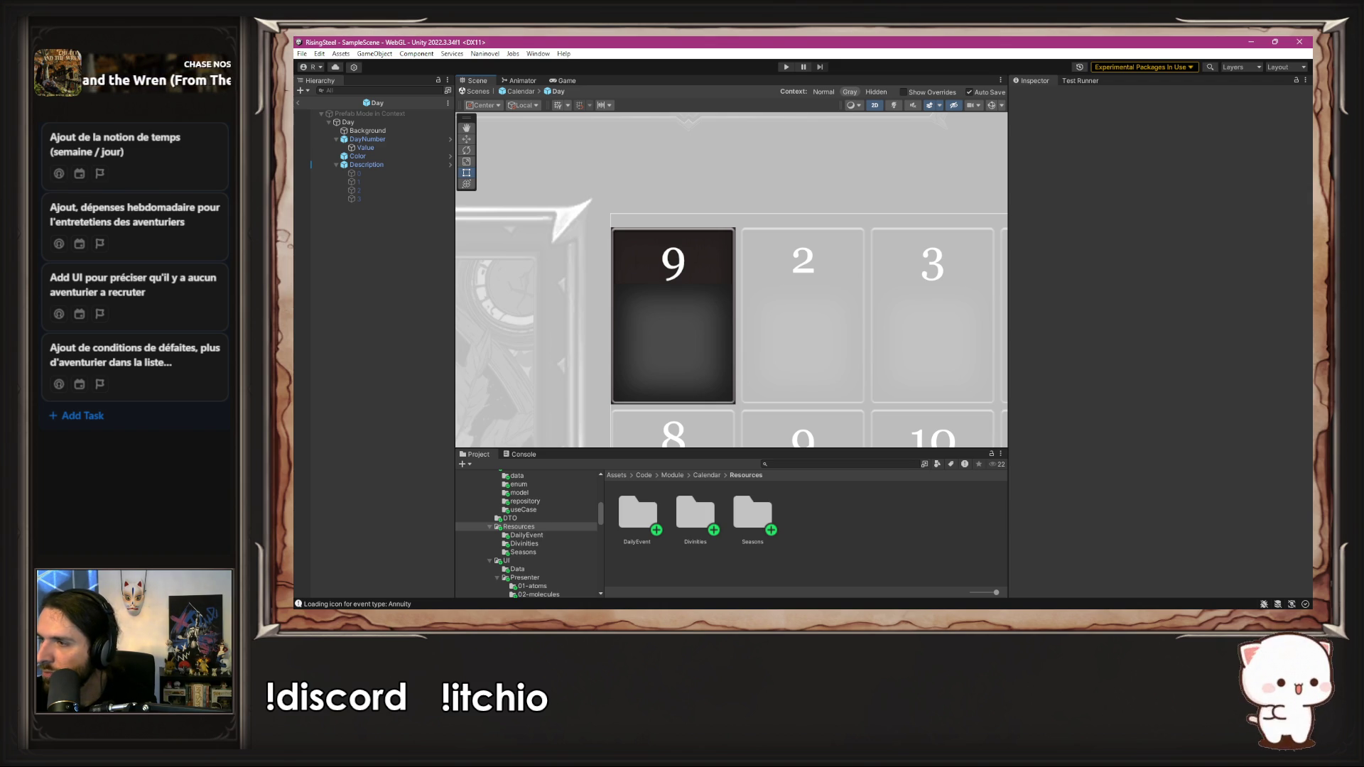
pyautogui.click(378, 165)
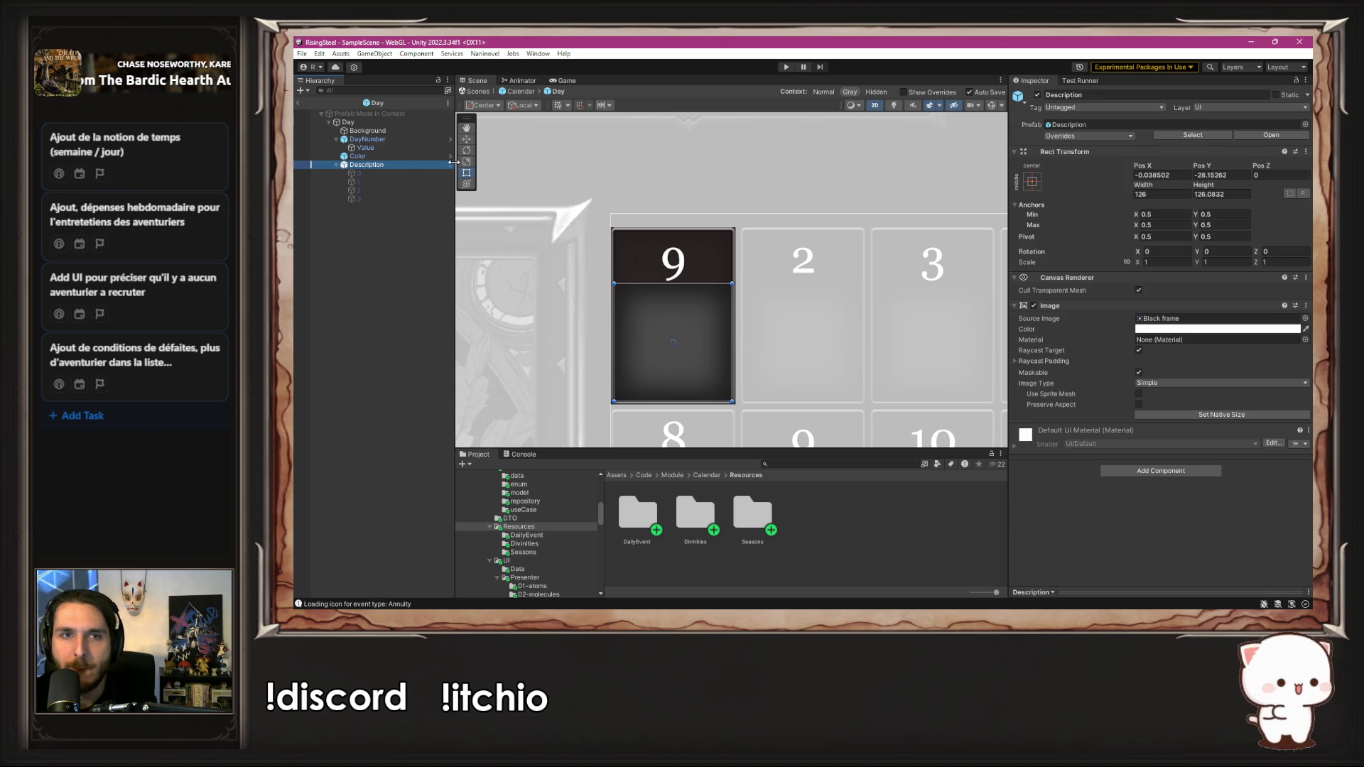
pyautogui.click(449, 166)
pyautogui.click(378, 131)
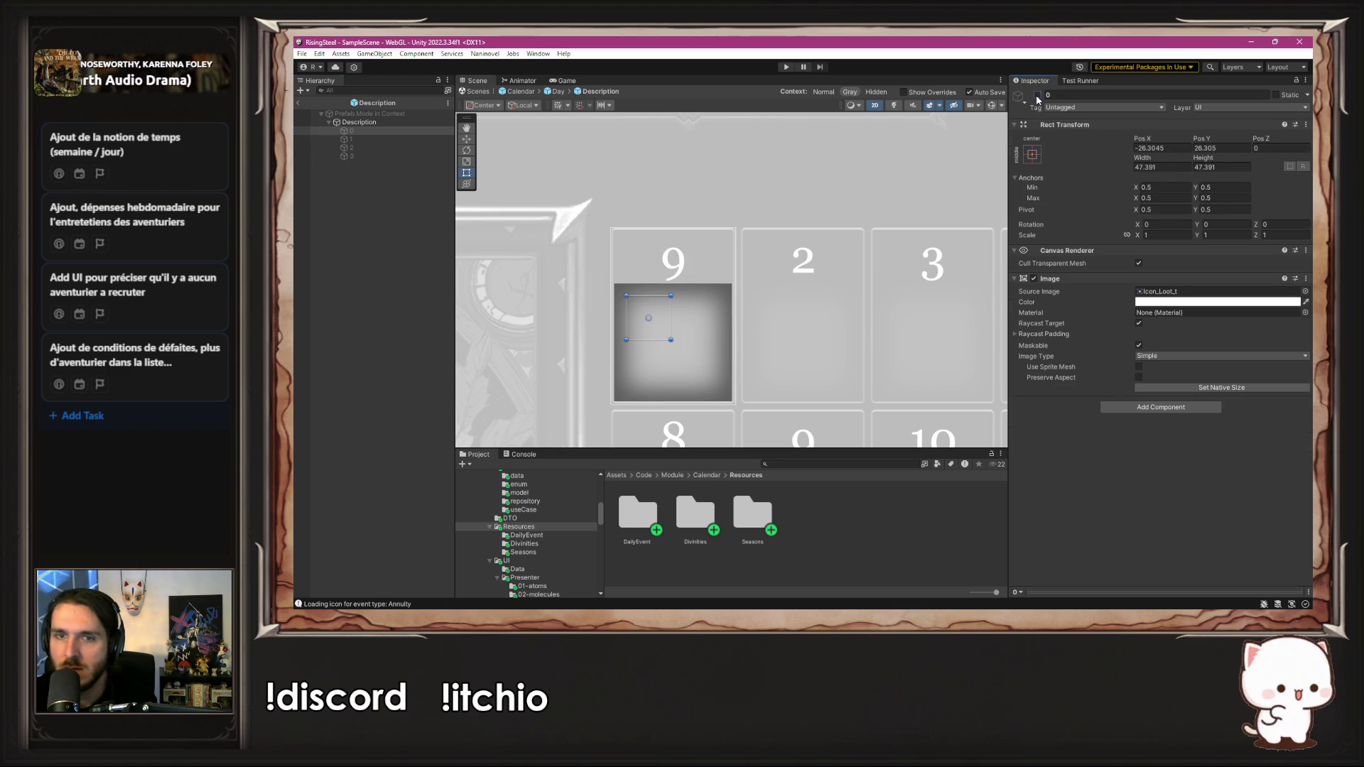
pyautogui.click(384, 138)
pyautogui.click(1037, 95)
pyautogui.click(352, 147)
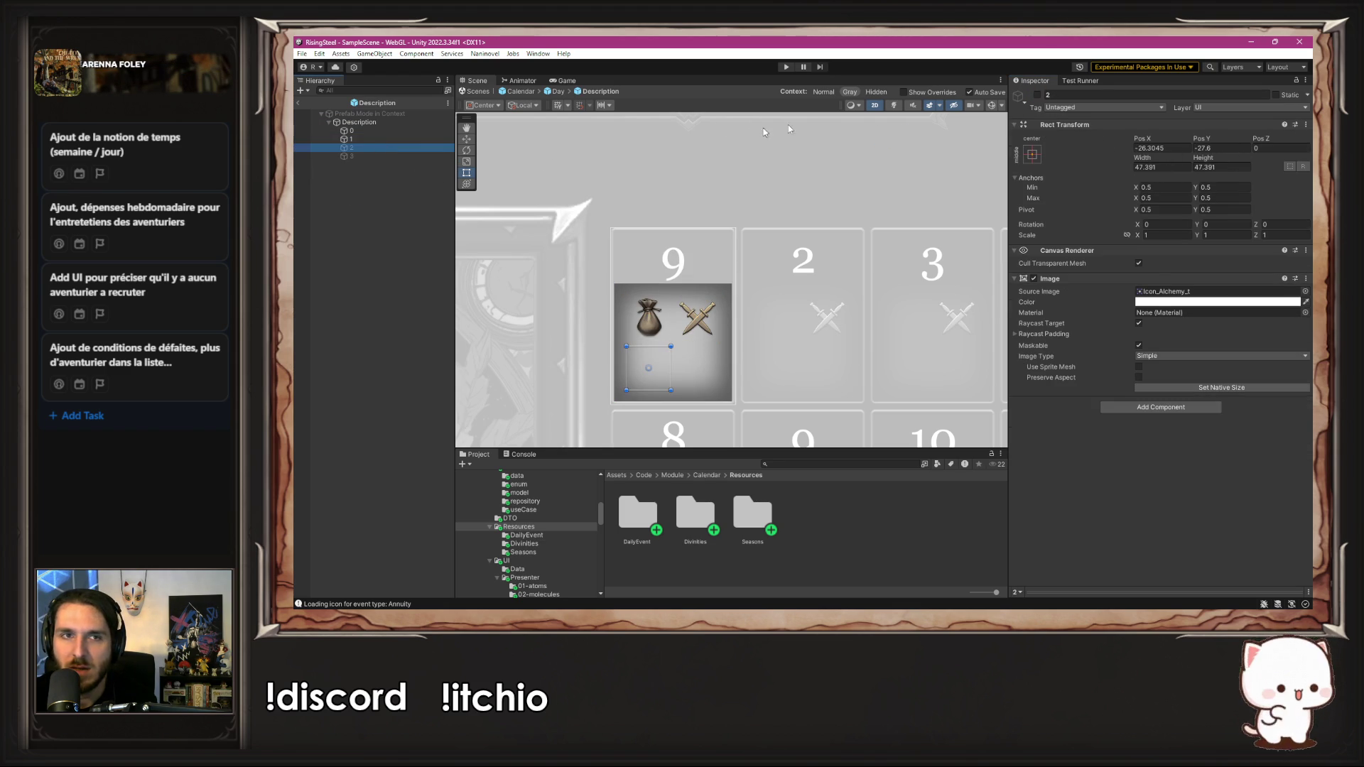
pyautogui.click(1037, 95)
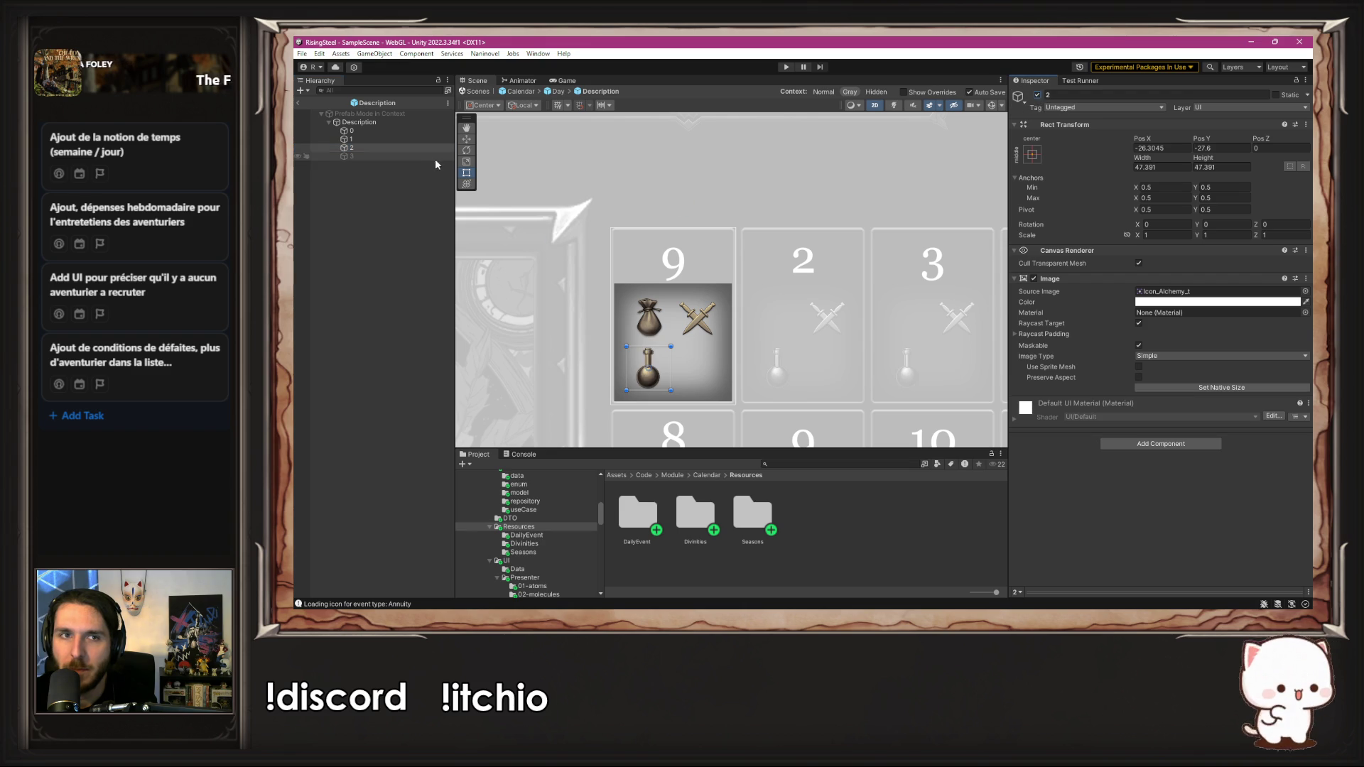
pyautogui.click(352, 156)
pyautogui.click(1037, 95)
# Step: Back in the Day prefab, activate icon slot 0 so the circle icon shows
pyautogui.click(558, 91)
pyautogui.click(352, 172)
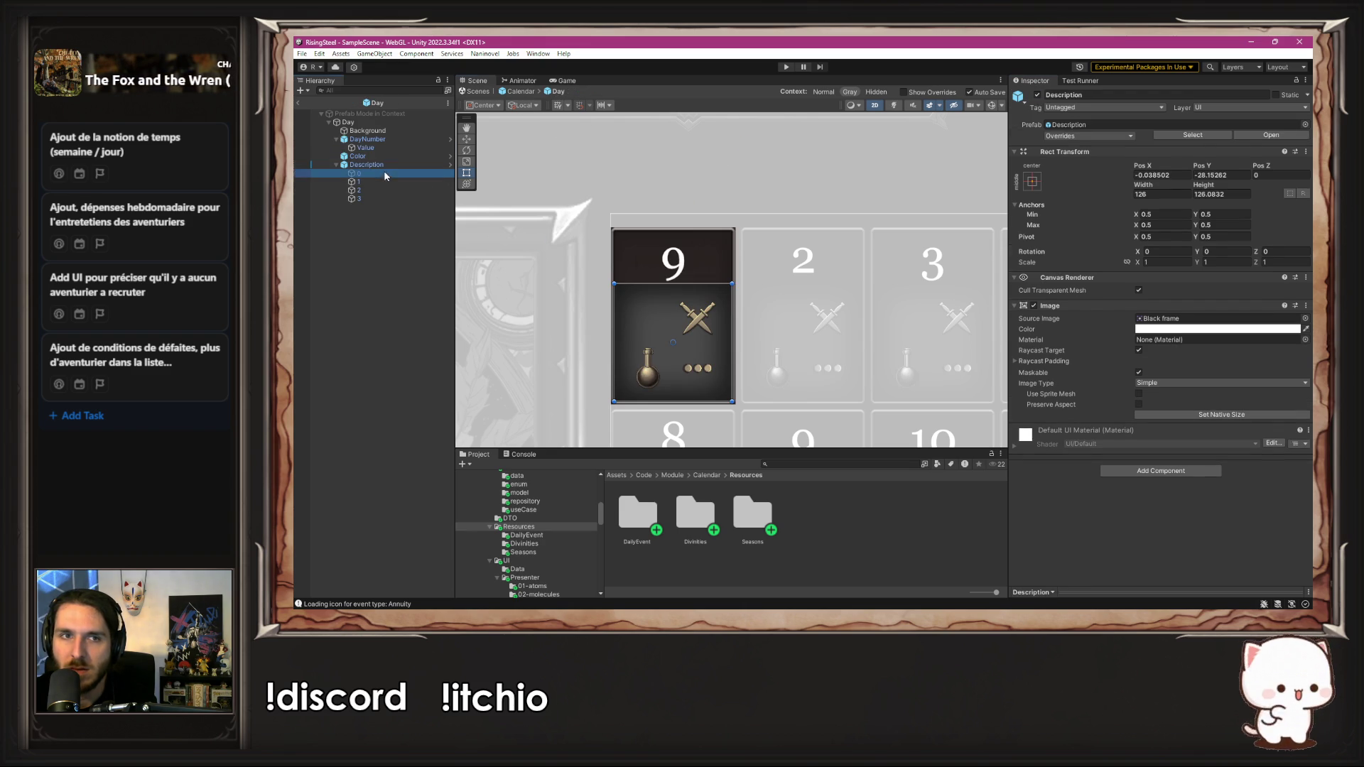
pyautogui.click(1038, 95)
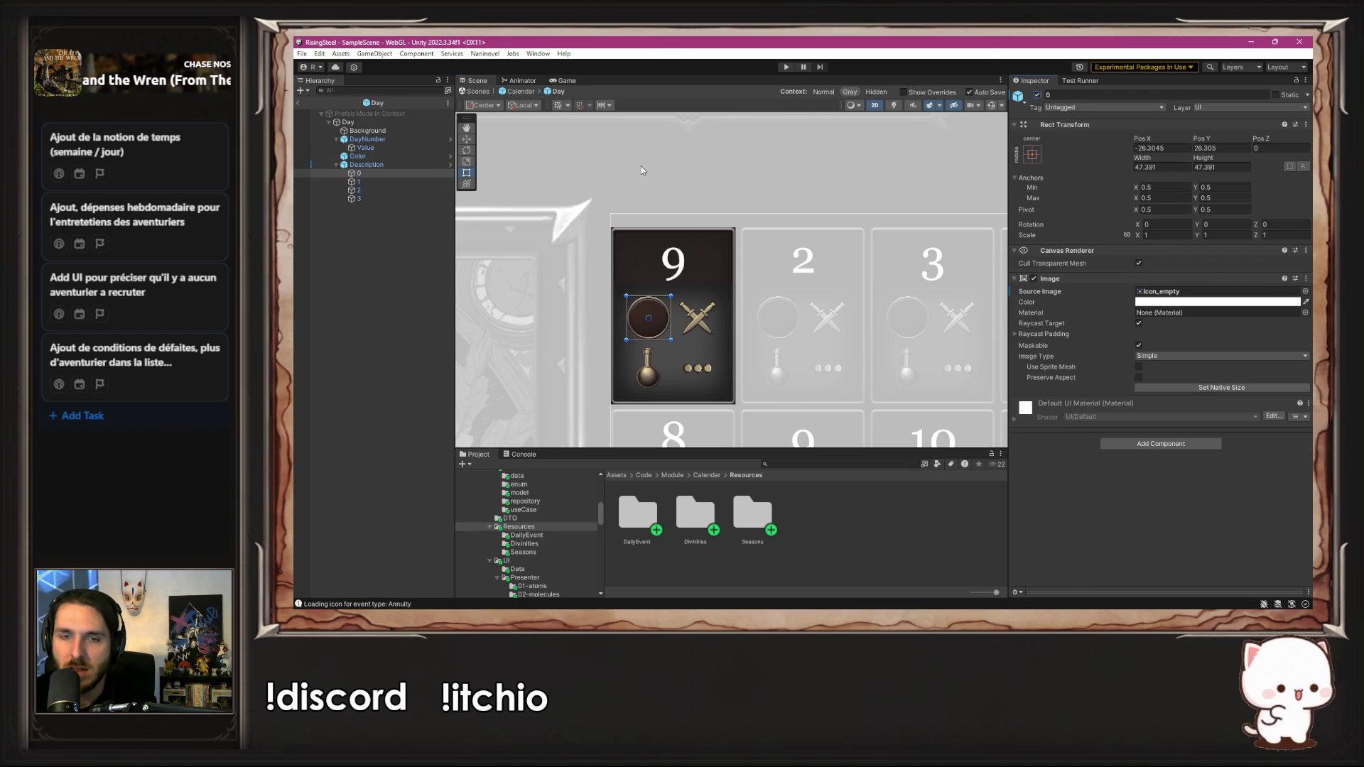
pyautogui.click(721, 187)
pyautogui.scroll(-2, 720, 186)
pyautogui.moveTo(688, 171)
pyautogui.mouseDown()
pyautogui.moveTo(764, 164)
pyautogui.moveTo(753, 173)
pyautogui.mouseUp()
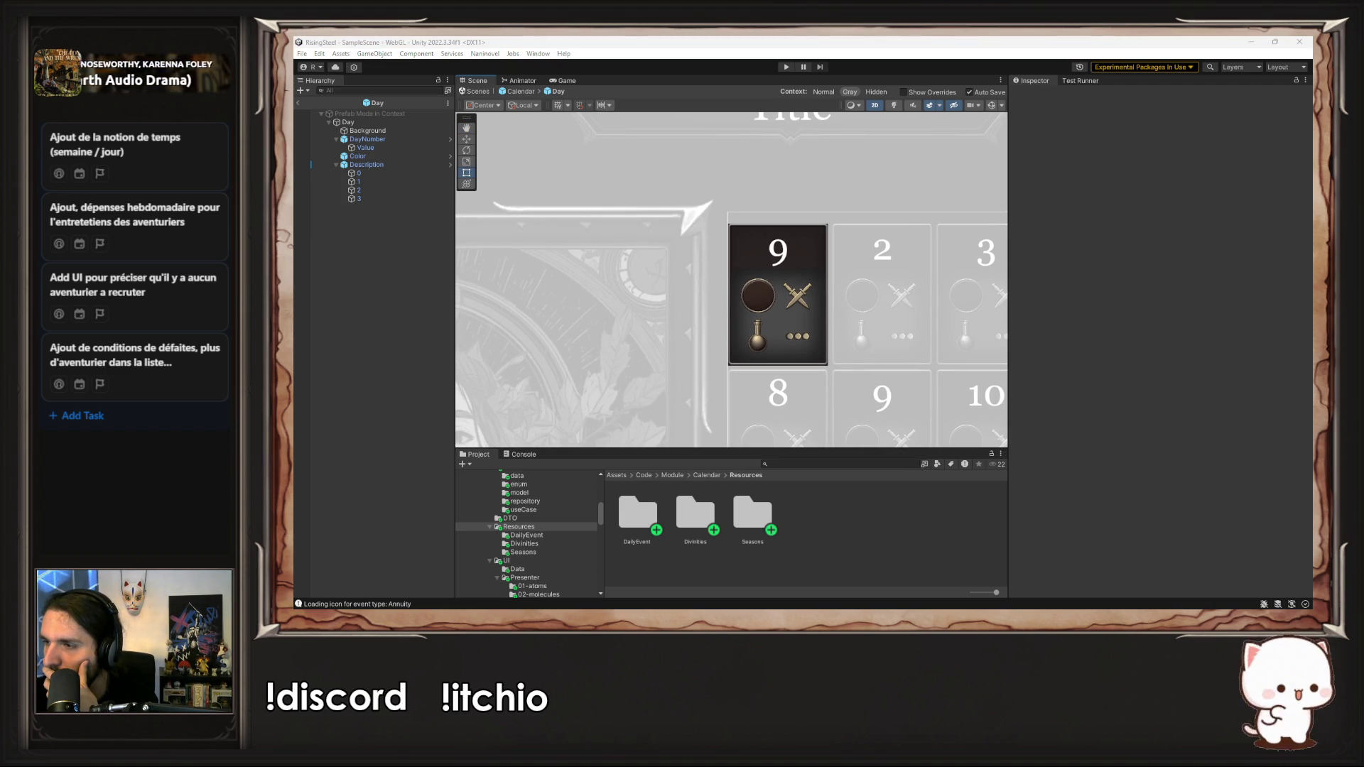
pyautogui.hotkey('alt', 'Tab')
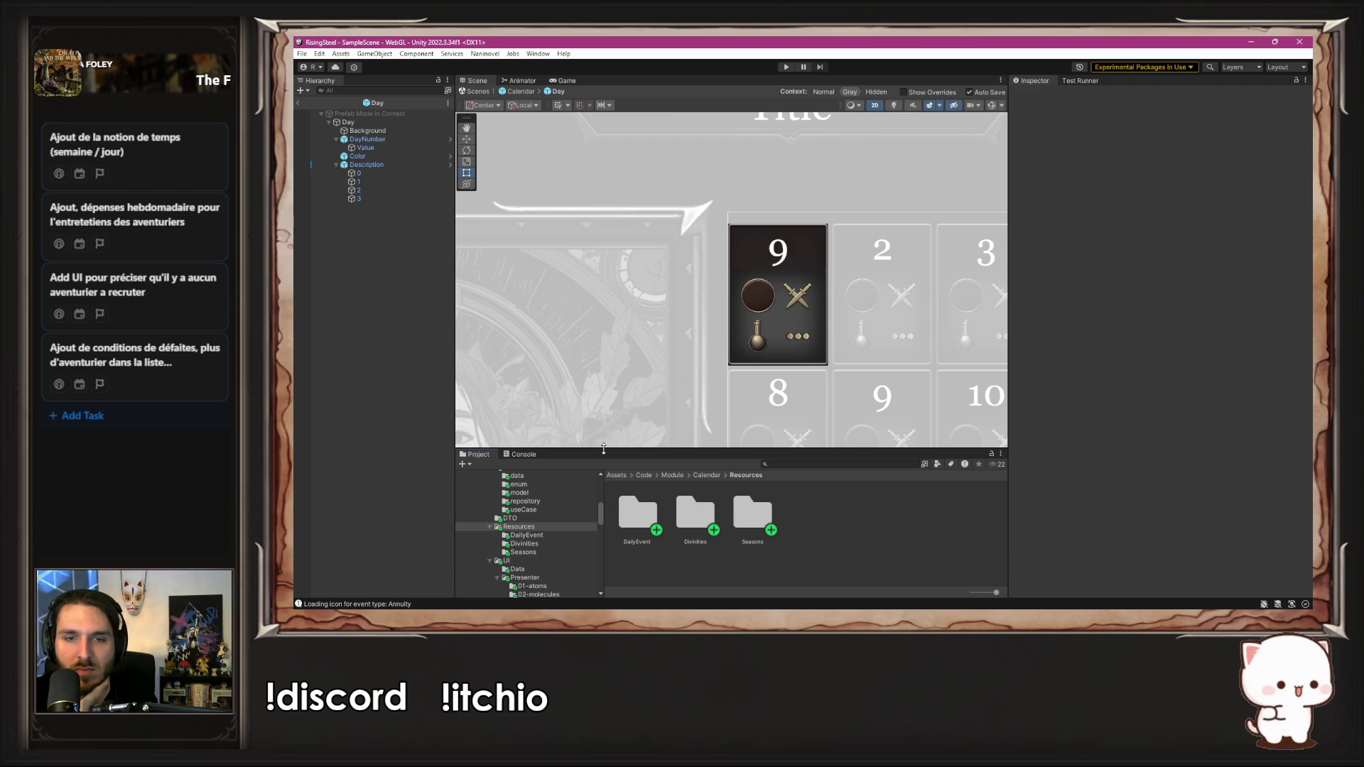
# Step: Enlarge the Project panel and open the UIElementsPNG sprite folder
pyautogui.moveTo(604, 449); pyautogui.dragTo(587, 366)
pyautogui.scroll(10, 564, 448)
pyautogui.scroll(-3, 565, 447)
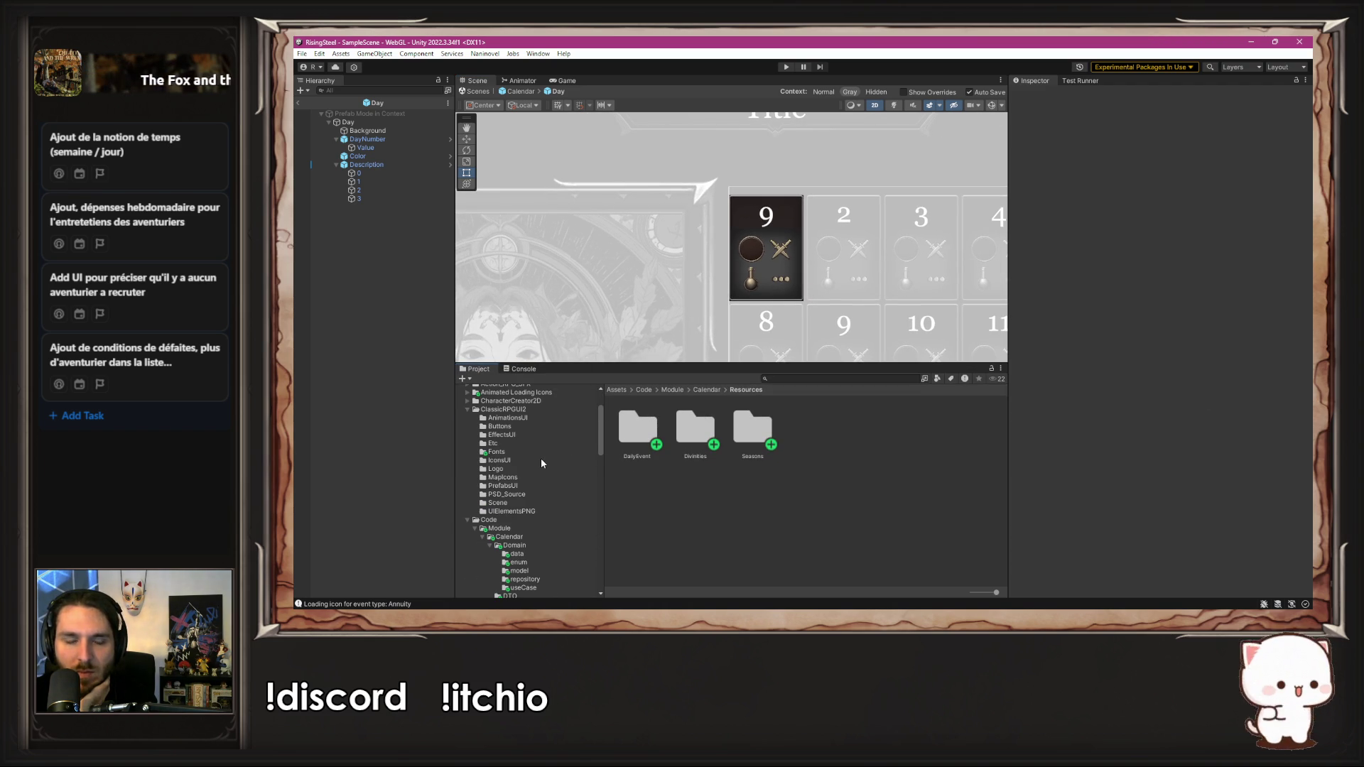
pyautogui.click(512, 511)
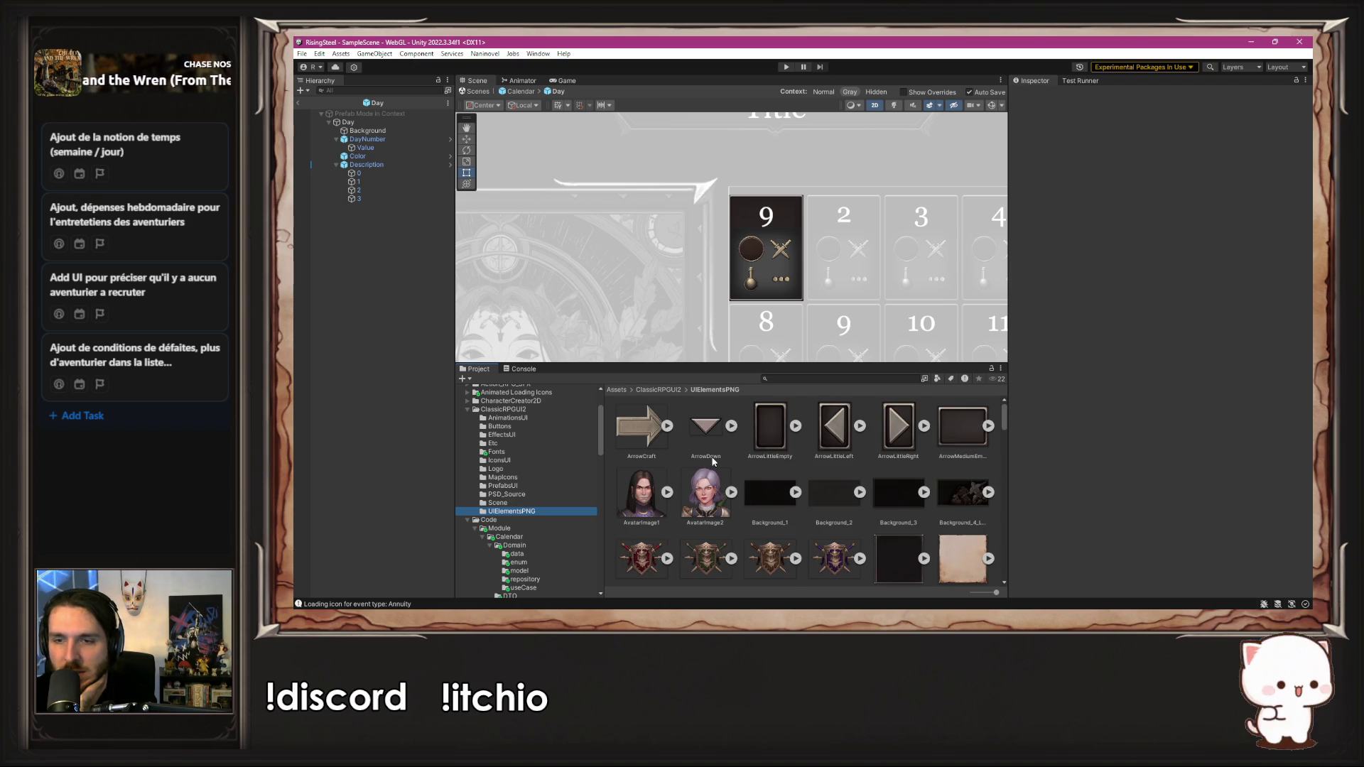
# Step: Browse the UIElementsPNG frame, flag and slider sprites for a suitable icon image
pyautogui.scroll(-3, 742, 469)
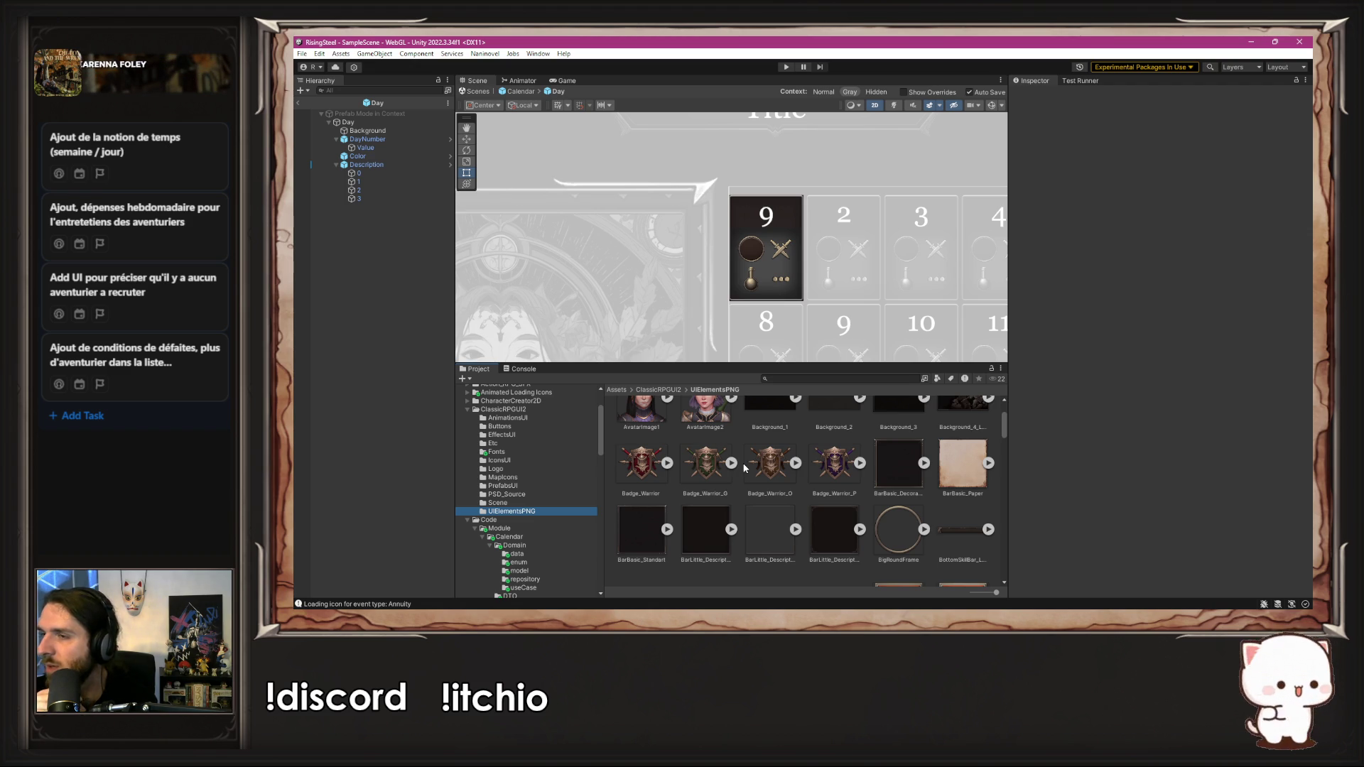
pyautogui.scroll(-5, 743, 467)
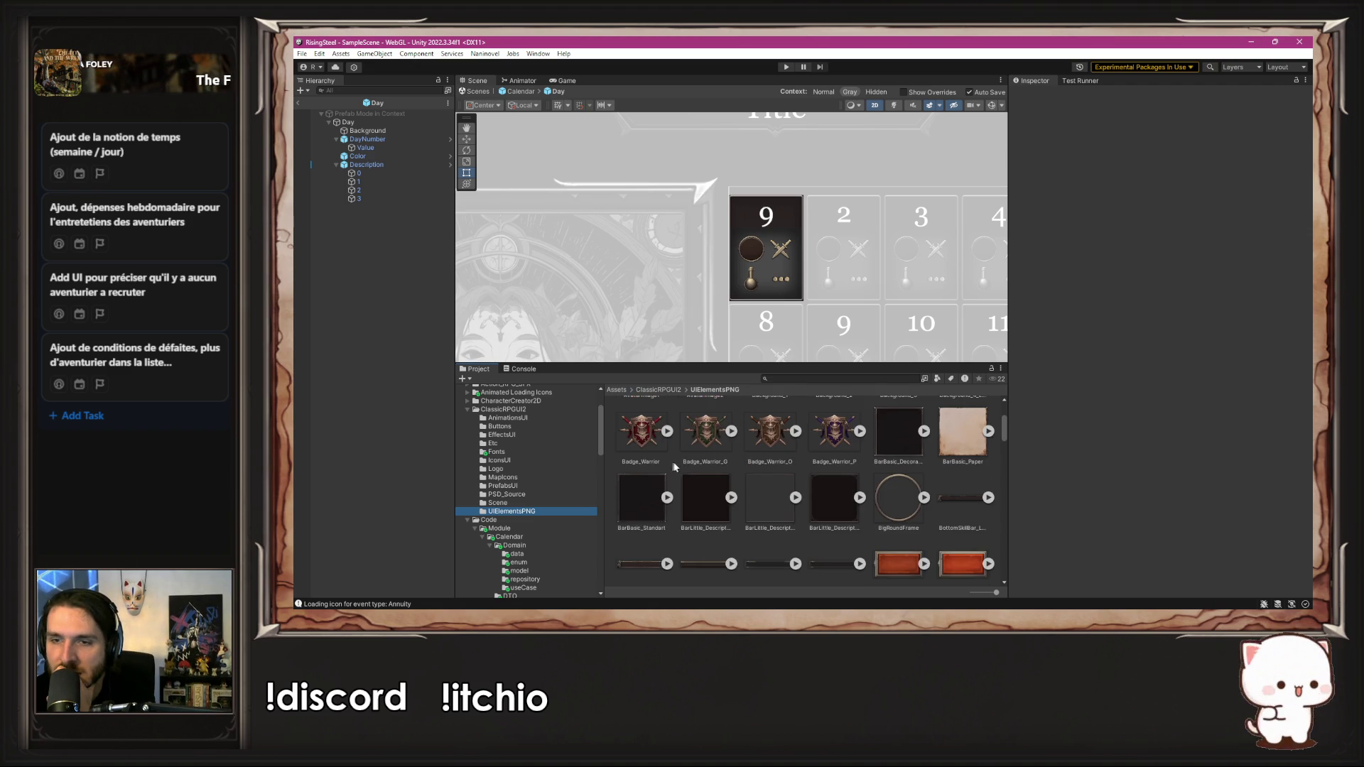
pyautogui.scroll(-5, 843, 470)
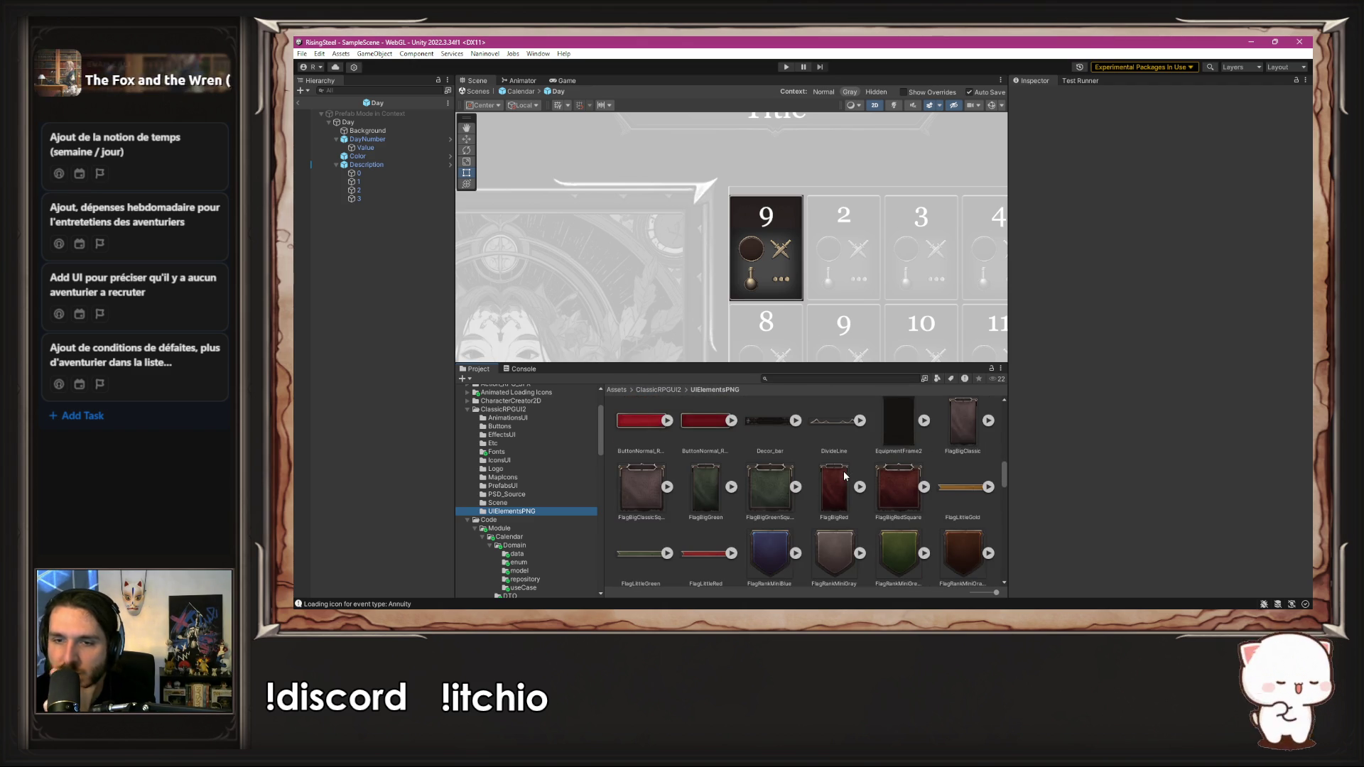
pyautogui.click(875, 481)
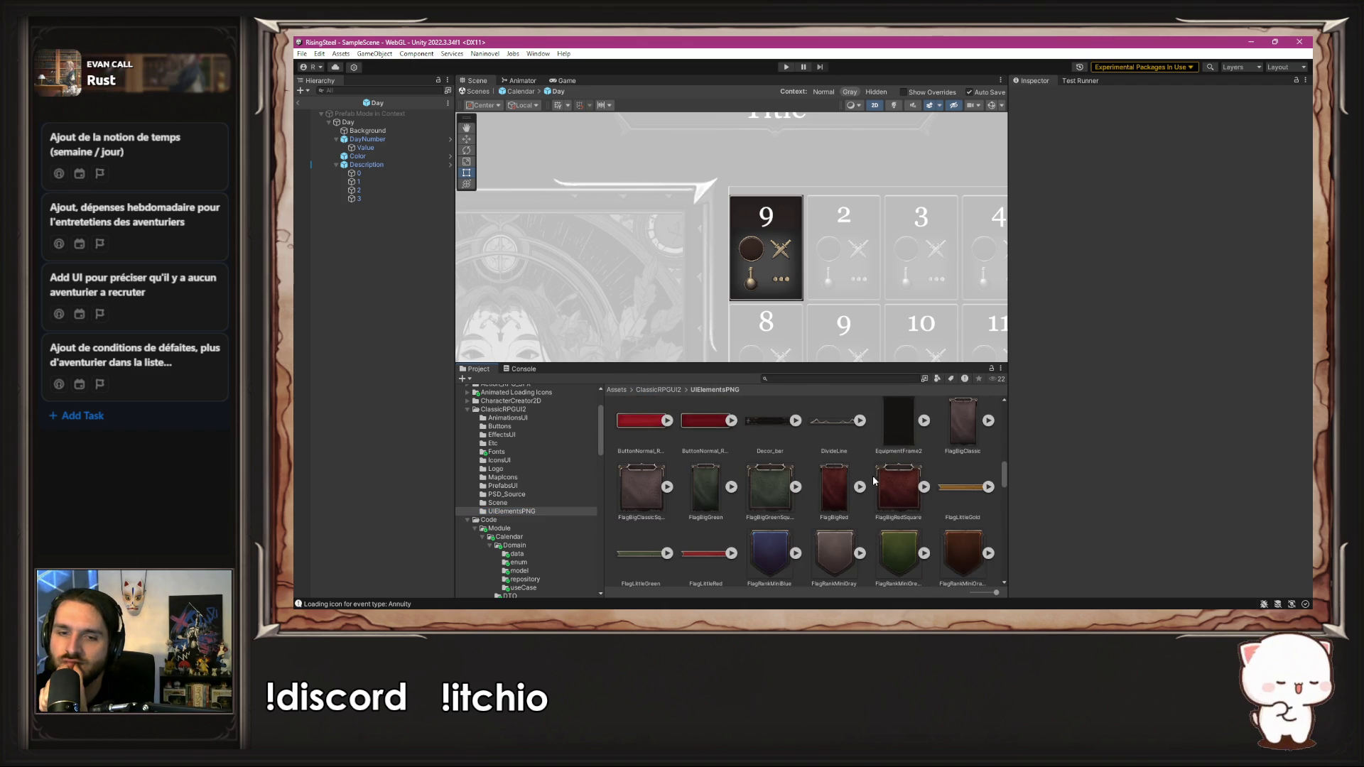
pyautogui.scroll(-3, 871, 481)
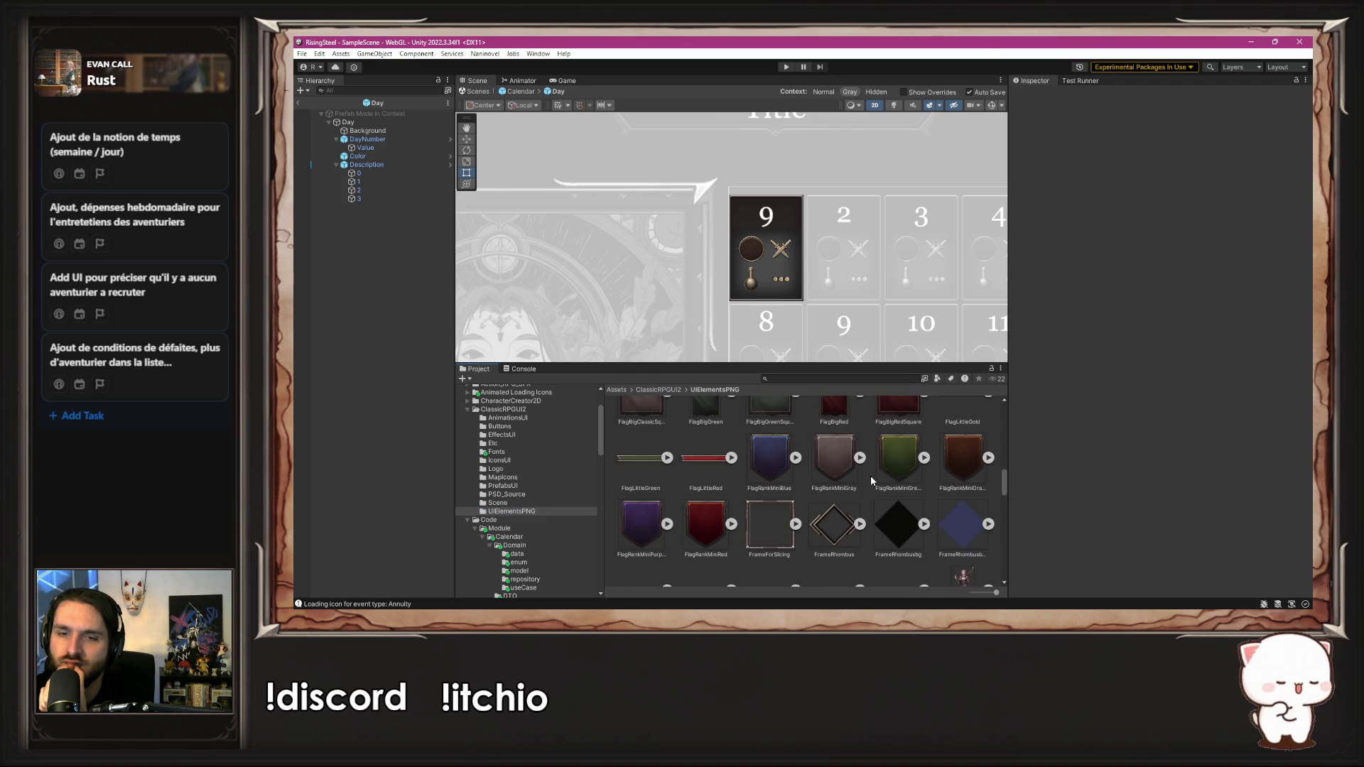
pyautogui.scroll(3, 855, 518)
pyautogui.scroll(-3, 749, 533)
pyautogui.scroll(-5, 749, 533)
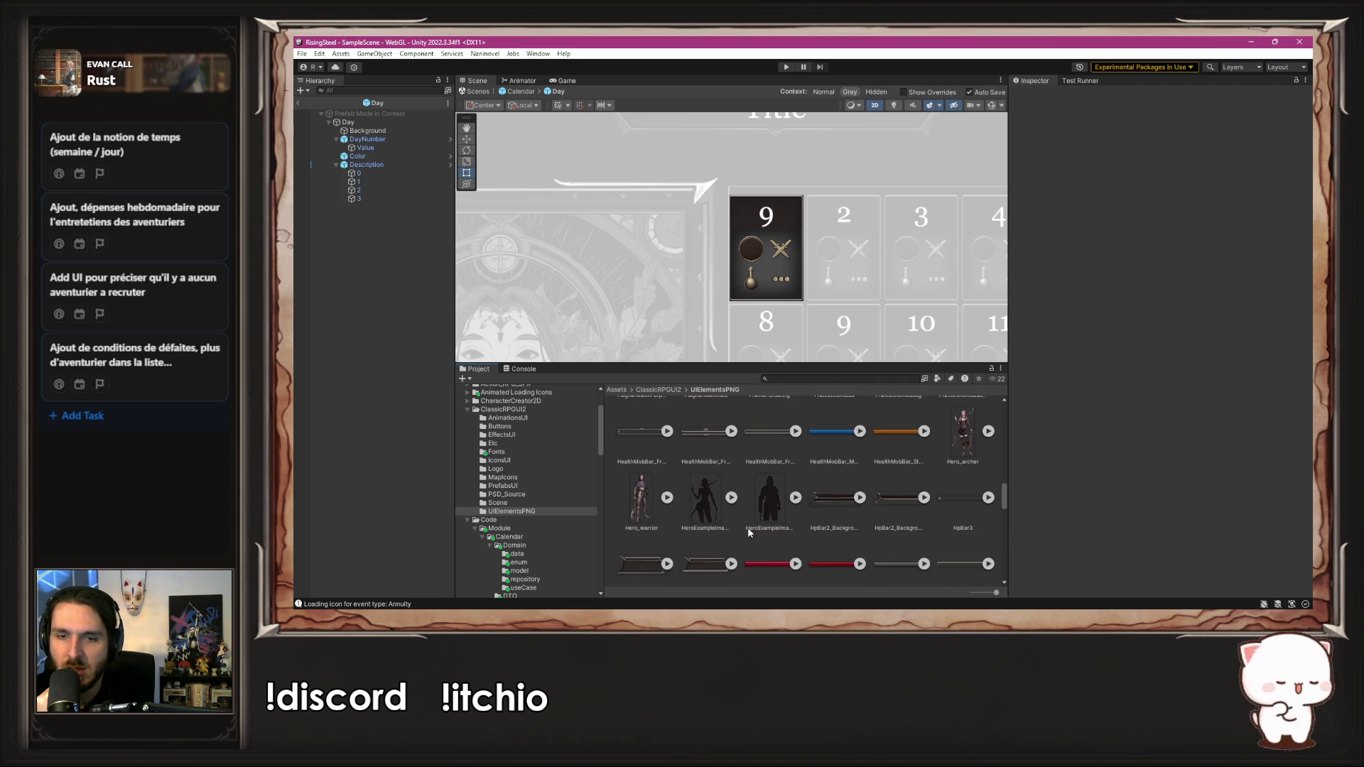
pyautogui.scroll(-5, 748, 544)
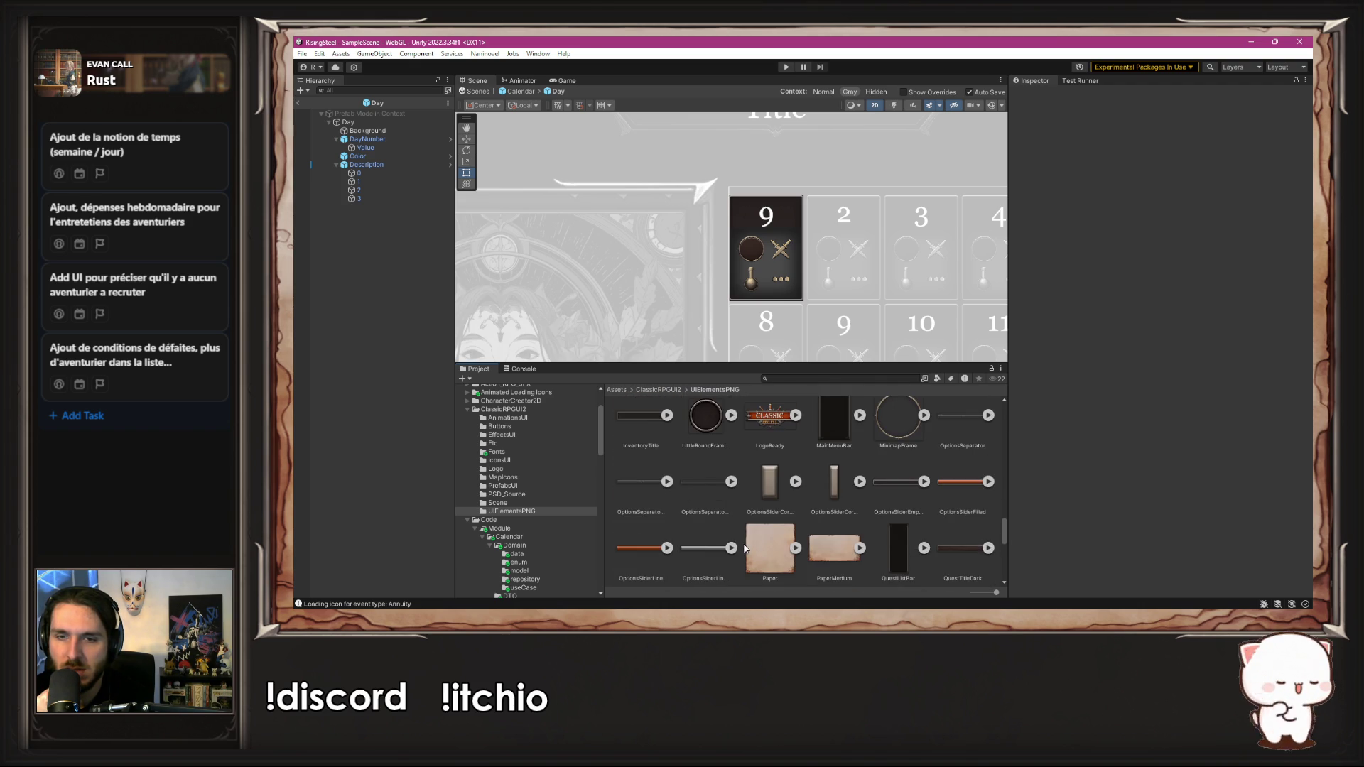
pyautogui.scroll(-1, 736, 539)
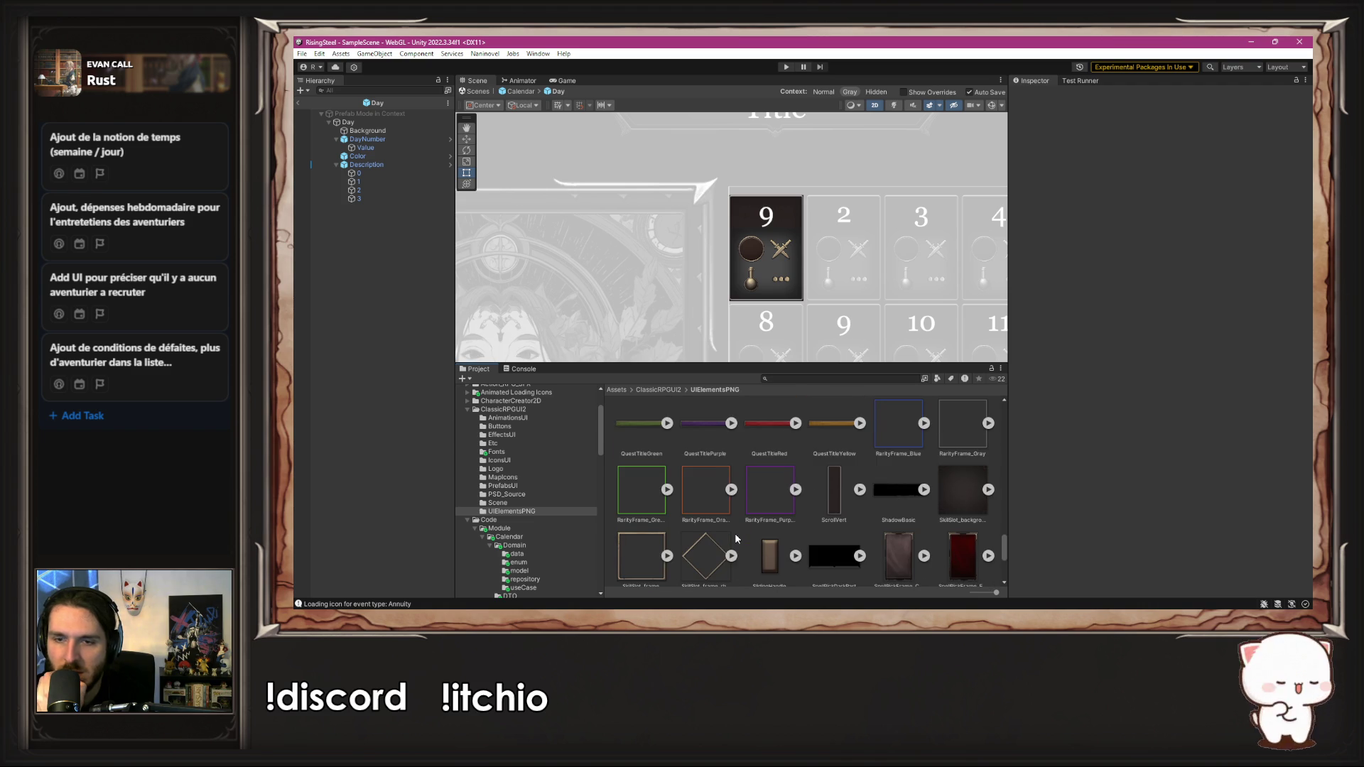
pyautogui.scroll(1, 735, 533)
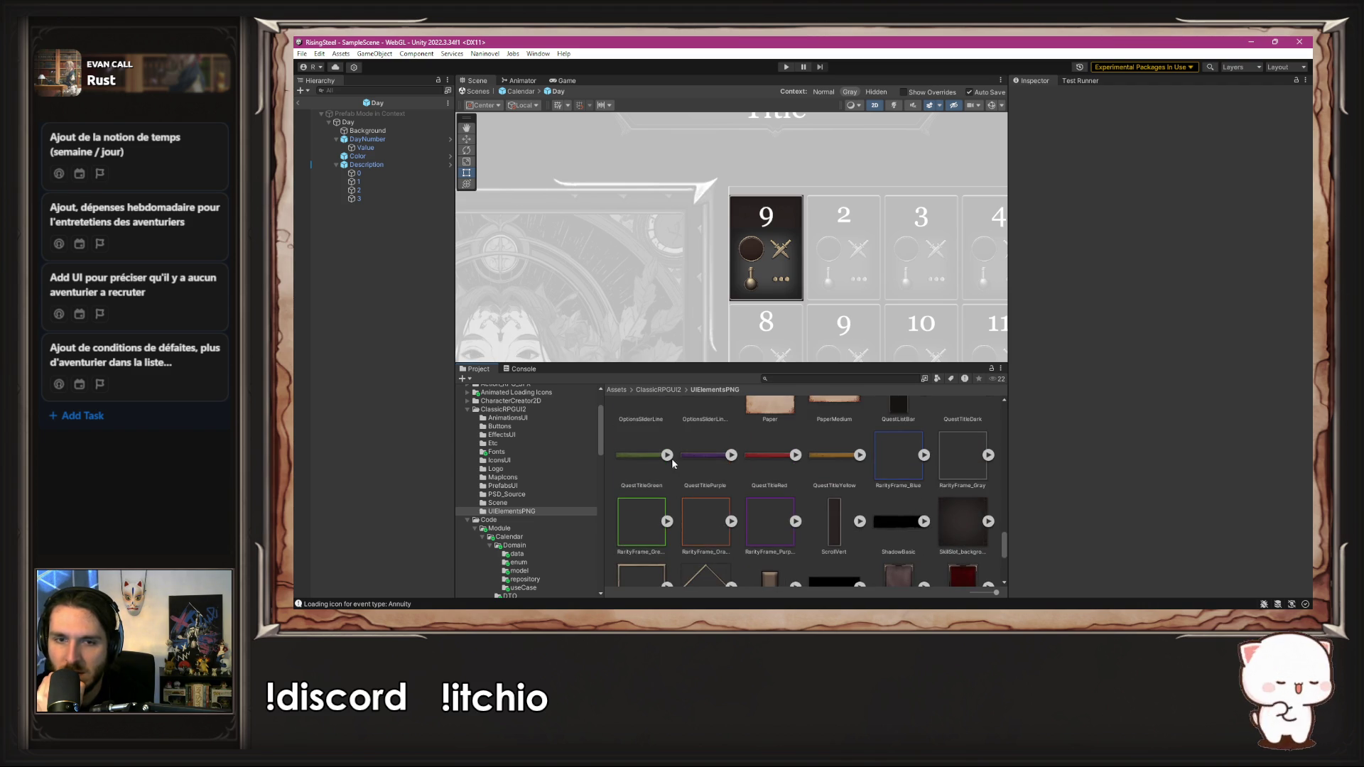
pyautogui.scroll(-4, 682, 458)
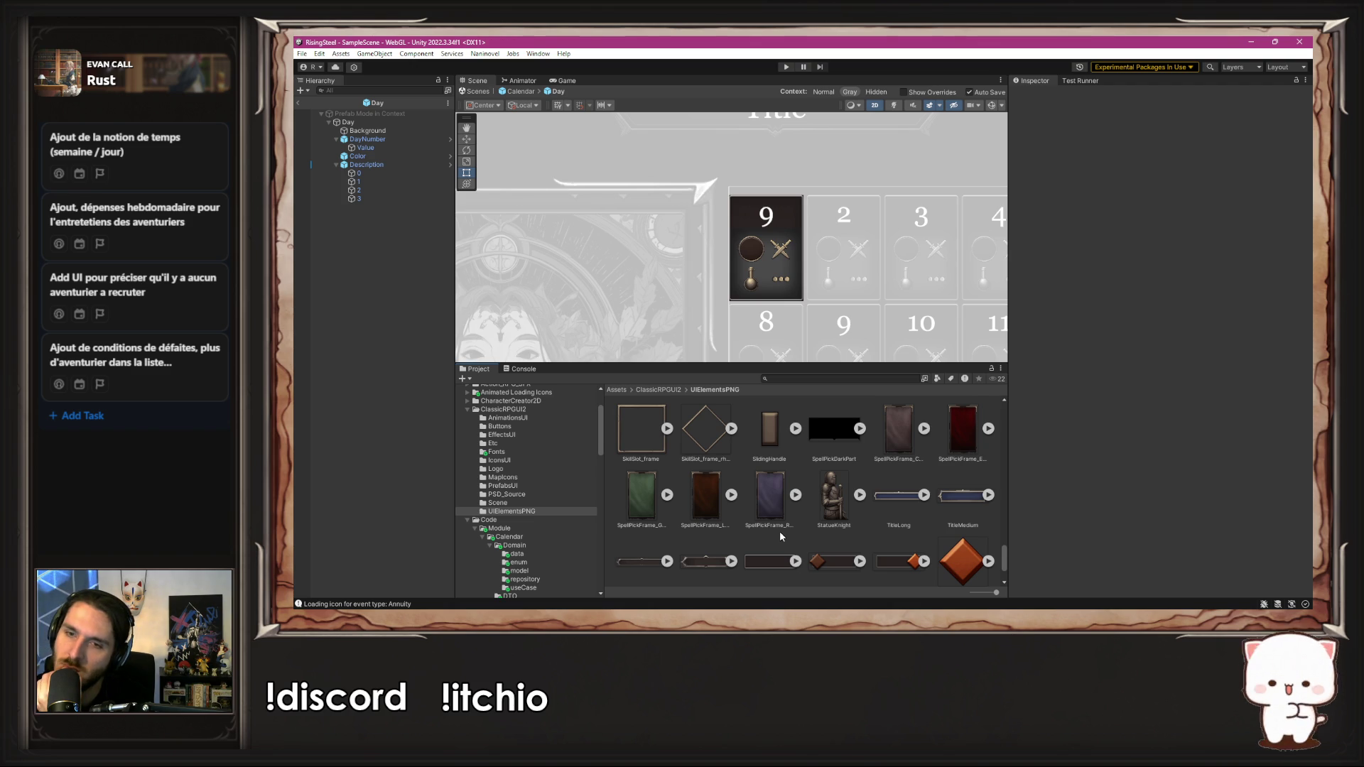
pyautogui.scroll(-1, 779, 536)
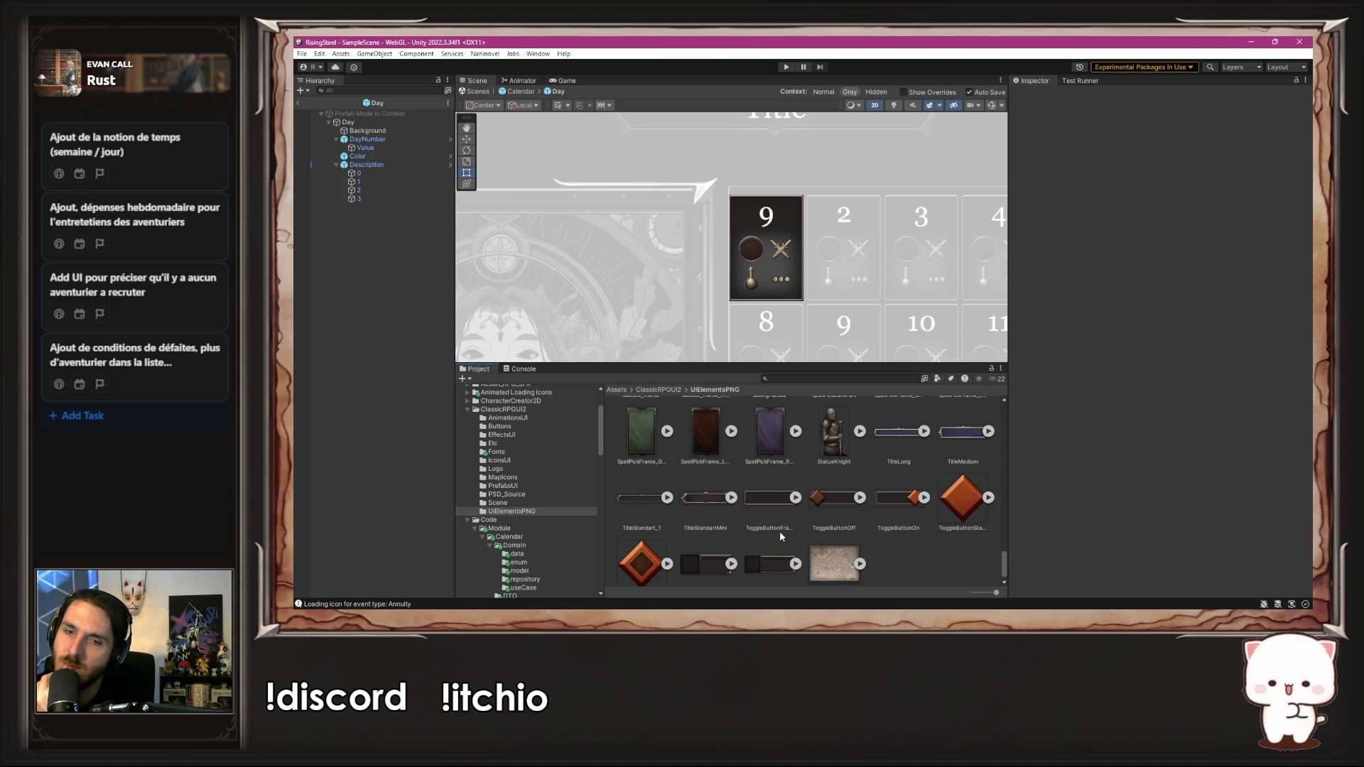
pyautogui.scroll(-1, 780, 536)
pyautogui.scroll(10, 780, 536)
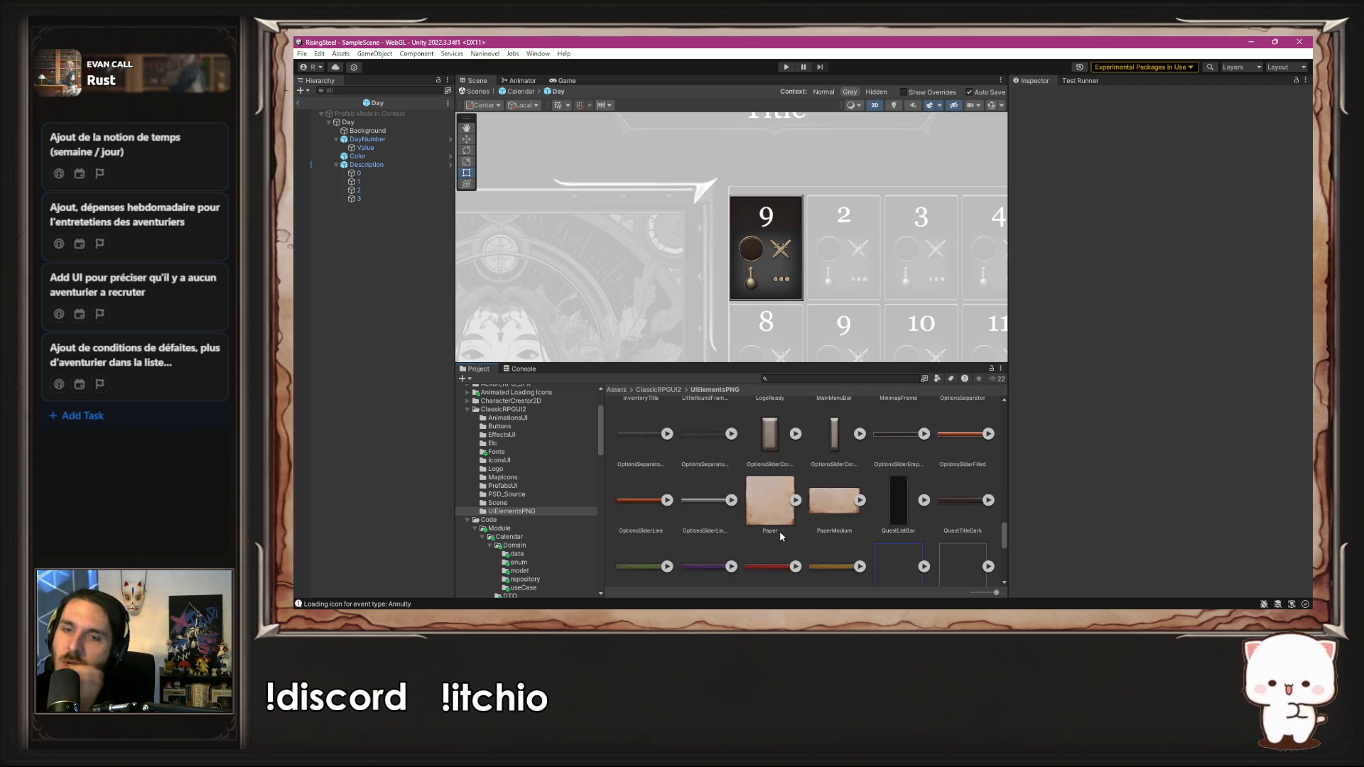
pyautogui.scroll(5, 780, 536)
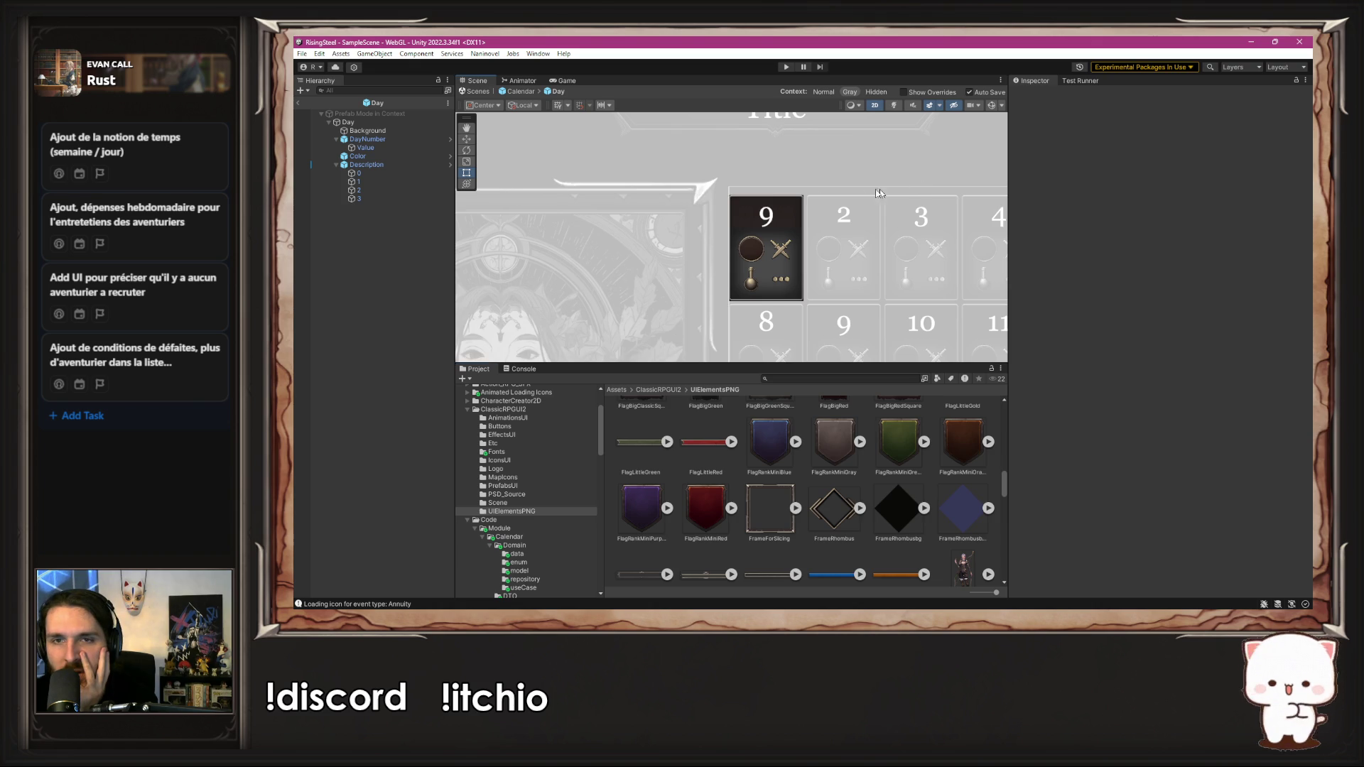
pyautogui.scroll(5, 767, 259)
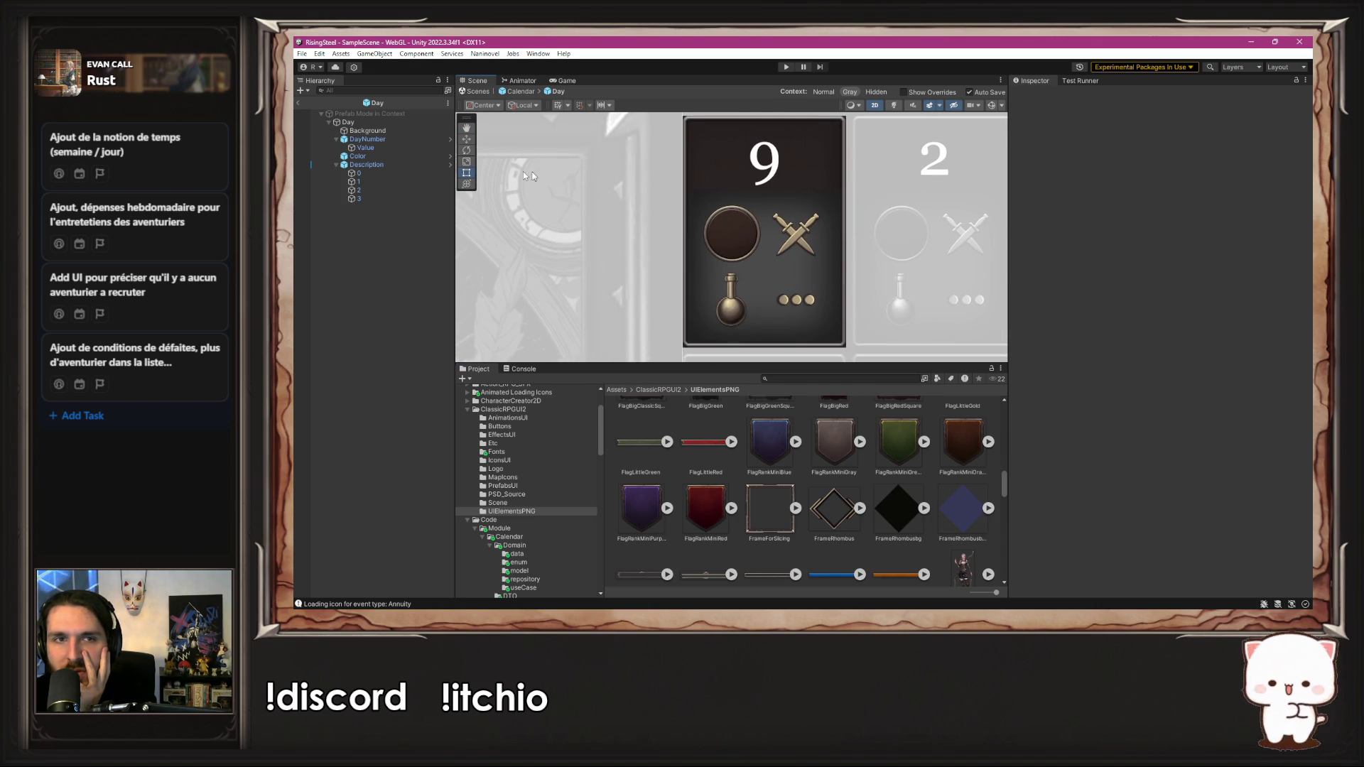
# Step: Check the Source Image sprites of Description's icon slots 0 and 1, then go to MDay.cs
pyautogui.click(381, 164)
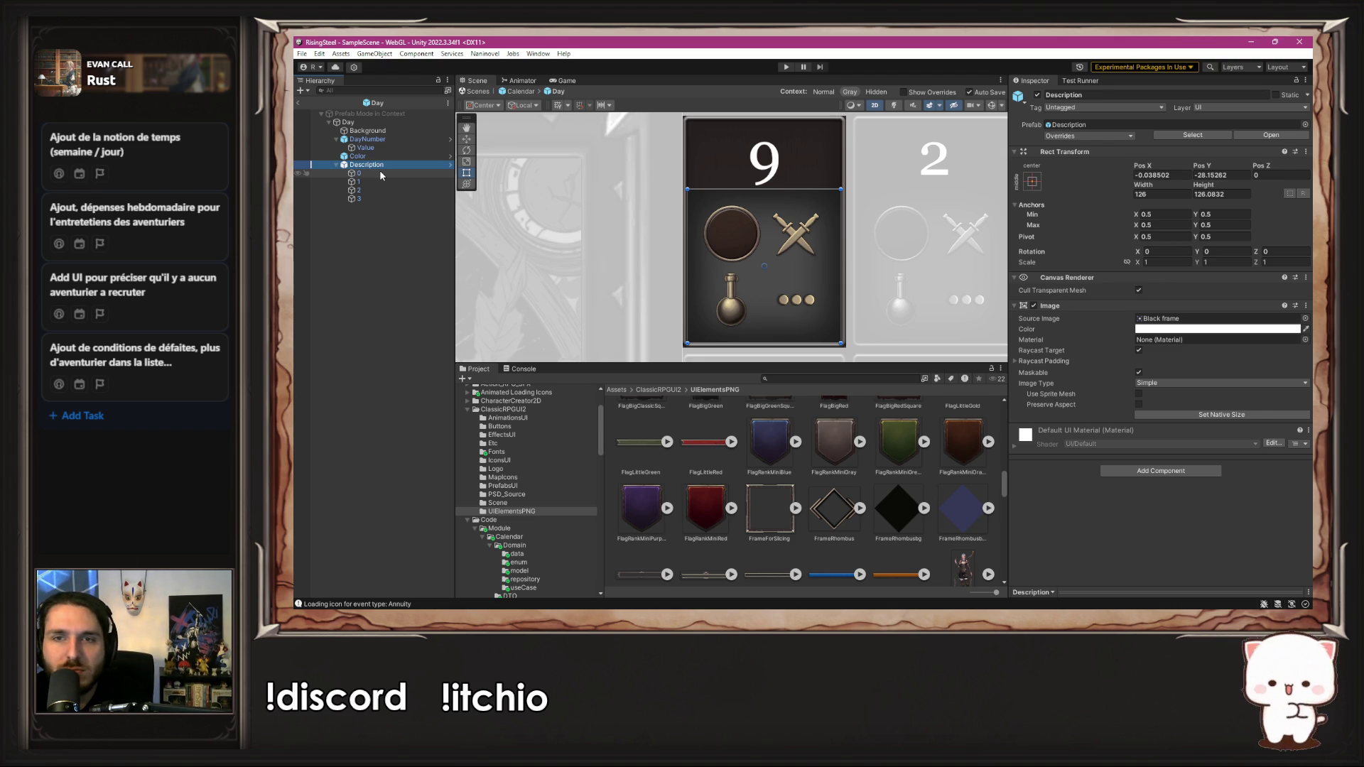
pyautogui.click(380, 172)
pyautogui.click(375, 181)
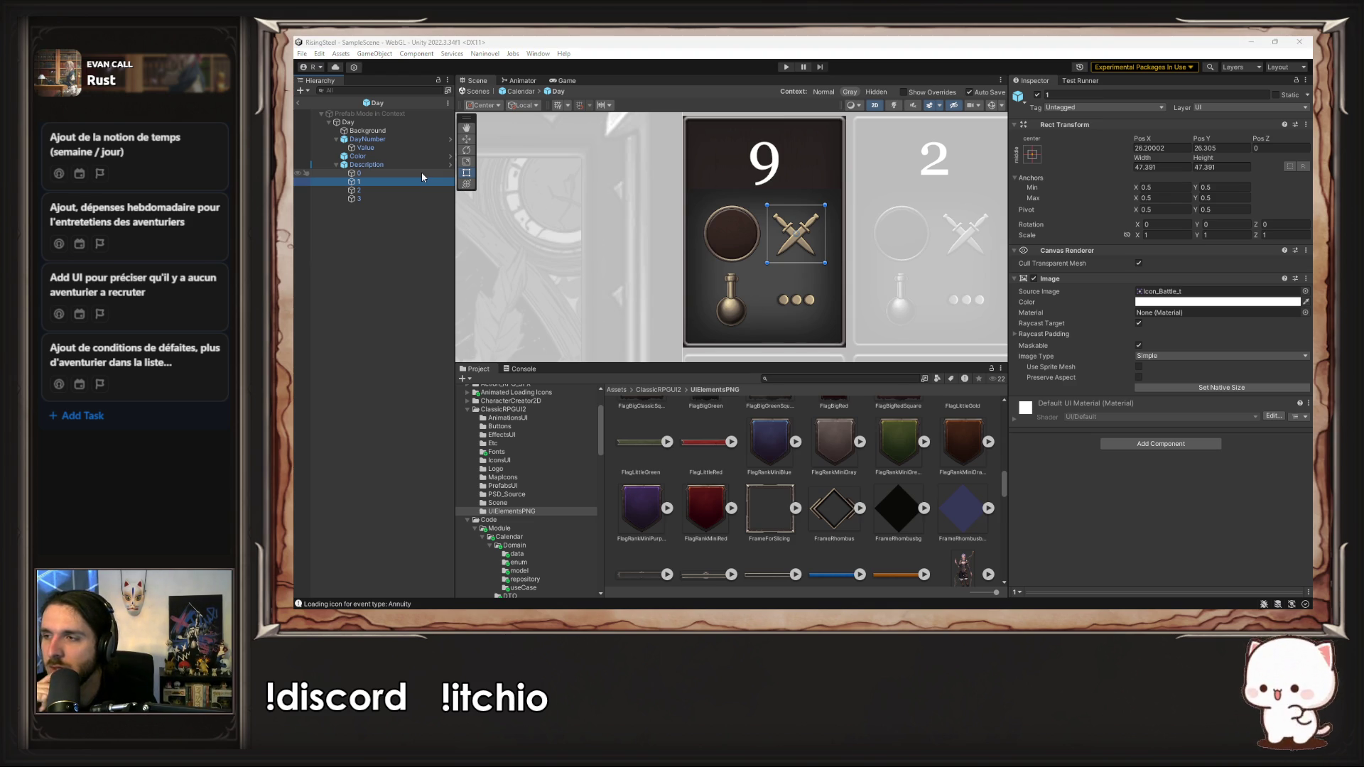
pyautogui.hotkey('alt', 'Tab')
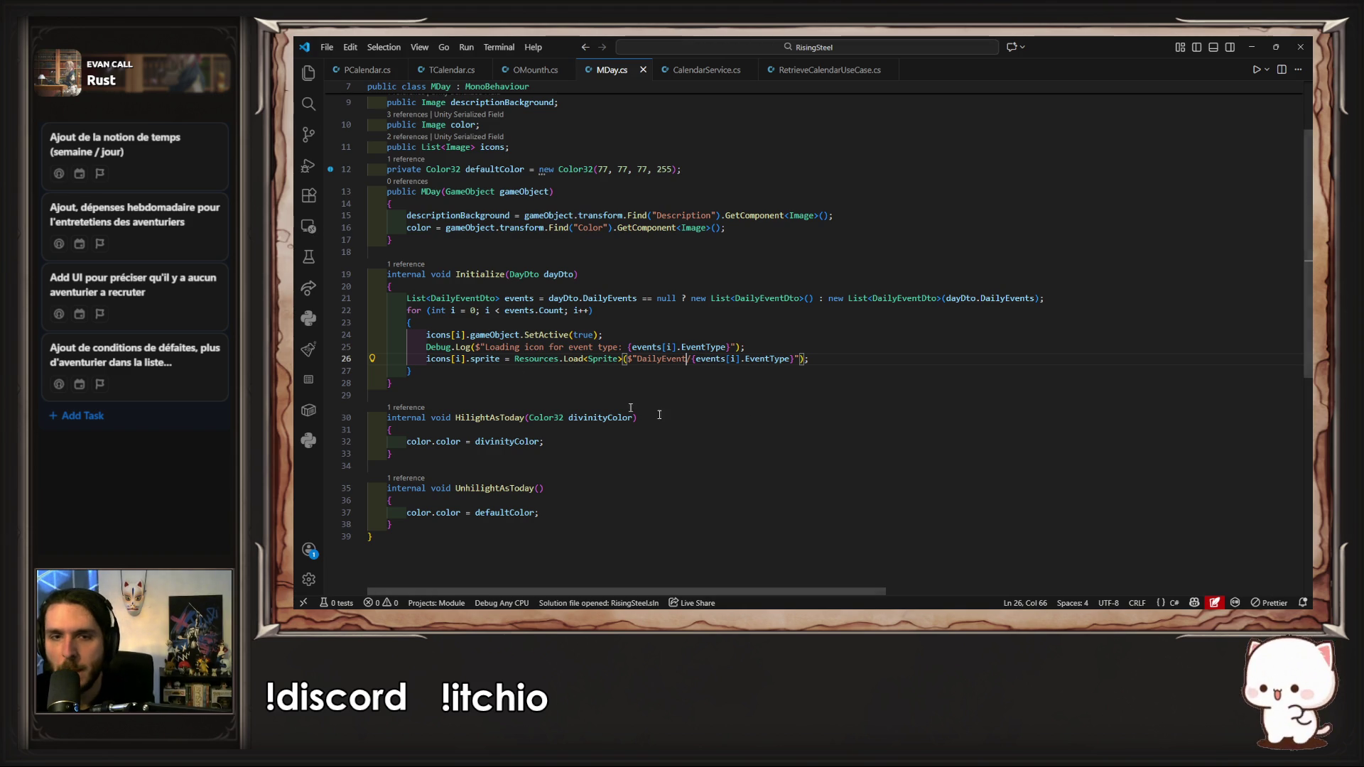
pyautogui.press('End')
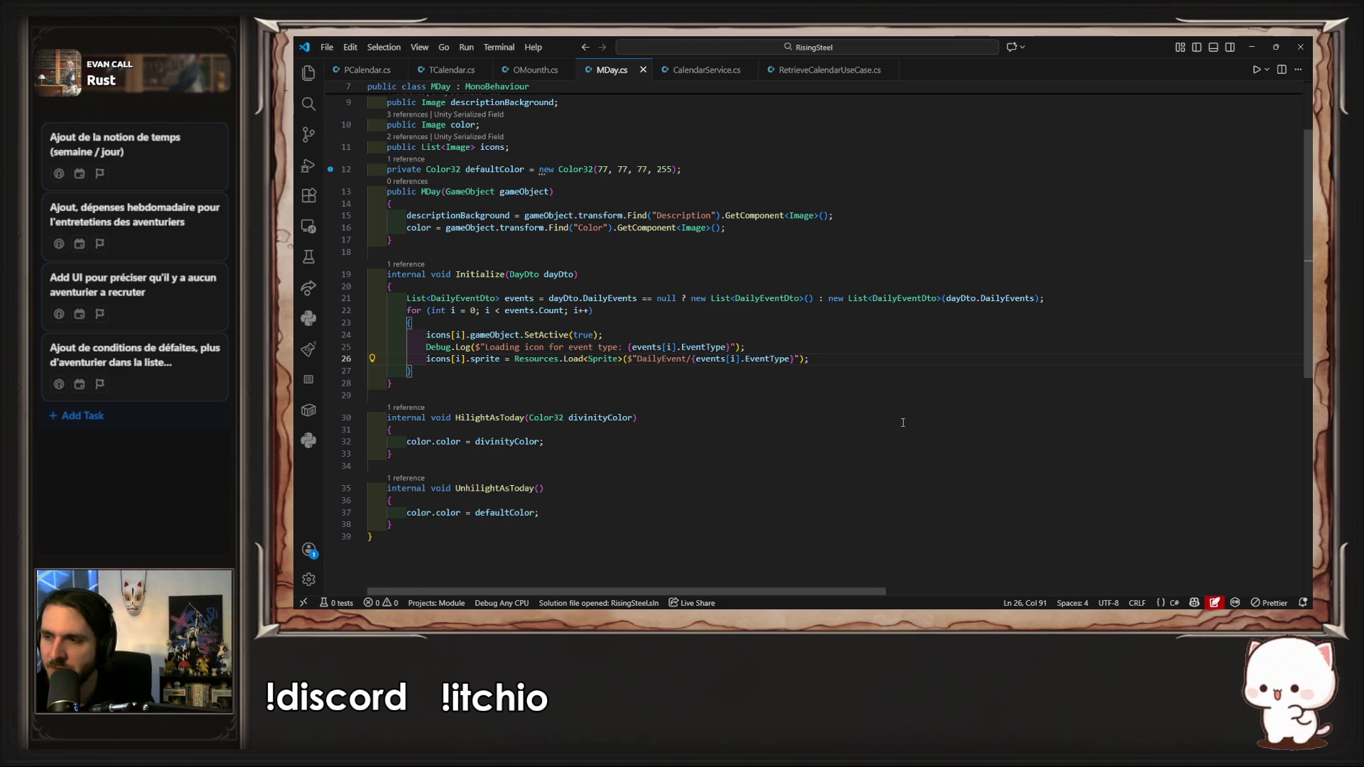
pyautogui.hotkey('alt', 'Tab')
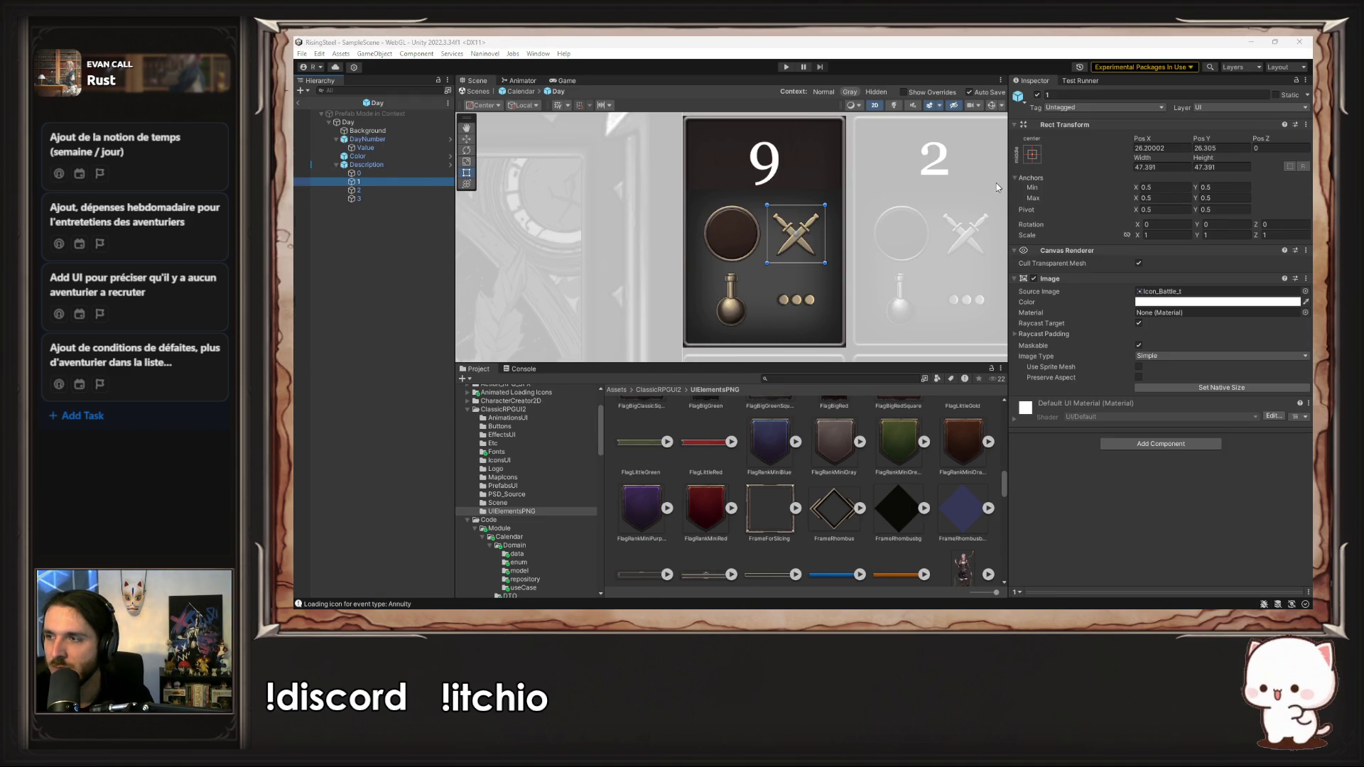
pyautogui.hotkey('alt', 'Tab')
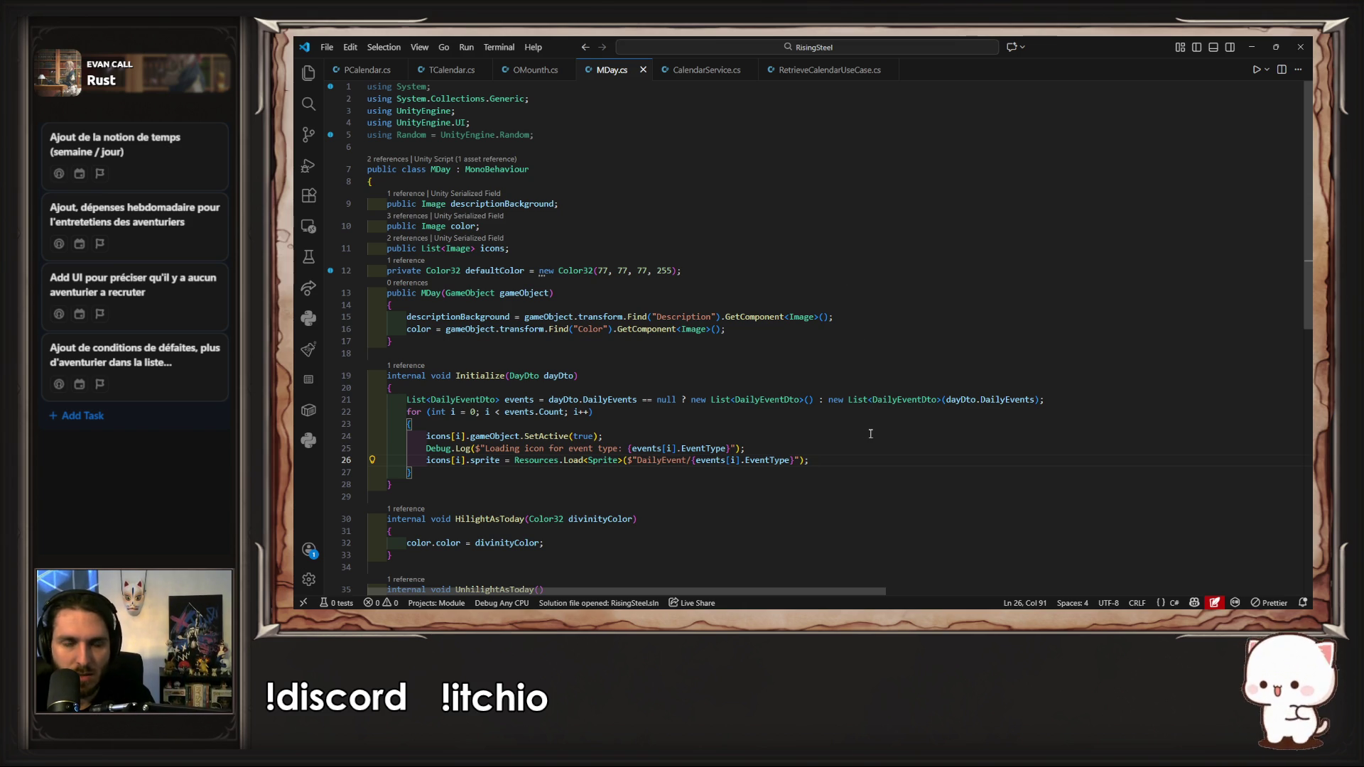
# Step: Paste a copy of the Initialize method below it and rename the copy Exit
pyautogui.scroll(-5, 881, 436)
pyautogui.scroll(3, 535, 358)
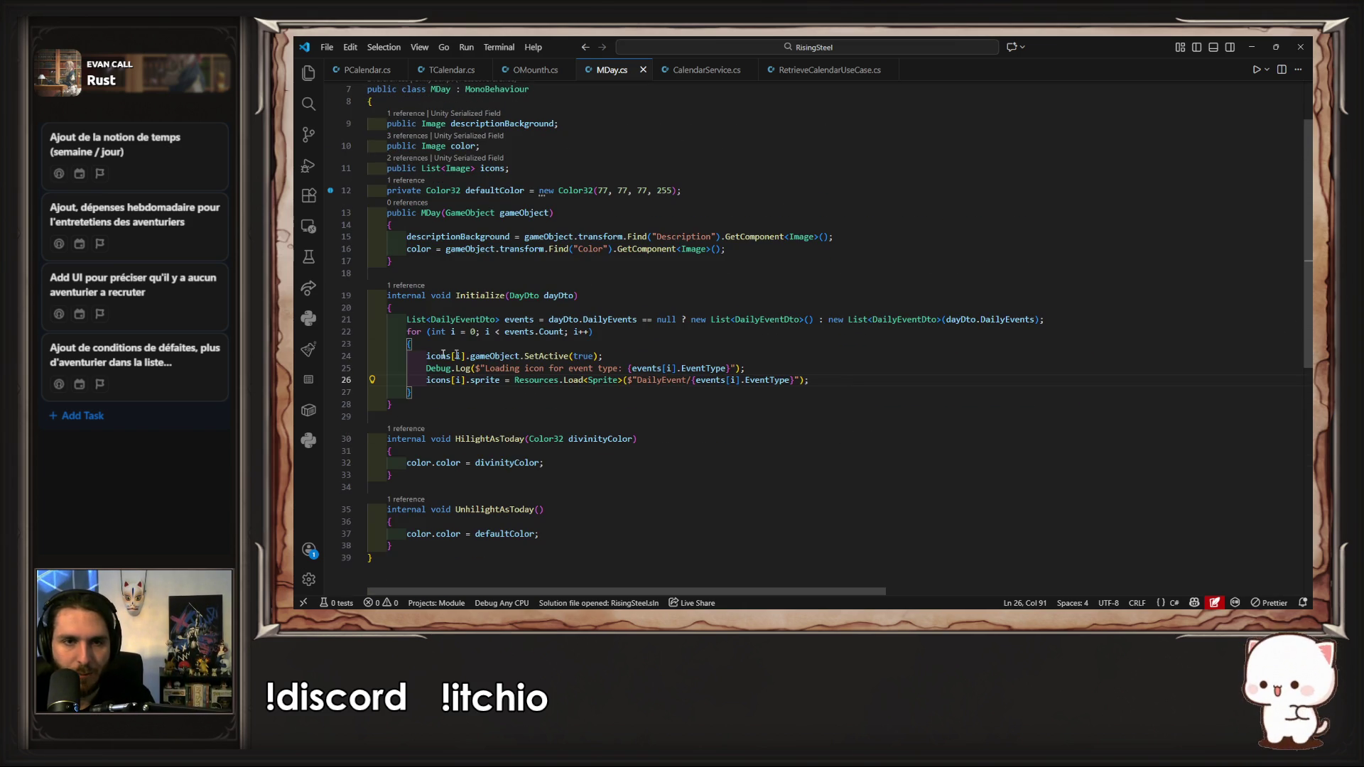
pyautogui.moveTo(458, 405)
pyautogui.mouseDown()
pyautogui.moveTo(377, 319)
pyautogui.moveTo(319, 295)
pyautogui.mouseUp()
pyautogui.hotkey('ctrl', 'c')
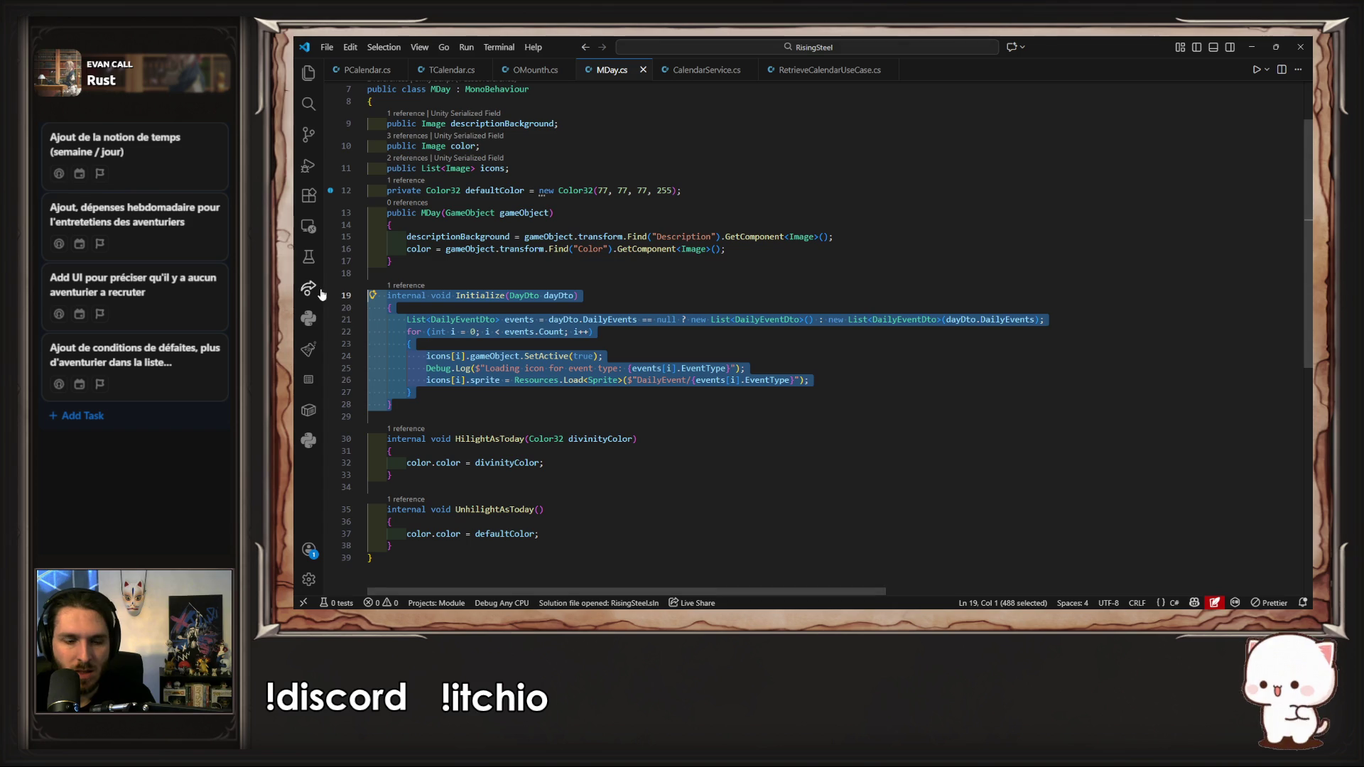
pyautogui.click(508, 400)
pyautogui.press('Return')
pyautogui.press('Return')
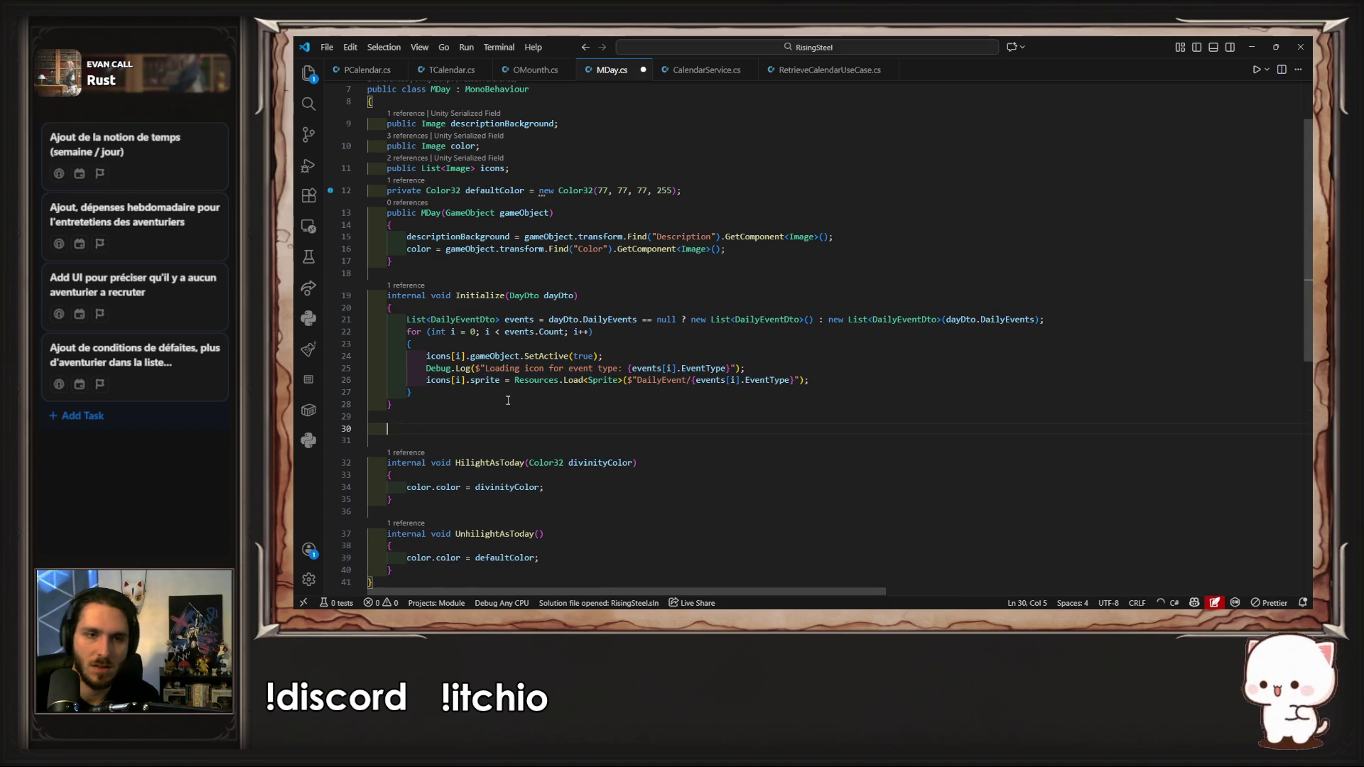
pyautogui.hotkey('ctrl', 'v')
pyautogui.doubleClick(478, 430)
pyautogui.write('Exit')
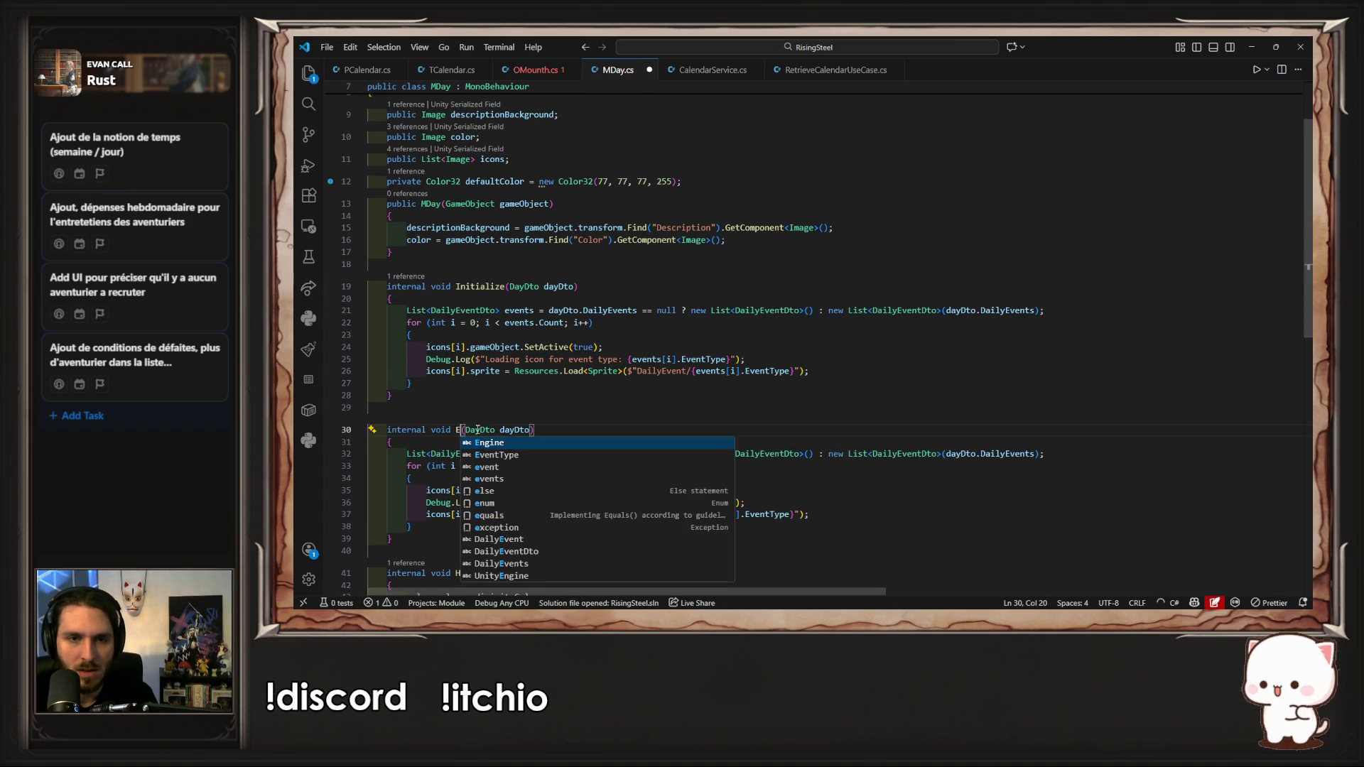
pyautogui.press('Escape')
pyautogui.press('Right')
pyautogui.hotkey('ctrl', 'shift', 'Right')
pyautogui.hotkey('ctrl', 'shift', 'Right')
pyautogui.press('BackSpace')
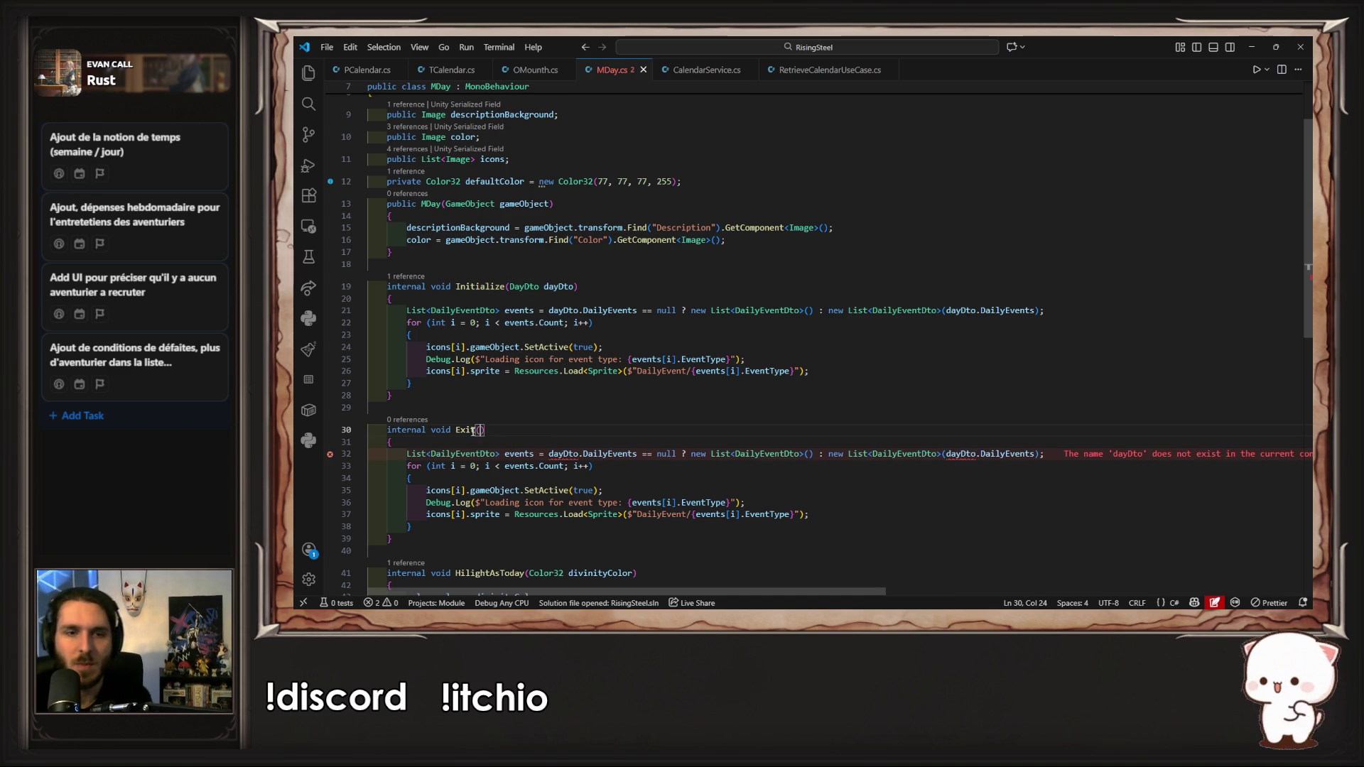
pyautogui.hotkey('ctrl', 'z')
# Step: Make Exit loop over the icons list calling SetActive(false), removing the events line, and save
pyautogui.moveTo(1044, 453); pyautogui.dragTo(305, 458)
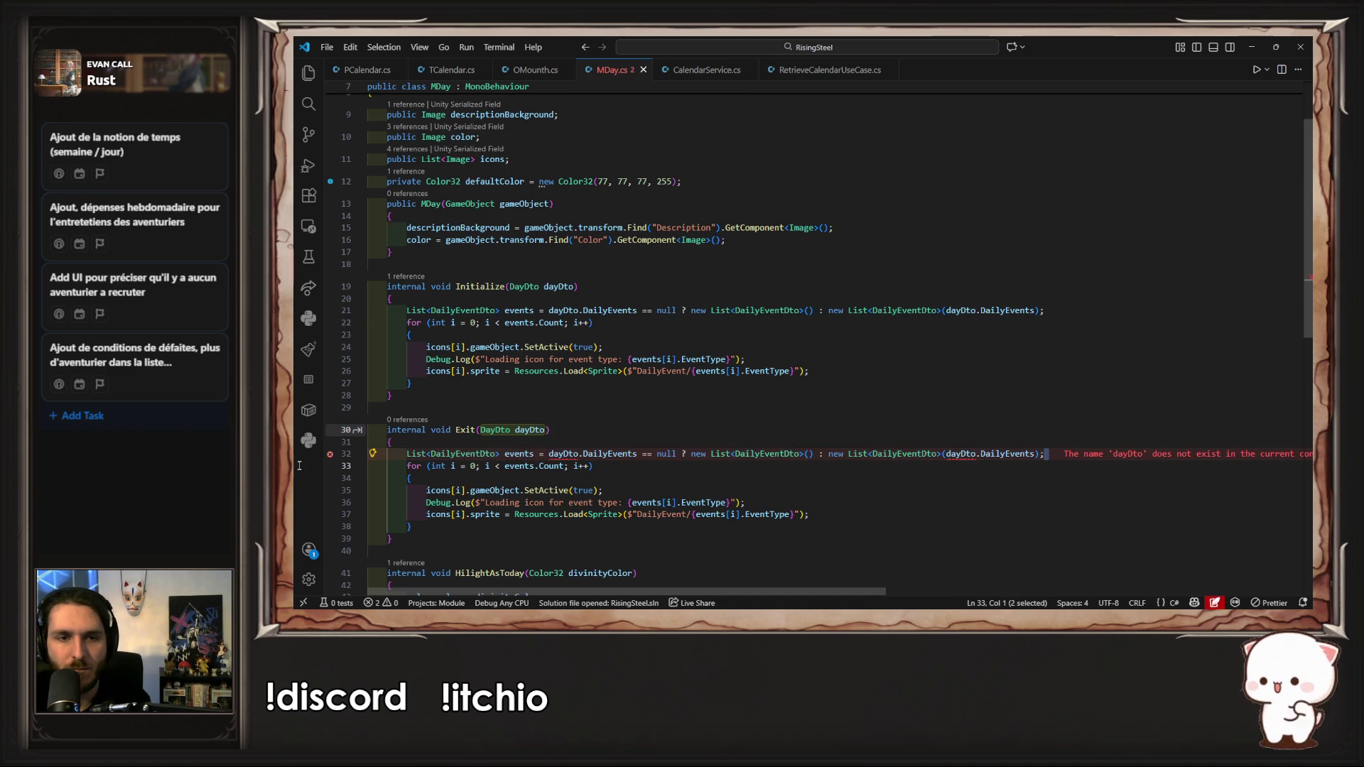
pyautogui.press('BackSpace')
pyautogui.press('BackSpace')
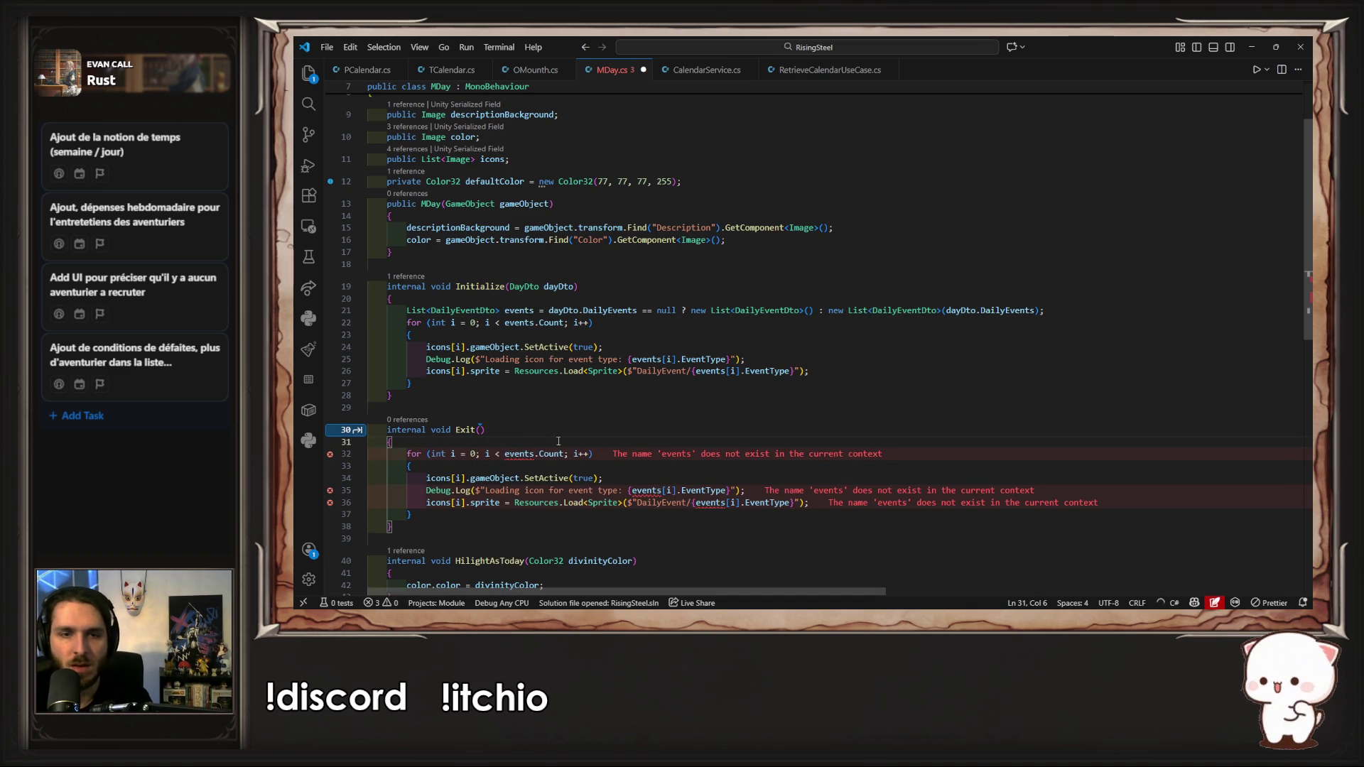
pyautogui.scroll(4, 558, 441)
pyautogui.doubleClick(494, 239)
pyautogui.hotkey('ctrl', 'c')
pyautogui.scroll(-6, 625, 372)
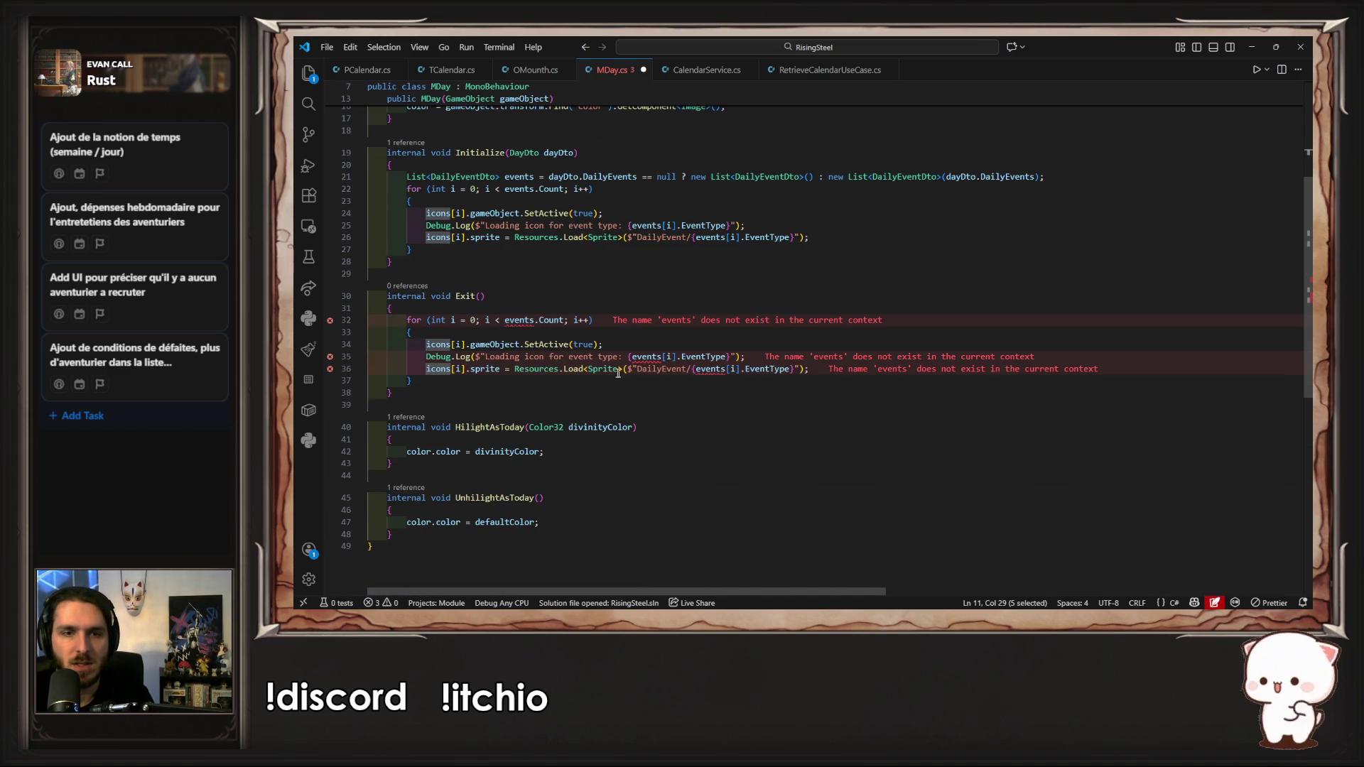
pyautogui.moveTo(524, 320); pyautogui.dragTo(505, 320)
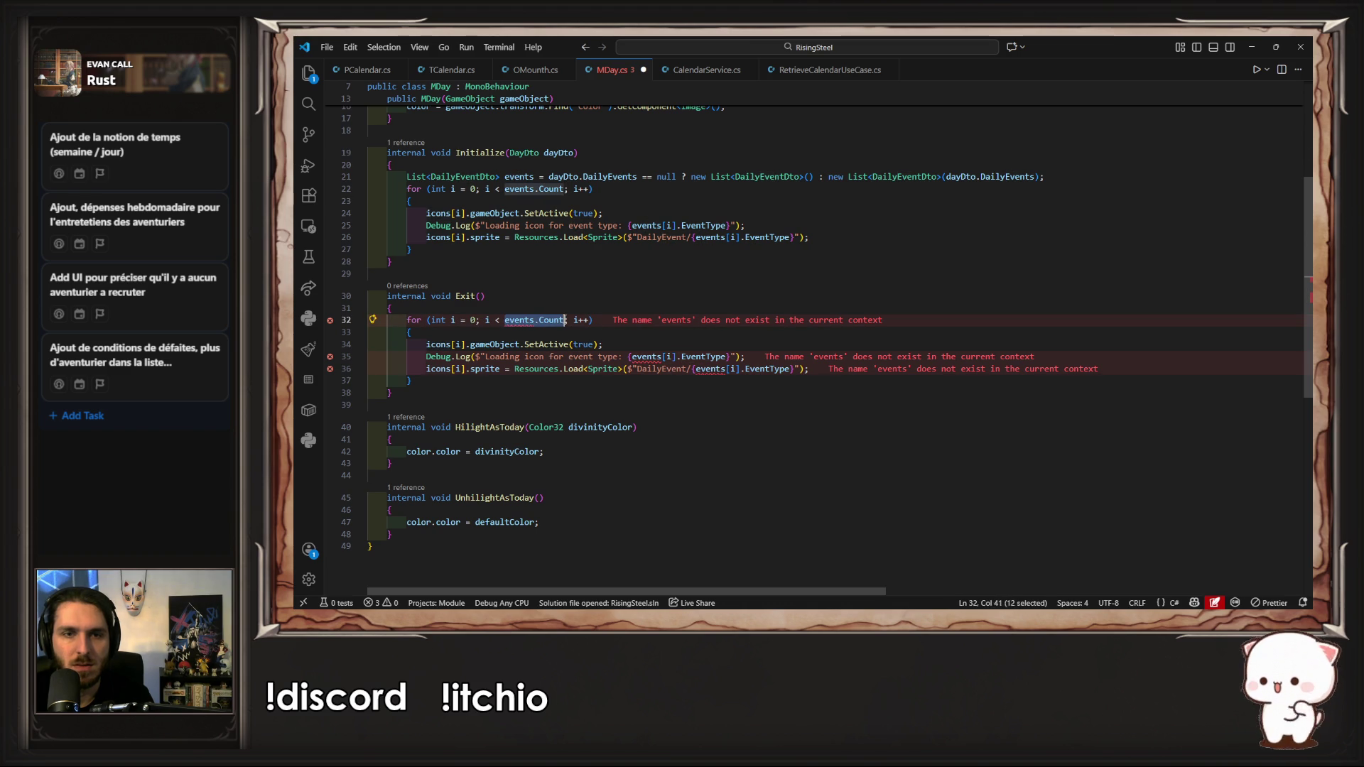
pyautogui.doubleClick(524, 320)
pyautogui.hotkey('ctrl', 'v')
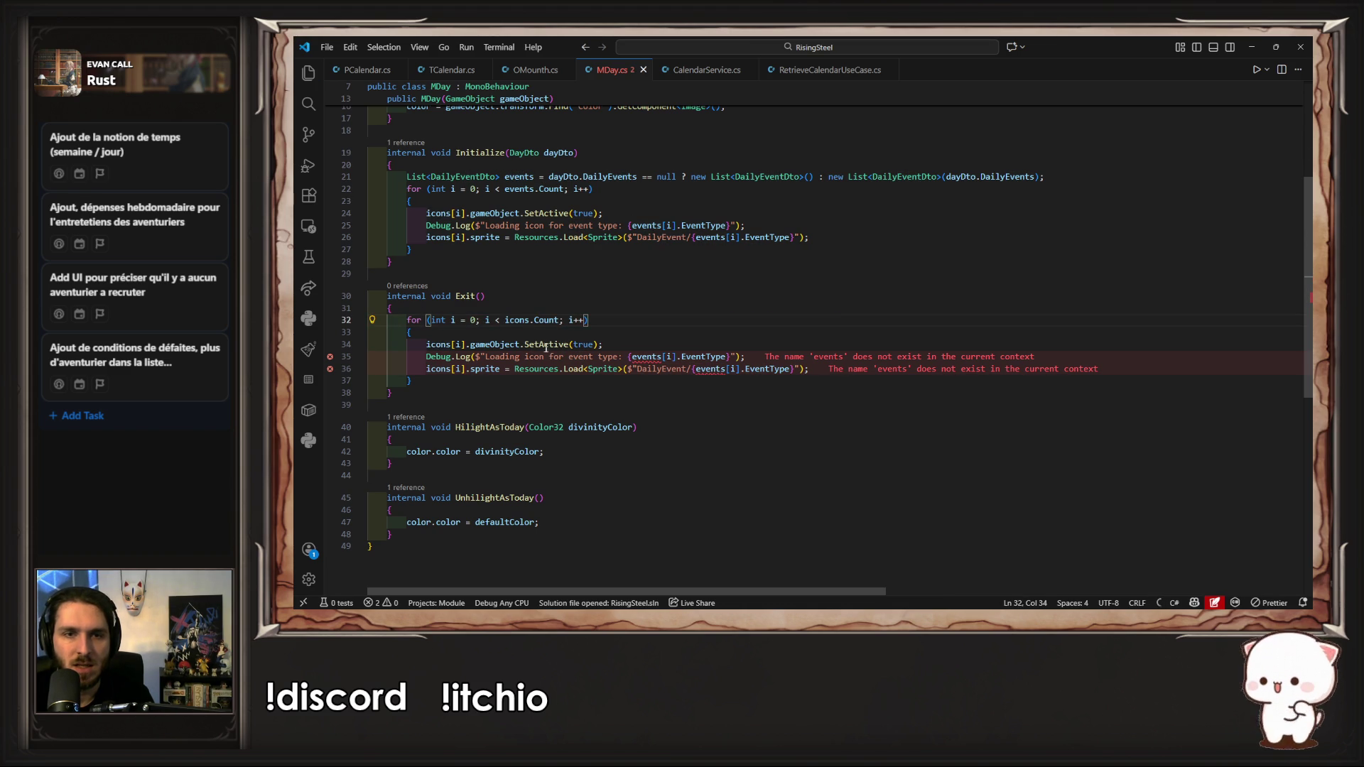
pyautogui.doubleClick(584, 344)
pyautogui.write('fal')
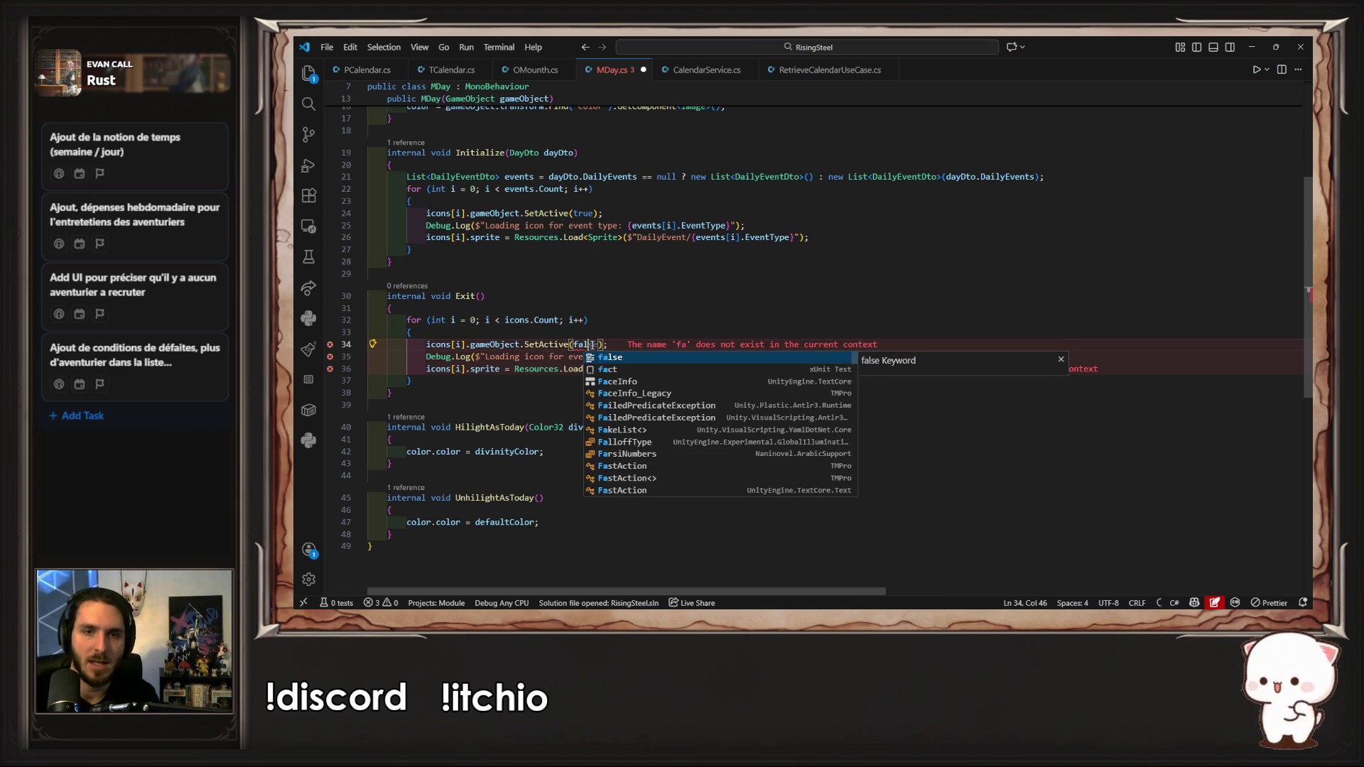
pyautogui.write('se')
pyautogui.hotkey('ctrl', 's')
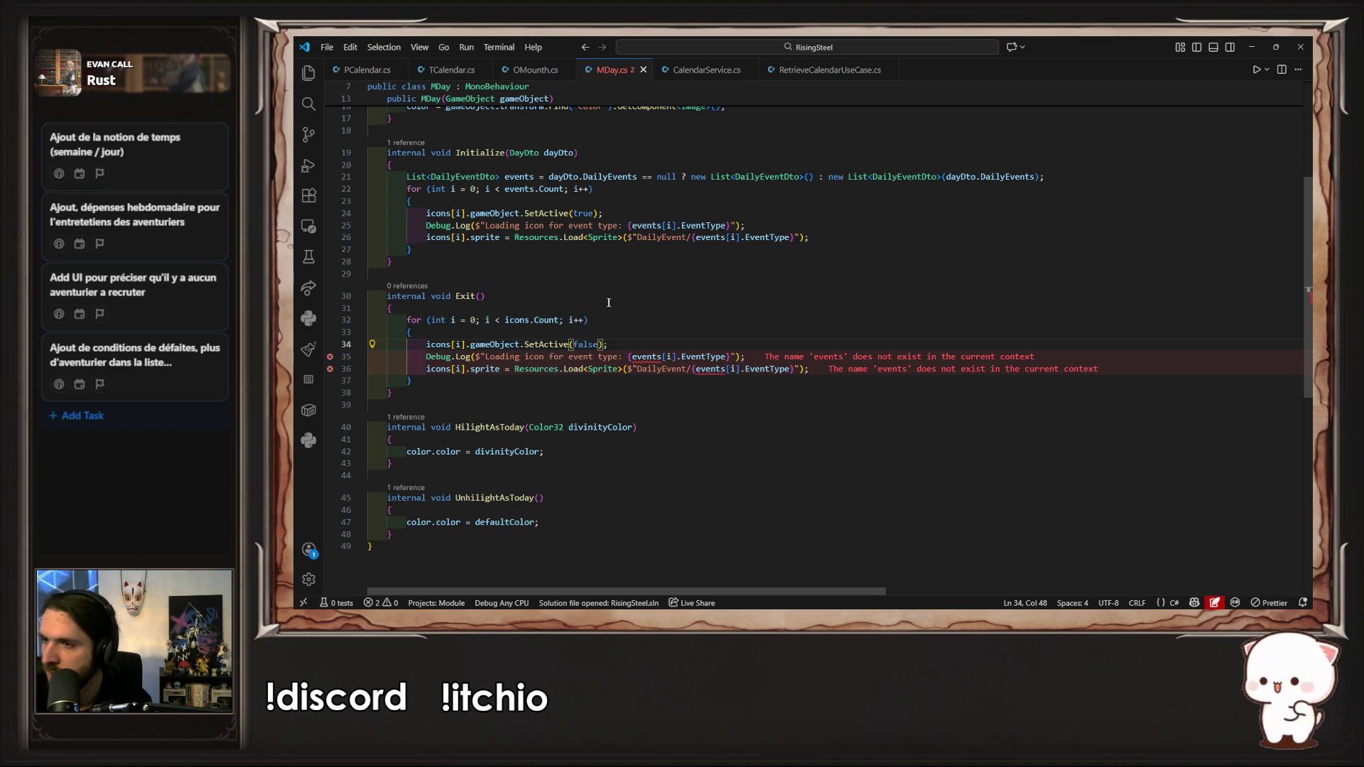
# Step: Delete the debug log and sprite lines from Exit and return to Unity
pyautogui.moveTo(808, 373); pyautogui.dragTo(768, 343)
pyautogui.press('BackSpace')
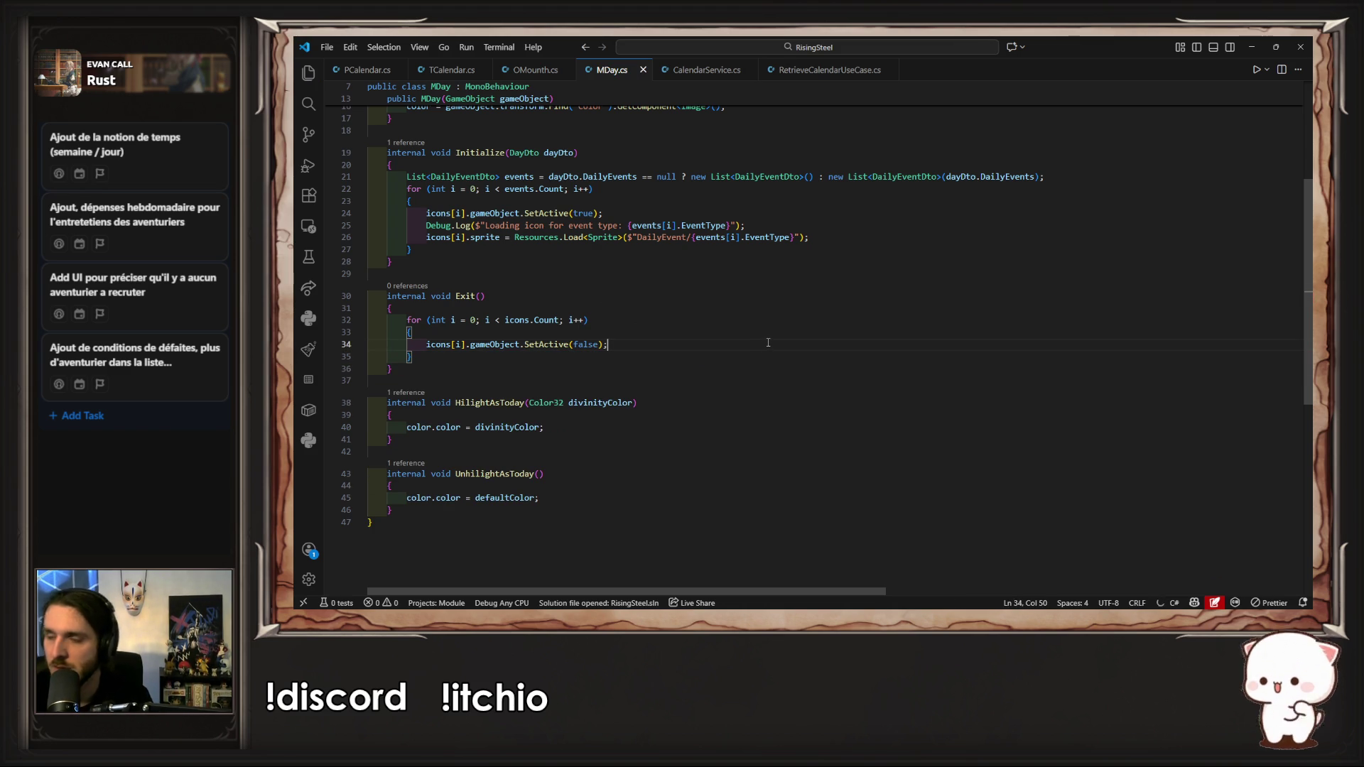
pyautogui.hotkey('alt', 'Tab')
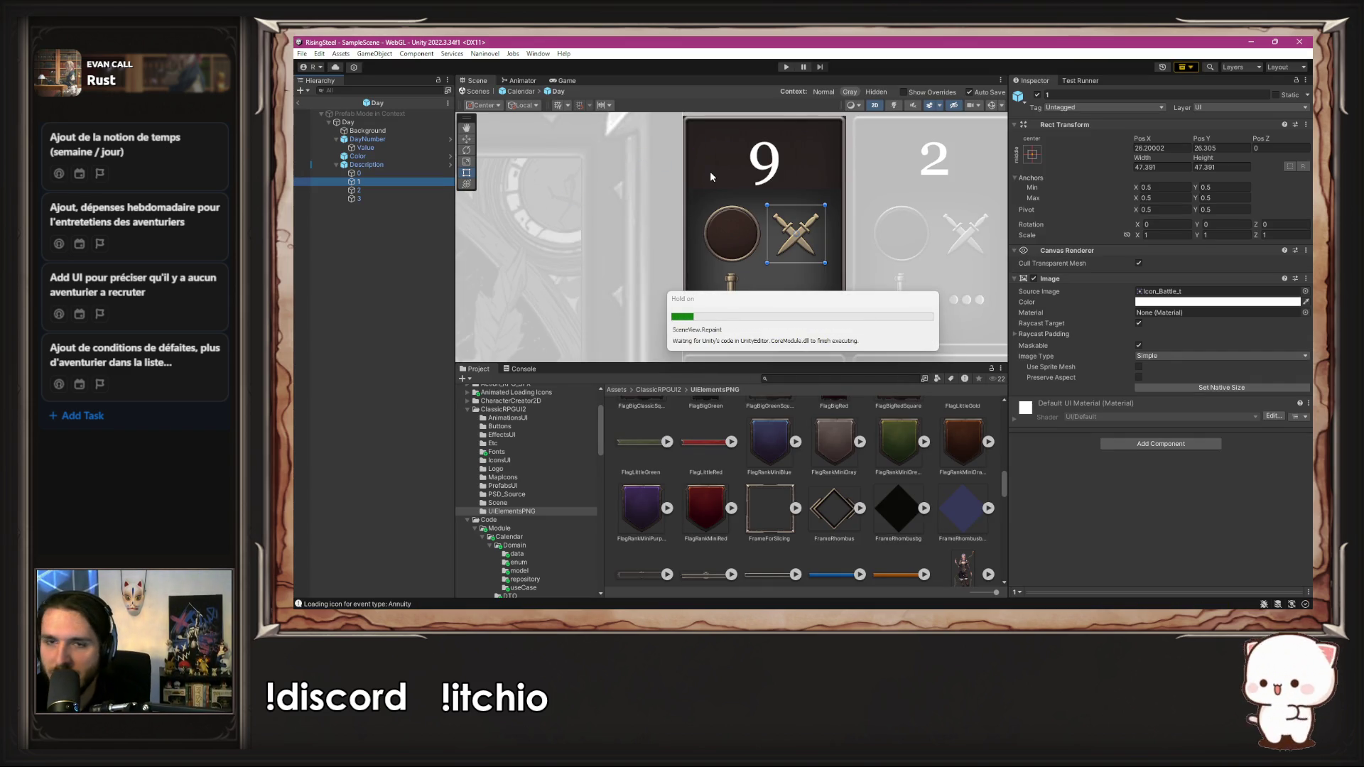
# Step: Test the calendar with a new game run, then stop Play mode
pyautogui.scroll(-3, 710, 172)
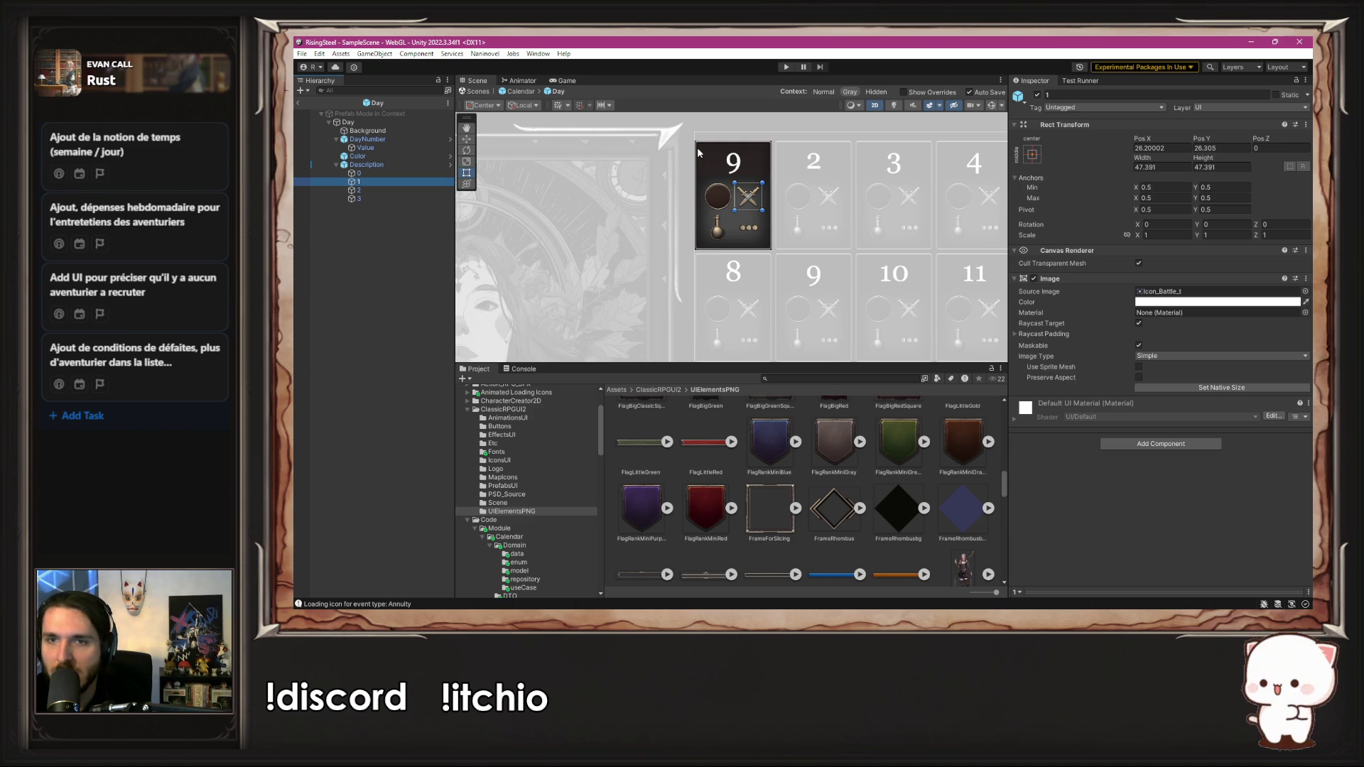
pyautogui.scroll(-3, 610, 248)
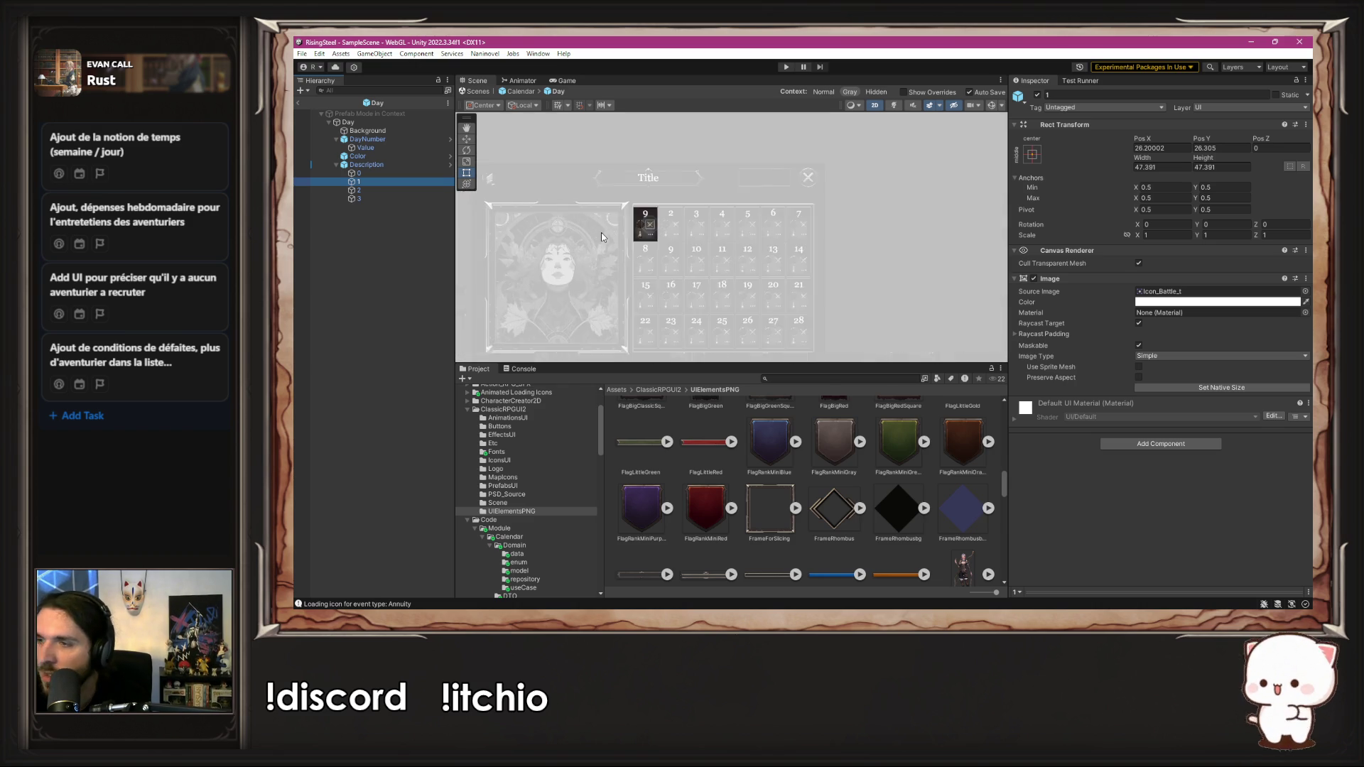
pyautogui.click(995, 253)
pyautogui.scroll(3, 923, 241)
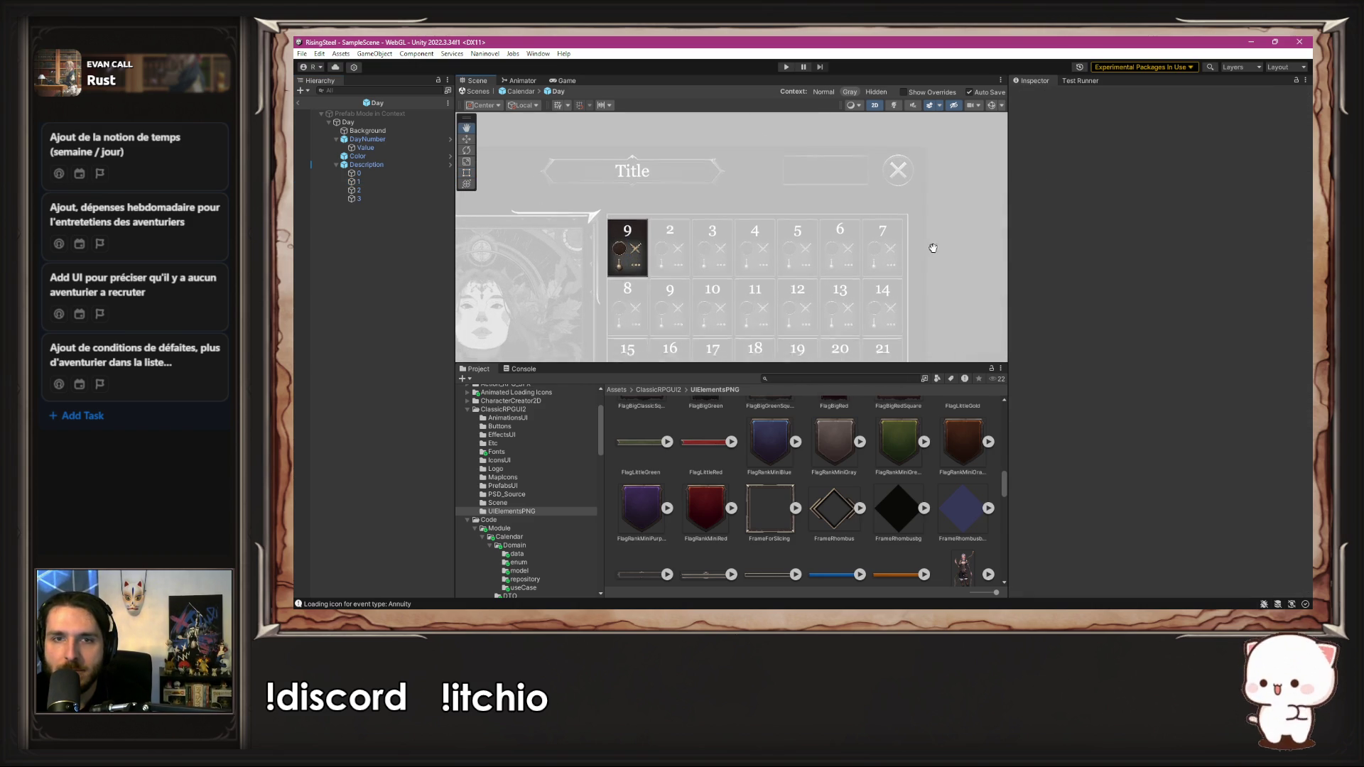
pyautogui.scroll(3, 709, 204)
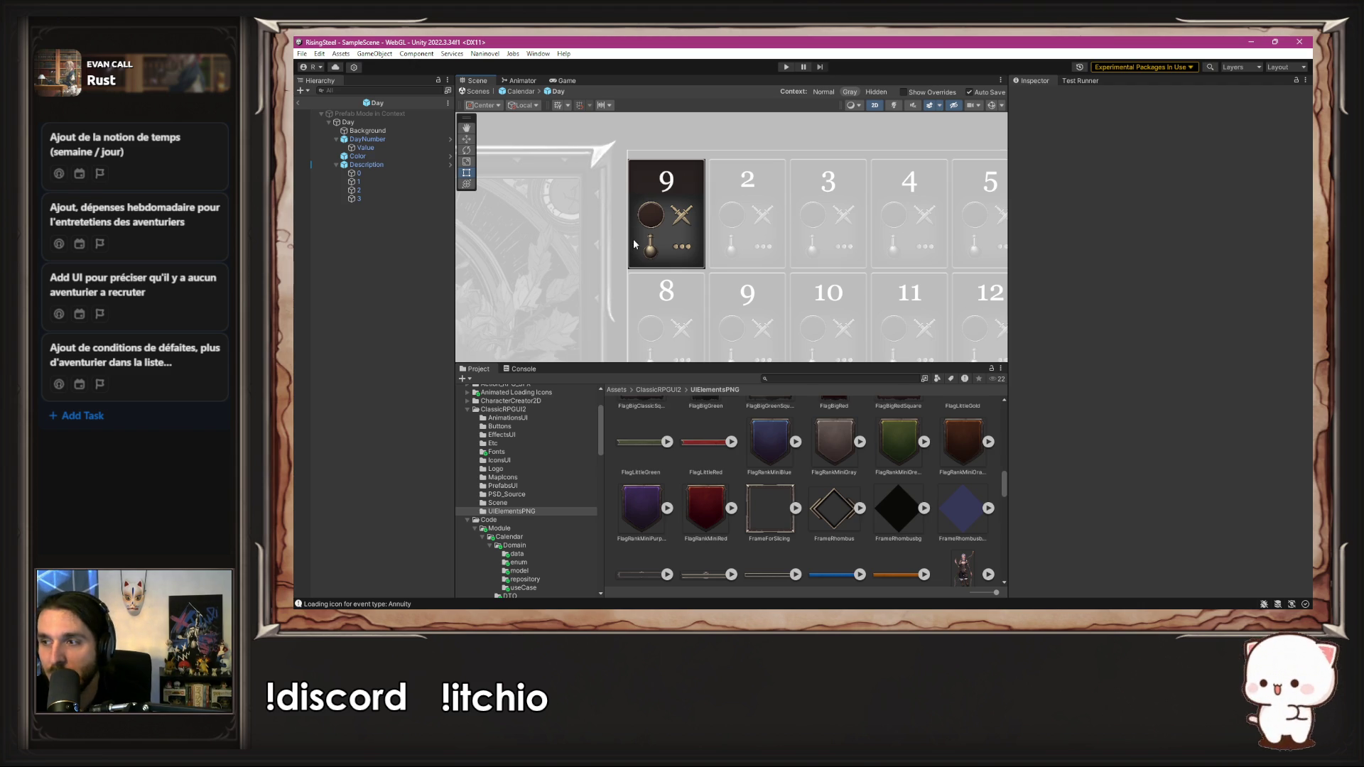
pyautogui.click(785, 68)
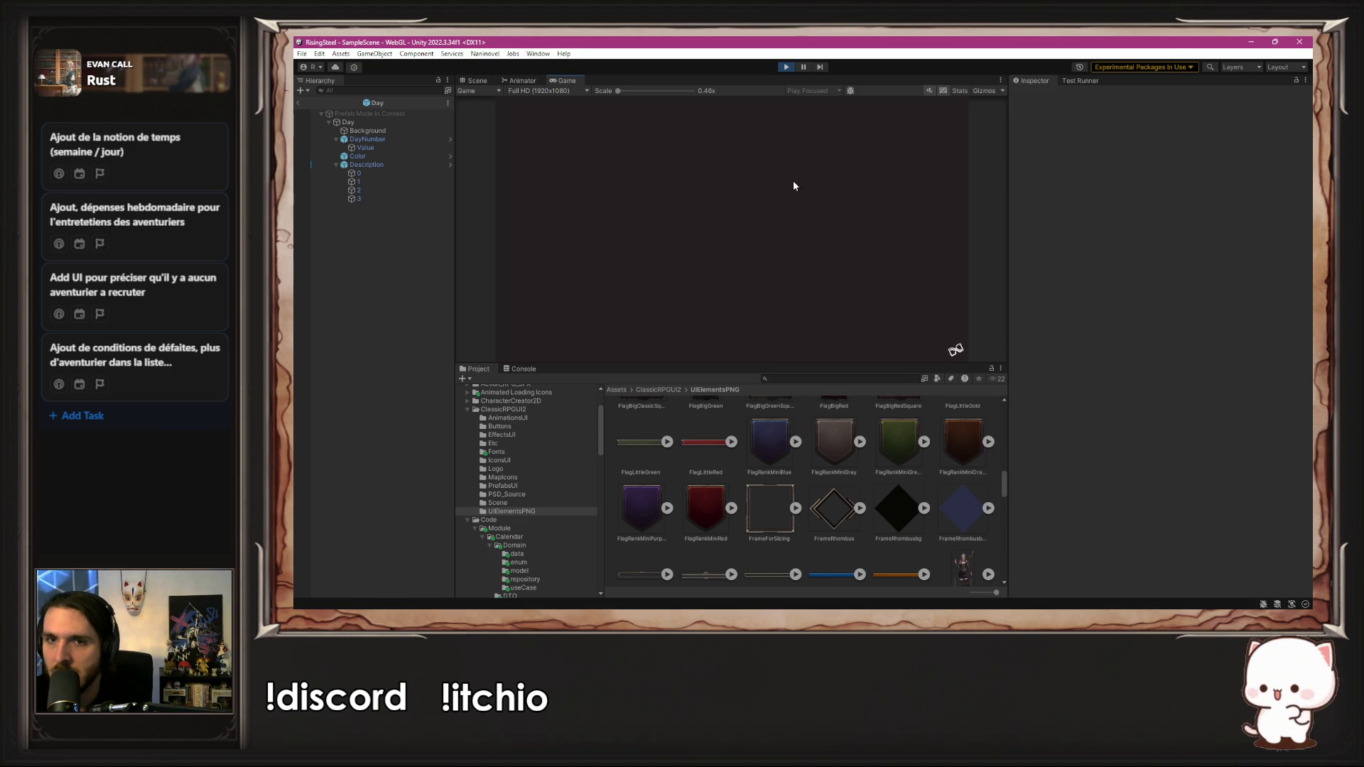
pyautogui.click(723, 169)
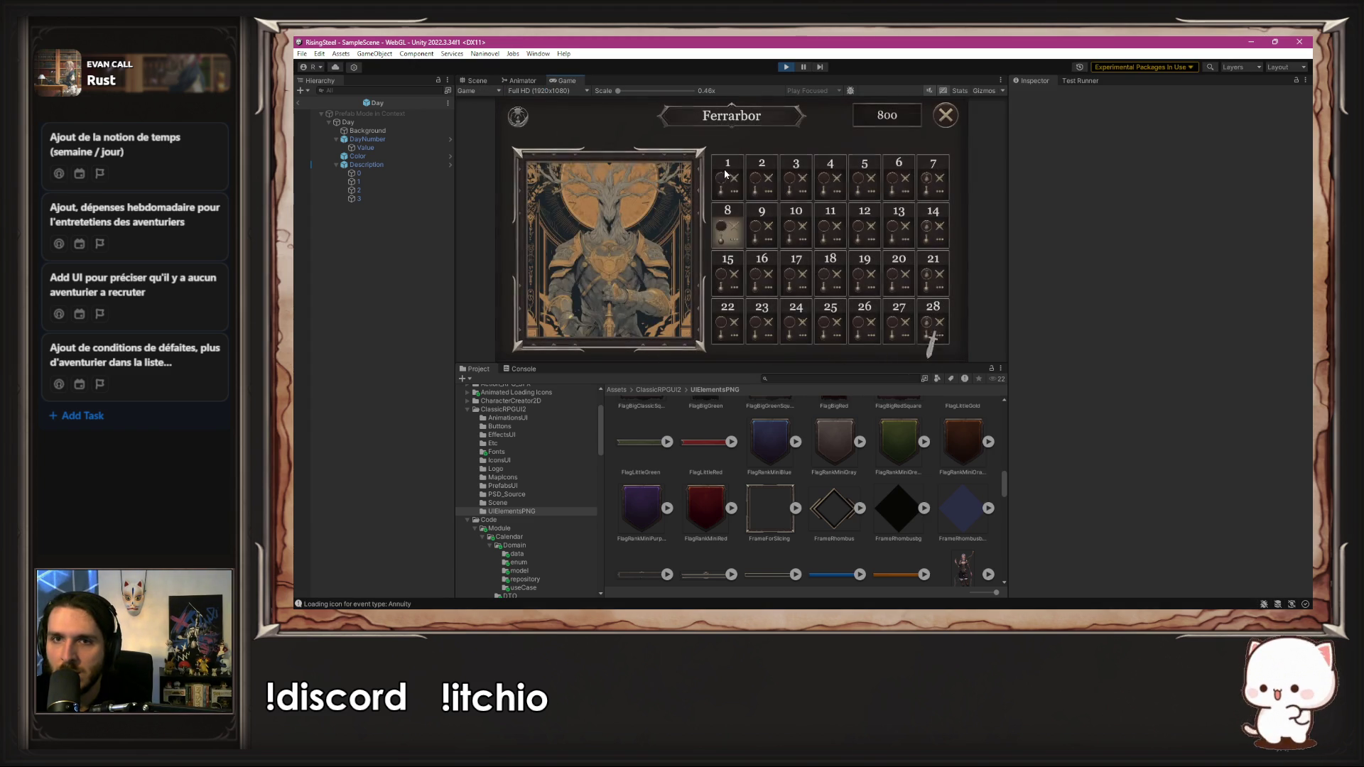
pyautogui.click(793, 66)
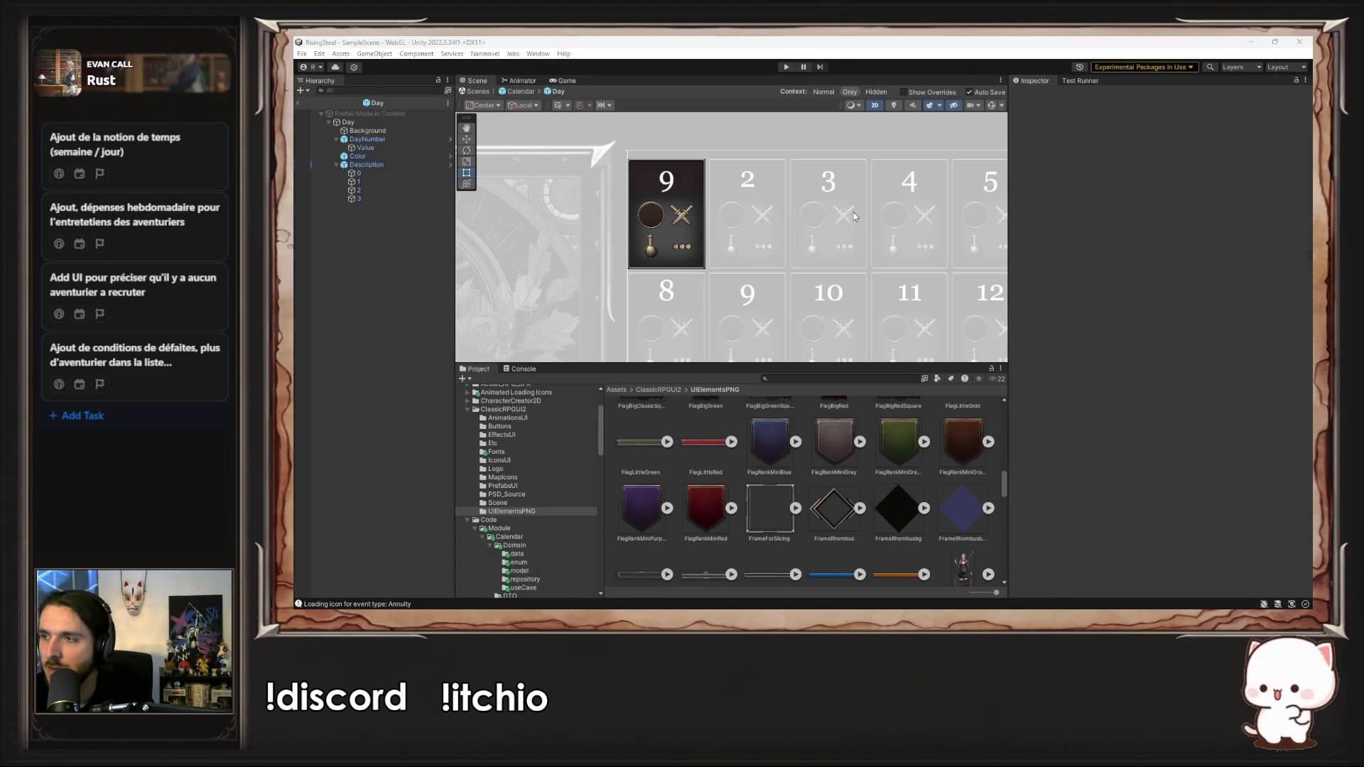
# Step: Add an Exit(); call at the top of Initialize in MDay.cs and save
pyautogui.hotkey('alt', 'Tab')
pyautogui.moveTo(455, 295); pyautogui.dragTo(589, 298)
pyautogui.hotkey('ctrl', 'c')
pyautogui.scroll(4, 588, 298)
pyautogui.click(576, 327)
pyautogui.press('Return')
pyautogui.hotkey('ctrl', 'v')
pyautogui.write(';')
pyautogui.hotkey('ctrl', 's')
pyautogui.hotkey('alt', 'Tab')
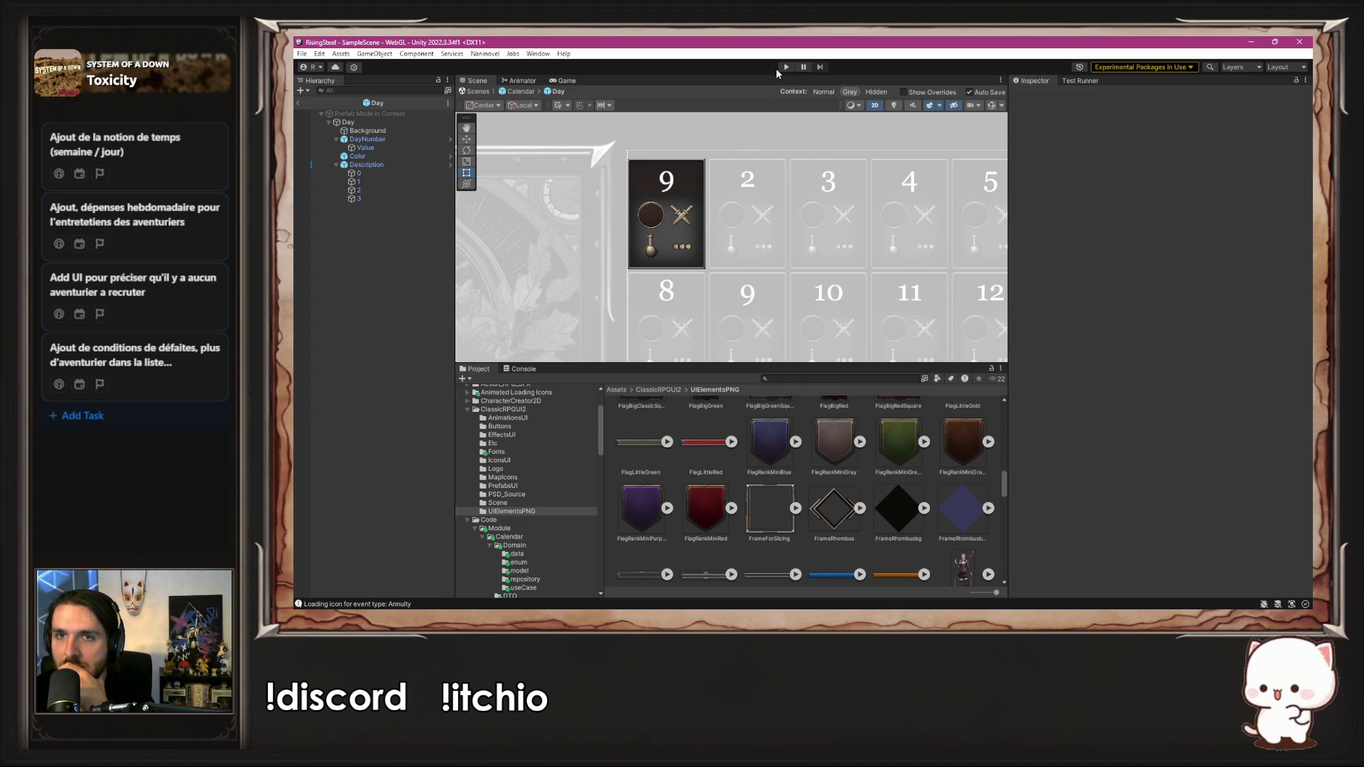
# Step: Jump from the Annuity icon loading log in the Console to its MDay.cs source line
pyautogui.click(495, 605)
pyautogui.click(601, 395)
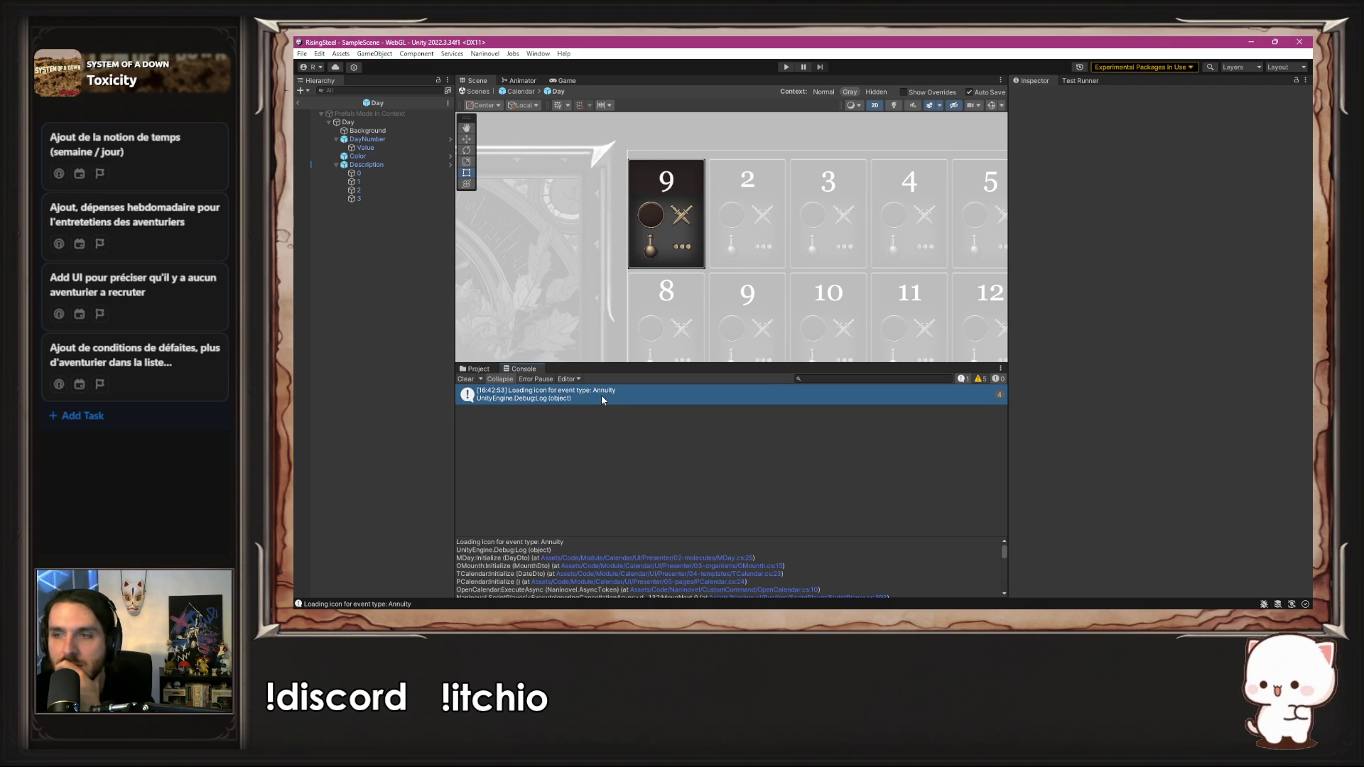
pyautogui.doubleClick(601, 395)
pyautogui.click(745, 355)
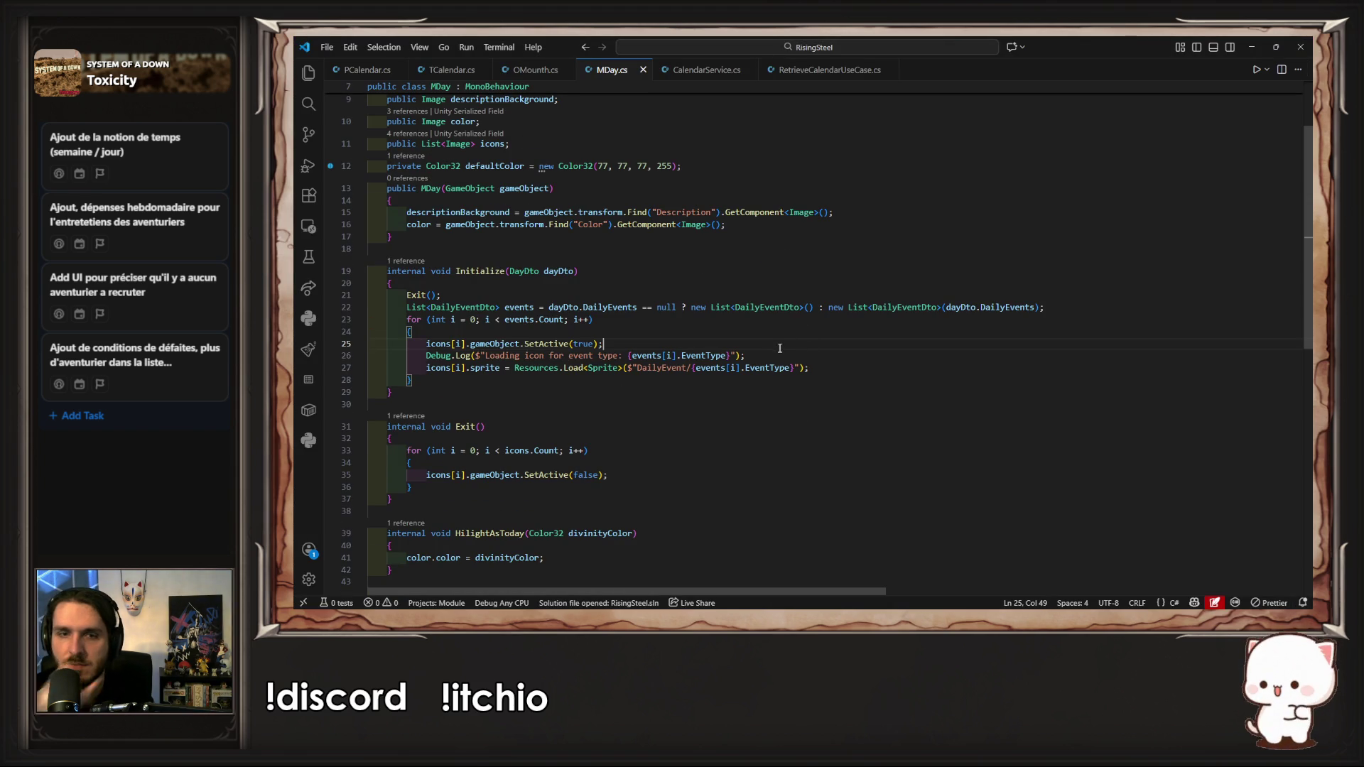
# Step: Delete the Debug.Log line announcing each loaded icon from Initialize's loop in MDay.cs, and save
pyautogui.moveTo(745, 355); pyautogui.dragTo(294, 337)
pyautogui.hotkey('shift', 'Down')
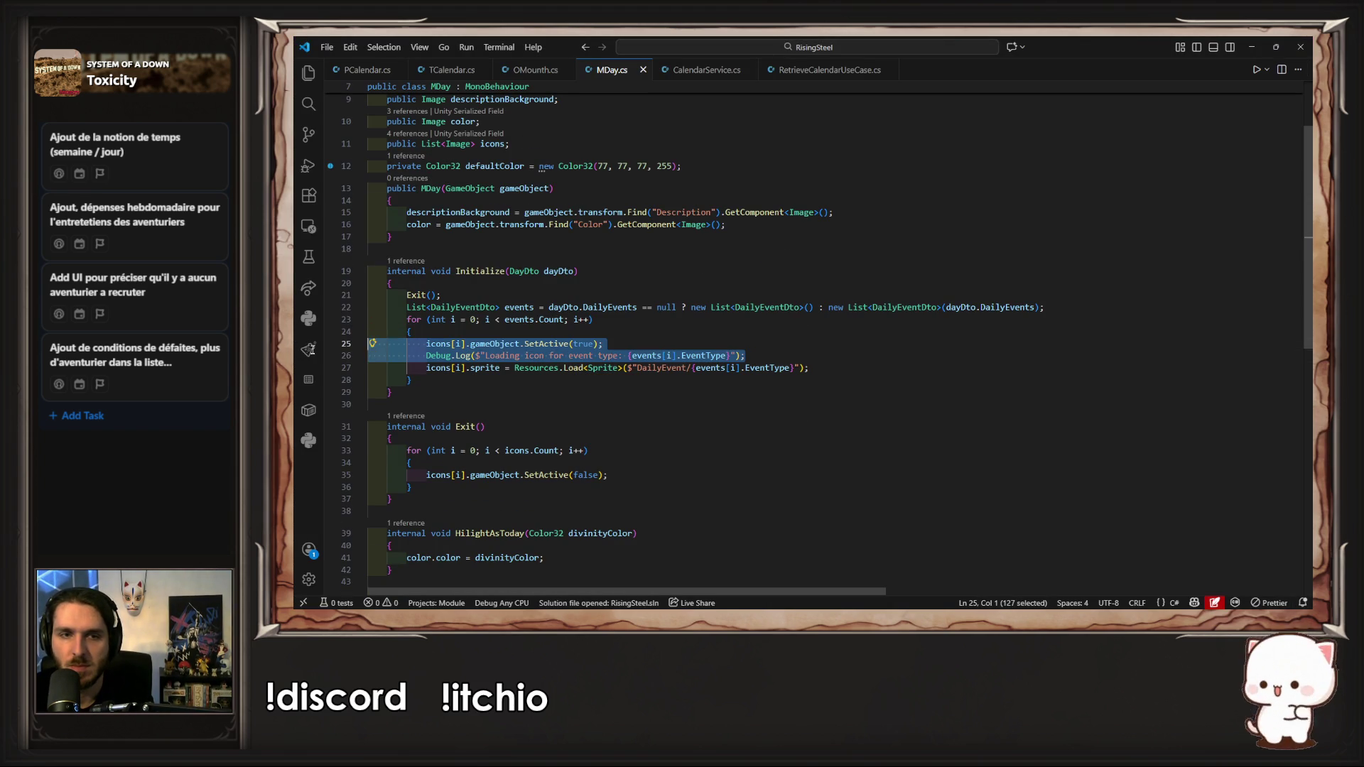
pyautogui.hotkey('shift', 'End')
pyautogui.press('Delete')
pyautogui.hotkey('ctrl', 's')
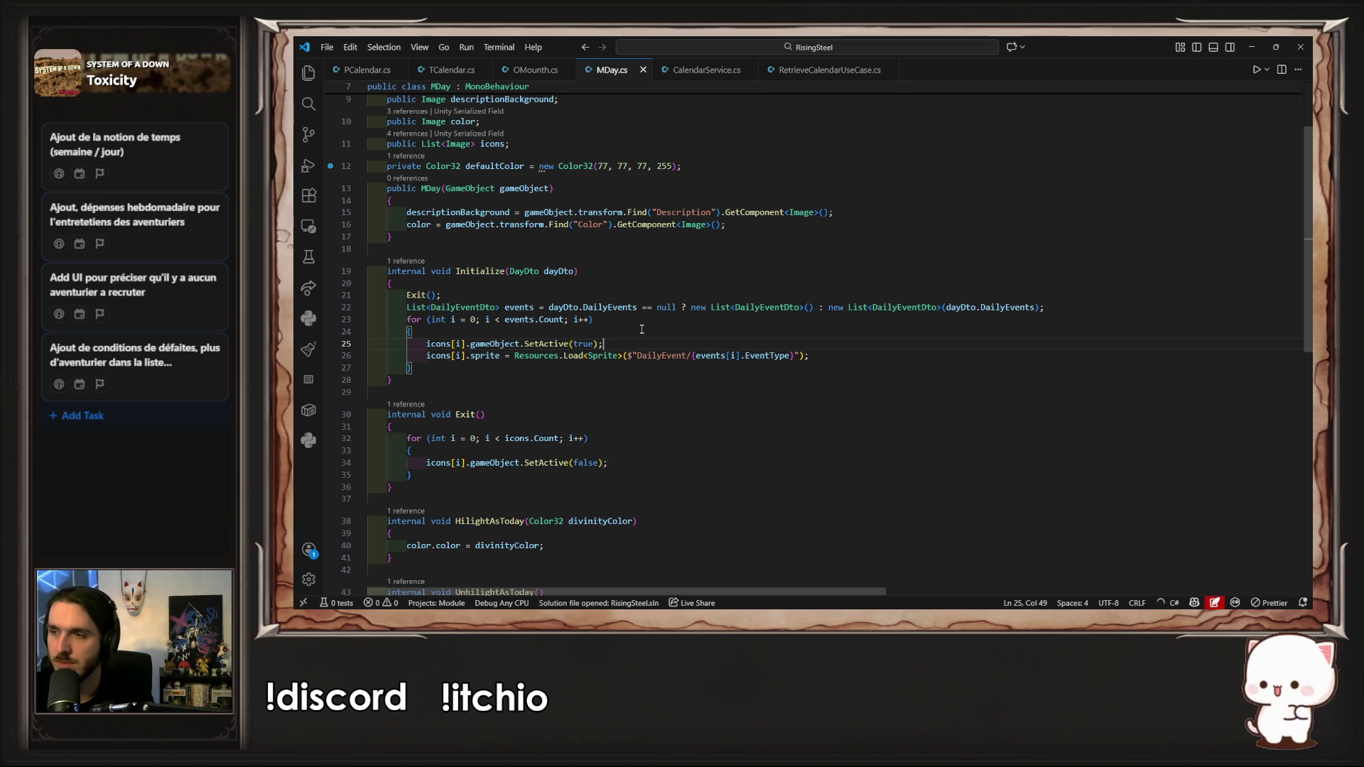
pyautogui.hotkey('alt', 'Tab')
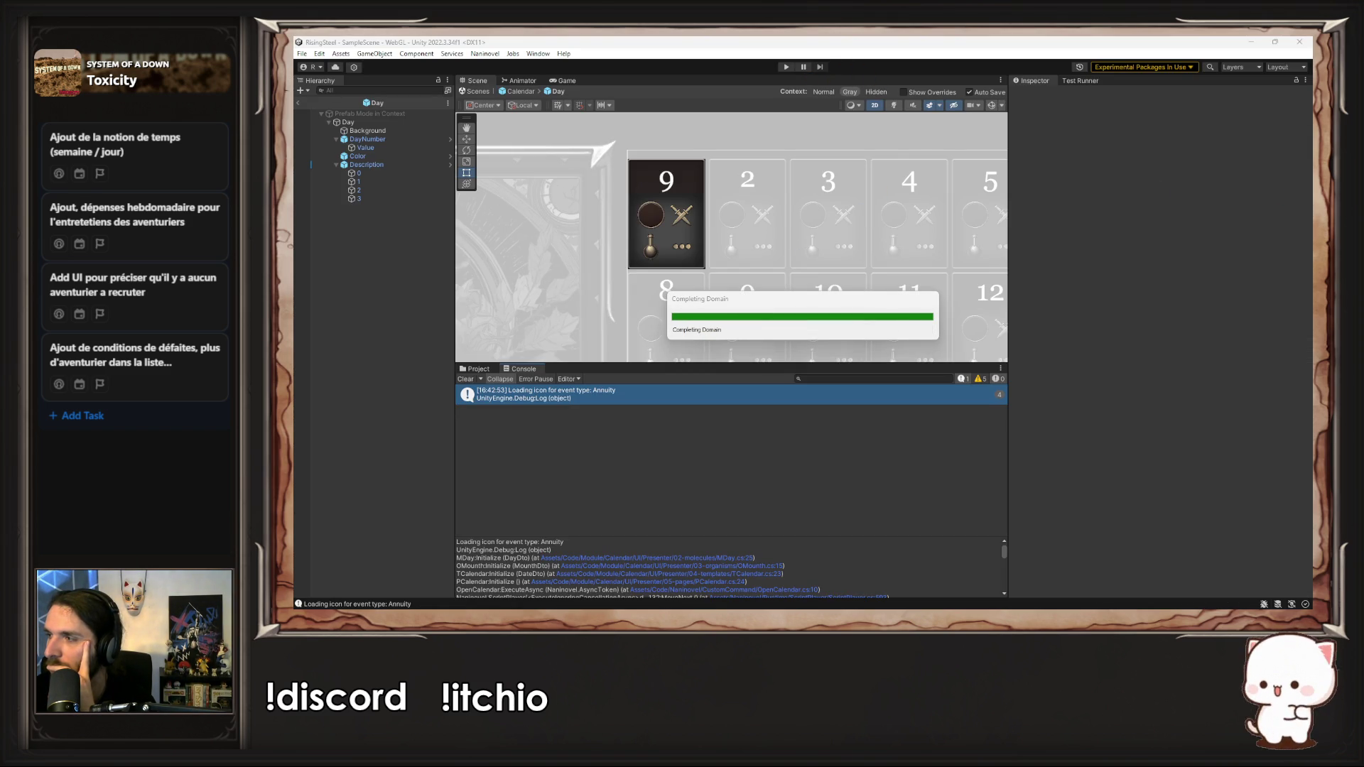
pyautogui.click(786, 67)
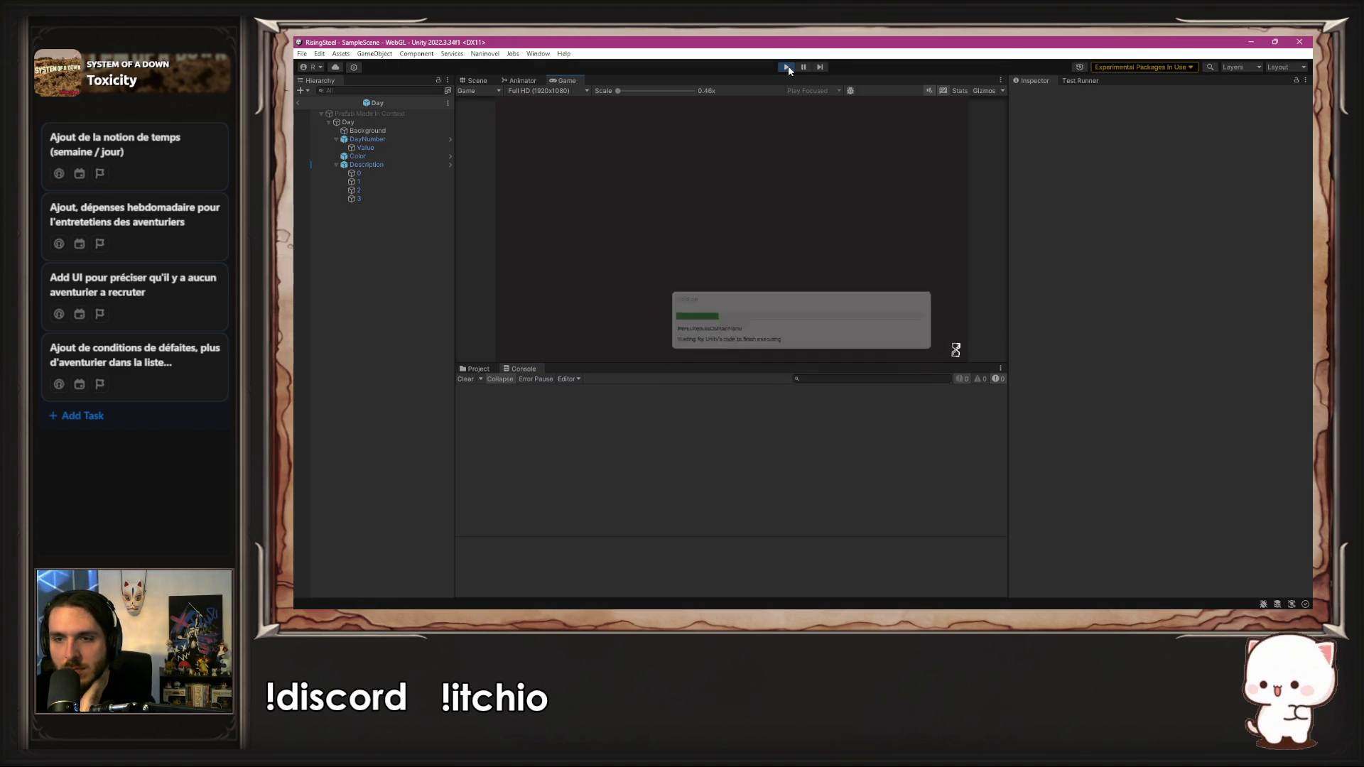
pyautogui.click(718, 172)
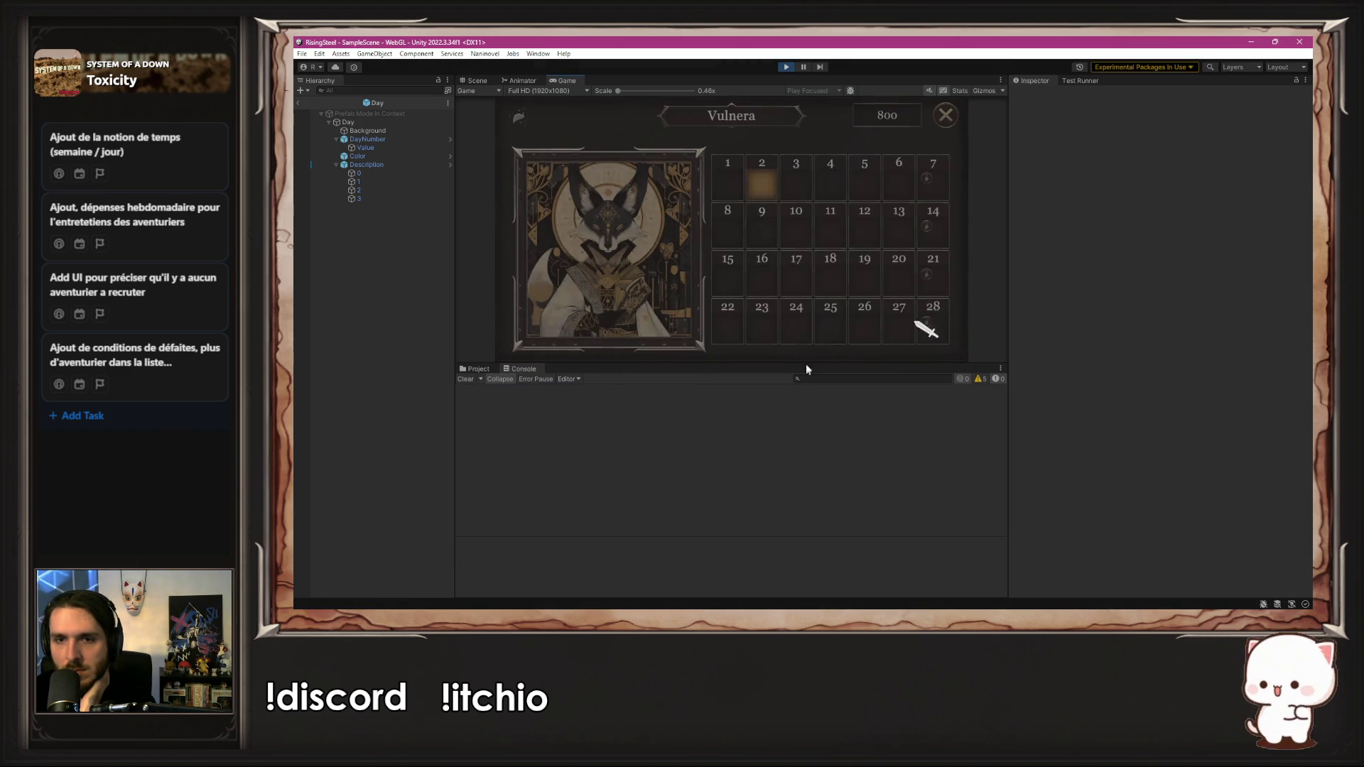
pyautogui.moveTo(798, 363); pyautogui.dragTo(781, 438)
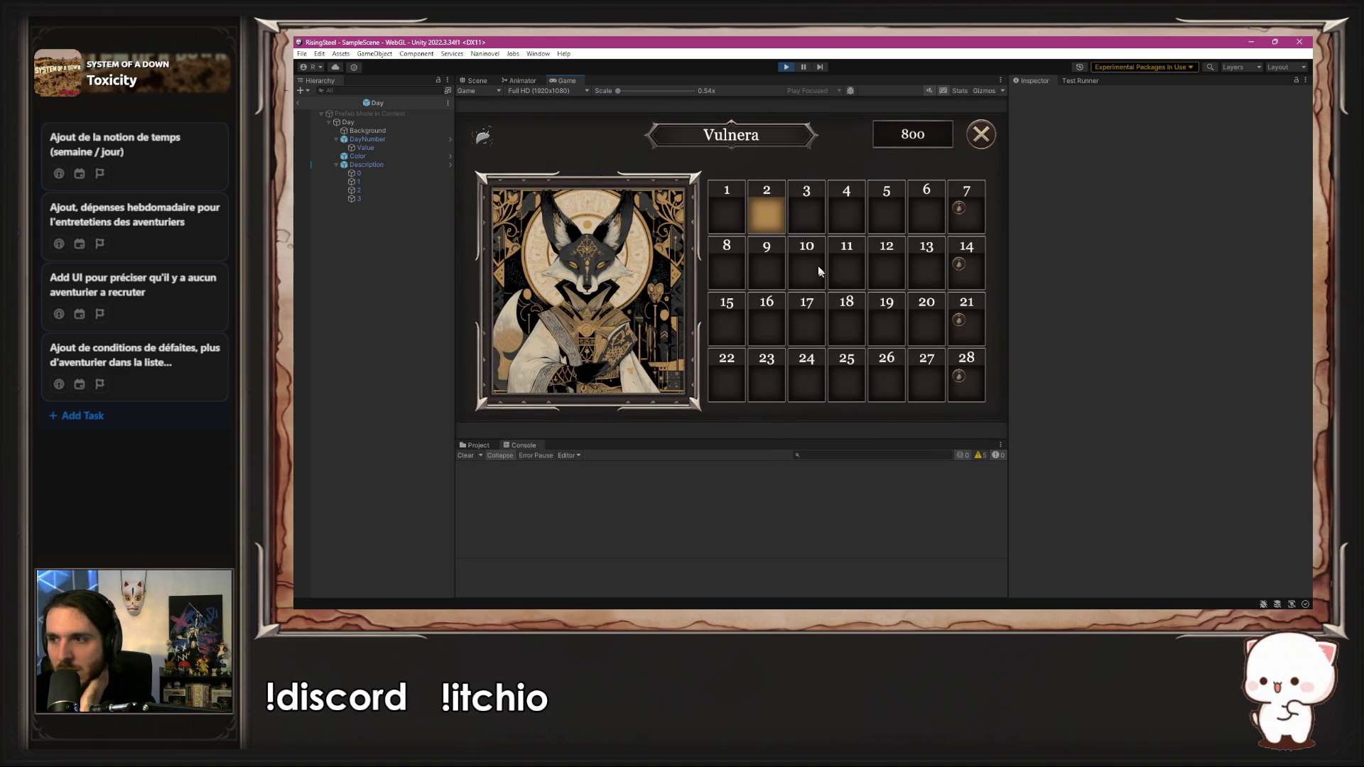
pyautogui.click(787, 67)
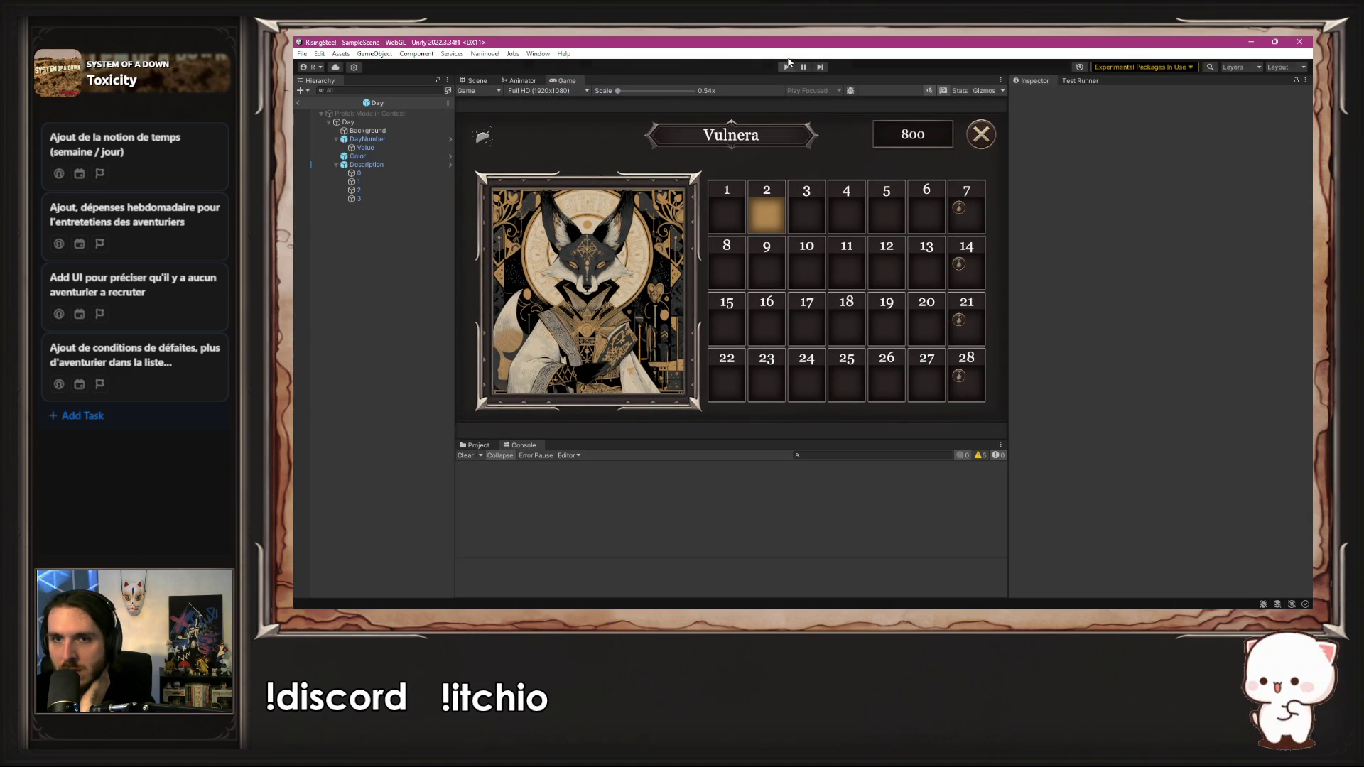
pyautogui.click(527, 96)
pyautogui.scroll(-4, 767, 294)
pyautogui.moveTo(767, 294); pyautogui.dragTo(773, 272)
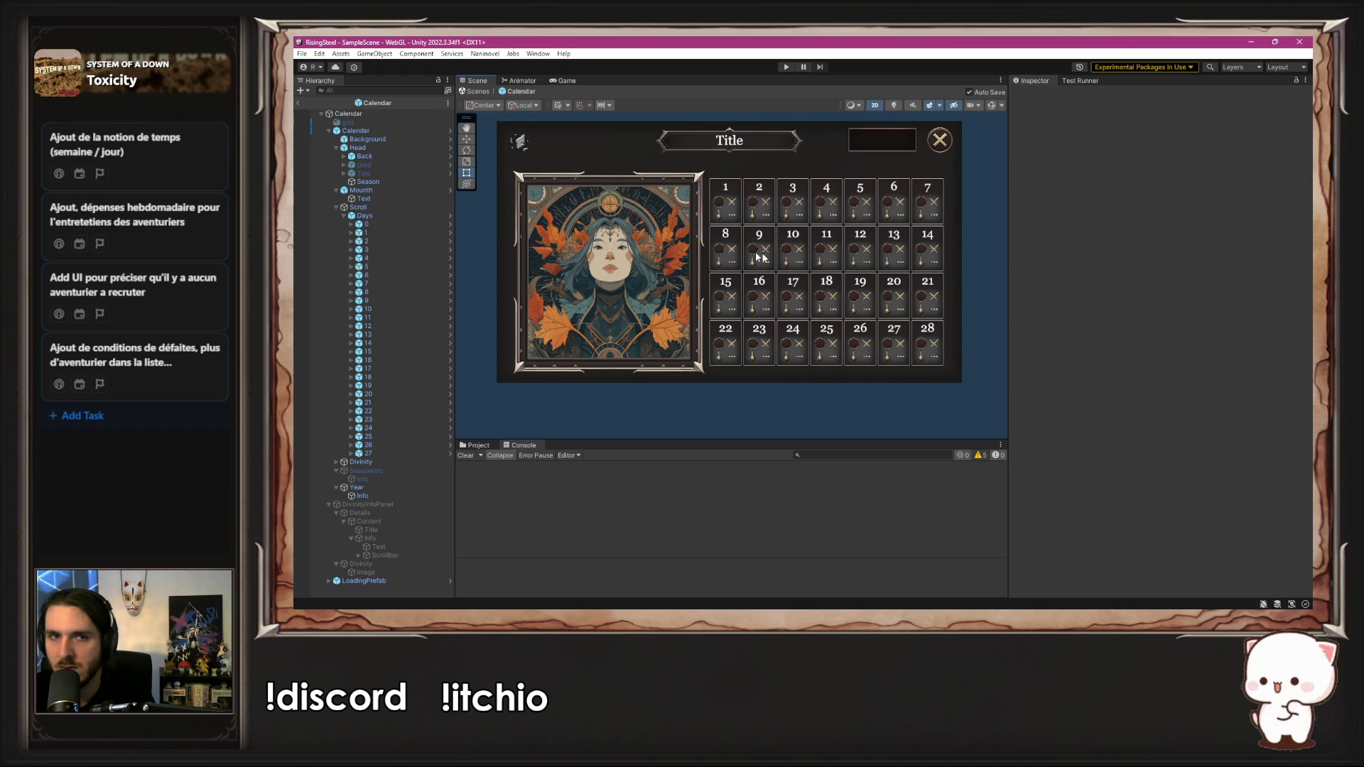
pyautogui.click(449, 216)
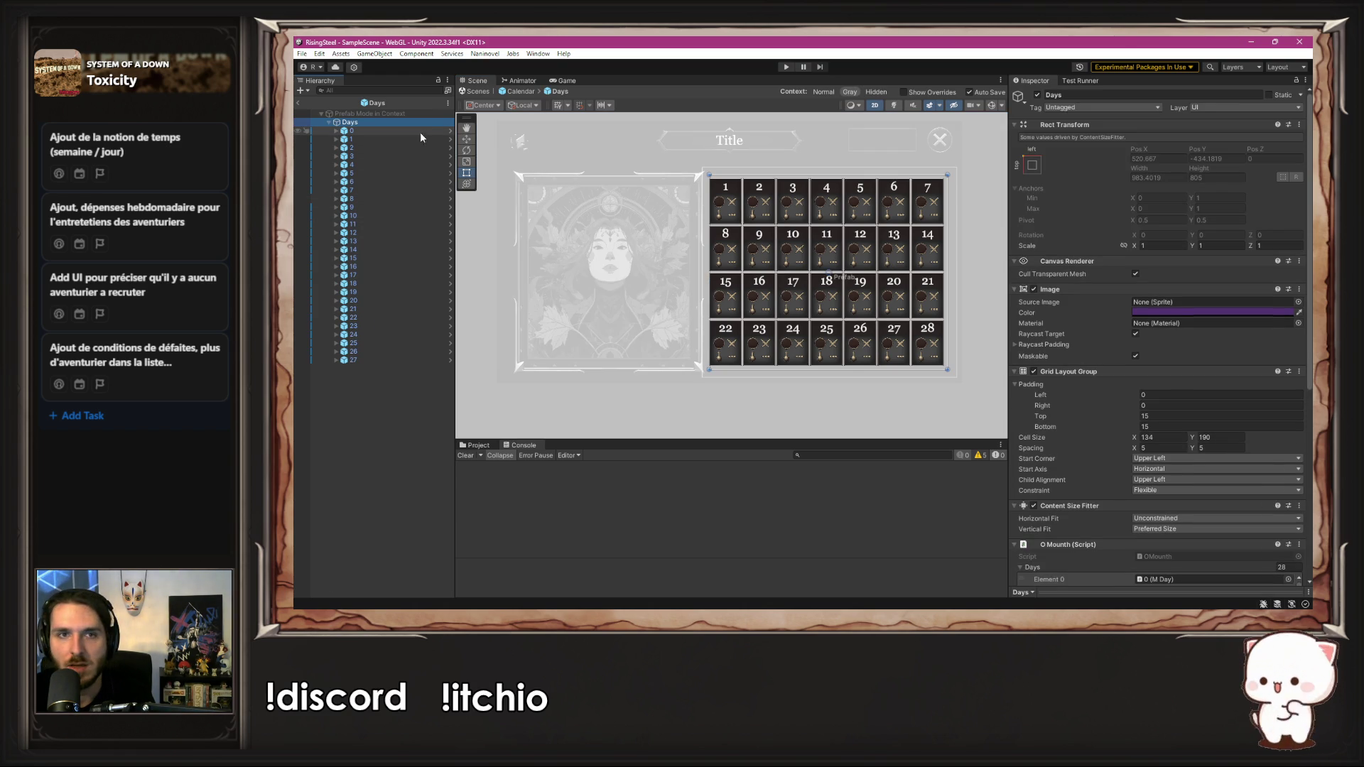
# Step: Open the Day cell prefab in context and select its Description container
pyautogui.click(451, 133)
pyautogui.click(386, 173)
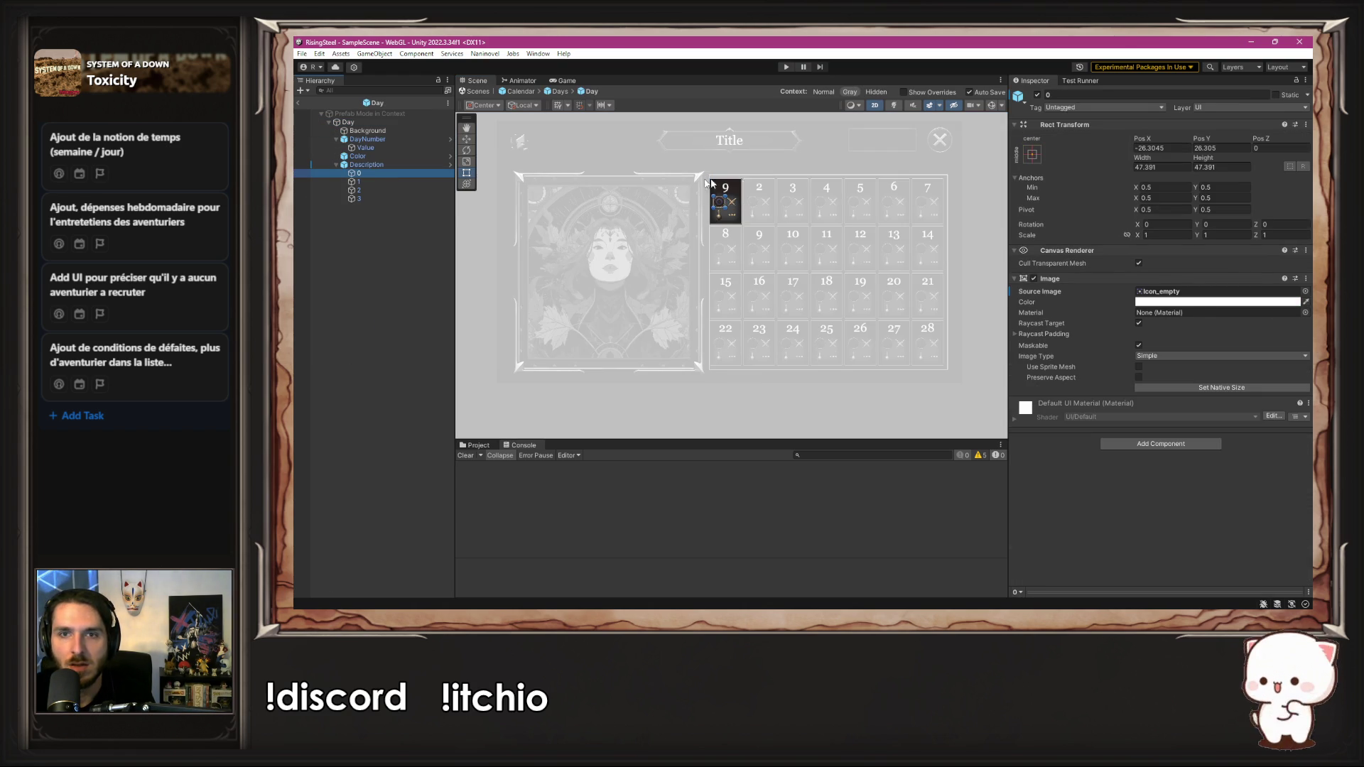
pyautogui.scroll(3, 716, 203)
pyautogui.scroll(2, 715, 204)
pyautogui.click(367, 165)
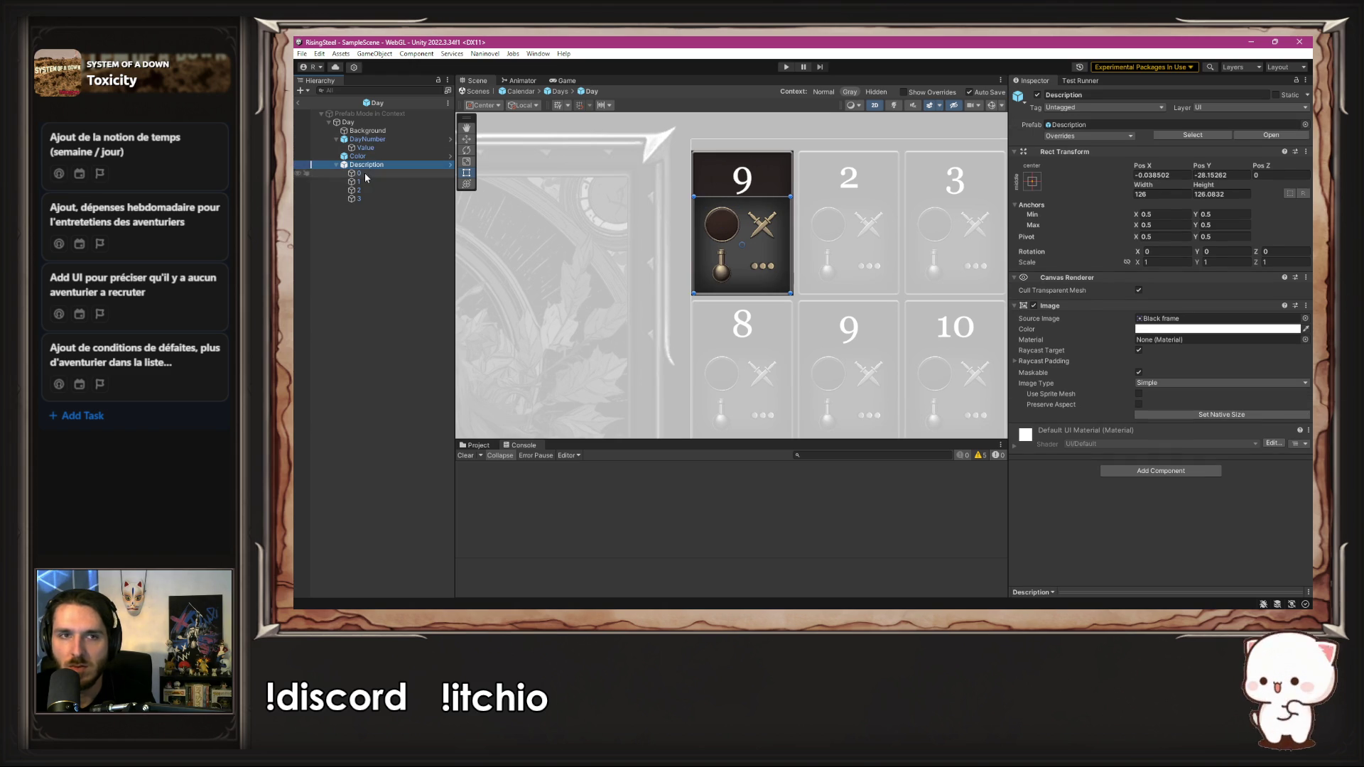
# Step: Undo a stray duplicate of icon slot 3, then open the Description prefab in context
pyautogui.click(364, 173)
pyautogui.click(391, 196)
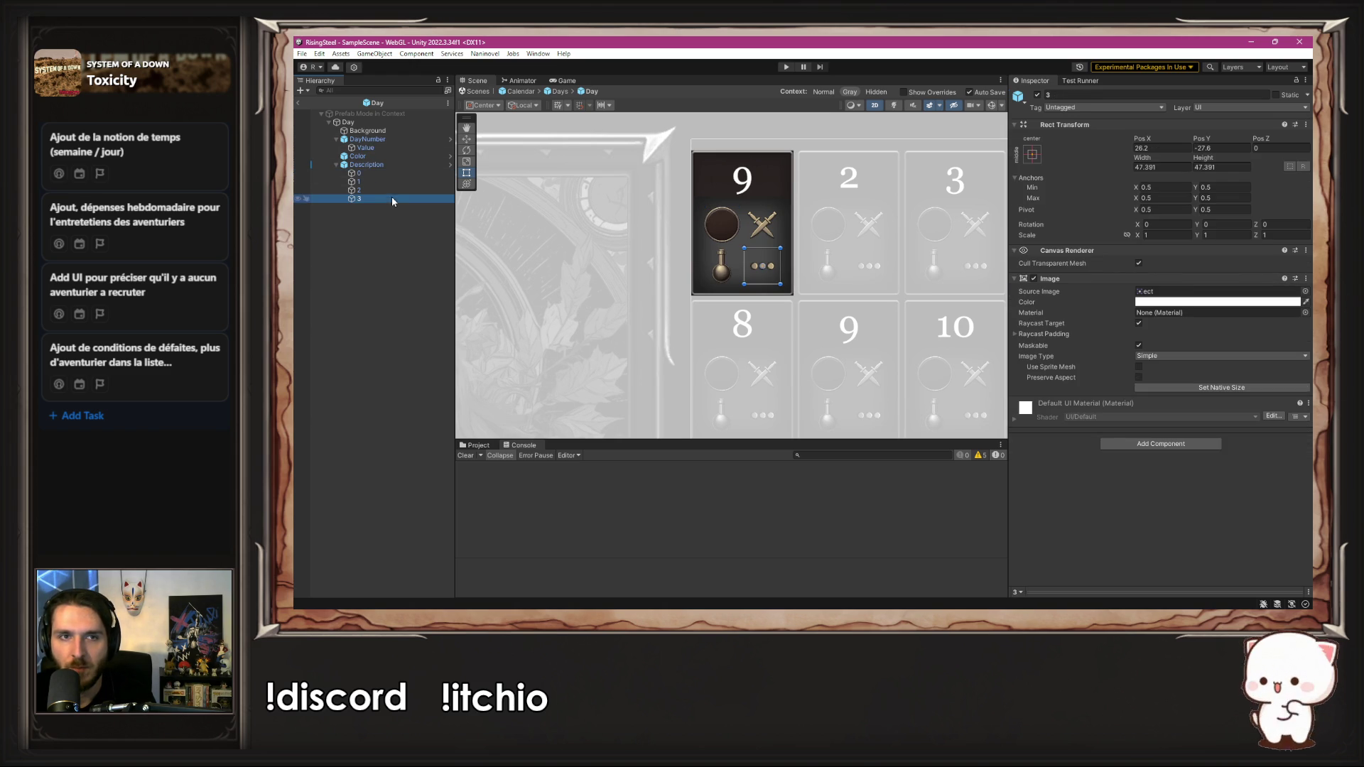
pyautogui.hotkey('ctrl', 'd')
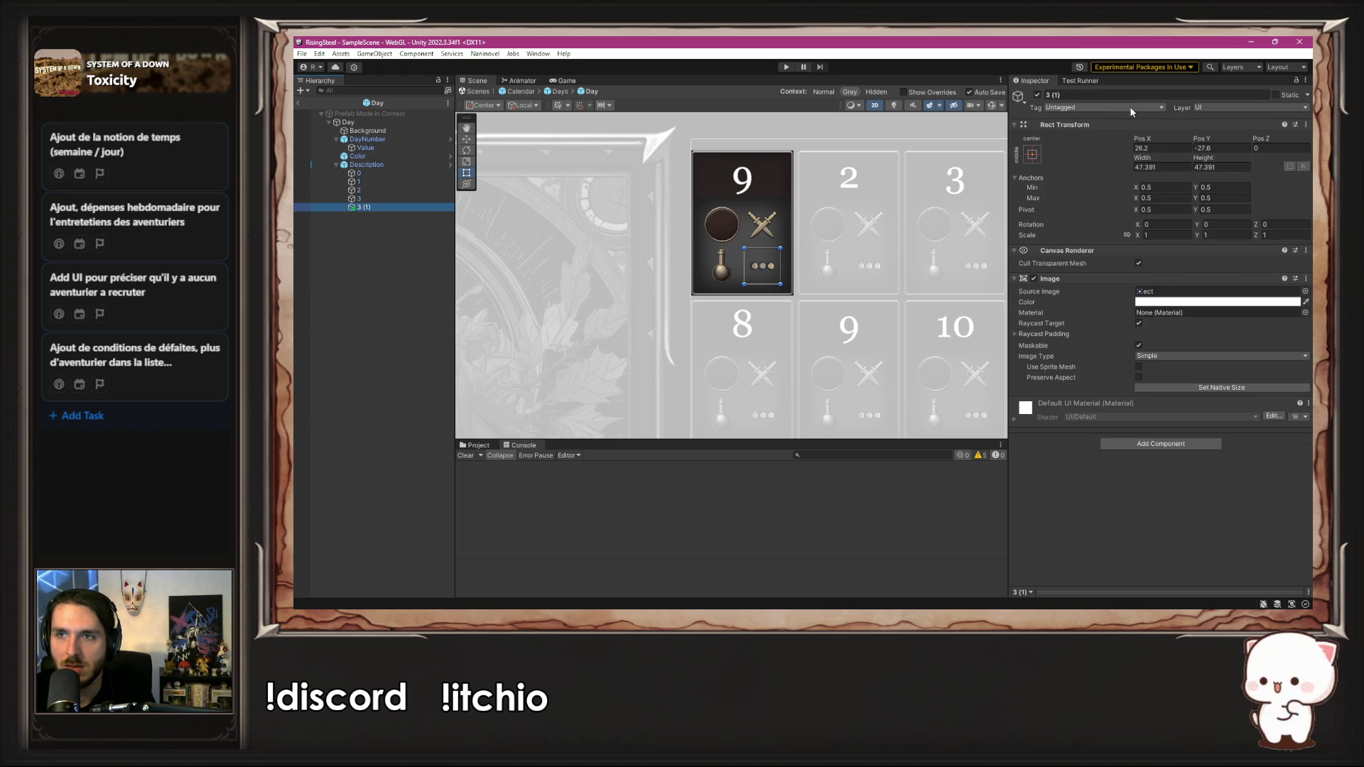
pyautogui.hotkey('ctrl', 'z')
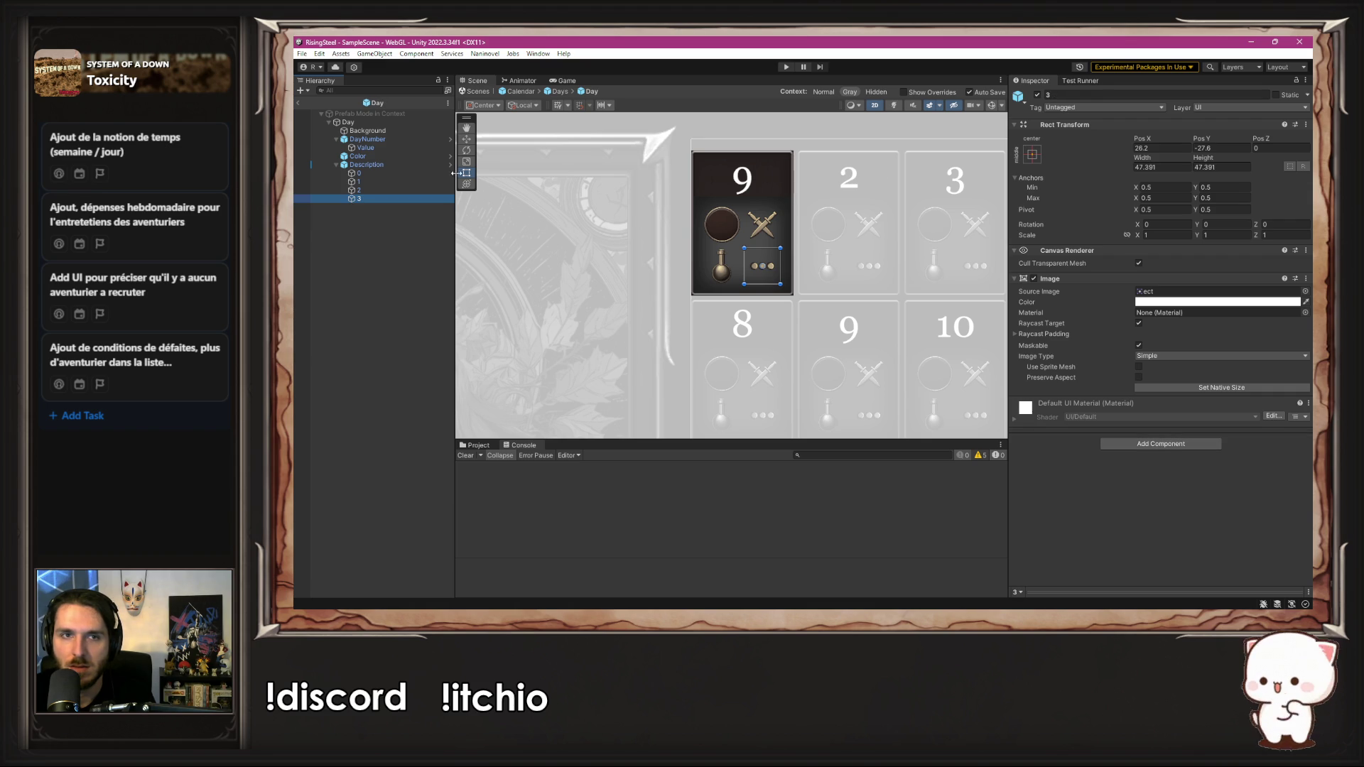
pyautogui.click(450, 164)
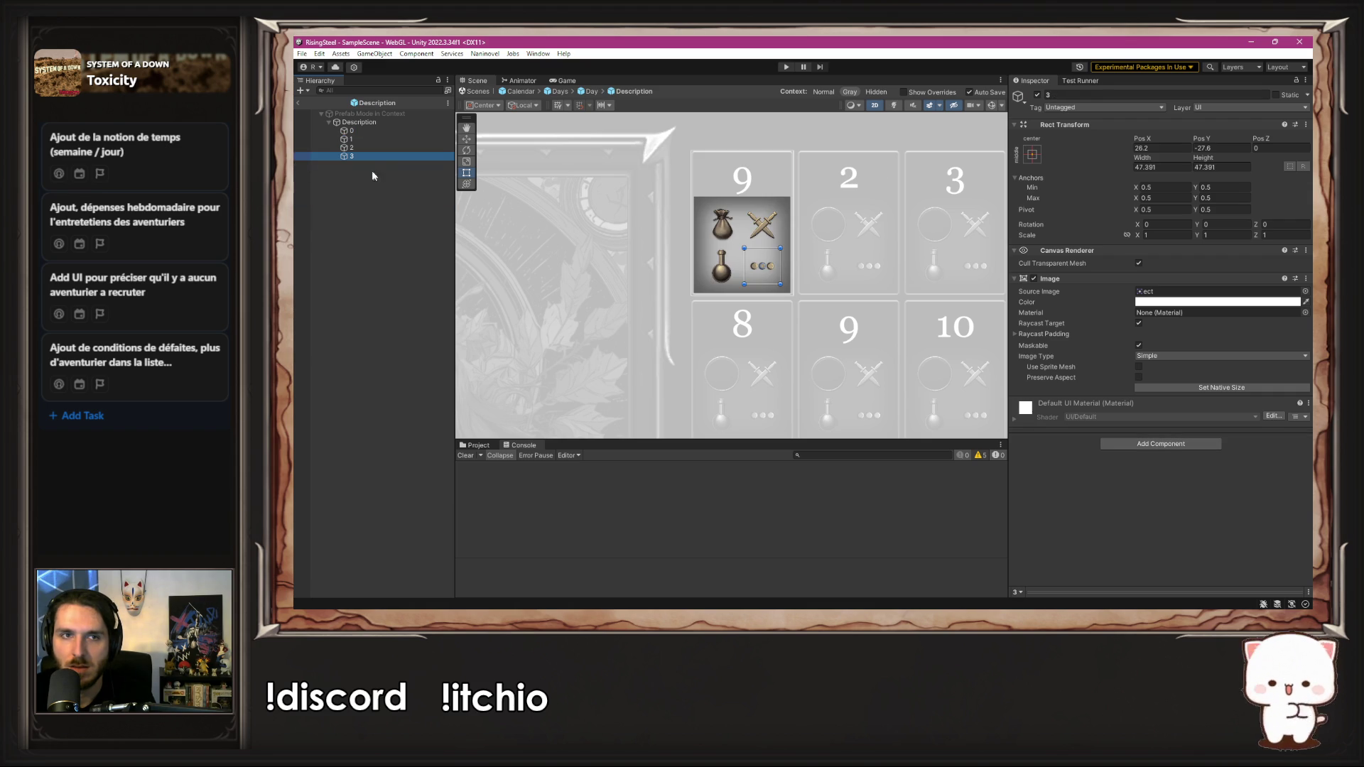
# Step: Try a copy of icon slot 3 named 4, then delete it again
pyautogui.rightClick(365, 123)
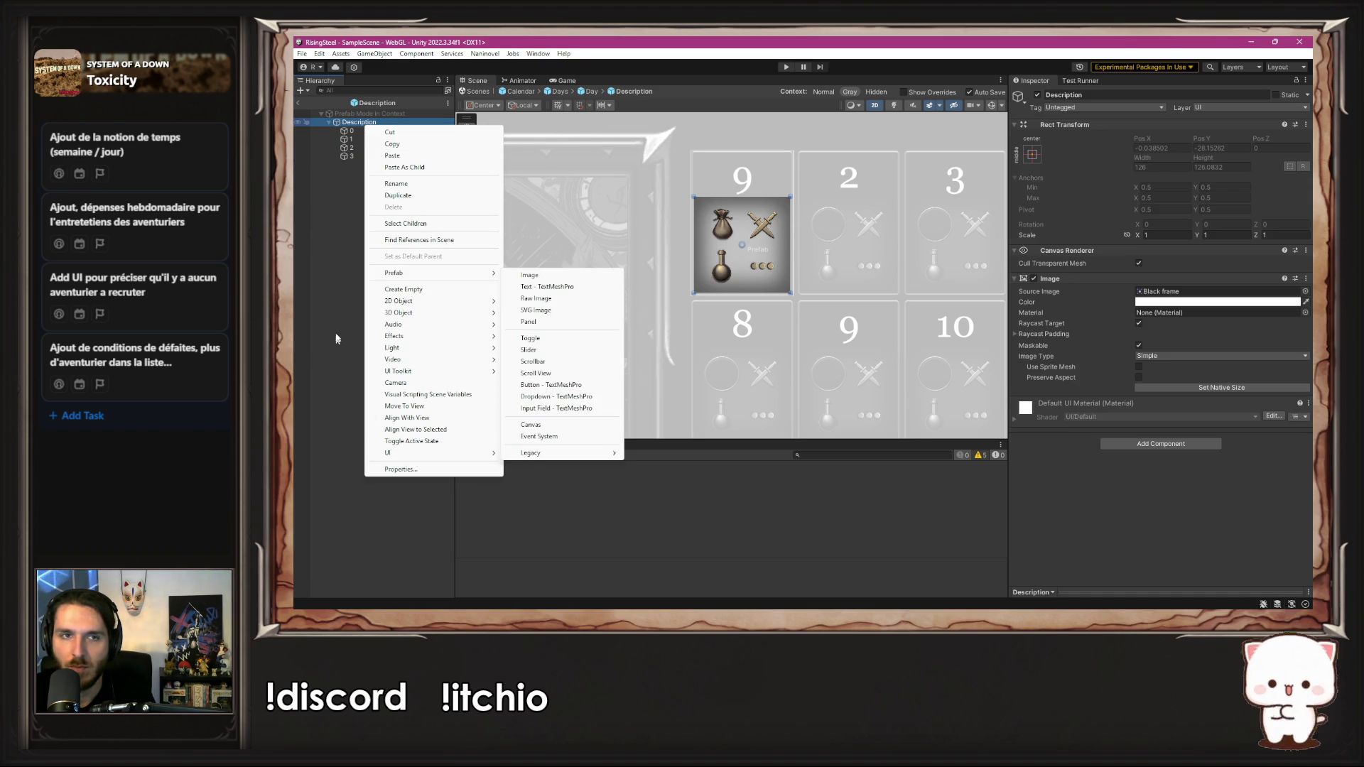
pyautogui.click(368, 157)
pyautogui.hotkey('ctrl', 'd')
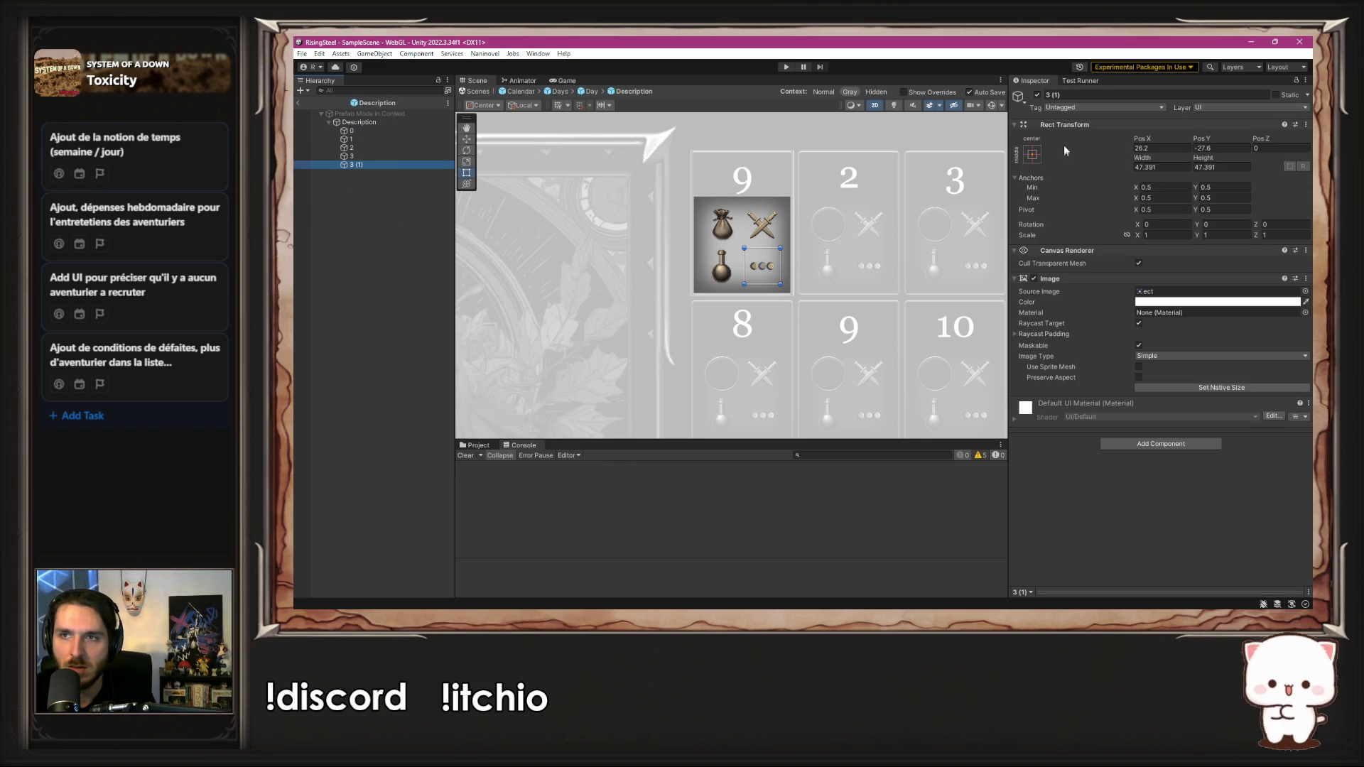
pyautogui.click(1080, 96)
pyautogui.write('4')
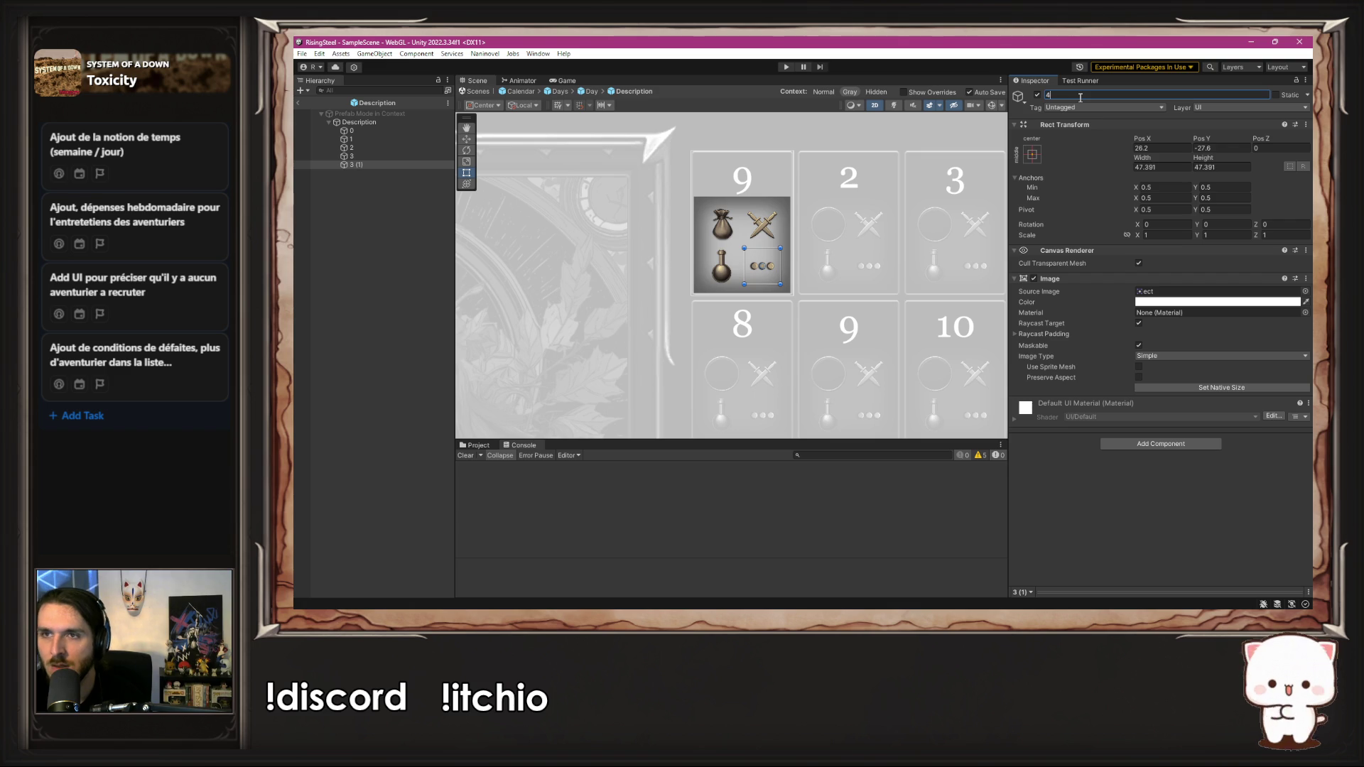
pyautogui.press('Return')
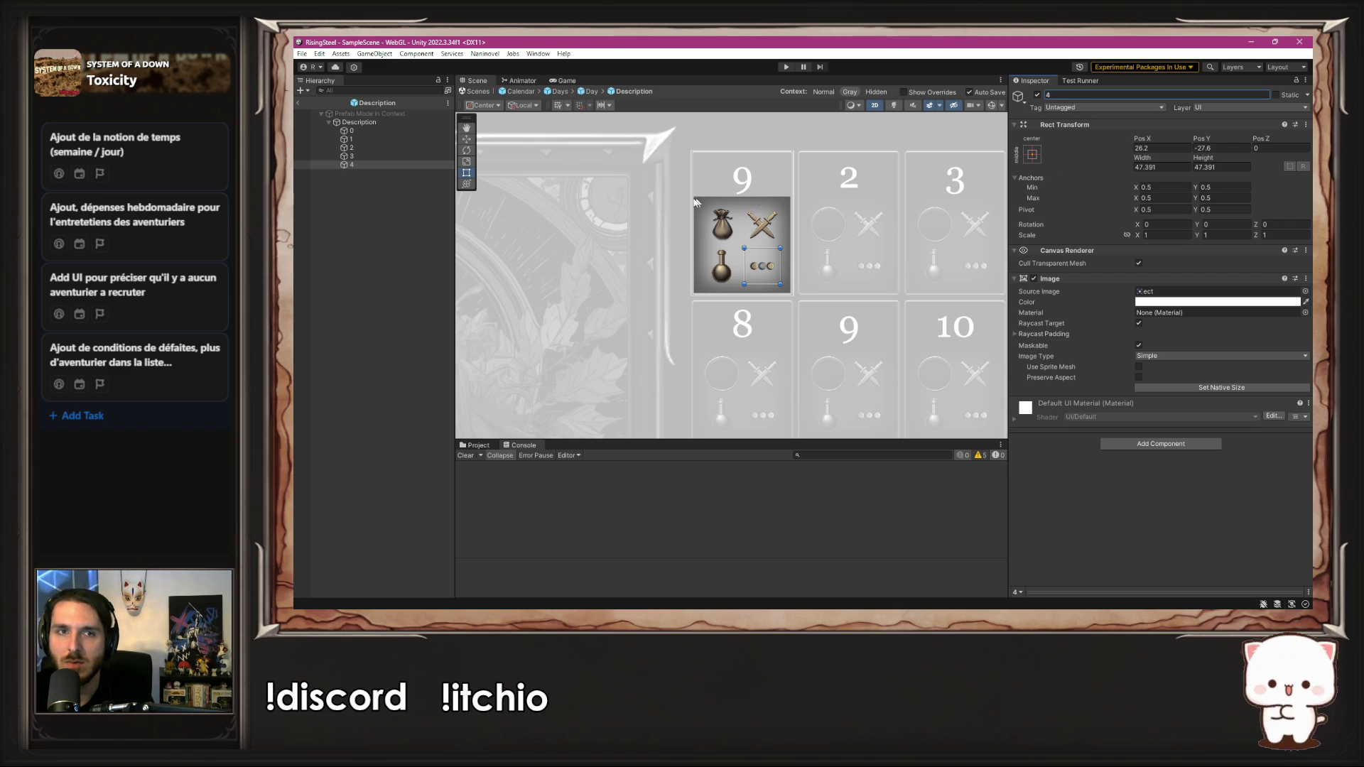
pyautogui.press('Delete')
# Step: Duplicate icon slot 0, move the copy after slot 3, and name it 4
pyautogui.click(365, 128)
pyautogui.hotkey('ctrl', 'd')
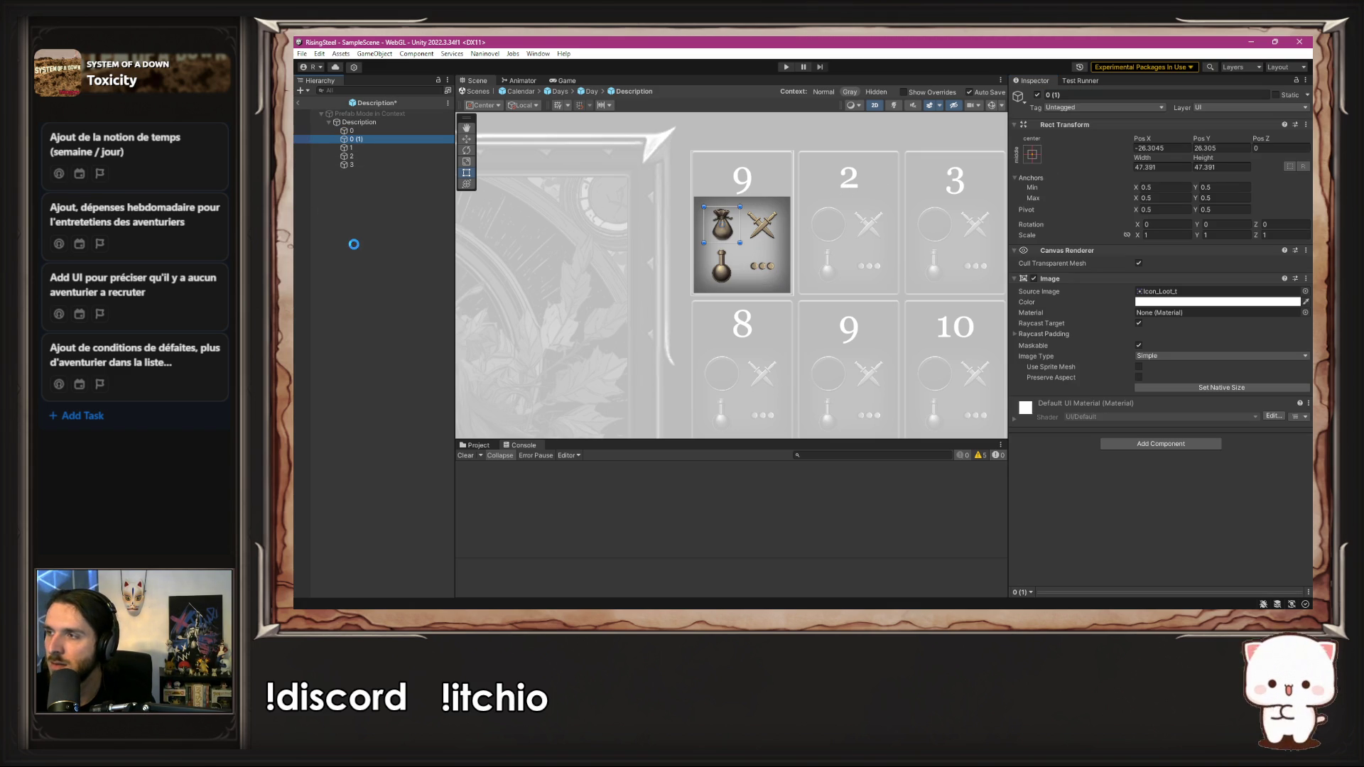
pyautogui.moveTo(390, 171); pyautogui.dragTo(390, 169)
pyautogui.click(1097, 95)
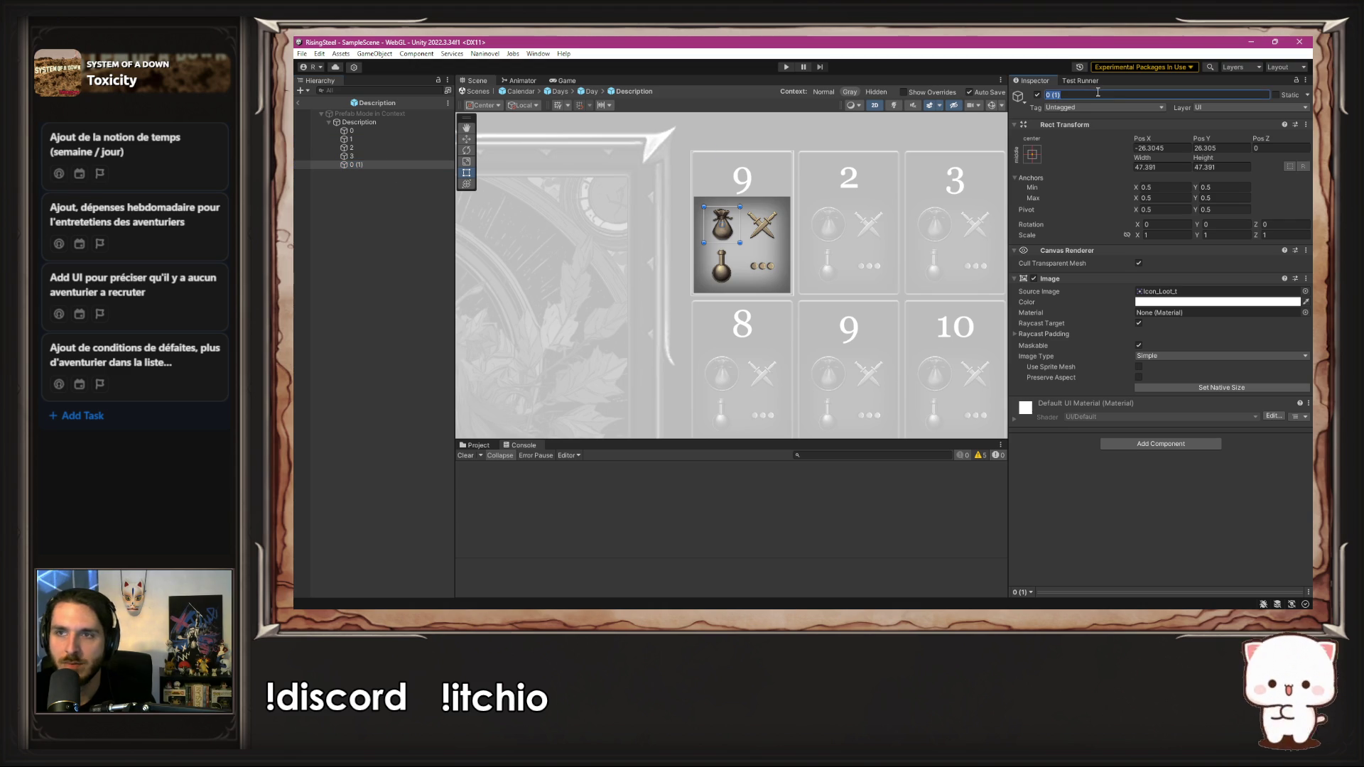
pyautogui.write('4')
pyautogui.press('Return')
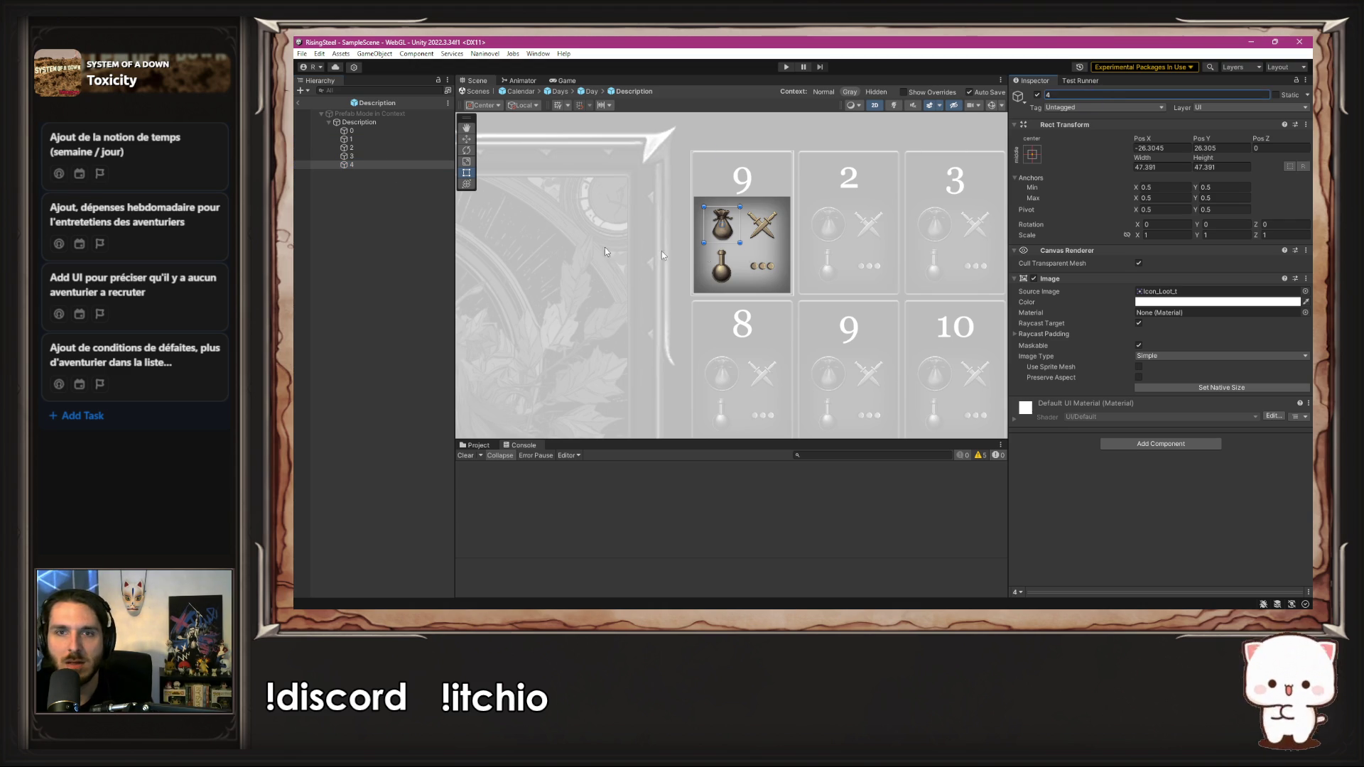
# Step: Enlarge icon 4 to about 102.8×102.8 so it covers the whole day cell
pyautogui.moveTo(739, 243); pyautogui.dragTo(785, 281)
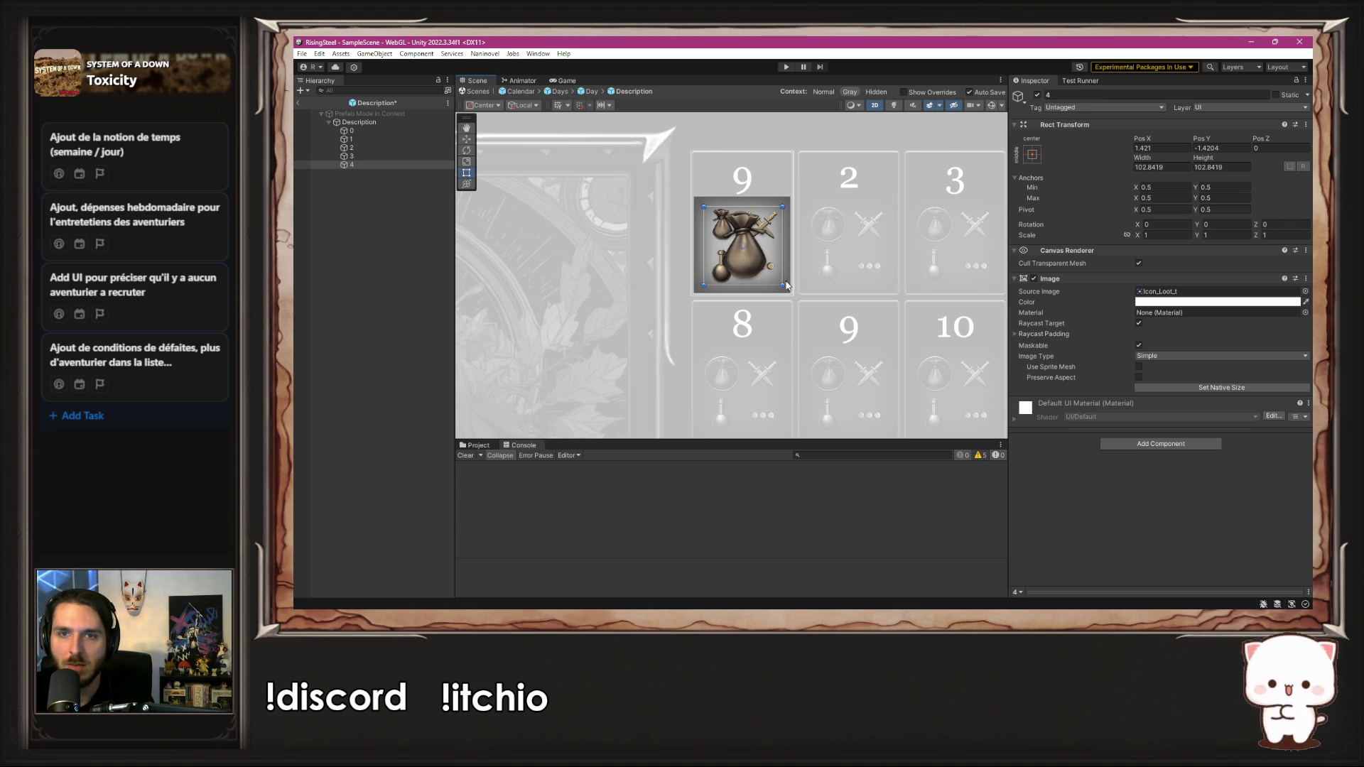
pyautogui.click(349, 275)
pyautogui.scroll(-2, 509, 291)
pyautogui.moveTo(508, 292)
pyautogui.mouseDown()
pyautogui.moveTo(810, 204)
pyautogui.moveTo(757, 221)
pyautogui.mouseUp()
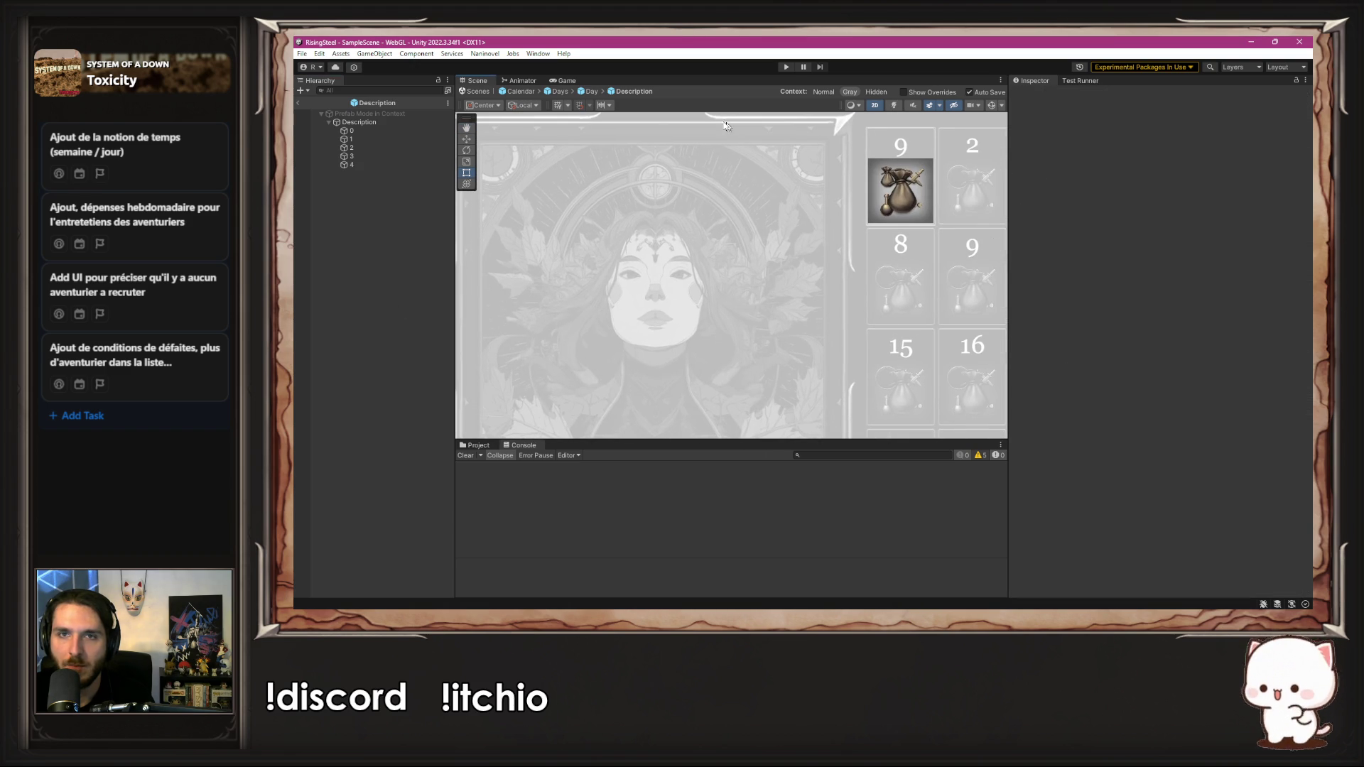
# Step: Exit prefab editing back to the full Calendar and glance at MDay.cs in the code editor
pyautogui.click(591, 91)
pyautogui.click(560, 92)
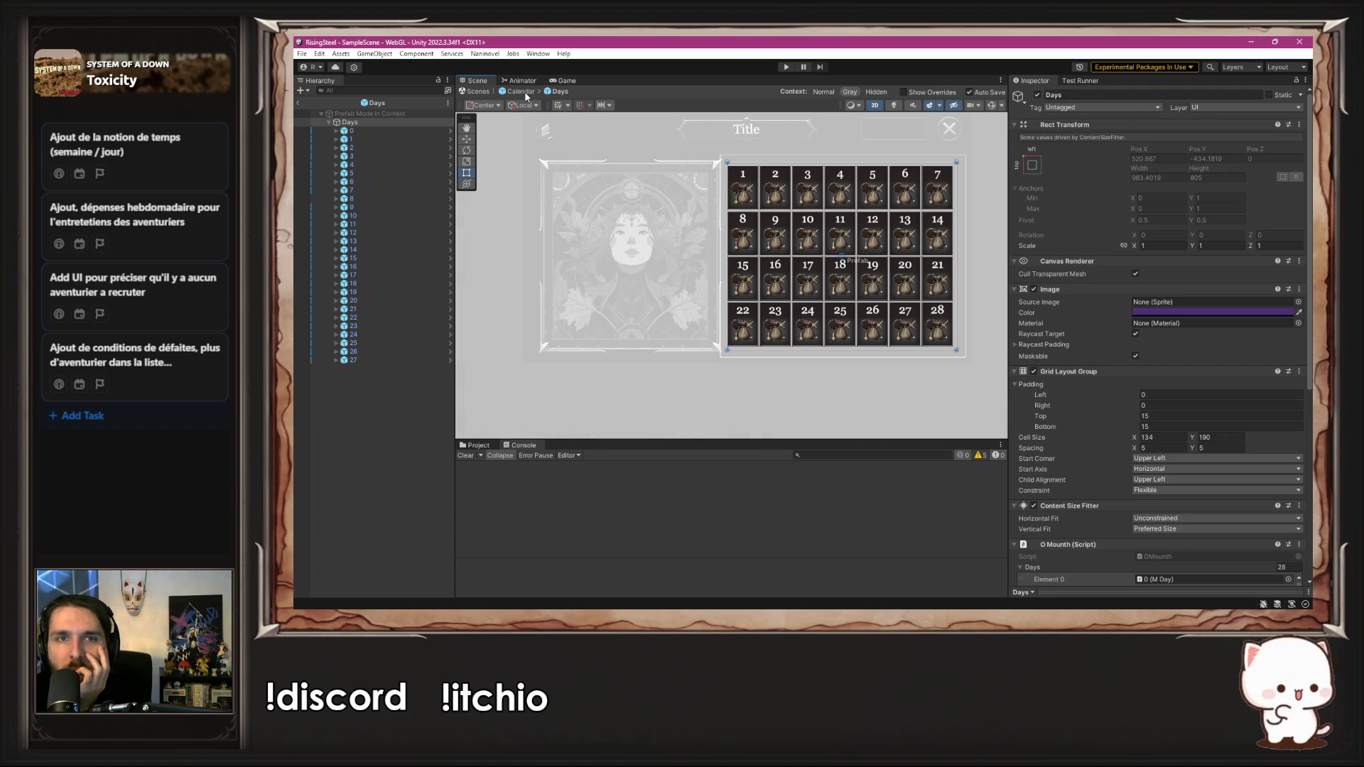
pyautogui.click(524, 92)
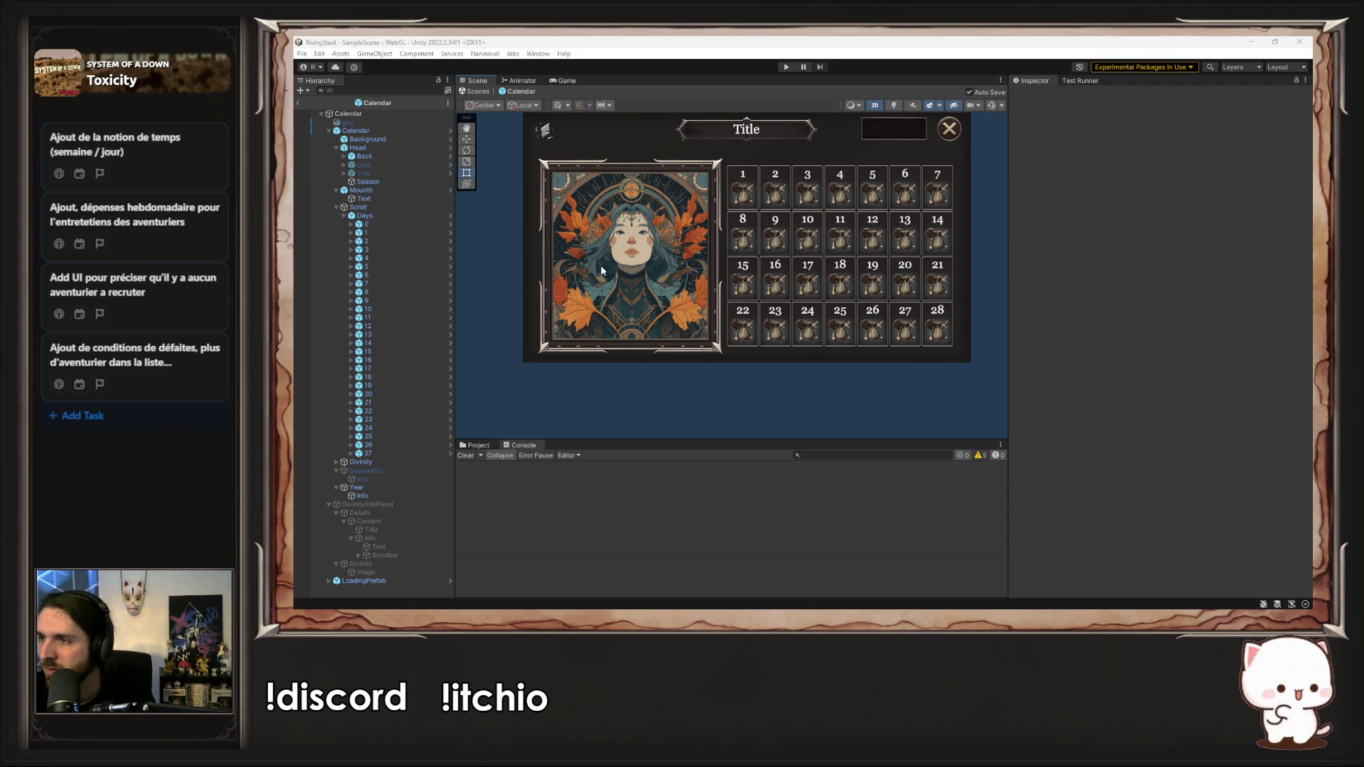
pyautogui.hotkey('alt', 'Tab')
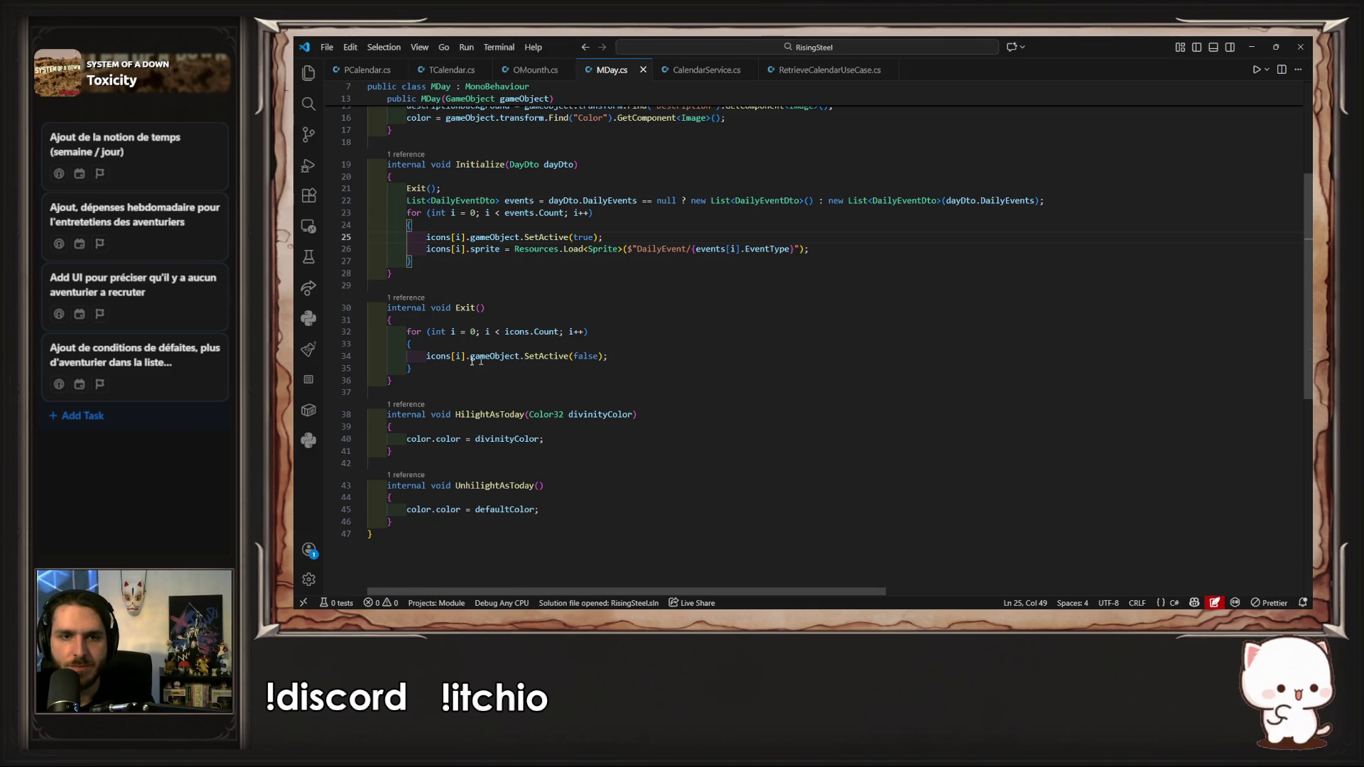
pyautogui.scroll(5, 476, 363)
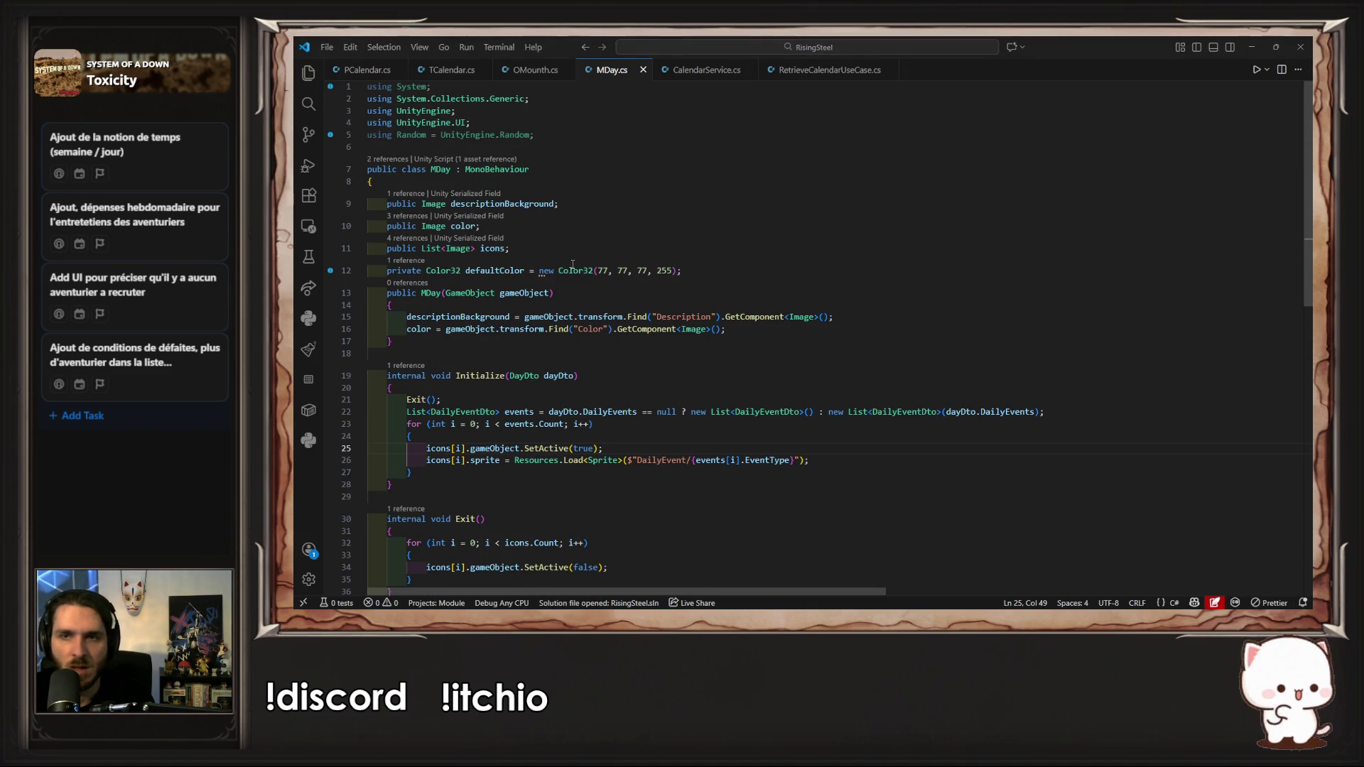
pyautogui.hotkey('alt', 'Tab')
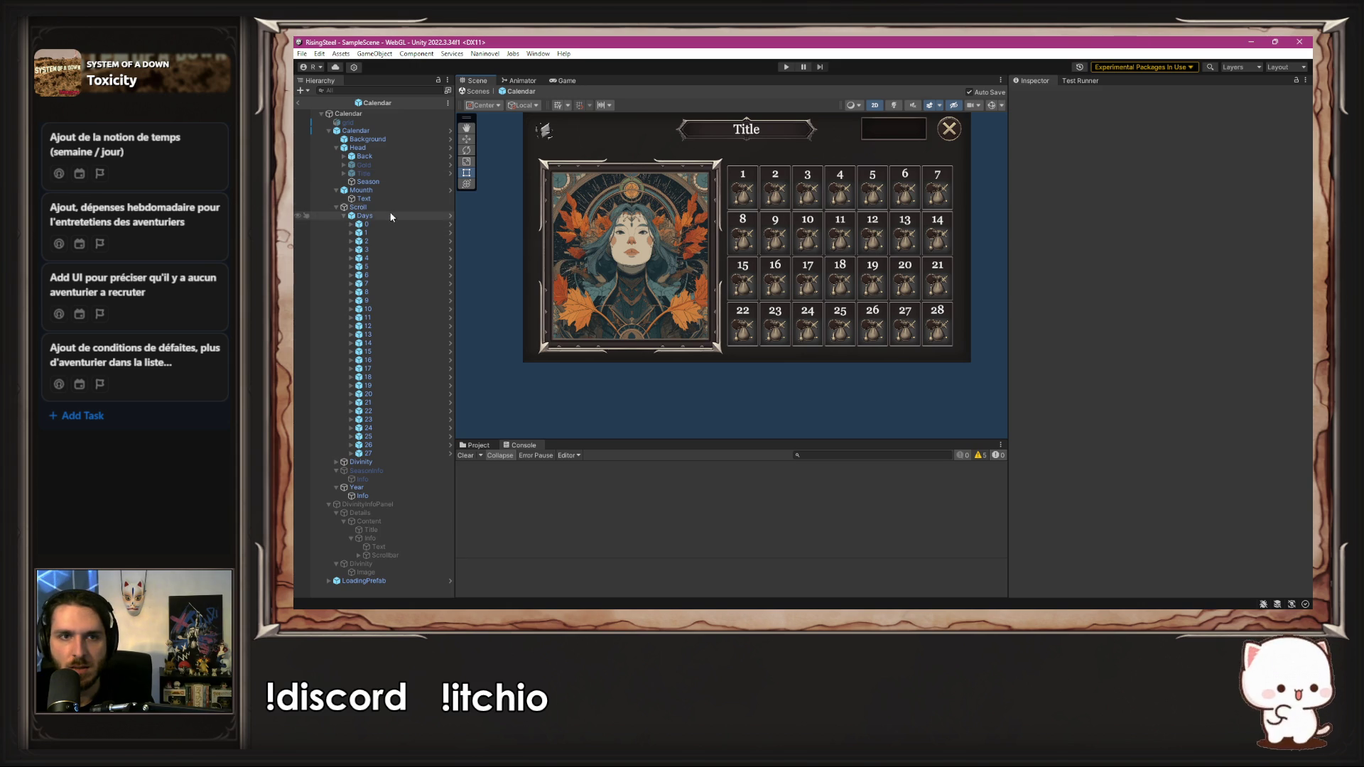
# Step: Open the Day prefab from day 0 to review its four Icons, then mark the spot after MDay.cs's icons field
pyautogui.click(395, 224)
pyautogui.click(450, 226)
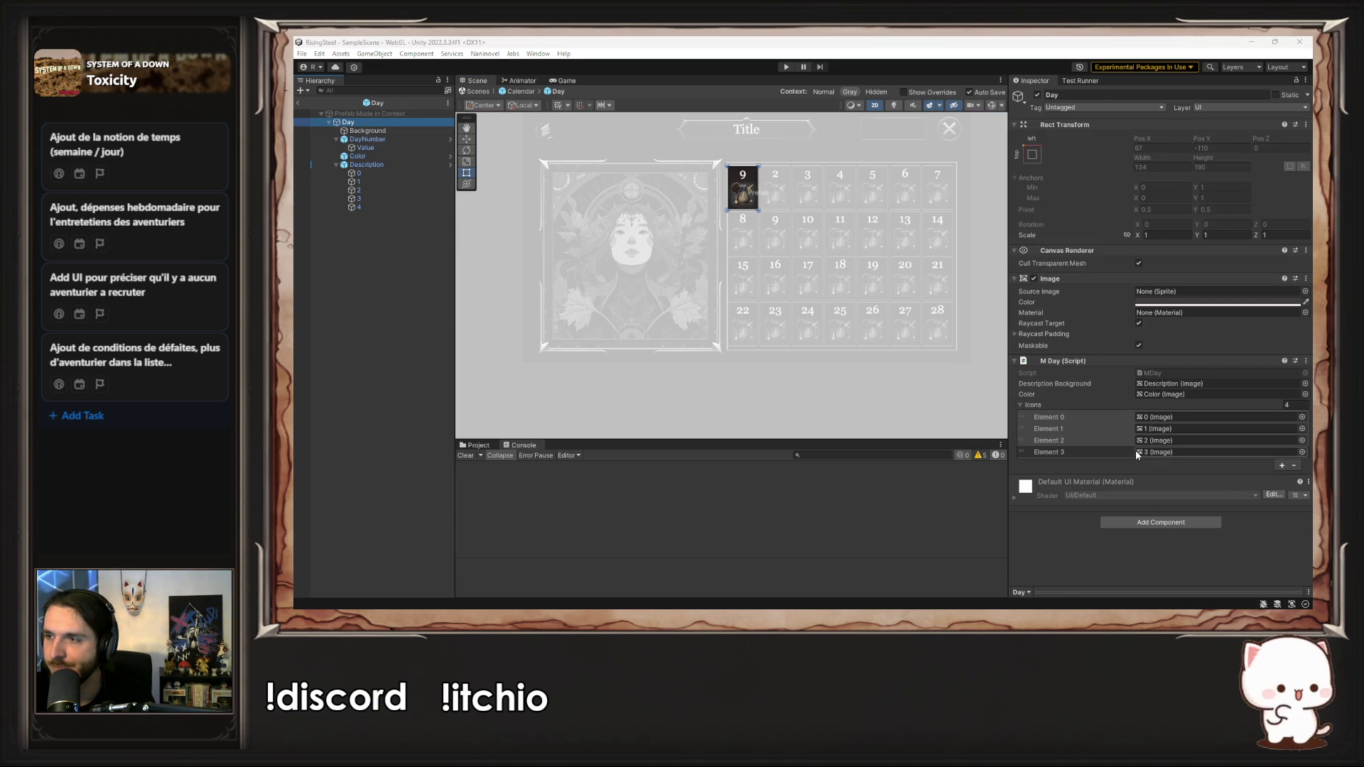
pyautogui.hotkey('alt', 'Tab')
pyautogui.click(643, 252)
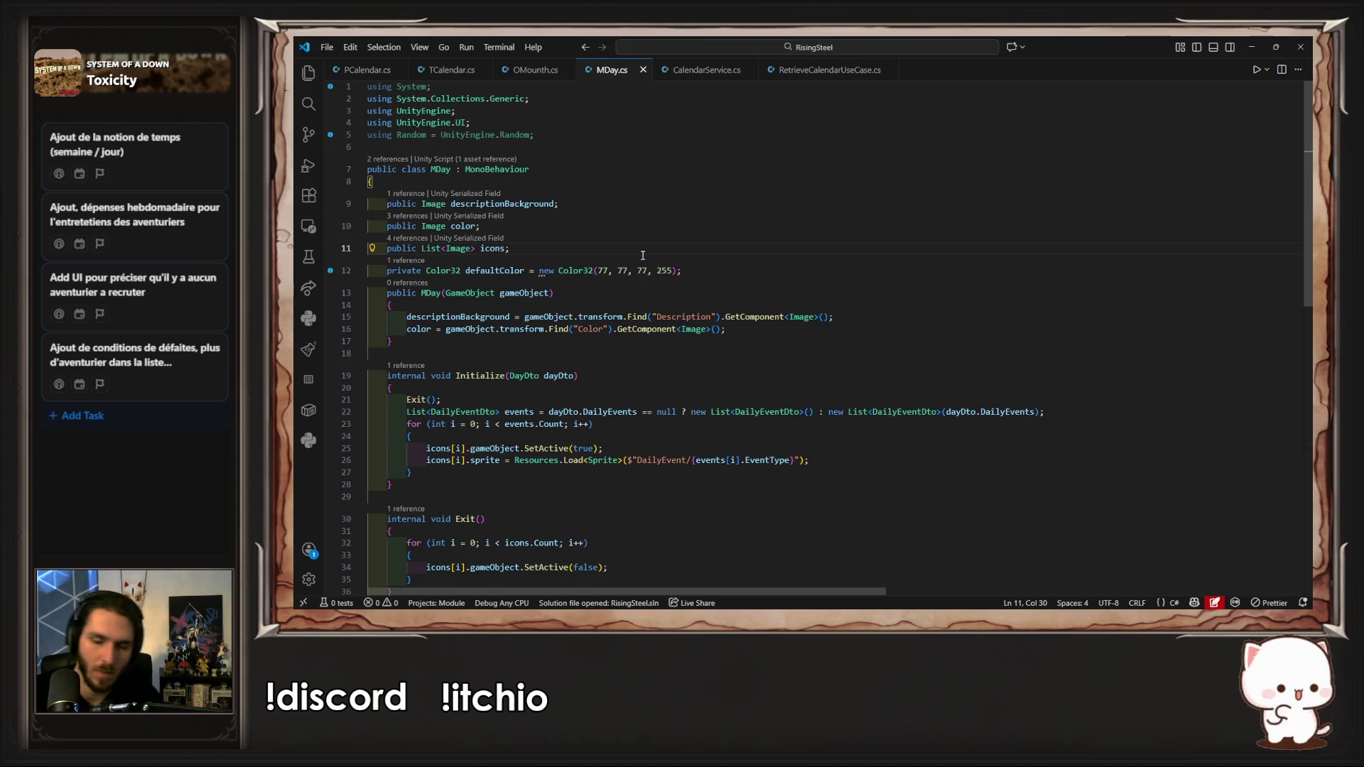
# Step: Duplicate the List<Image> icons line in MDay.cs, change it to 'Image bigIcons', and save
pyautogui.hotkey('shift', 'alt', 'Down')
pyautogui.hotkey('ctrl', 'Left')
pyautogui.press('Left')
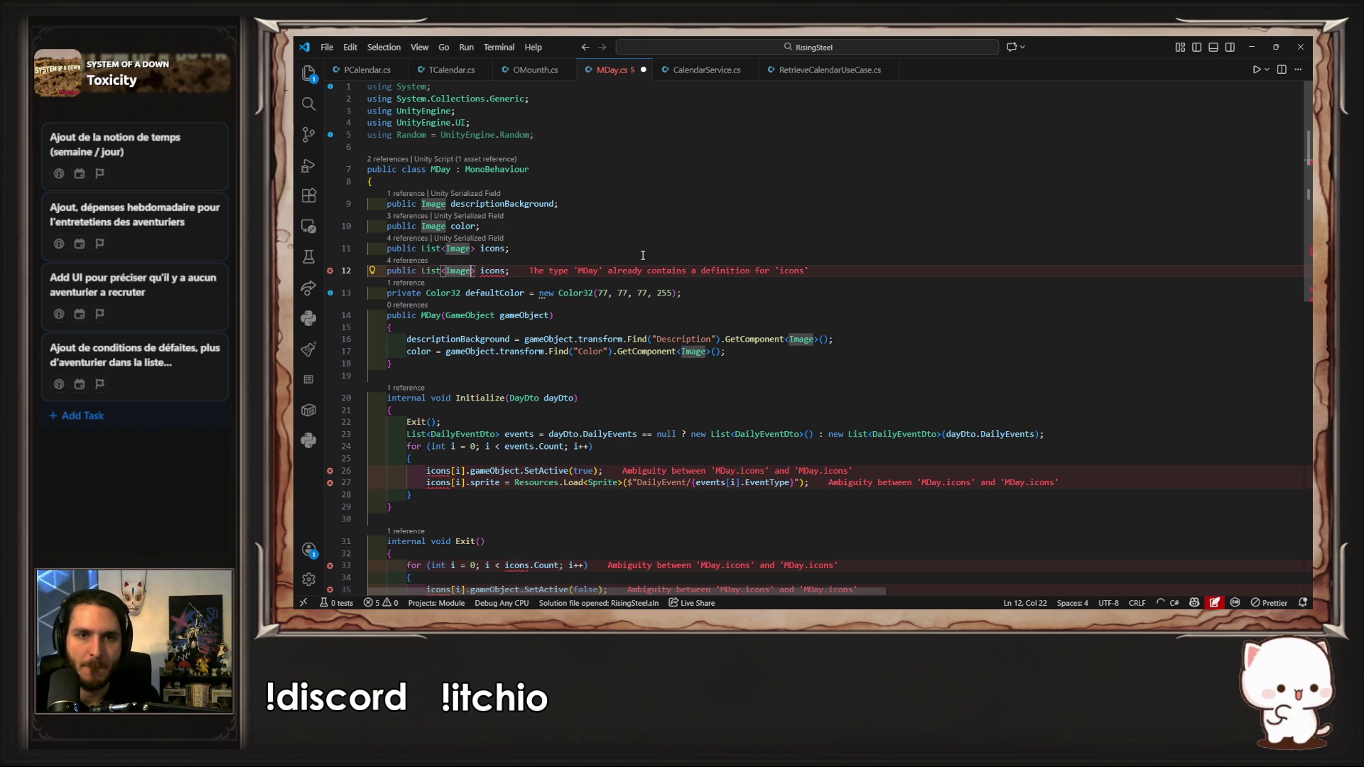
pyautogui.hotkey('ctrl', 'Left')
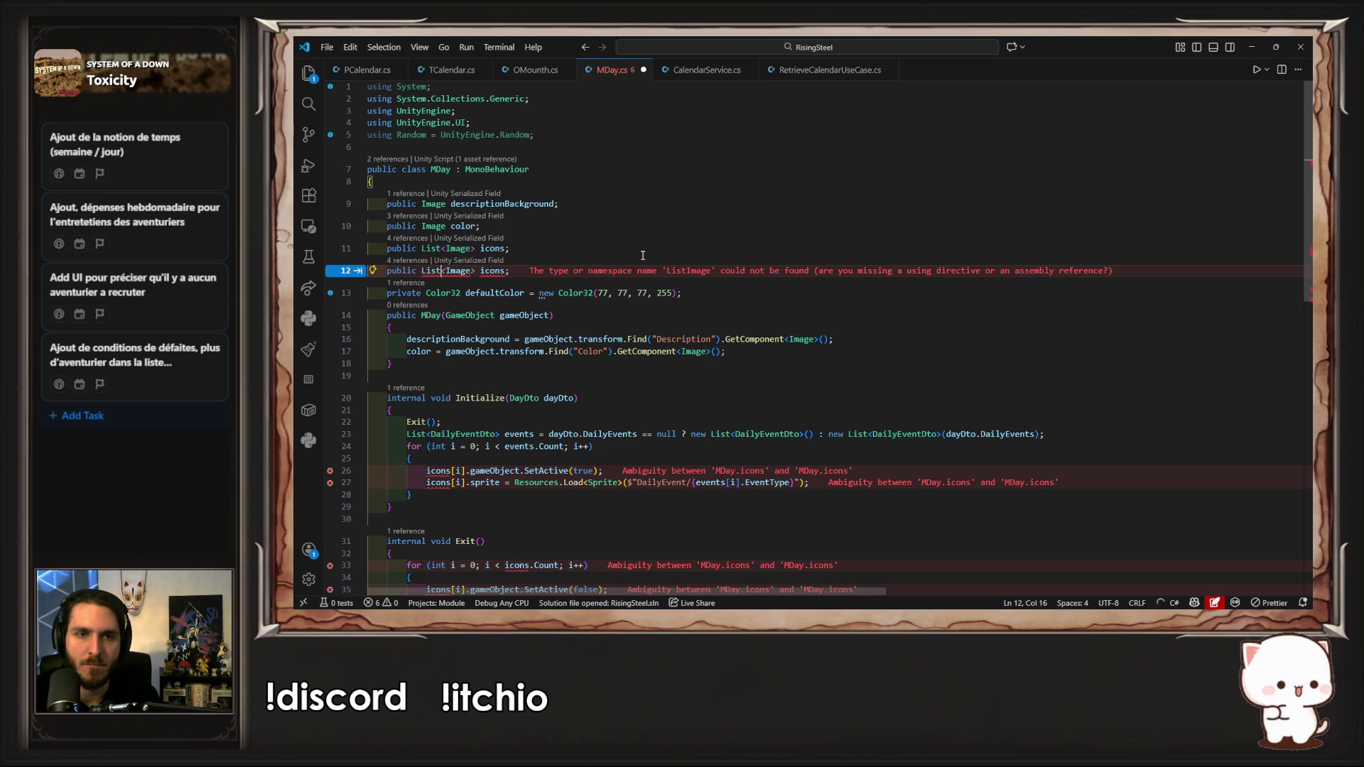
pyautogui.press('BackSpace')
pyautogui.press('BackSpace')
pyautogui.press('BackSpace')
pyautogui.hotkey('ctrl', 'Right')
pyautogui.press('Delete')
pyautogui.hotkey('ctrl', 'Left')
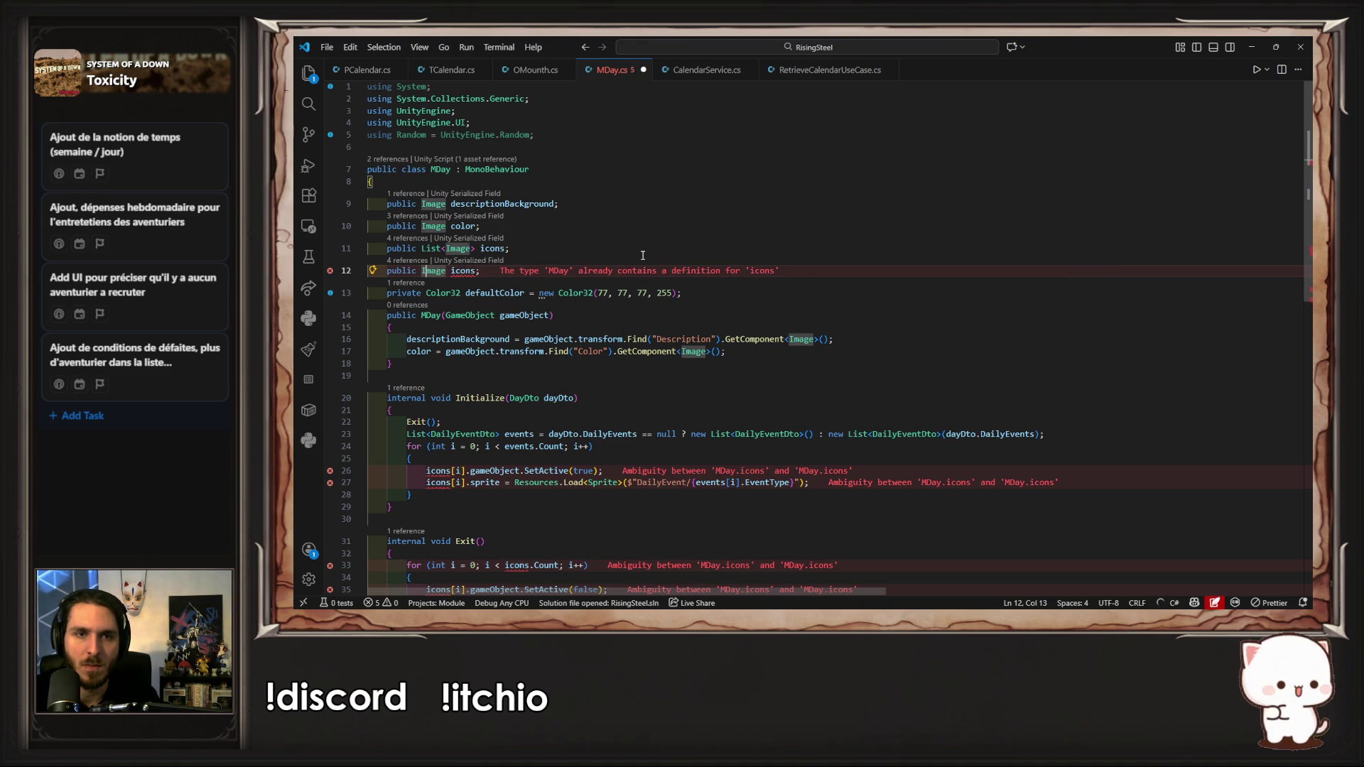
pyautogui.press('Right')
pyautogui.press('Right')
pyautogui.write('bigI')
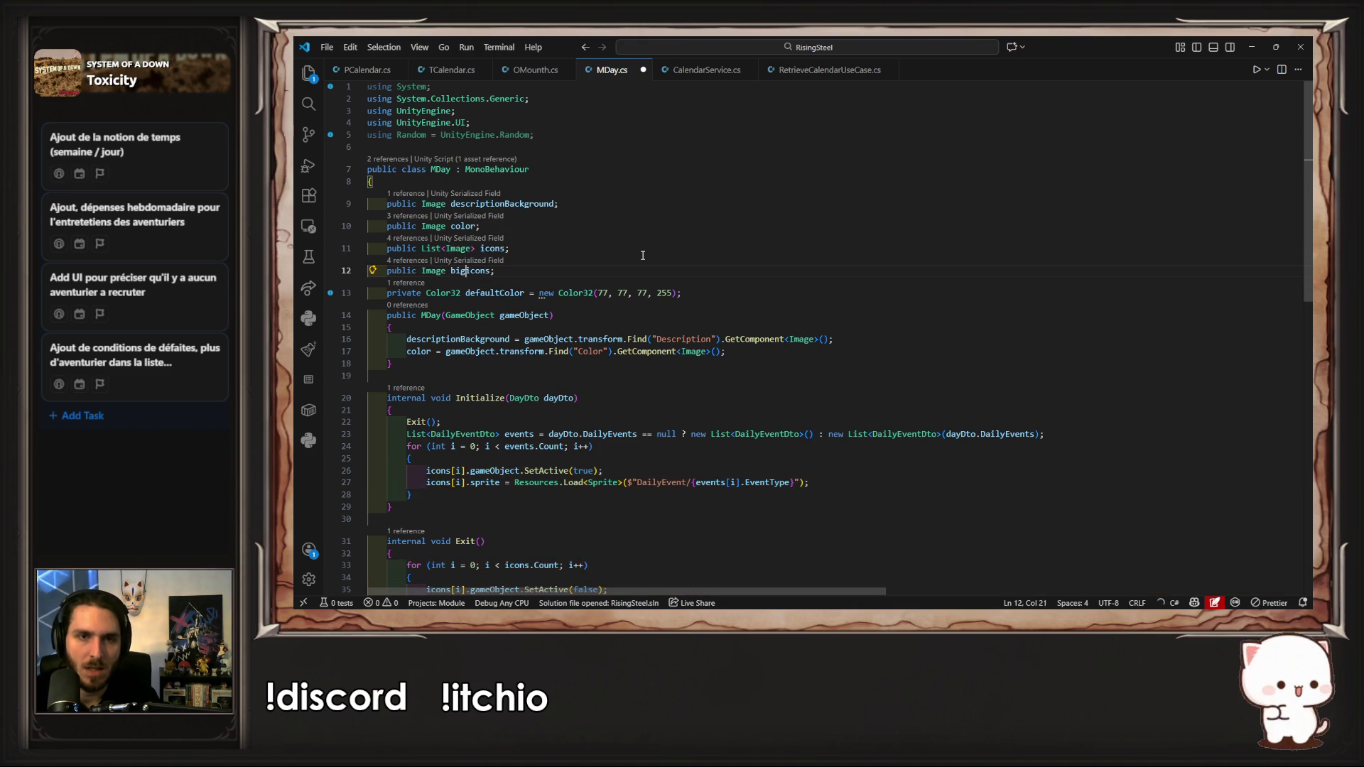
pyautogui.press('Delete')
pyautogui.hotkey('ctrl', 's')
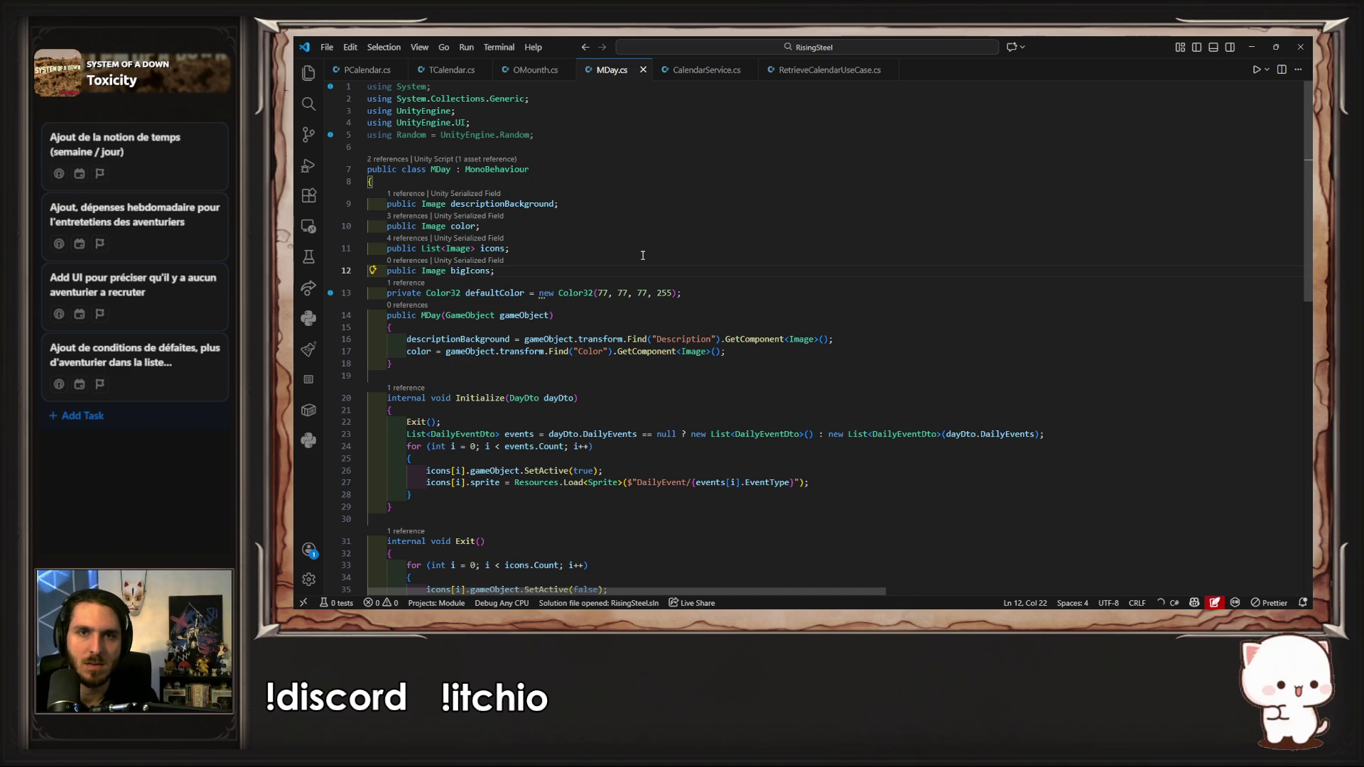
pyautogui.hotkey('alt', 'Tab')
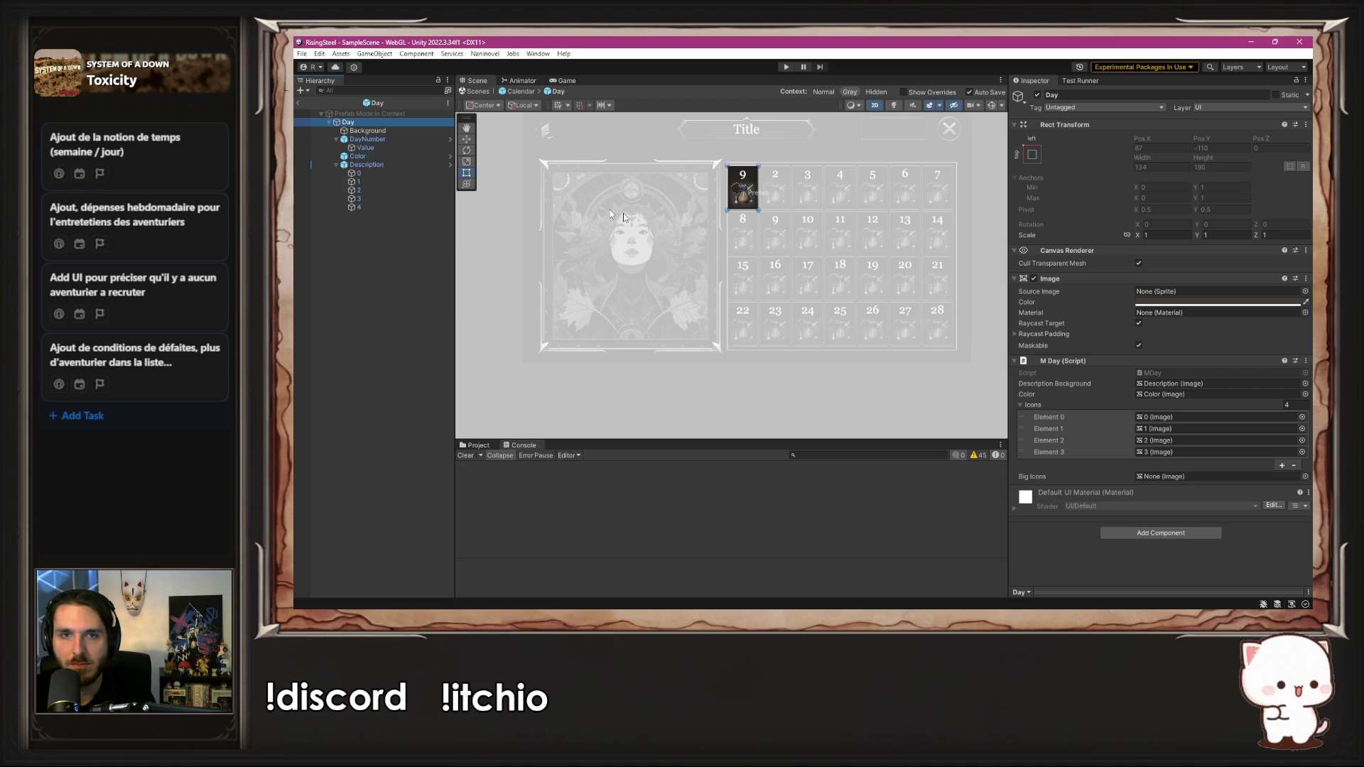
# Step: Reopen the Day prefab in context and drag image 4 onto the script's Big Icons slot
pyautogui.click(519, 91)
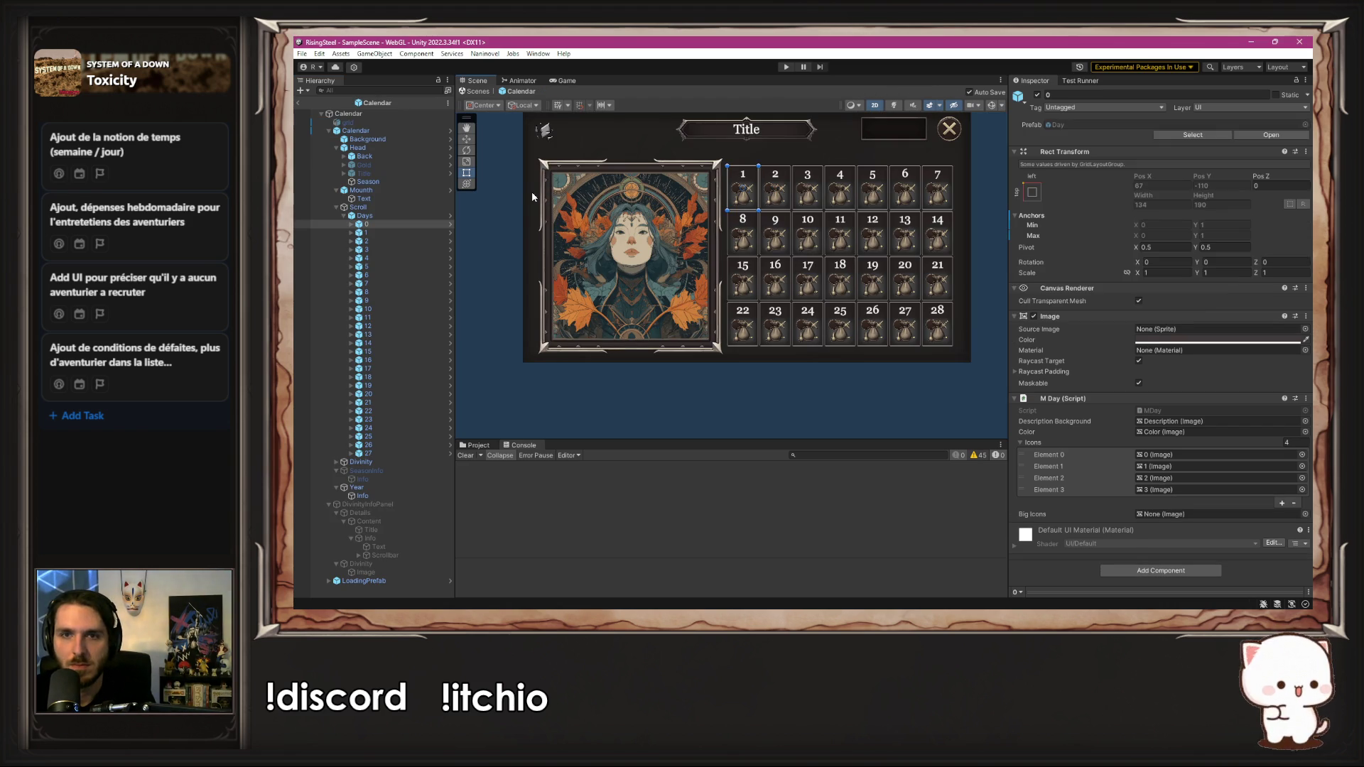
pyautogui.hotkey('alt', 'Tab')
pyautogui.hotkey('alt', 'Tab')
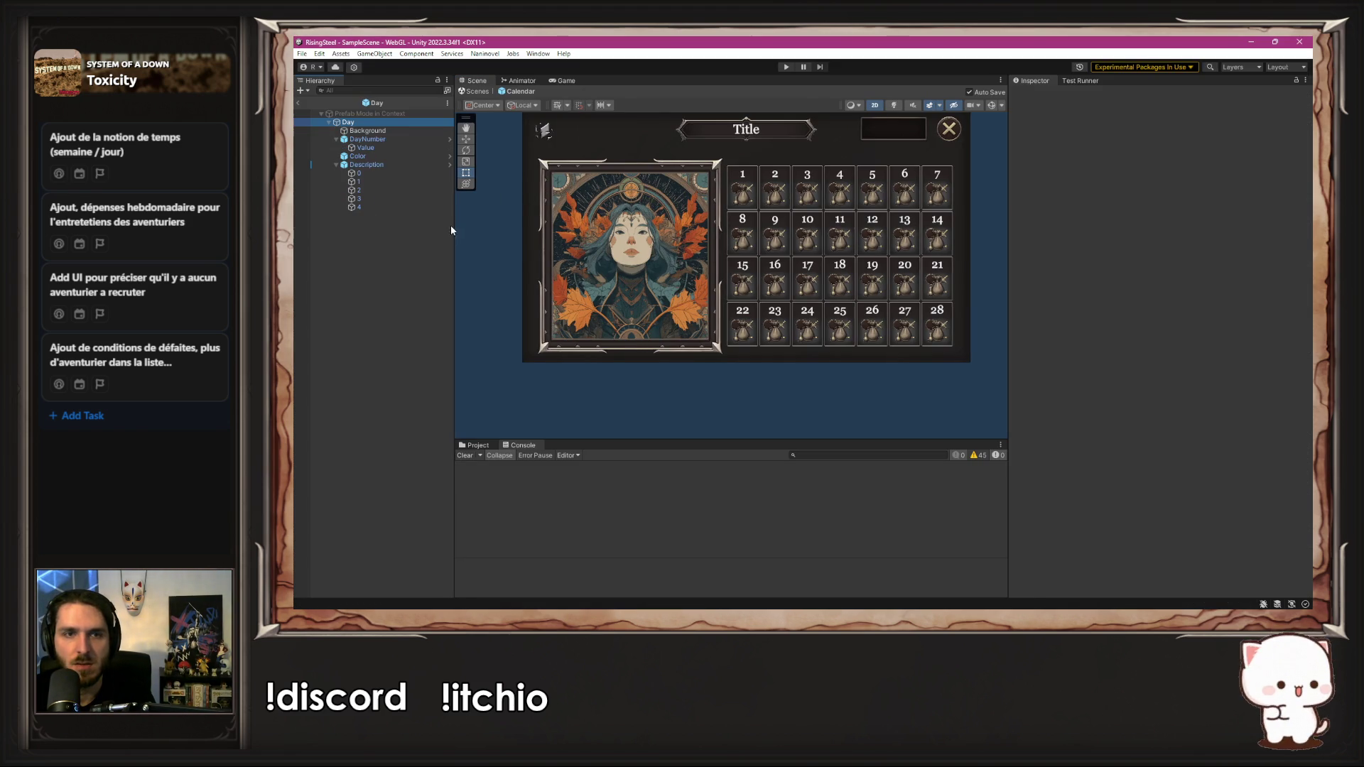
pyautogui.click(450, 224)
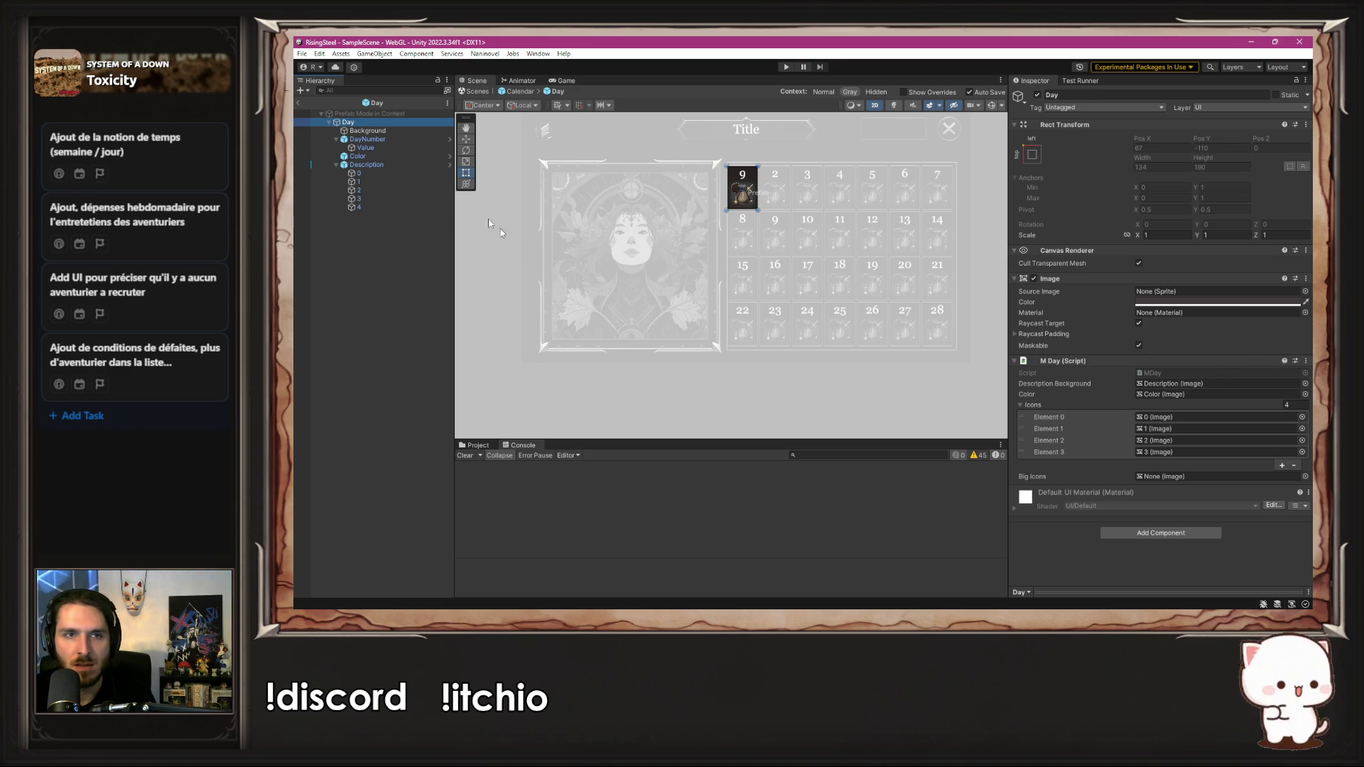
pyautogui.moveTo(393, 206); pyautogui.dragTo(1256, 513)
pyautogui.moveTo(1182, 483); pyautogui.dragTo(1165, 477)
pyautogui.hotkey('alt', 'Tab')
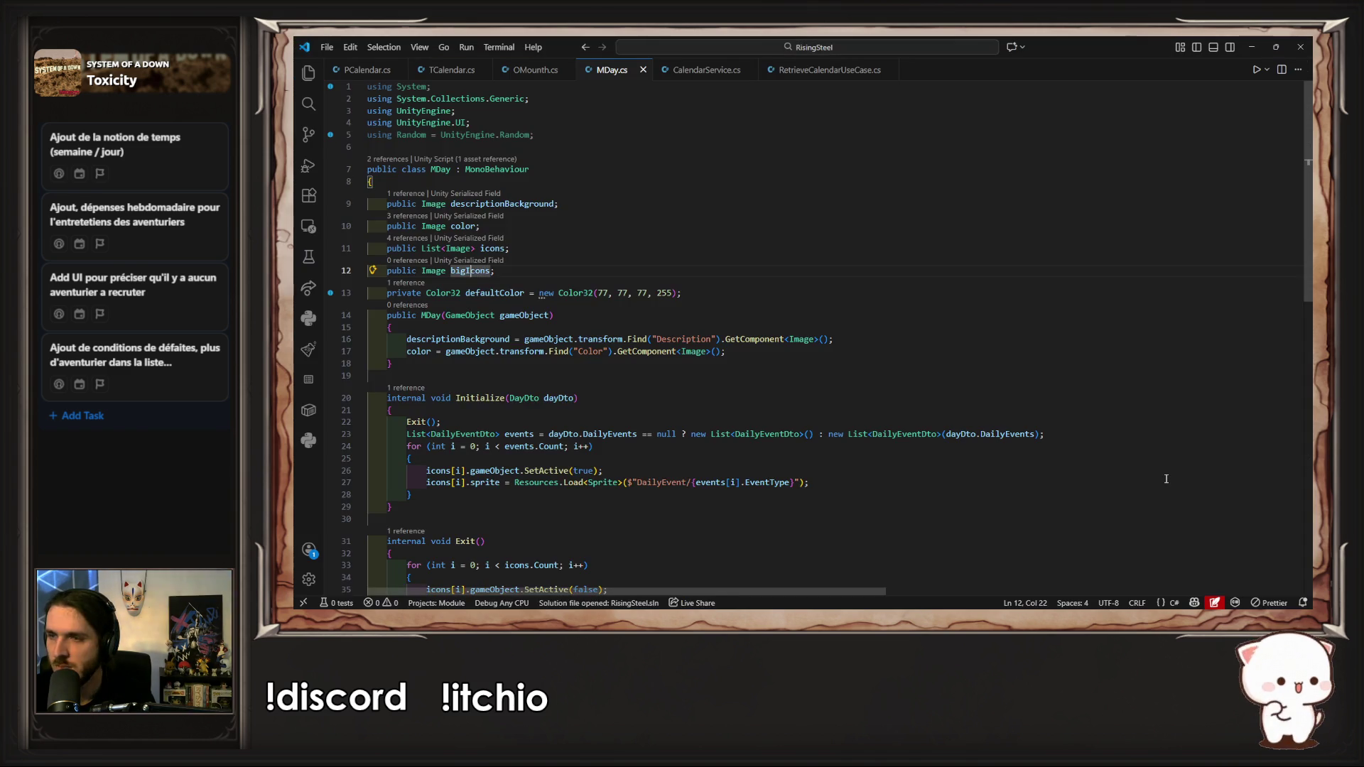
# Step: Add 'bigIcons.gameObject.SetActive(false);' as the first line of Exit() in MDay.cs and save
pyautogui.scroll(-2, 623, 441)
pyautogui.doubleClick(468, 191)
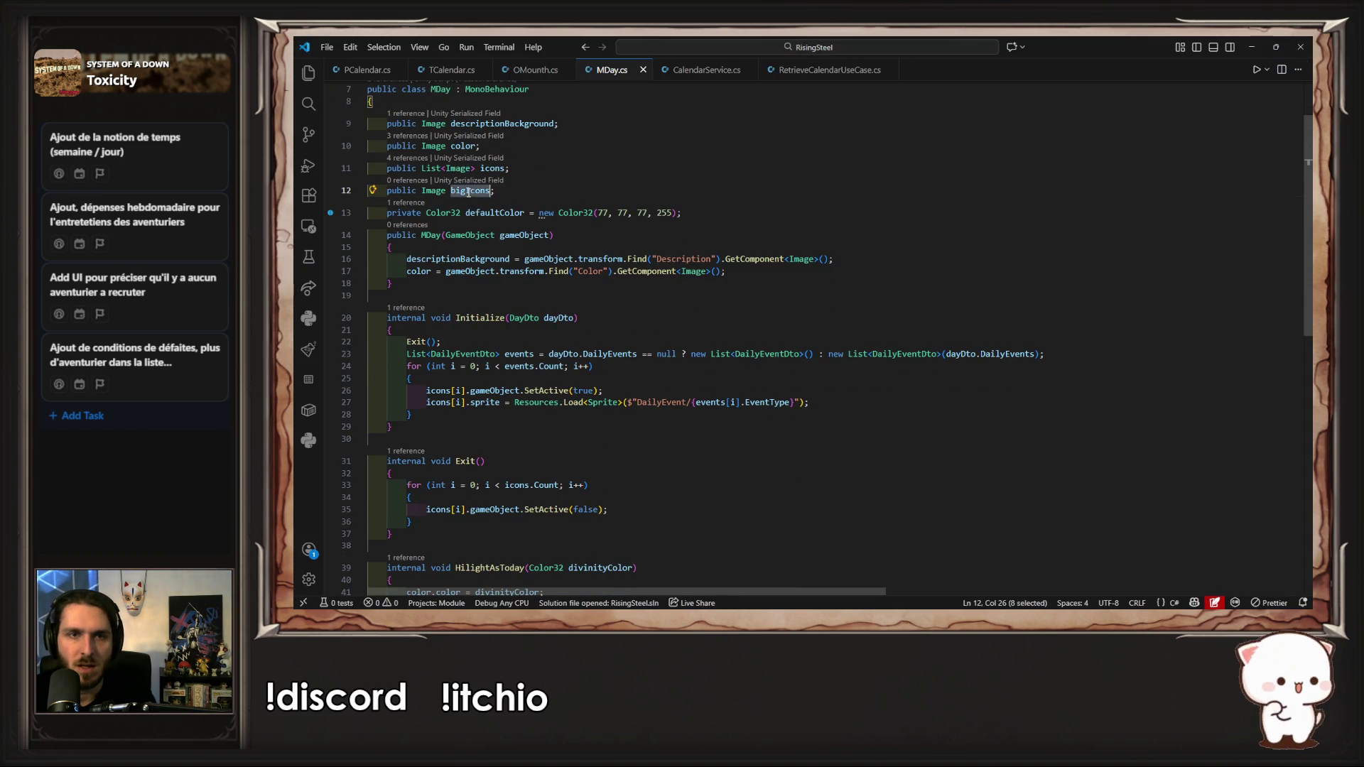
pyautogui.scroll(-1, 536, 461)
pyautogui.click(541, 441)
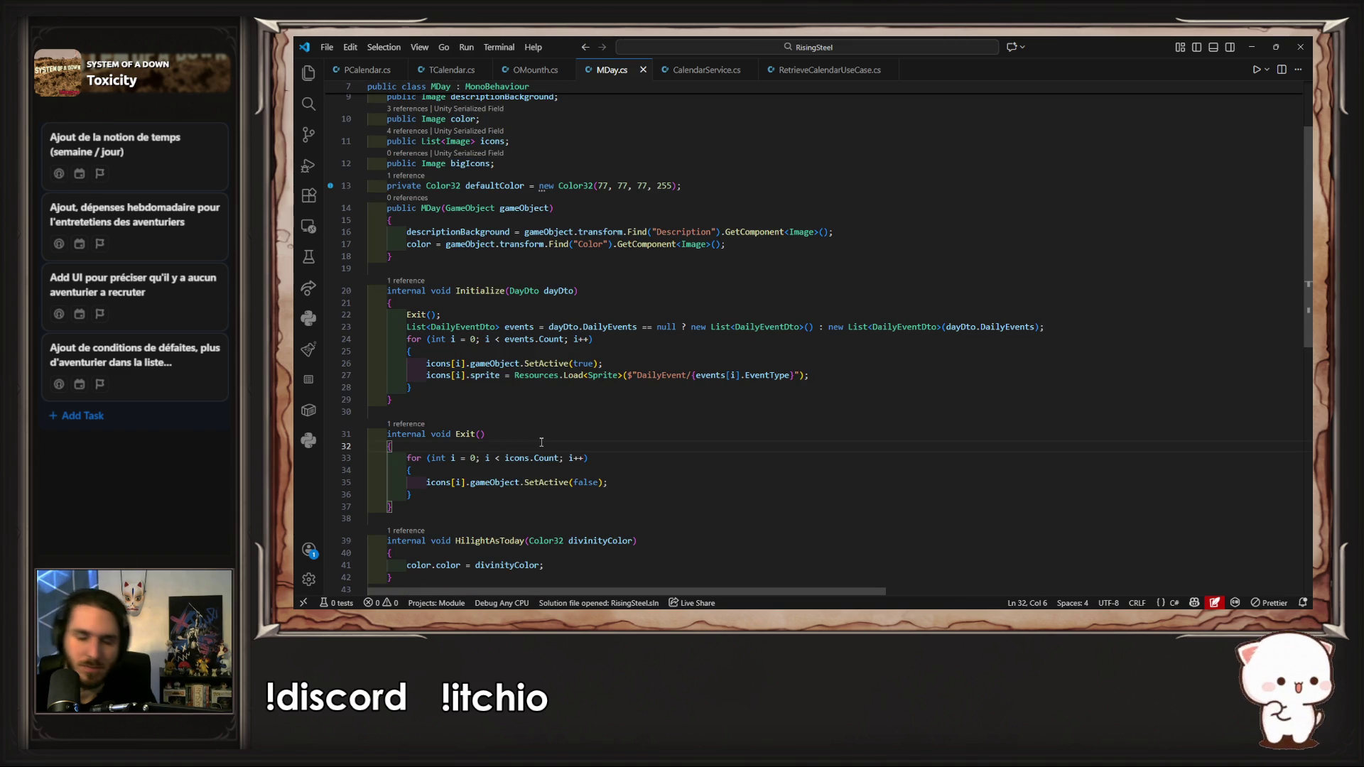
pyautogui.press('Return')
pyautogui.write('bigIcons.gameObject.SetActive(false);')
pyautogui.hotkey('ctrl', 's')
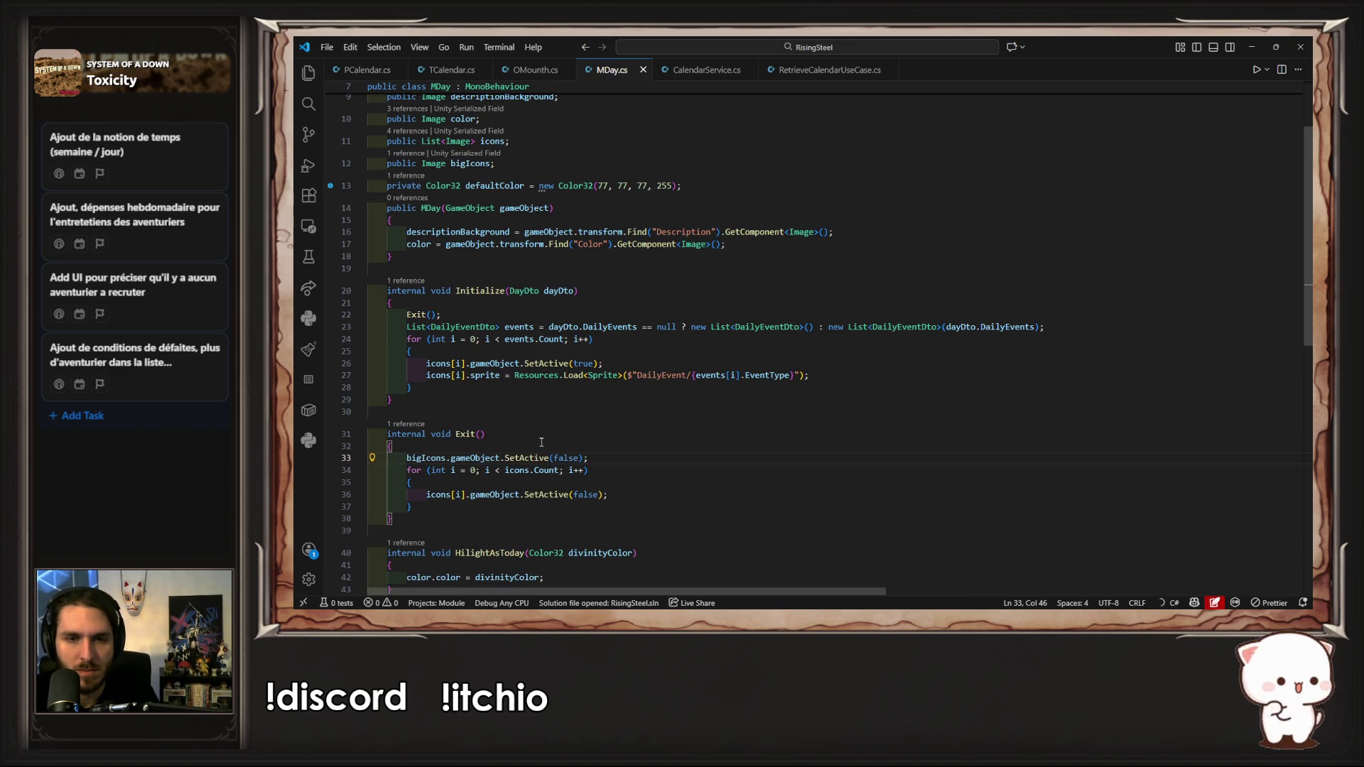
pyautogui.hotkey('alt', 'Tab')
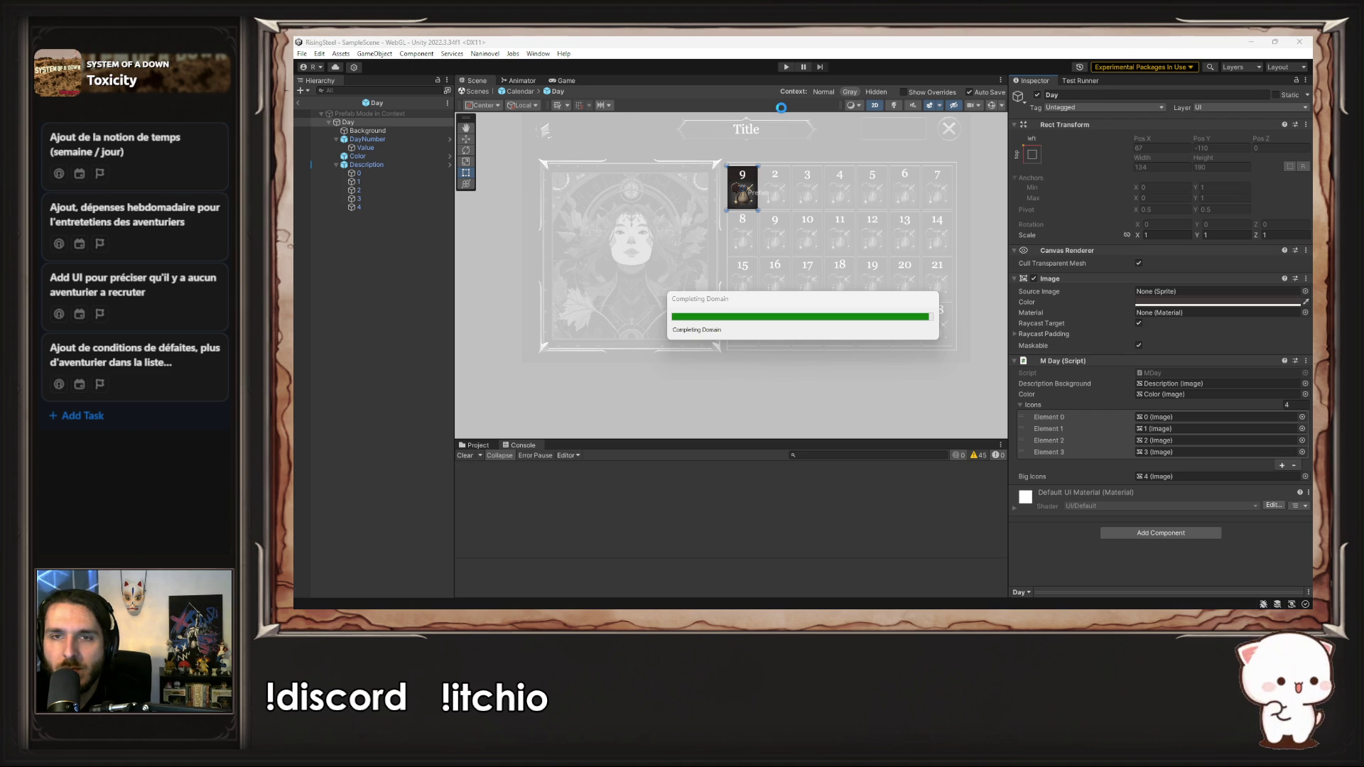
# Step: Play the game to check the calendar's event icons, stop it, and view OMounth.cs
pyautogui.click(785, 67)
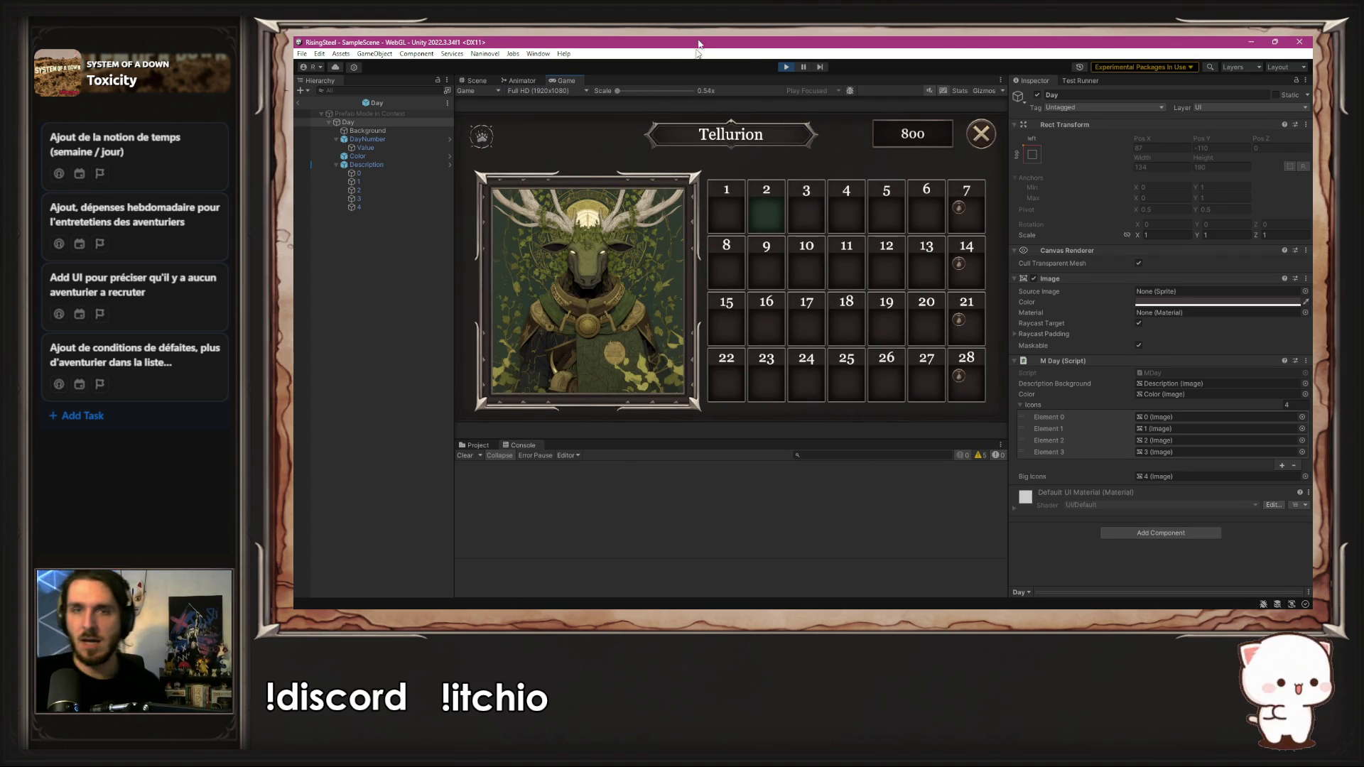
pyautogui.click(784, 67)
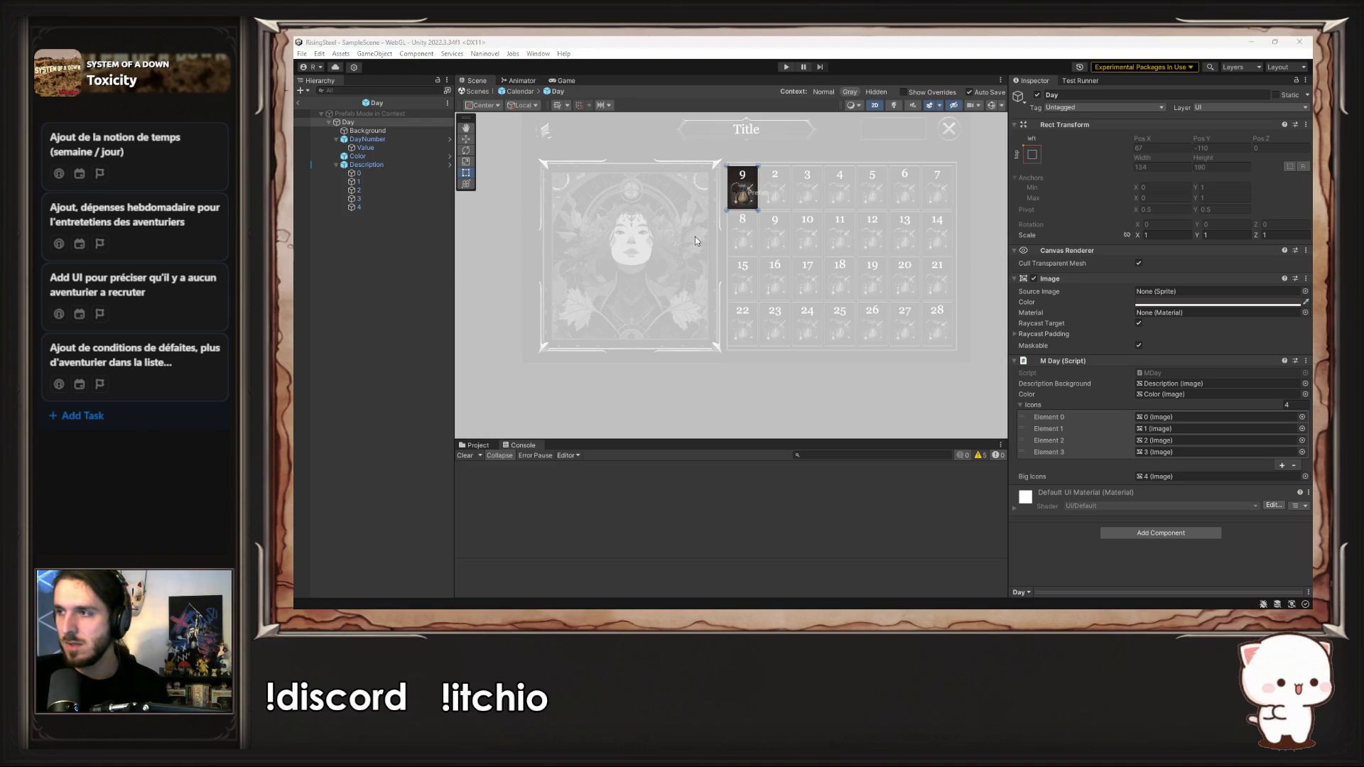
pyautogui.hotkey('alt', 'Tab')
pyautogui.scroll(-3, 696, 236)
pyautogui.scroll(3, 640, 214)
pyautogui.click(529, 71)
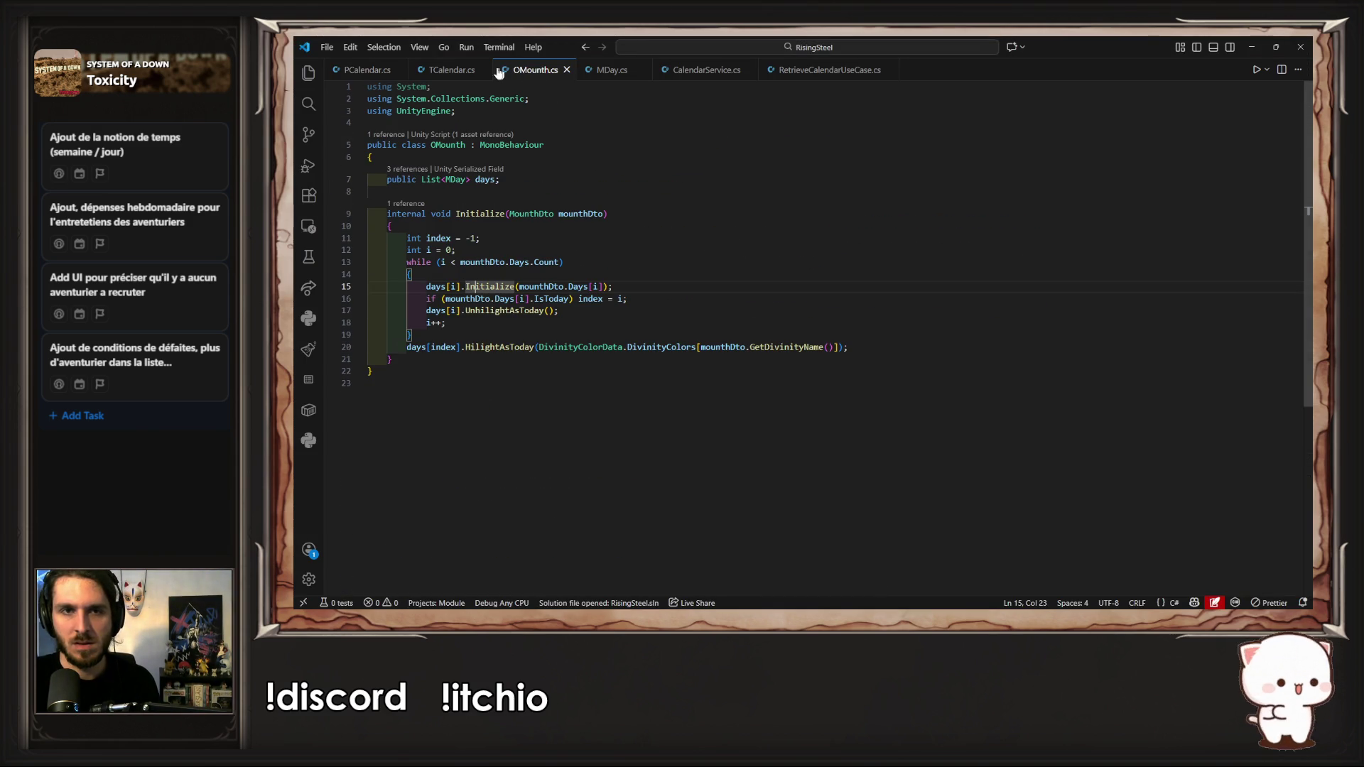
# Step: Add 'if (events.Count == 1)' after the events line in MDay.cs's Initialize
pyautogui.click(615, 71)
pyautogui.scroll(-2, 662, 308)
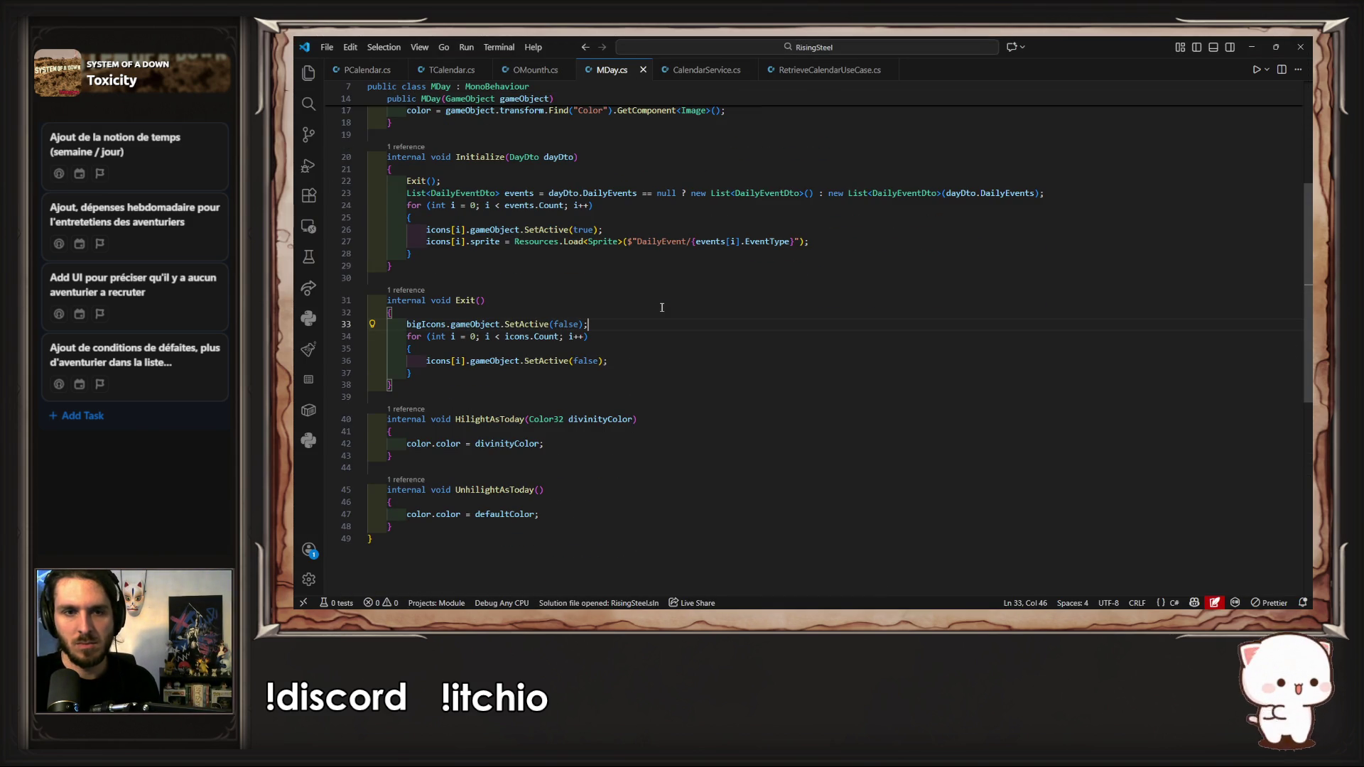
pyautogui.scroll(2, 661, 308)
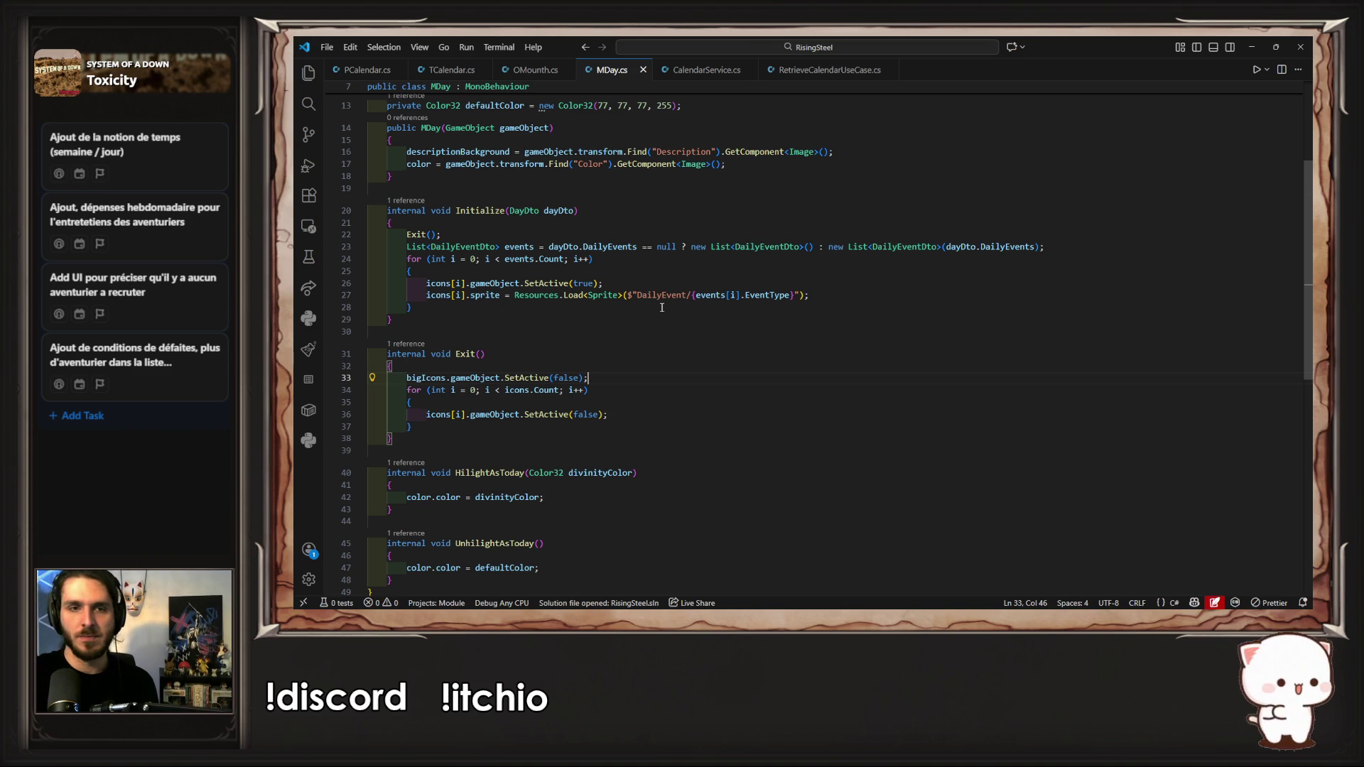
pyautogui.click(1044, 250)
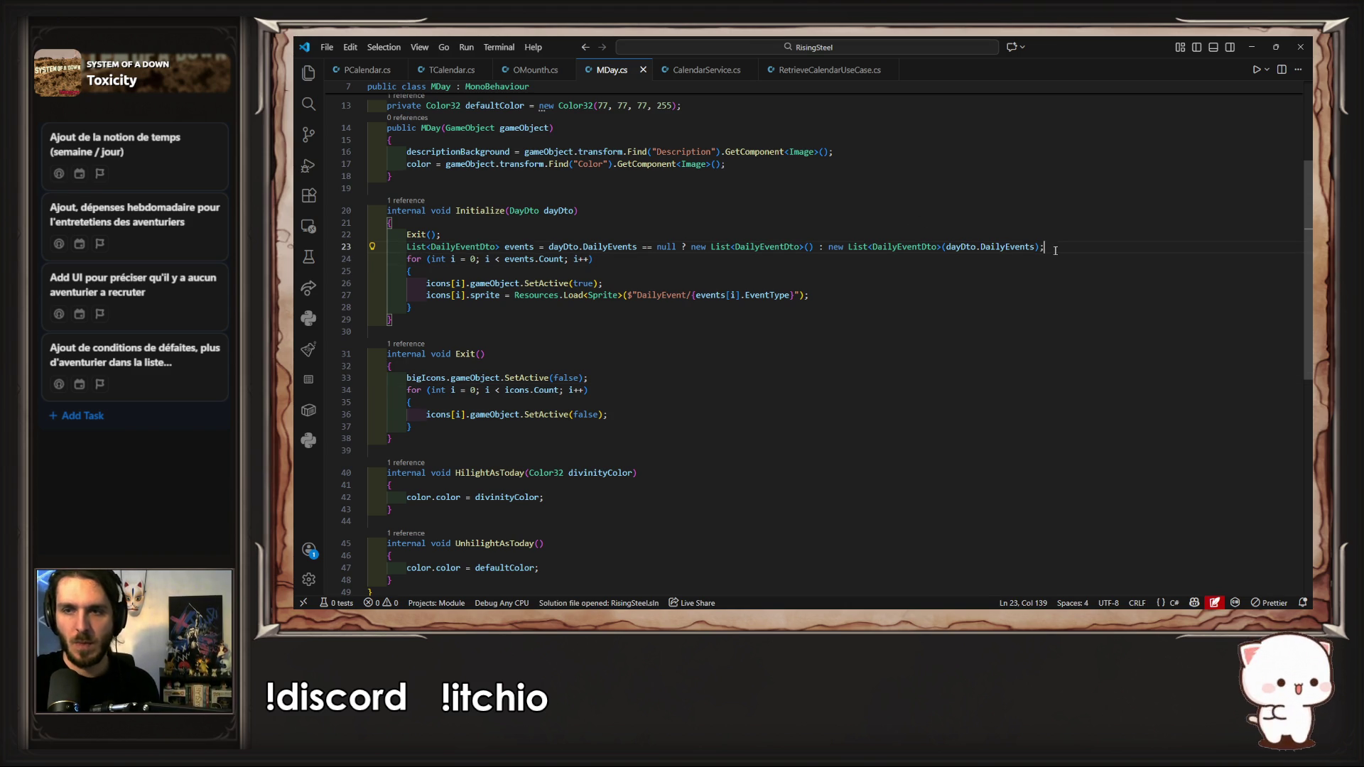
pyautogui.press('Return')
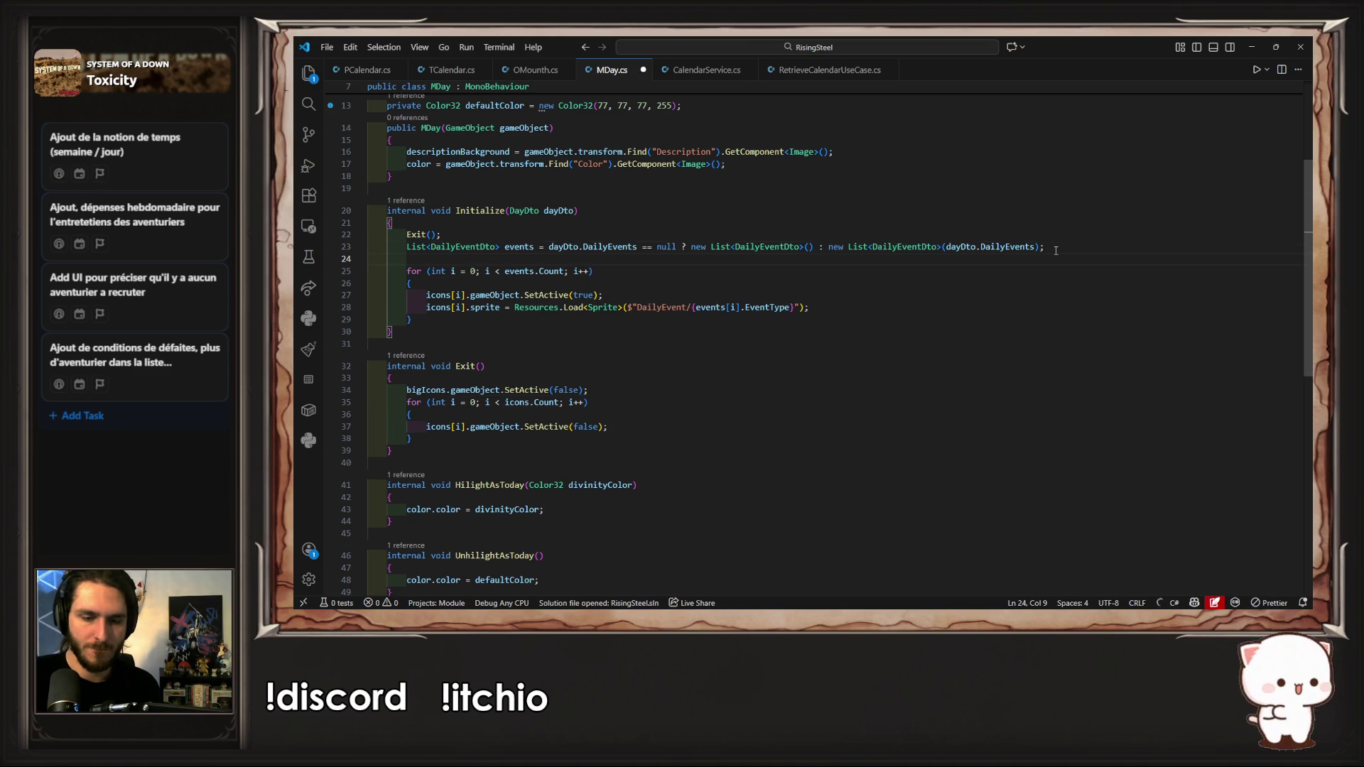
pyautogui.write('if(')
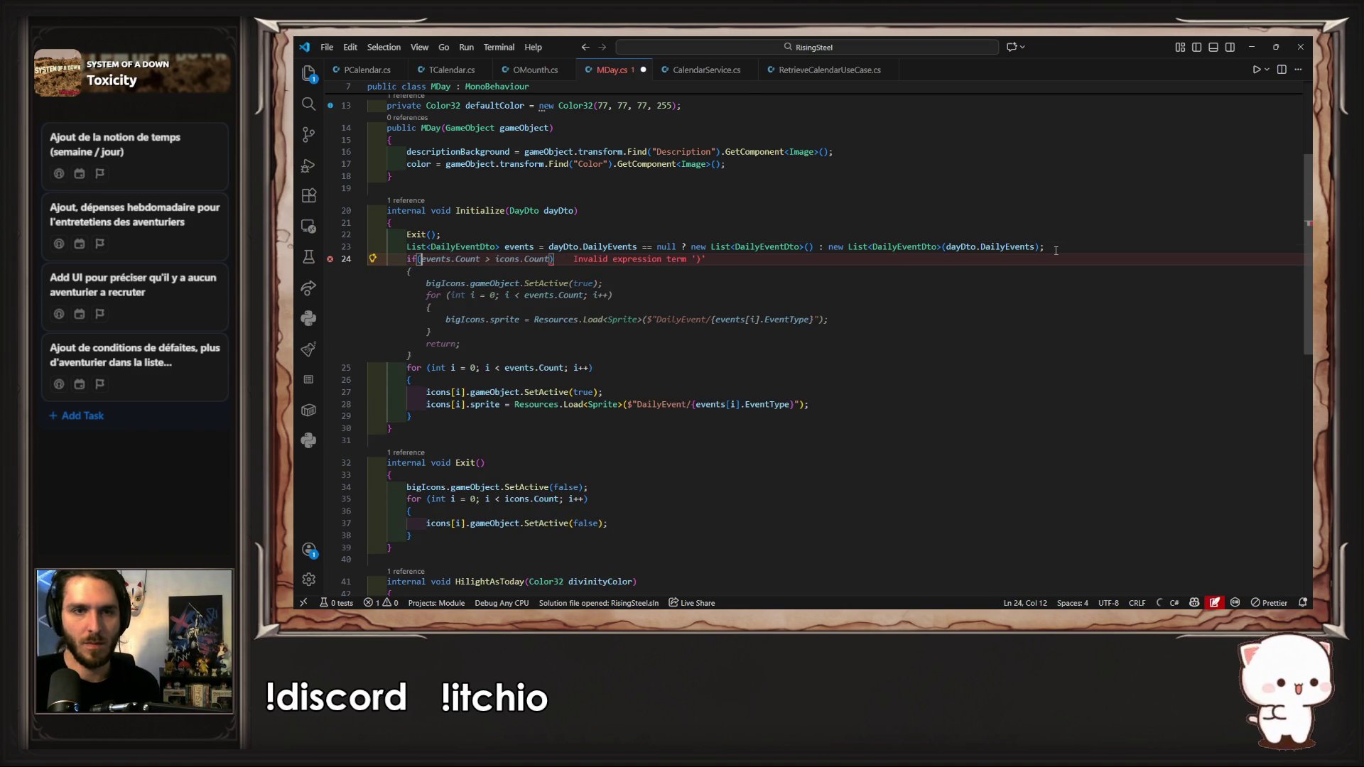
pyautogui.moveTo(505, 270)
pyautogui.mouseDown()
pyautogui.moveTo(597, 273)
pyautogui.moveTo(566, 272)
pyautogui.mouseUp()
pyautogui.hotkey('ctrl', 'c')
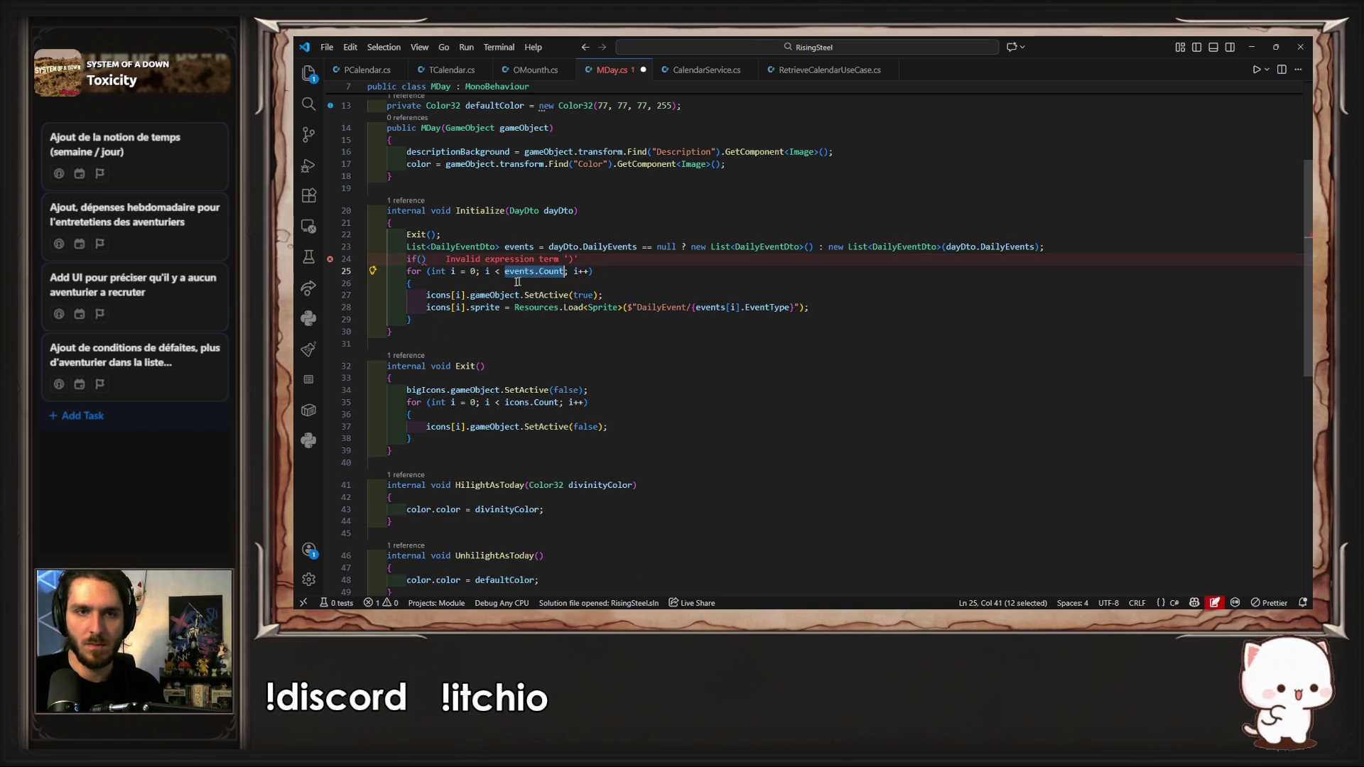
pyautogui.click(422, 260)
pyautogui.hotkey('ctrl', 'v')
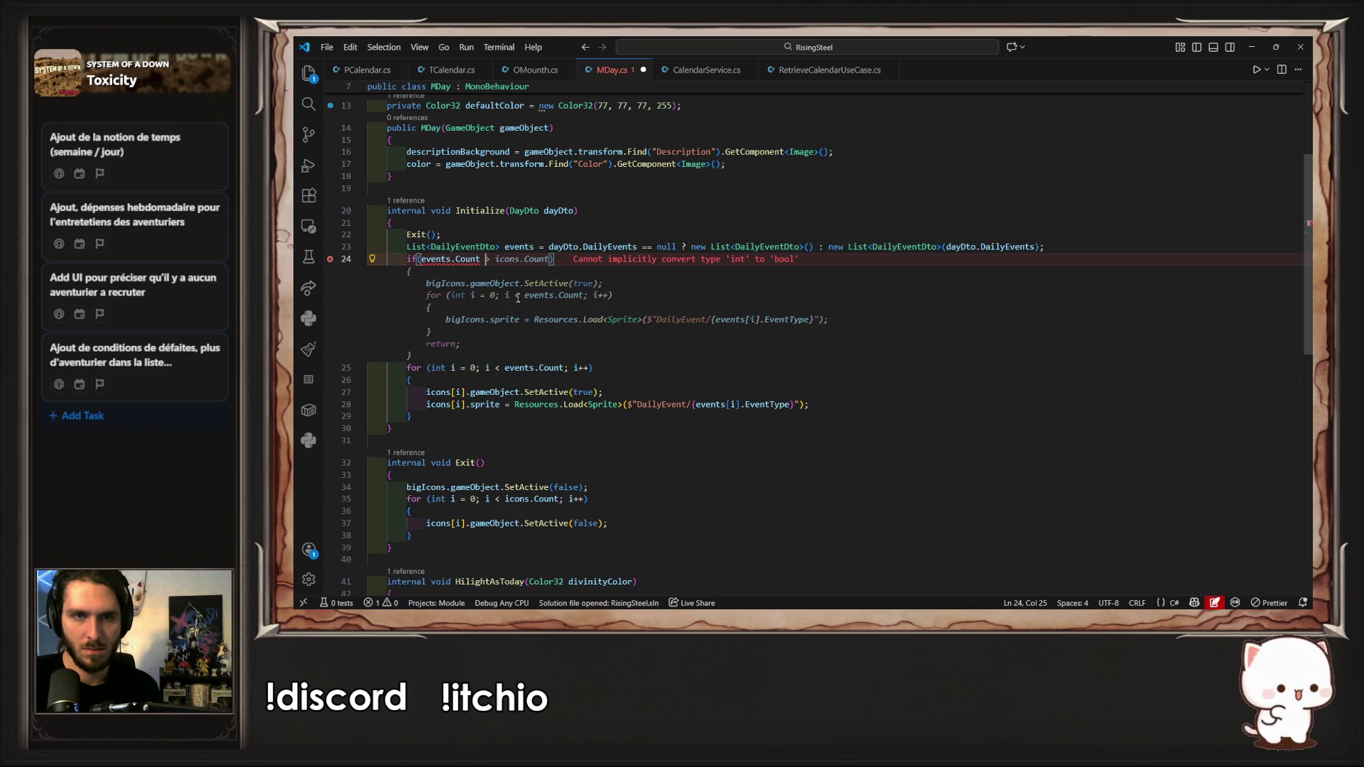
pyautogui.write('== 1')
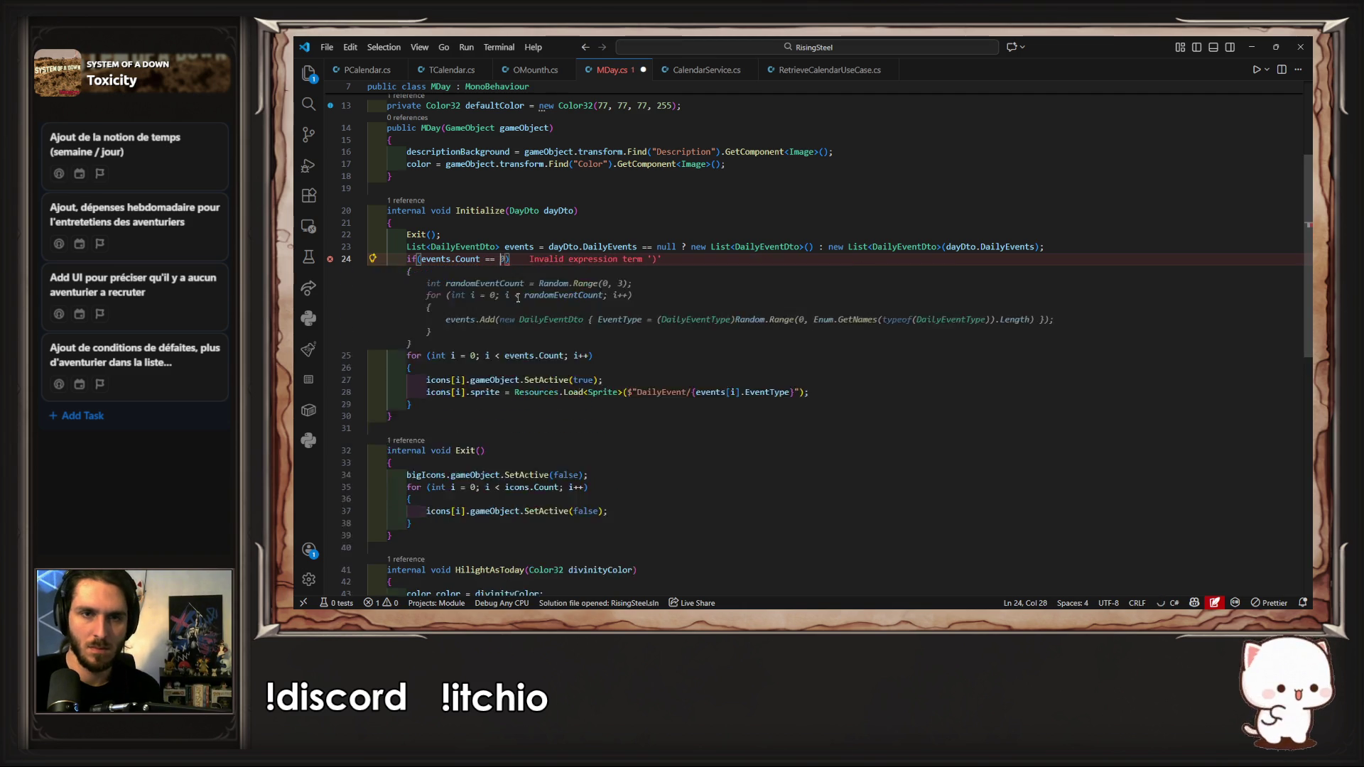
pyautogui.hotkey('ctrl', 's')
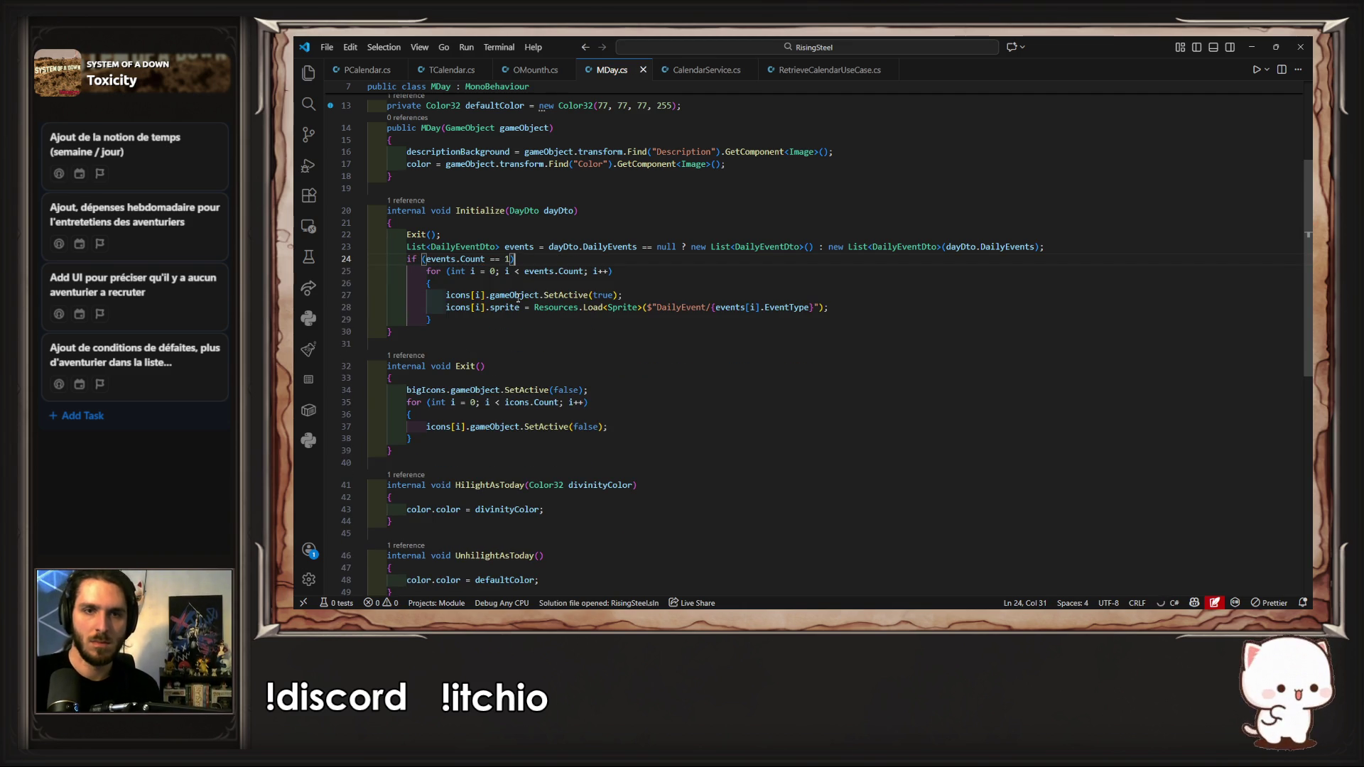
pyautogui.hotkey('ctrl', 'z')
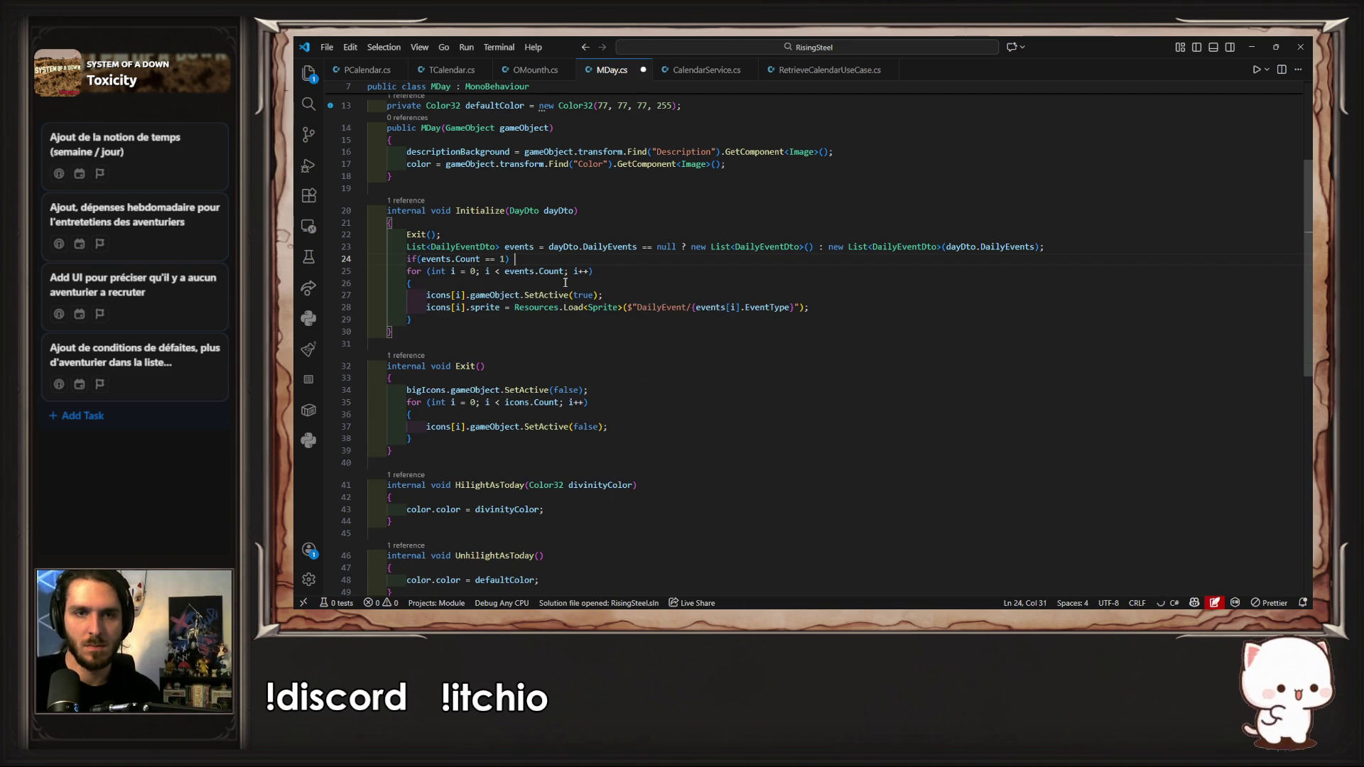
# Step: Wrap the icon for loop in an else block beneath the if
pyautogui.press('Return')
pyautogui.write('else')
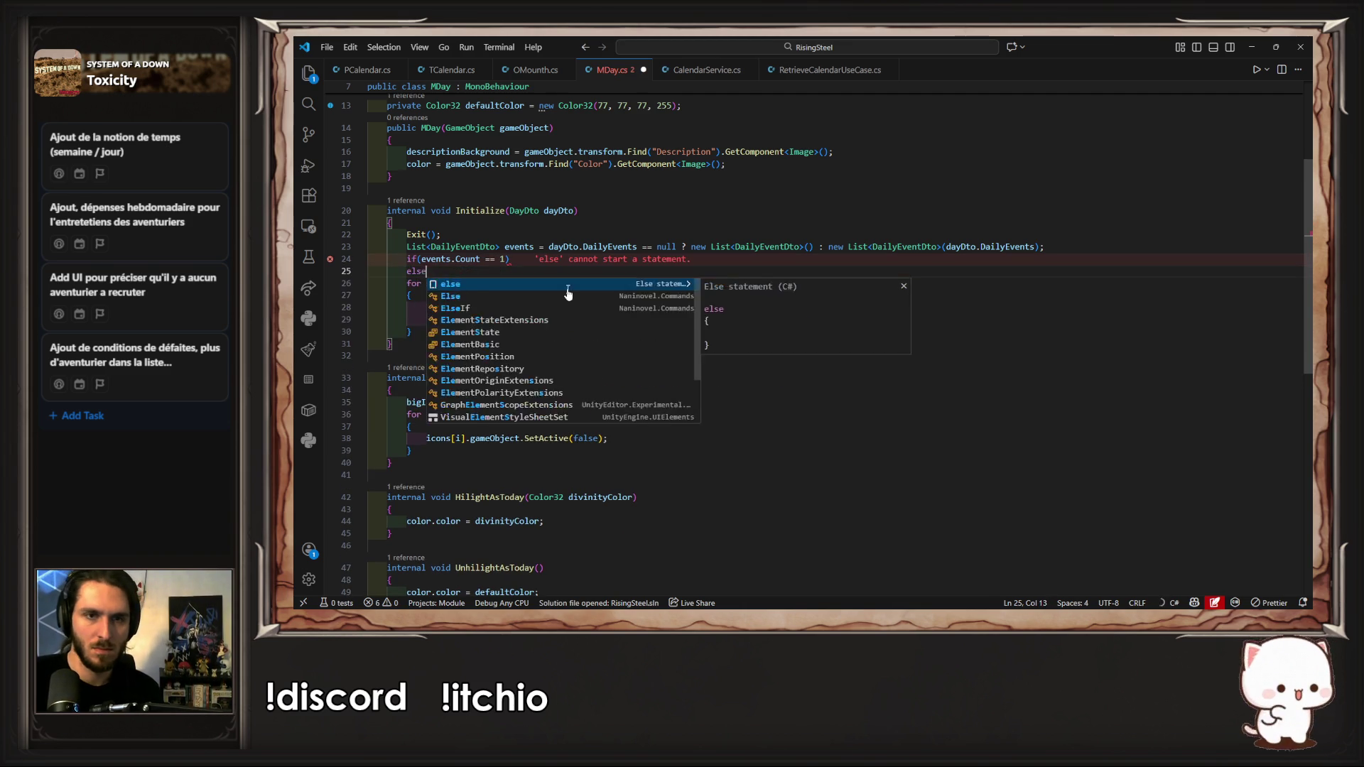
pyautogui.press('Return')
pyautogui.write('{')
pyautogui.press('Return')
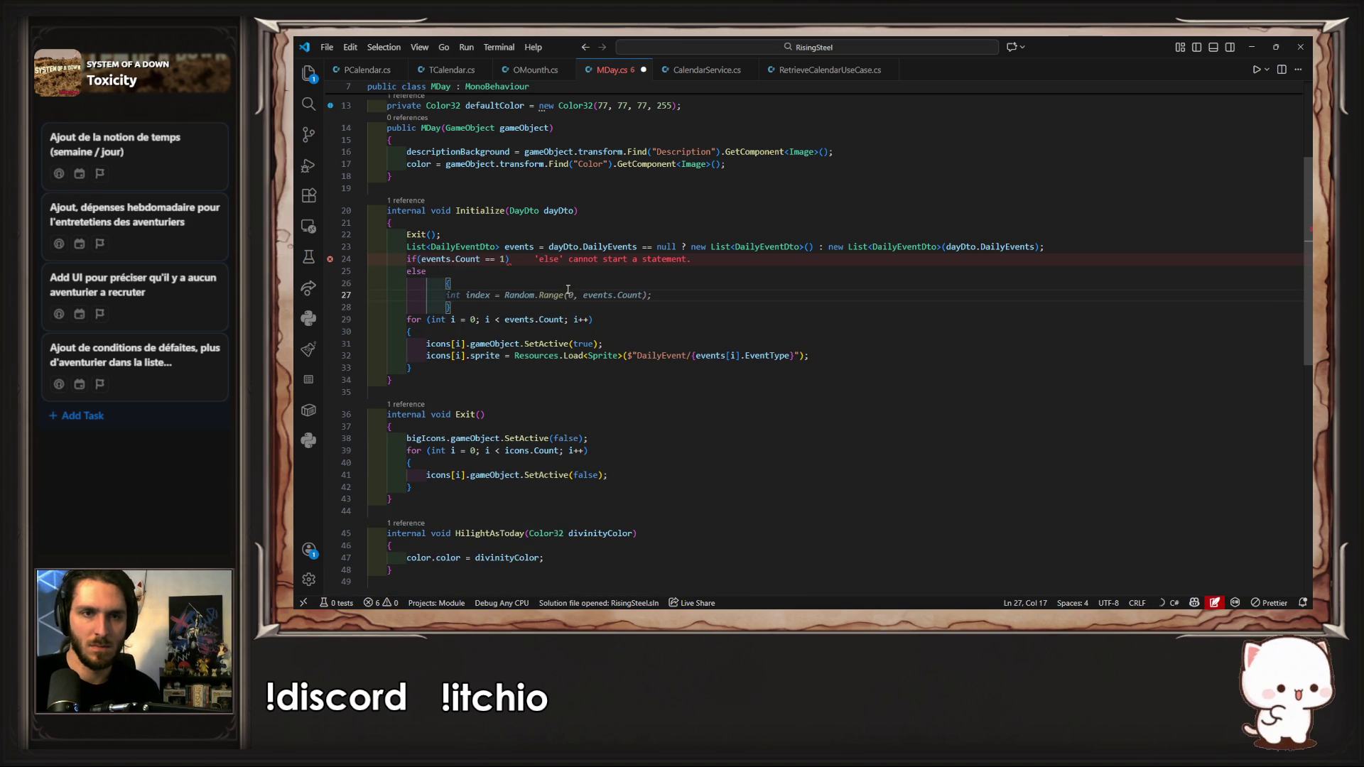
pyautogui.press('Down')
pyautogui.press('Down')
pyautogui.press('Down')
pyautogui.press('Down')
pyautogui.press('Down')
pyautogui.press('Down')
pyautogui.hotkey('shift', 'Up')
pyautogui.hotkey('shift', 'Up')
pyautogui.hotkey('shift', 'Up')
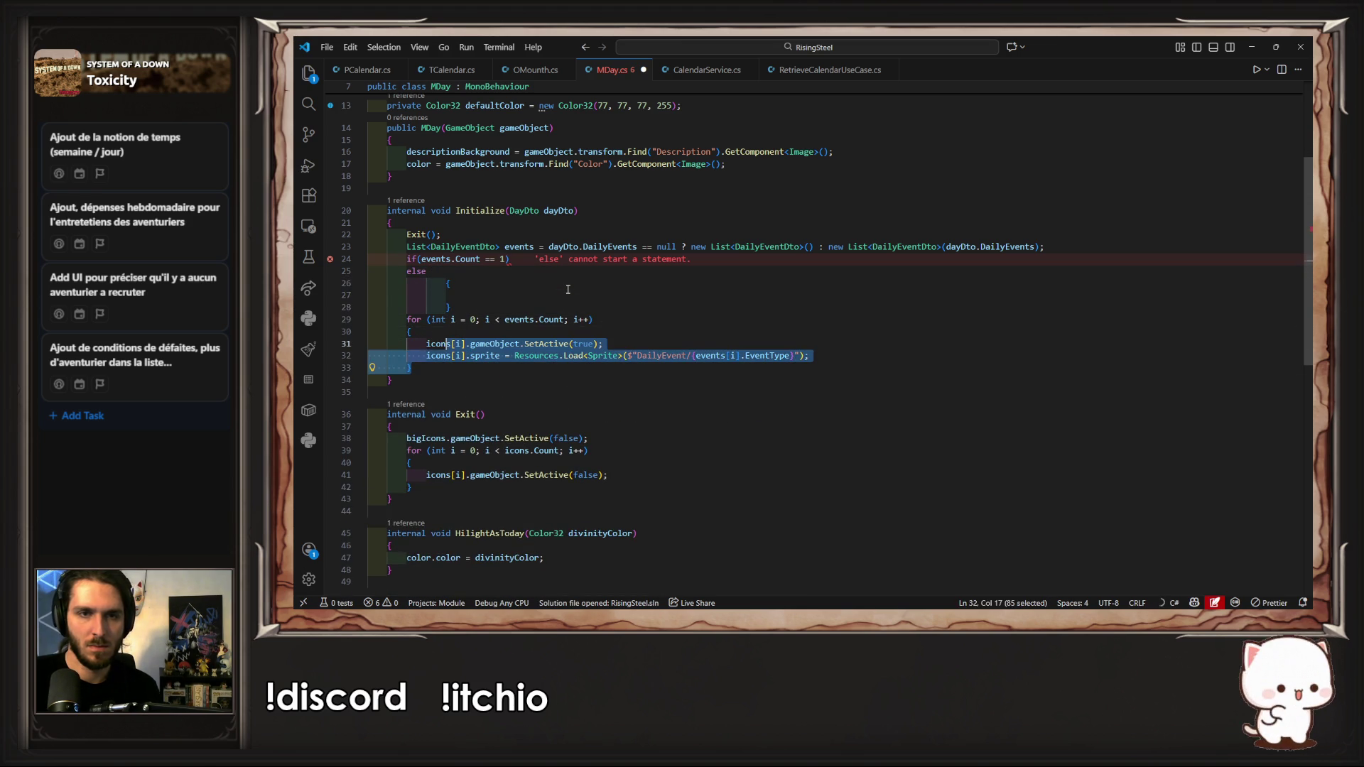
pyautogui.hotkey('shift', 'alt', 'Up')
pyautogui.hotkey('ctrl', 'z')
pyautogui.hotkey('alt', 'Up')
pyautogui.hotkey('alt', 'Up')
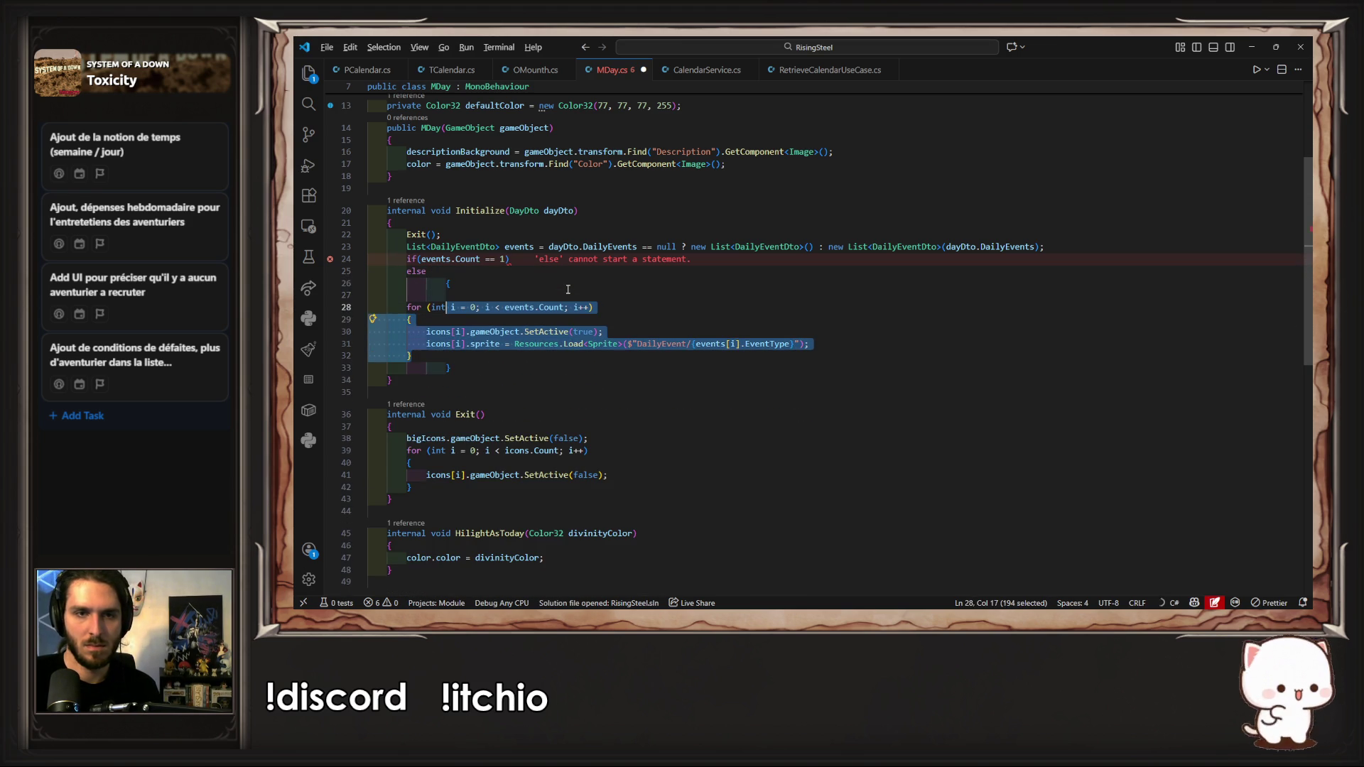
pyautogui.press('Down')
pyautogui.press('BackSpace')
pyautogui.press('BackSpace')
pyautogui.press('BackSpace')
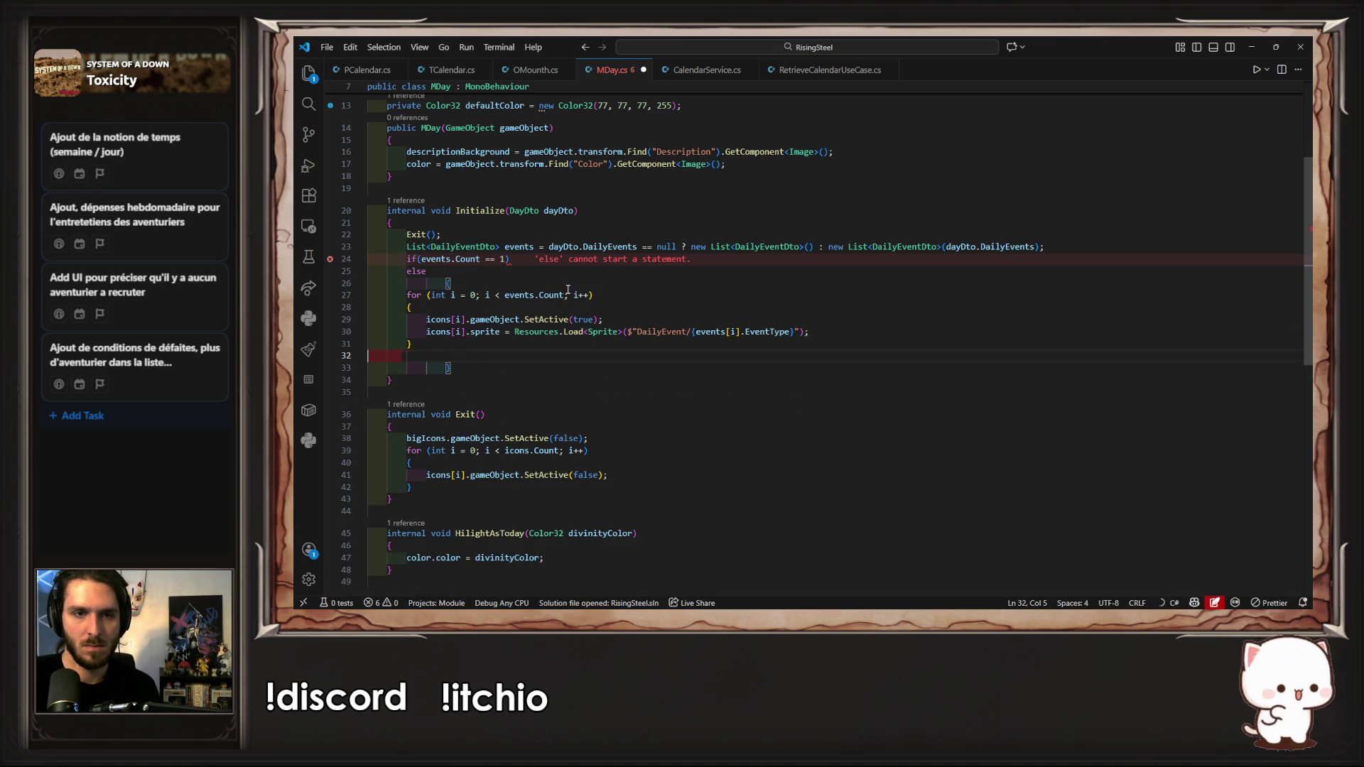
# Step: Make the if body 'return;' and save MDay.cs
pyautogui.click(522, 258)
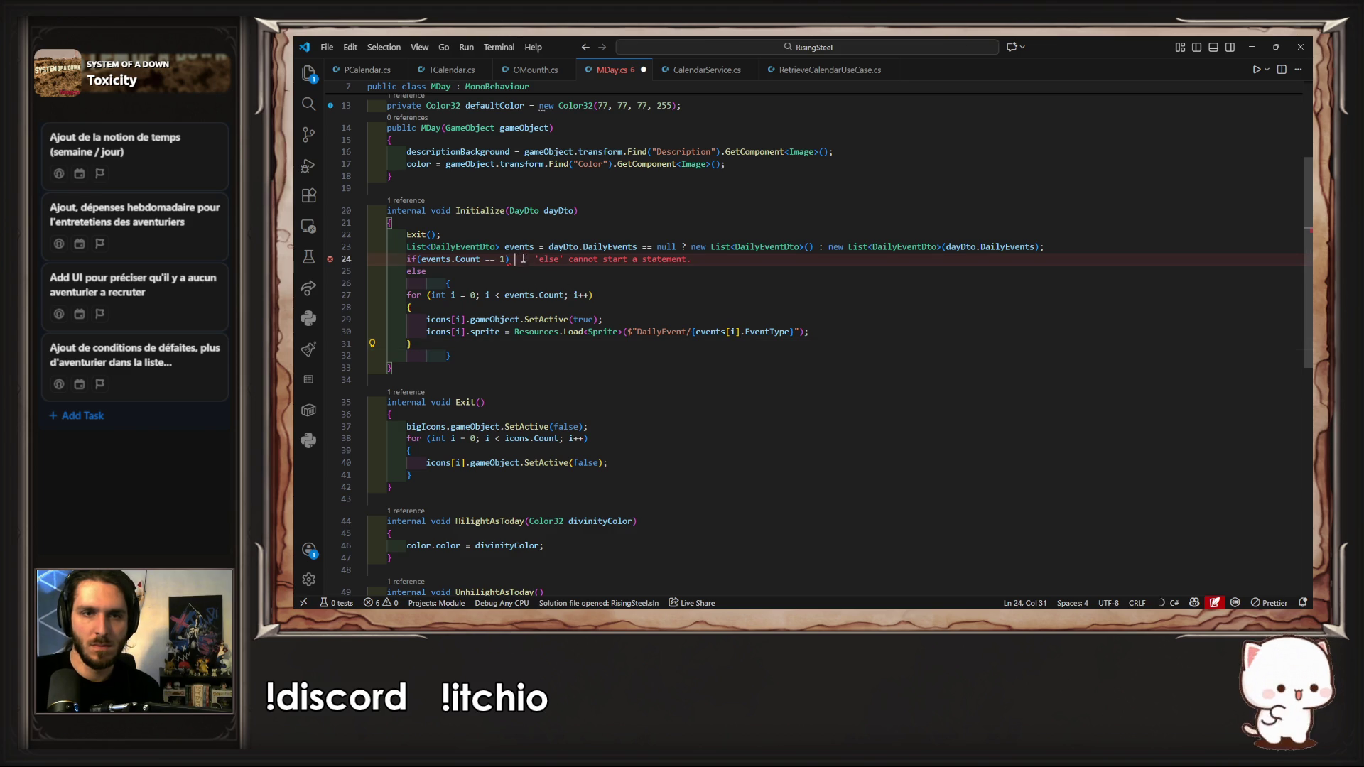
pyautogui.write('ret')
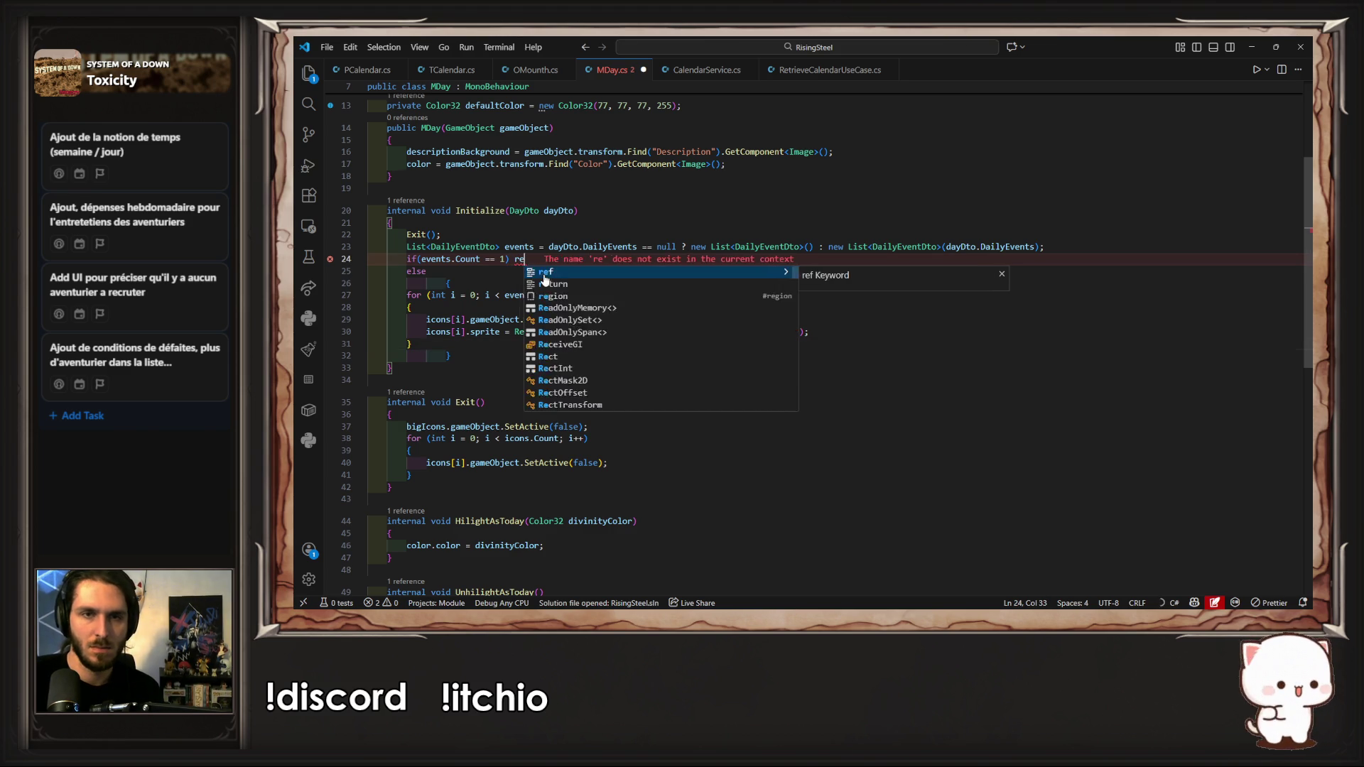
pyautogui.press('Tab')
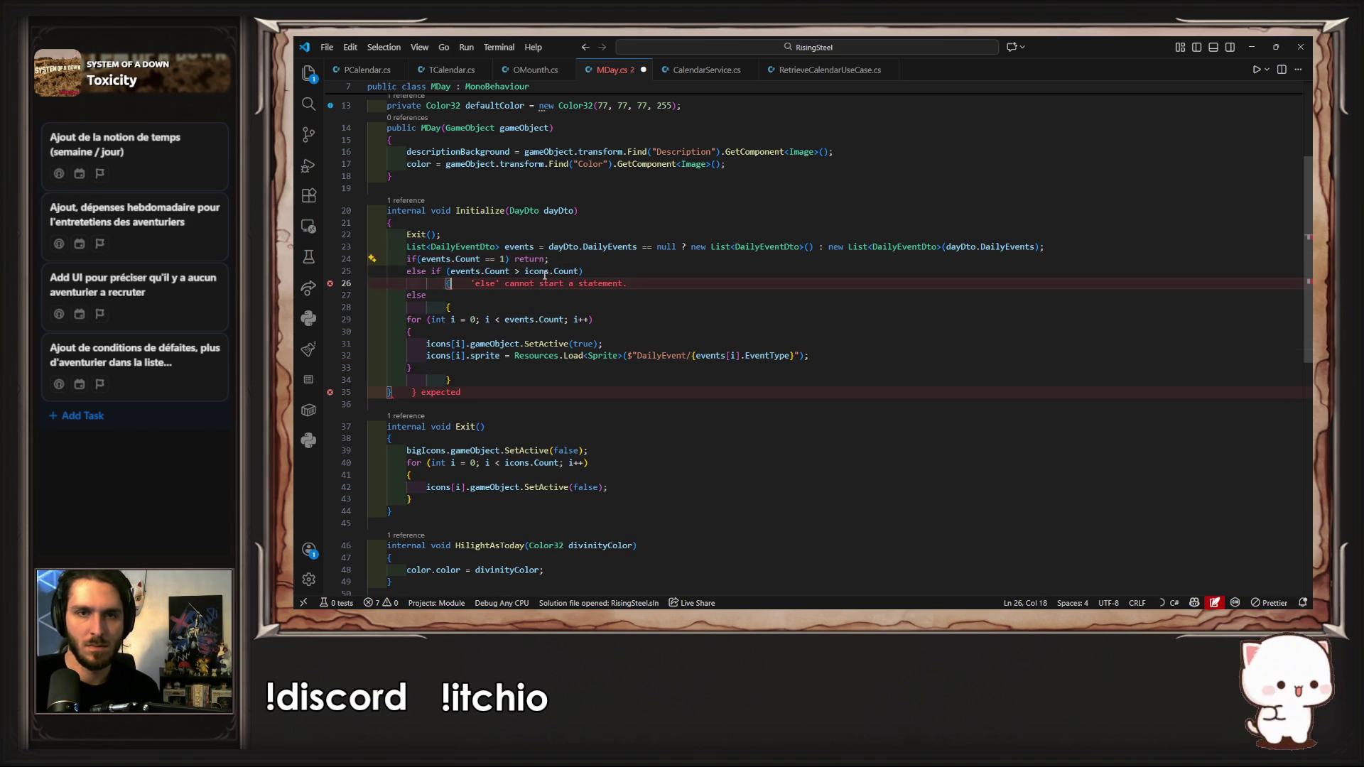
pyautogui.write(';')
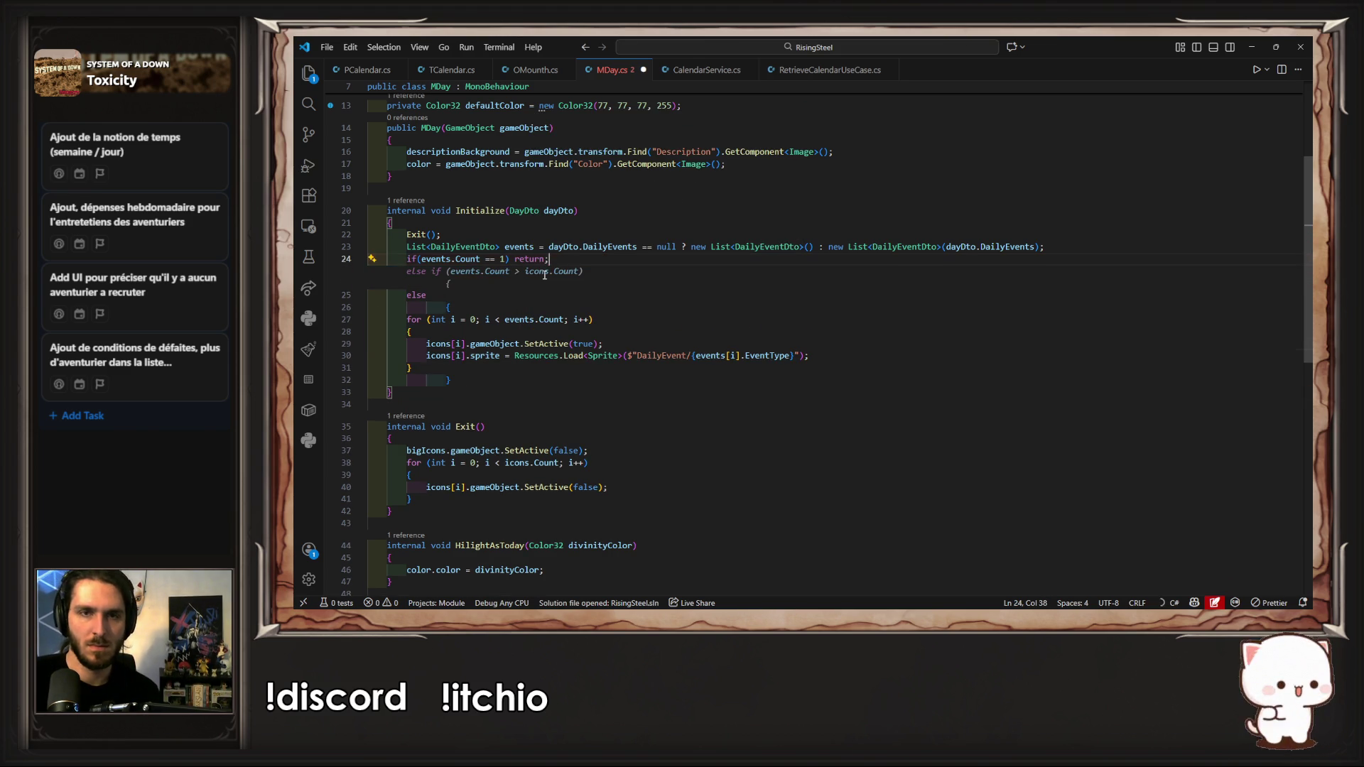
pyautogui.hotkey('ctrl', 's')
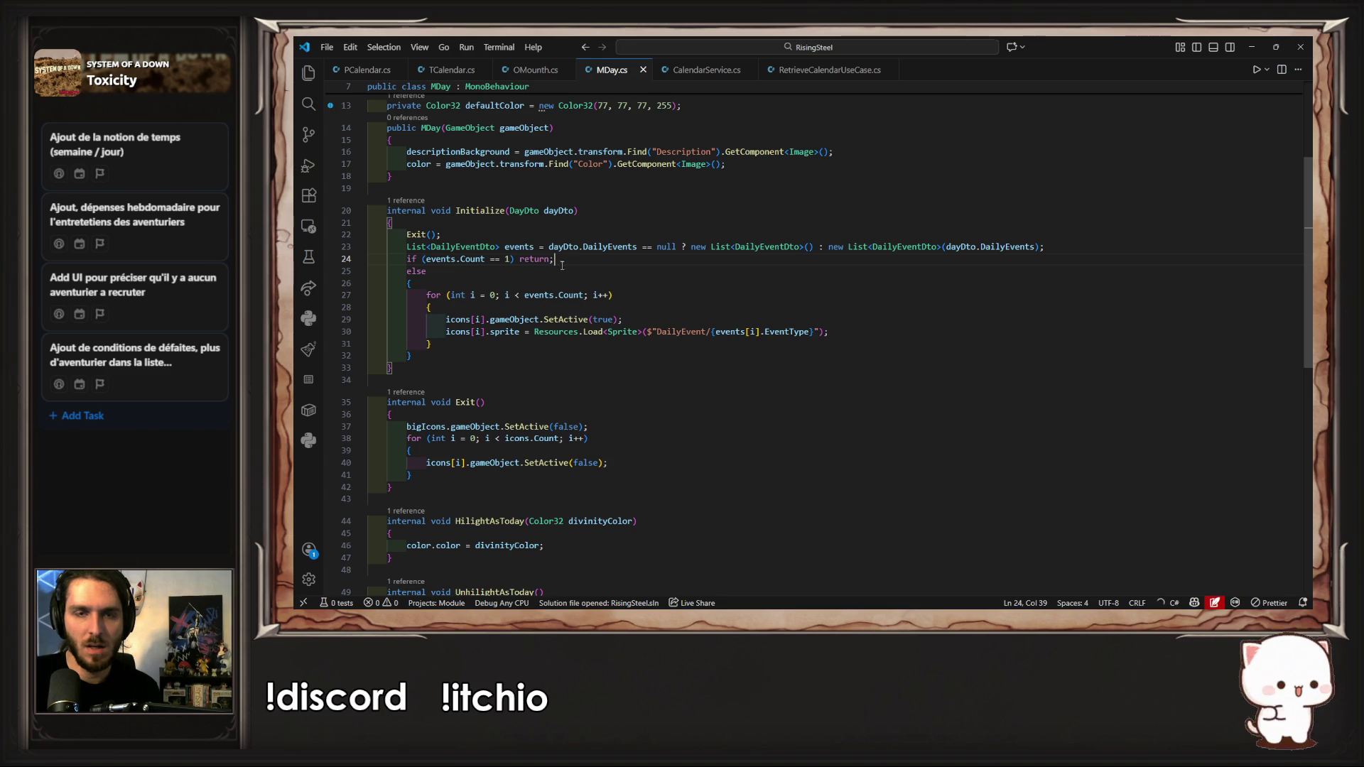
pyautogui.scroll(1, 589, 283)
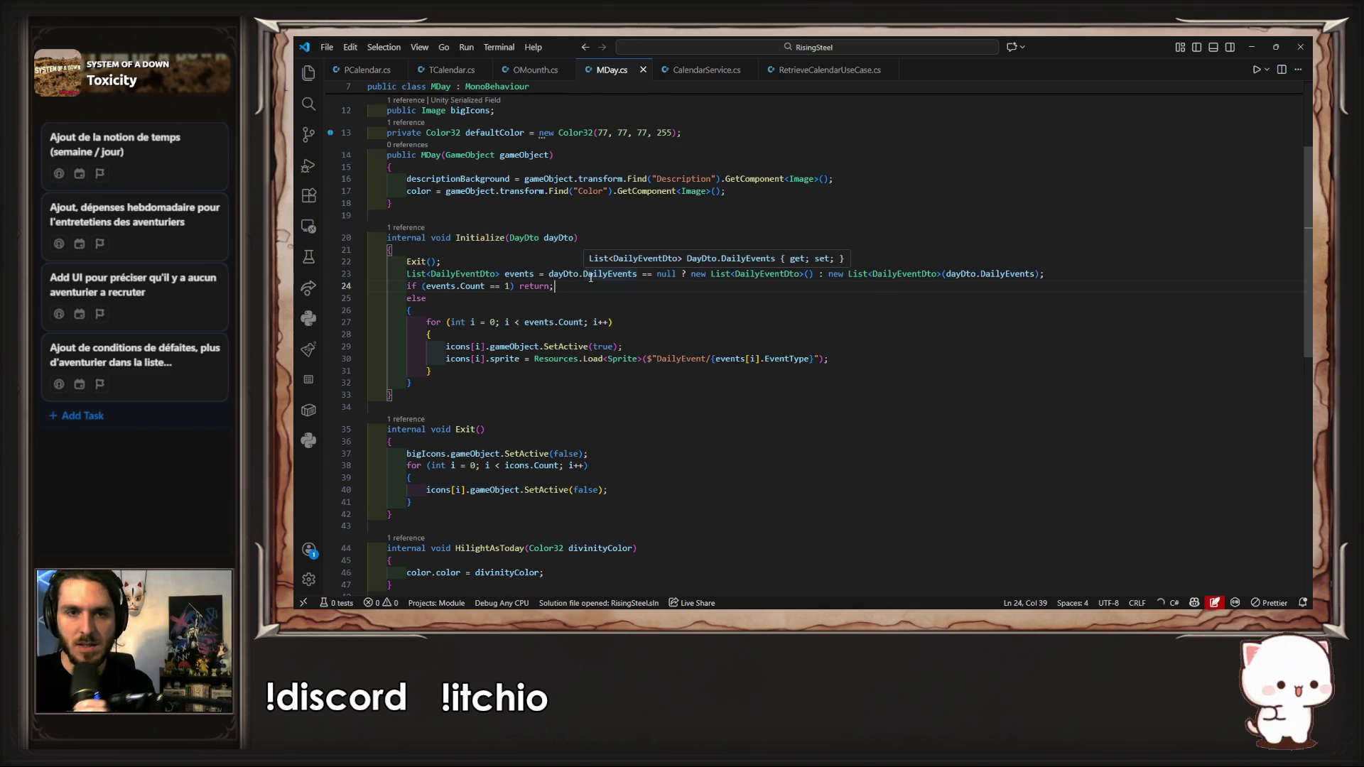
# Step: Replace the early 'return' on line 24 with the bigIcons field name
pyautogui.click(659, 309)
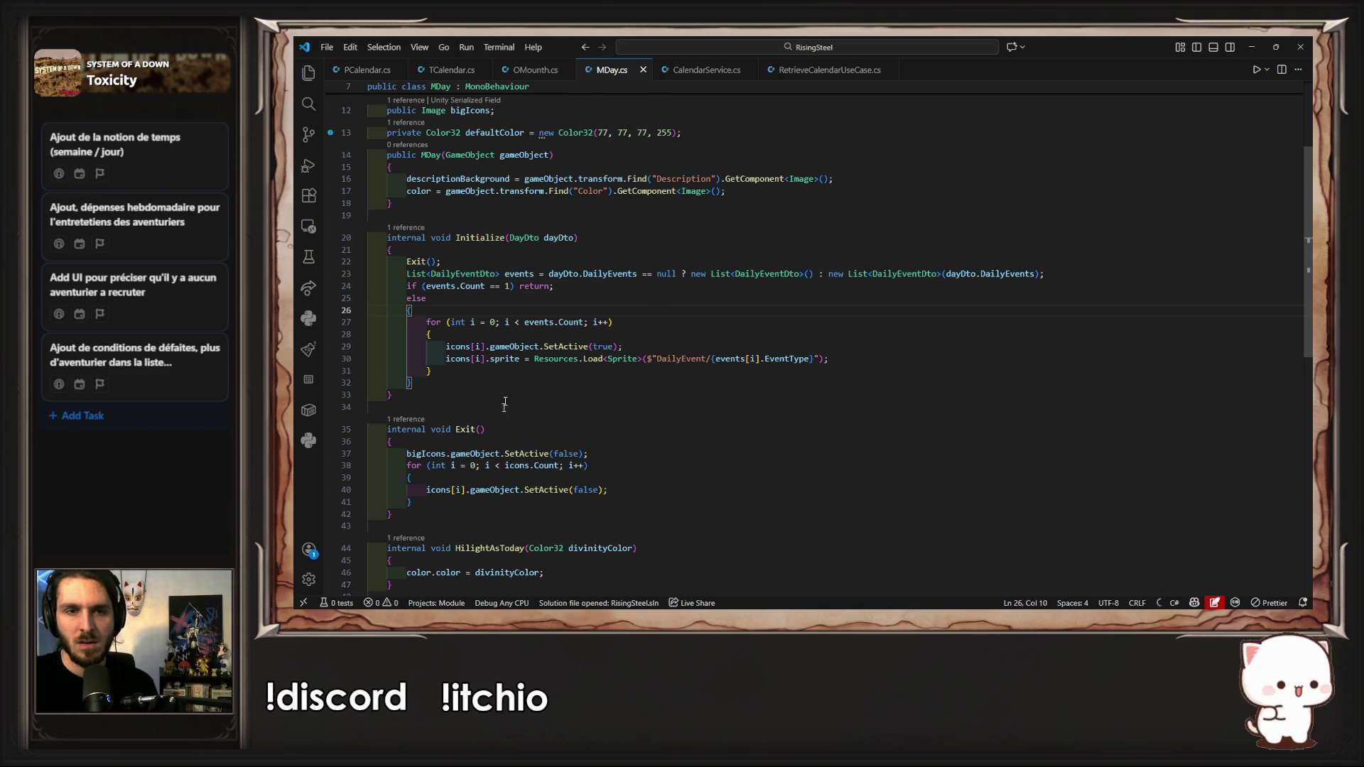
pyautogui.scroll(3, 462, 319)
pyautogui.doubleClick(470, 271)
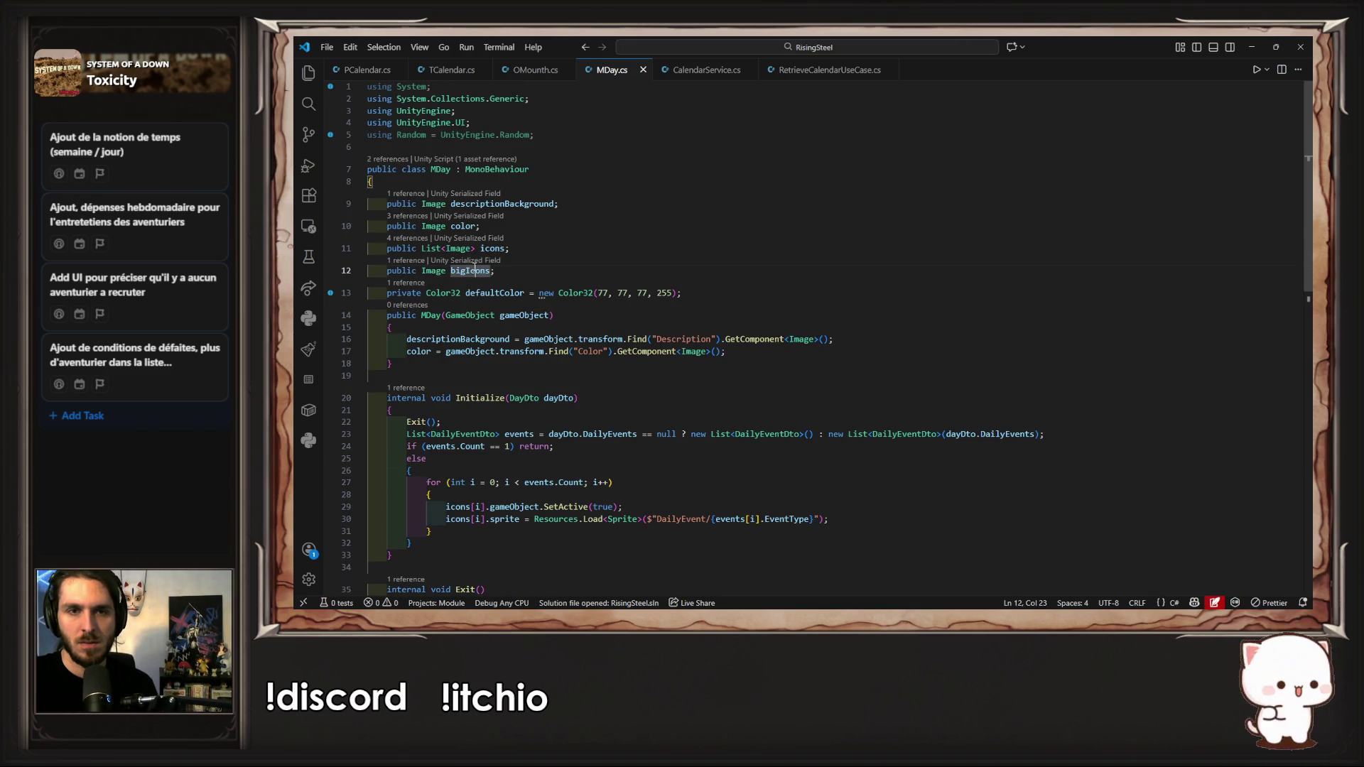
pyautogui.hotkey('ctrl', 'c')
pyautogui.scroll(-3, 654, 415)
pyautogui.doubleClick(534, 366)
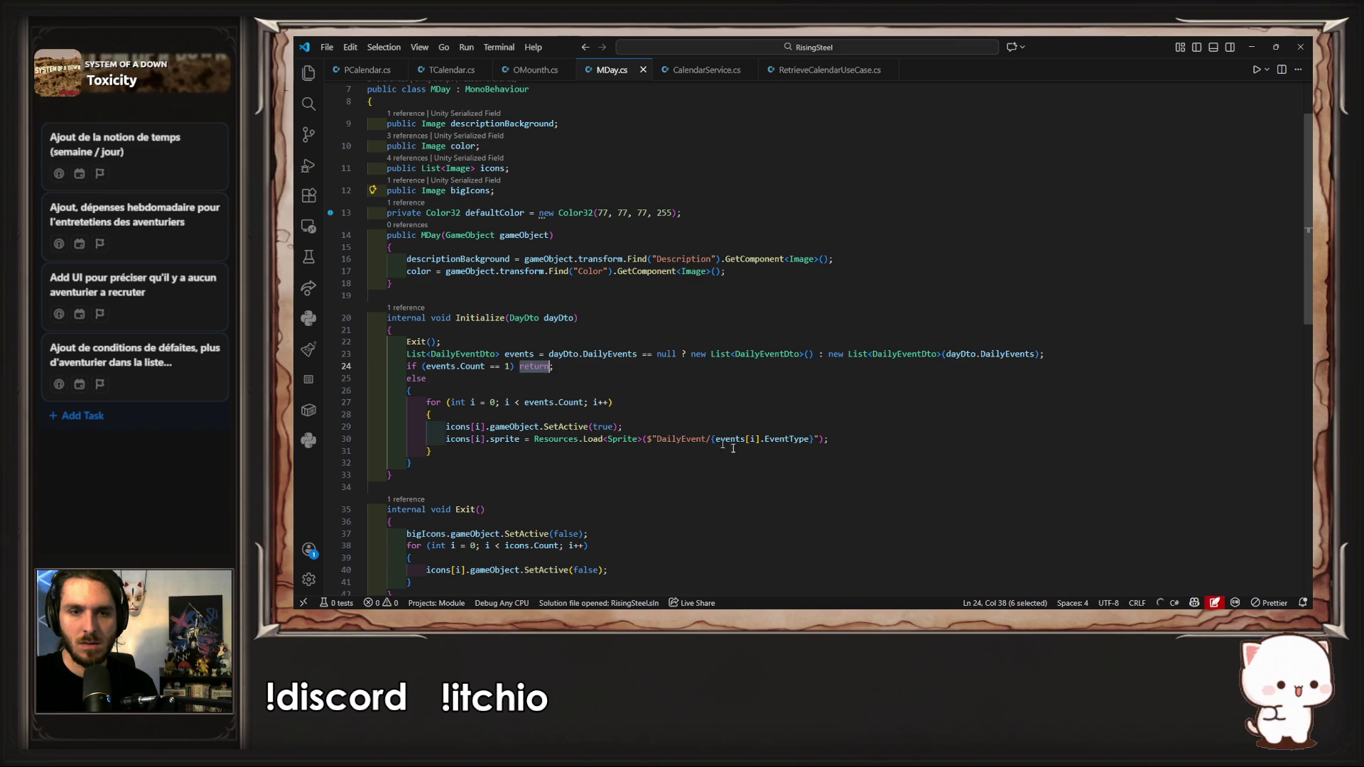
pyautogui.hotkey('ctrl', 'v')
# Step: Append line 30's Resources.Load sprite code after bigIcons, using events[0] instead of events[i]
pyautogui.moveTo(485, 439); pyautogui.dragTo(829, 439)
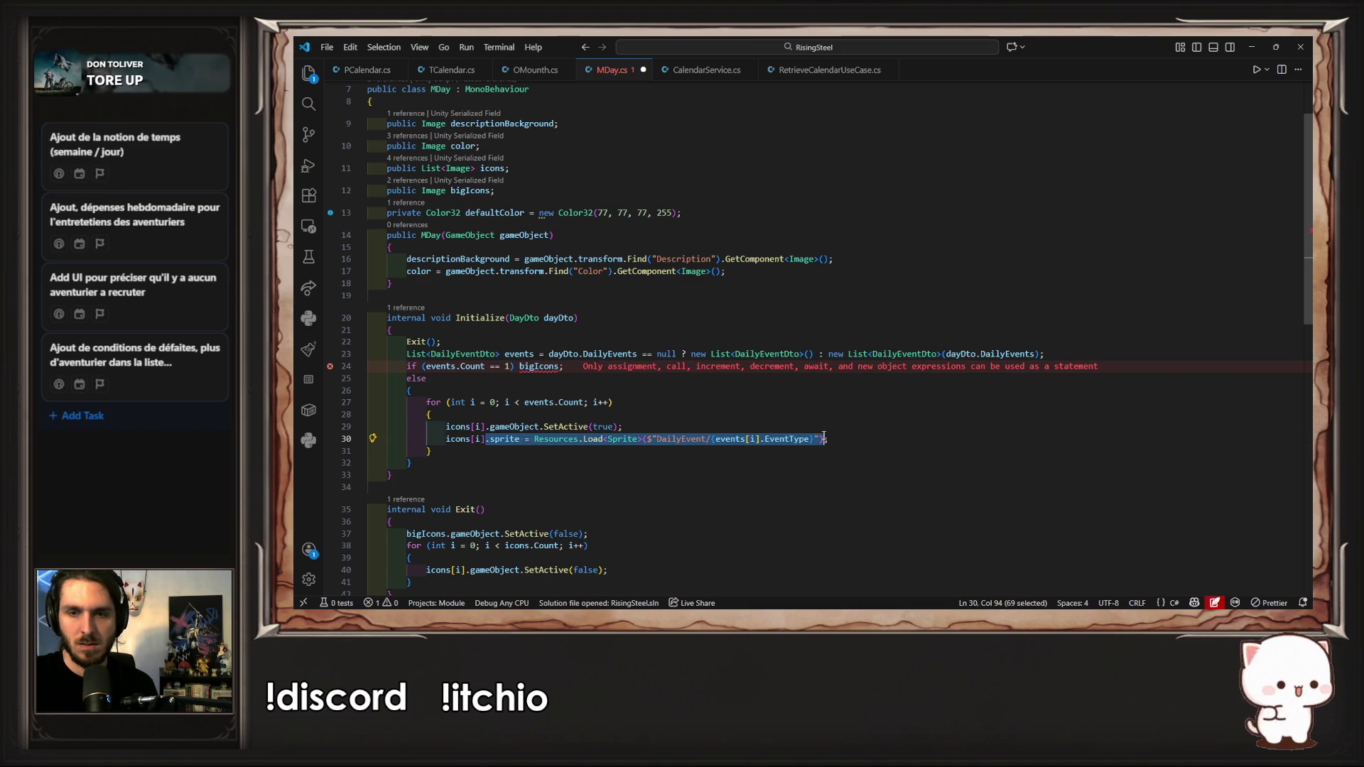
pyautogui.hotkey('ctrl', 'c')
pyautogui.click(560, 367)
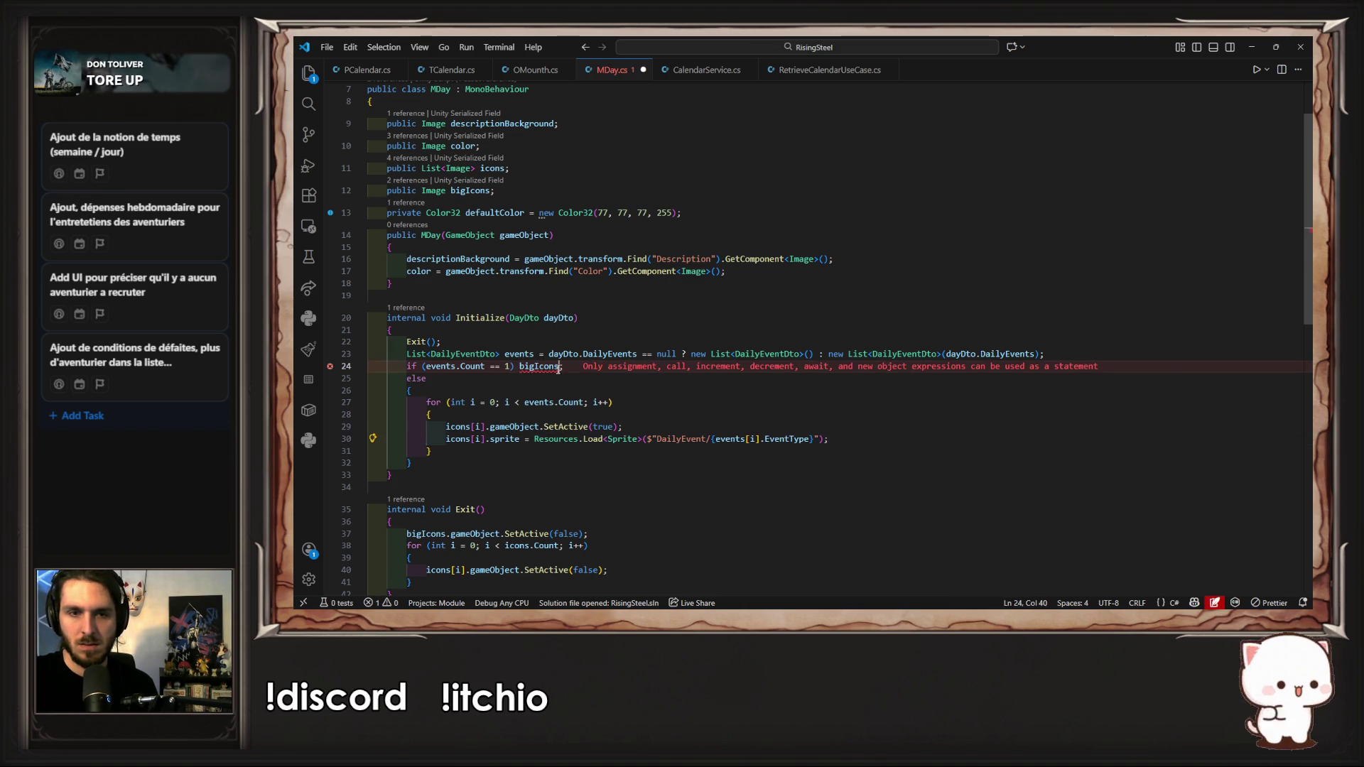
pyautogui.hotkey('ctrl', 'v')
pyautogui.doubleClick(826, 367)
pyautogui.write('0')
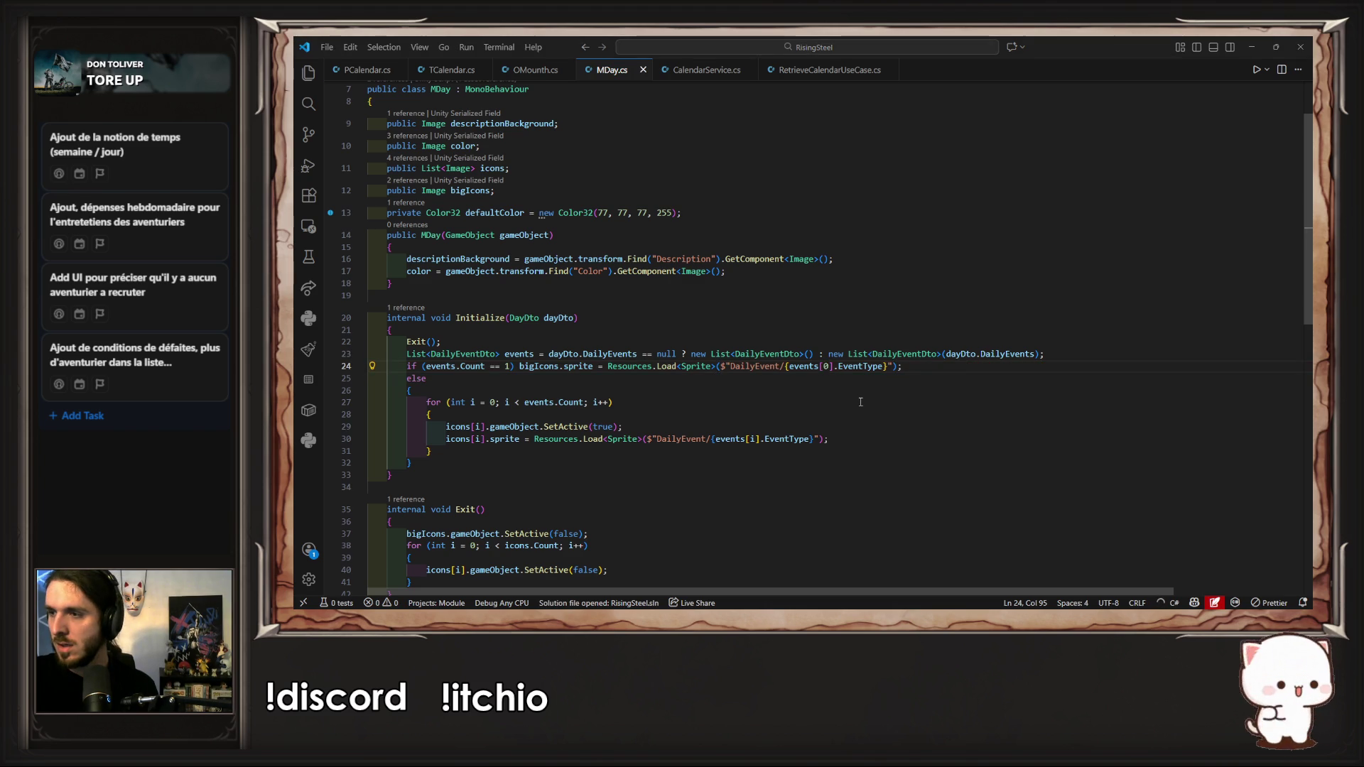
pyautogui.hotkey('alt', 'Tab')
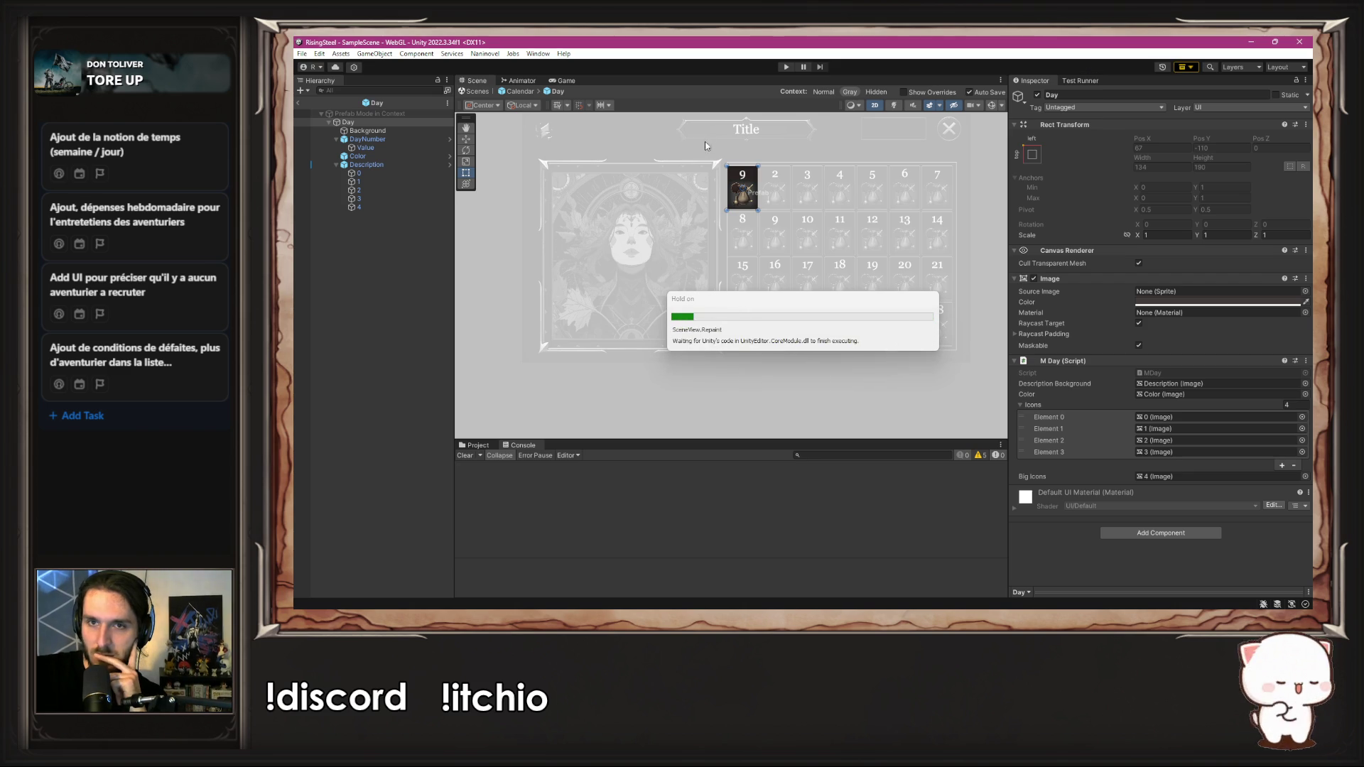
# Step: Play the game, widen the Game view and start a new game to reach the Bellator calendar
pyautogui.click(786, 67)
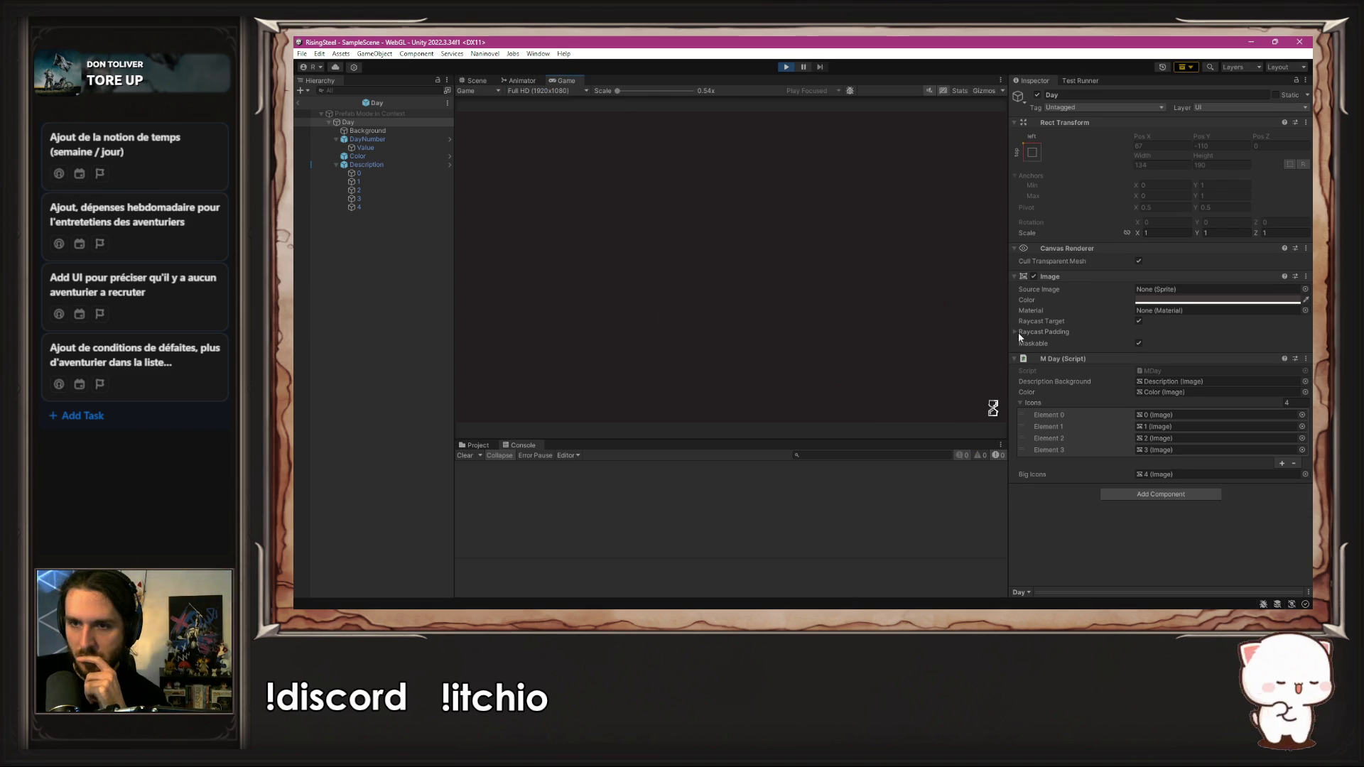
pyautogui.moveTo(1023, 315); pyautogui.dragTo(1069, 320)
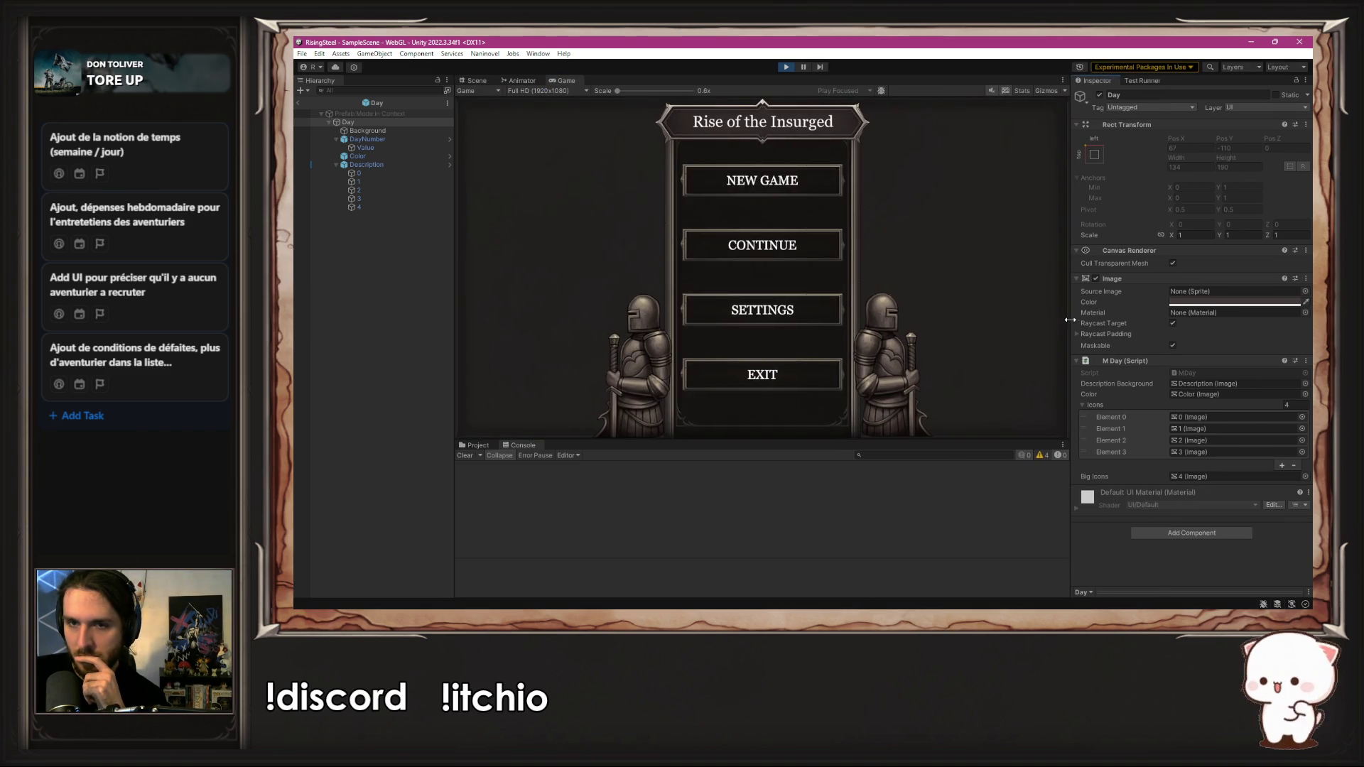
pyautogui.click(812, 190)
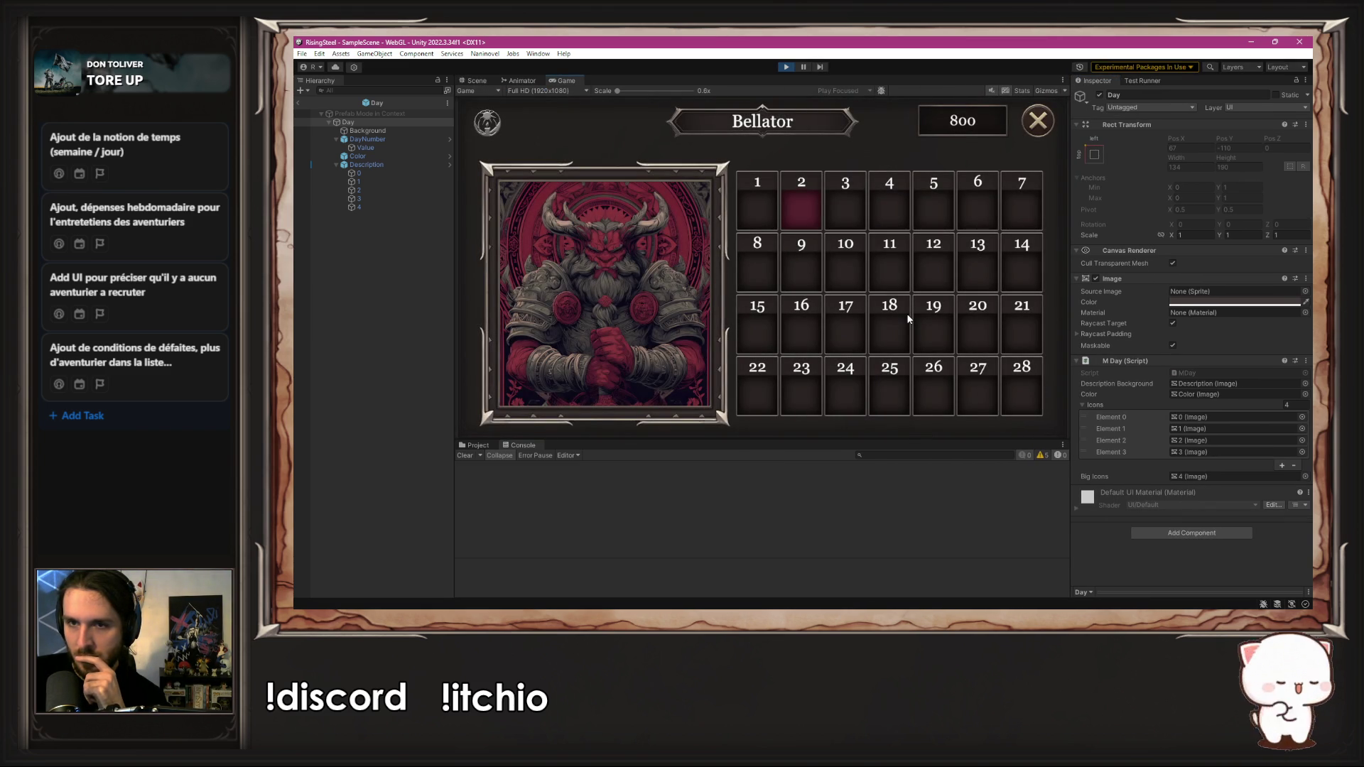
pyautogui.hotkey('alt', 'Tab')
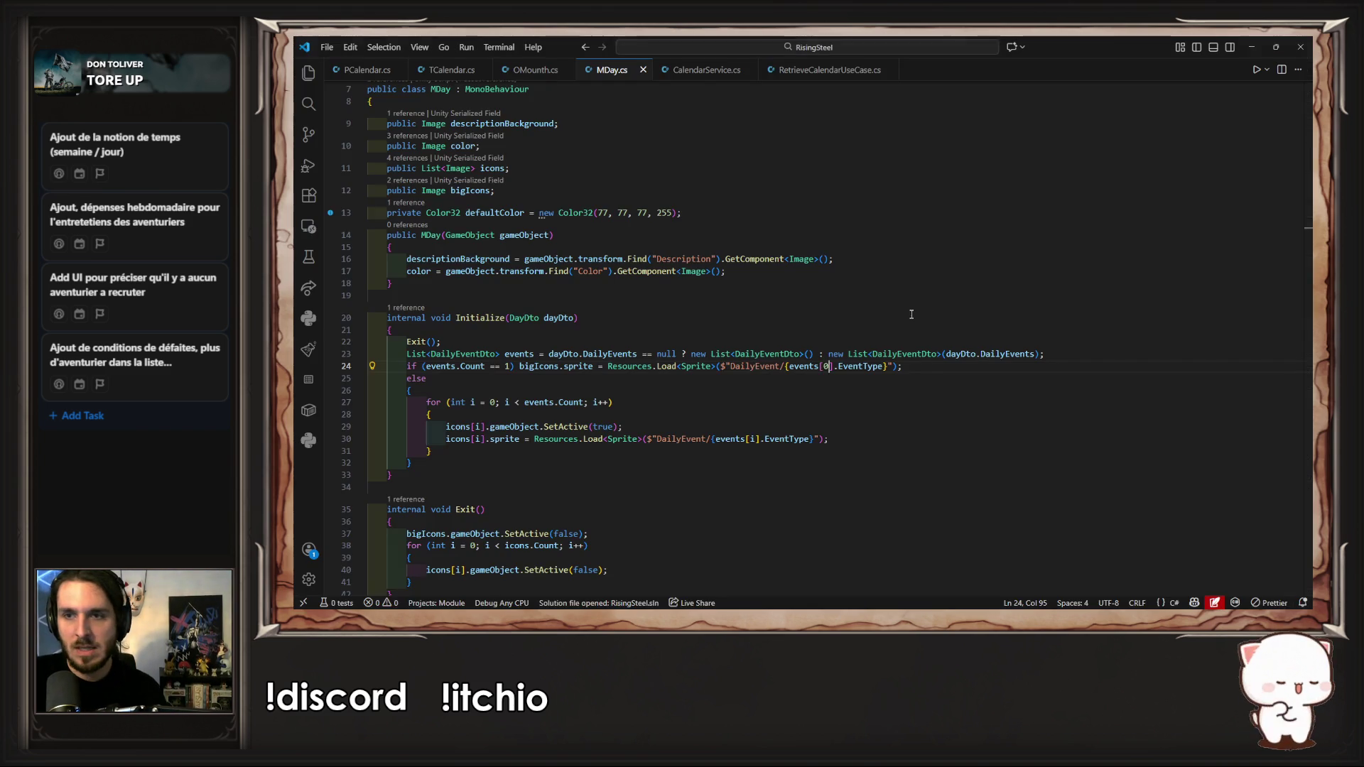
# Step: Brace the single-event branch and add bigIcons.gameObject.SetActive(true); before its sprite line
pyautogui.click(515, 366)
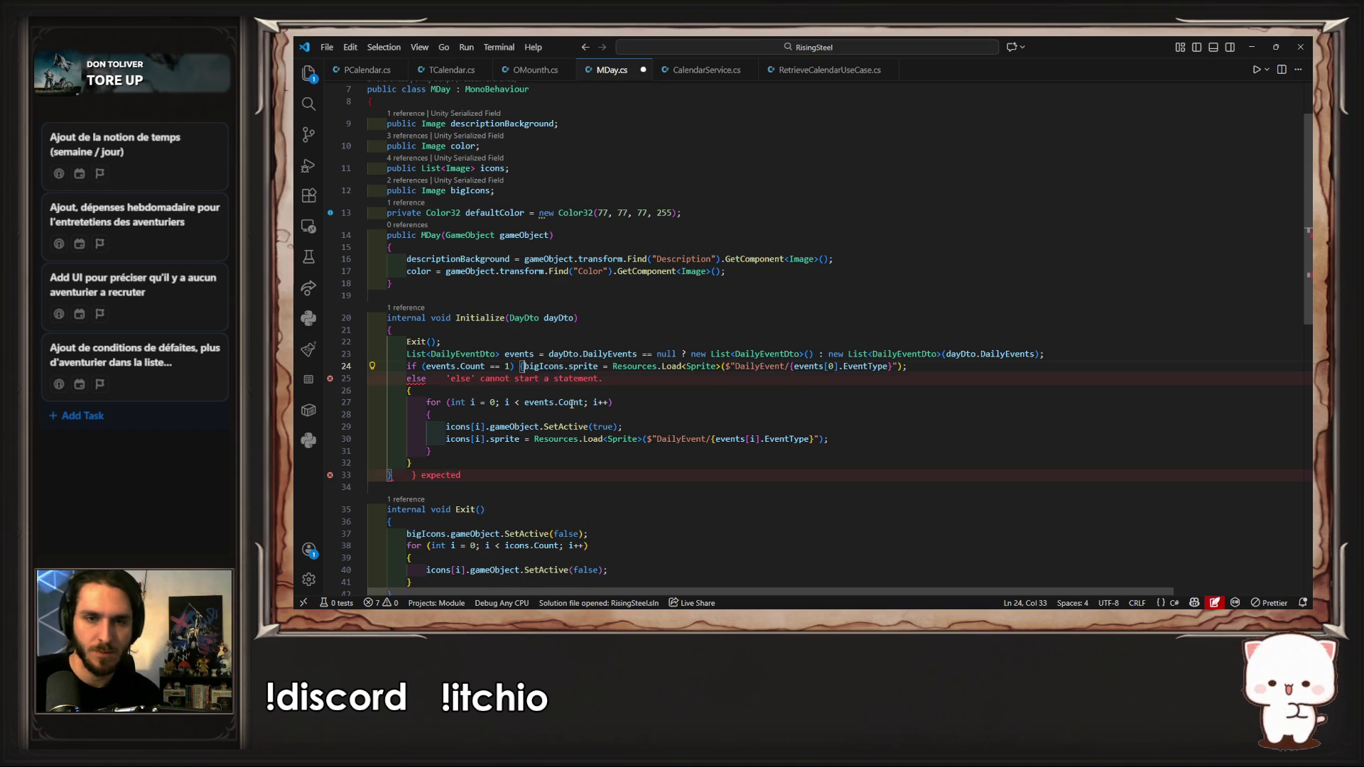
pyautogui.write('{')
pyautogui.press('Return')
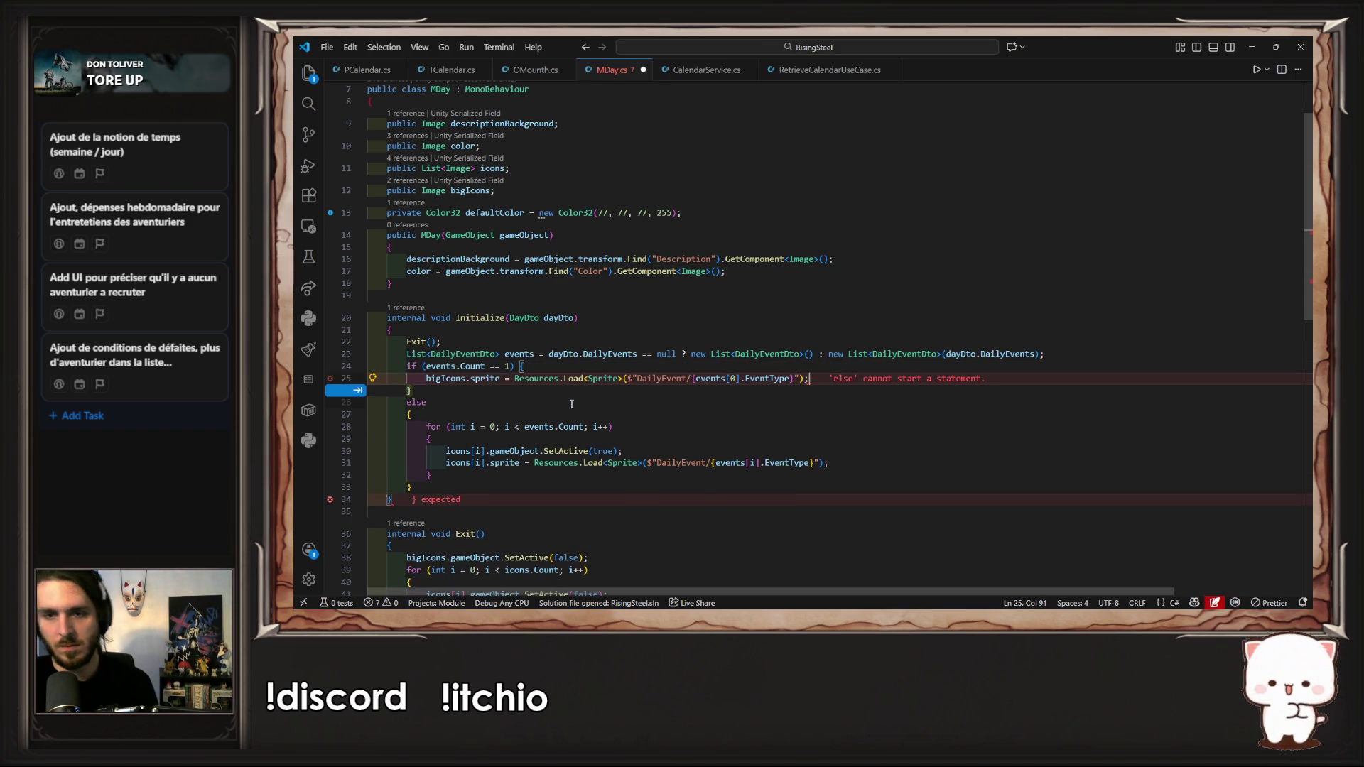
pyautogui.hotkey('ctrl', 'Delete')
pyautogui.press('Right')
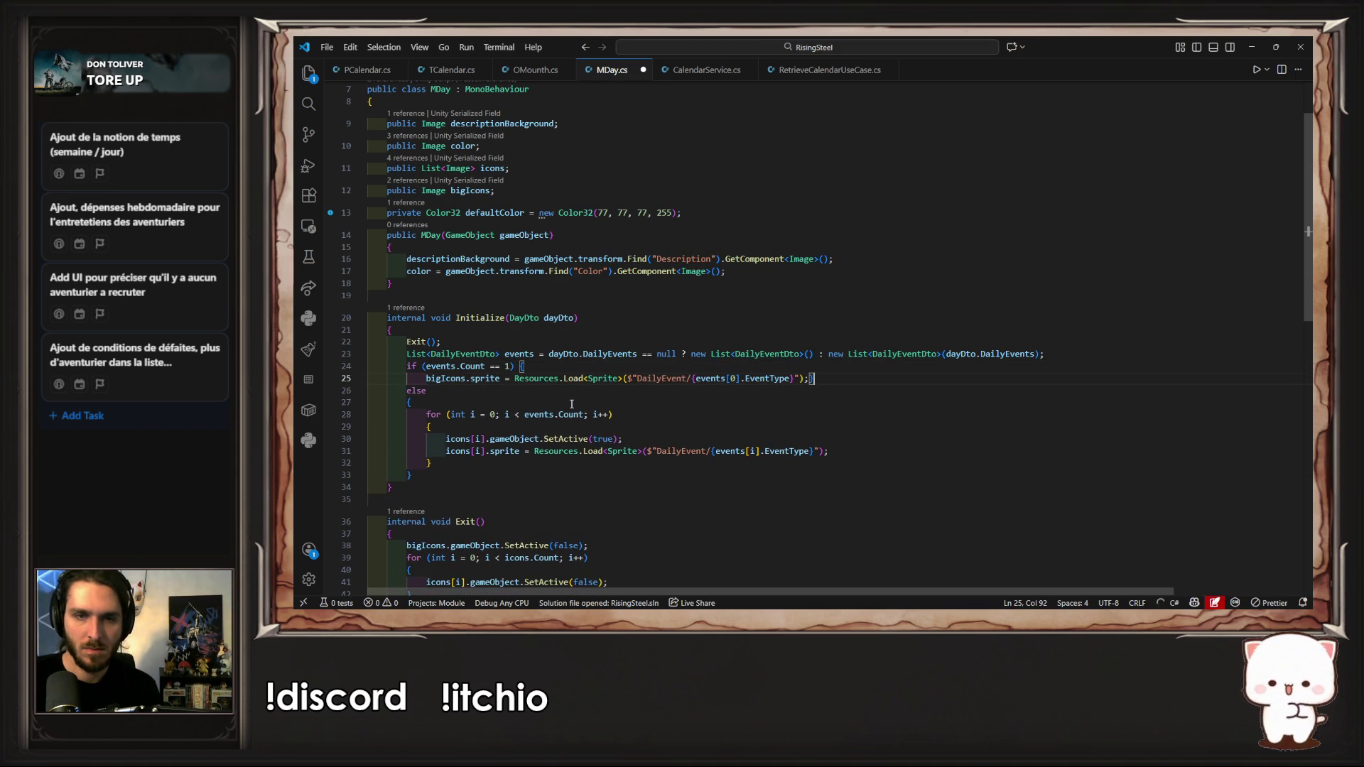
pyautogui.hotkey('ctrl', 's')
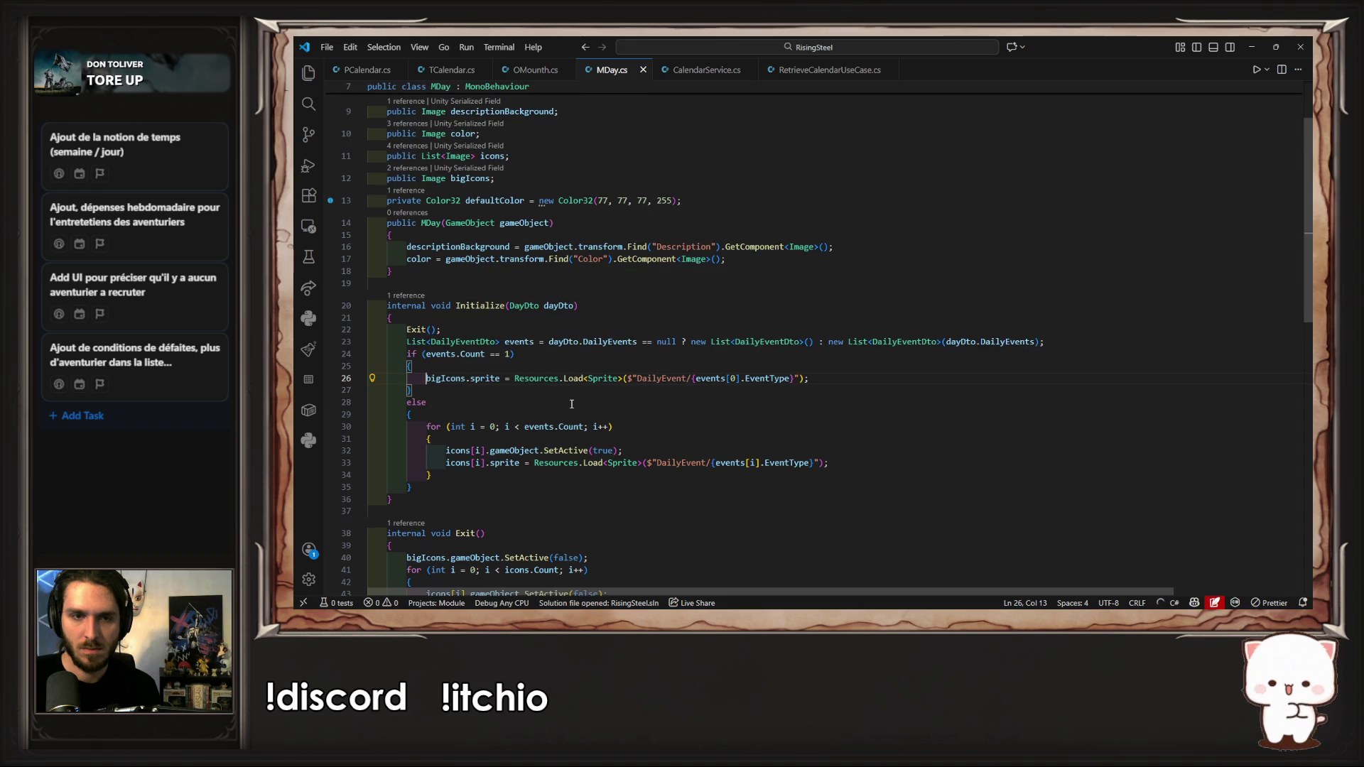
pyautogui.press('Return')
pyautogui.write('bigIcons.gameObject.SetActive(true);')
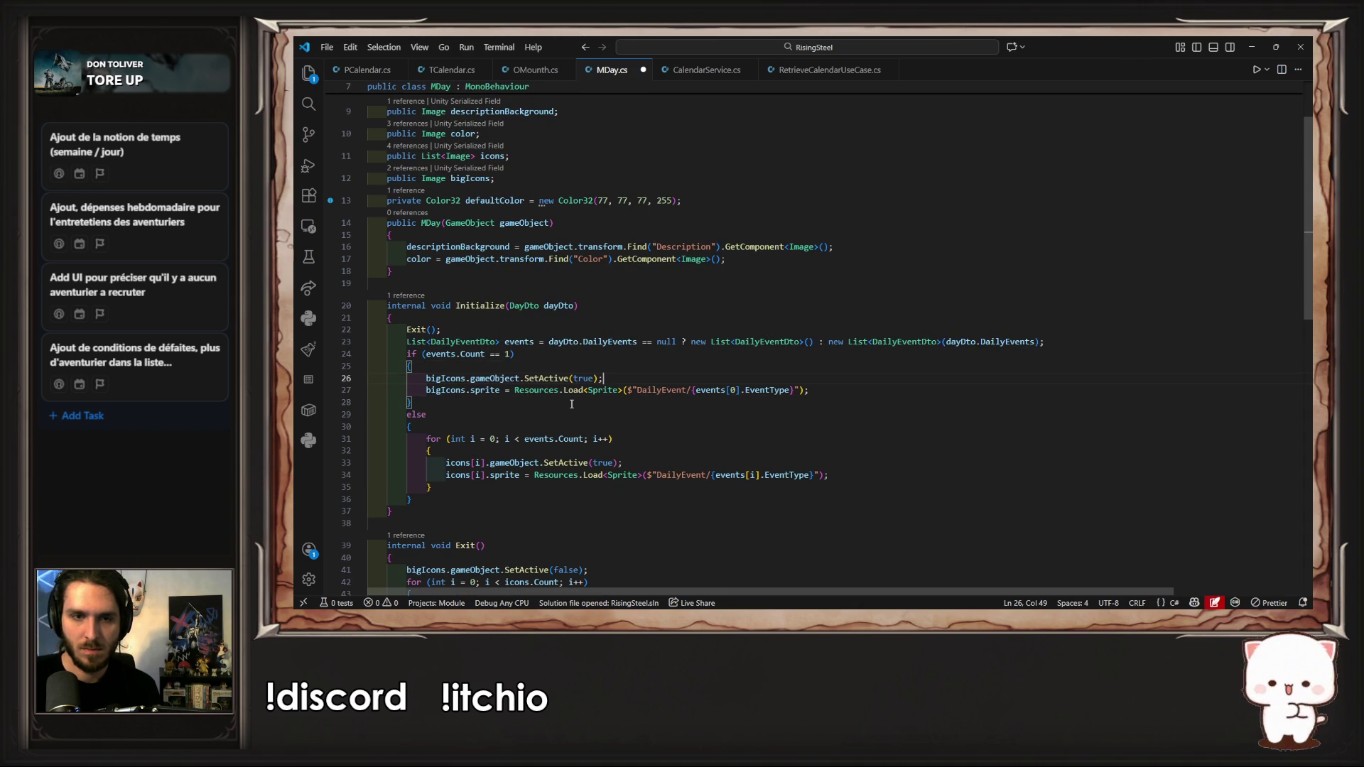
pyautogui.hotkey('alt', 'Tab')
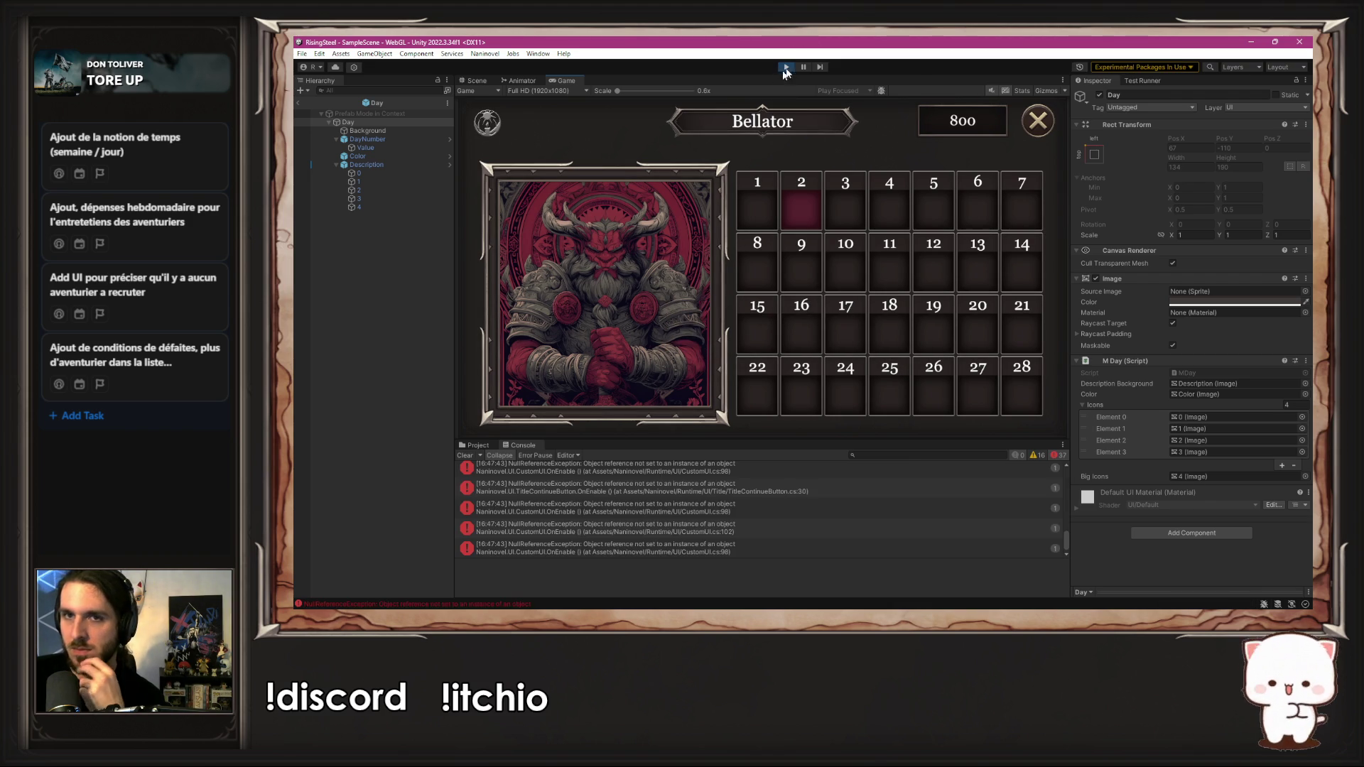
# Step: Restart the game and confirm the Primora calendar shows icons on days 7, 14, 21 and 28
pyautogui.click(789, 66)
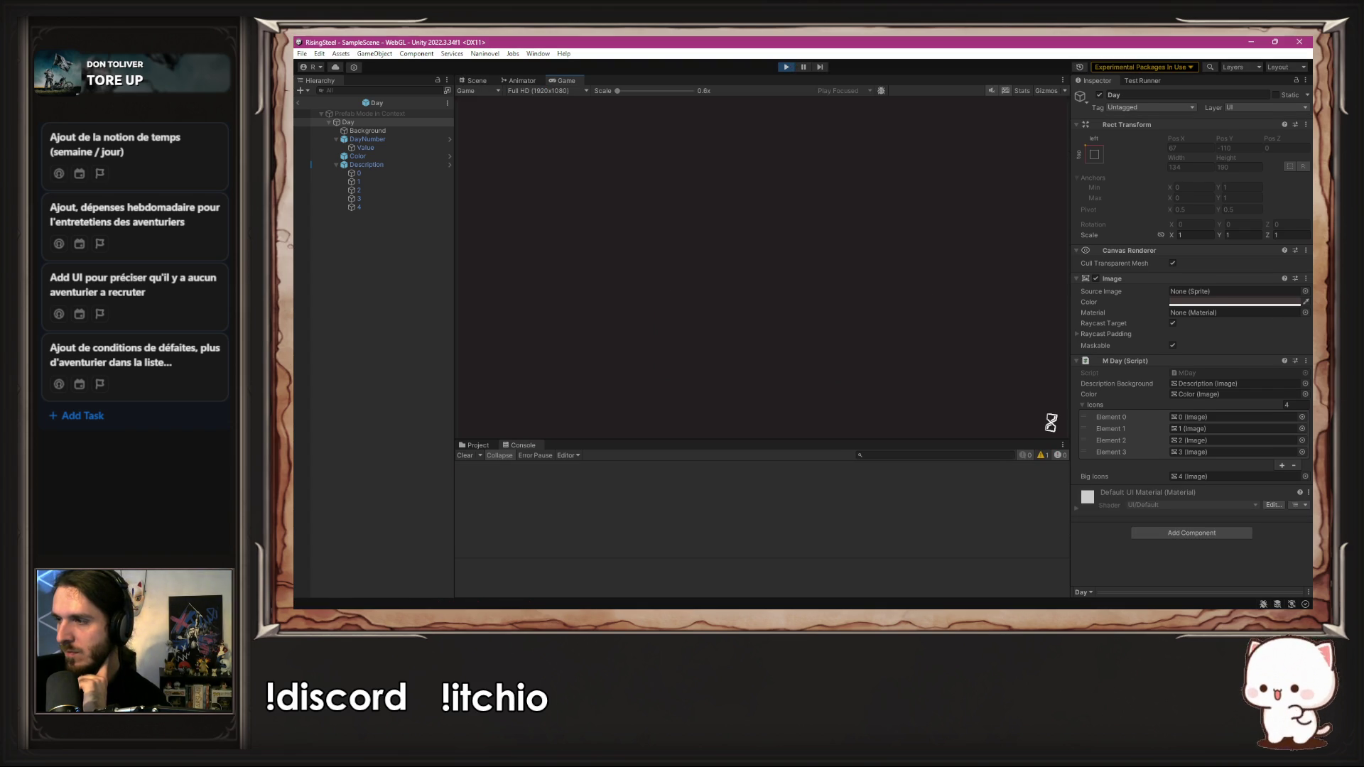
pyautogui.click(827, 192)
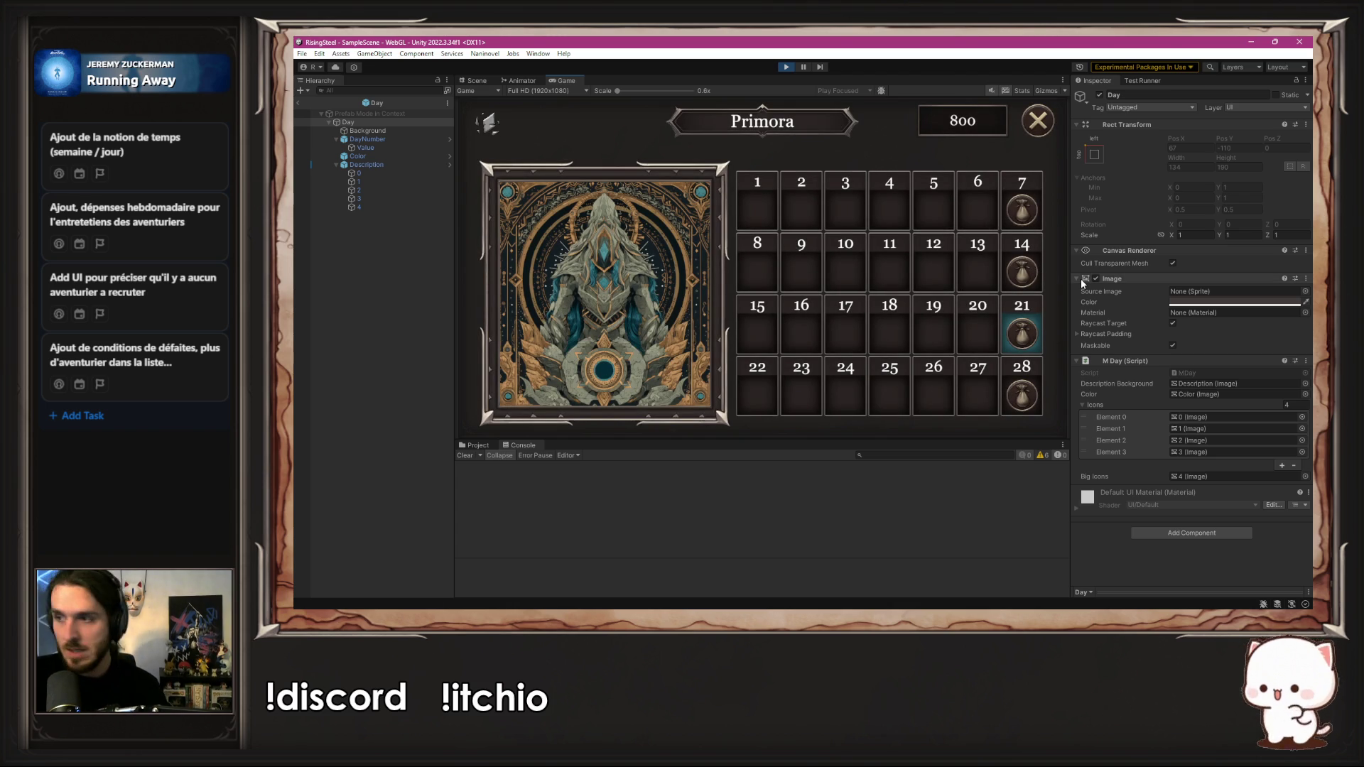
pyautogui.hotkey('alt', 'Tab')
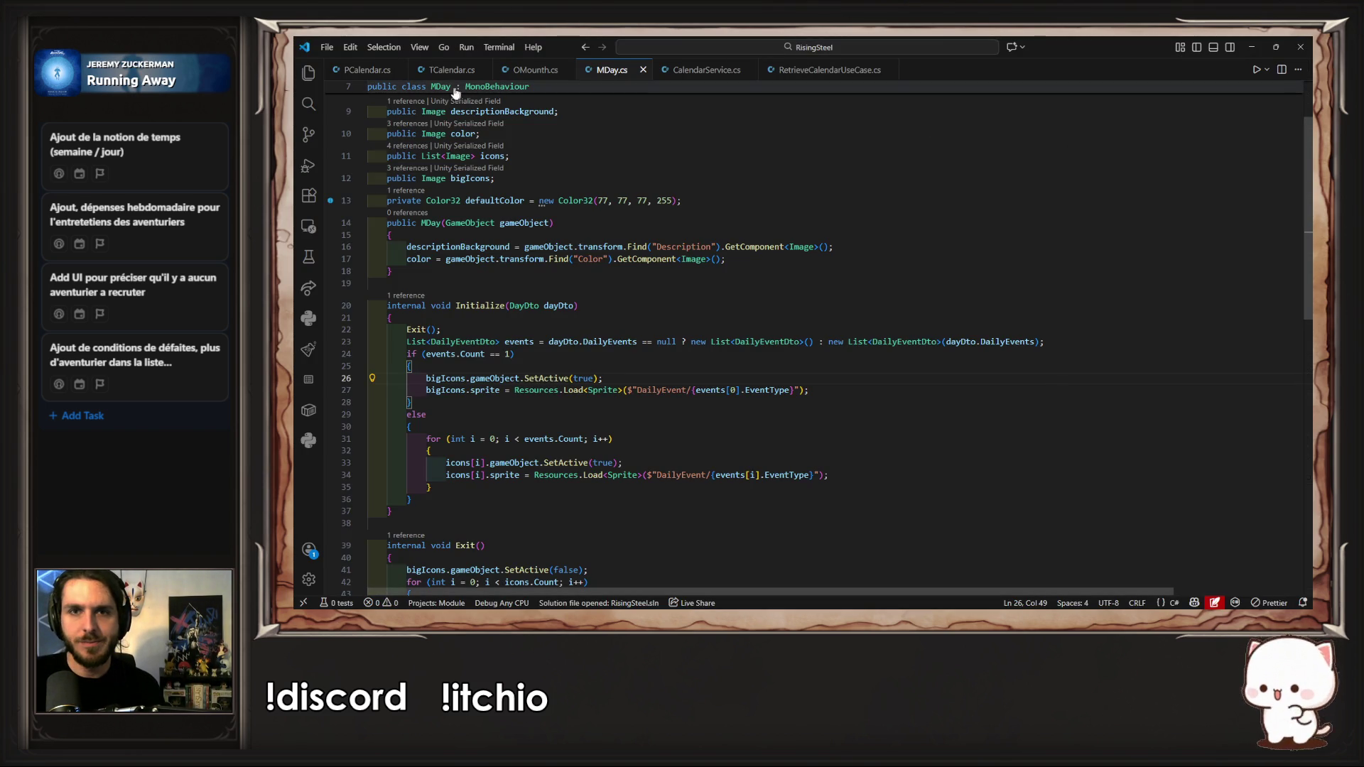
# Step: Open DayData.cs from the project file tree
pyautogui.click(311, 76)
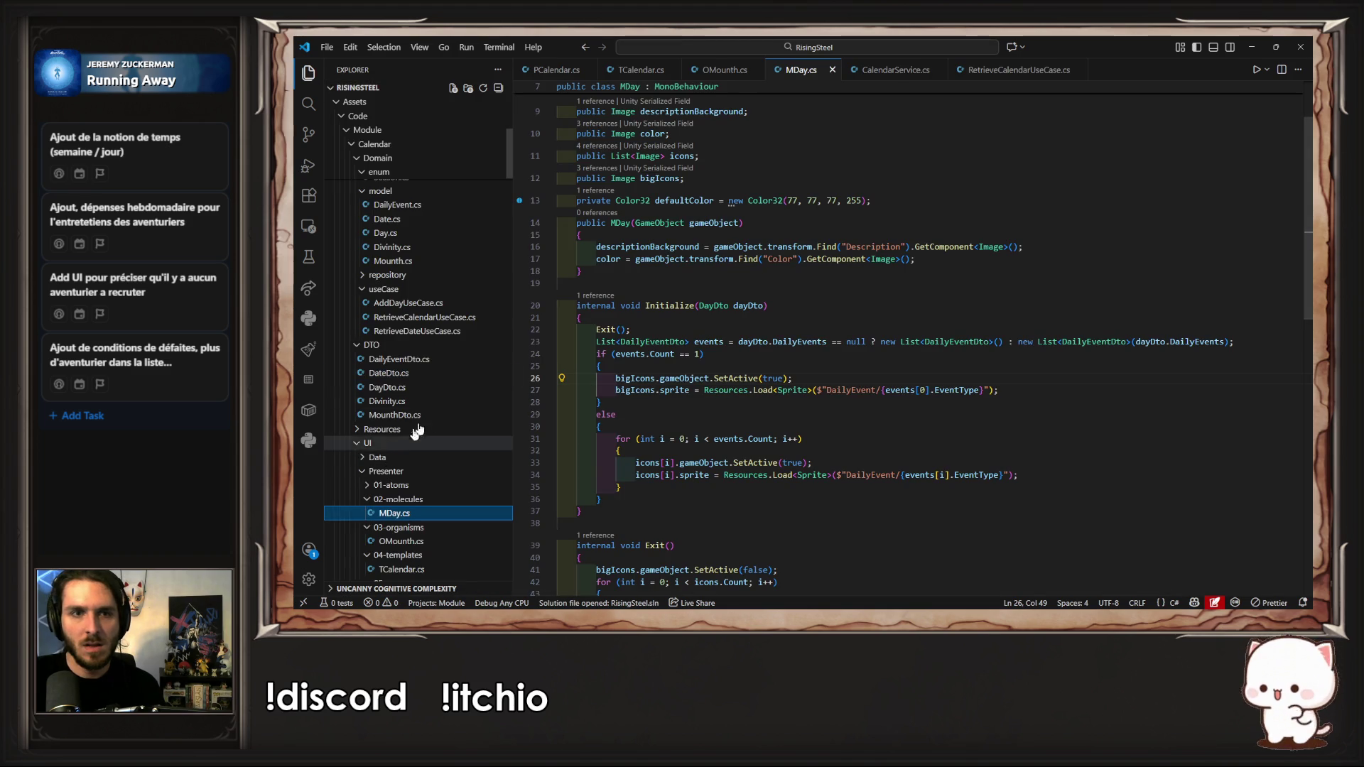
pyautogui.scroll(5, 408, 437)
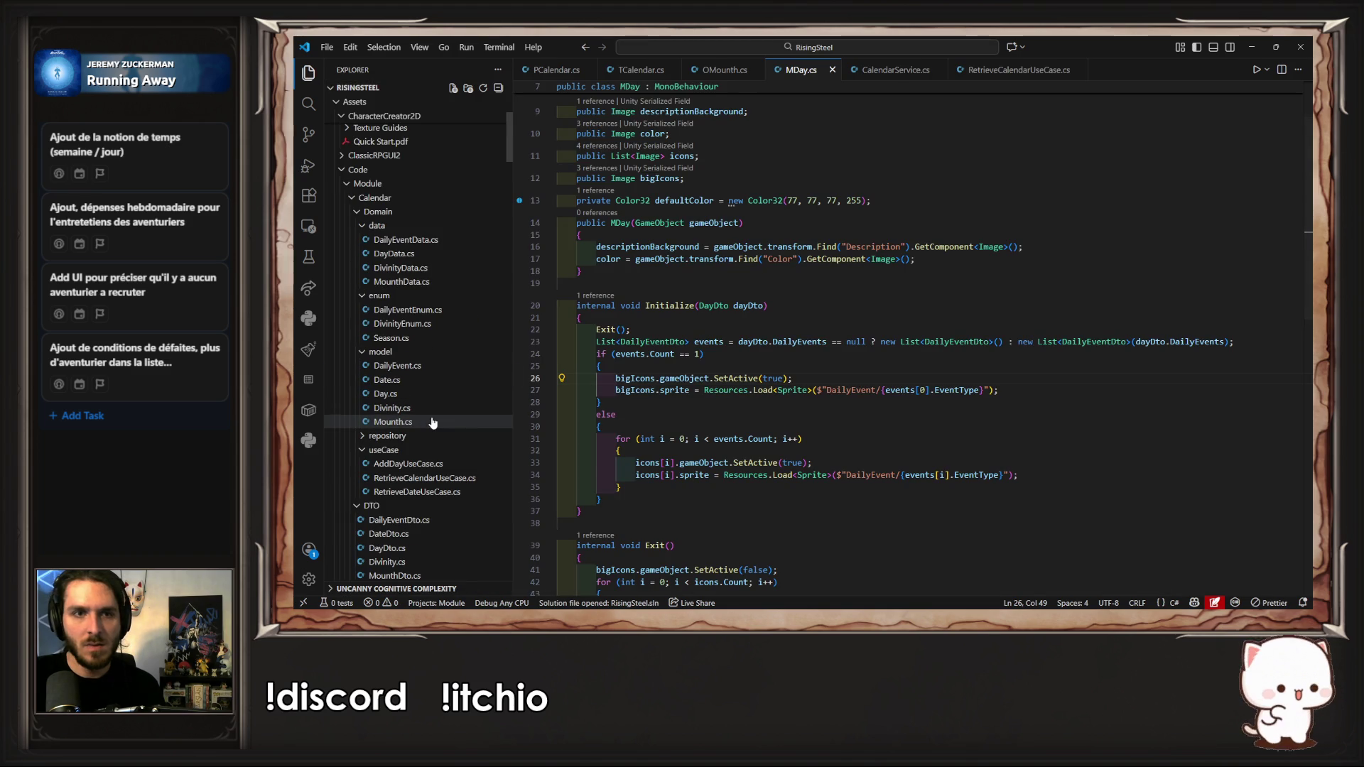
pyautogui.click(458, 242)
pyautogui.click(398, 254)
pyautogui.scroll(10, 1095, 339)
pyautogui.scroll(-6, 1136, 320)
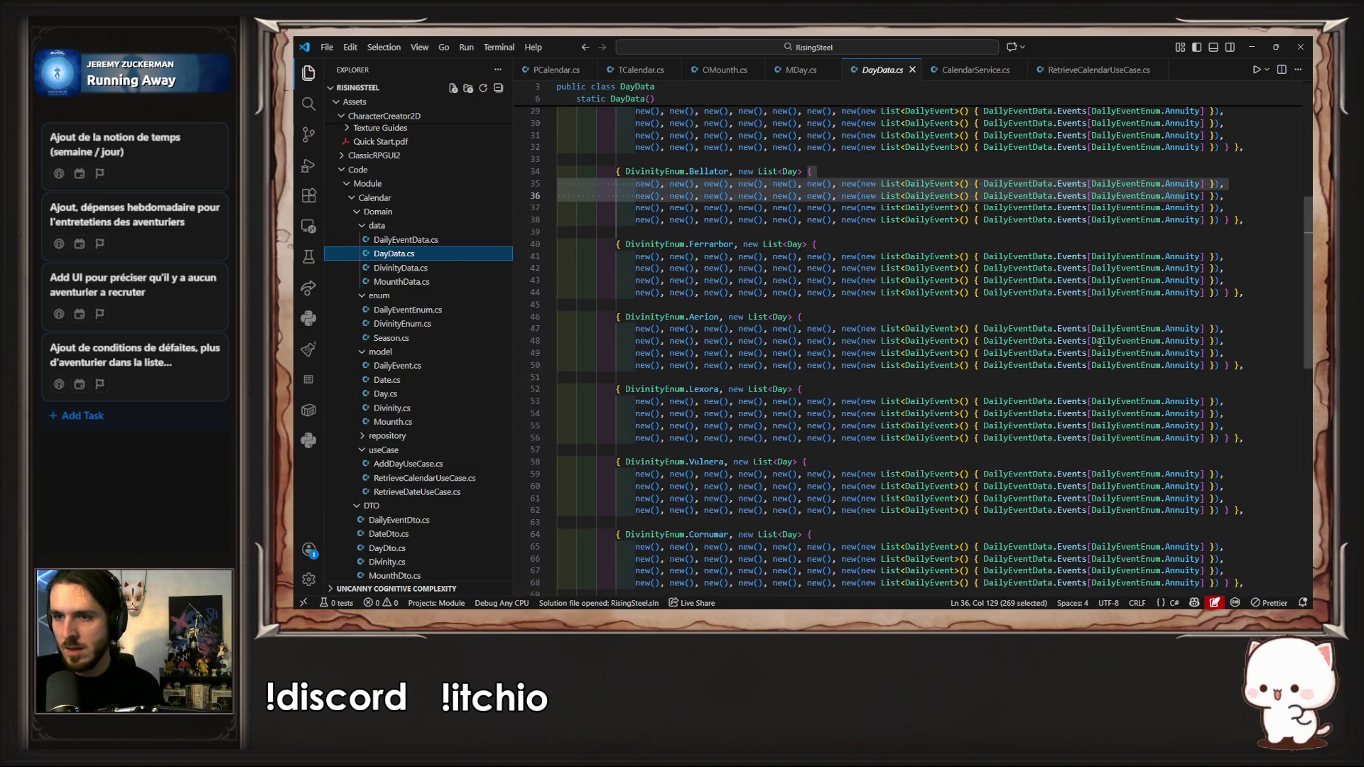
# Step: Append three extra DailyEventData.Events[DailyEventEnum.Annuity] entries to the day on line 35 and save
pyautogui.click(1210, 183)
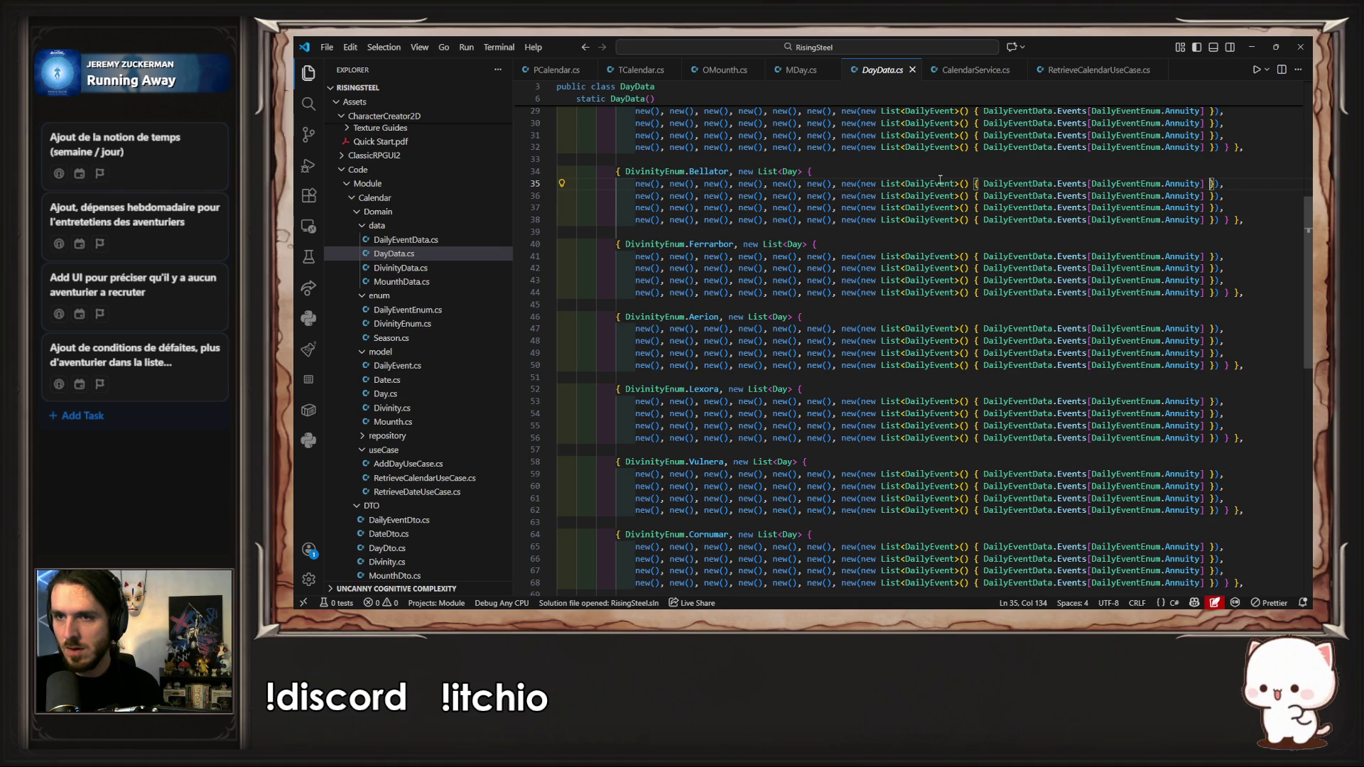
pyautogui.moveTo(981, 186); pyautogui.dragTo(1206, 186)
pyautogui.hotkey('ctrl', 'c')
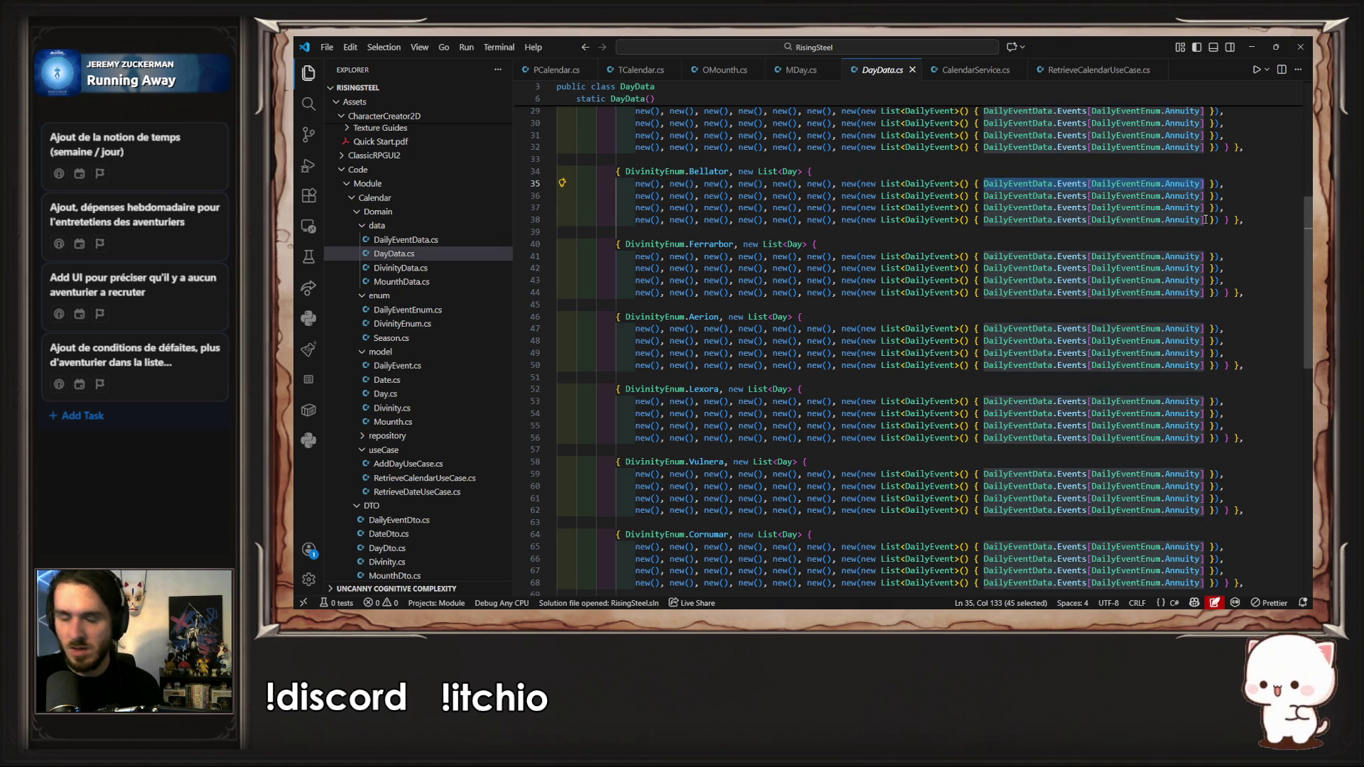
pyautogui.press('Escape')
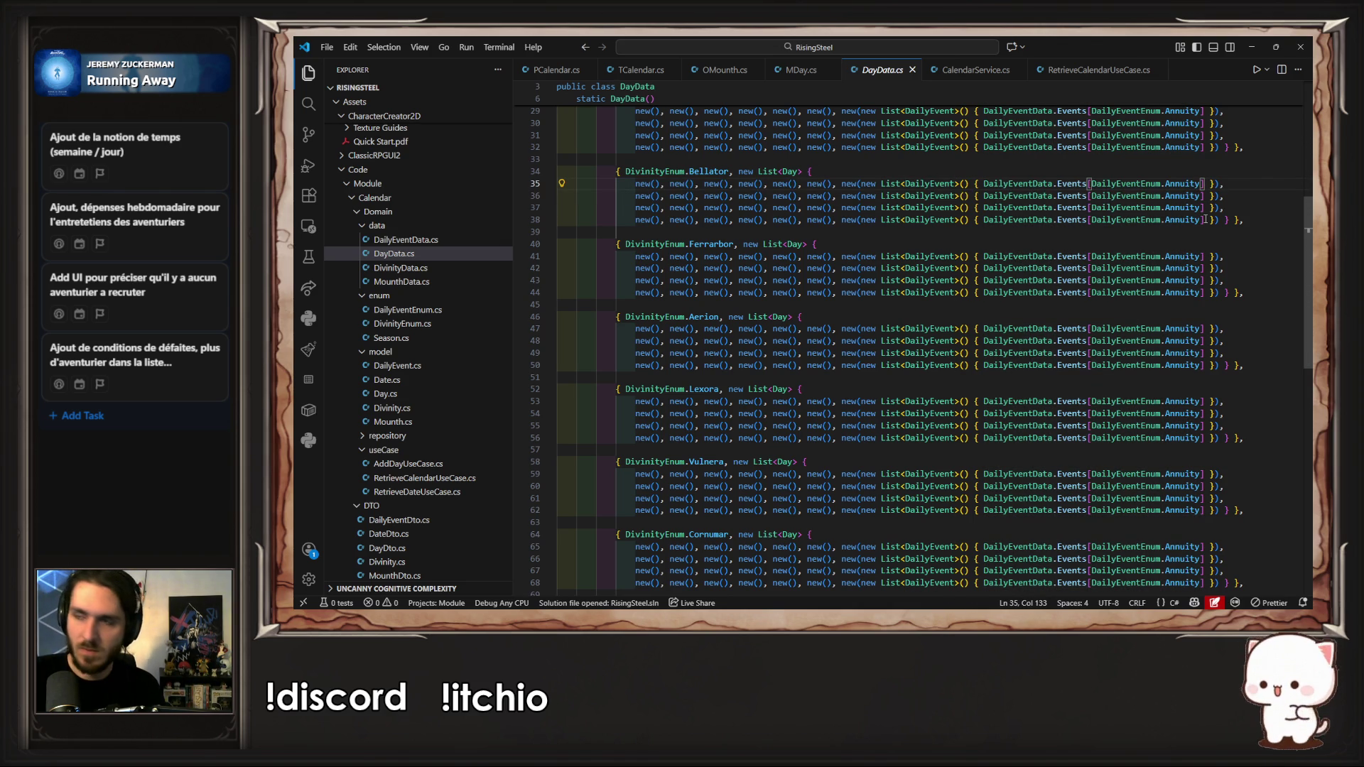
pyautogui.write(',')
pyautogui.hotkey('ctrl', 'v')
pyautogui.write(',')
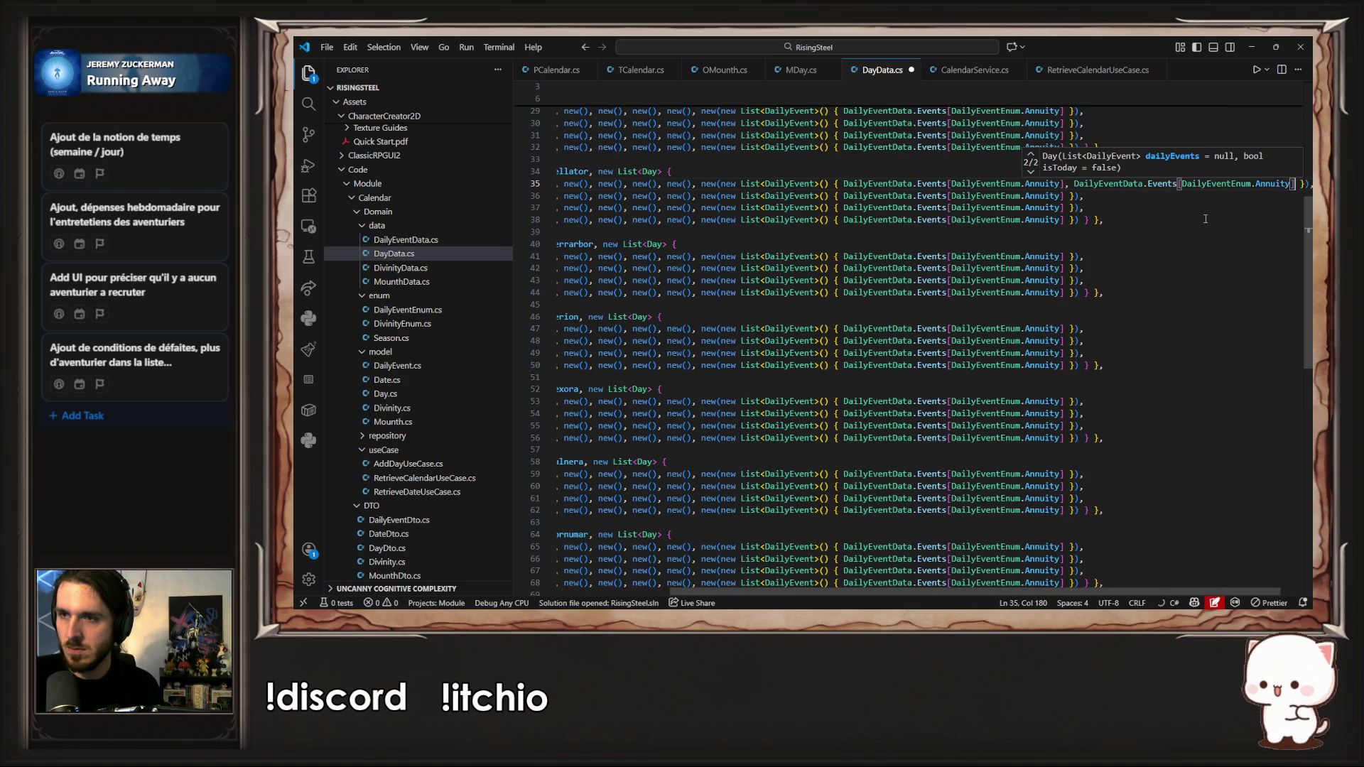
pyautogui.write(', DailyEventData.Events[DailyEventEnum.Annuity]')
pyautogui.write(',')
pyautogui.hotkey('ctrl', 'v')
pyautogui.hotkey('ctrl', 's')
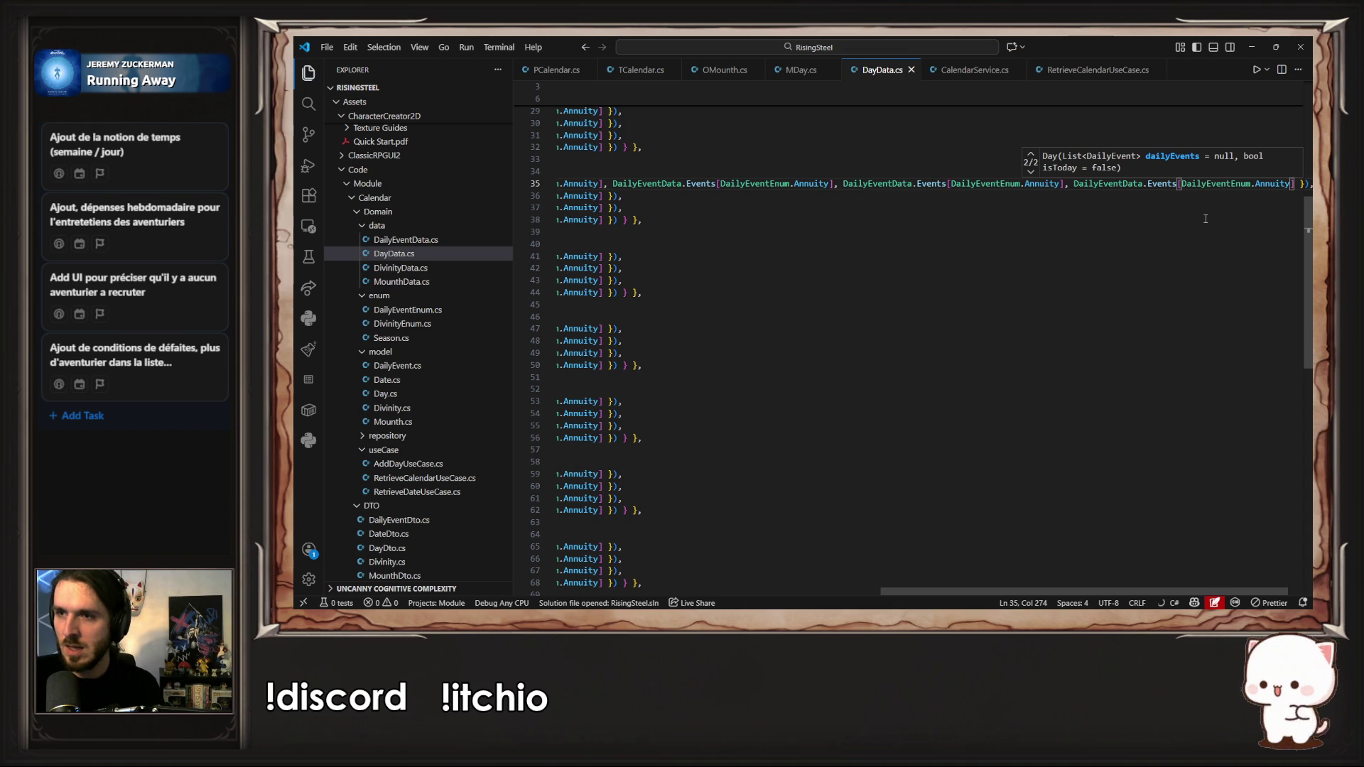
# Step: Paste additional Annuity events into the day on line 36
pyautogui.hscroll(-10, 1183, 293)
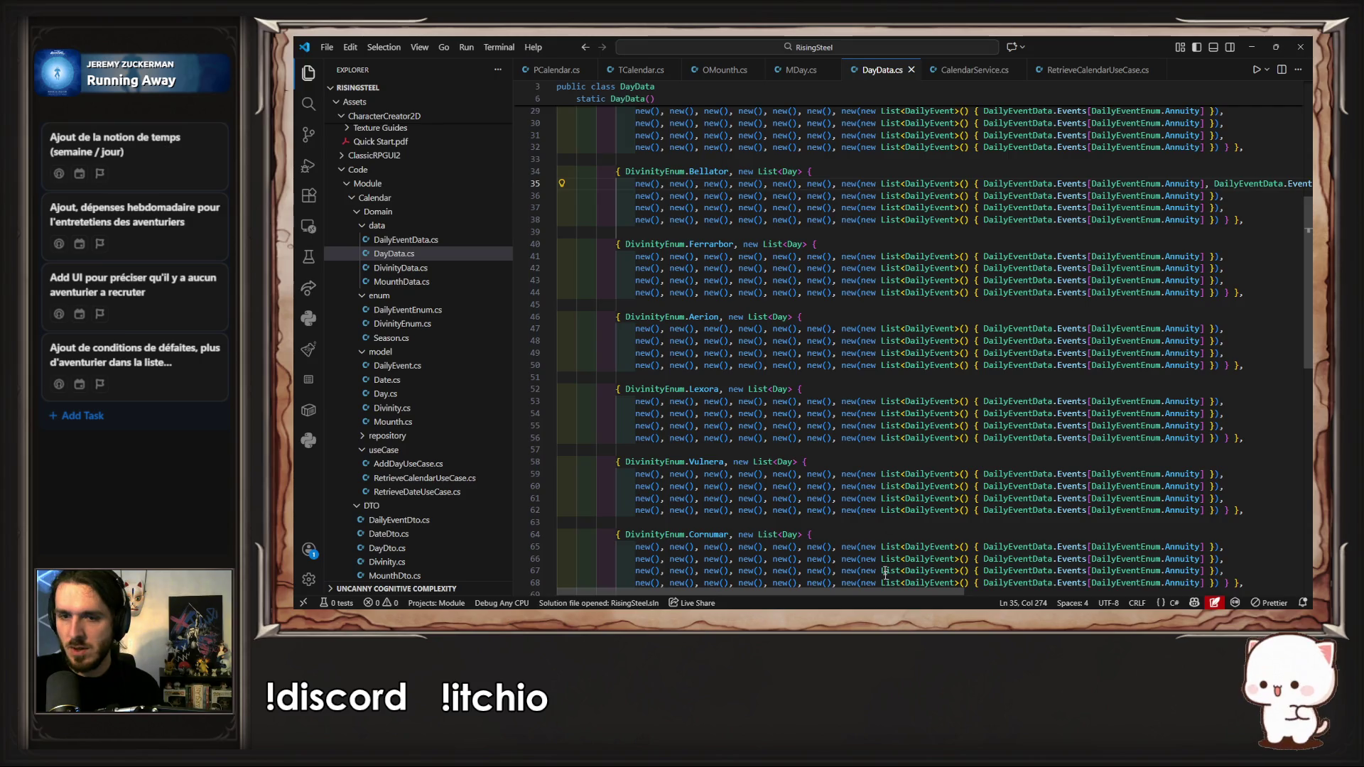
pyautogui.moveTo(945, 594)
pyautogui.mouseDown()
pyautogui.moveTo(1180, 596)
pyautogui.moveTo(1173, 609)
pyautogui.moveTo(1290, 593)
pyautogui.mouseUp()
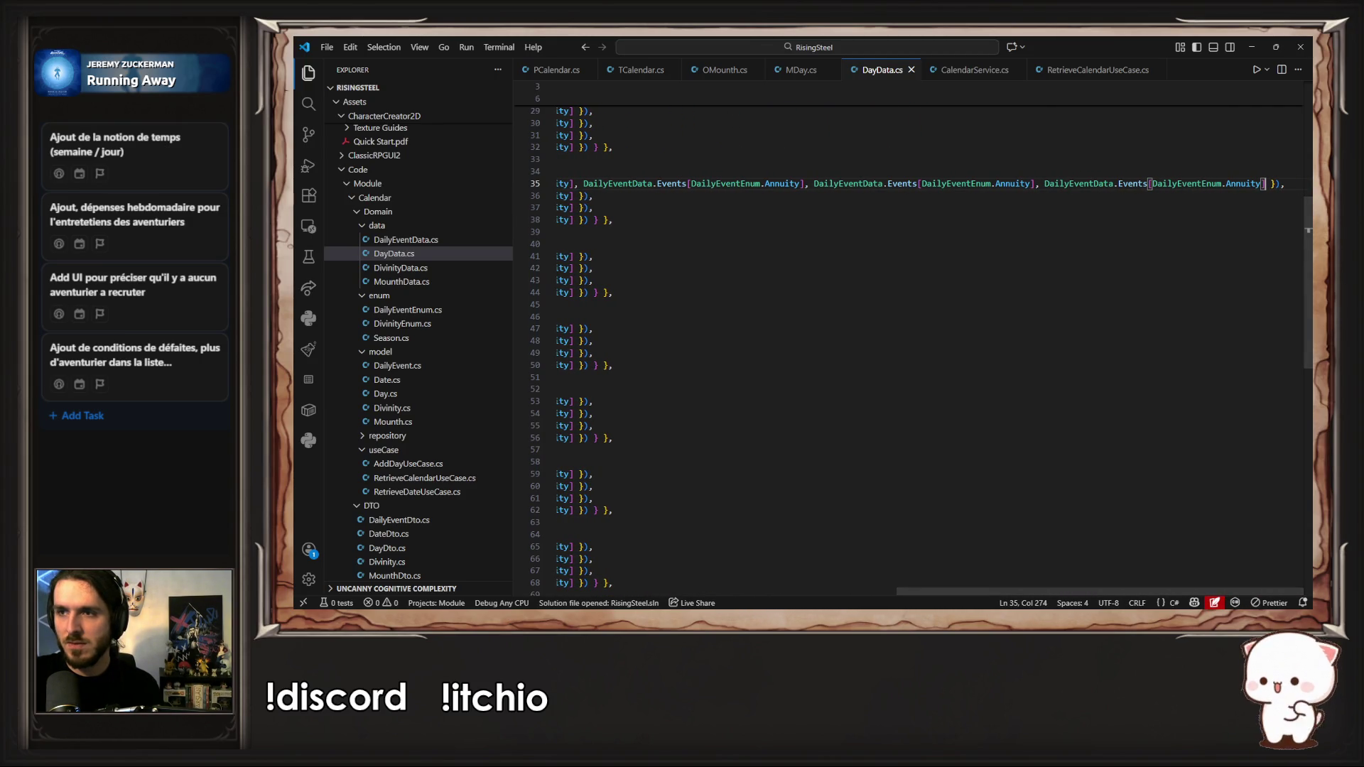
pyautogui.moveTo(1271, 184)
pyautogui.mouseDown()
pyautogui.moveTo(941, 194)
pyautogui.moveTo(562, 183)
pyautogui.moveTo(917, 184)
pyautogui.moveTo(731, 180)
pyautogui.mouseUp()
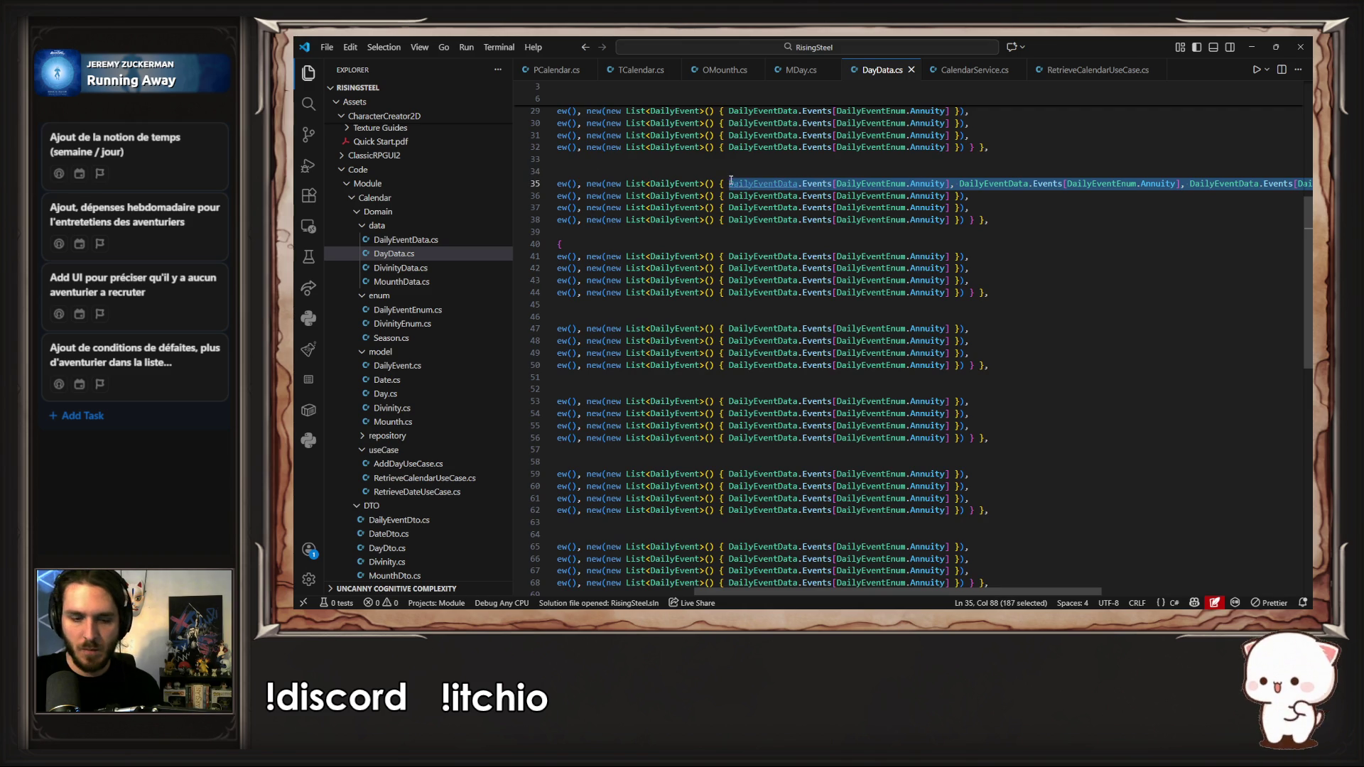
pyautogui.click(947, 196)
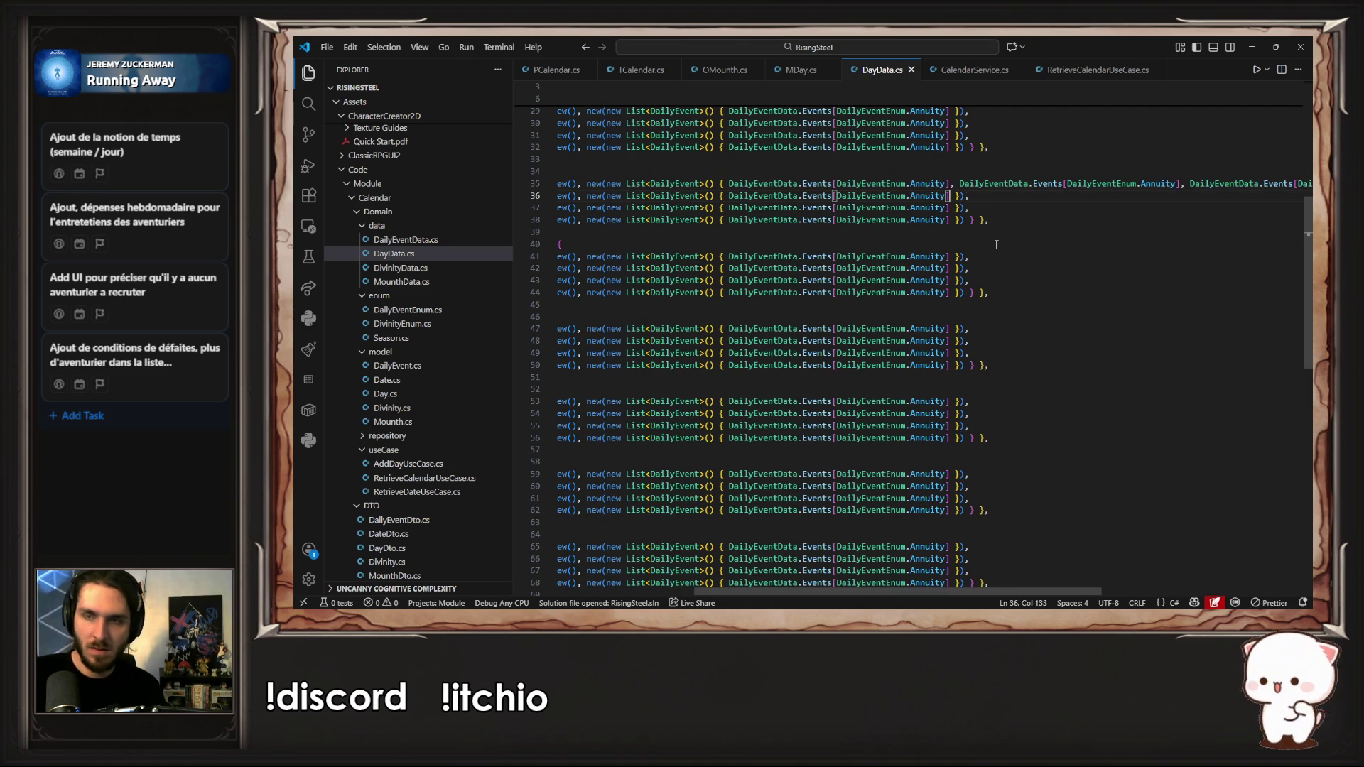
pyautogui.hotkey('ctrl', 'v')
pyautogui.click(1022, 329)
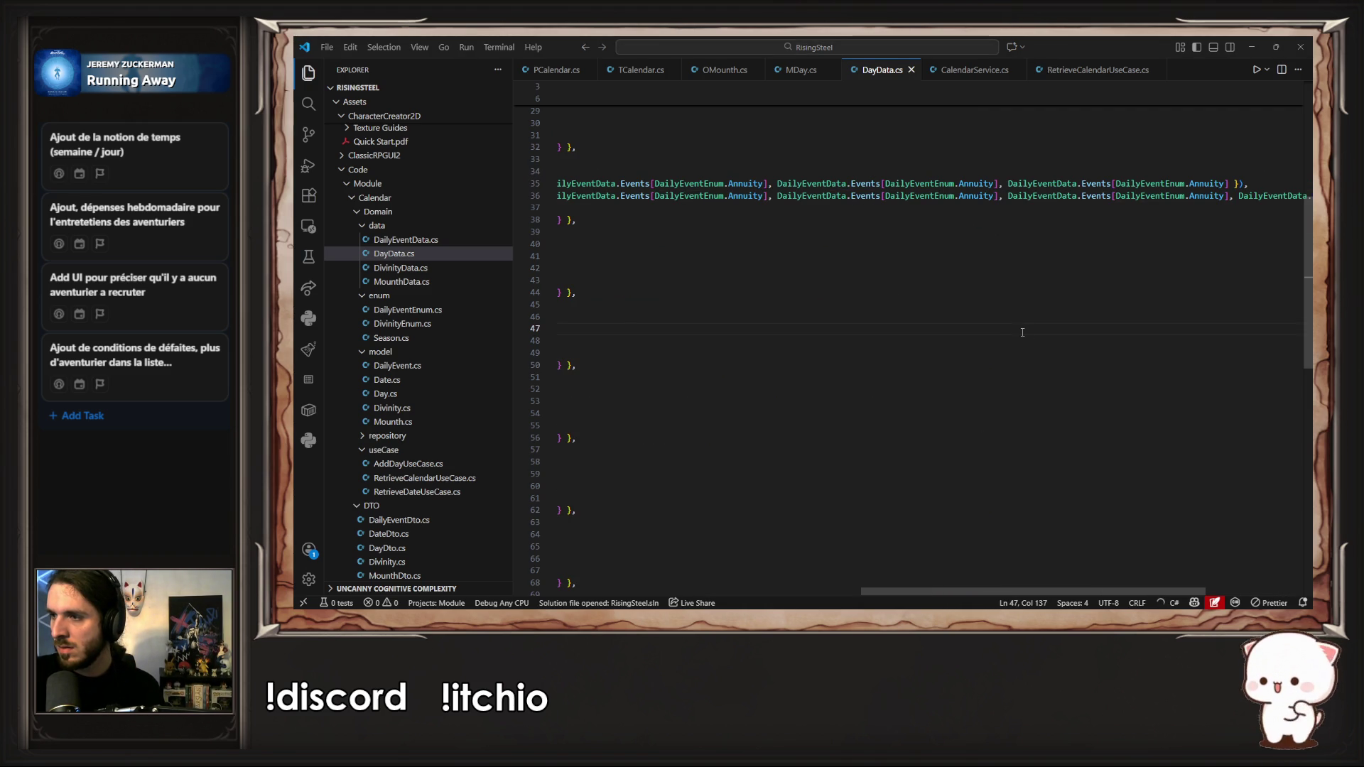
pyautogui.hotkey('alt', 'Tab')
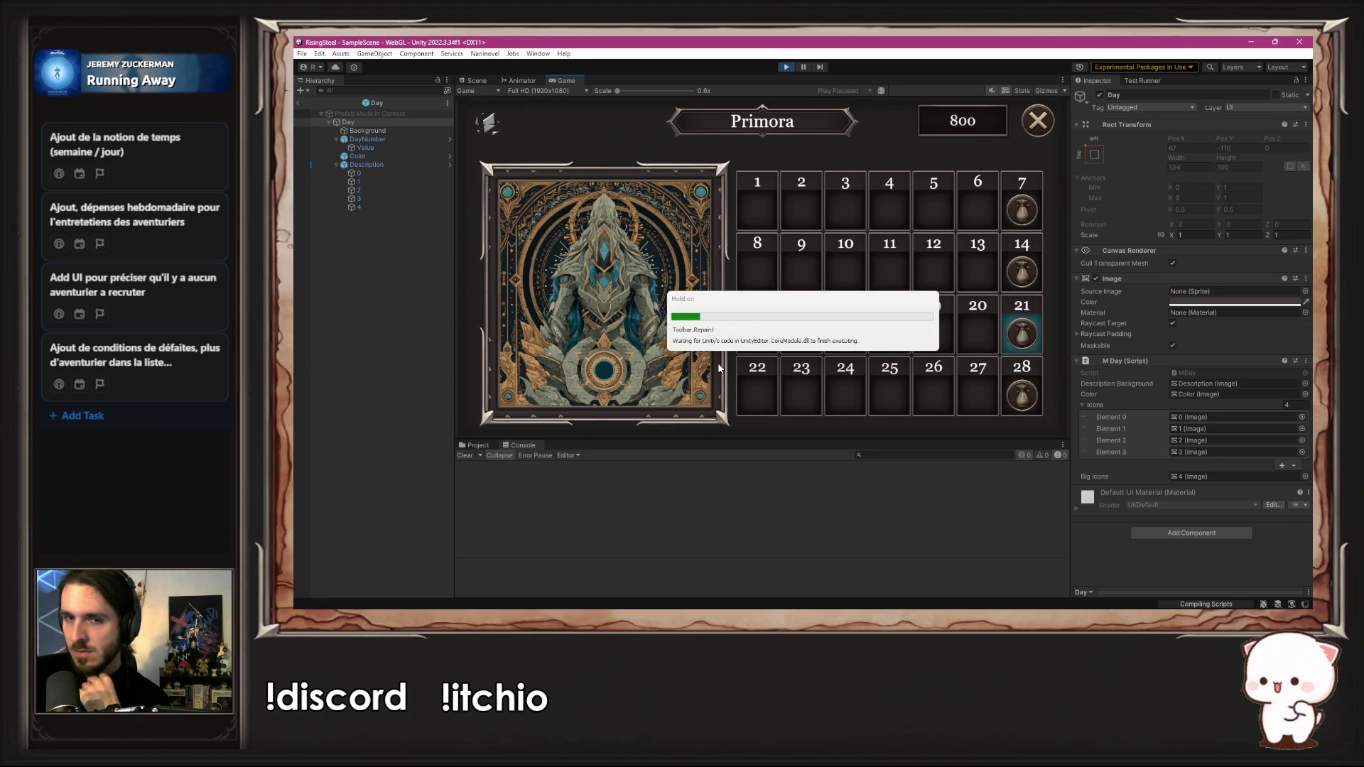
# Step: Restart the game with the new data, check the Tellurion calendar's pouch icons, then stop
pyautogui.click(783, 67)
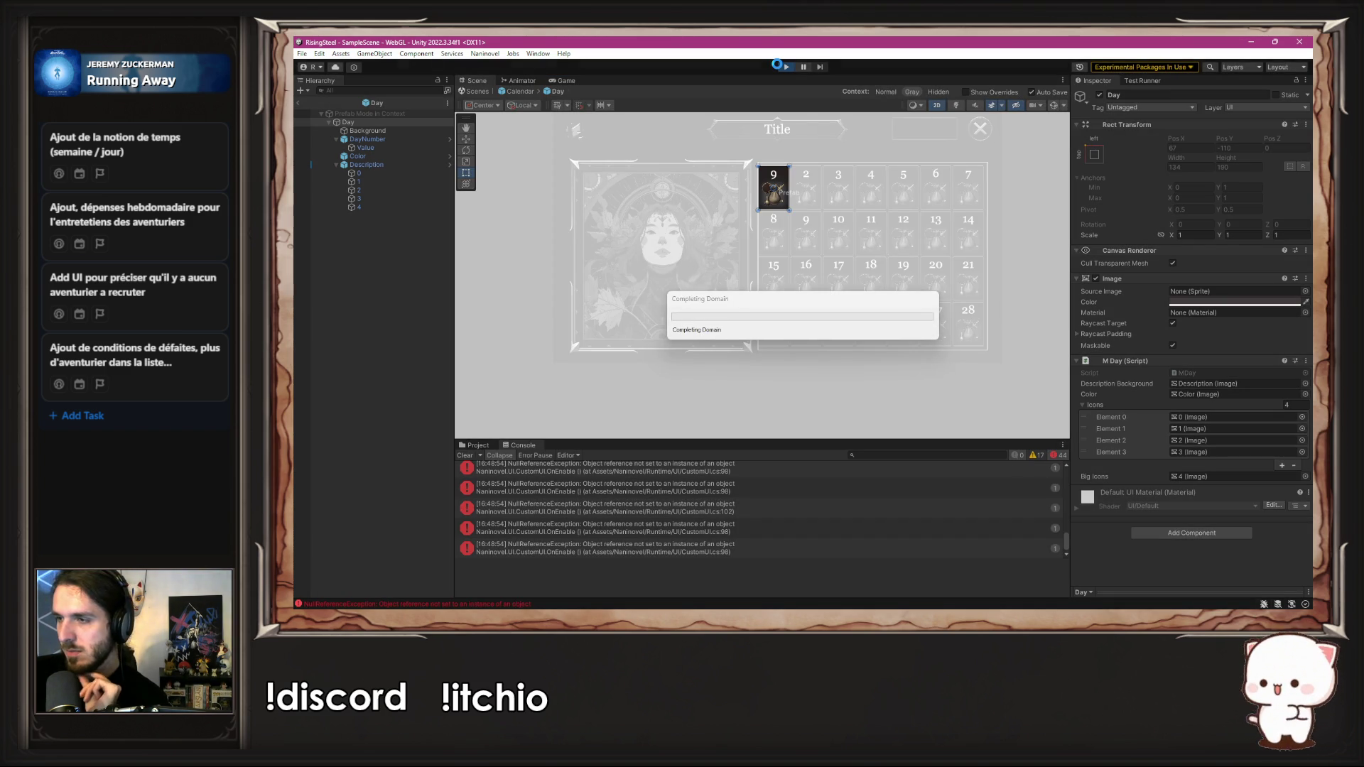
pyautogui.click(779, 67)
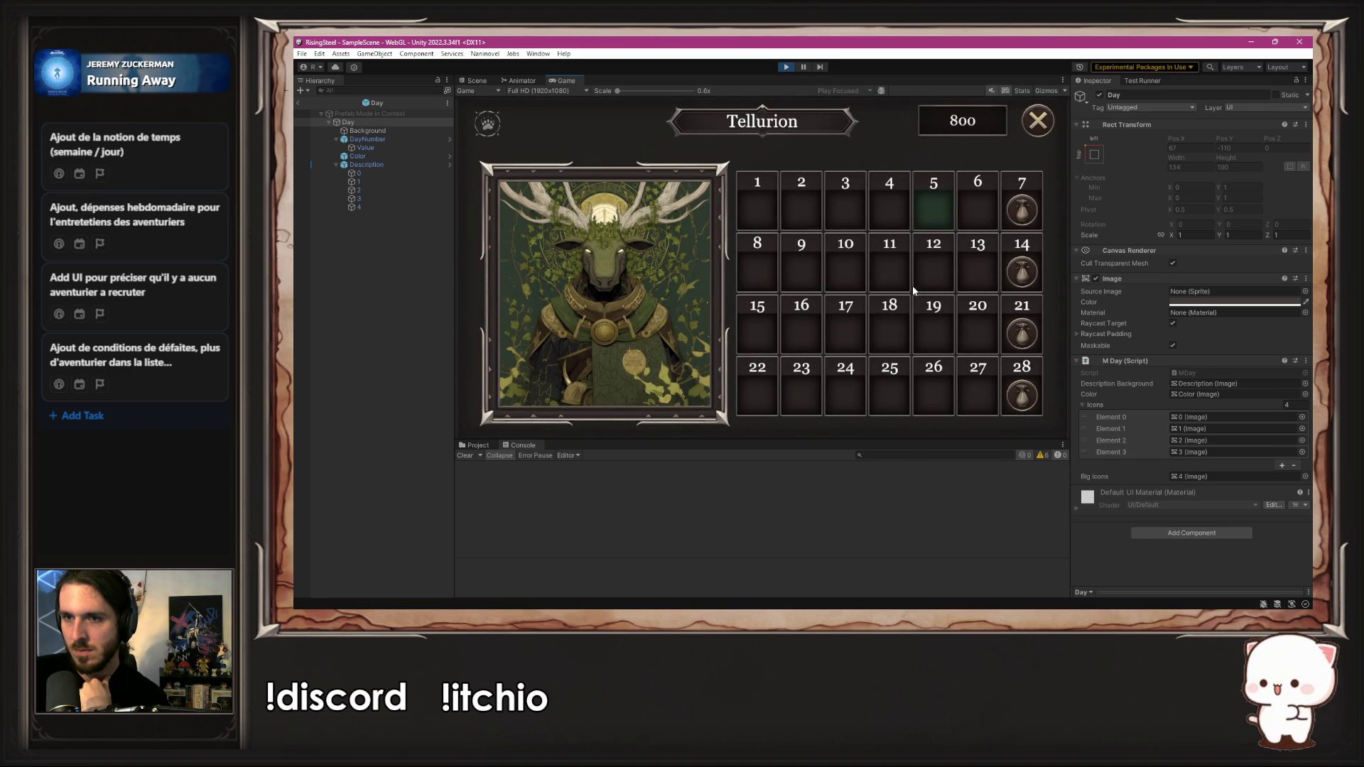
pyautogui.click(786, 67)
# Step: Open repository/CalendarRepository.cs in the code editor
pyautogui.hotkey('alt', 'Tab')
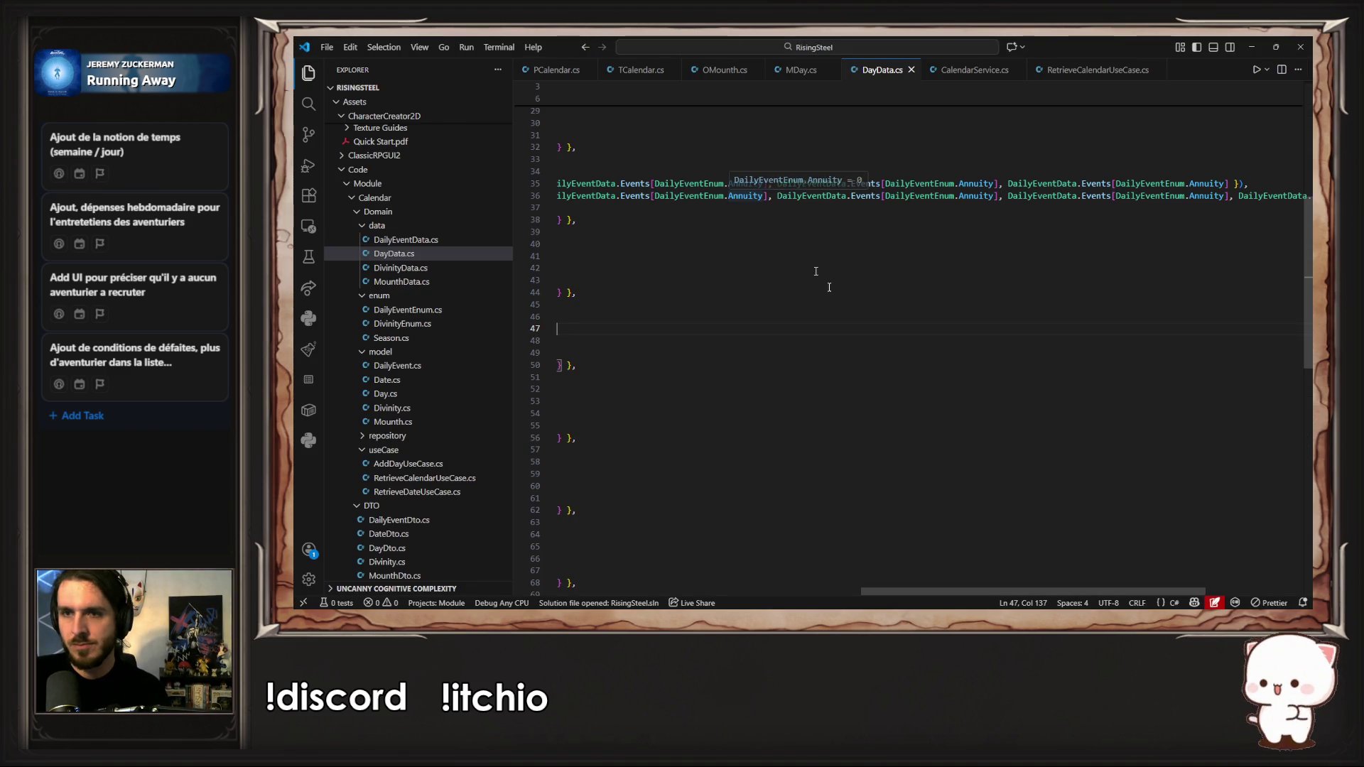
pyautogui.click(812, 449)
pyautogui.scroll(5, 1098, 487)
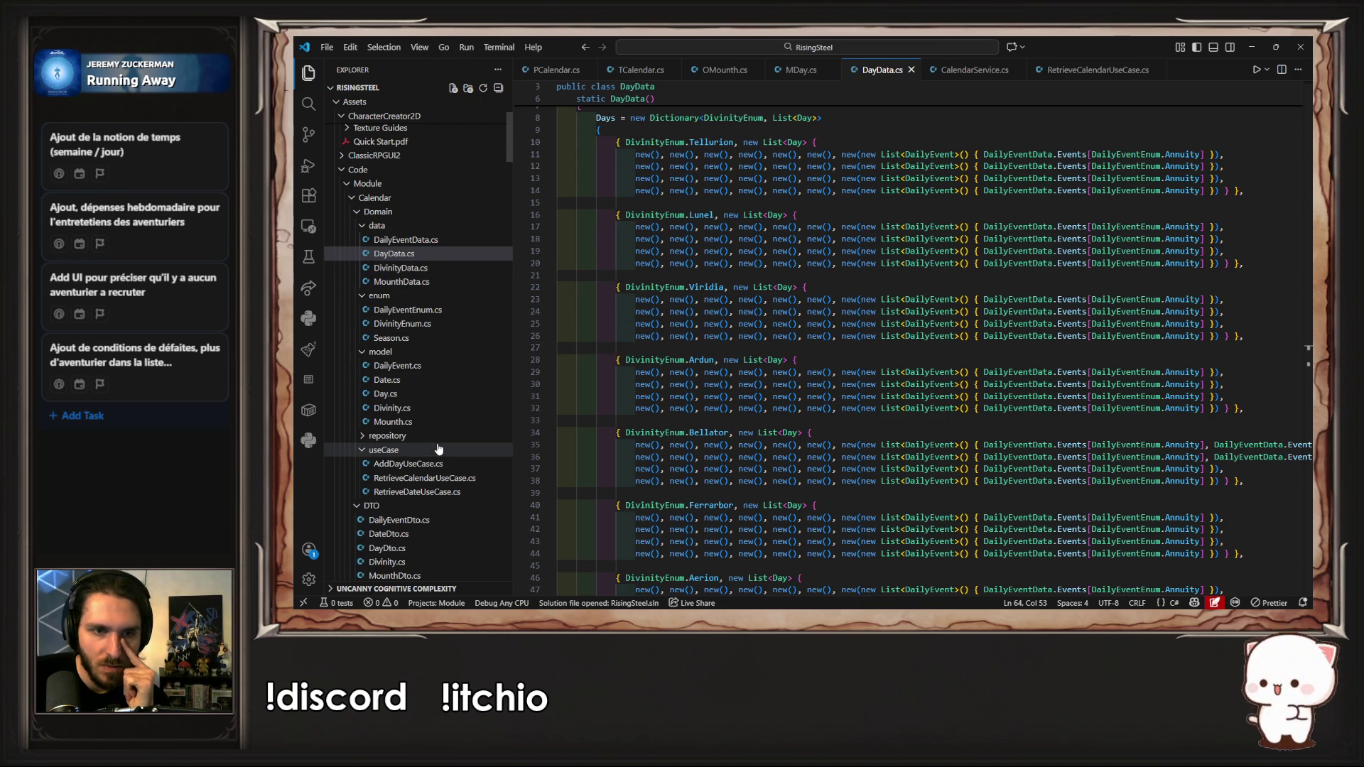
pyautogui.click(429, 437)
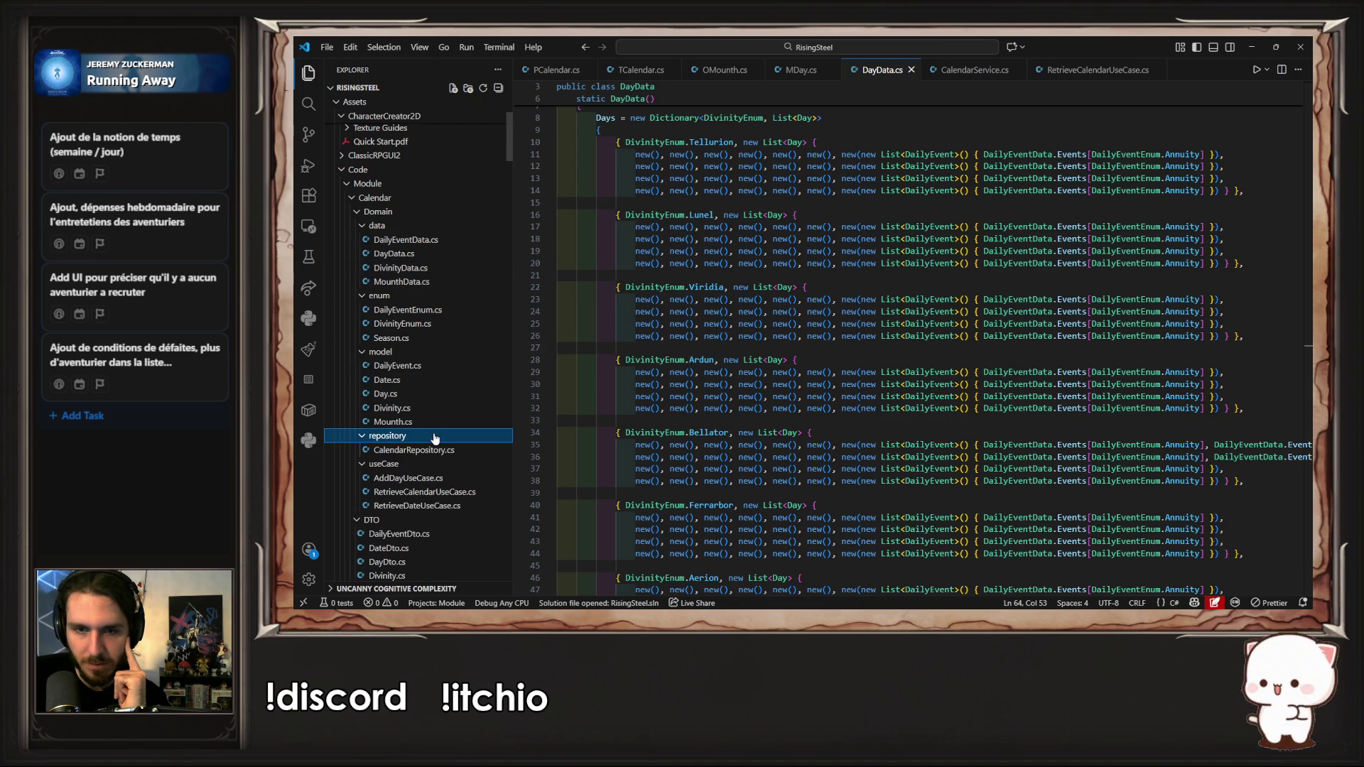
pyautogui.click(449, 452)
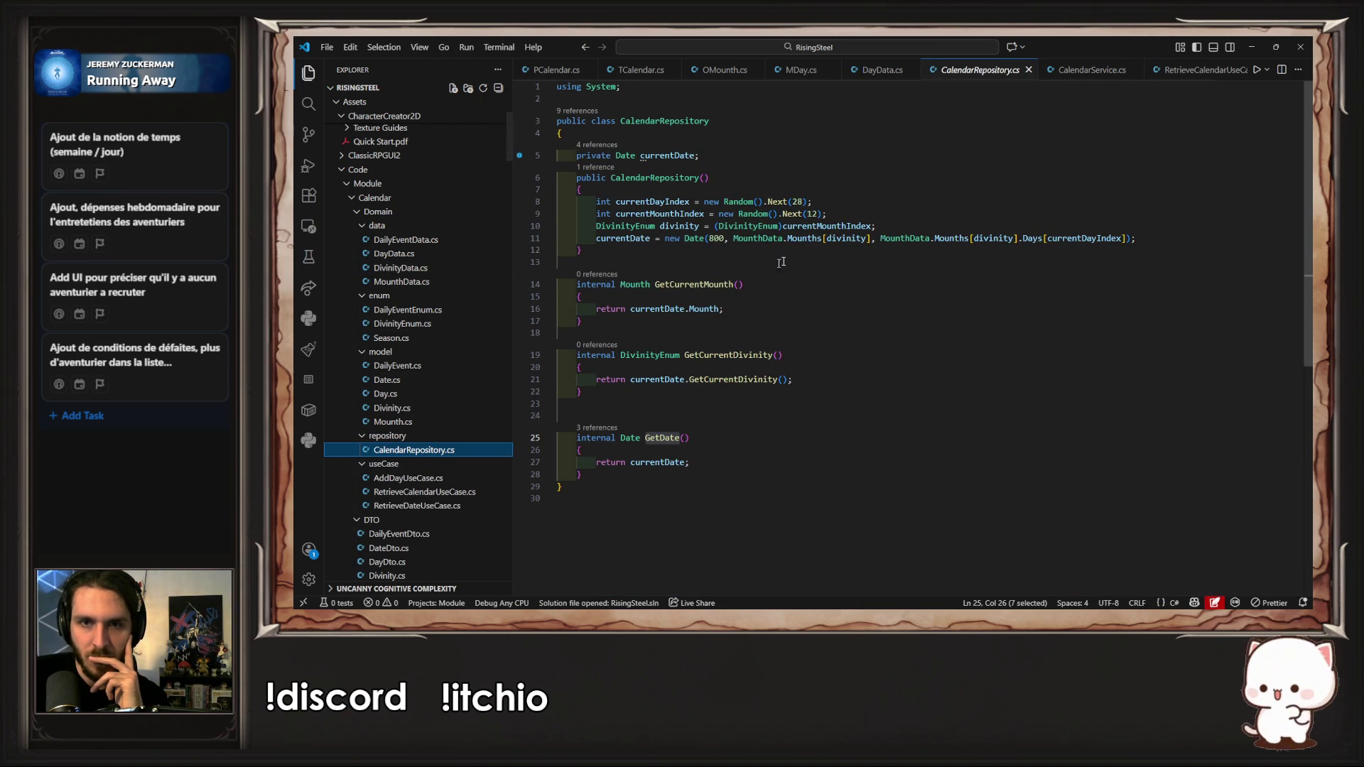
# Step: Comment out the random month line and set currentMounthIndex to 4 on a duplicate
pyautogui.click(895, 228)
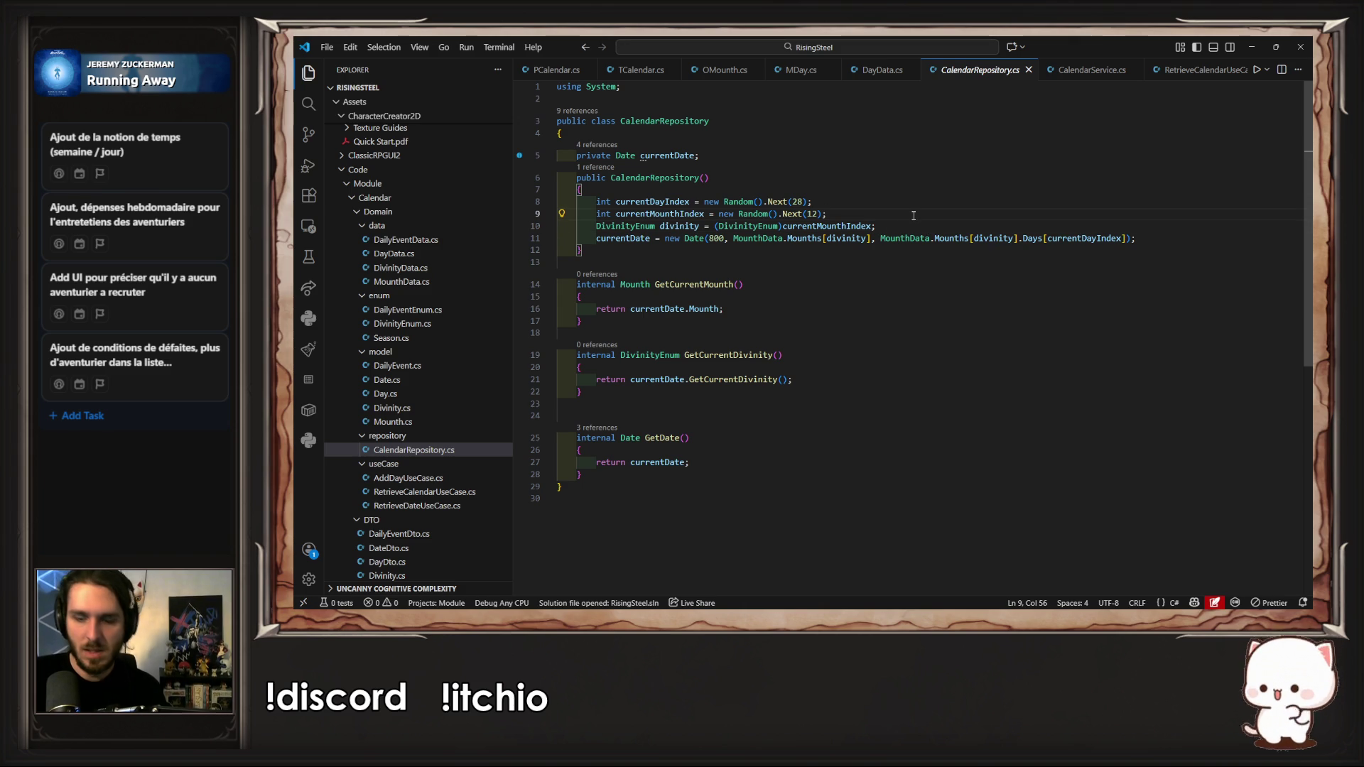
pyautogui.hotkey('shift', 'alt', 'Up')
pyautogui.hotkey('ctrl', '/')
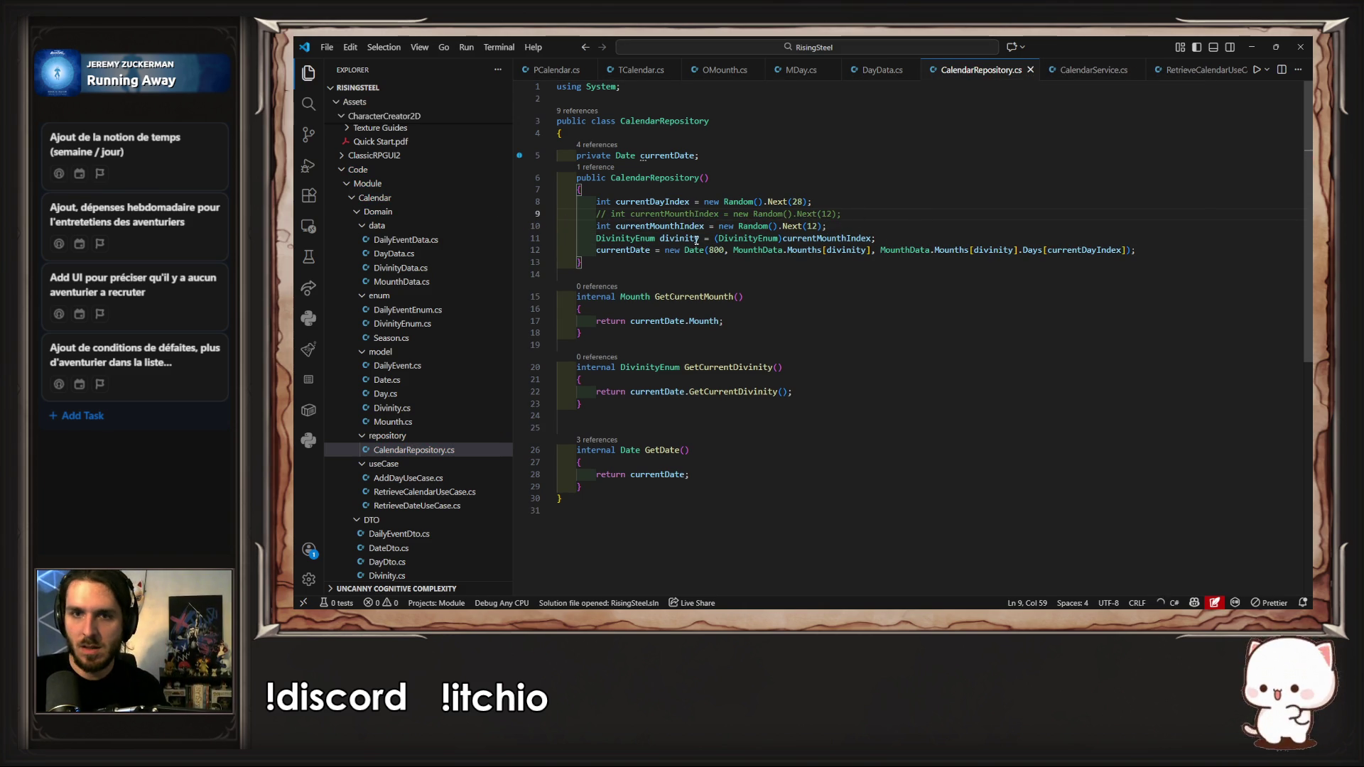
pyautogui.click(718, 225)
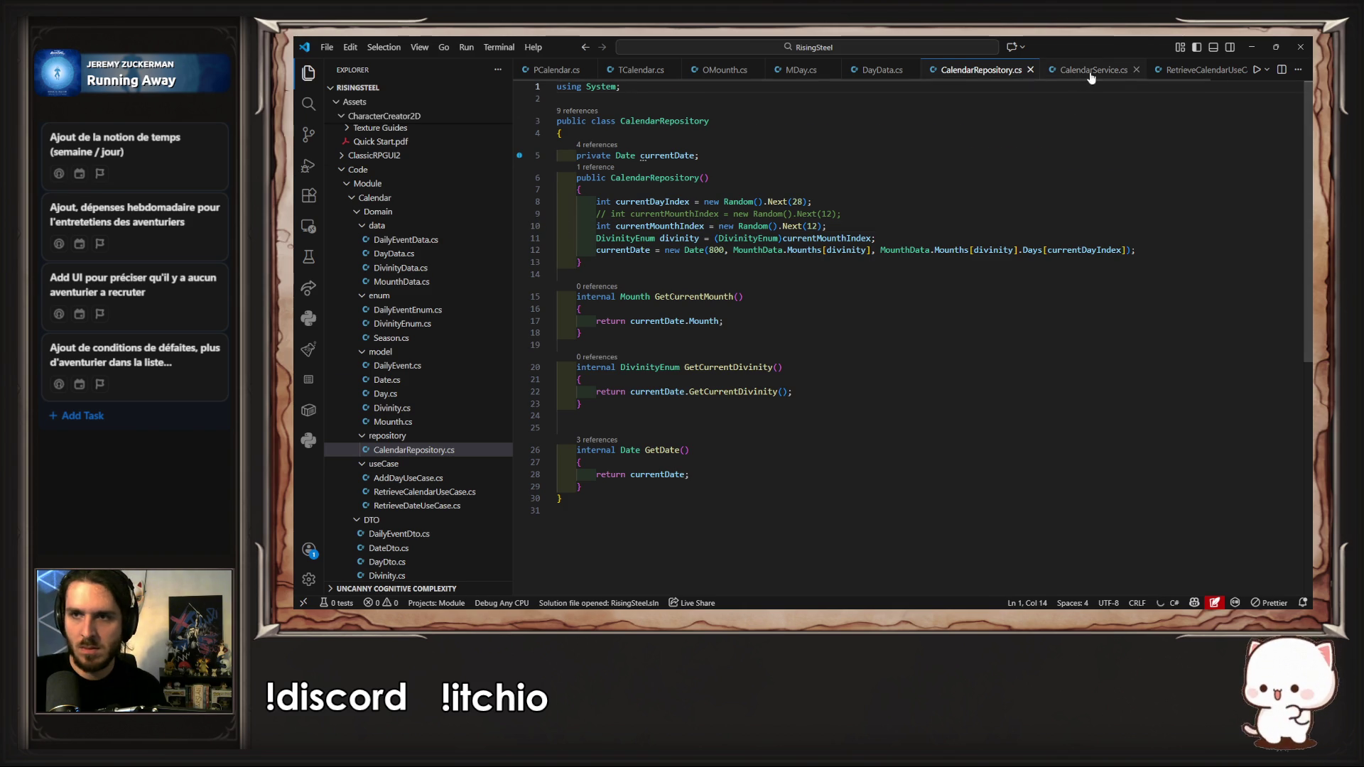
pyautogui.click(1204, 74)
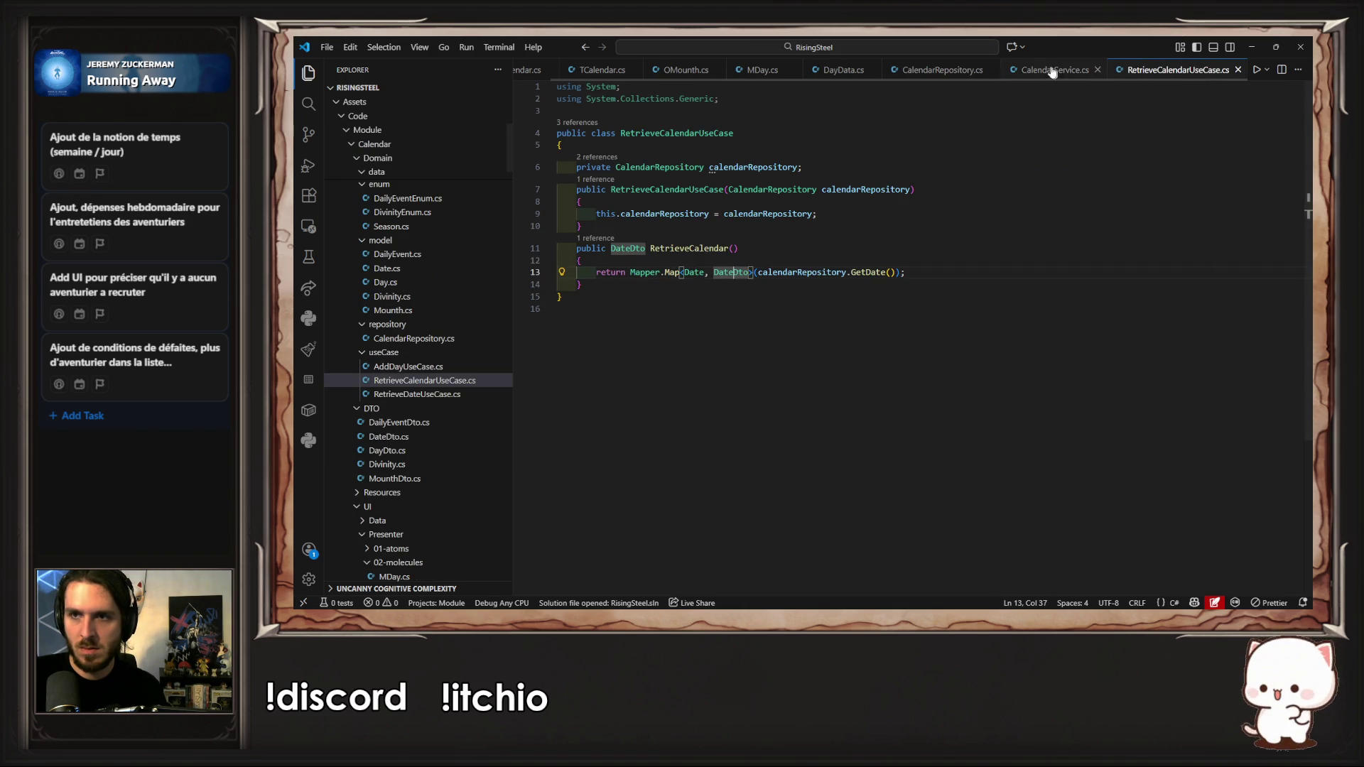
pyautogui.click(912, 74)
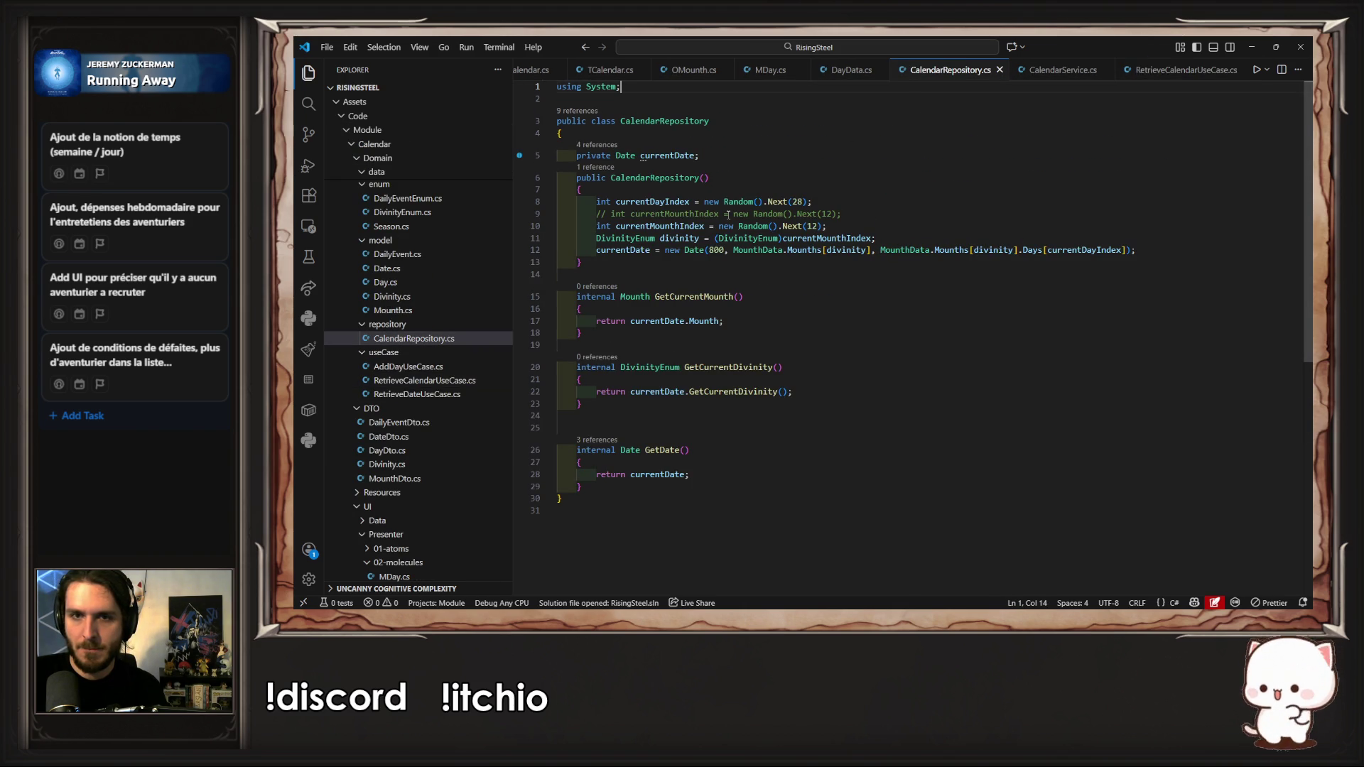
pyautogui.click(840, 69)
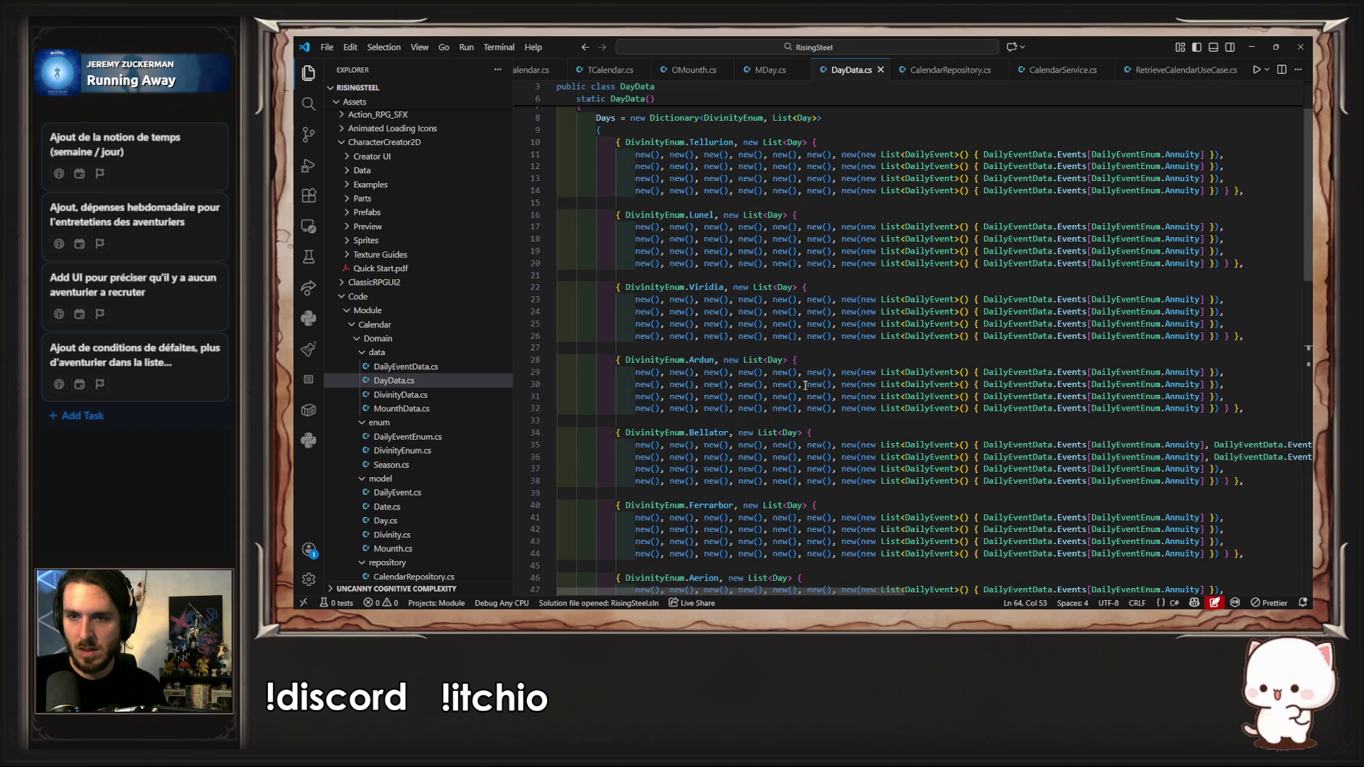
pyautogui.hotkey('ctrl', 'Tab')
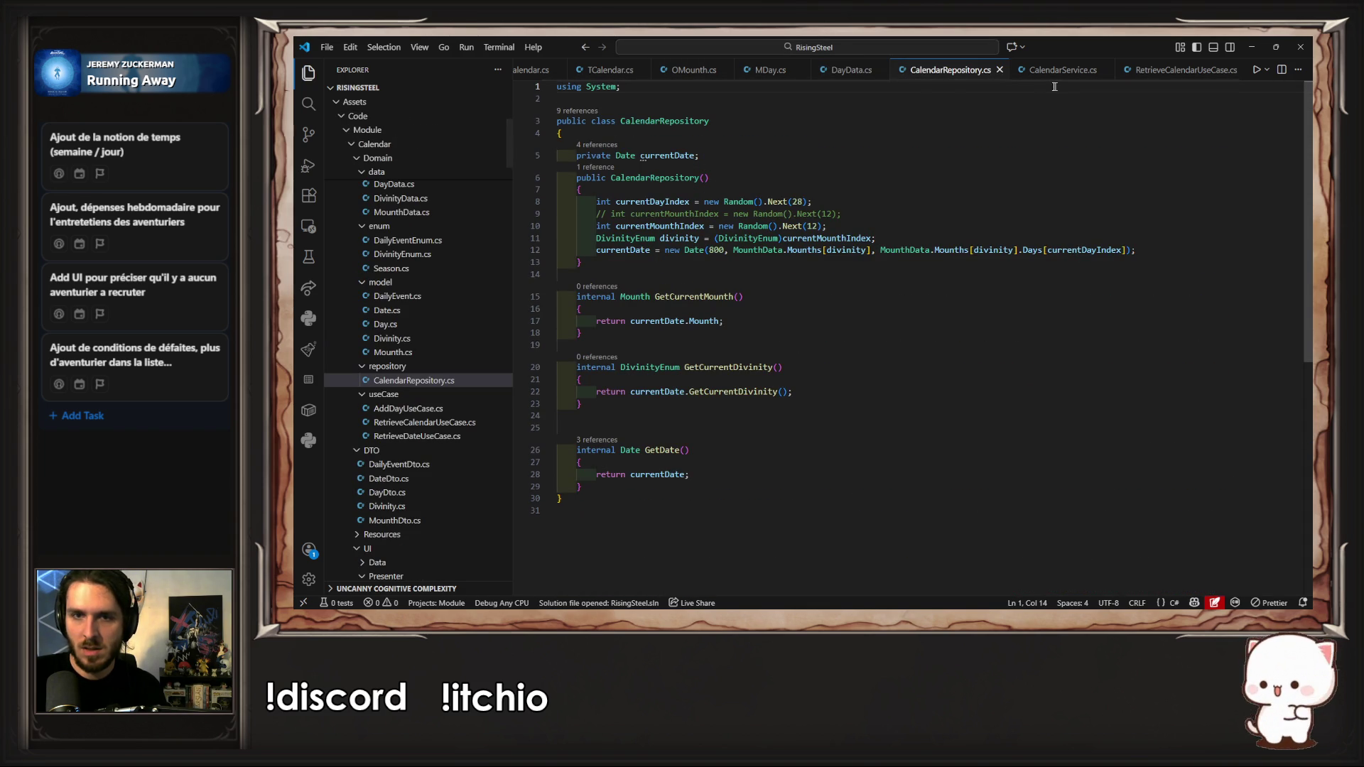
pyautogui.moveTo(841, 223); pyautogui.dragTo(720, 229)
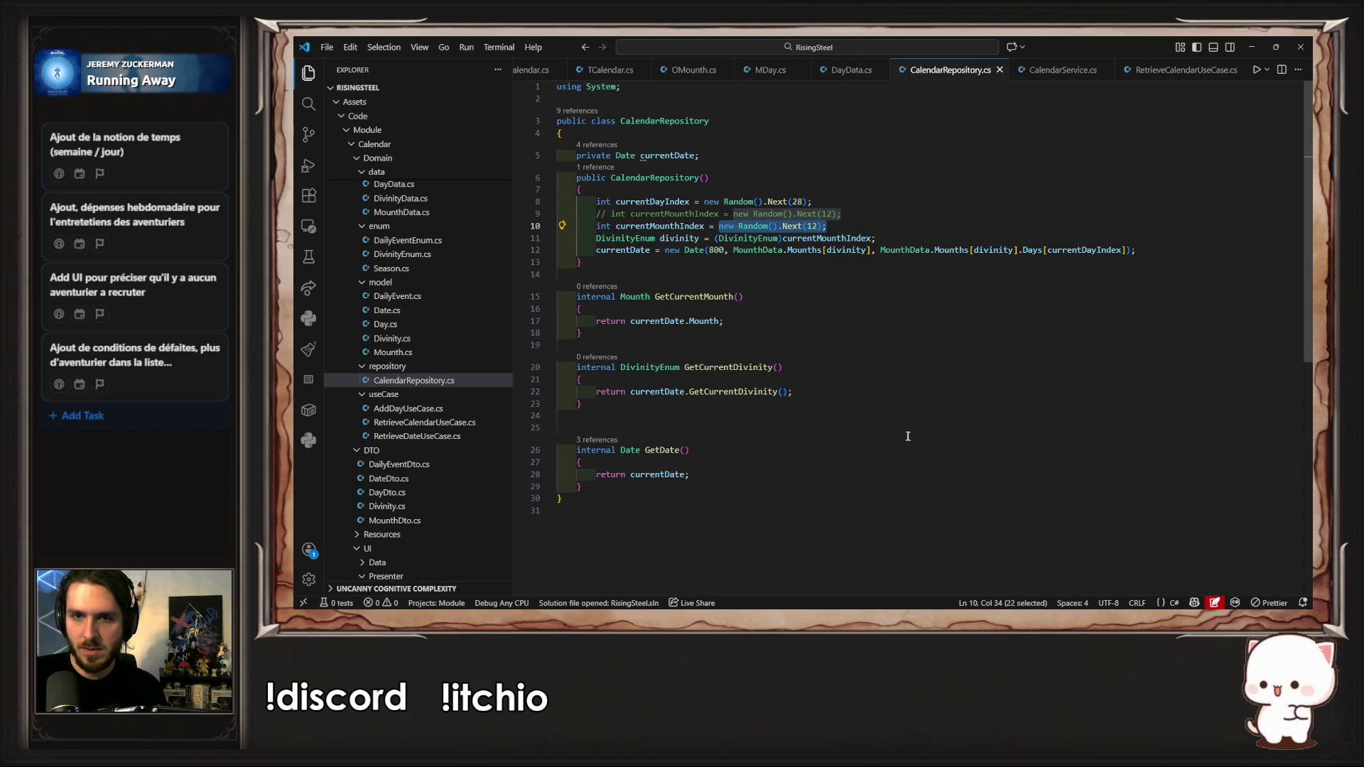
pyautogui.write('4;')
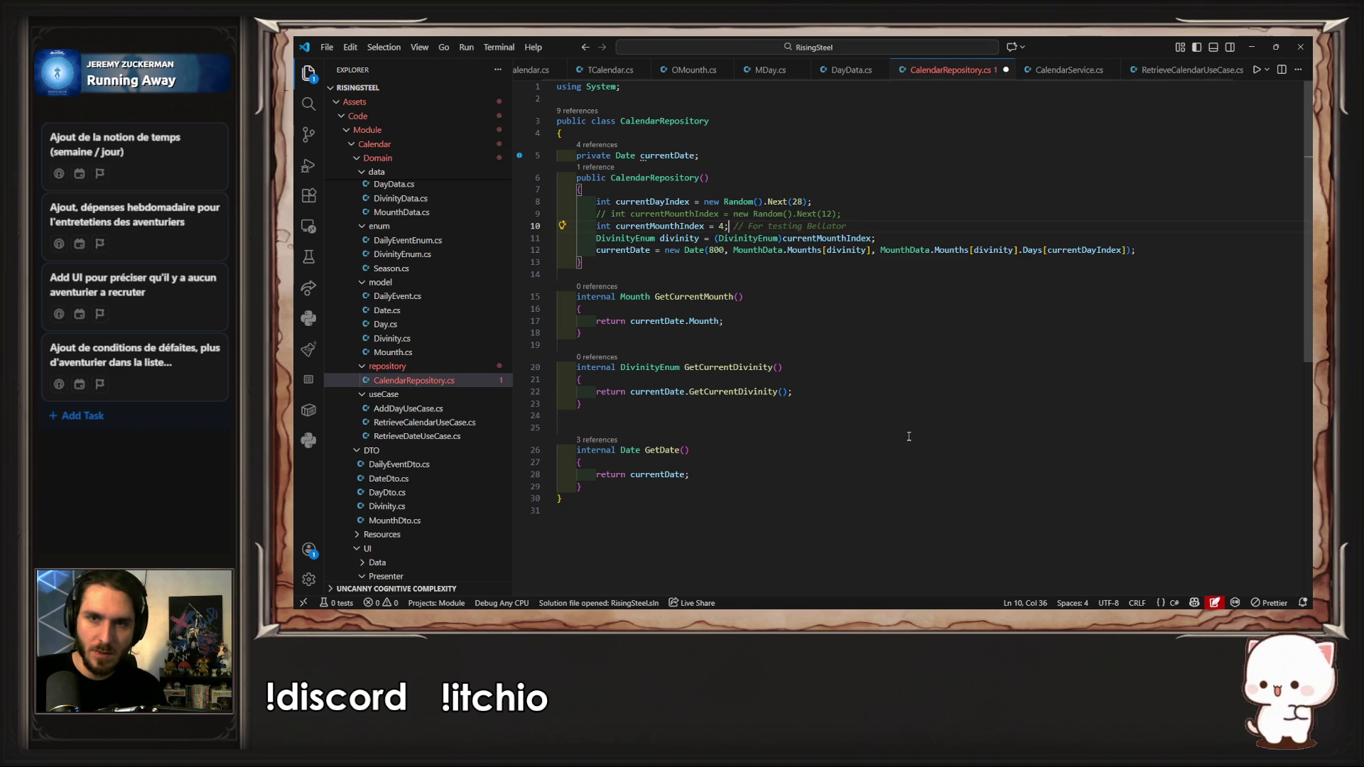
pyautogui.hotkey('alt', 'Tab')
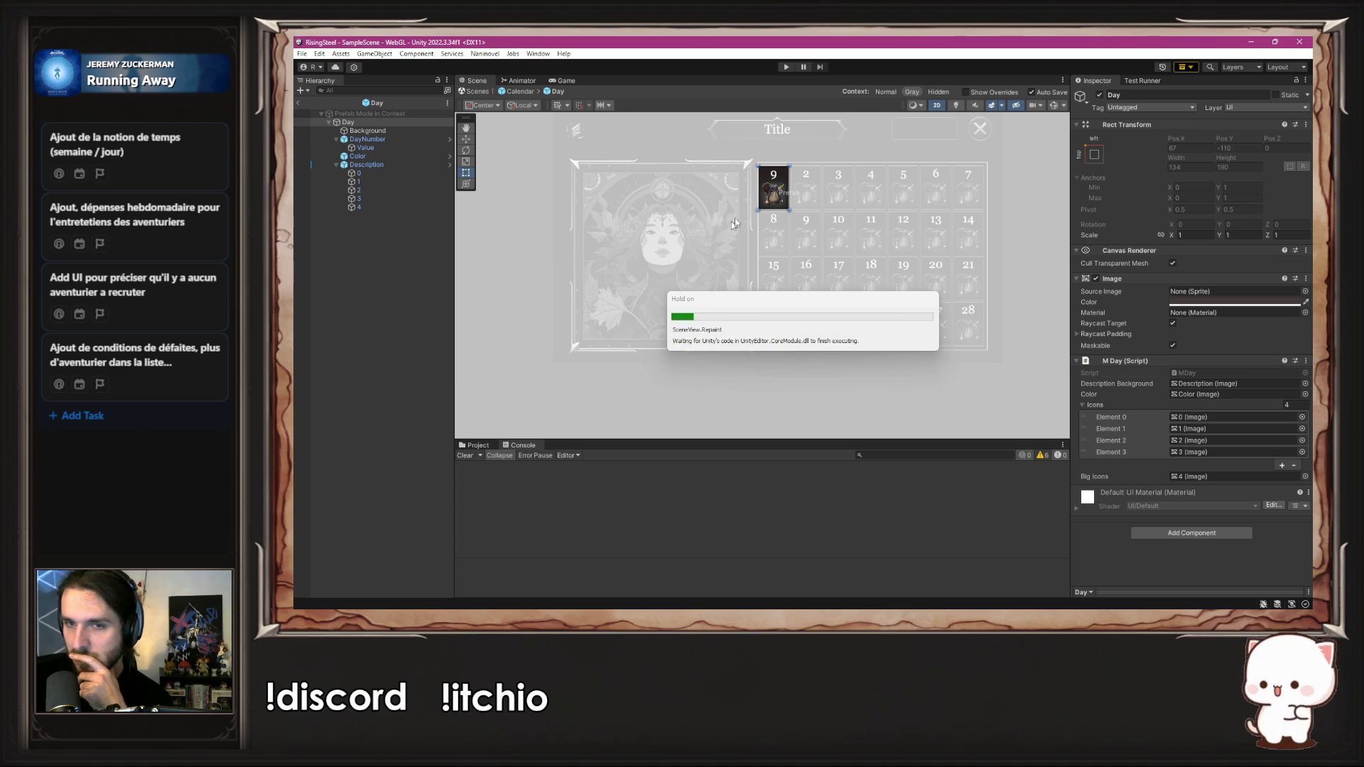
# Step: Run the game on month index 4, note the ArgumentOutOfRangeException, stop, and reopen DayData.cs
pyautogui.click(785, 67)
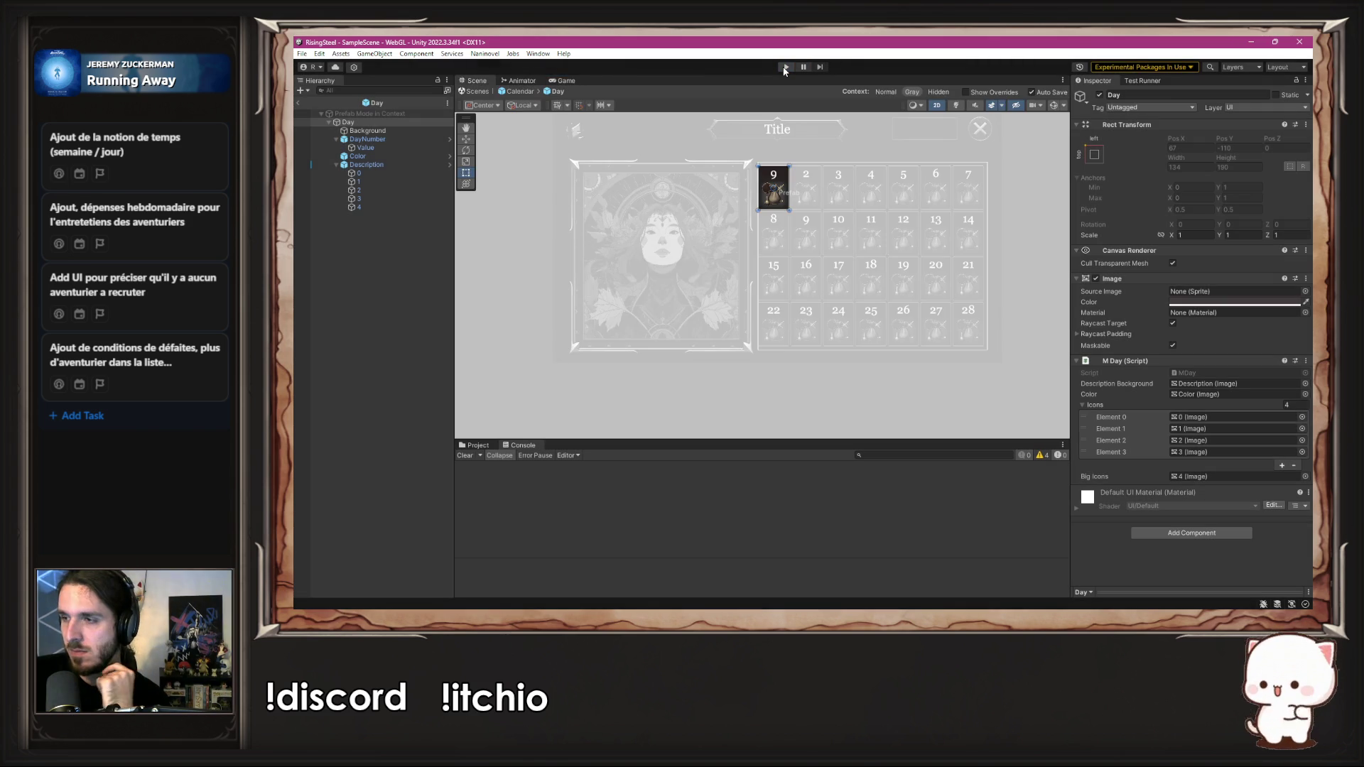
pyautogui.click(785, 67)
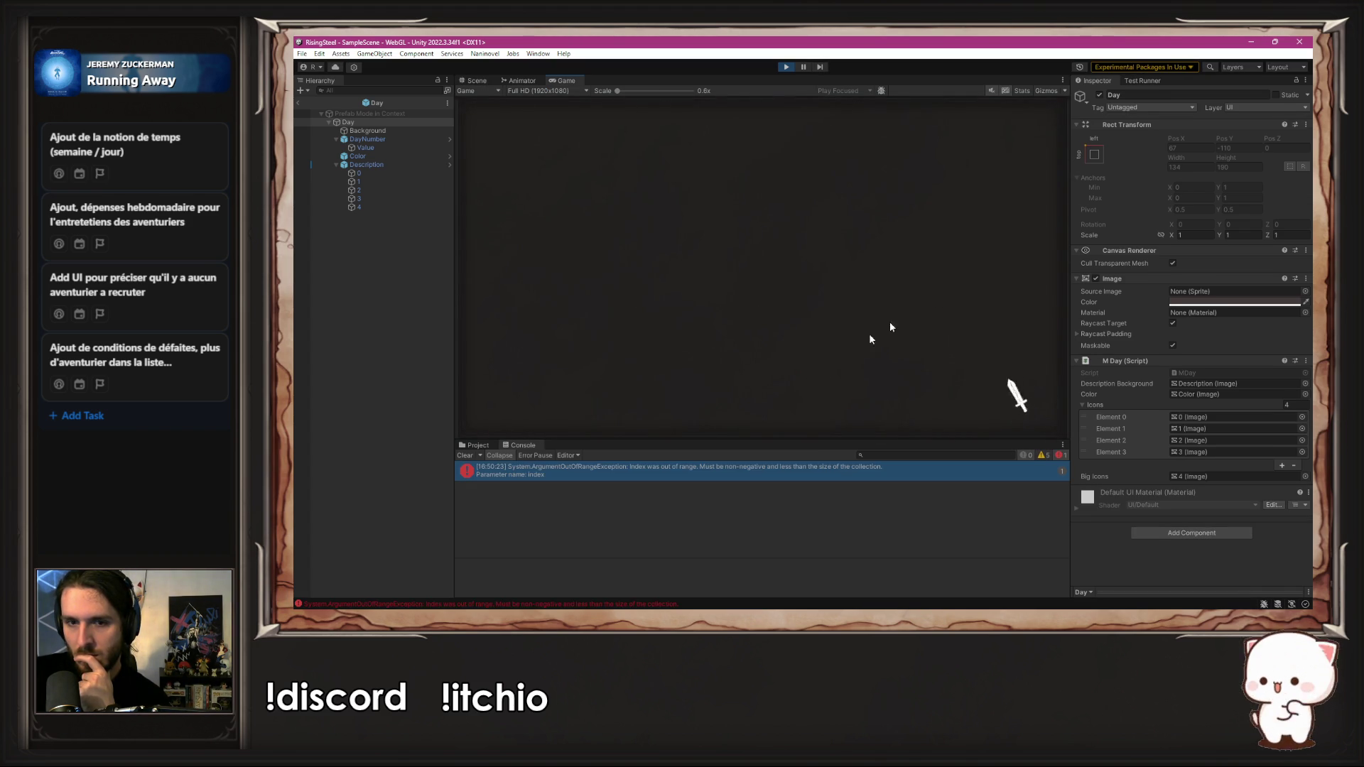
pyautogui.click(785, 67)
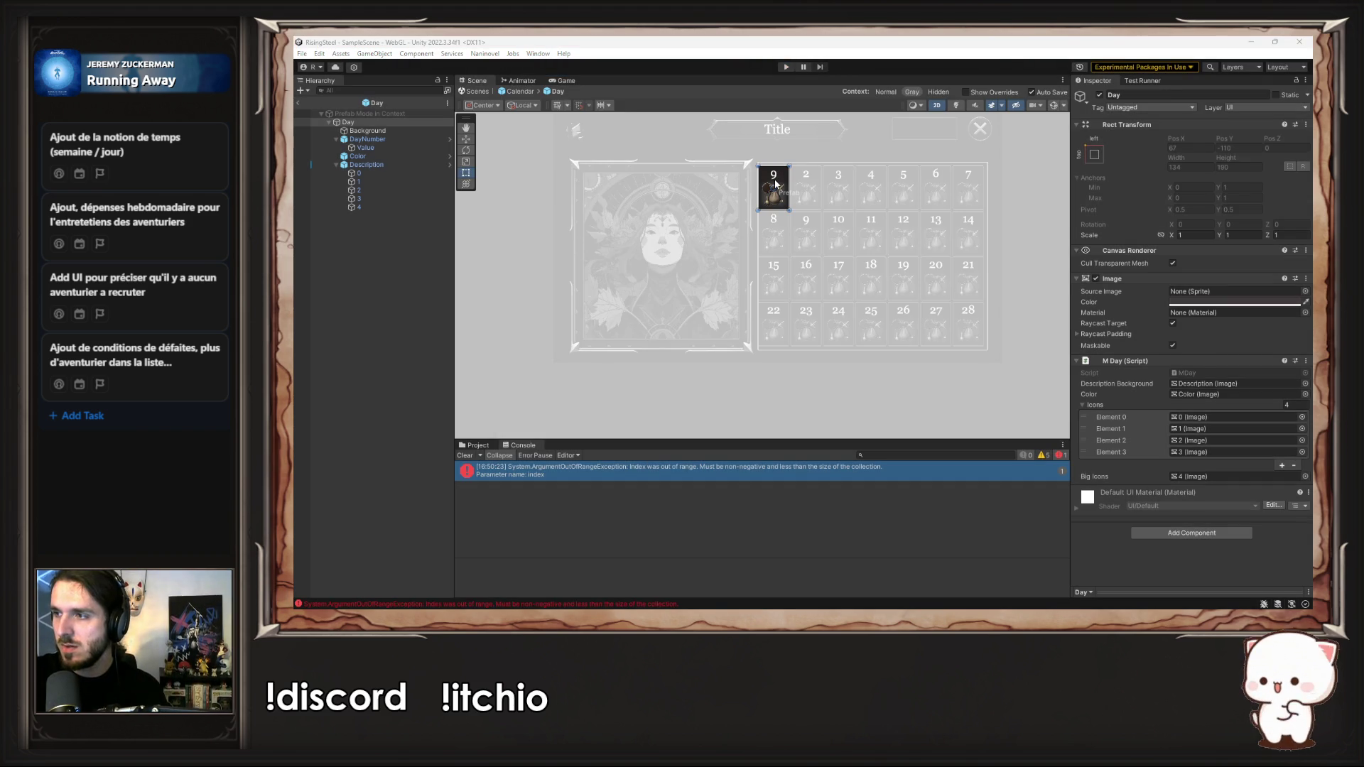
pyautogui.hotkey('alt', 'Tab')
pyautogui.click(851, 70)
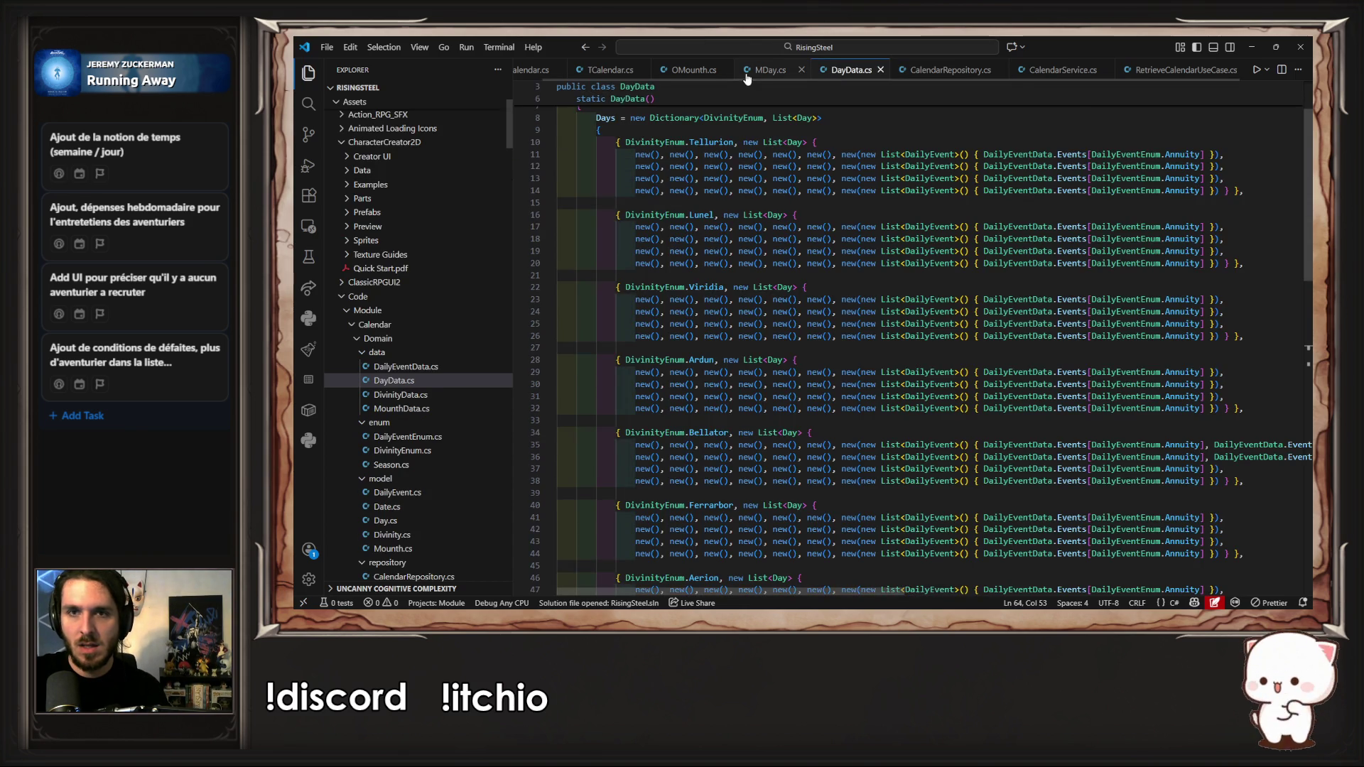
# Step: Return to MDay.cs and review how the small-icon loop uses events
pyautogui.click(770, 70)
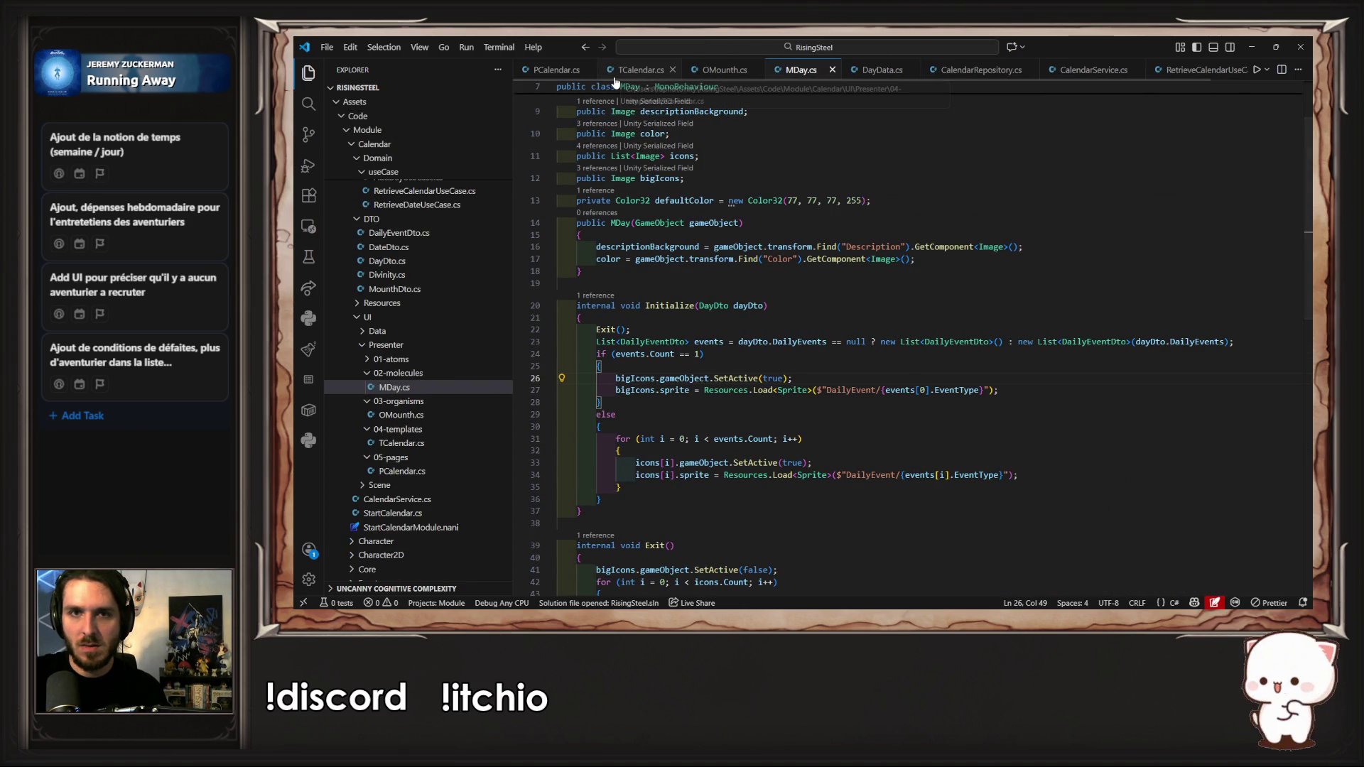
pyautogui.click(538, 69)
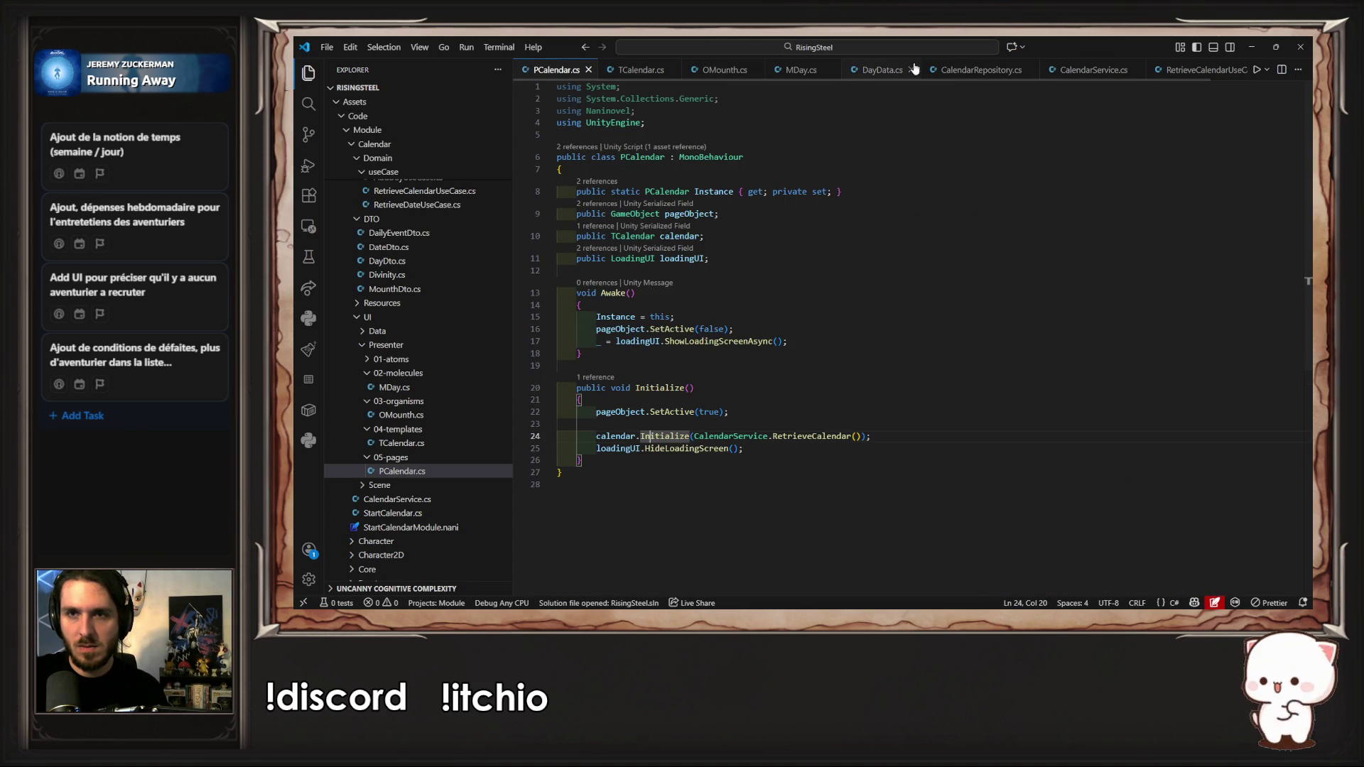
pyautogui.click(880, 70)
pyautogui.click(800, 70)
pyautogui.scroll(-2, 762, 112)
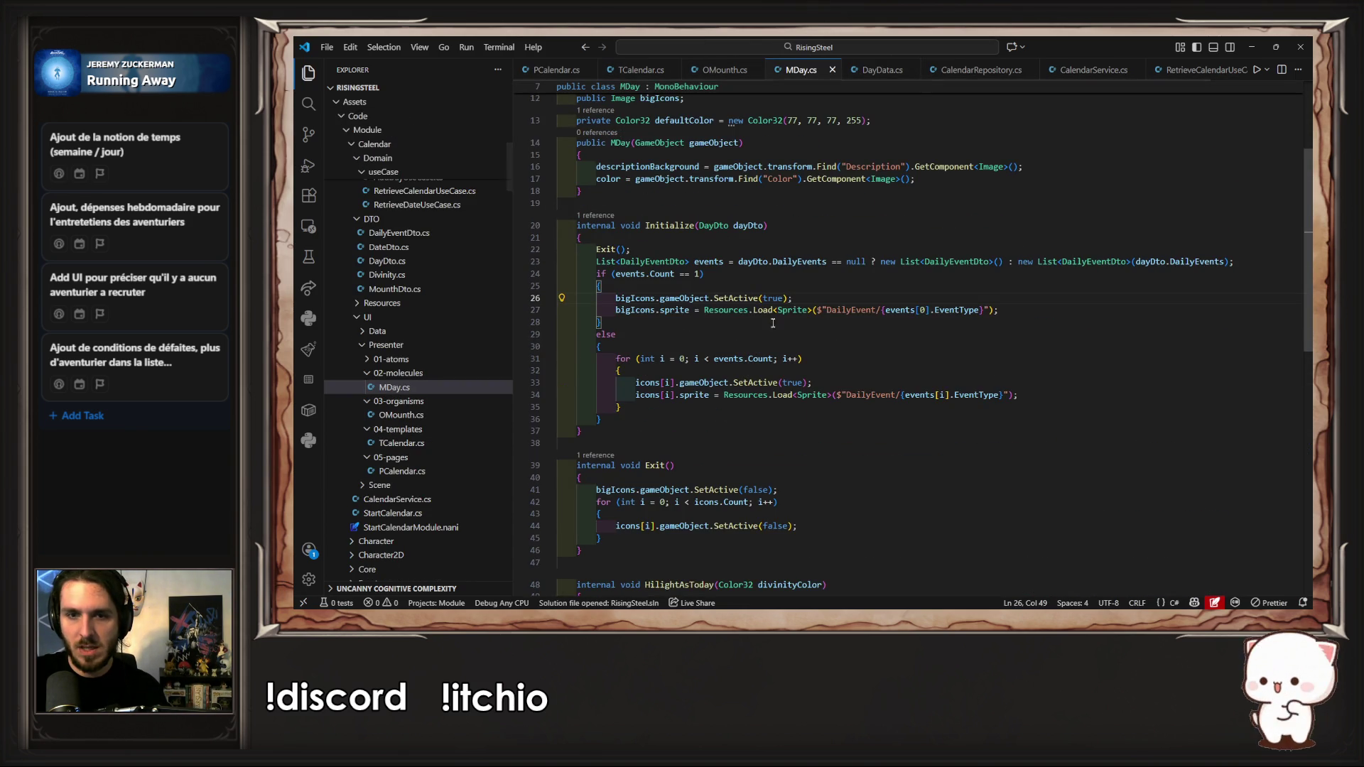
pyautogui.doubleClick(726, 359)
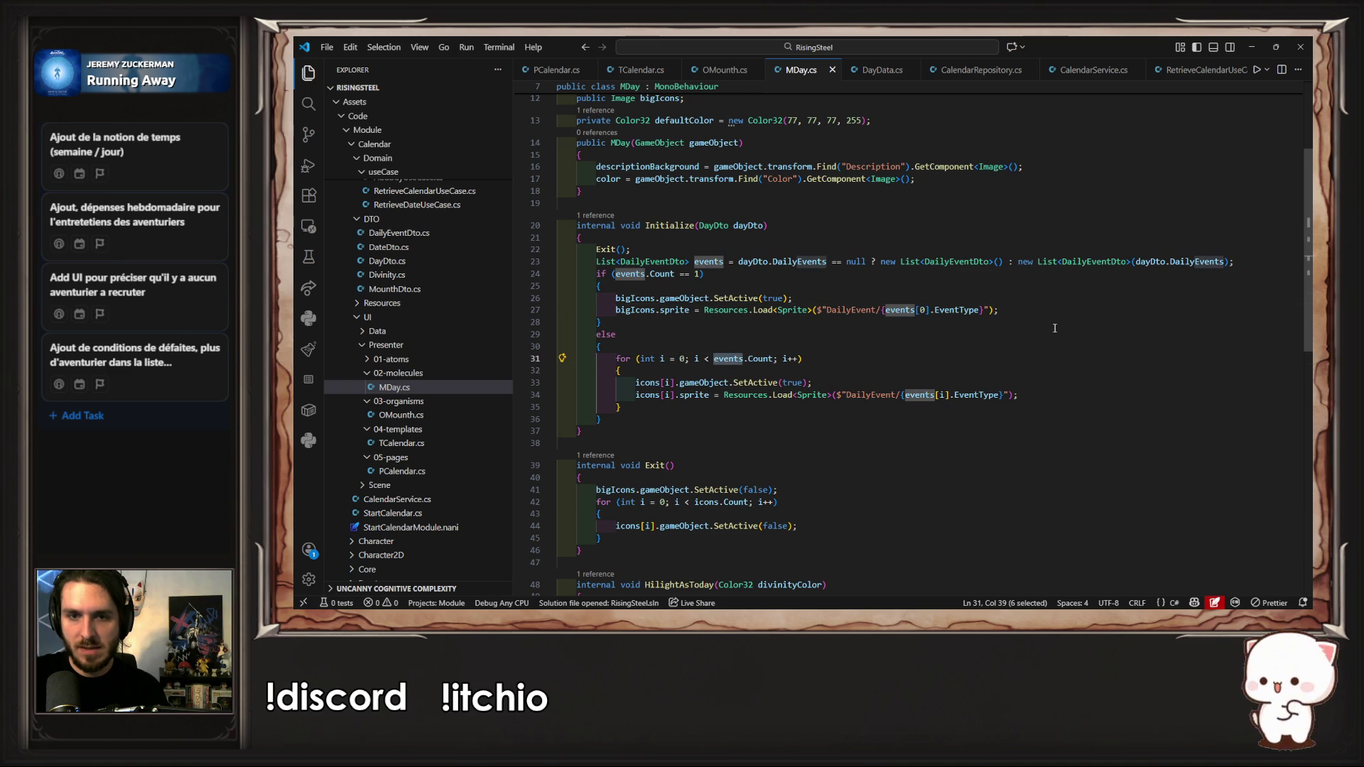
pyautogui.click(699, 382)
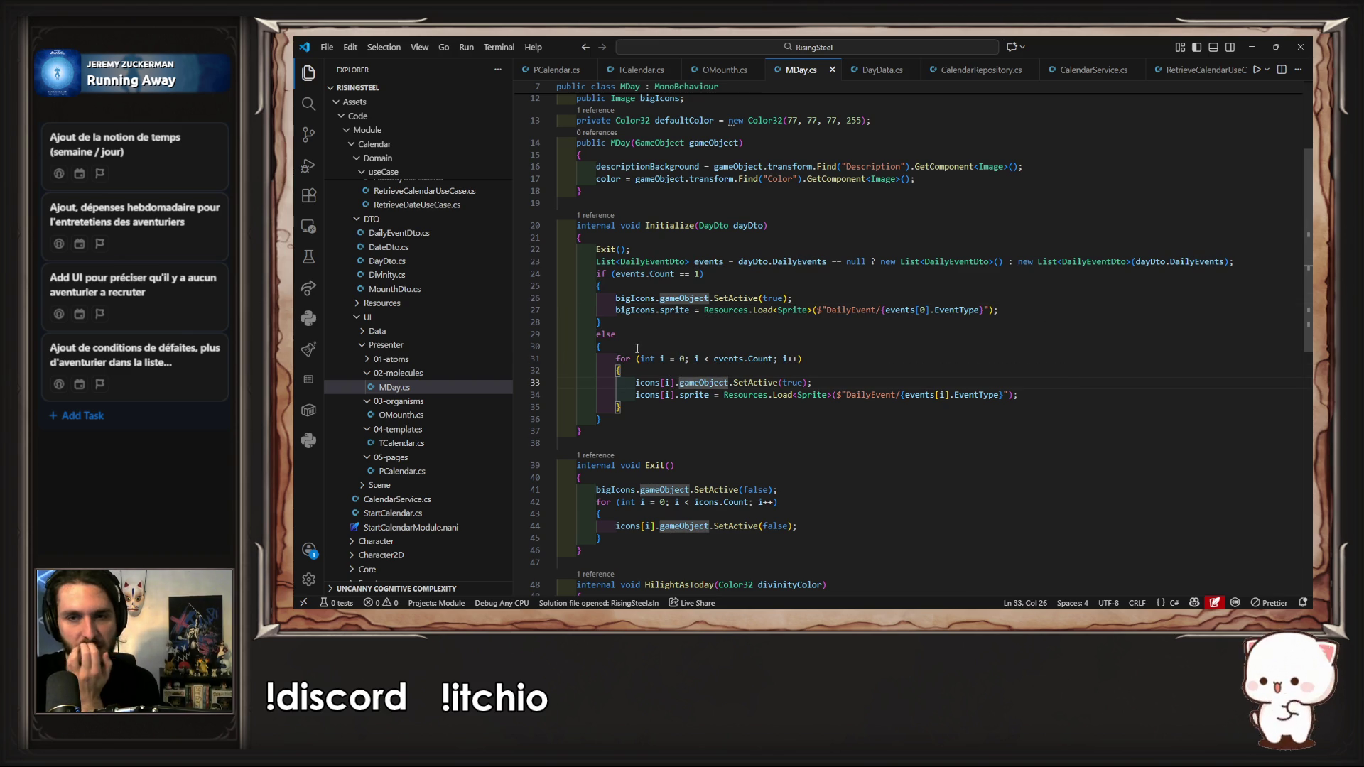
# Step: Change the loop condition to i < events.Count && i < icons.Count
pyautogui.click(777, 358)
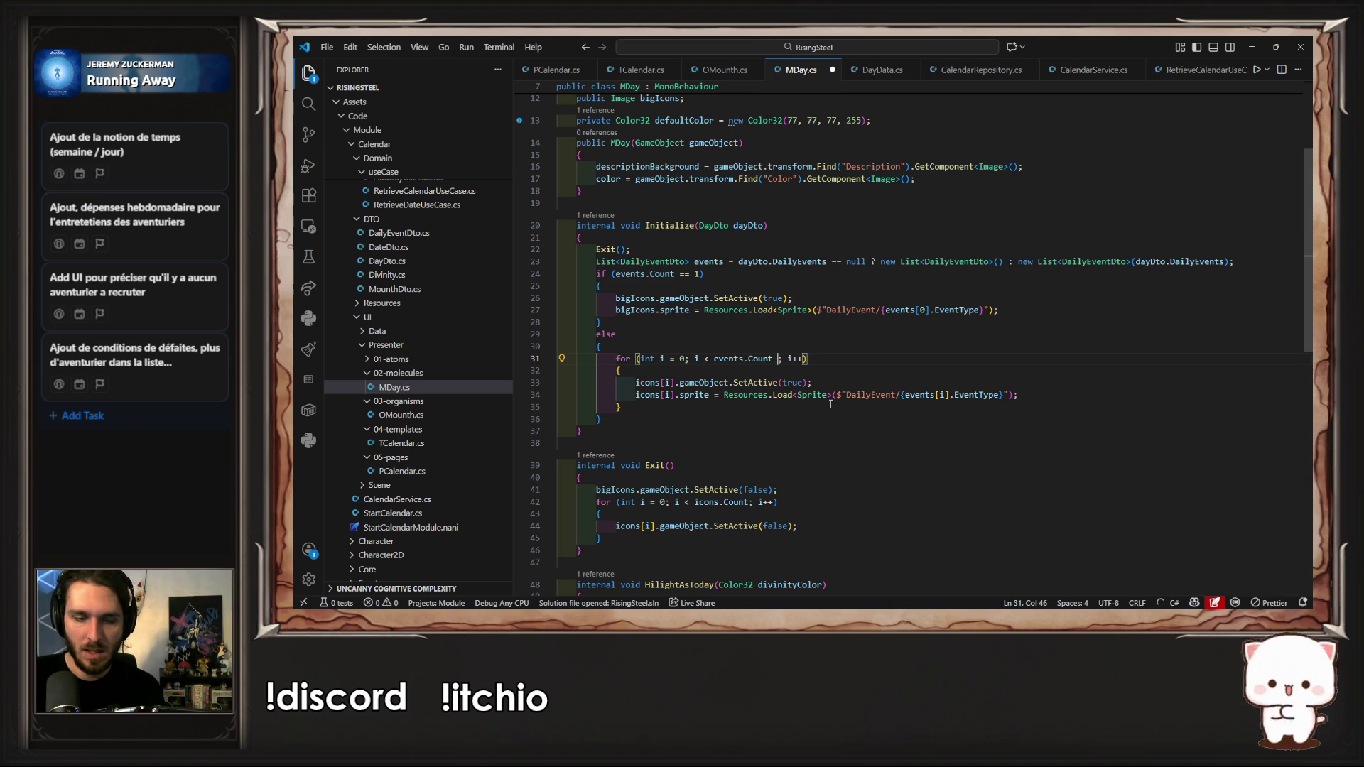
pyautogui.write('and')
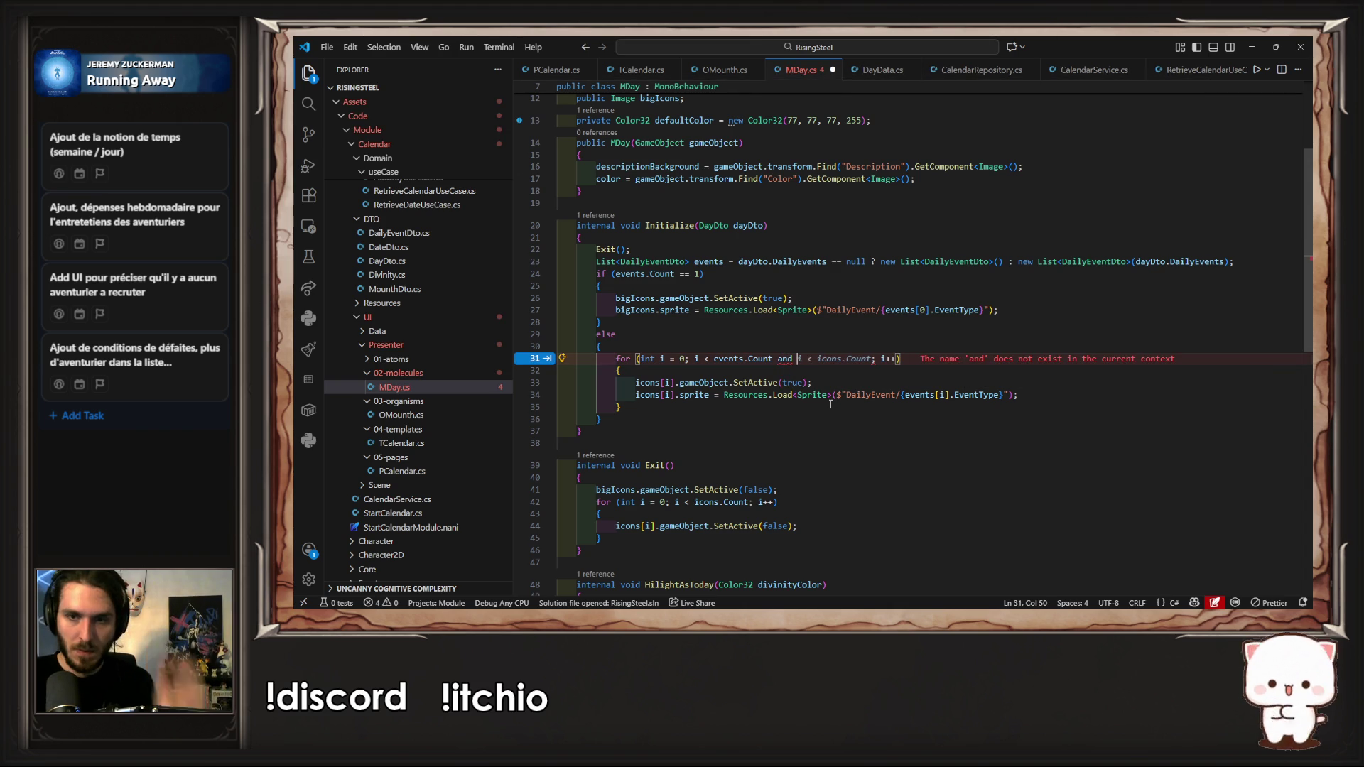
pyautogui.press('Tab')
pyautogui.hotkey('ctrl', 'Left')
pyautogui.hotkey('ctrl', 'Left')
pyautogui.hotkey('ctrl', 'Left')
pyautogui.press('Left')
pyautogui.hotkey('ctrl', 'shift', 'Left')
pyautogui.hotkey('shift', 'Left')
pyautogui.write('&&')
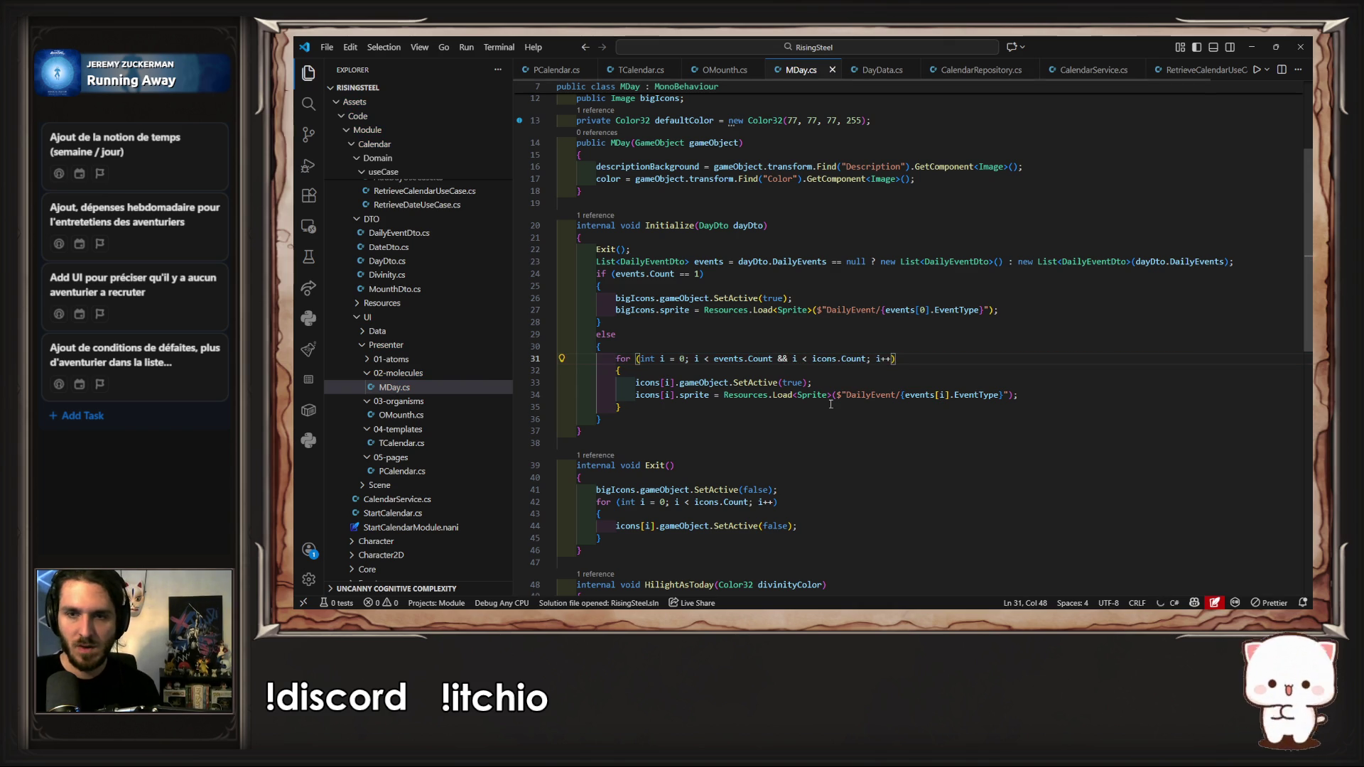
pyautogui.hotkey('alt', 'Tab')
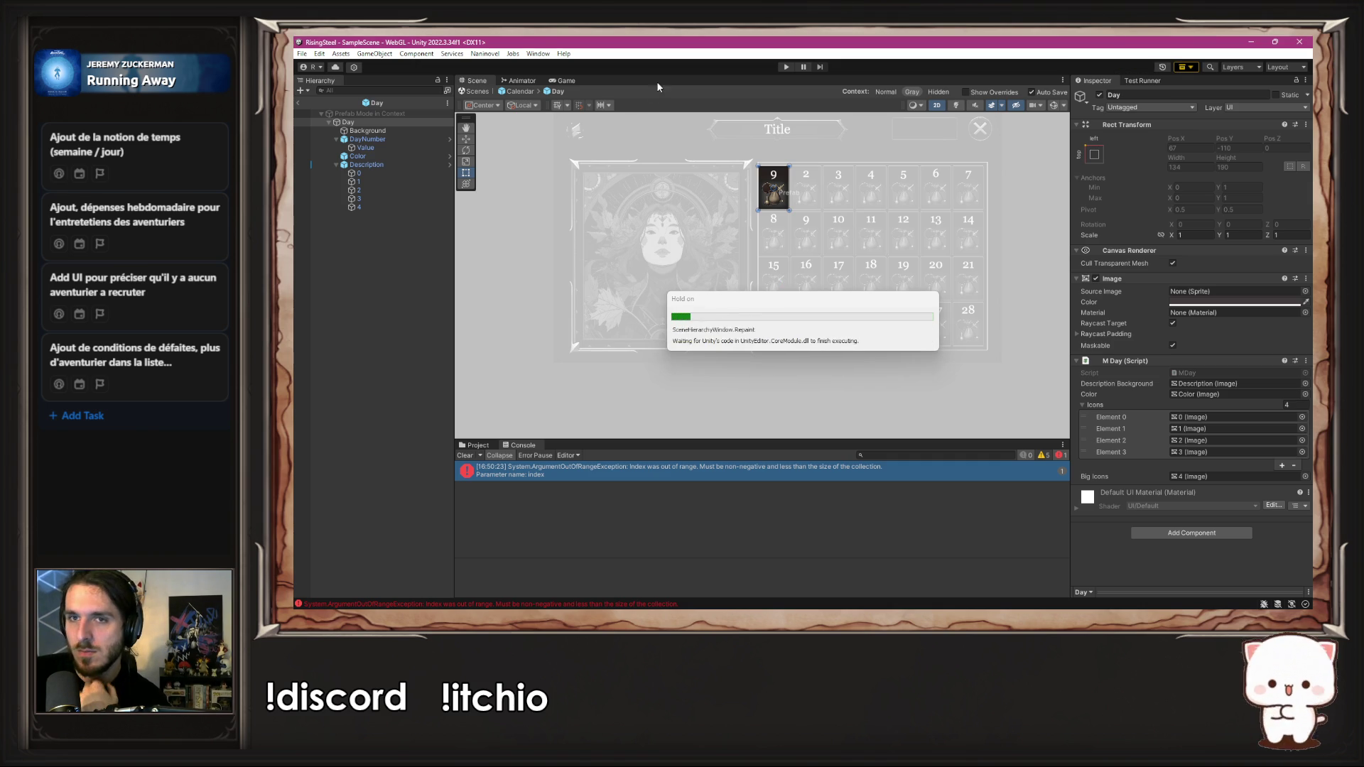
# Step: Play a new game and see Bellator days 7 and 14 with four small icons
pyautogui.click(782, 66)
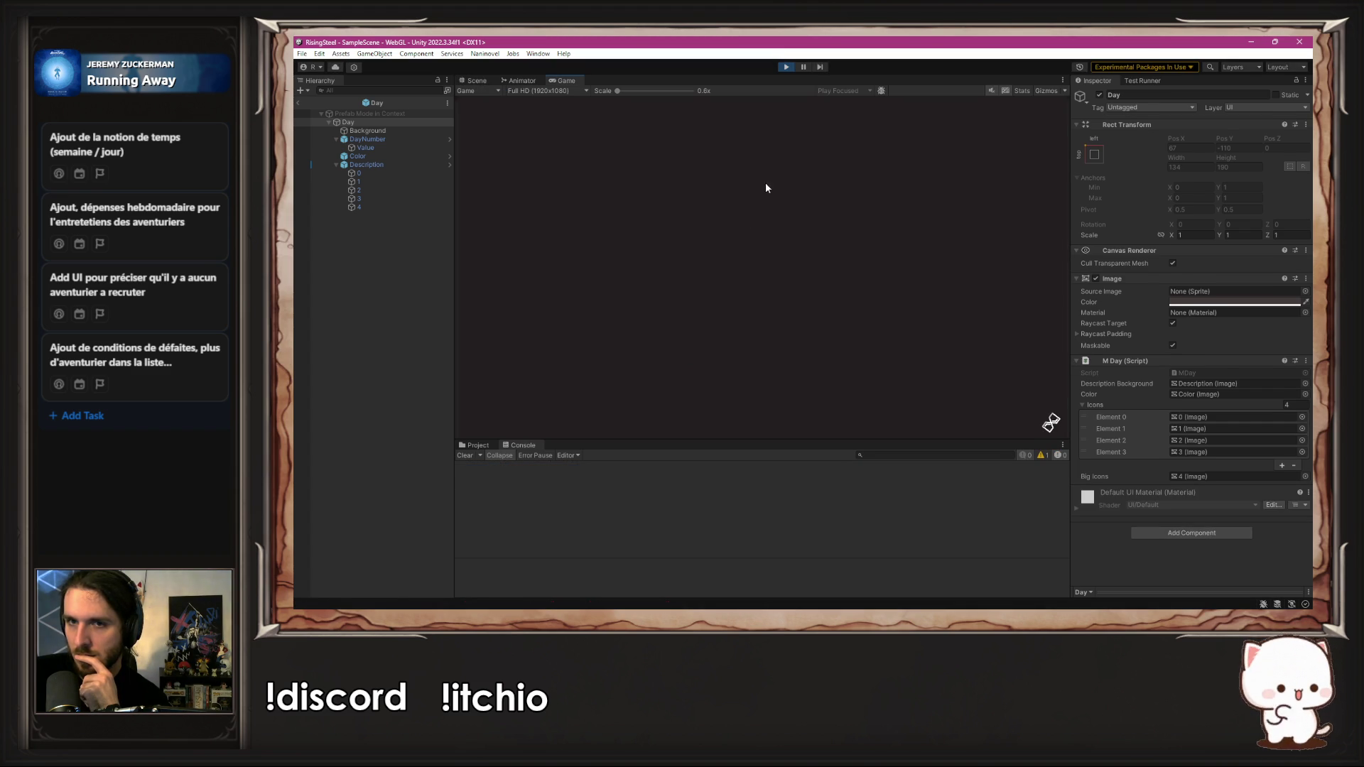
pyautogui.click(765, 182)
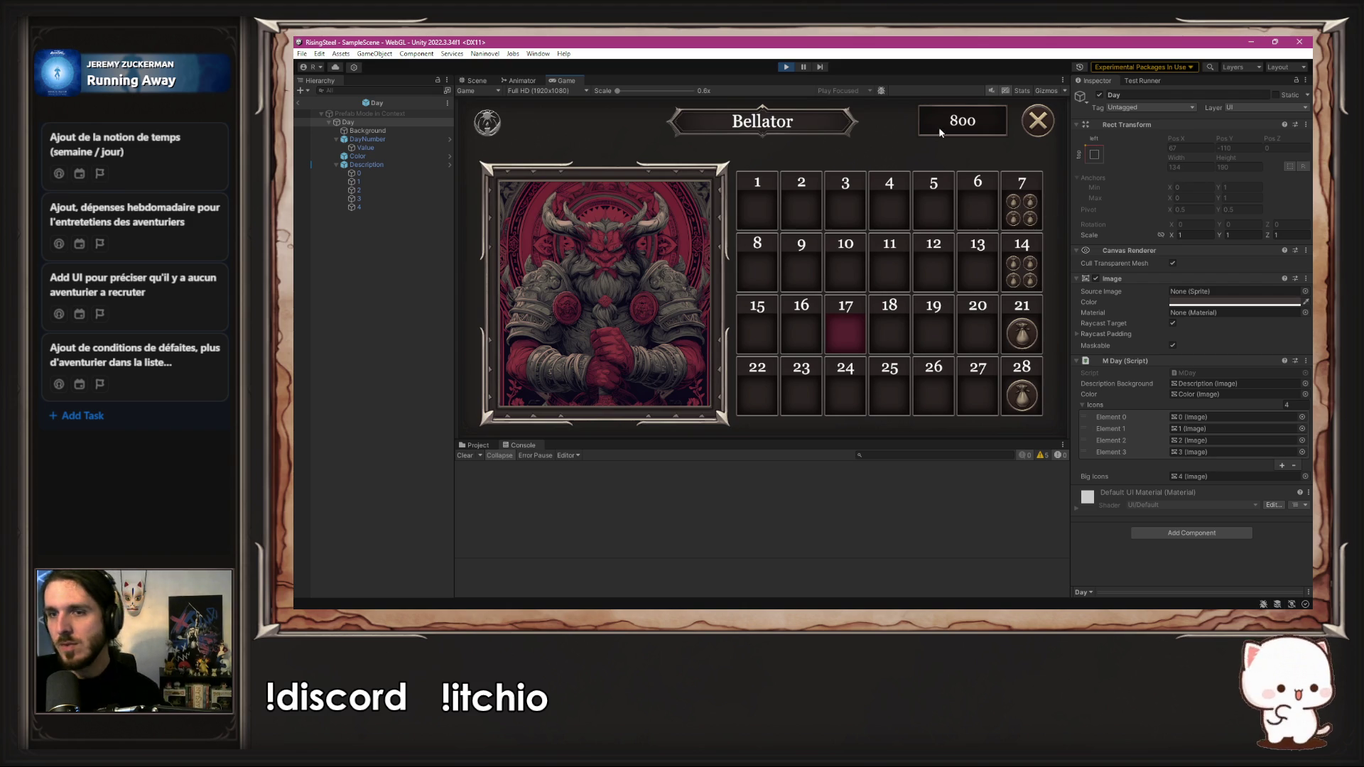
pyautogui.click(783, 68)
pyautogui.hotkey('alt', 'Tab')
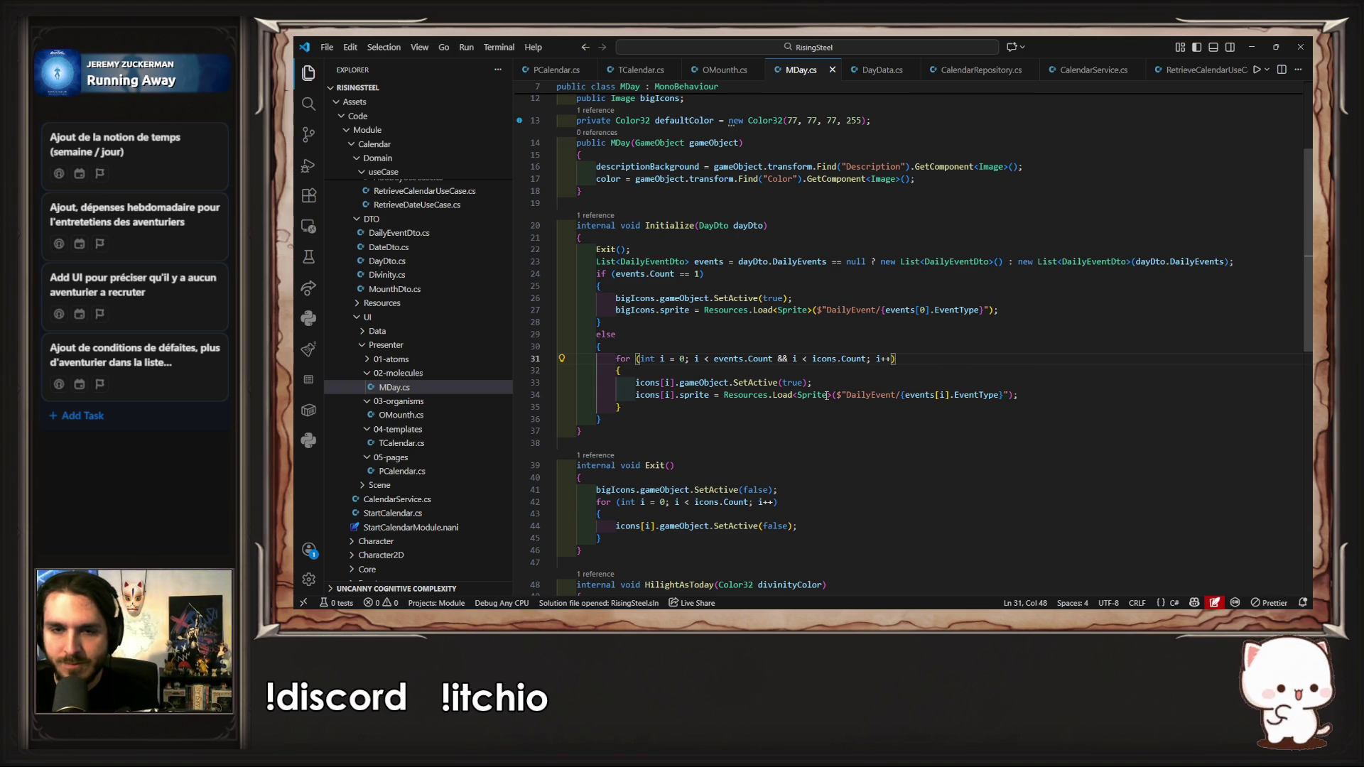
# Step: Turn the else into else if (events.Count <= 4) and save MDay.cs
pyautogui.click(1087, 382)
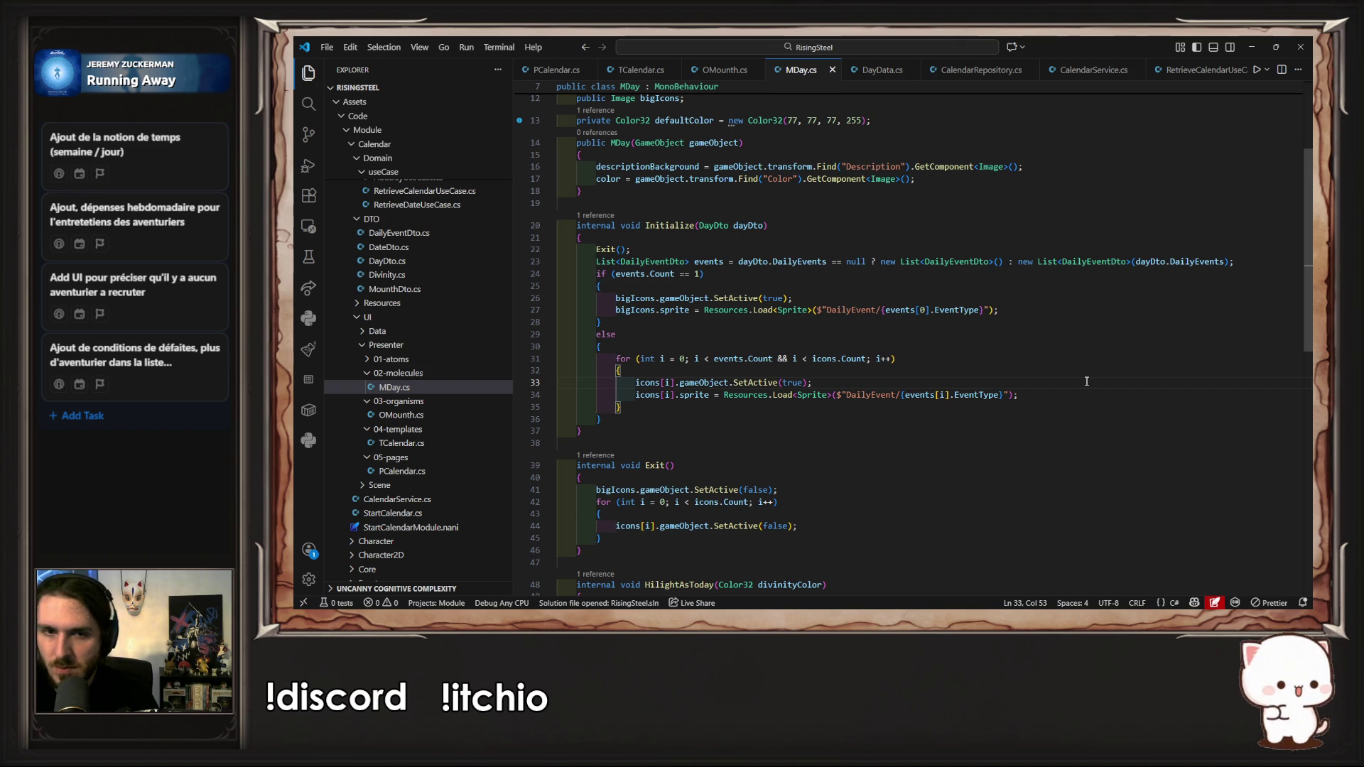
pyautogui.click(872, 338)
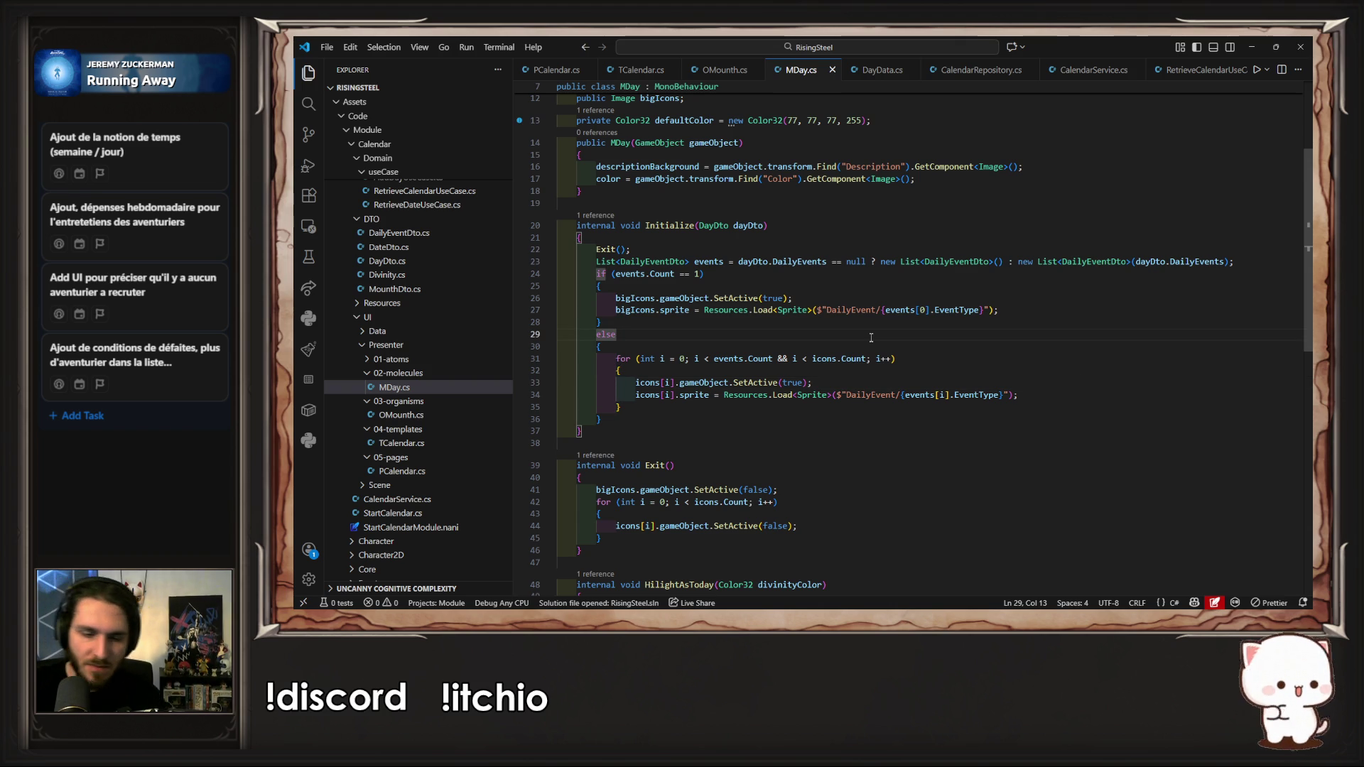
pyautogui.write(' if (')
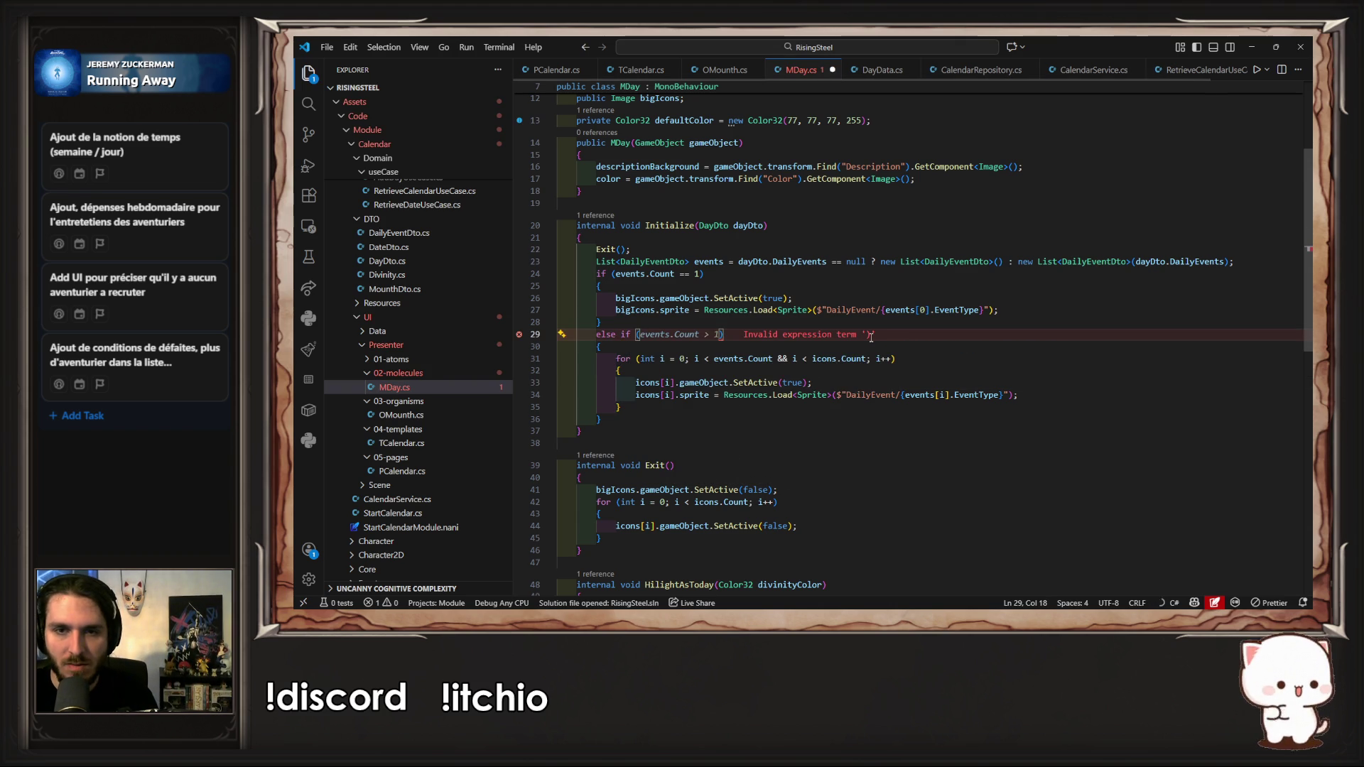
pyautogui.press('Tab')
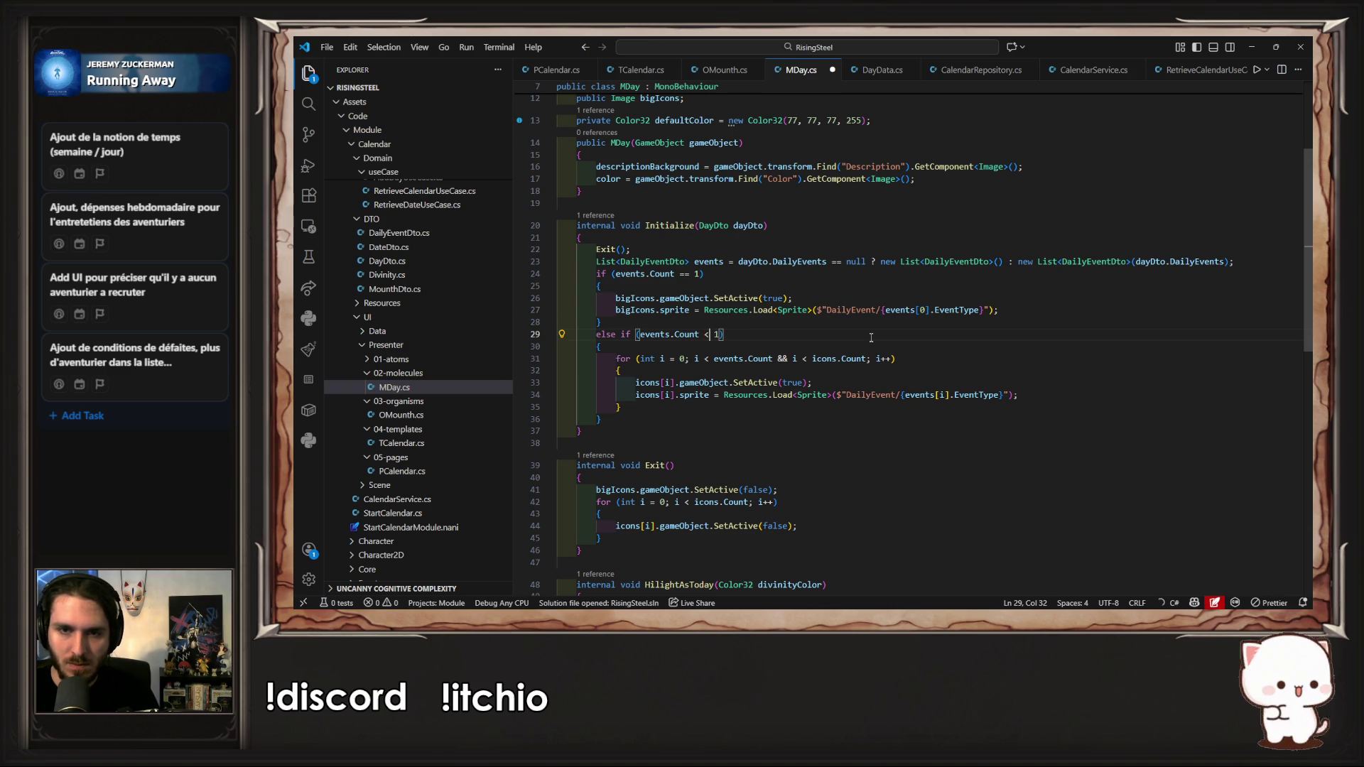
pyautogui.press('Right')
pyautogui.press('Right')
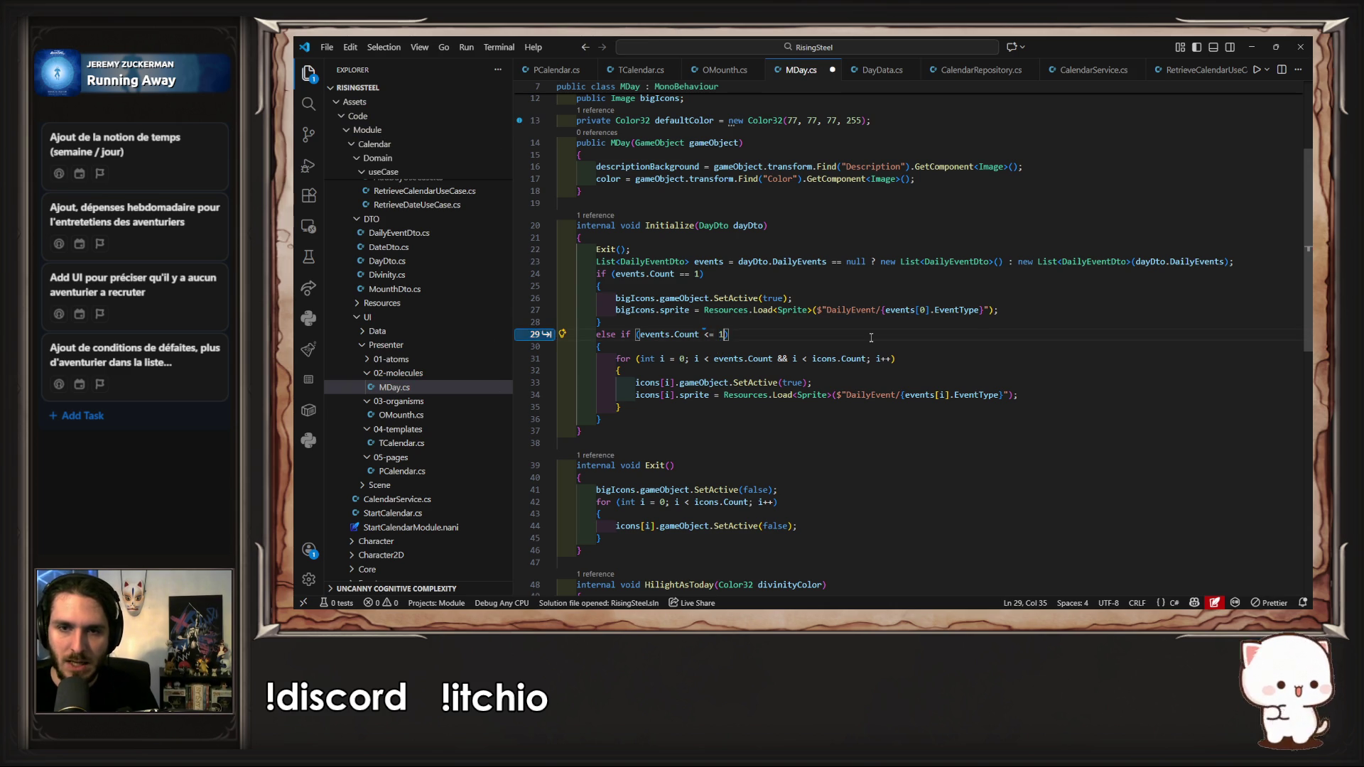
pyautogui.press('BackSpace')
pyautogui.write('4')
pyautogui.hotkey('ctrl', 's')
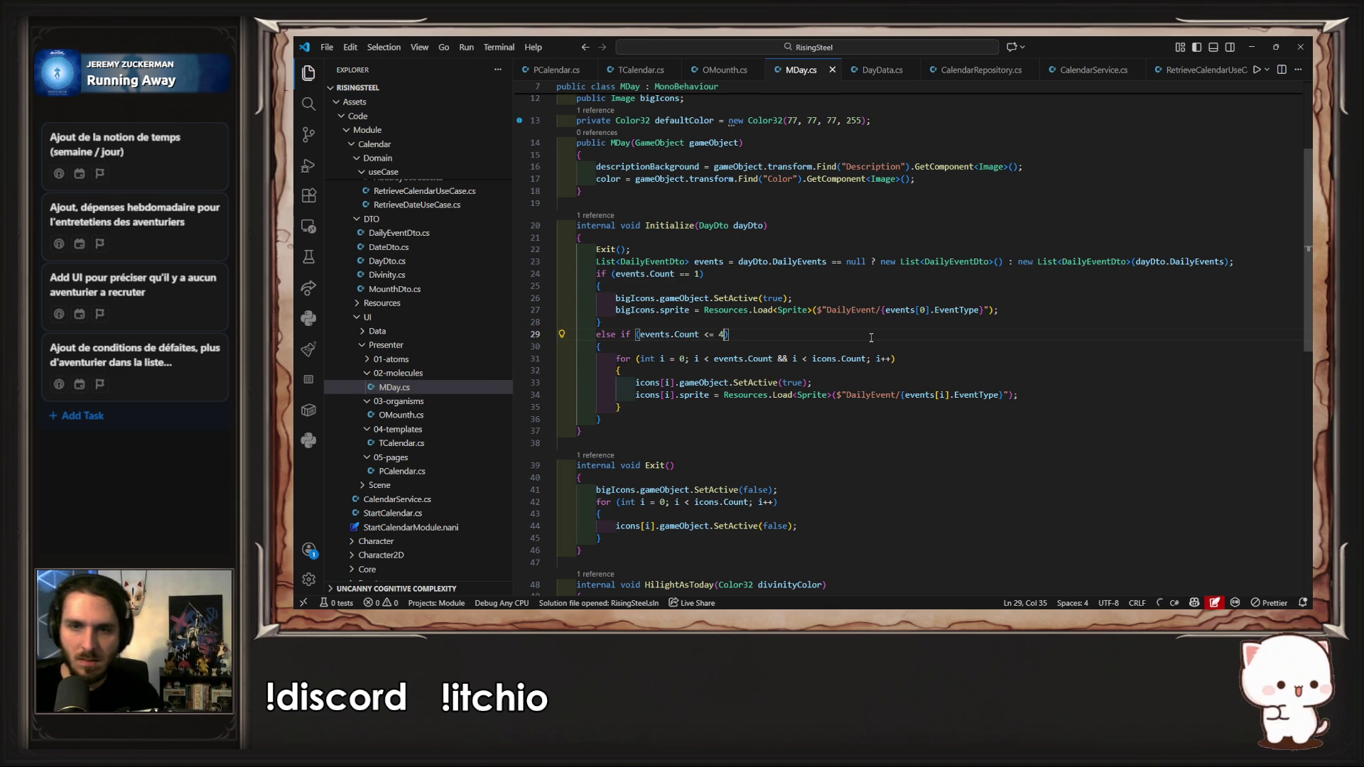
# Step: Remove the icons.Count bound from the loop and add an empty else block
pyautogui.moveTo(775, 359); pyautogui.dragTo(868, 359)
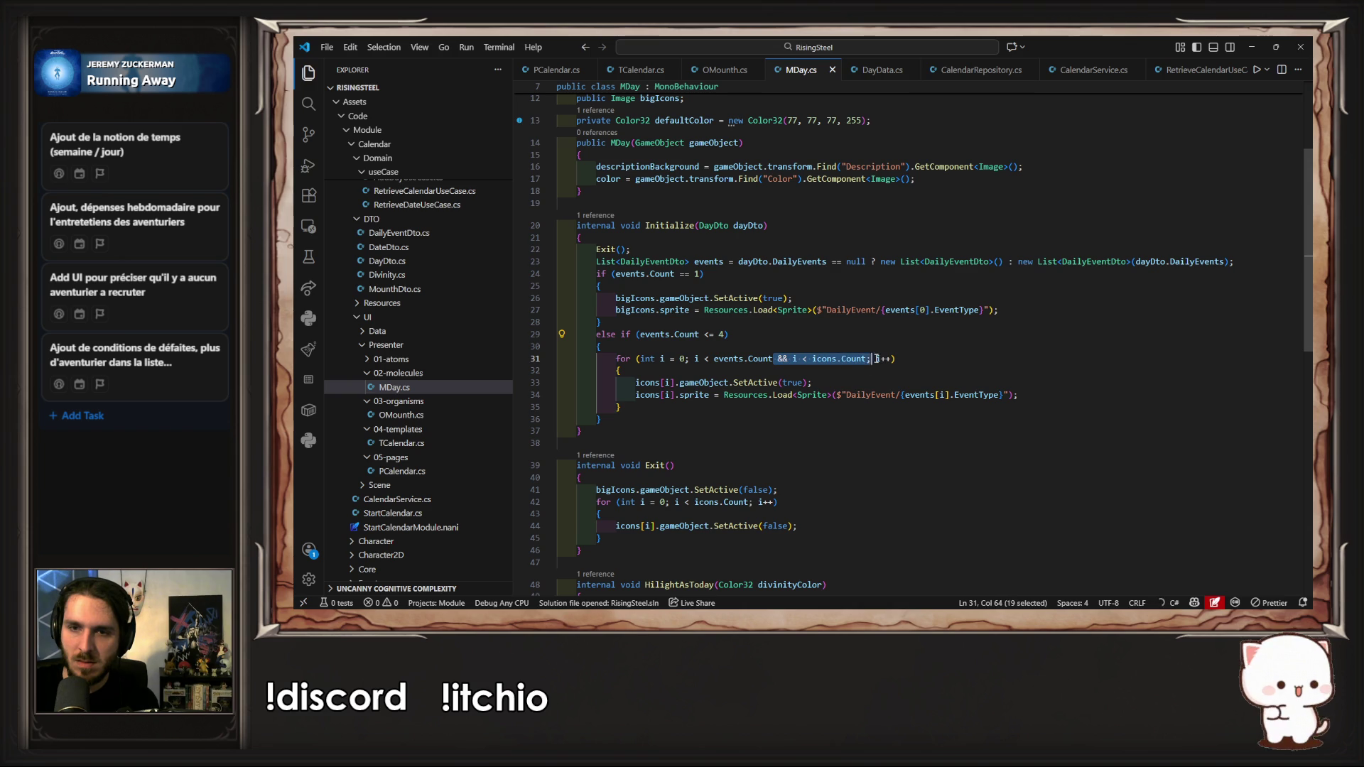
pyautogui.press('BackSpace')
pyautogui.click(766, 417)
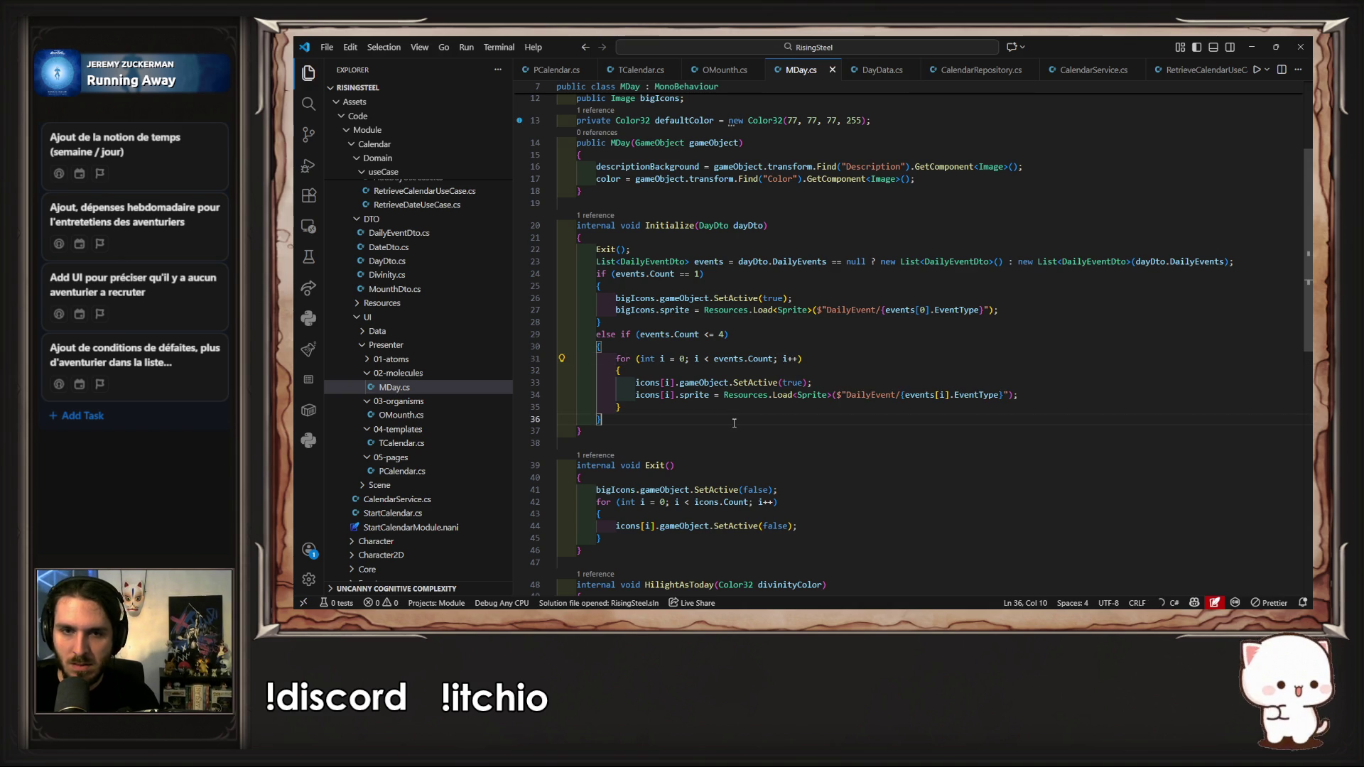
pyautogui.write(' else')
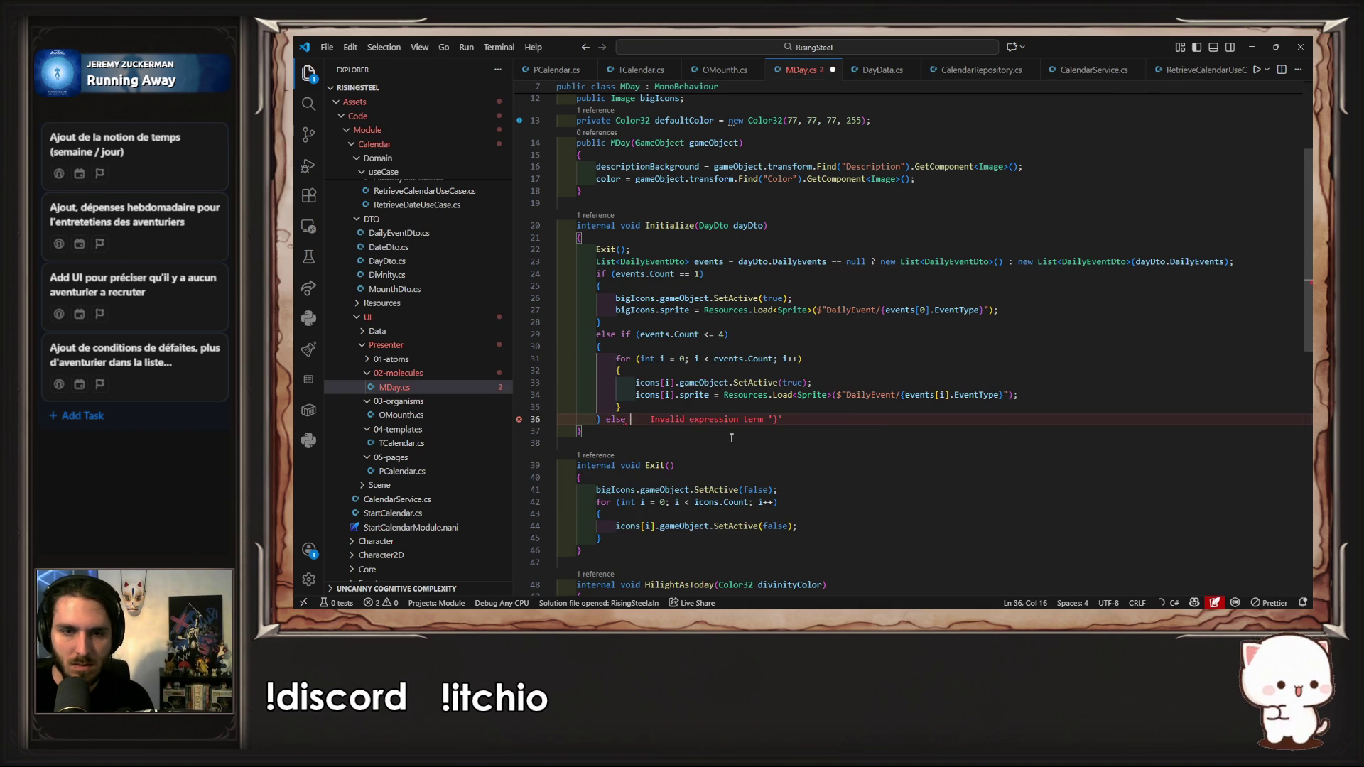
pyautogui.press('Return')
pyautogui.write('{')
pyautogui.press('Return')
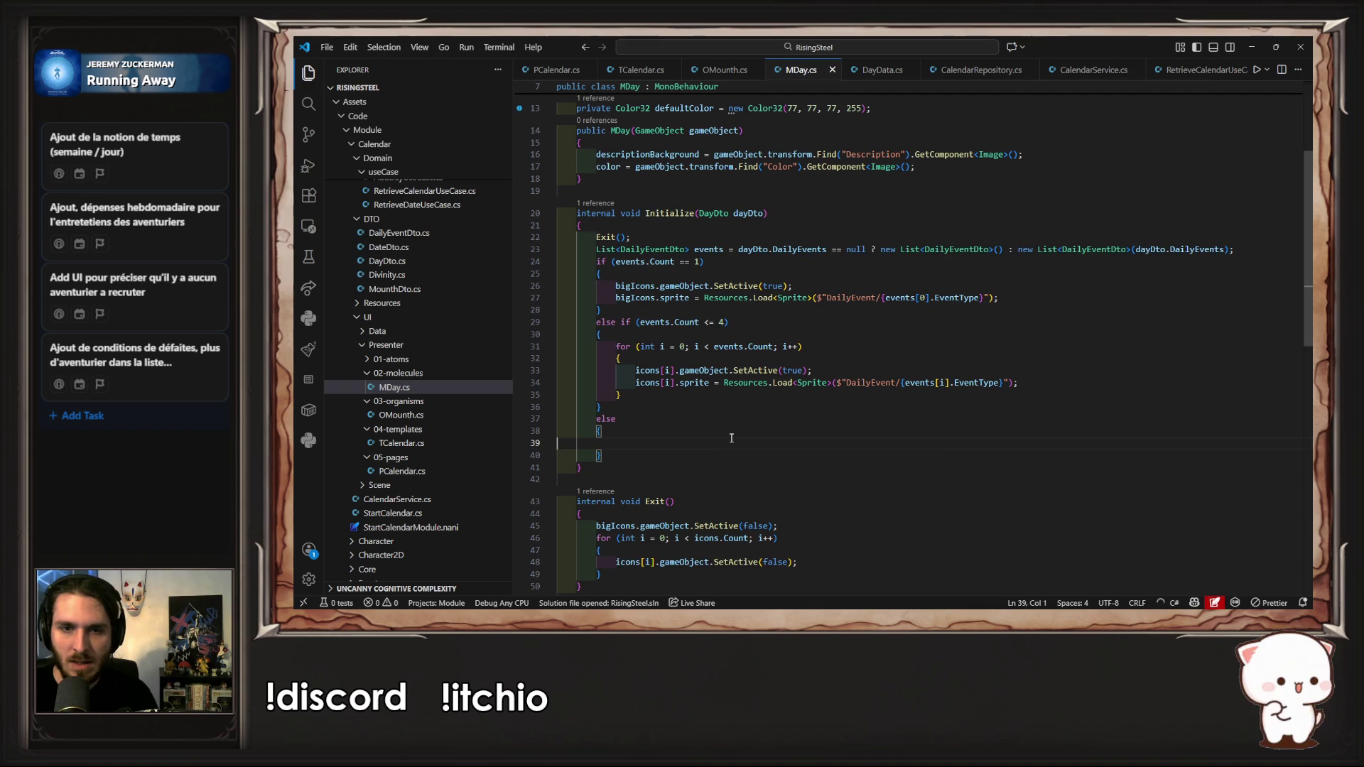
pyautogui.hotkey('ctrl', 's')
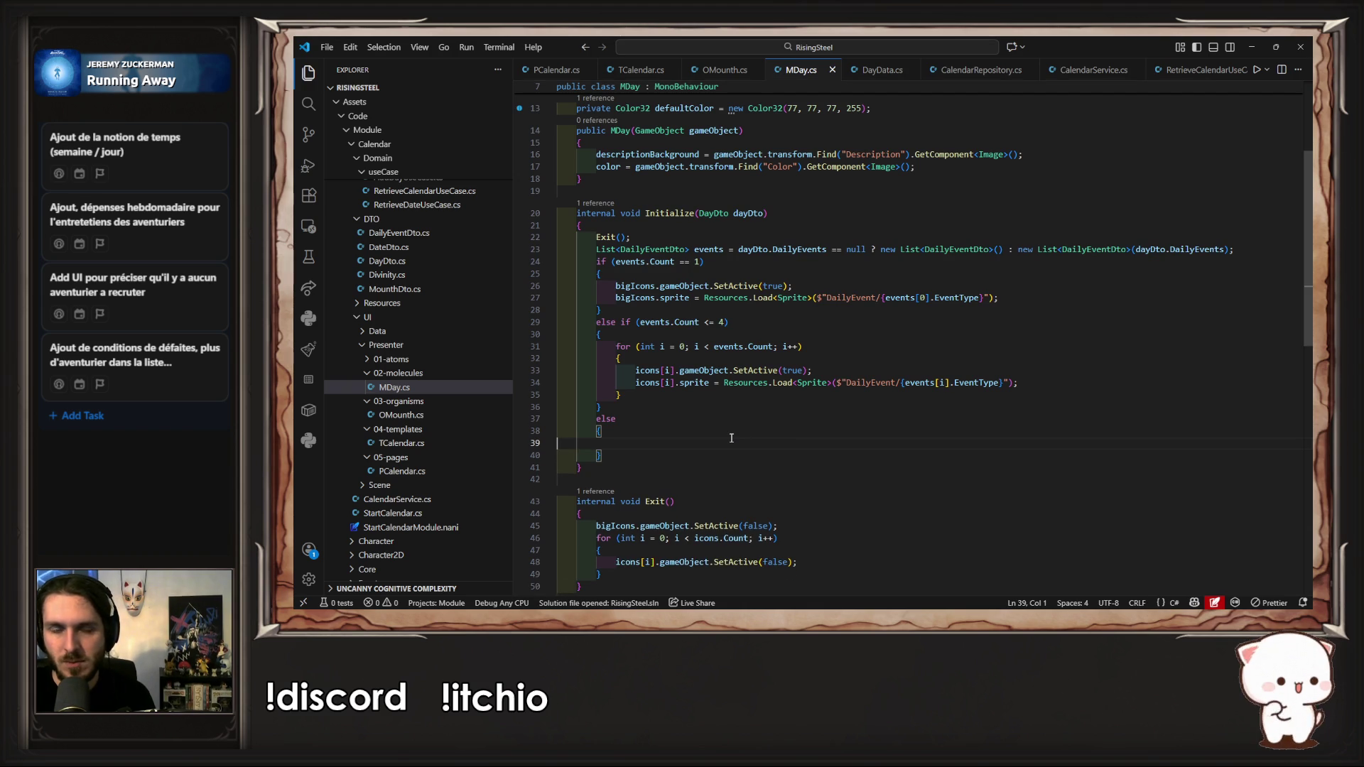
# Step: Paste the icon loop into the else block, bounded by icons.Count - 1
pyautogui.moveTo(643, 395); pyautogui.dragTo(616, 347)
pyautogui.hotkey('ctrl', 'c')
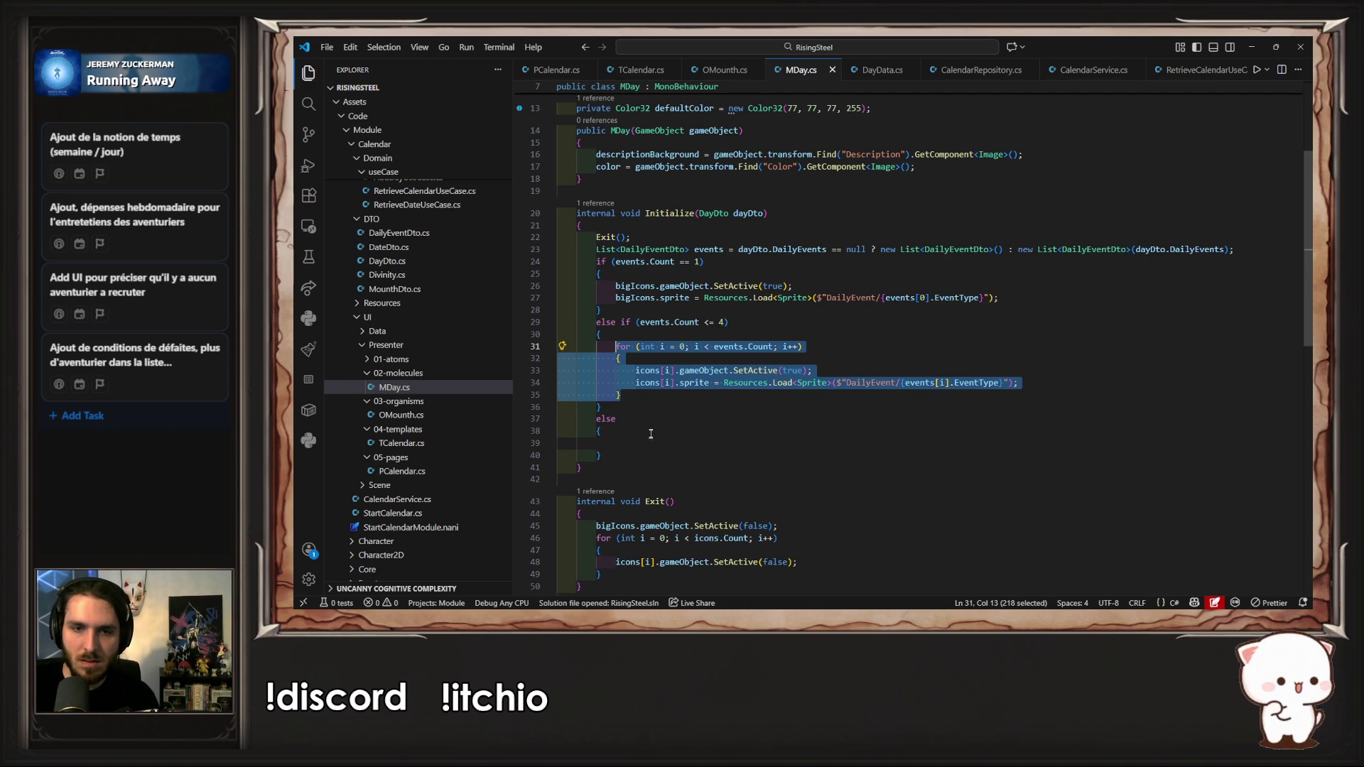
pyautogui.click(645, 450)
pyautogui.hotkey('ctrl', 'v')
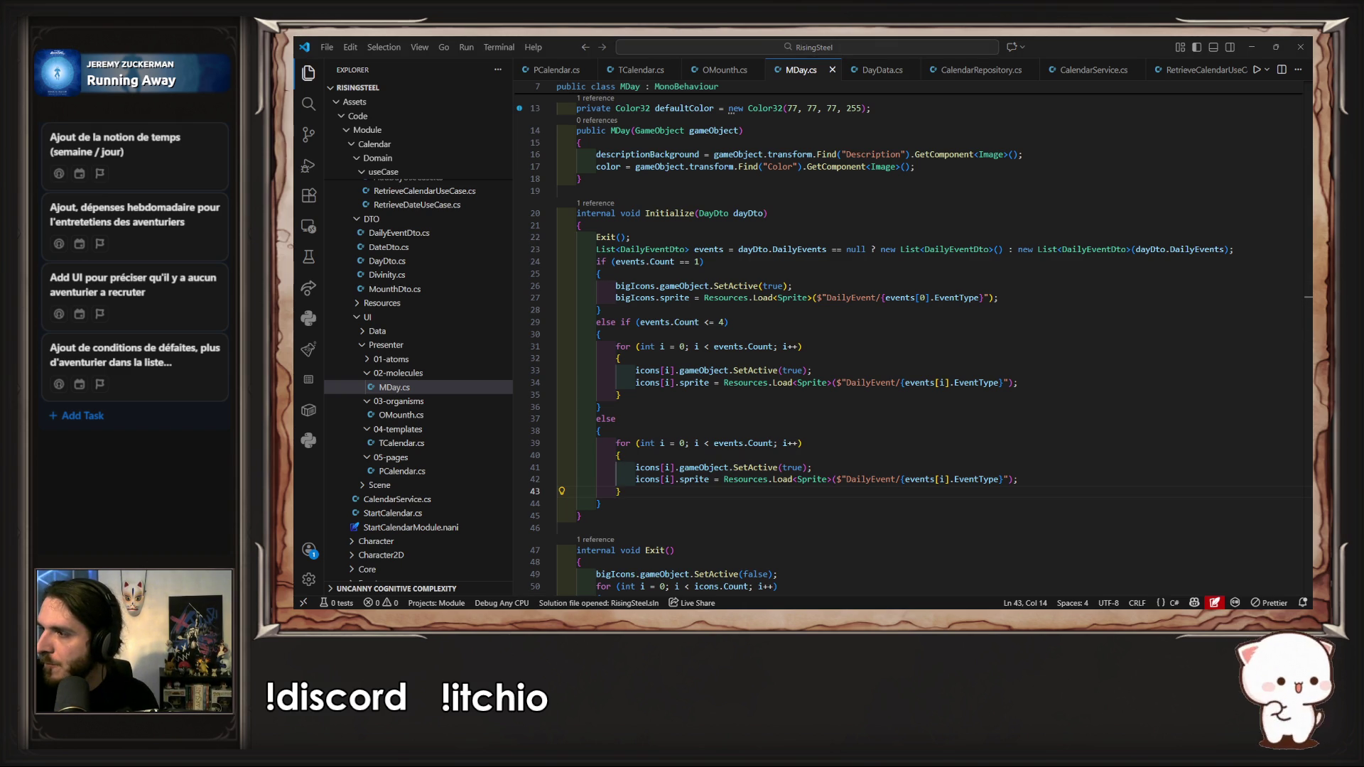
pyautogui.scroll(-1, 781, 462)
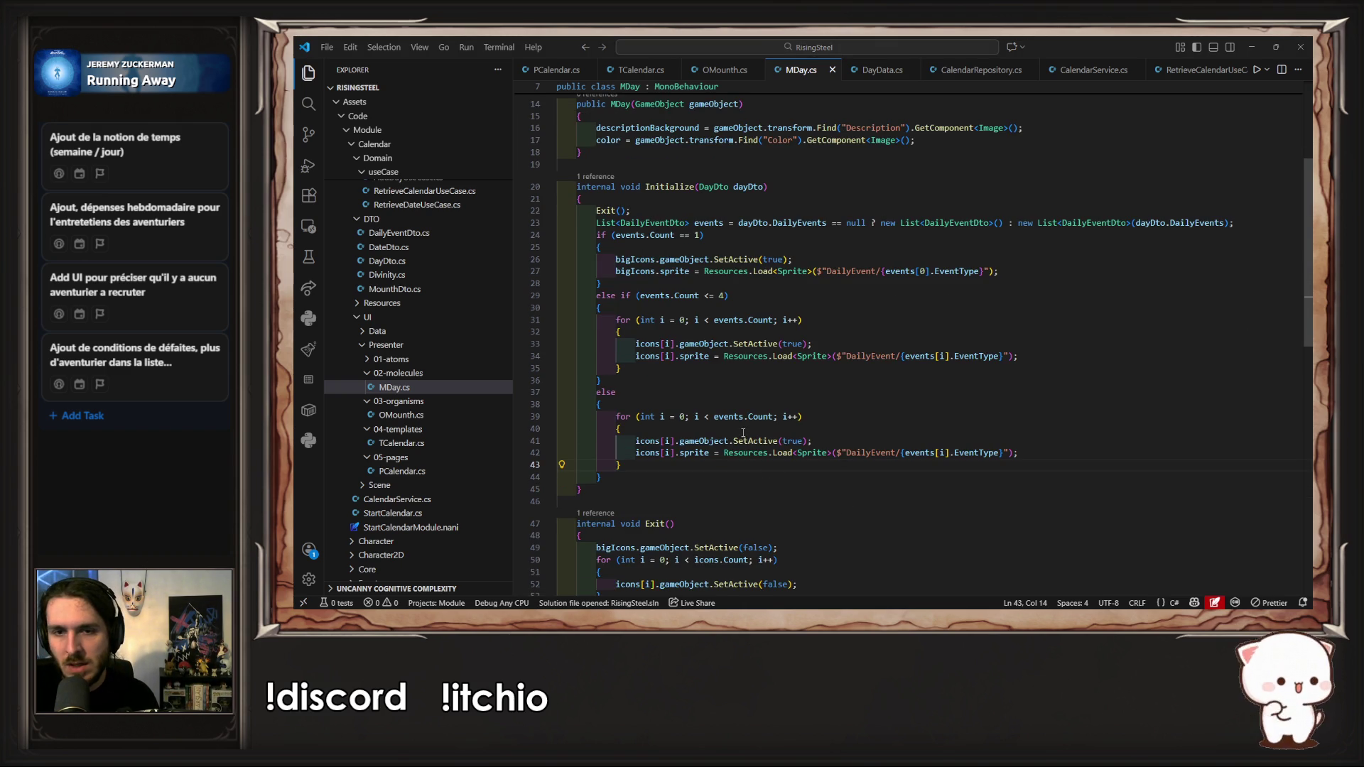
pyautogui.doubleClick(635, 356)
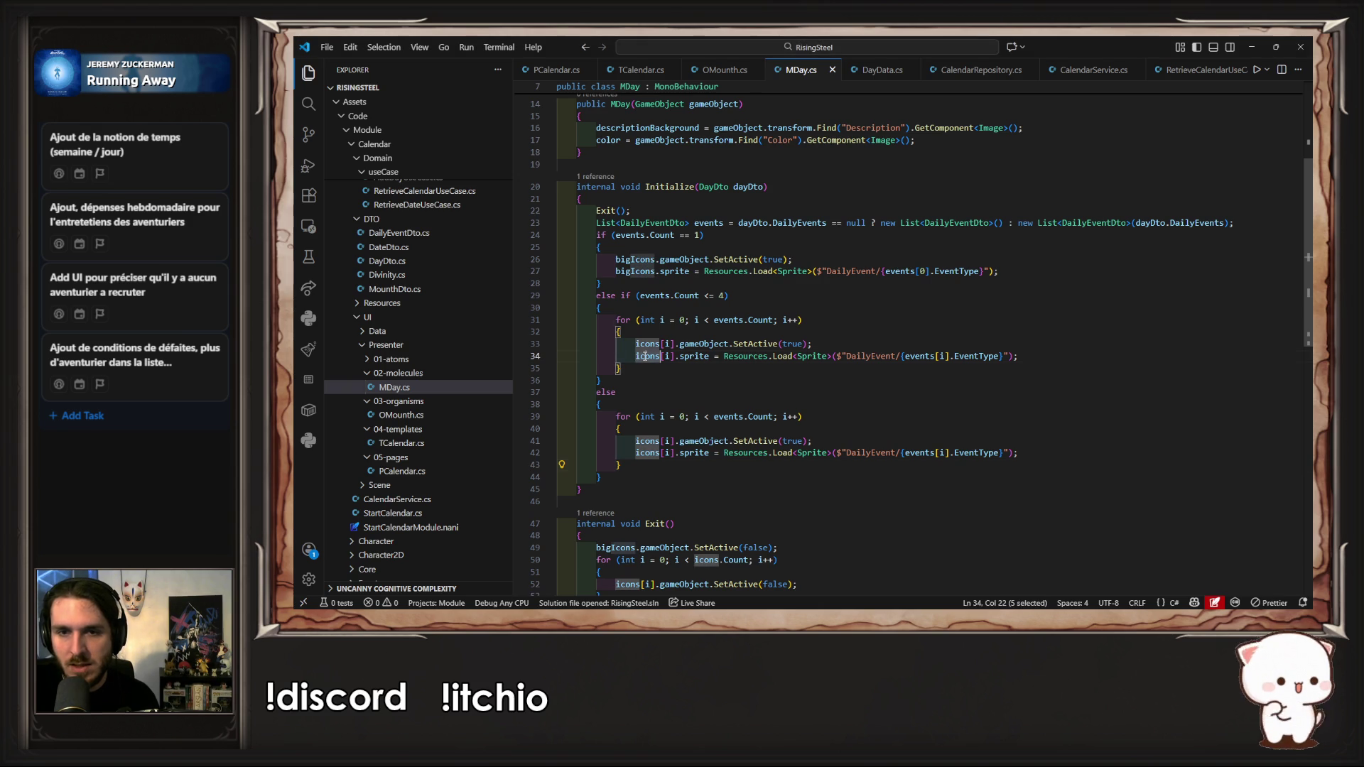
pyautogui.hotkey('ctrl', 'c')
pyautogui.doubleClick(735, 416)
pyautogui.hotkey('ctrl', 'v')
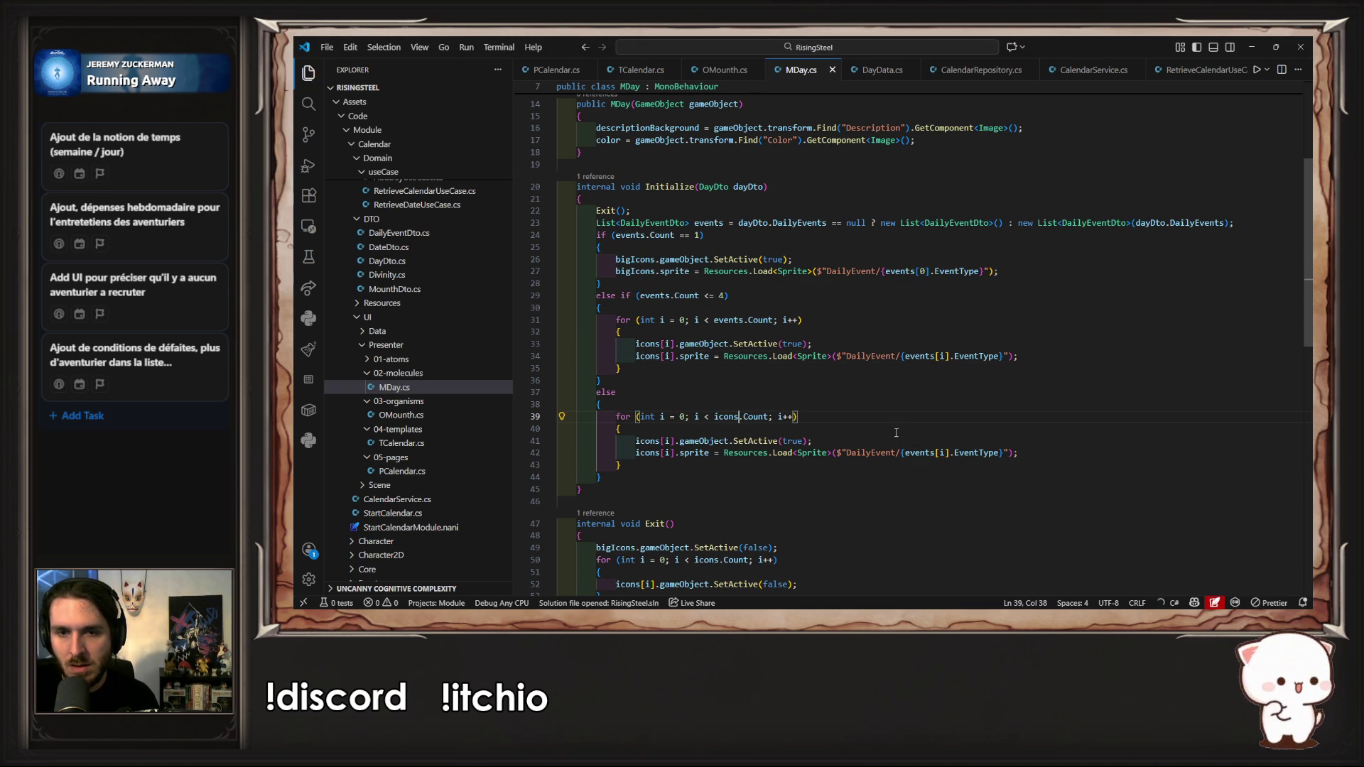
pyautogui.click(769, 417)
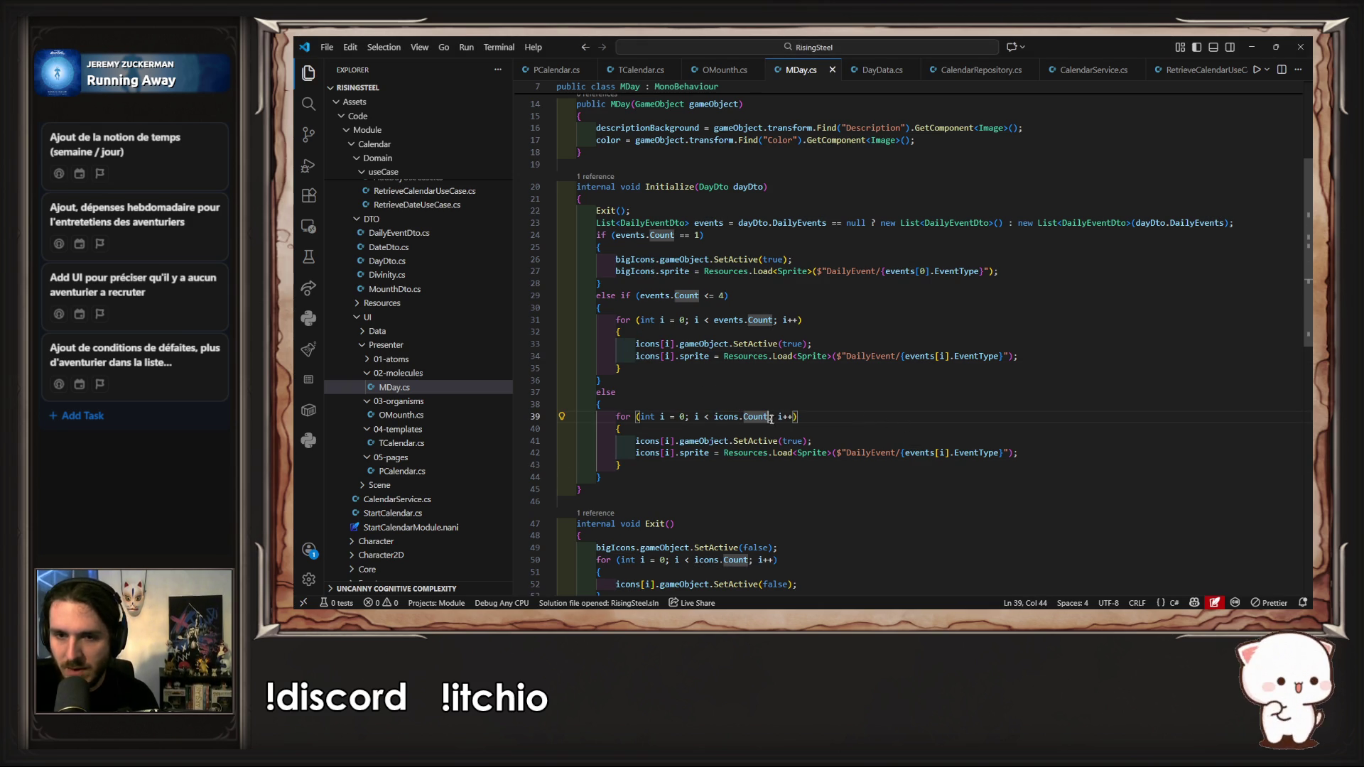
pyautogui.write('-1')
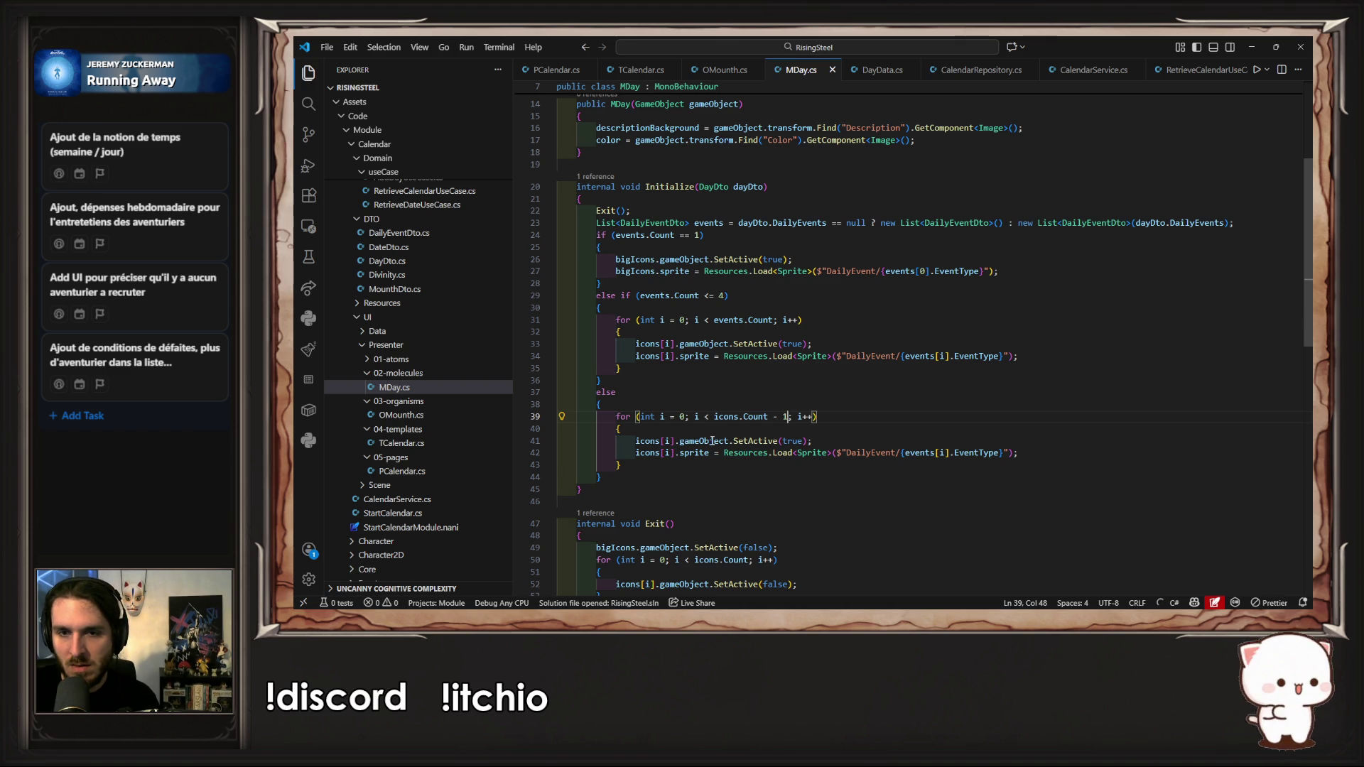
pyautogui.moveTo(712, 441)
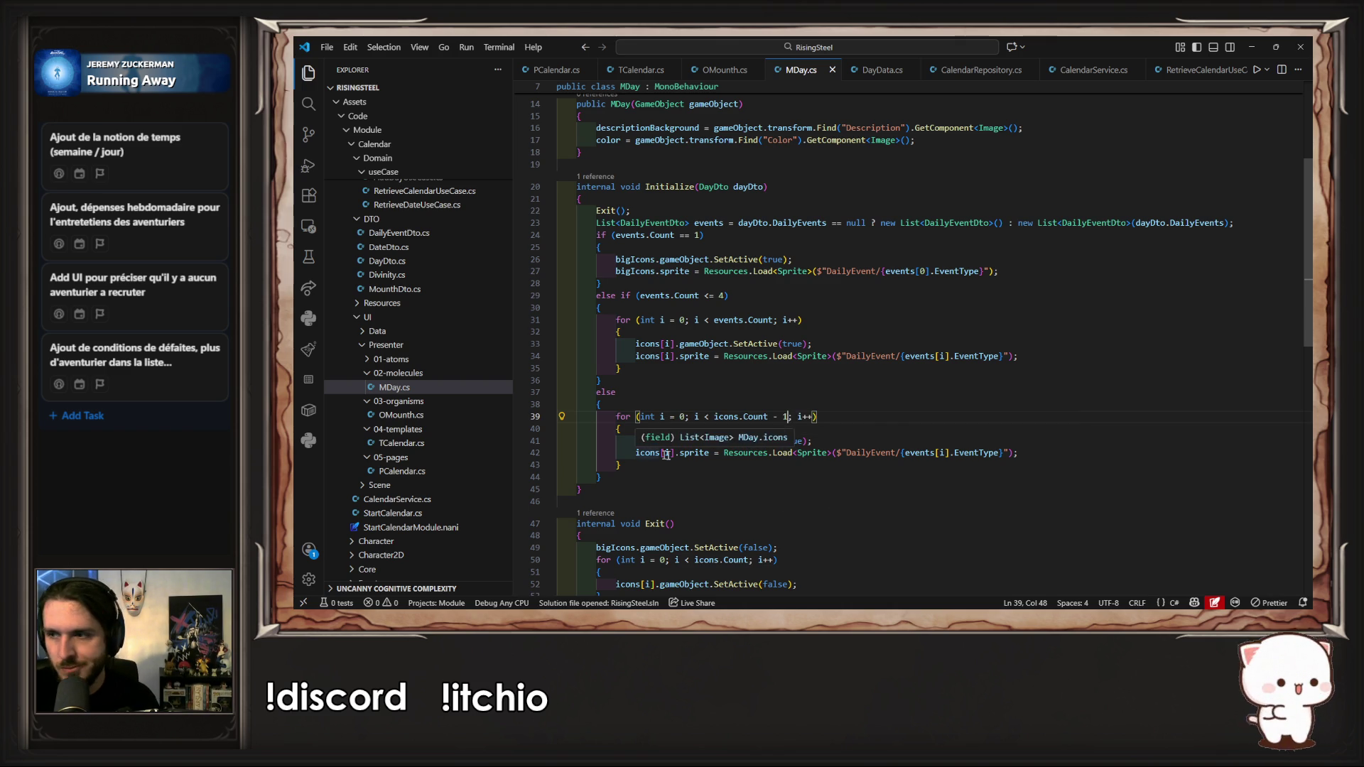
pyautogui.click(931, 453)
pyautogui.click(894, 431)
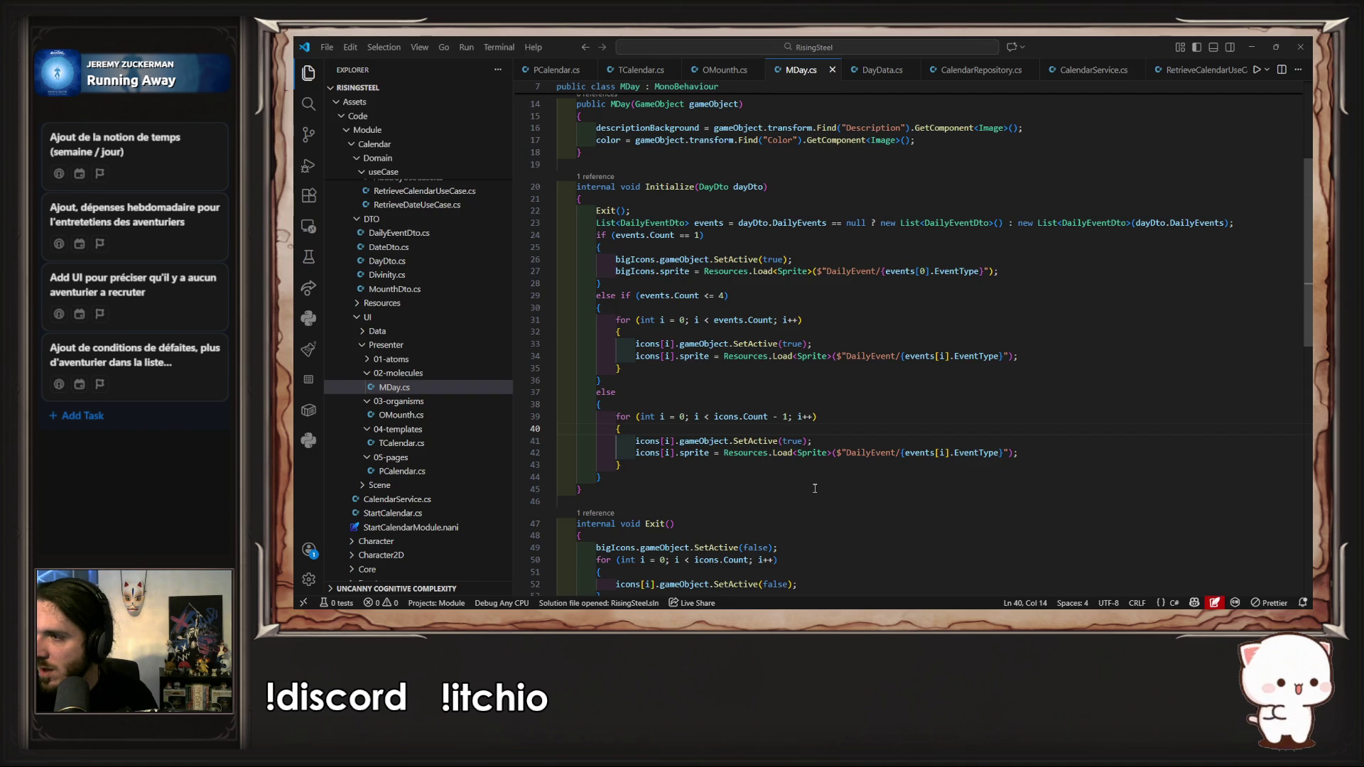
pyautogui.hotkey('alt', 'Tab')
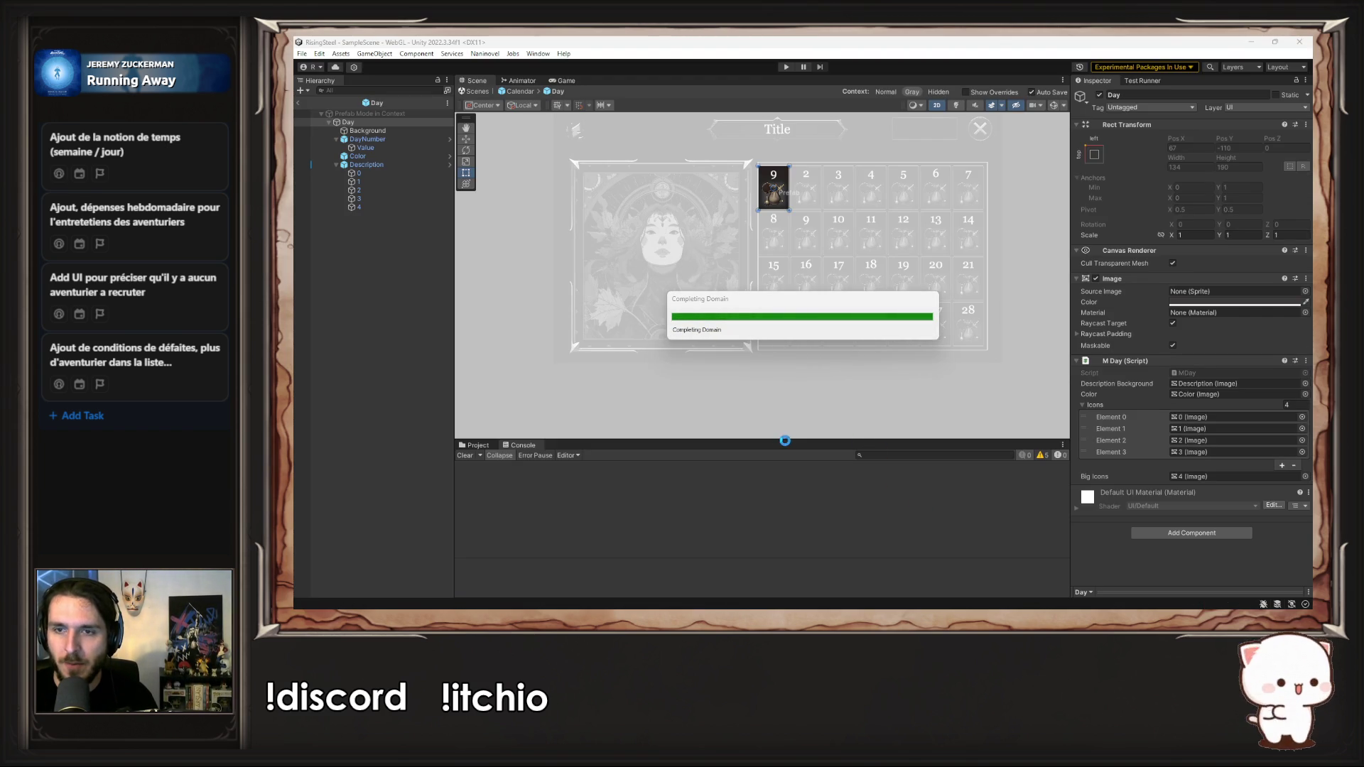
# Step: Move the Icon_empty sprite from the IconsUI folder into the DailyEvent folder
pyautogui.click(477, 446)
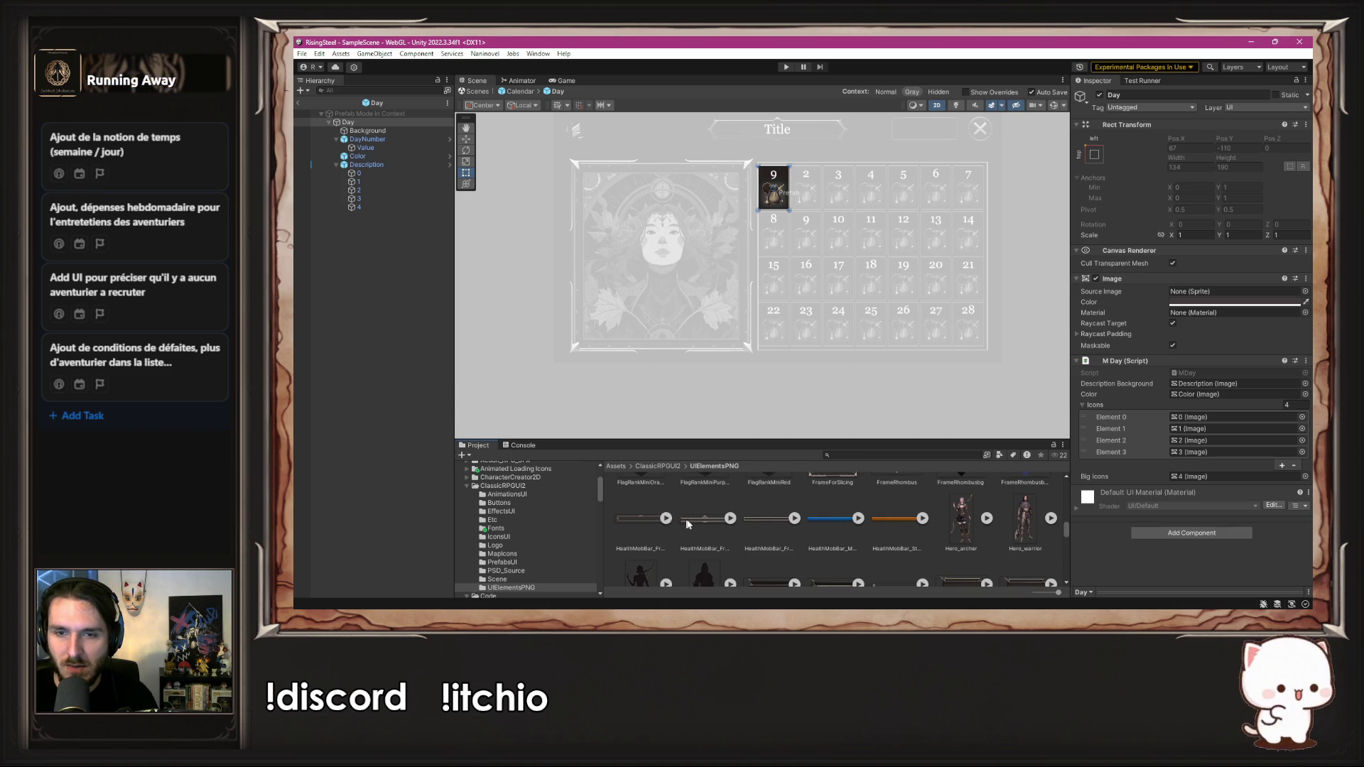
pyautogui.click(530, 511)
pyautogui.click(511, 535)
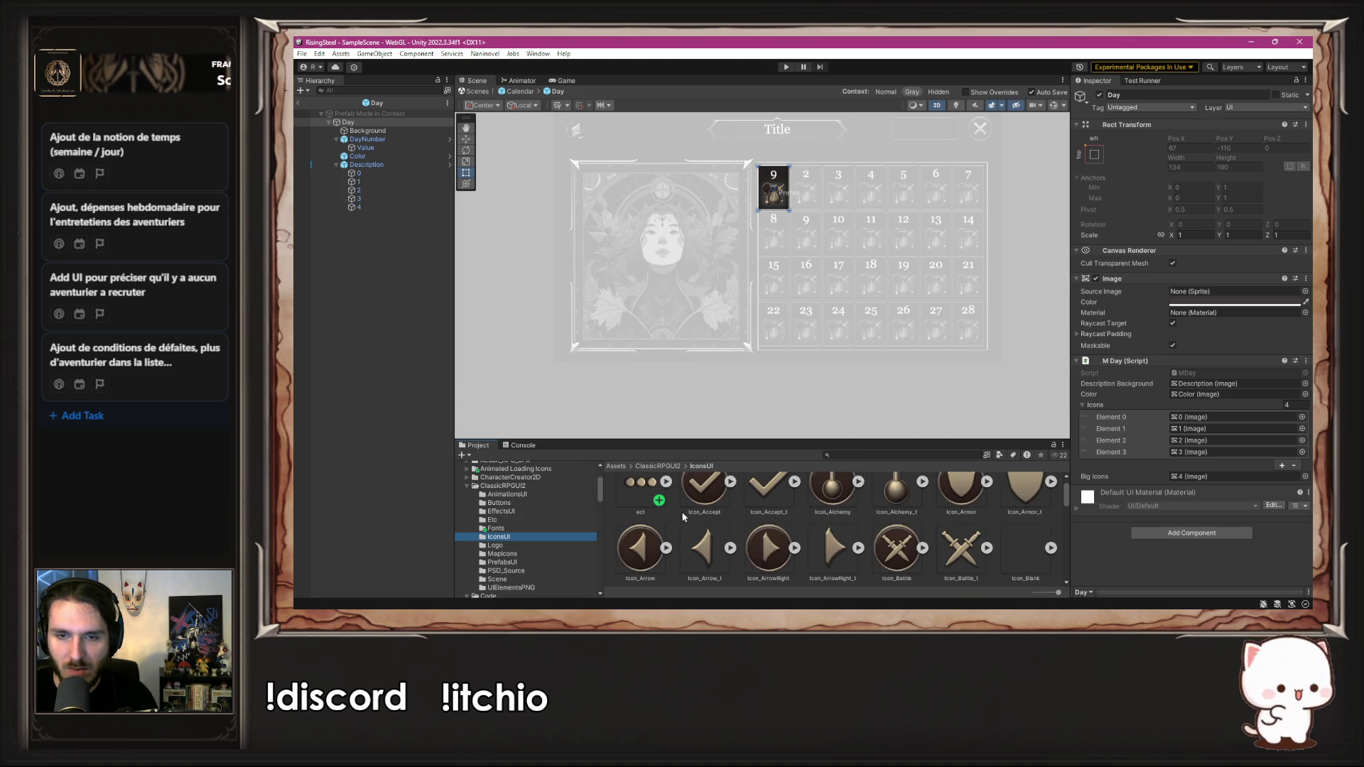
pyautogui.scroll(-5, 720, 512)
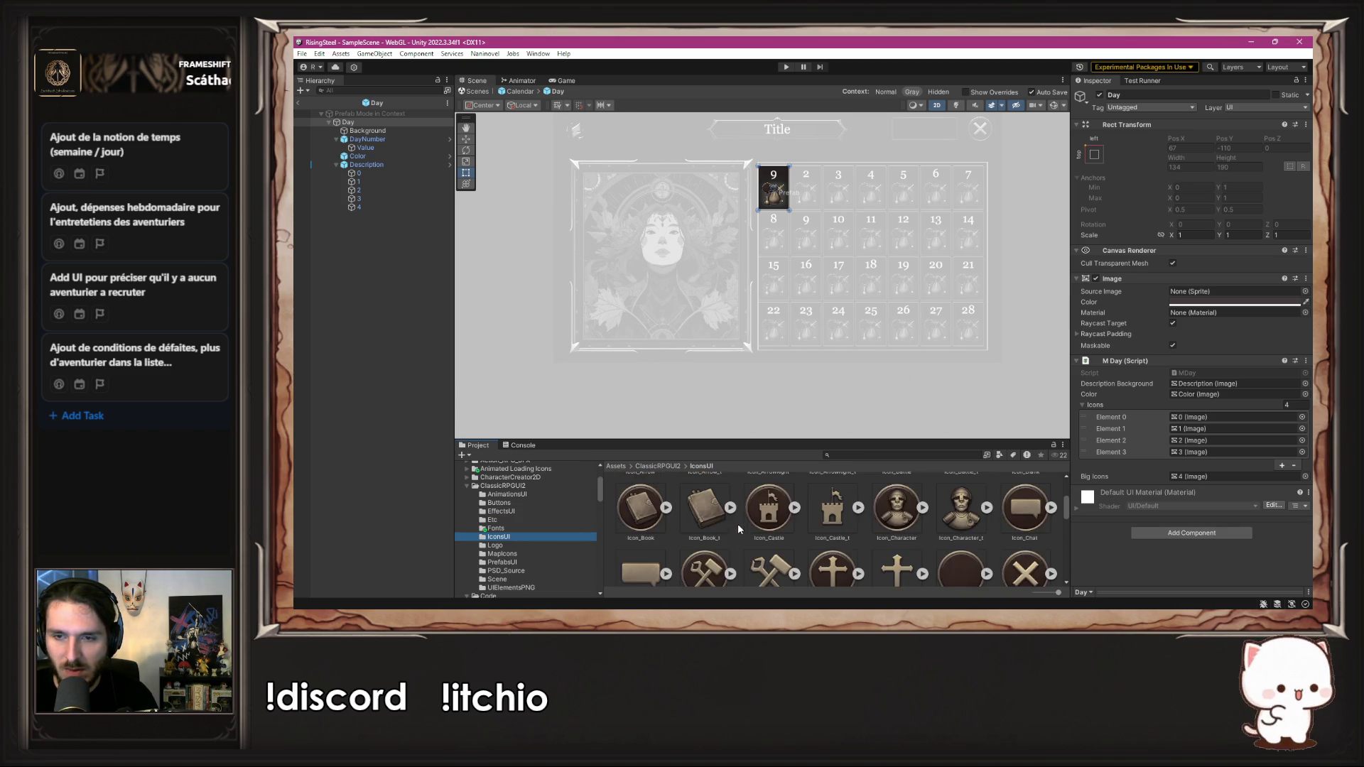
pyautogui.click(954, 513)
pyautogui.scroll(-2, 516, 541)
pyautogui.scroll(-3, 515, 540)
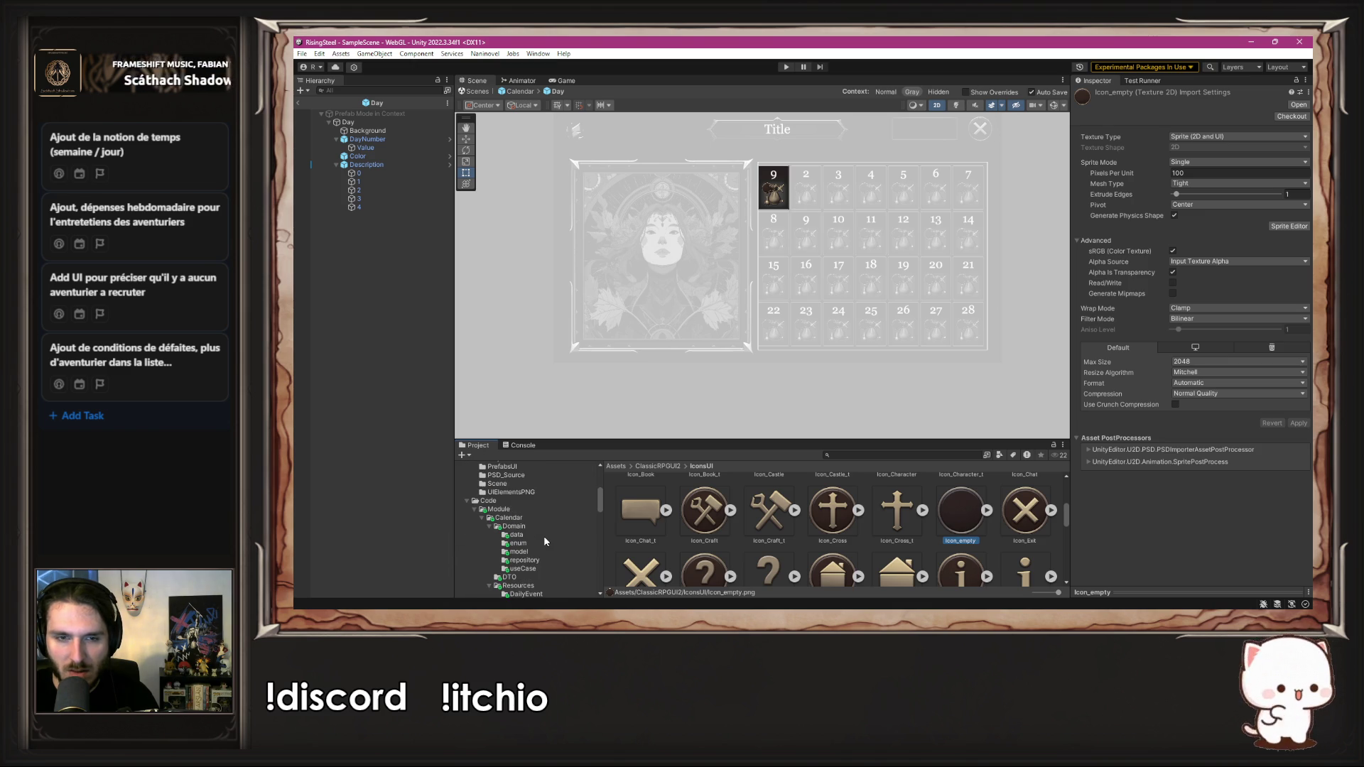
pyautogui.scroll(-2, 533, 543)
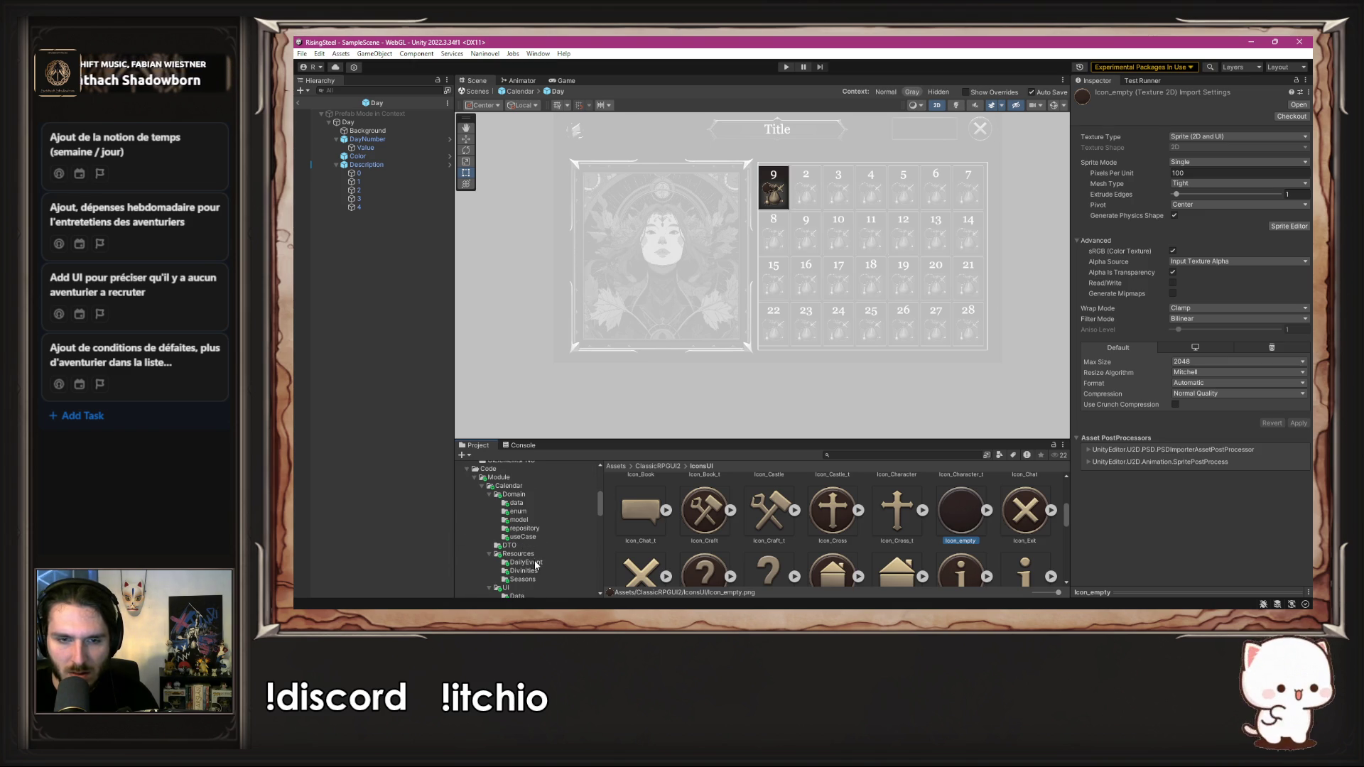
pyautogui.click(537, 563)
pyautogui.moveTo(563, 574); pyautogui.dragTo(756, 536)
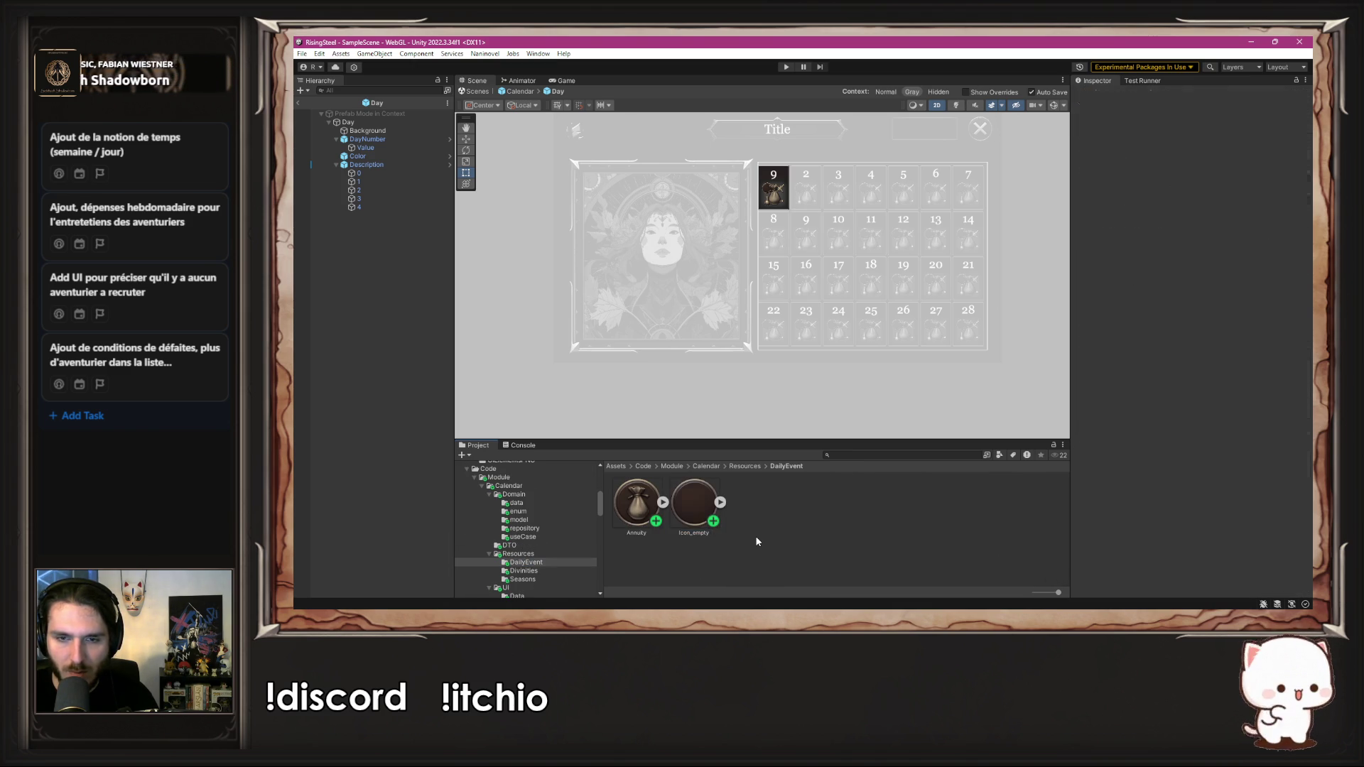
# Step: Rename the Icon_empty sprite to More
pyautogui.rightClick(698, 512)
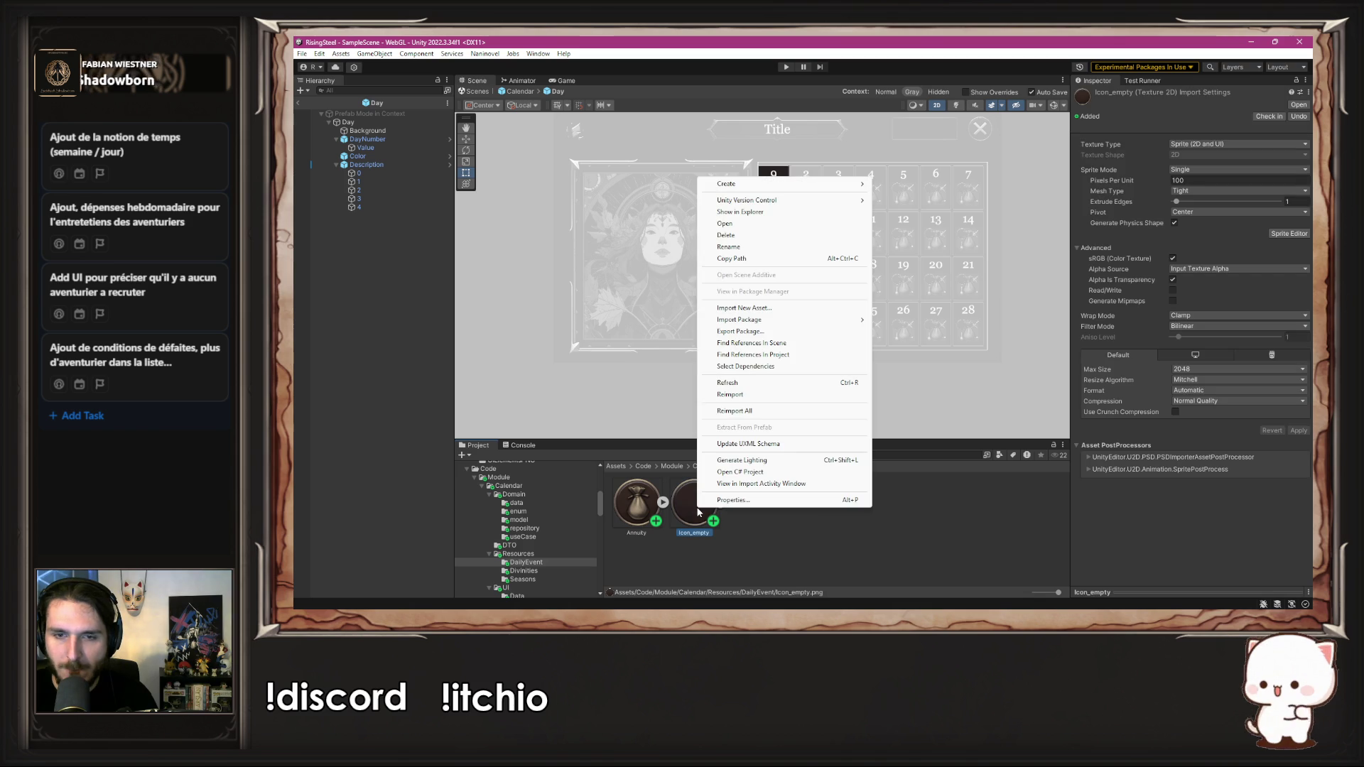
pyautogui.click(759, 249)
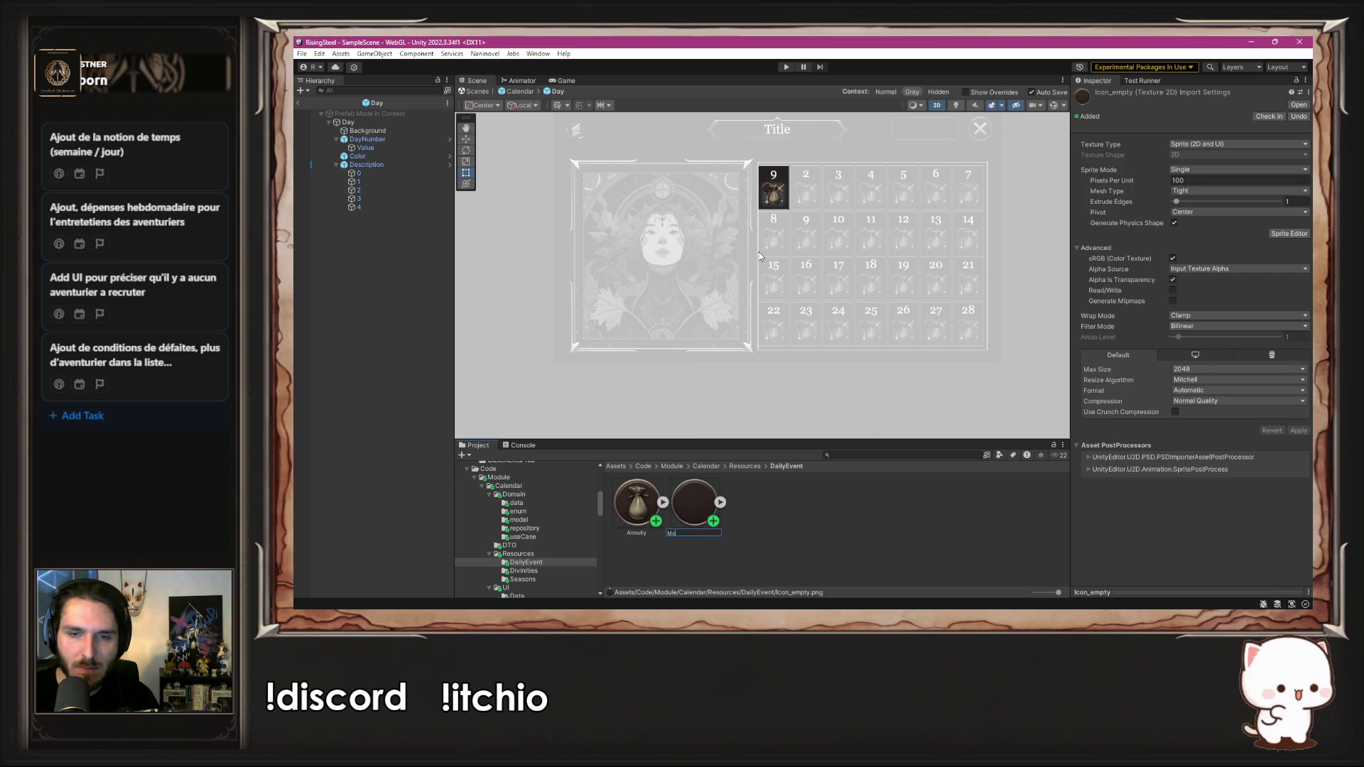
pyautogui.press('Return')
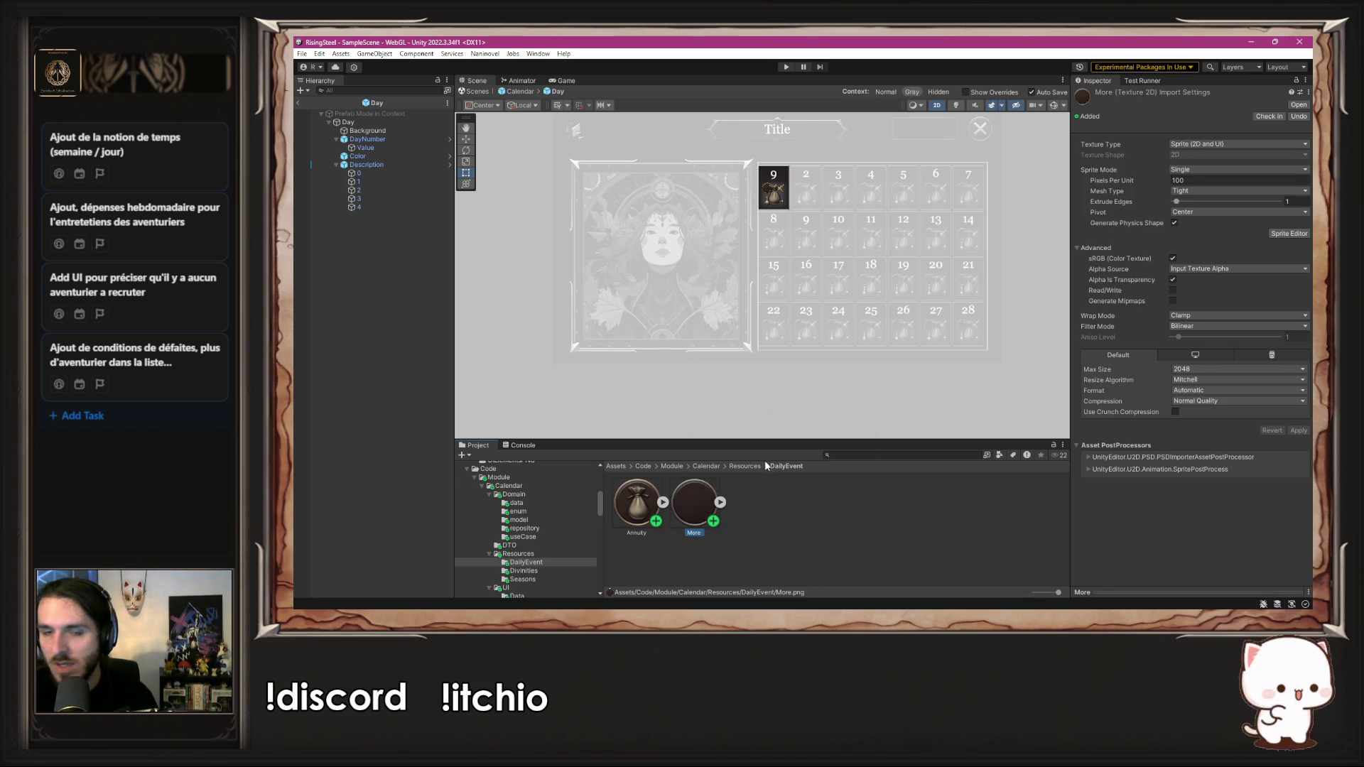
pyautogui.click(773, 535)
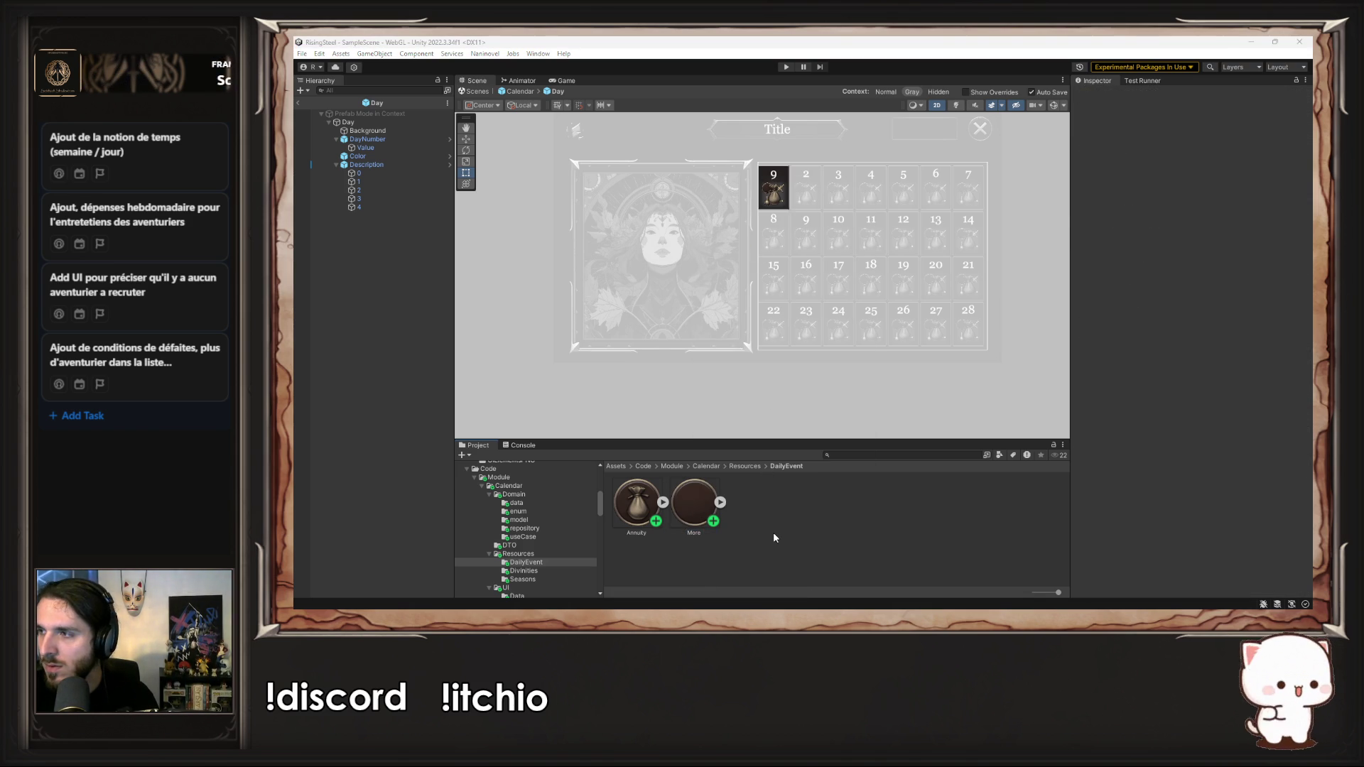
pyautogui.hotkey('alt', 'Tab')
# Step: Duplicate the two icon lines after the loop and change their index to icons[4]
pyautogui.moveTo(1046, 453)
pyautogui.mouseDown()
pyautogui.moveTo(597, 426)
pyautogui.moveTo(646, 441)
pyautogui.mouseUp()
pyautogui.hotkey('ctrl', 'c')
pyautogui.click(652, 463)
pyautogui.press('Return')
pyautogui.hotkey('ctrl', 'v')
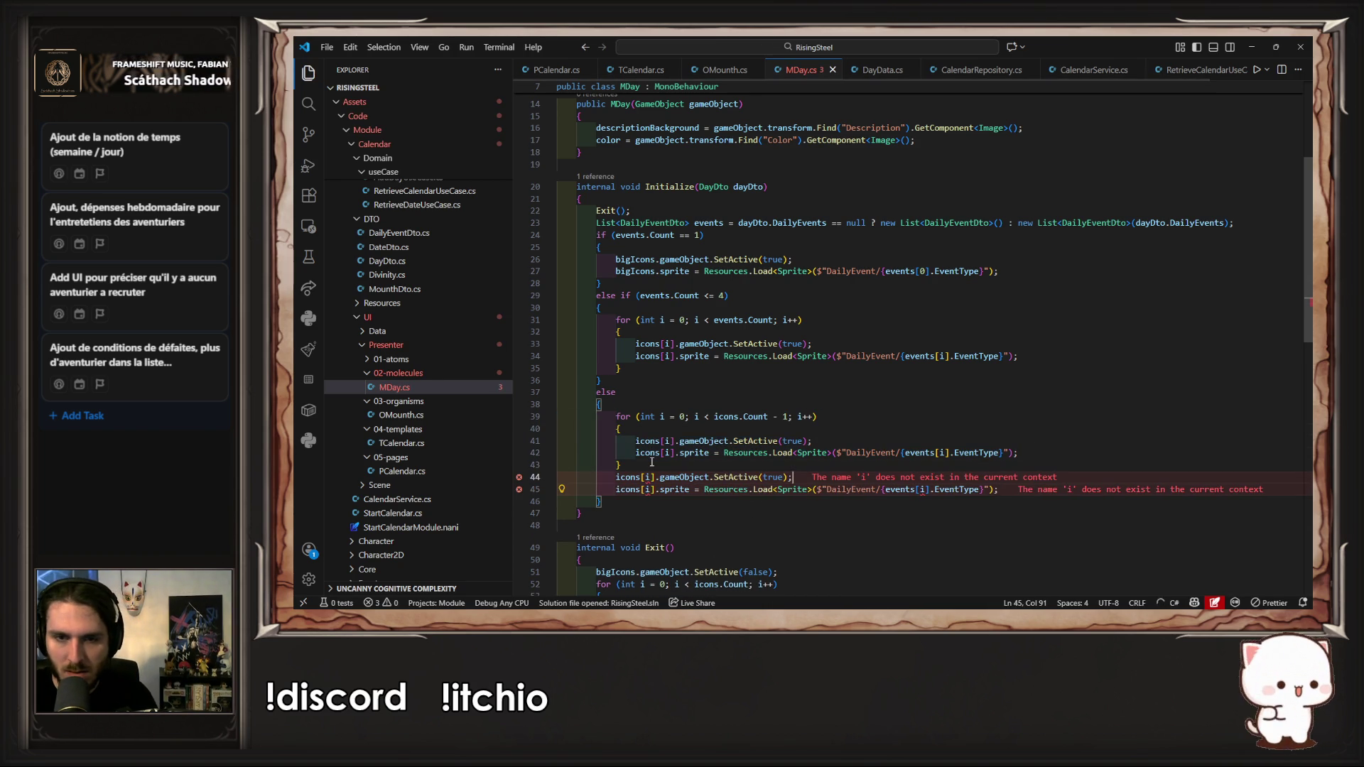
pyautogui.click(648, 477)
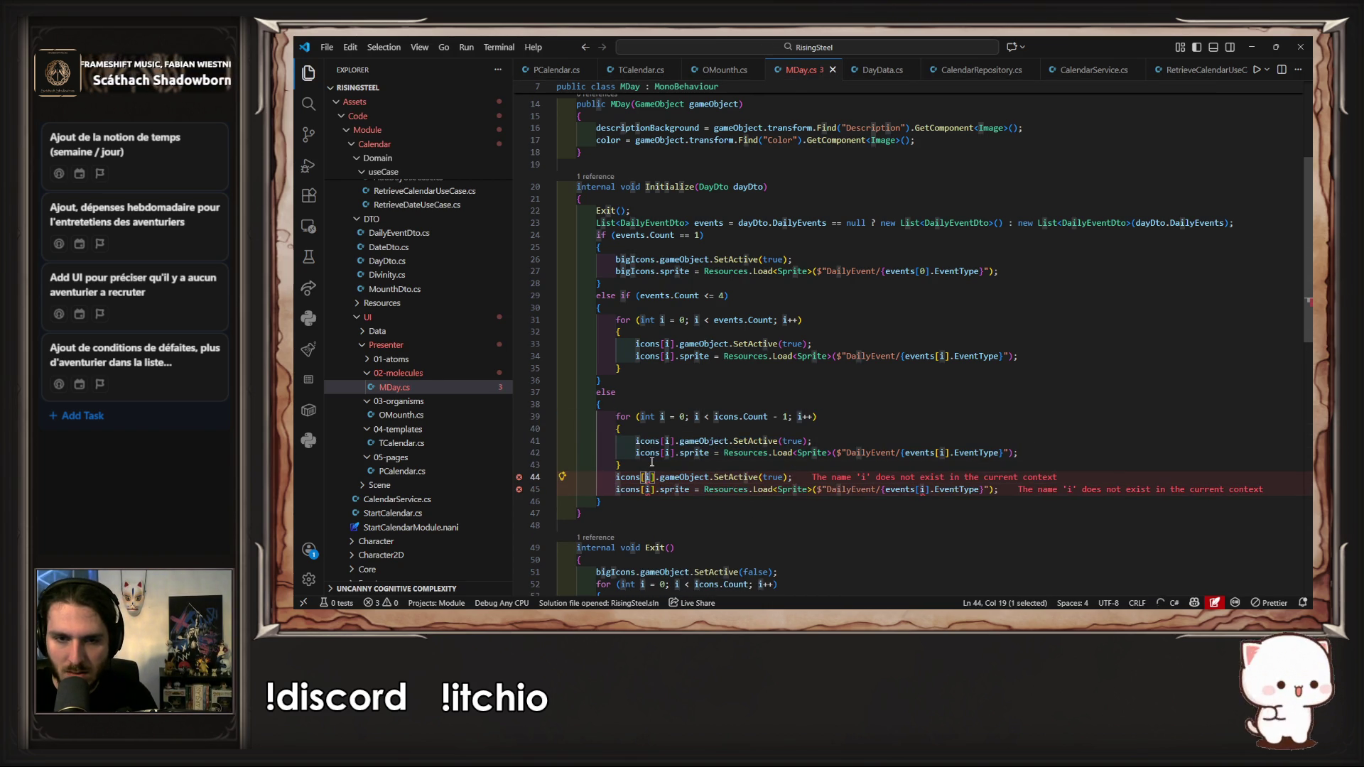
pyautogui.press('BackSpace')
pyautogui.write('4')
pyautogui.press('Down')
pyautogui.press('Tab')
pyautogui.hotkey('ctrl', 's')
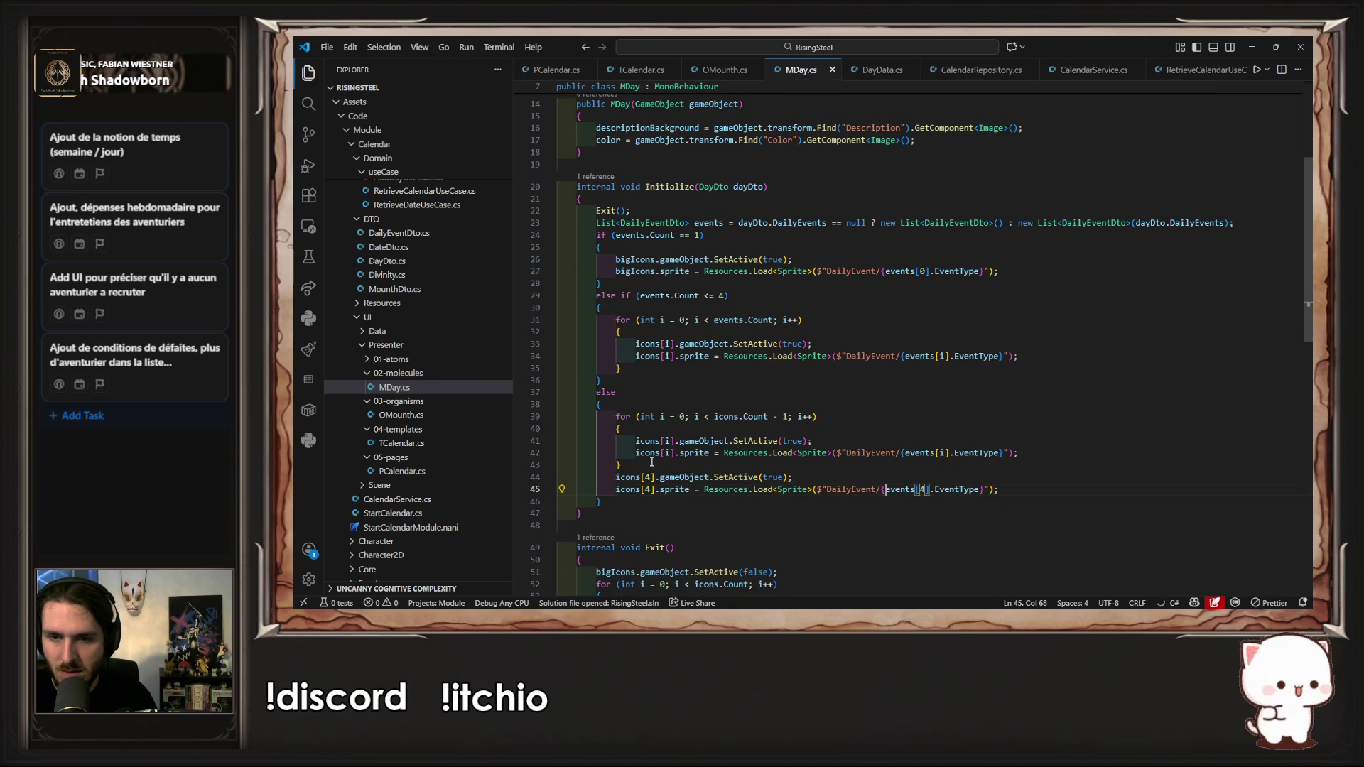
# Step: Replace the event type in the sprite path with 'More' and save MDay.cs
pyautogui.press('Right')
pyautogui.hotkey('shift', 'Right')
pyautogui.hotkey('shift', 'Right')
pyautogui.hotkey('shift', 'Right')
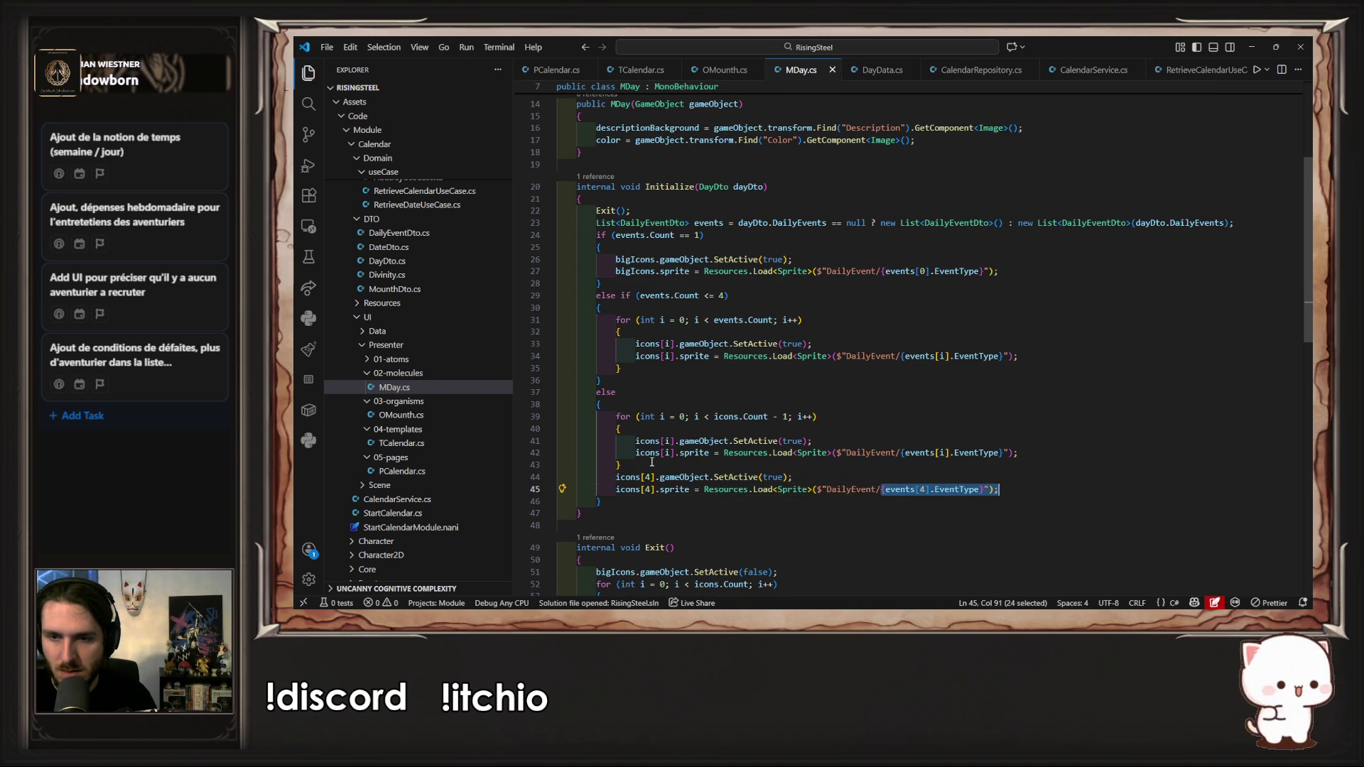
pyautogui.write('More')
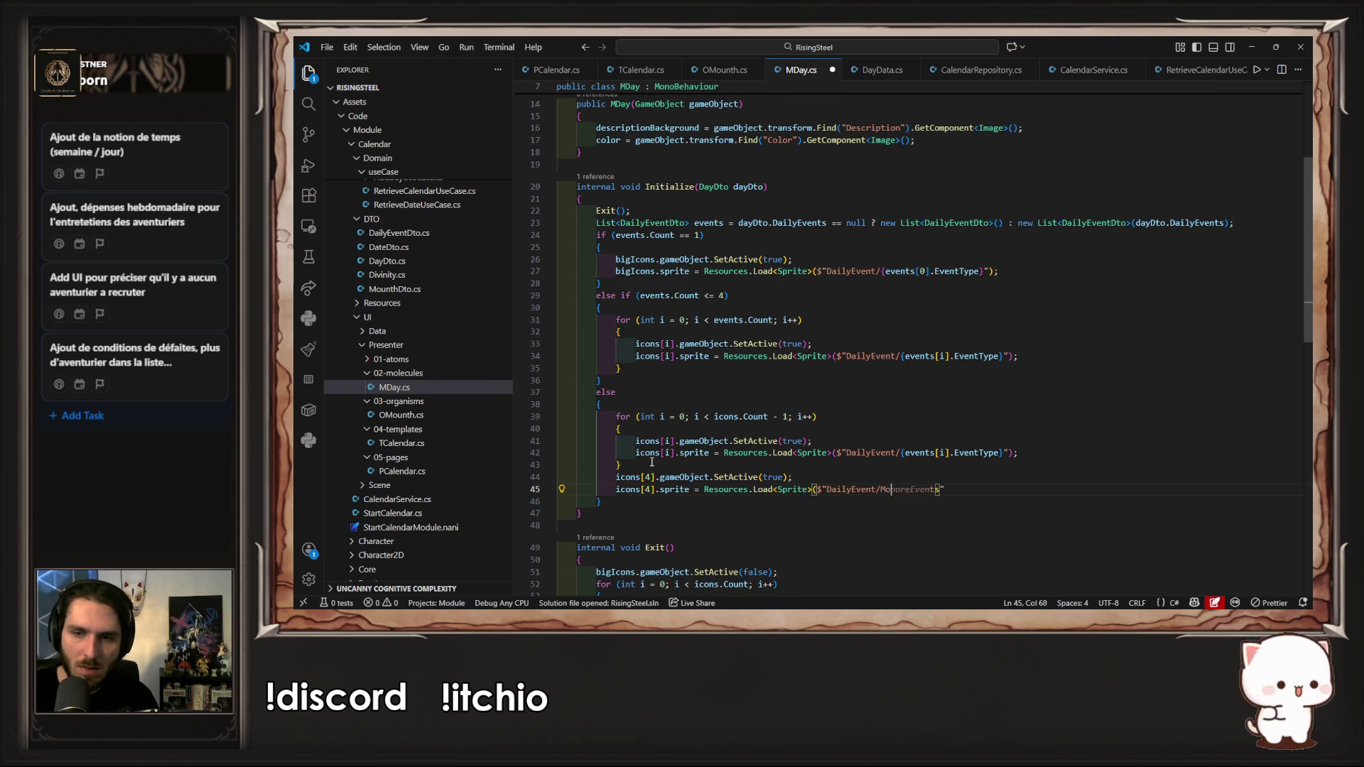
pyautogui.hotkey('ctrl', 's')
pyautogui.hotkey('alt', 'Tab')
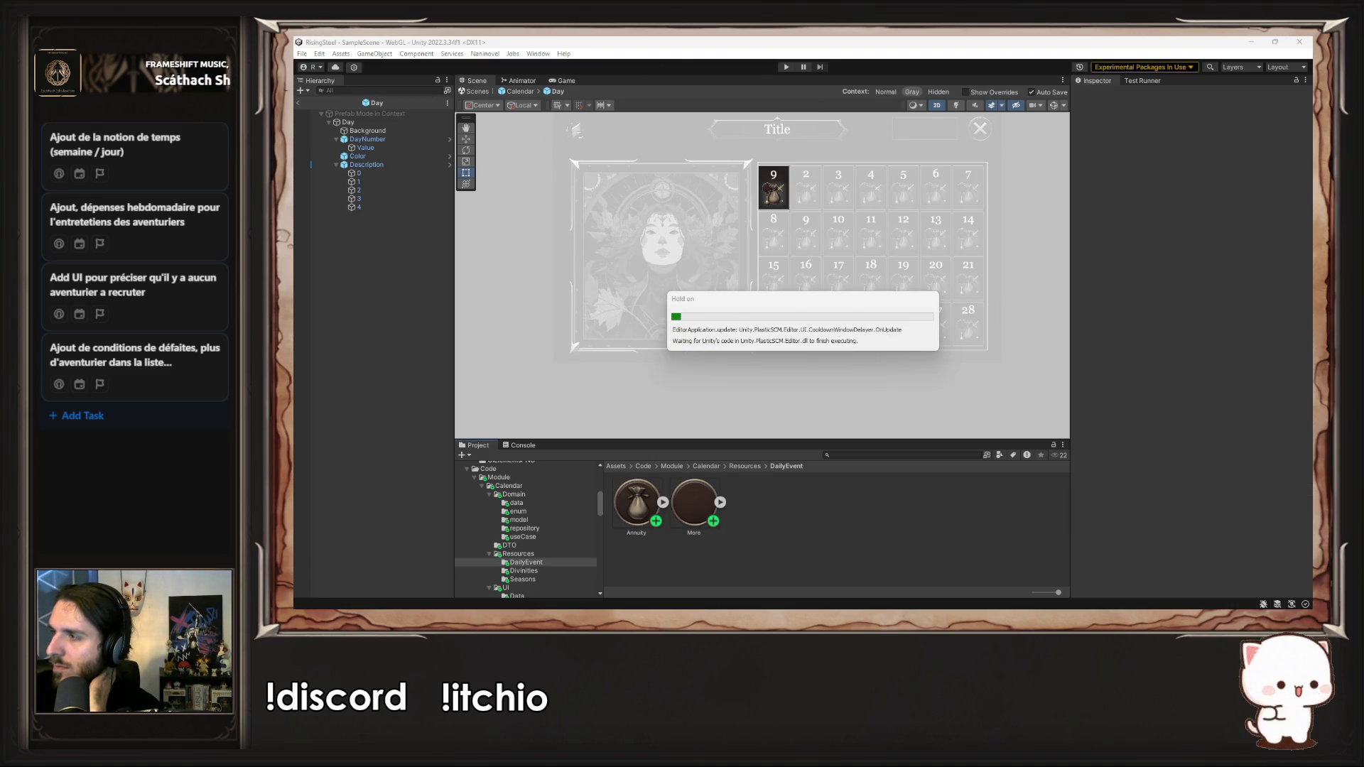
# Step: Test-run the game, then trace the ArgumentOutOfRangeException to MDay.cs line 44
pyautogui.click(786, 67)
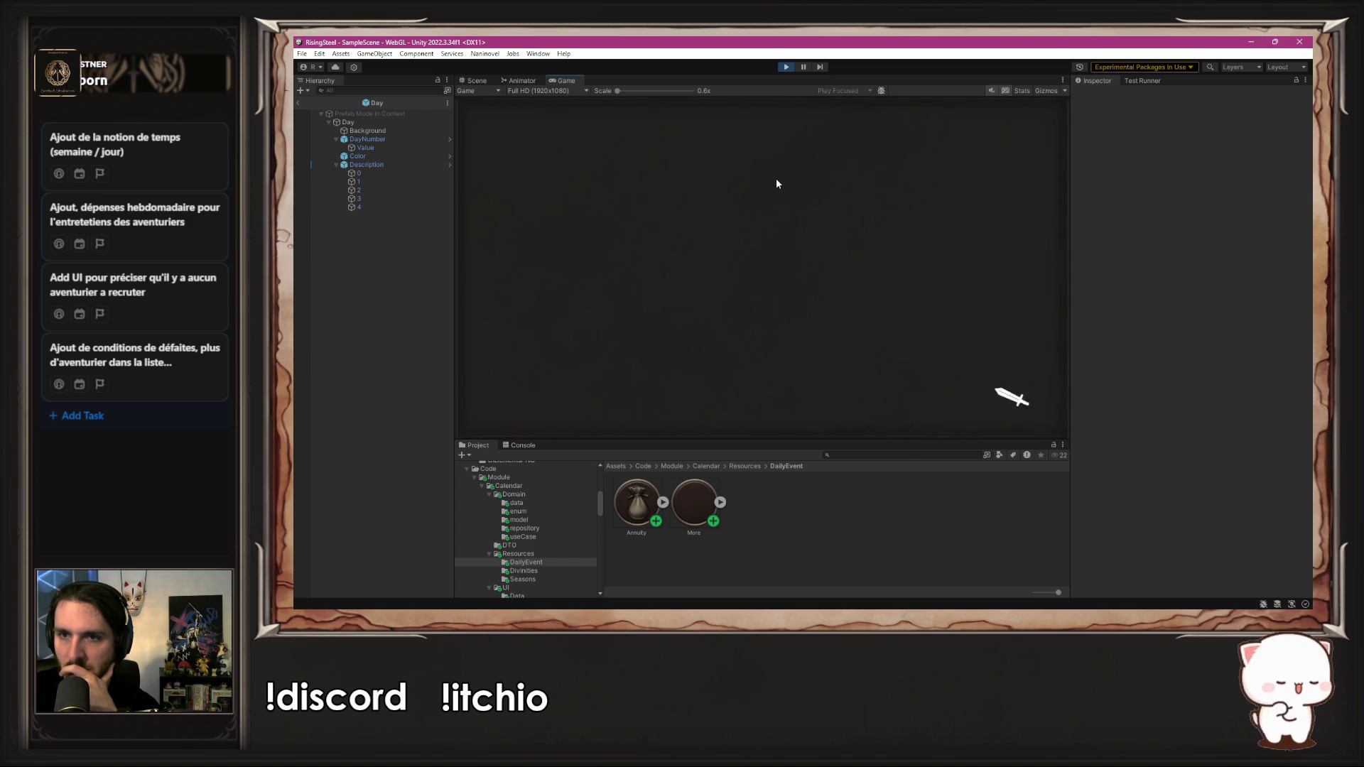
pyautogui.click(785, 67)
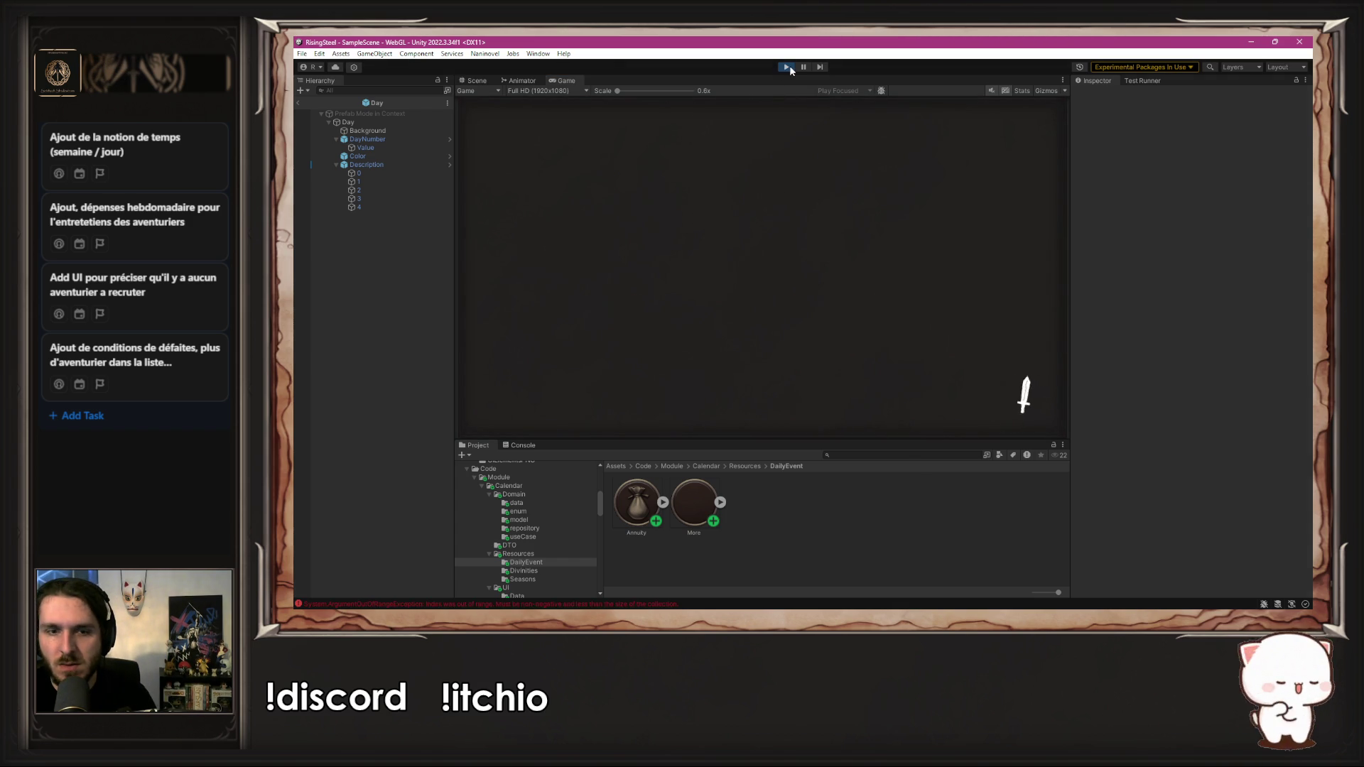
pyautogui.click(577, 604)
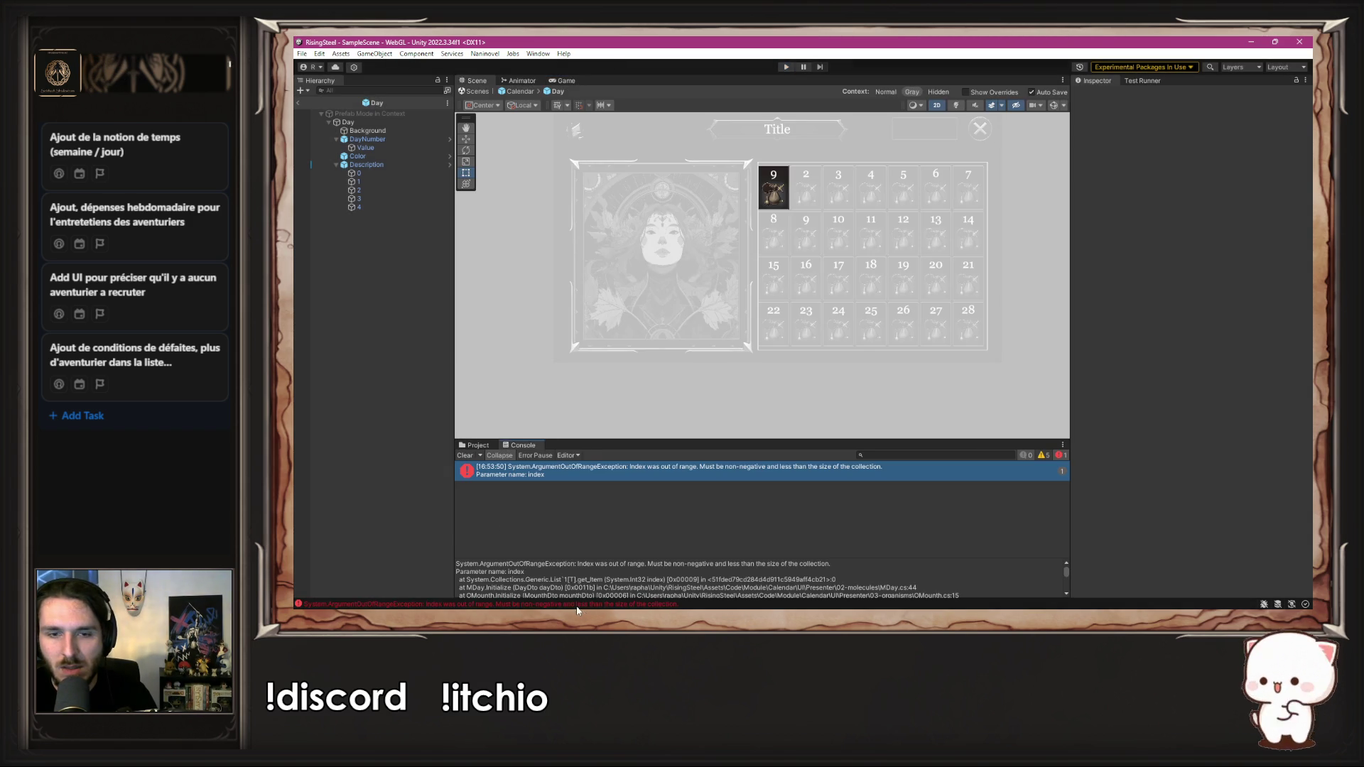
pyautogui.doubleClick(677, 471)
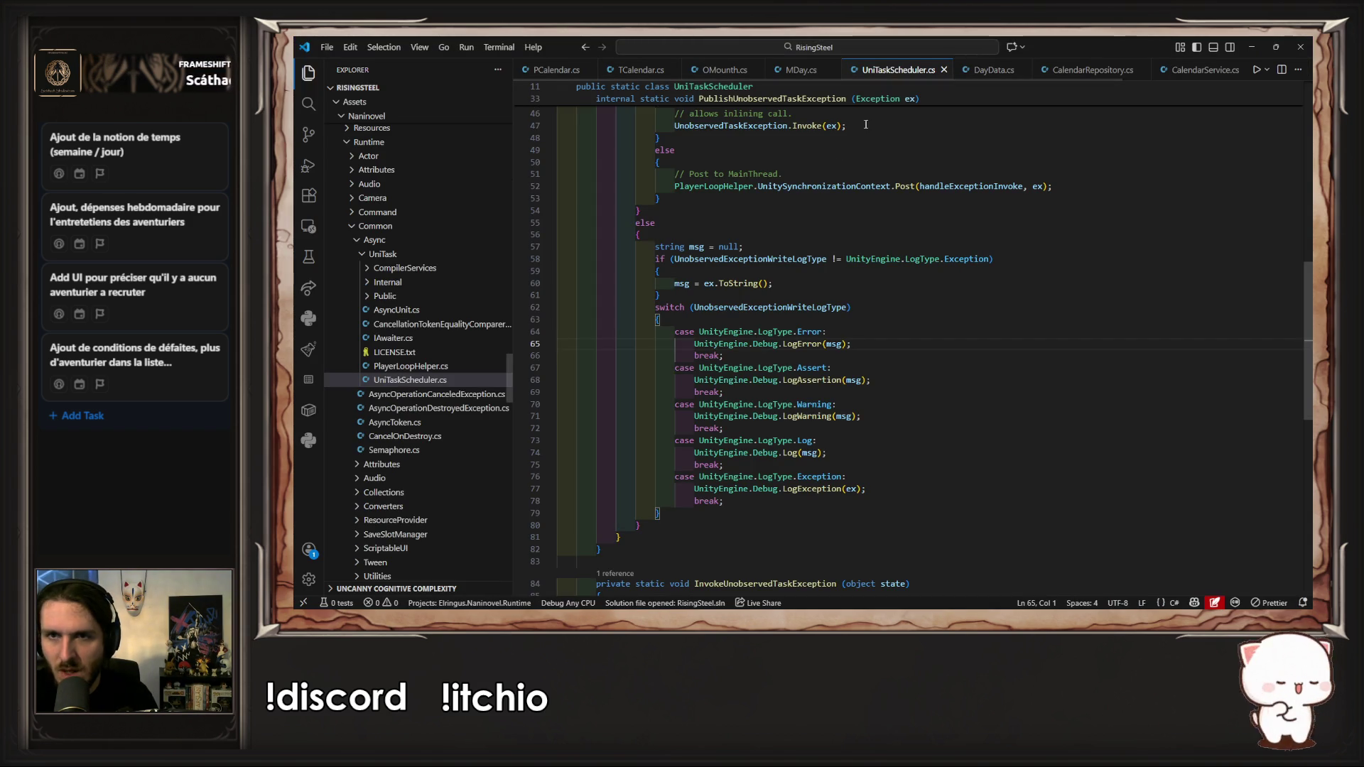
# Step: Close UniTaskScheduler.cs and change the More icon's index from icons[4] to icons[3]
pyautogui.middleClick(892, 73)
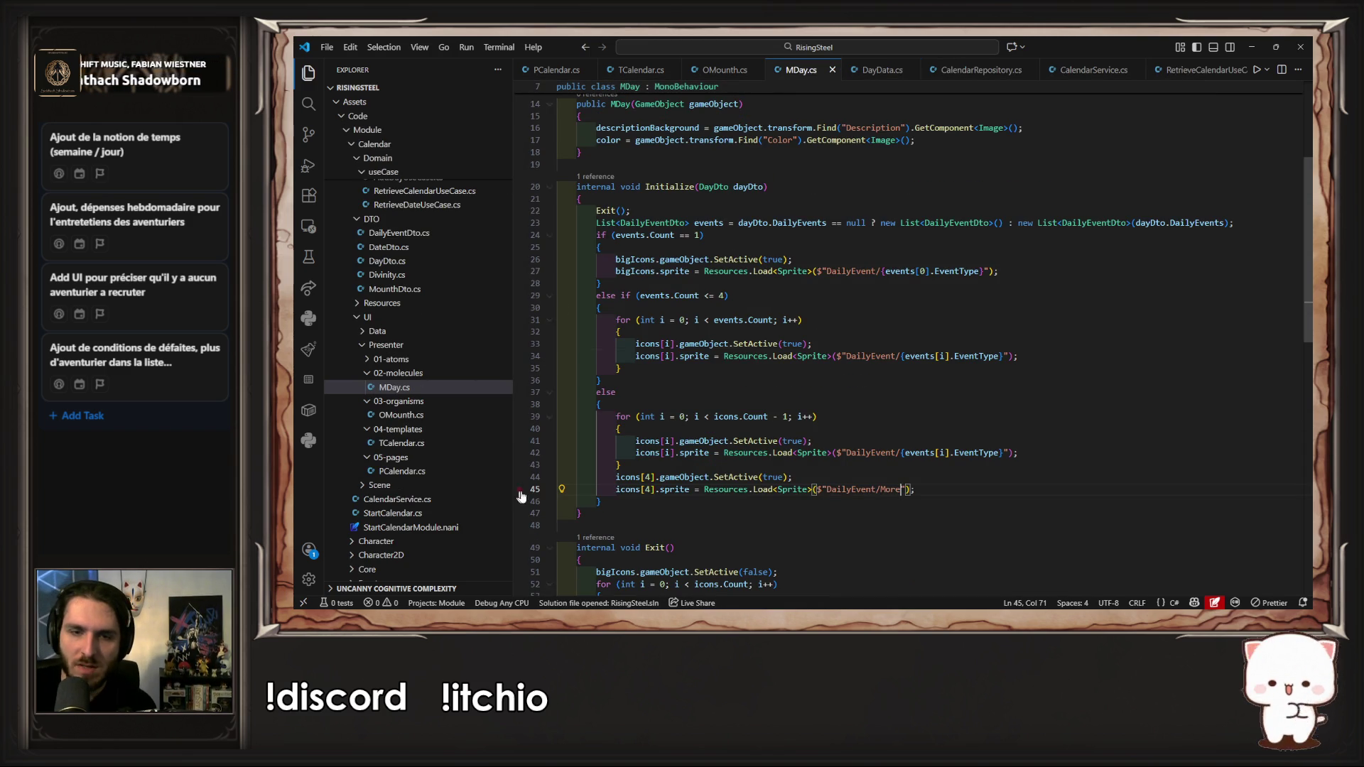
pyautogui.doubleClick(648, 478)
pyautogui.write('3')
pyautogui.click(821, 452)
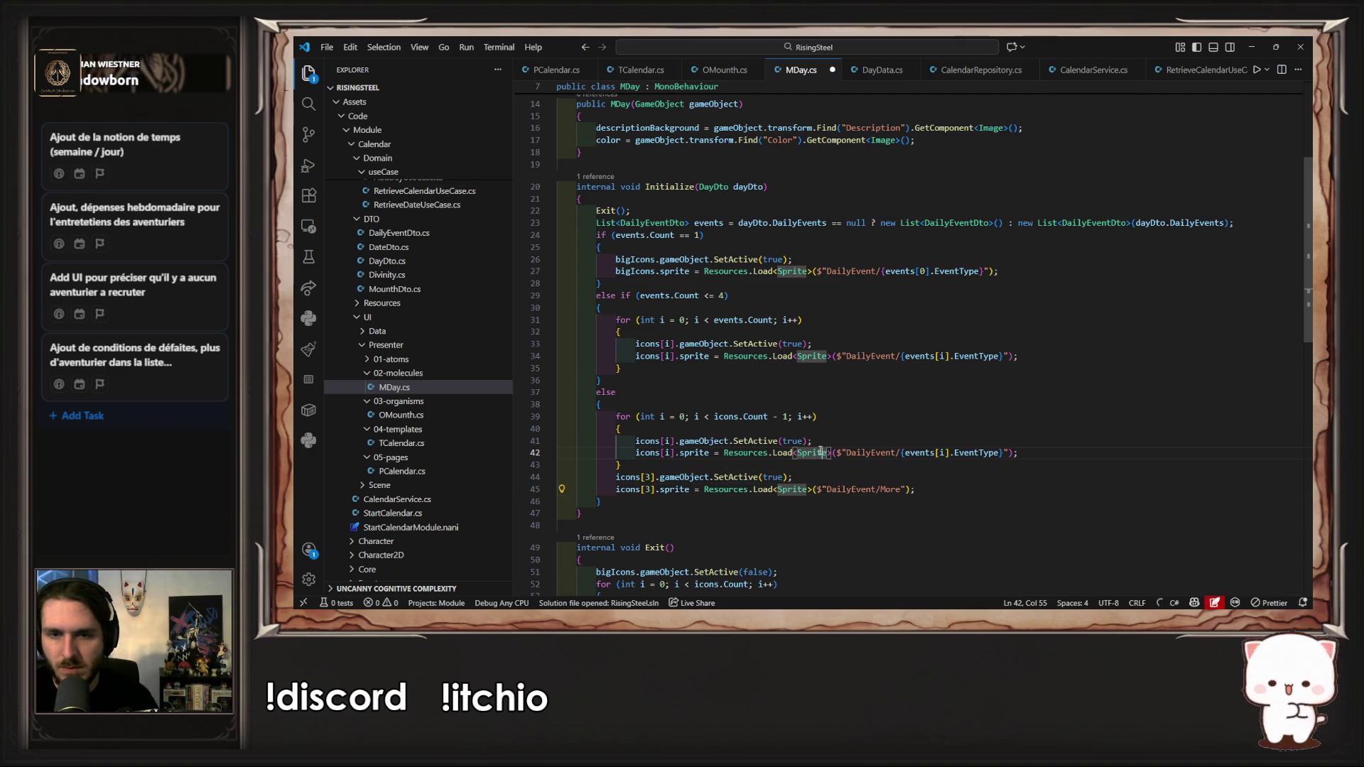
pyautogui.hotkey('alt', 'Tab')
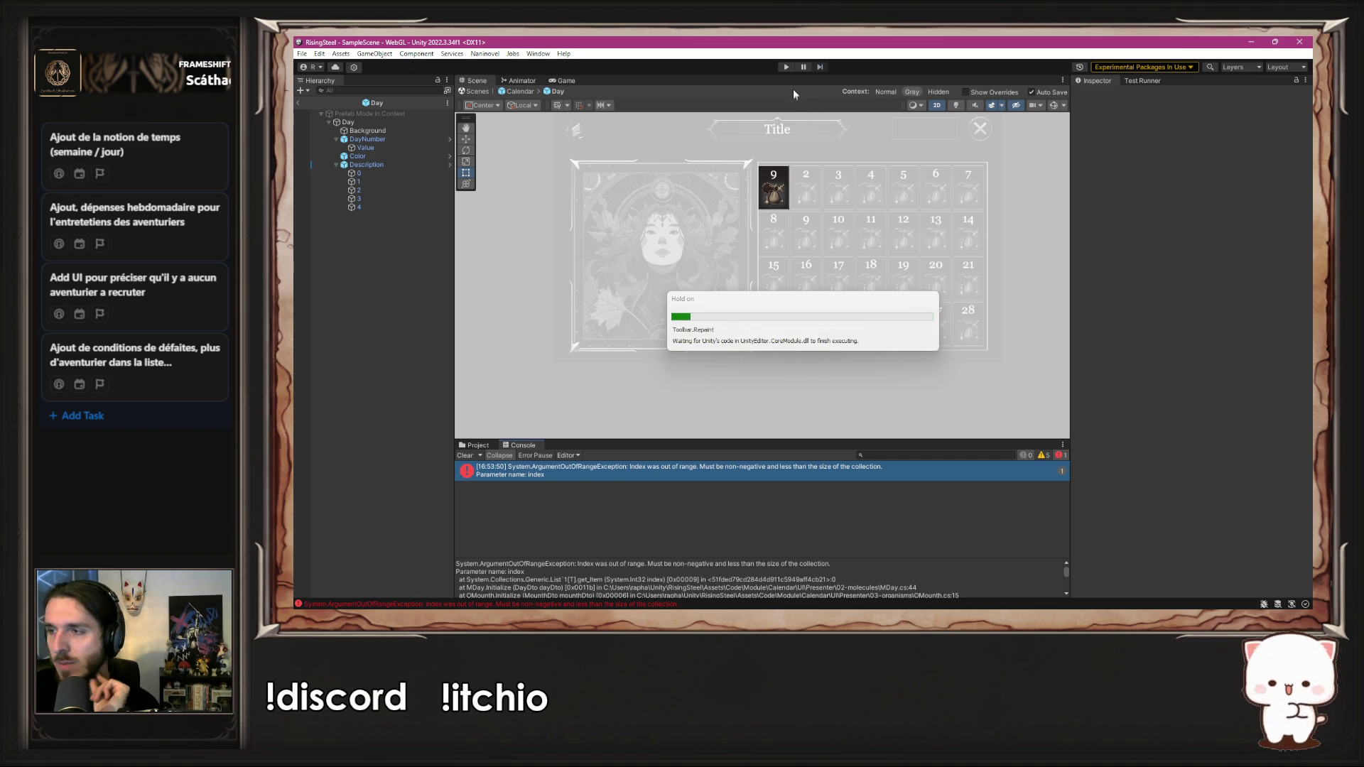
# Step: Play a New Game and check the icons on calendar days 7, 14, 21 and 28, then stop
pyautogui.click(786, 67)
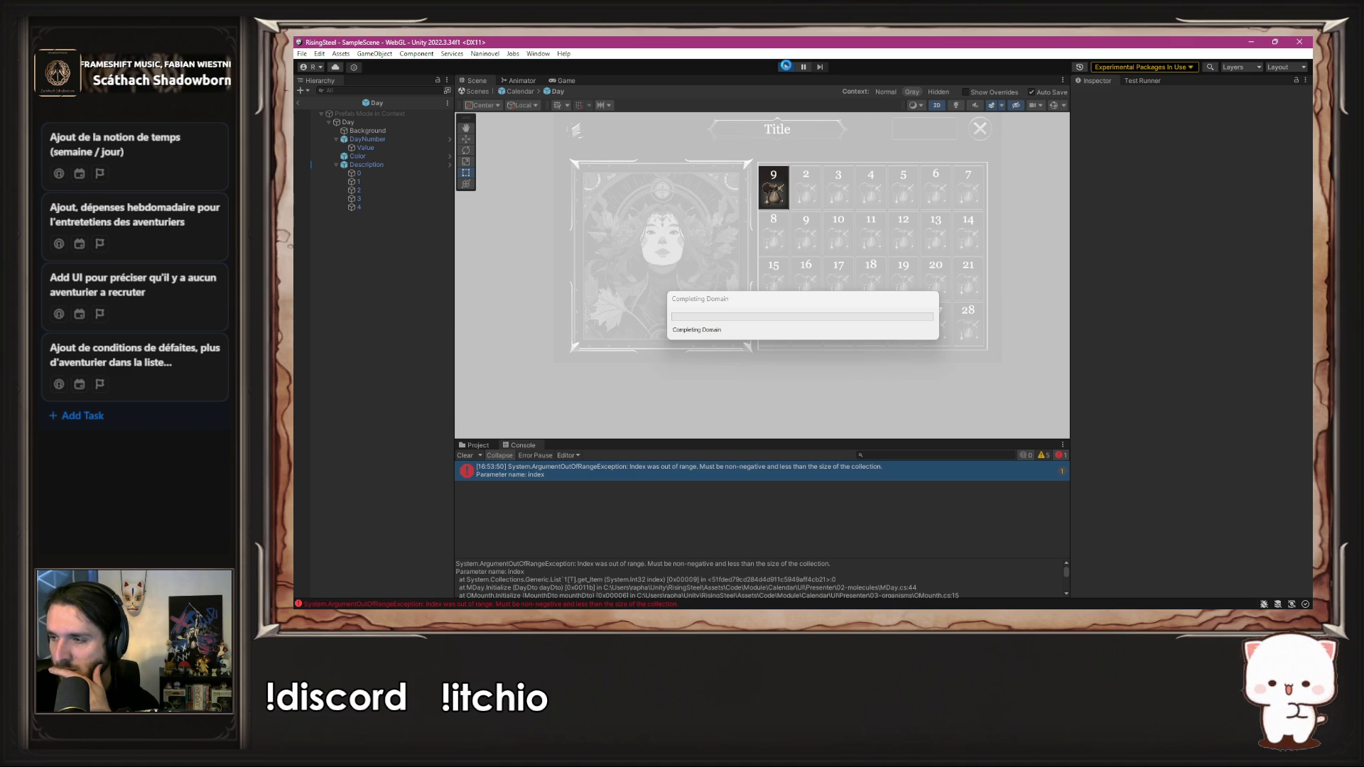
pyautogui.click(786, 66)
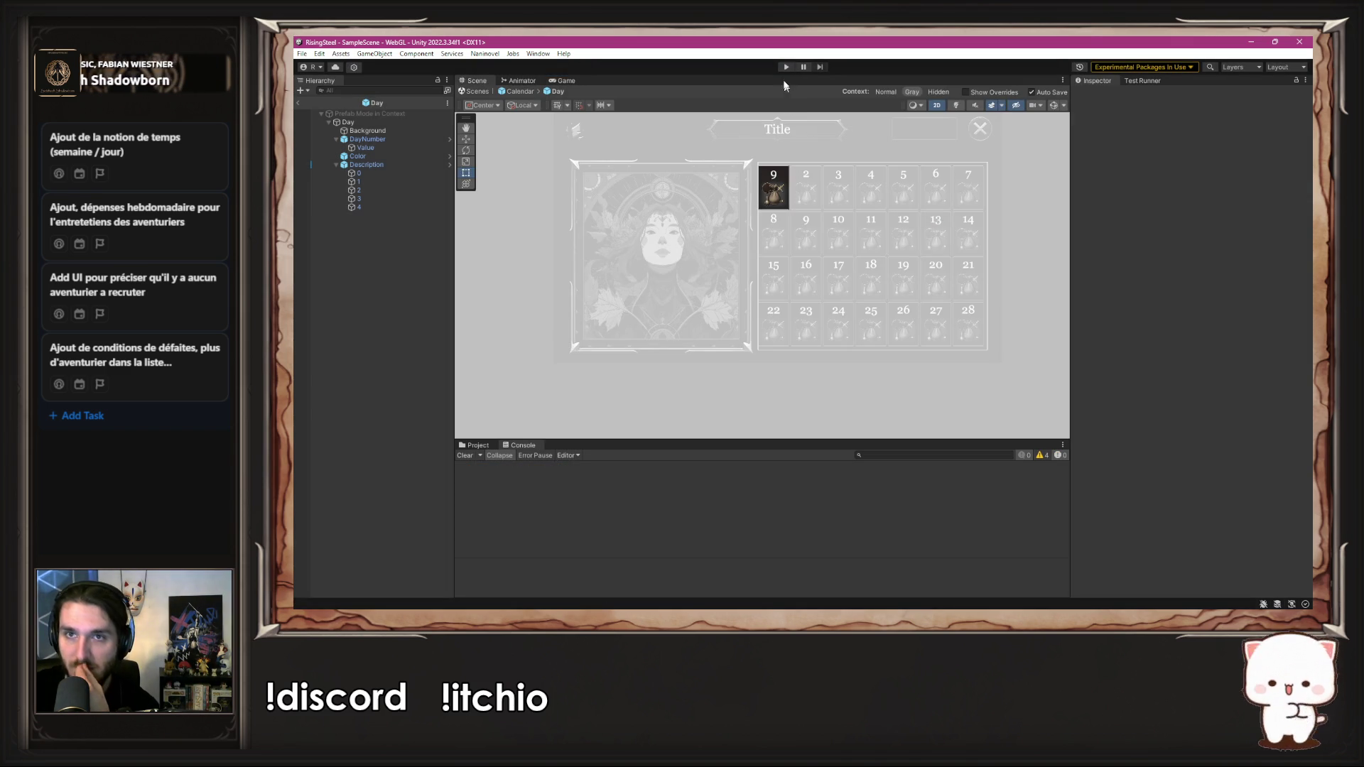
pyautogui.click(784, 67)
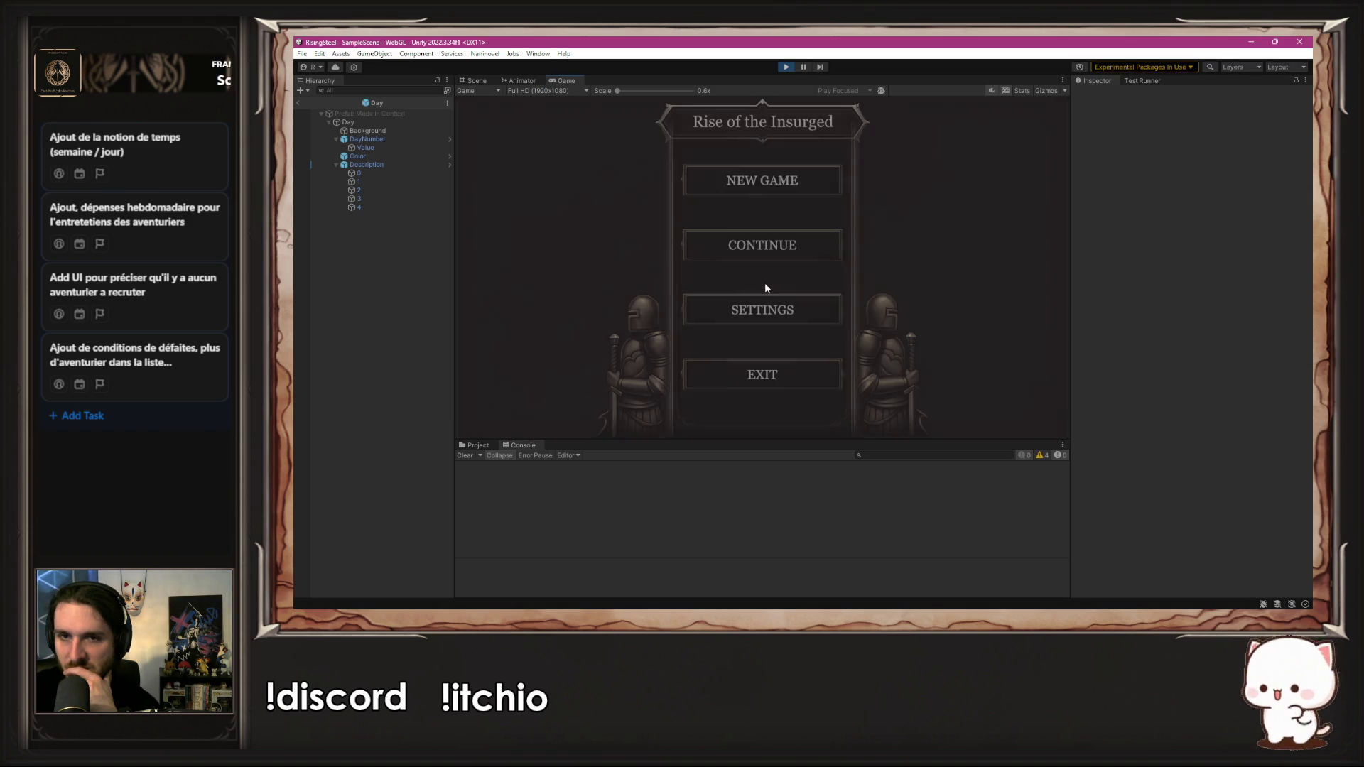
pyautogui.click(744, 182)
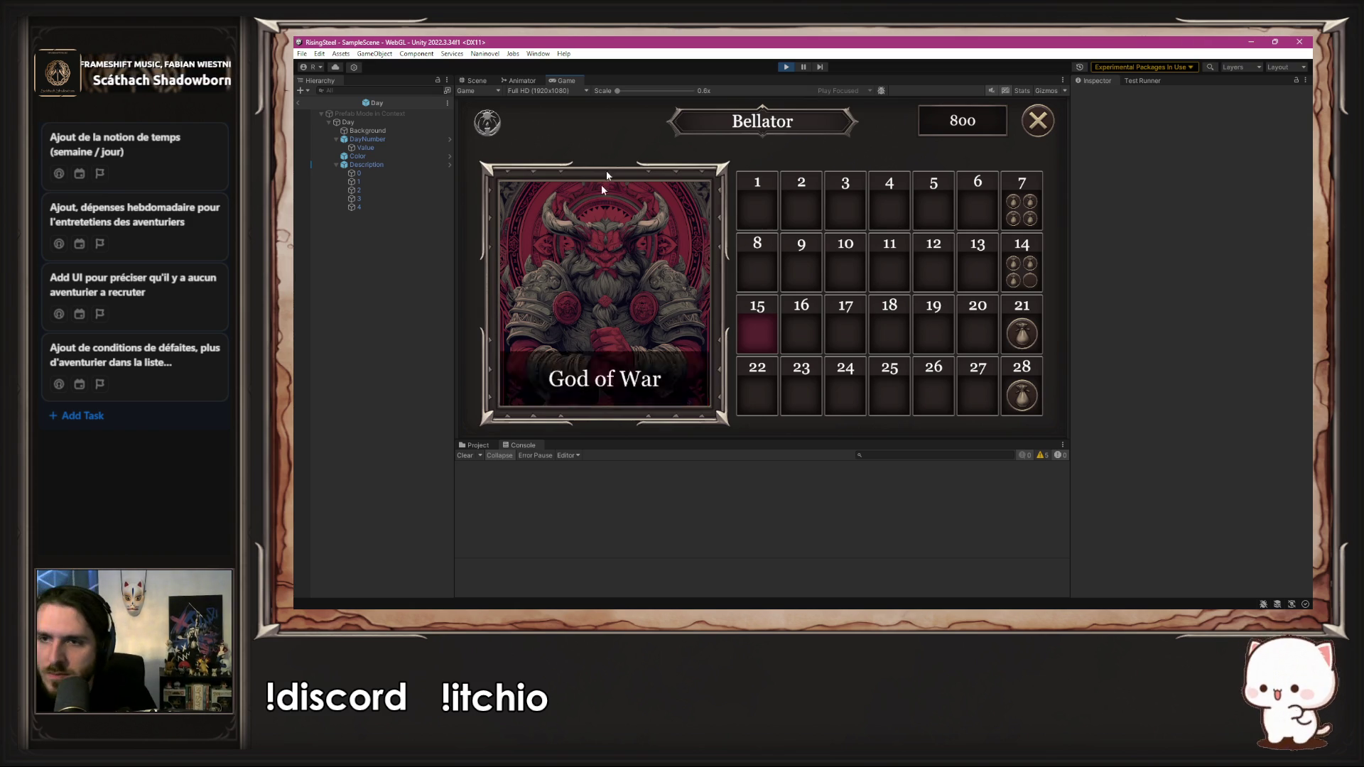
pyautogui.click(786, 67)
pyautogui.click(476, 447)
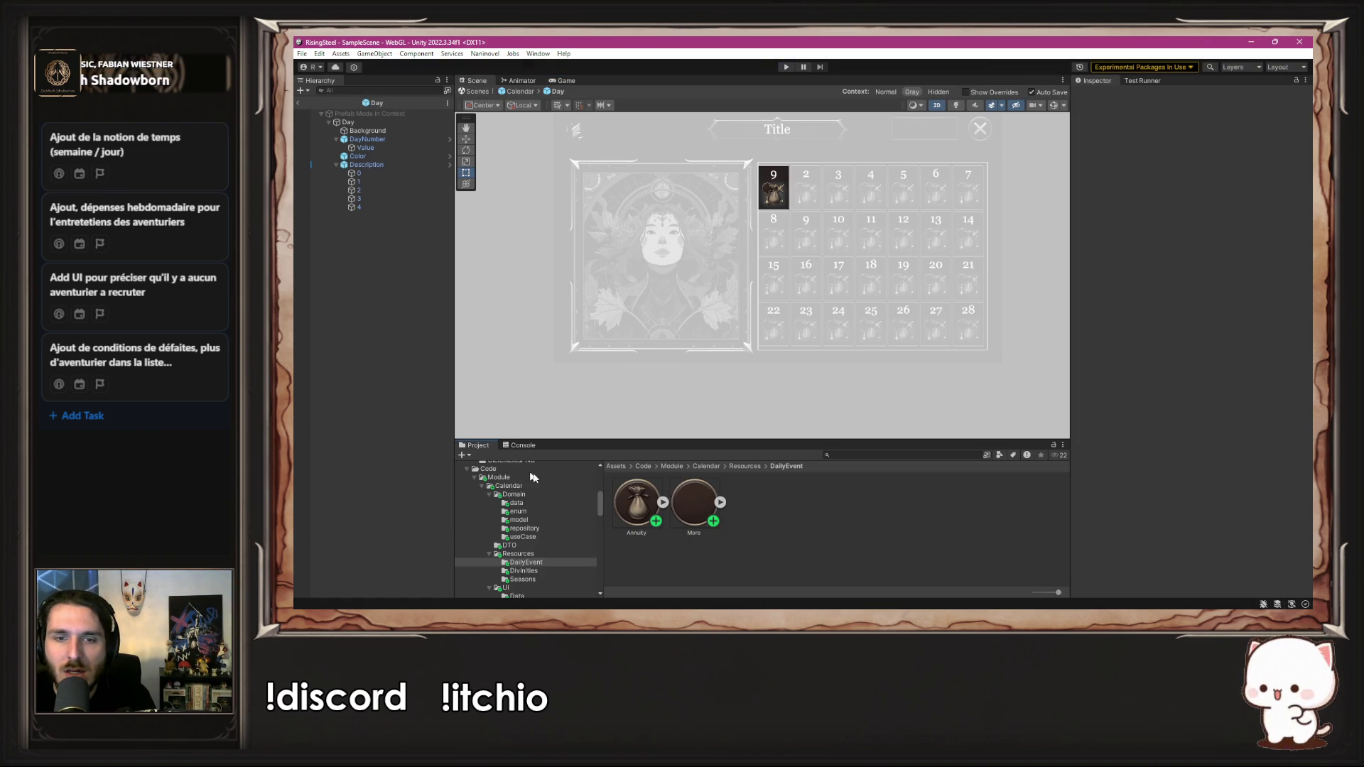
# Step: Locate the three-dot ect icon in ClassicRPGUI2 > IconsUI
pyautogui.scroll(10, 542, 508)
pyautogui.click(529, 518)
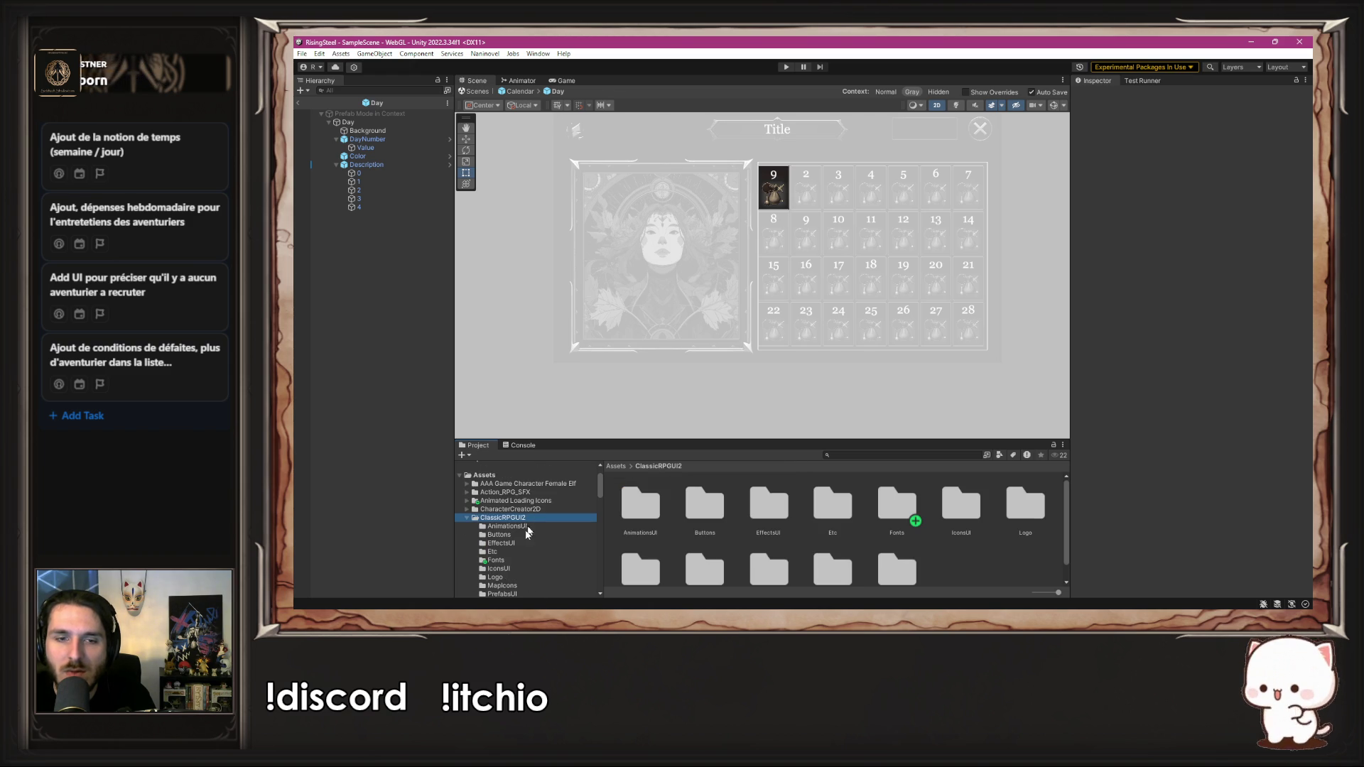
pyautogui.click(556, 566)
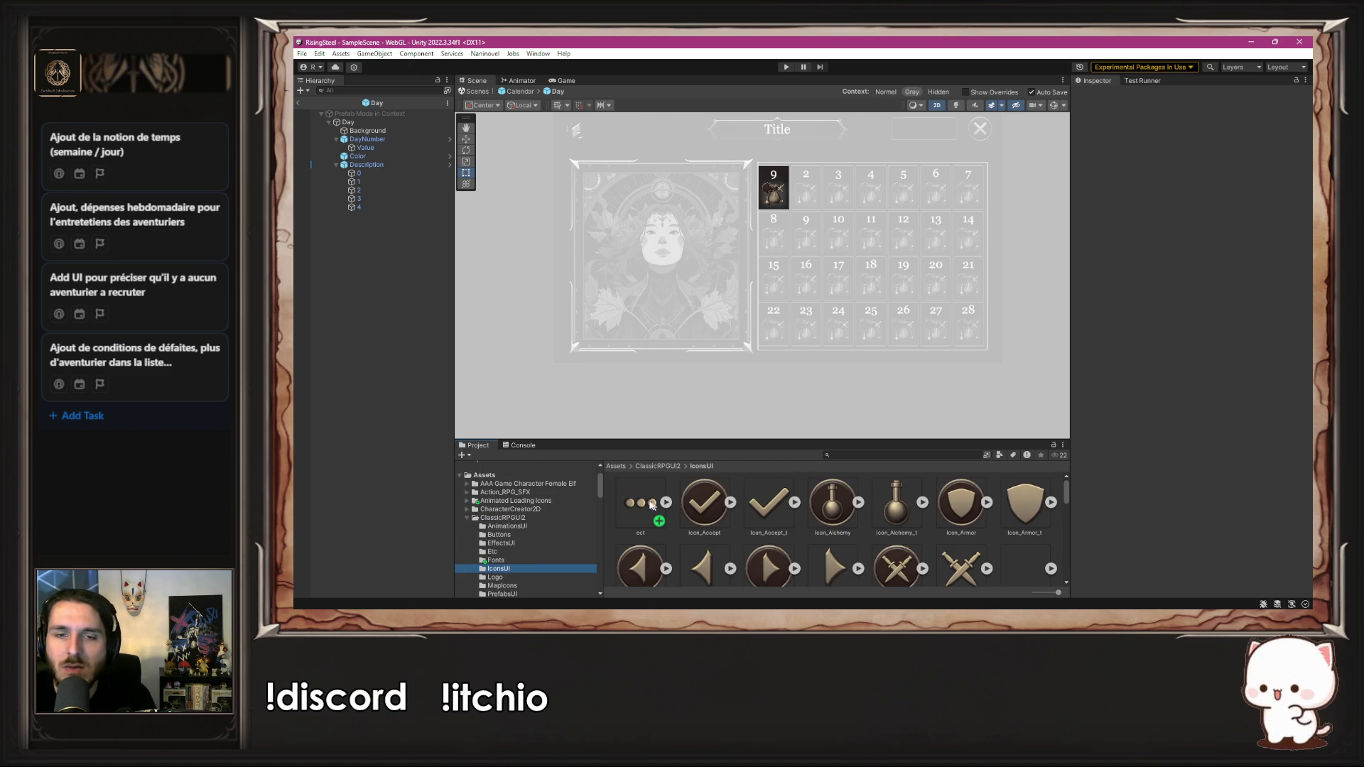
pyautogui.click(652, 504)
pyautogui.scroll(-10, 585, 521)
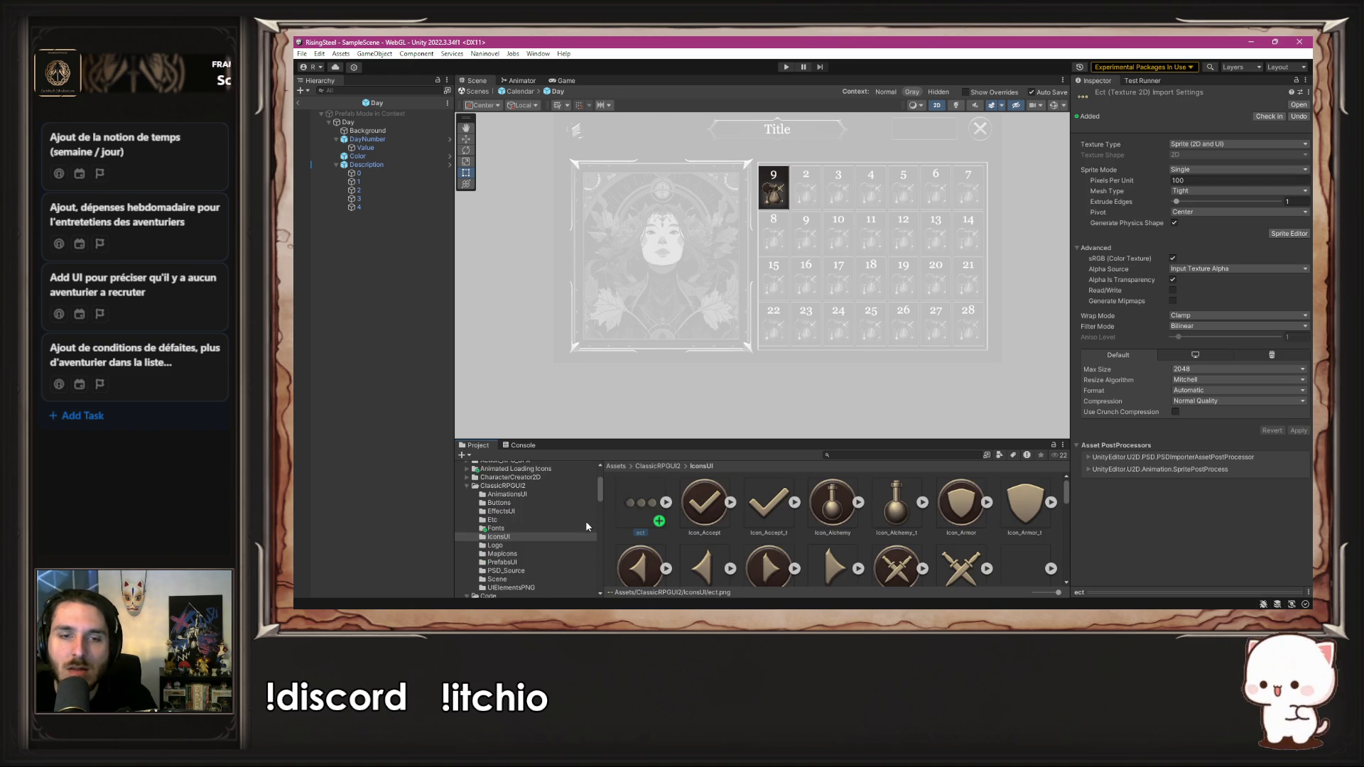
pyautogui.scroll(2, 582, 526)
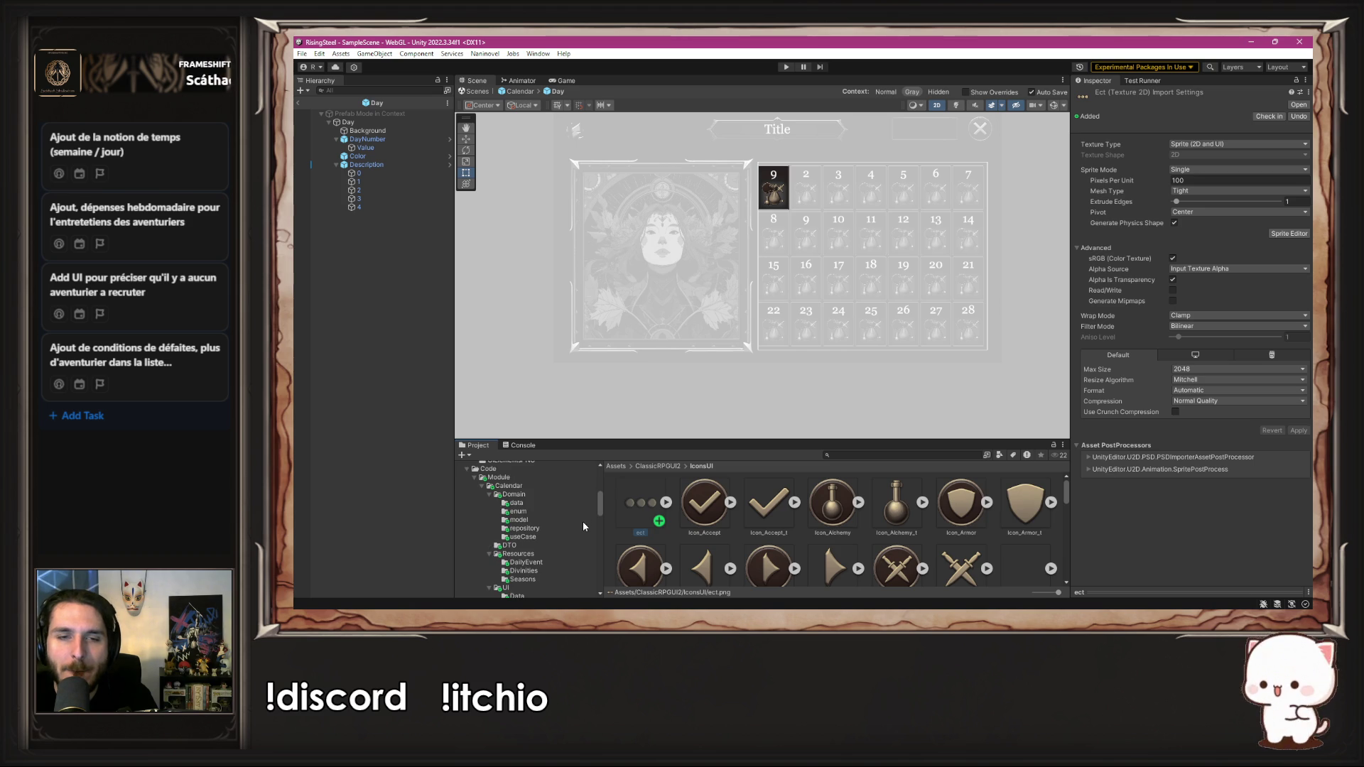
# Step: Reveal the DailyEvent folder in the file explorer
pyautogui.click(529, 564)
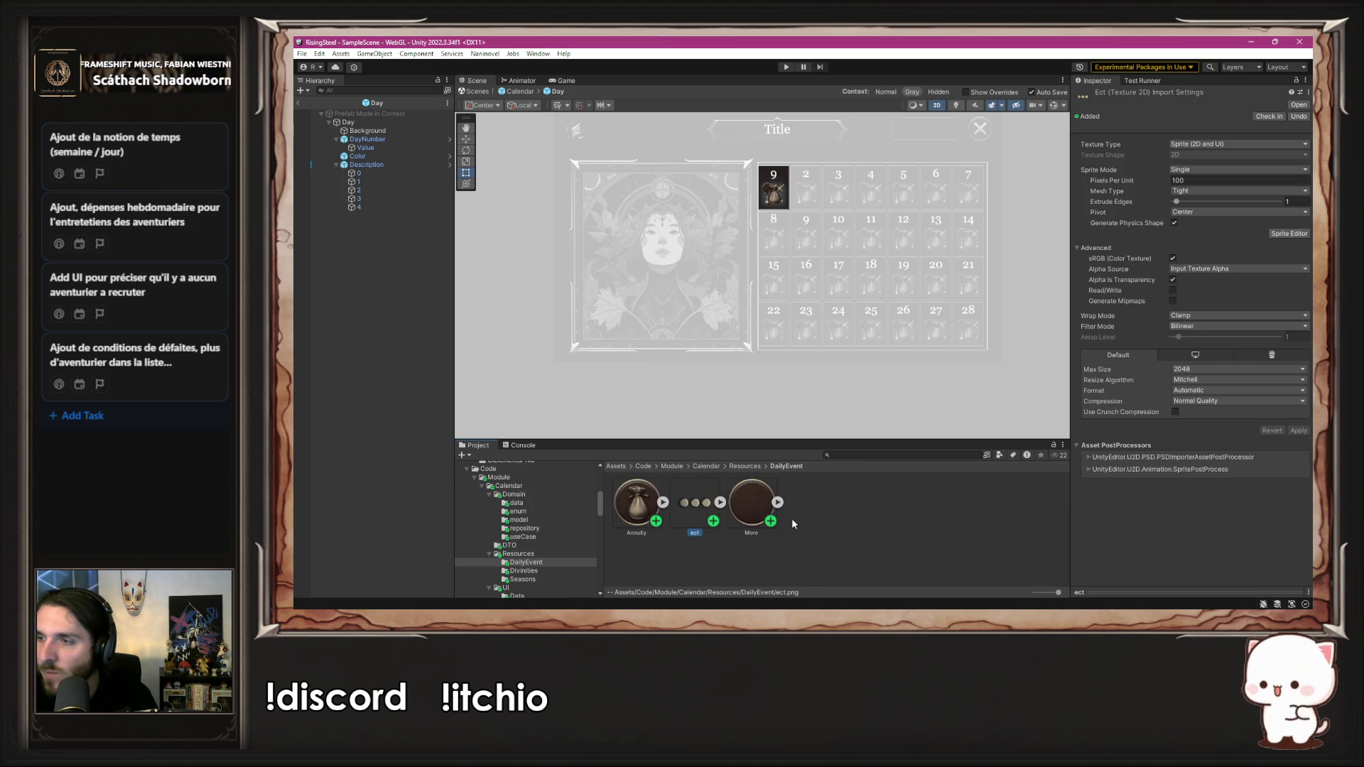
pyautogui.rightClick(831, 505)
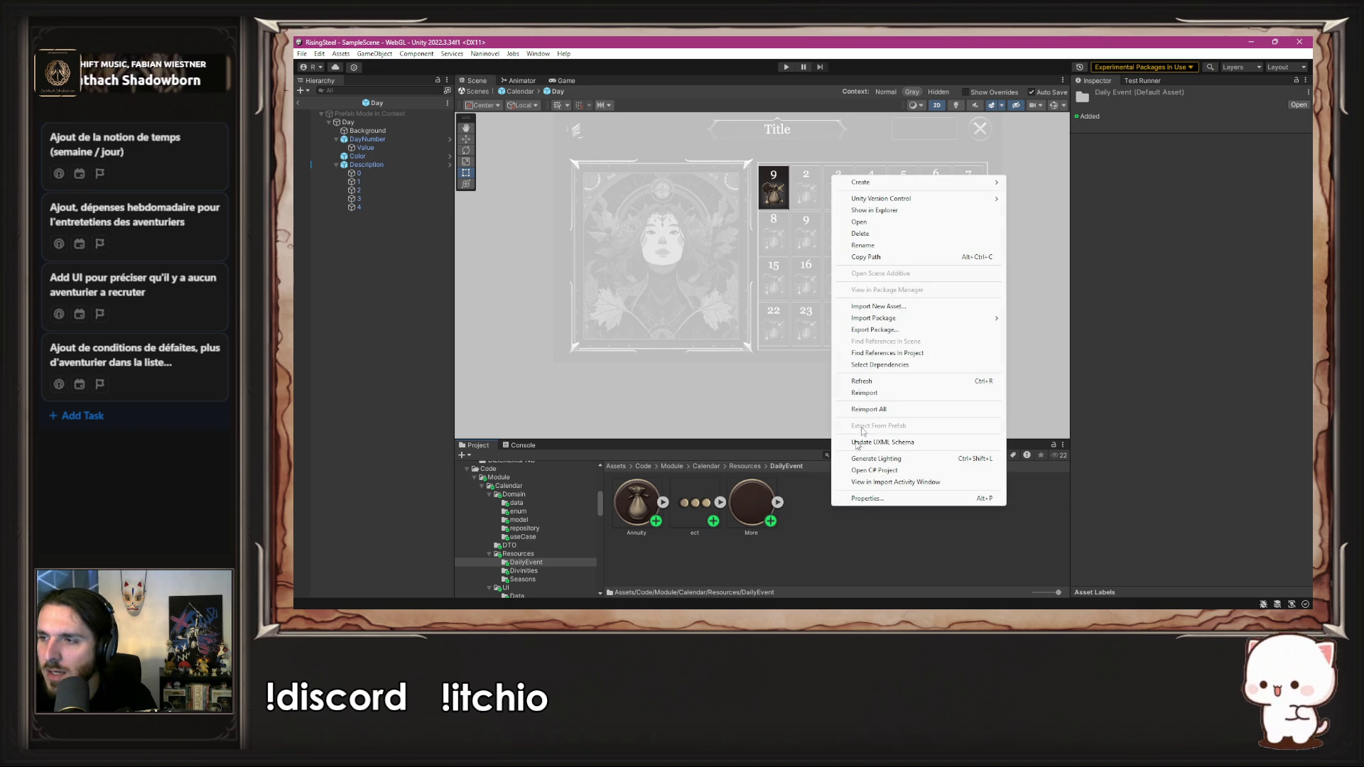
pyautogui.click(905, 212)
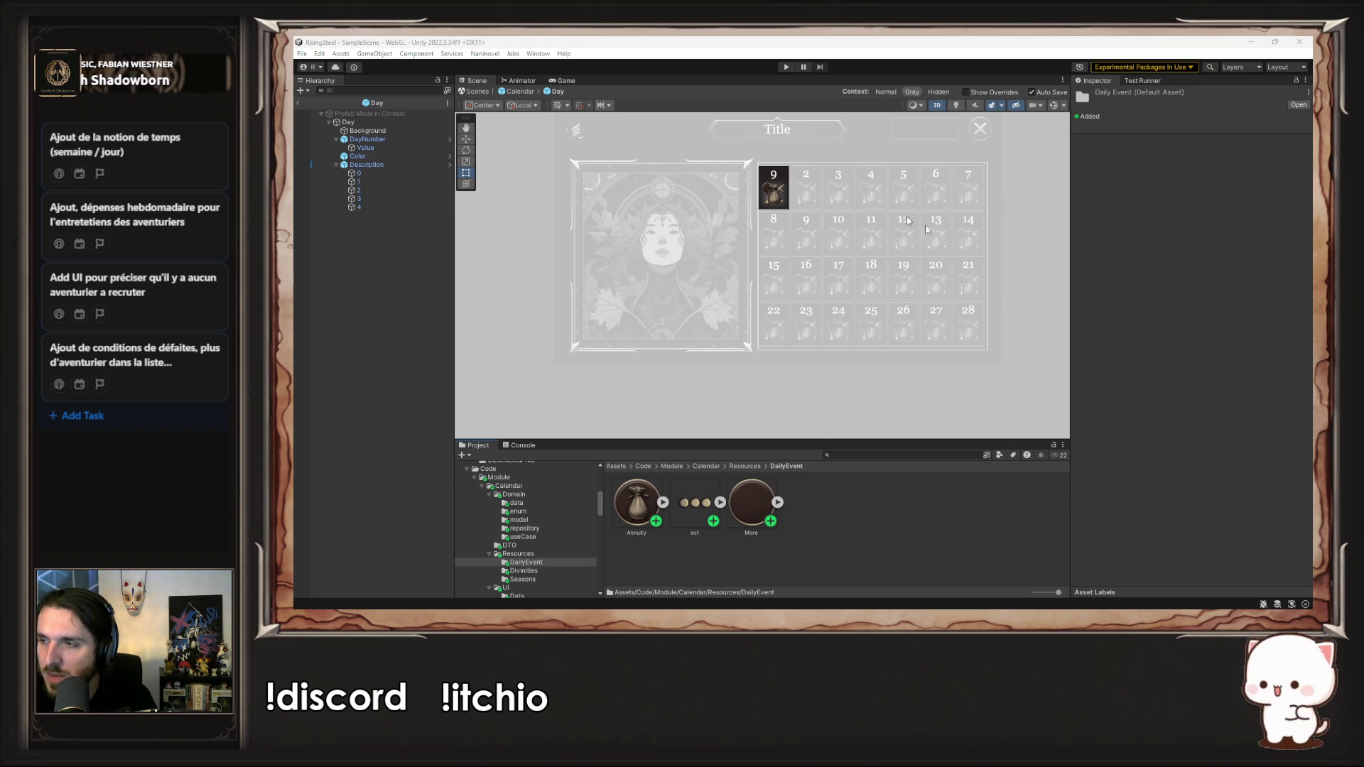
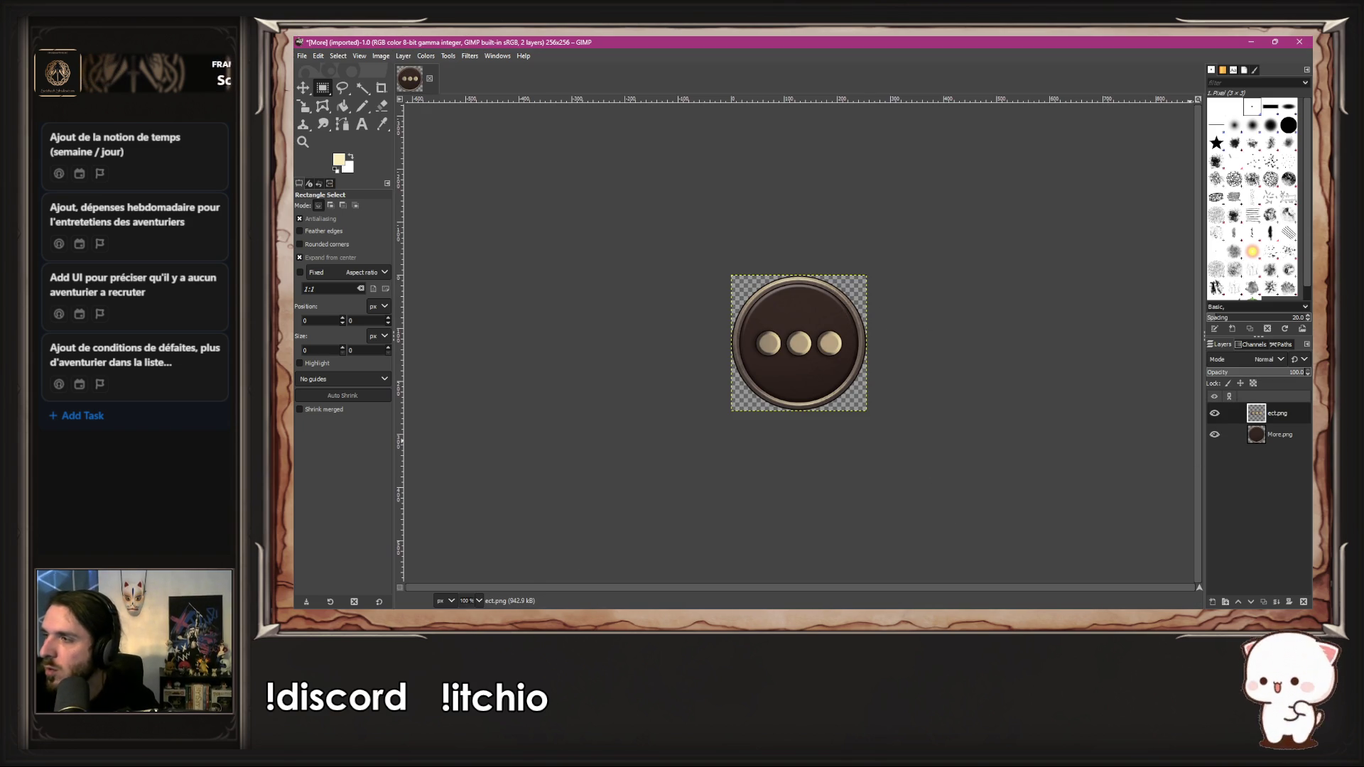
# Step: Export the three-dot badge image as More.png, replacing the existing file in DailyEvent
pyautogui.click(300, 56)
pyautogui.click(351, 230)
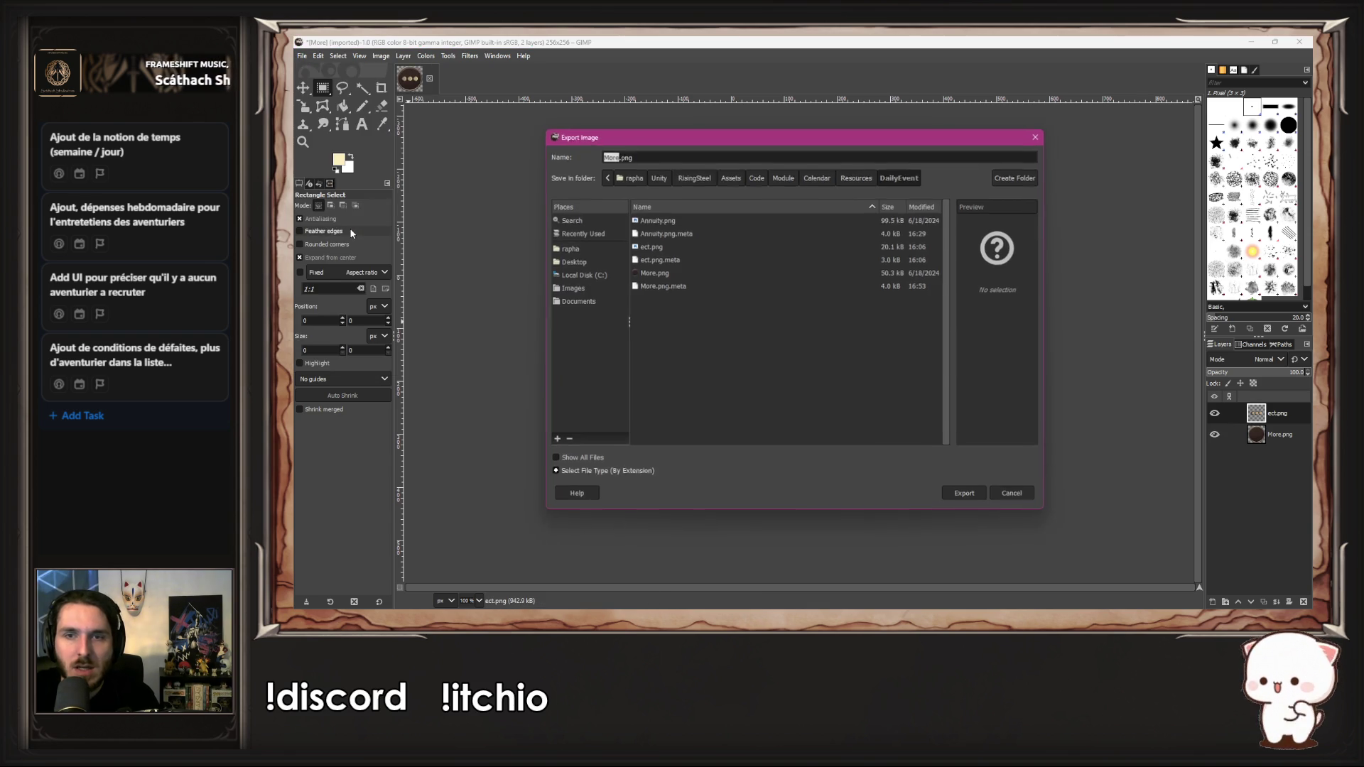
pyautogui.click(661, 273)
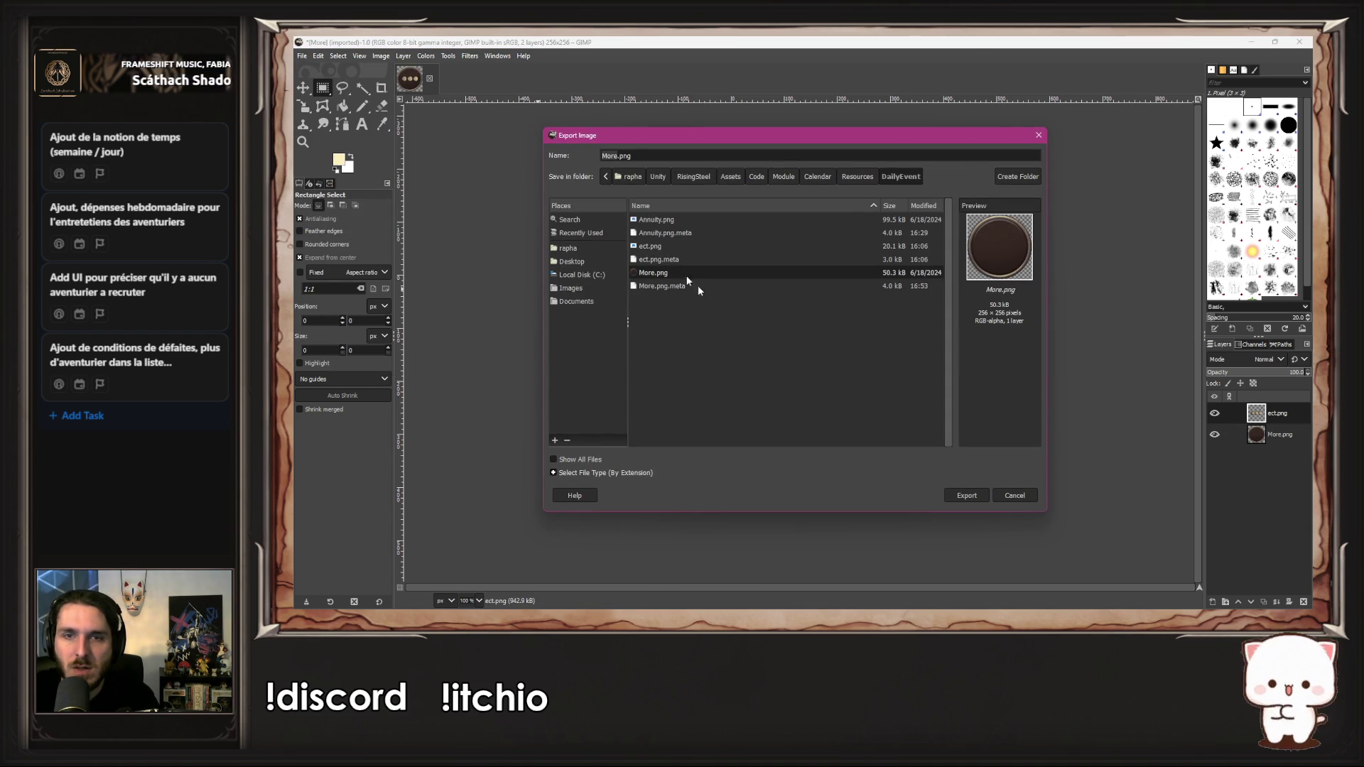
pyautogui.click(973, 496)
pyautogui.click(844, 376)
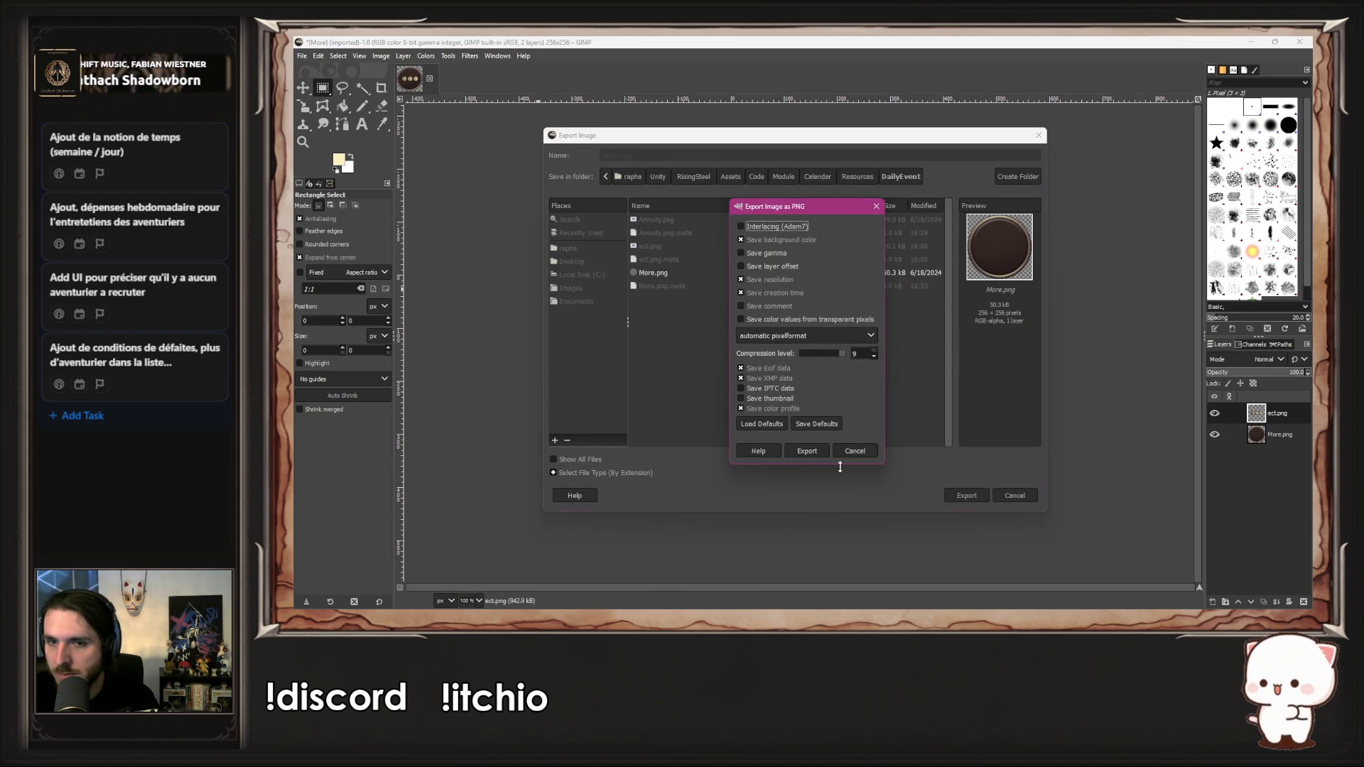
pyautogui.click(805, 450)
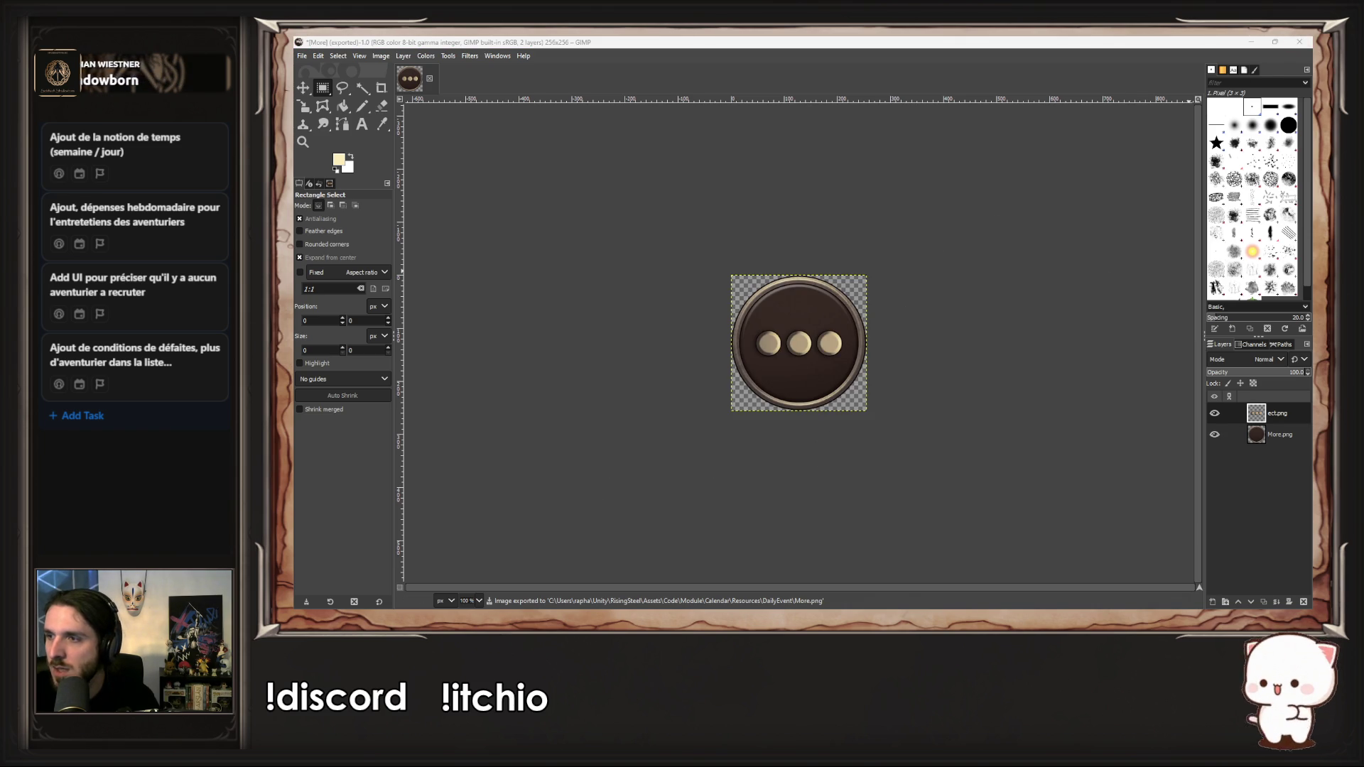
# Step: Switch back to the Unity editor and select the ect image asset
pyautogui.hotkey('alt', 'Tab')
pyautogui.click(753, 527)
pyautogui.click(698, 503)
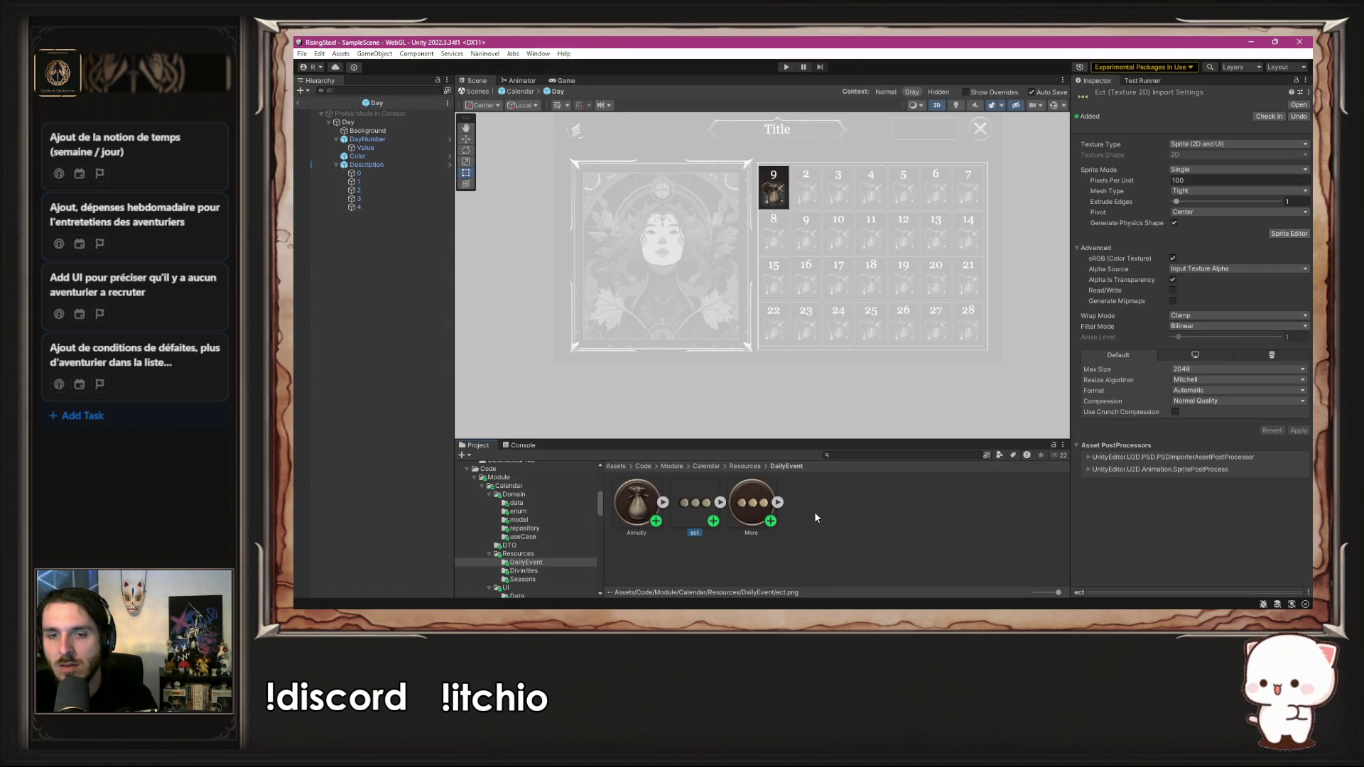
# Step: Cancel the delete prompt so ect.png stays, then run the game in Play mode
pyautogui.press('Delete')
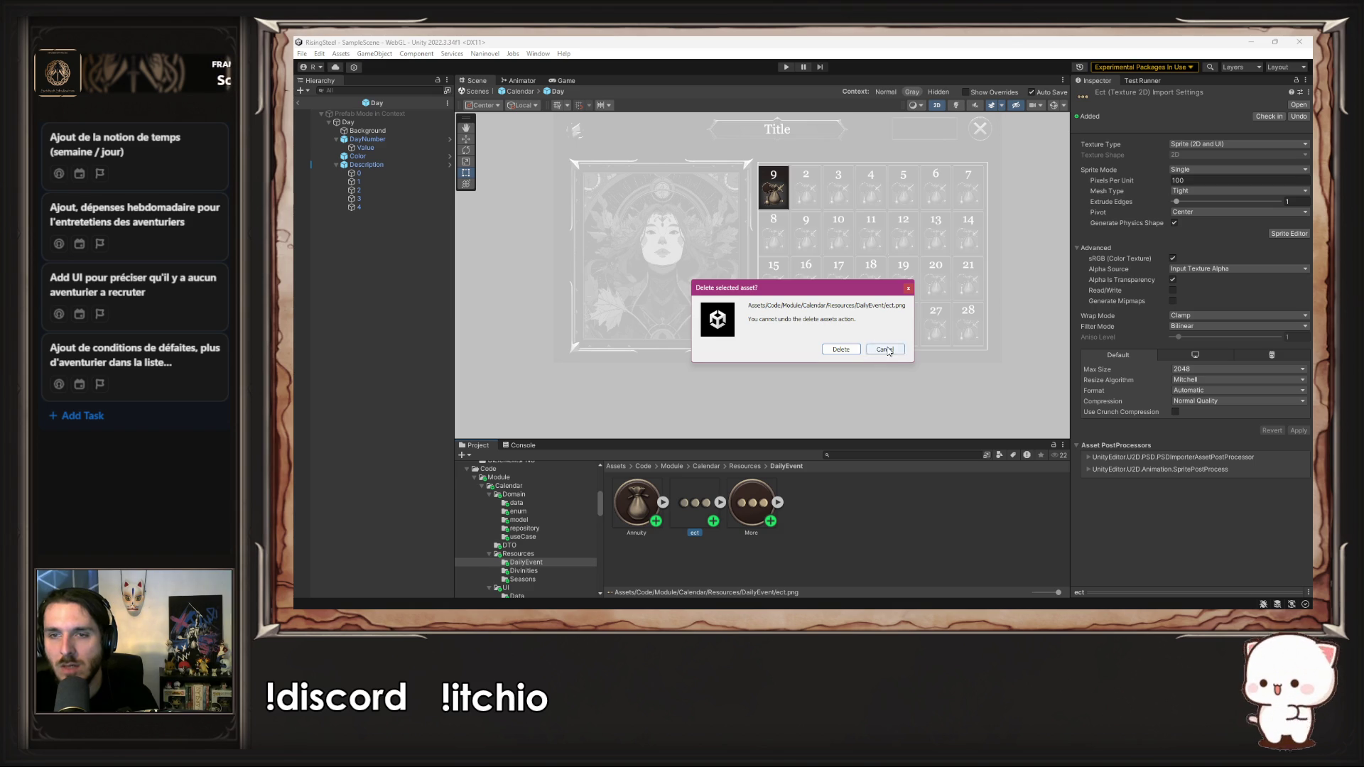
pyautogui.click(887, 350)
pyautogui.click(915, 502)
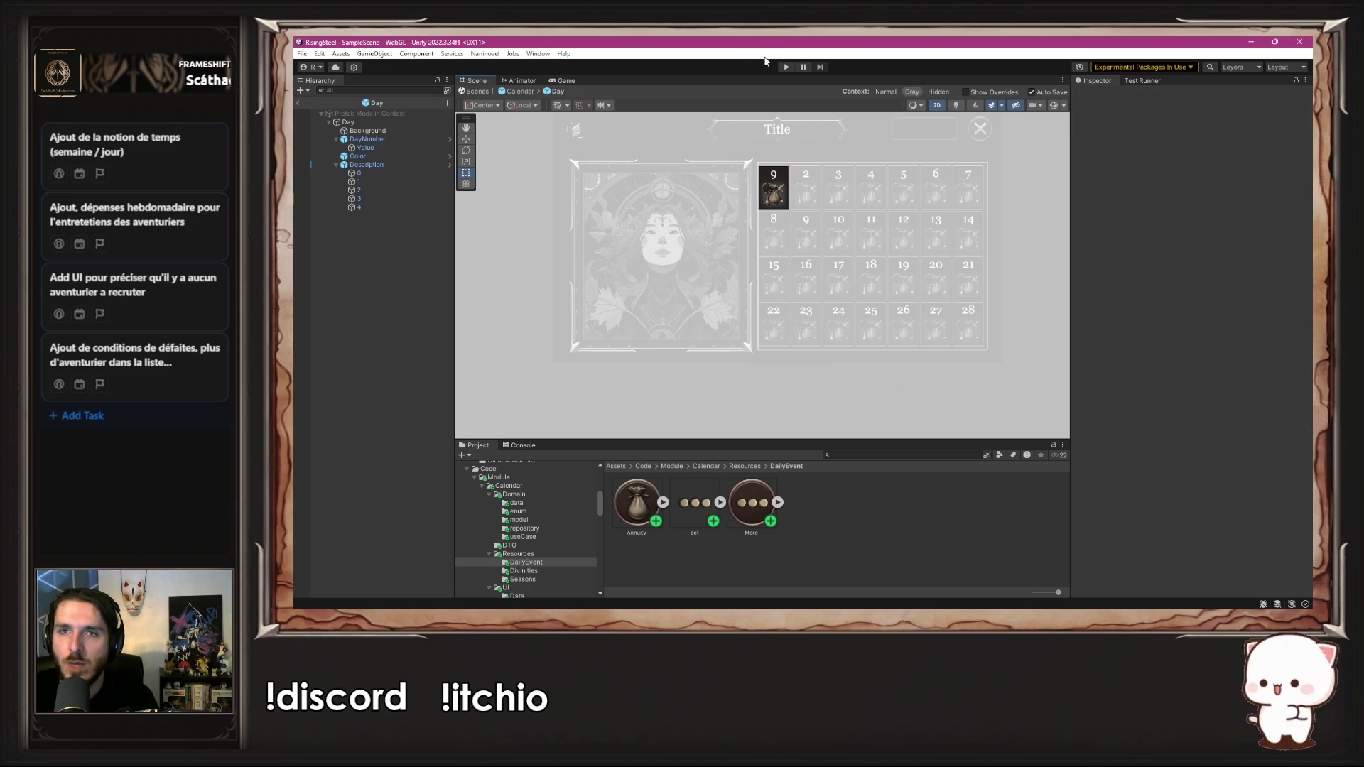
pyautogui.click(787, 68)
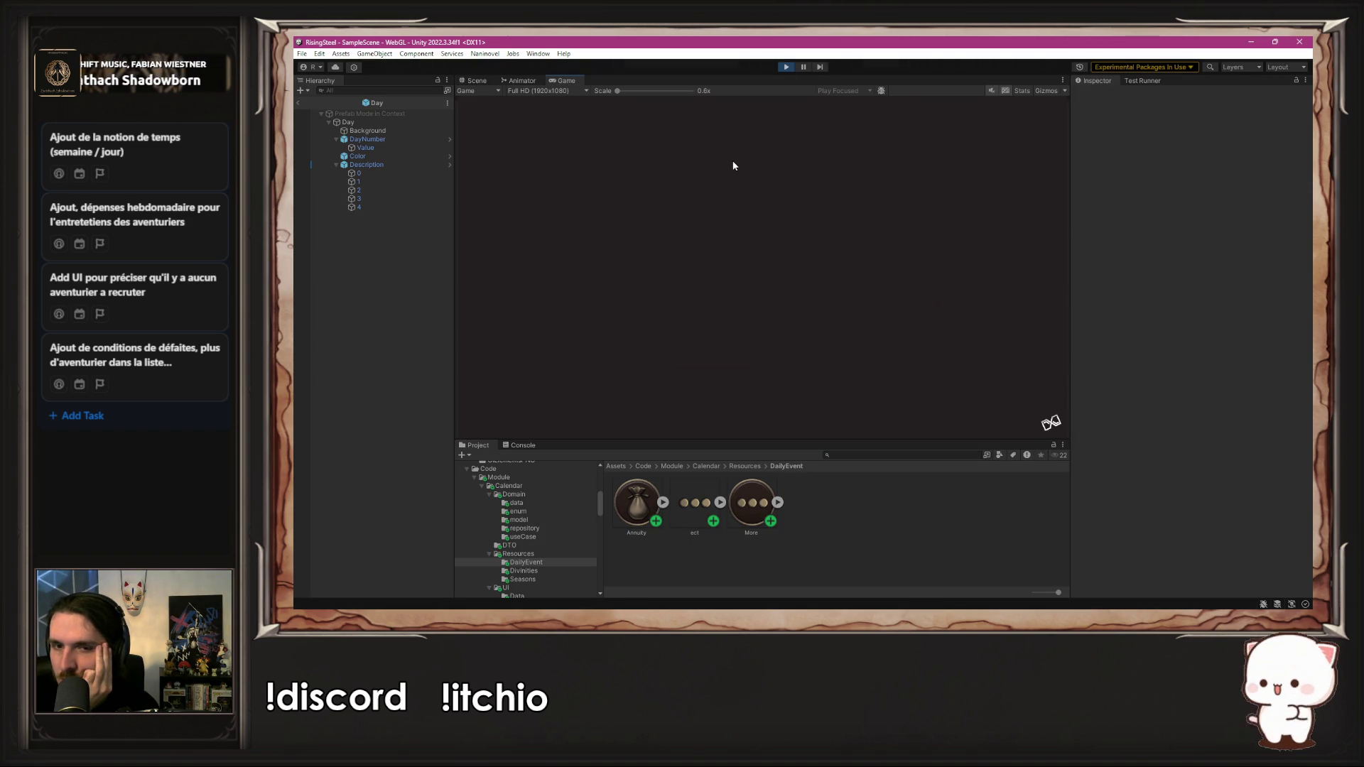
# Step: Start a NEW GAME to check the calendar's day badges, then exit Play mode
pyautogui.click(747, 173)
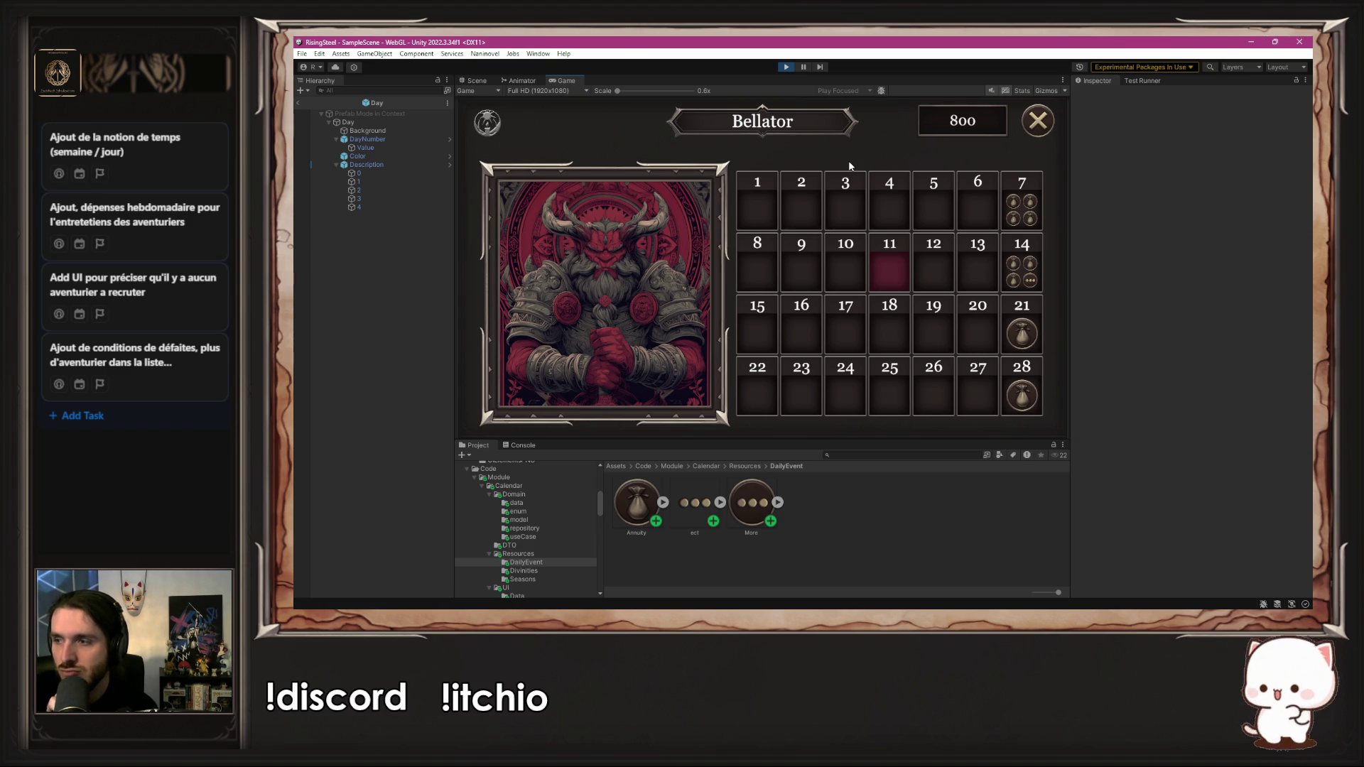
pyautogui.click(785, 68)
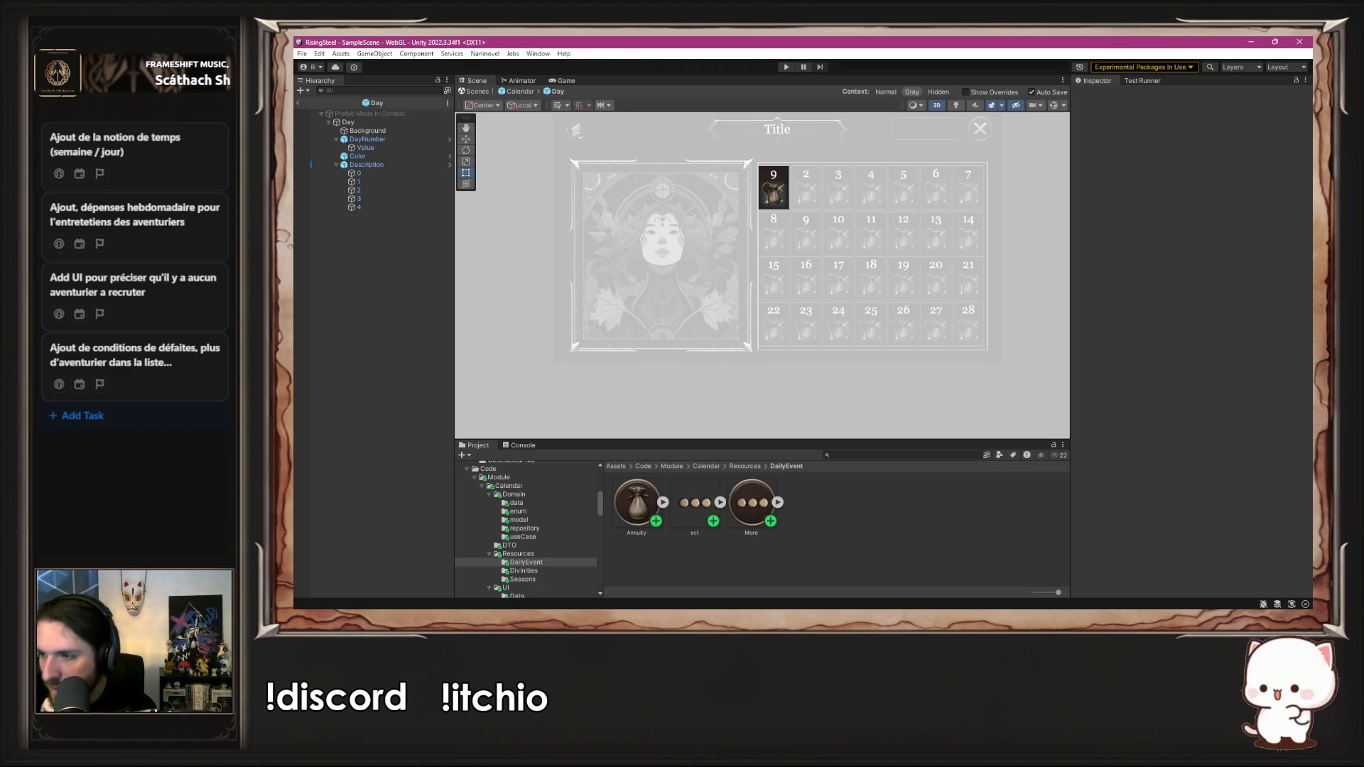
pyautogui.scroll(3, 810, 178)
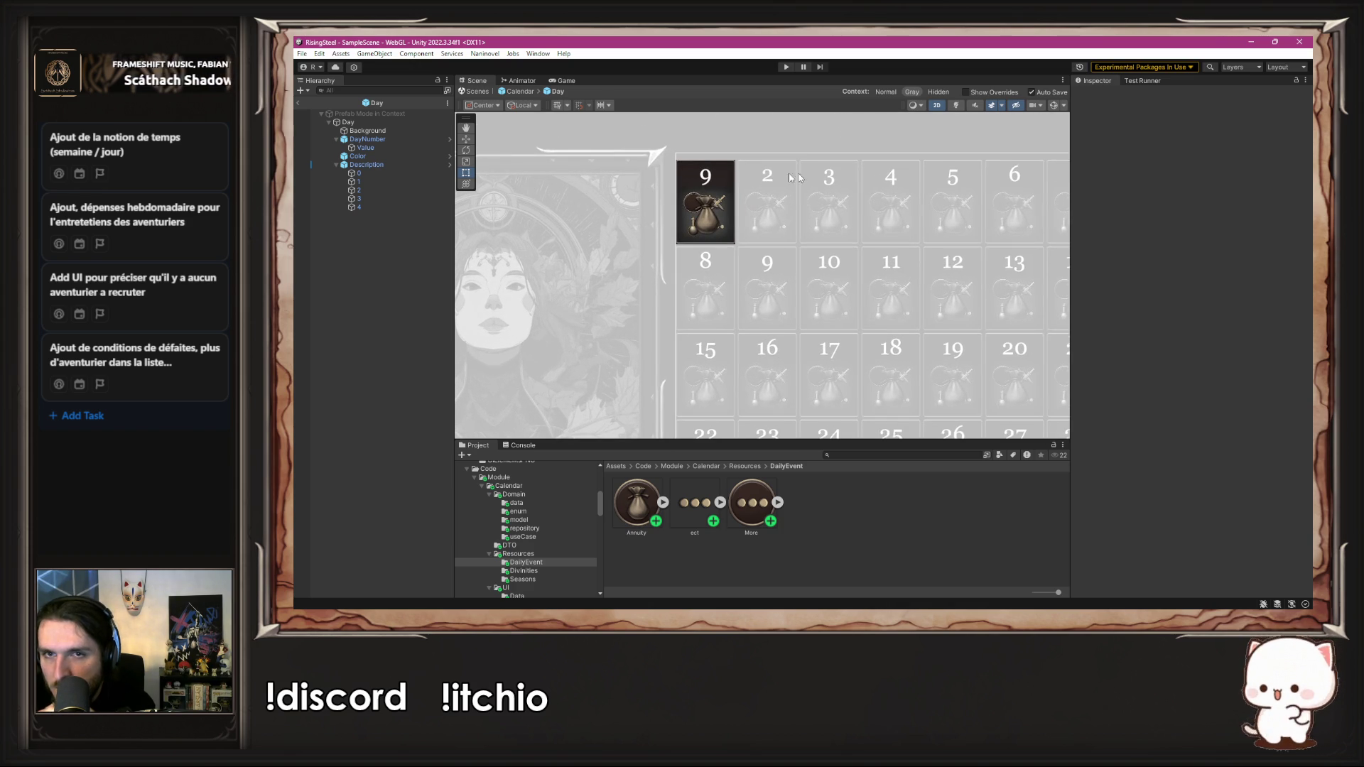
pyautogui.click(426, 174)
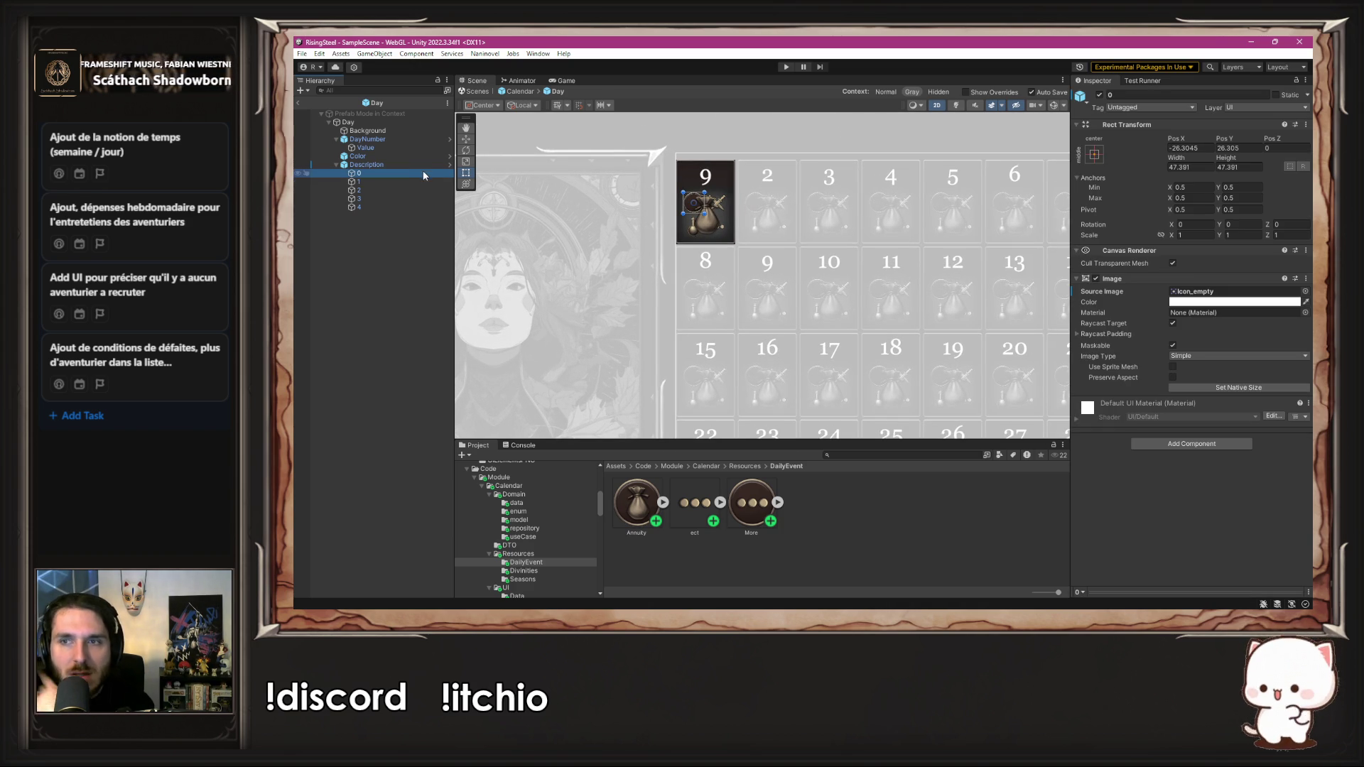
pyautogui.scroll(-3, 850, 259)
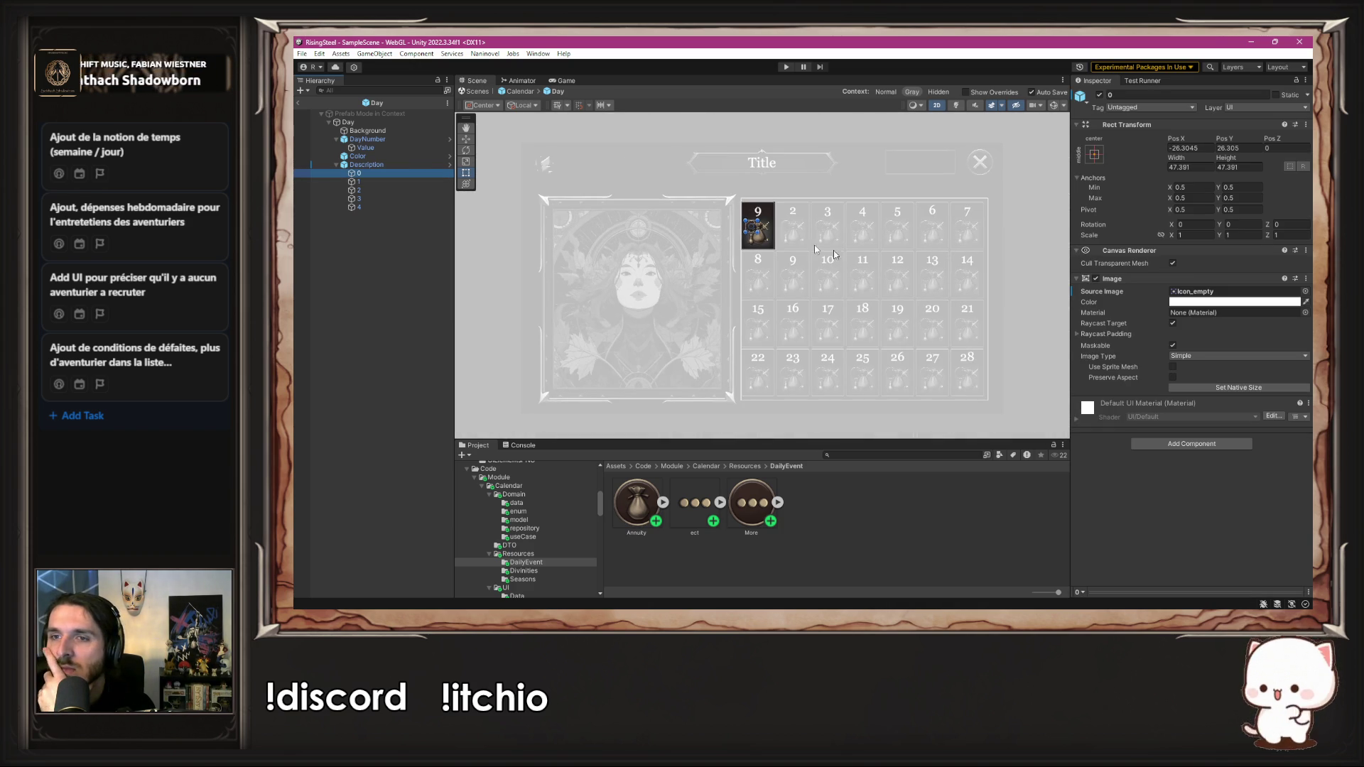
pyautogui.click(516, 93)
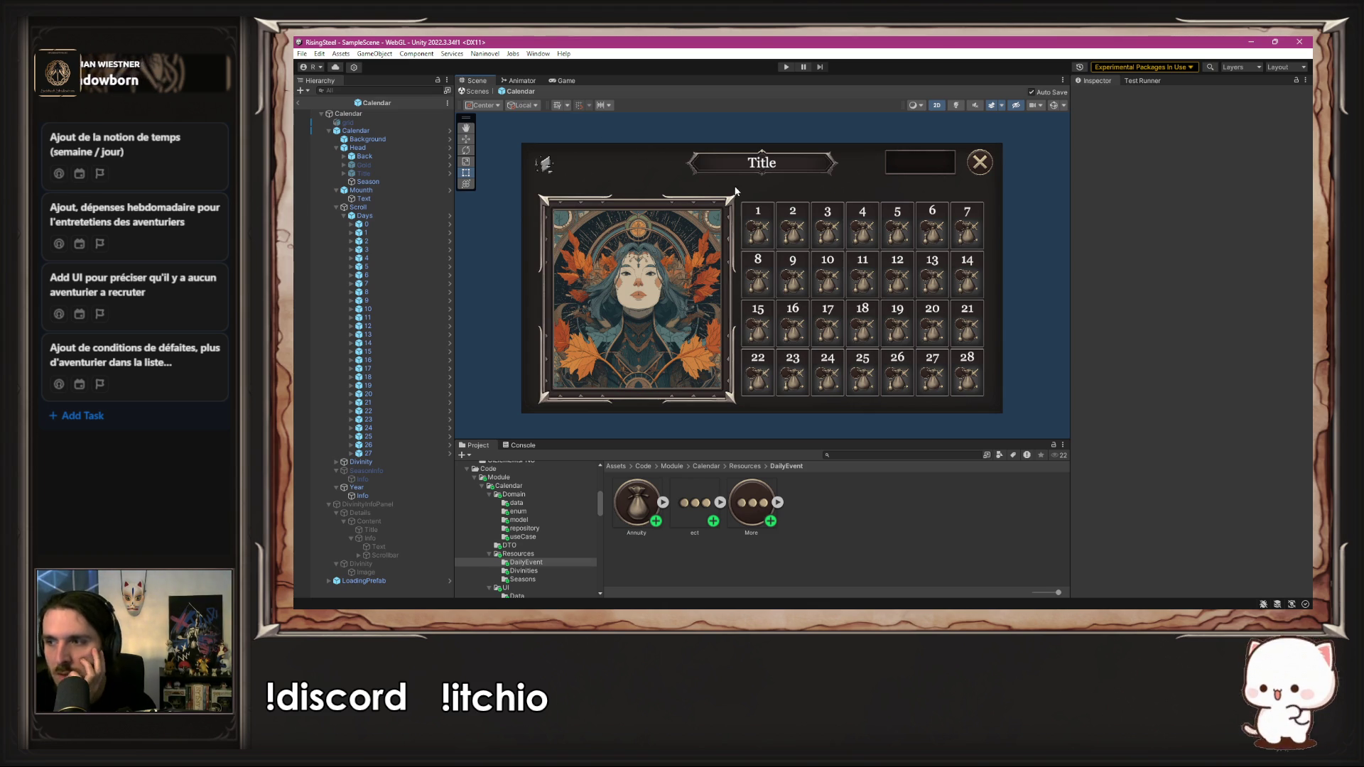
pyautogui.scroll(5, 994, 215)
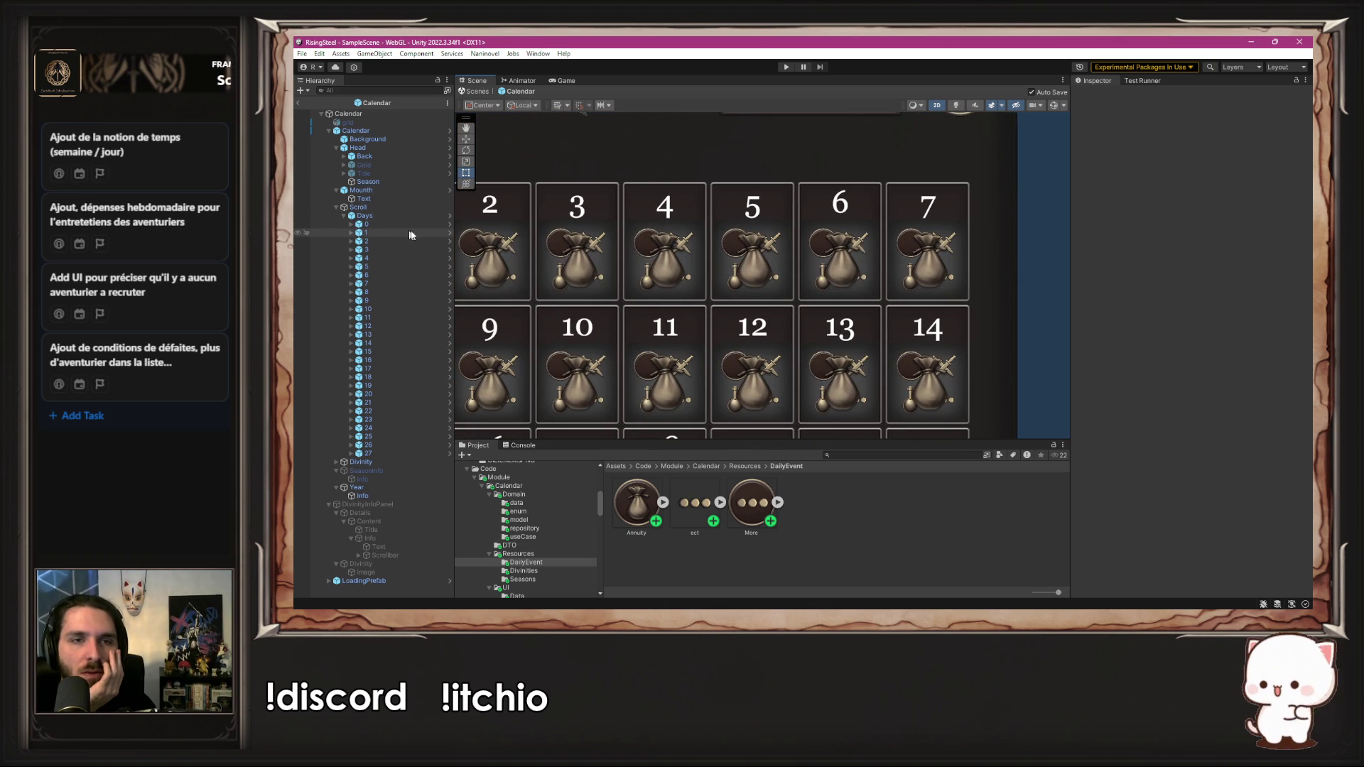
pyautogui.click(448, 233)
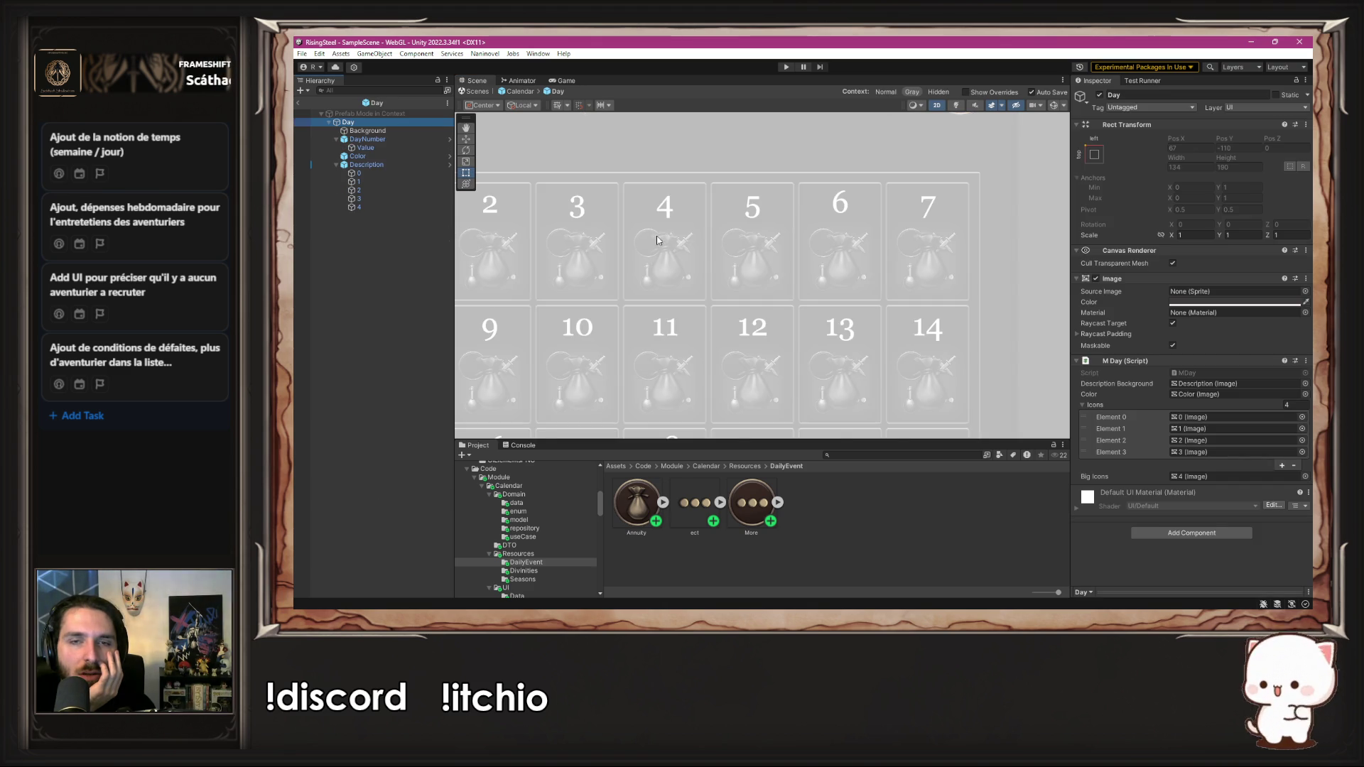
pyautogui.press('f')
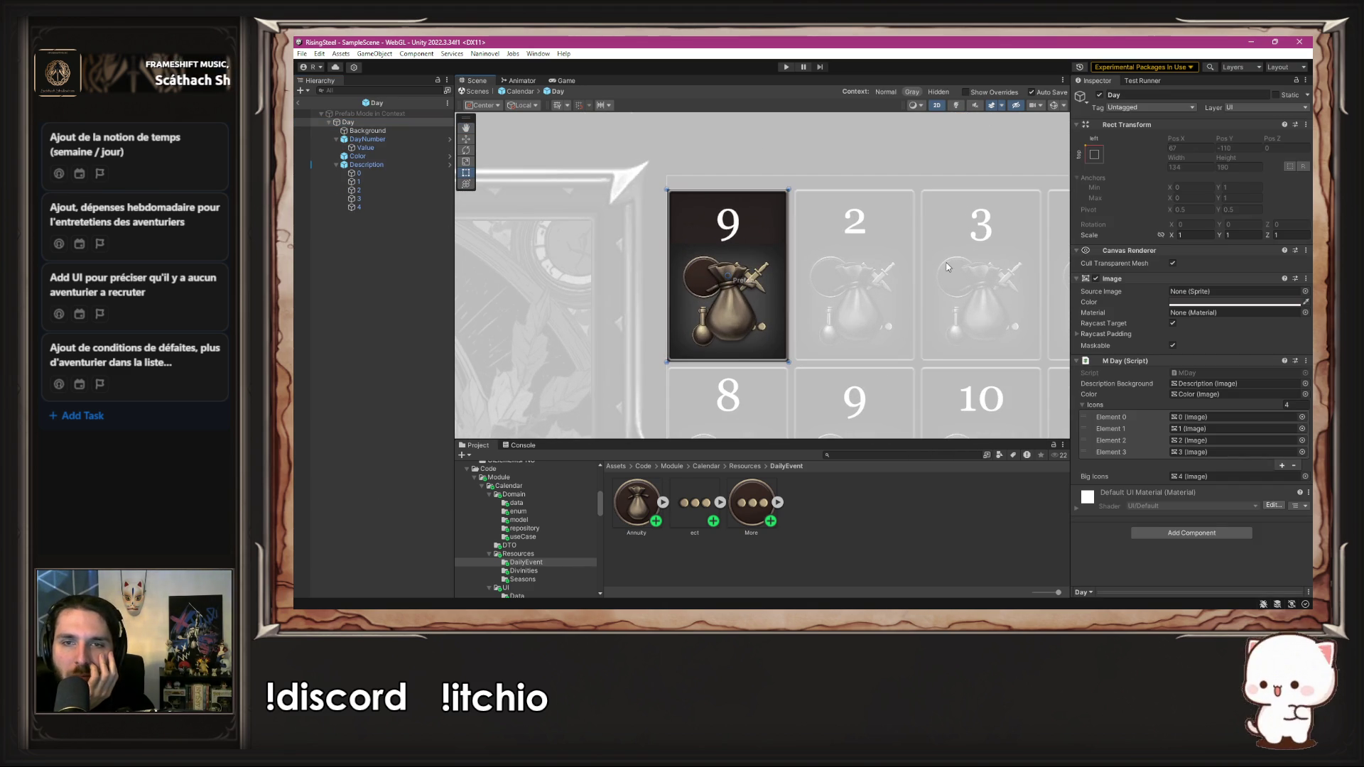
pyautogui.click(336, 165)
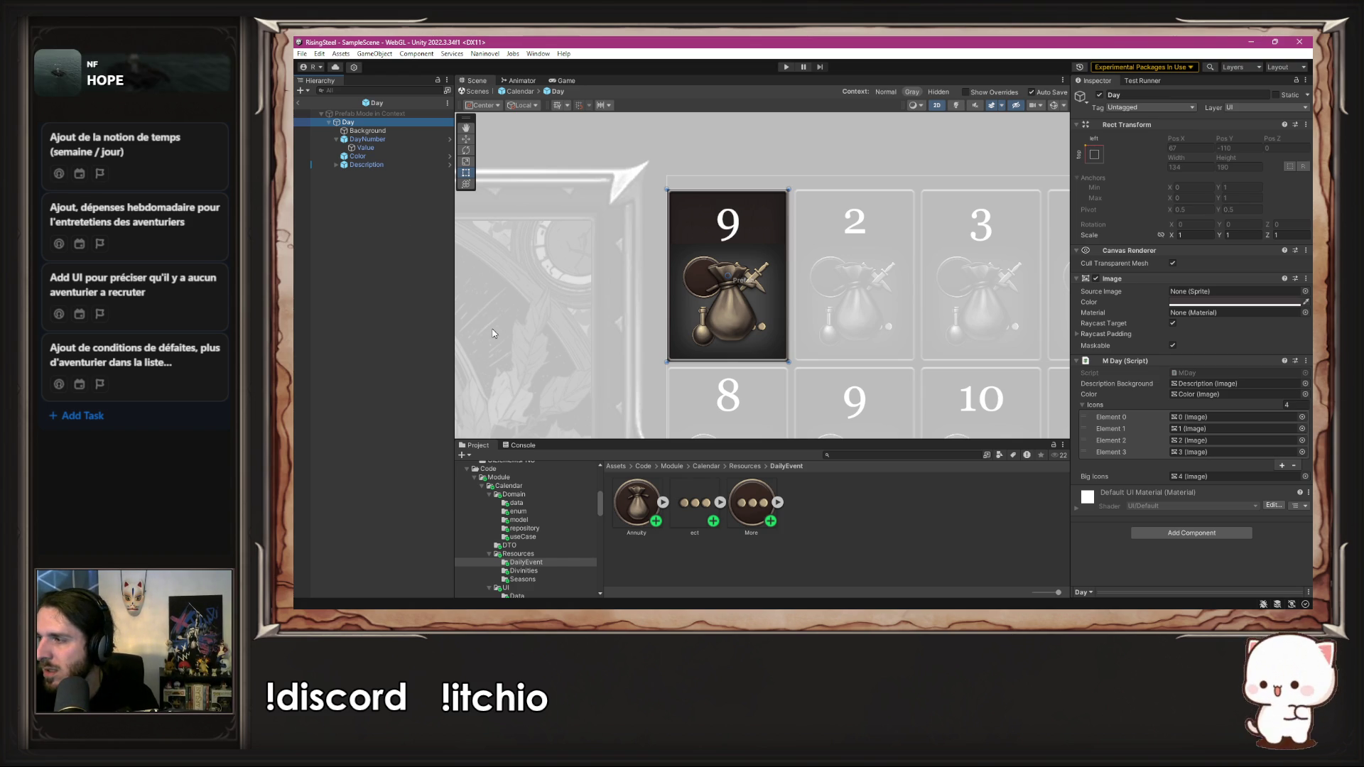
pyautogui.scroll(3, 581, 516)
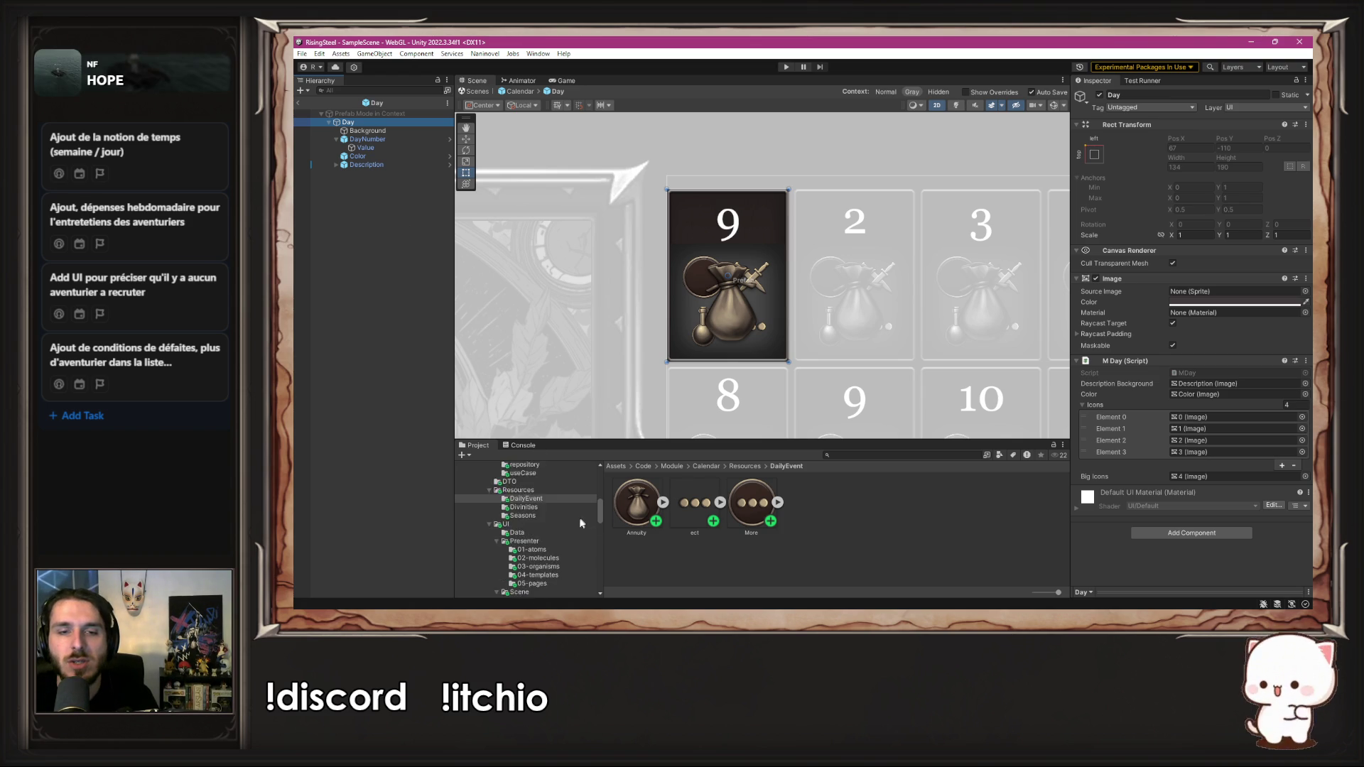
# Step: Browse the ClassicRPGUI2 folders (Buttons, EffectsUI, IconsUI, PrefabsUI, MapIcons, UIElementsPNG) for badge sprites
pyautogui.scroll(3, 549, 540)
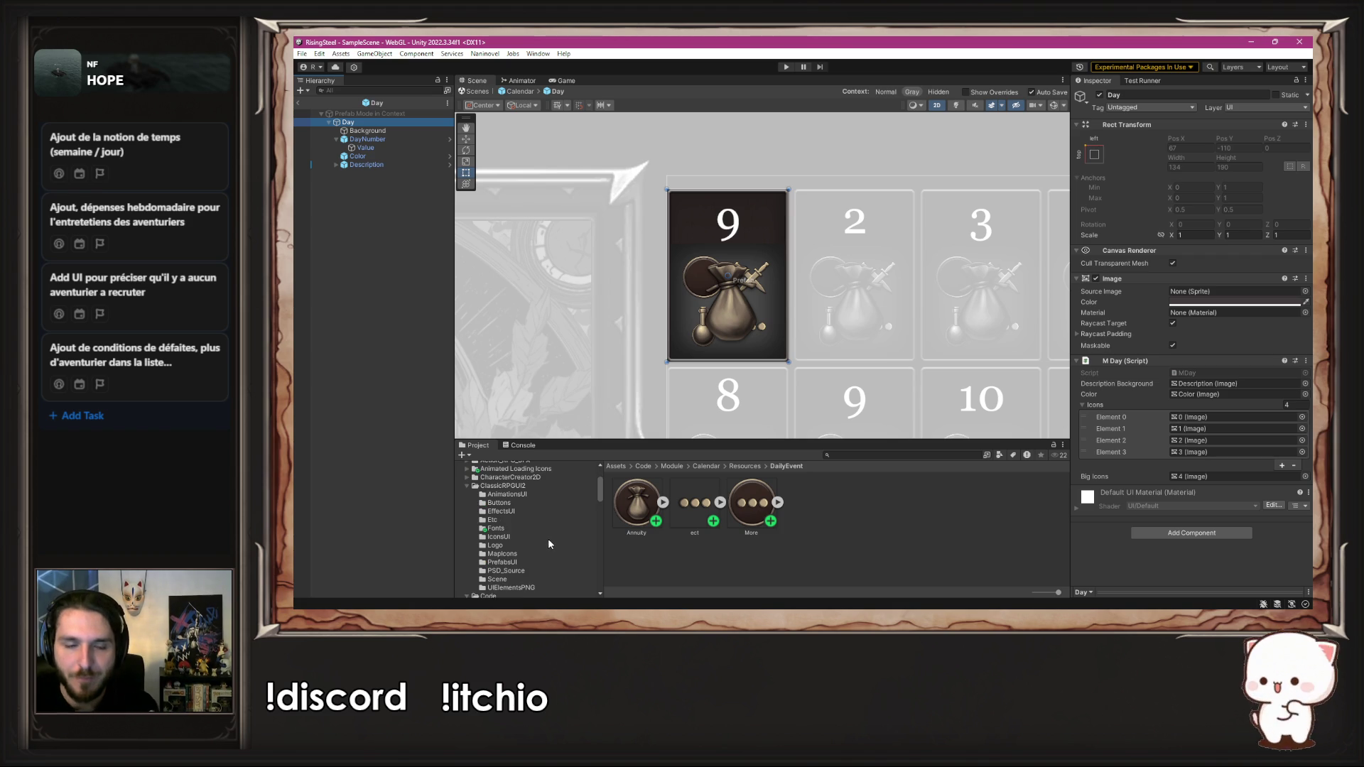
pyautogui.click(526, 503)
pyautogui.click(524, 511)
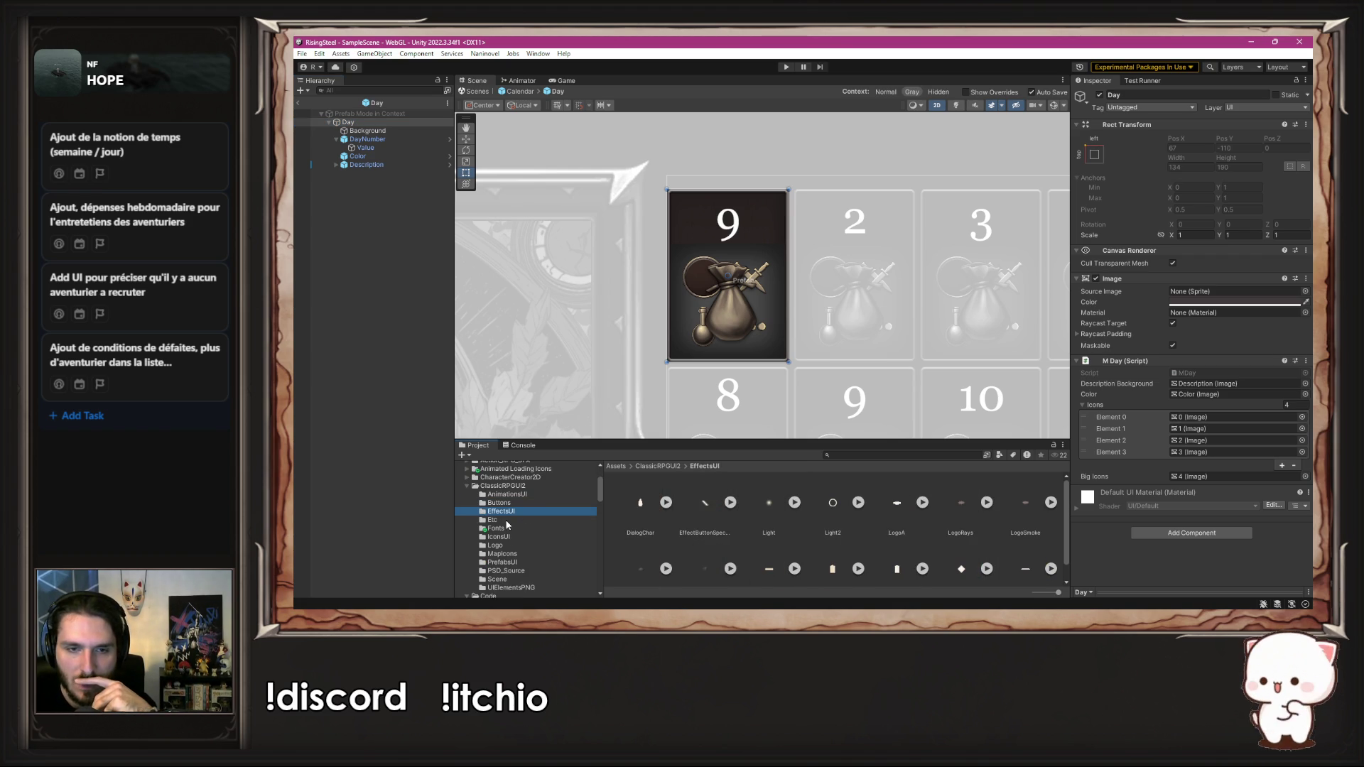
pyautogui.click(529, 537)
pyautogui.scroll(-2, 678, 527)
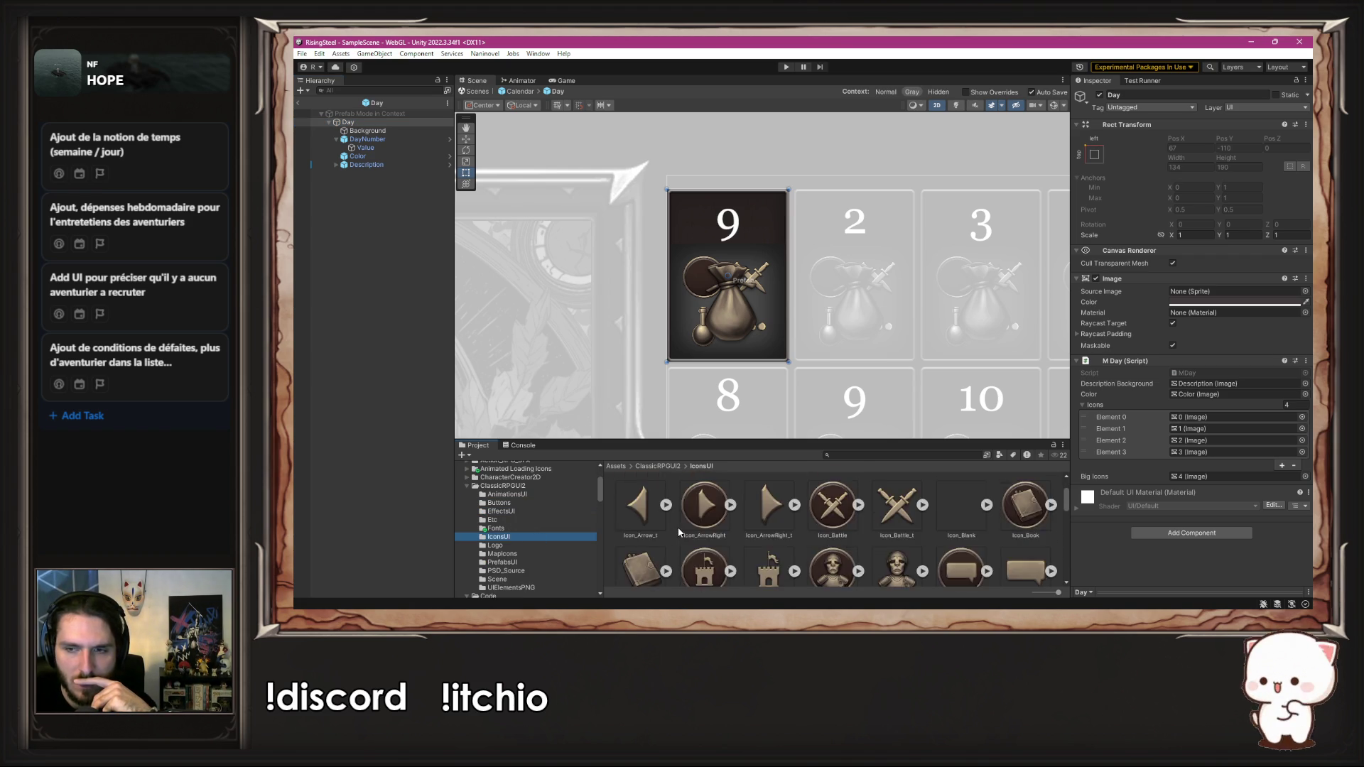
pyautogui.scroll(-8, 677, 538)
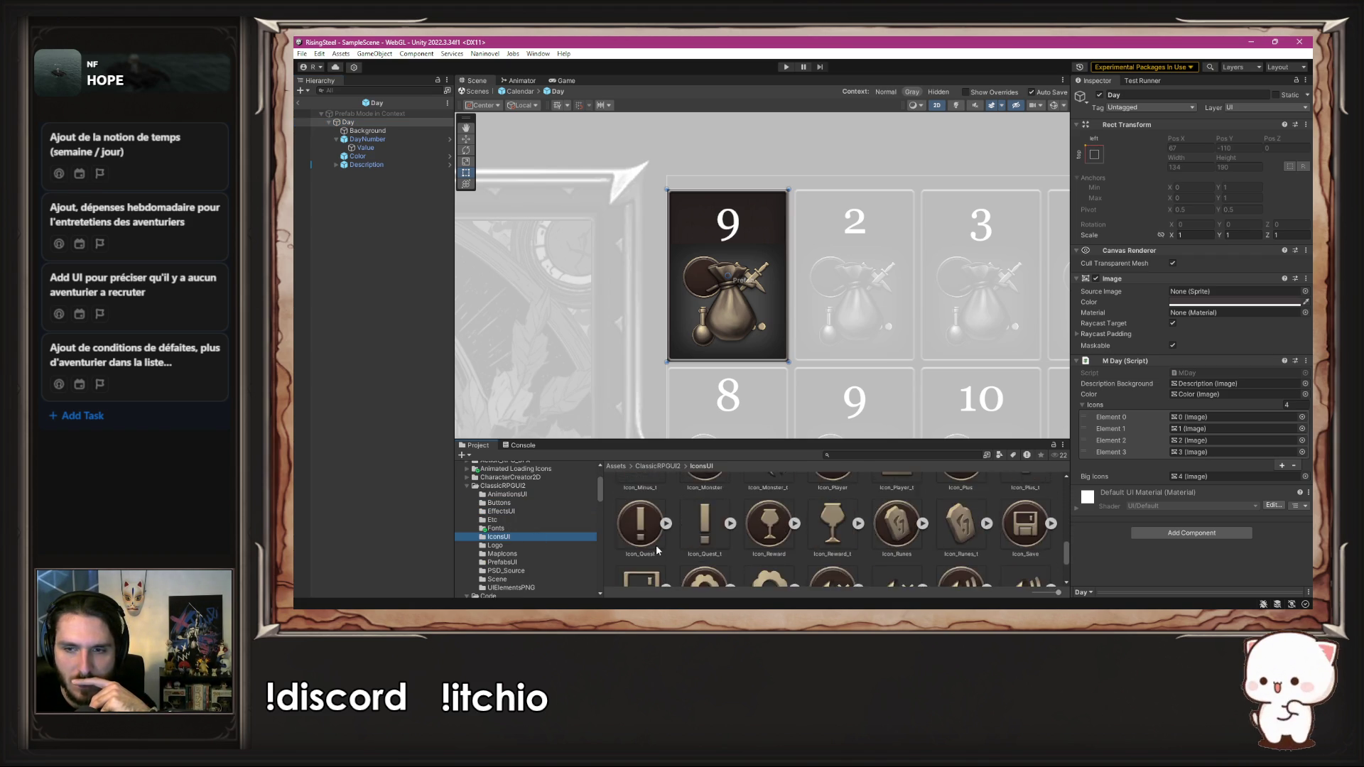
pyautogui.scroll(2, 658, 547)
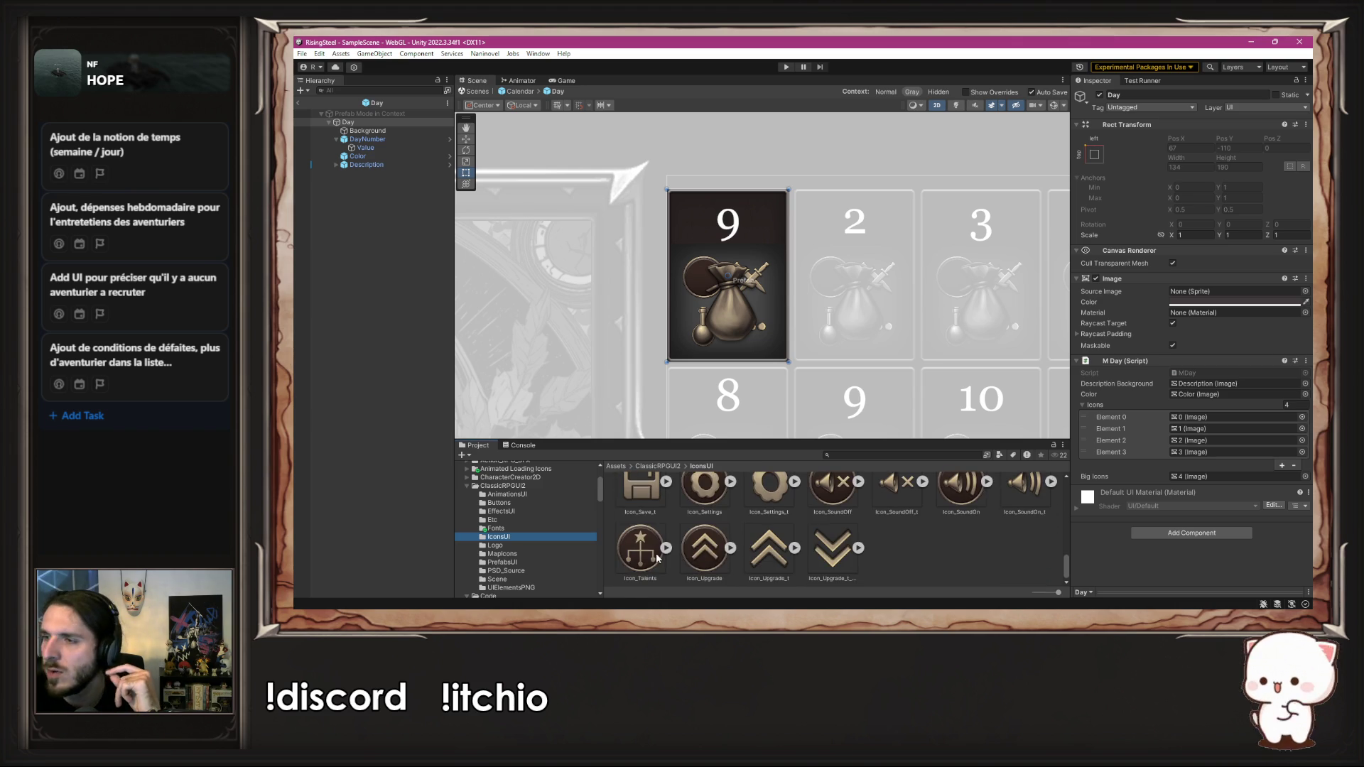
pyautogui.scroll(-2, 660, 559)
pyautogui.scroll(-3, 540, 589)
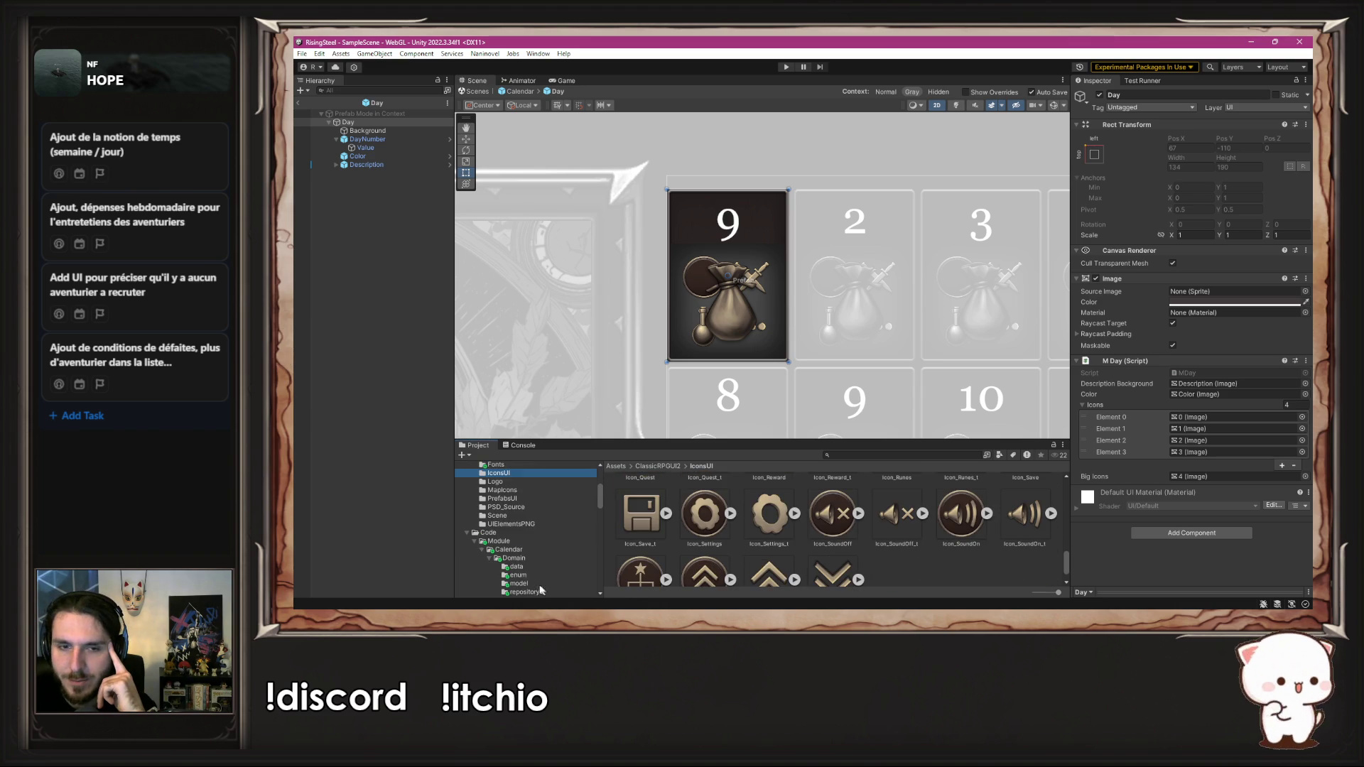
pyautogui.click(505, 498)
pyautogui.click(503, 490)
pyautogui.scroll(3, 710, 540)
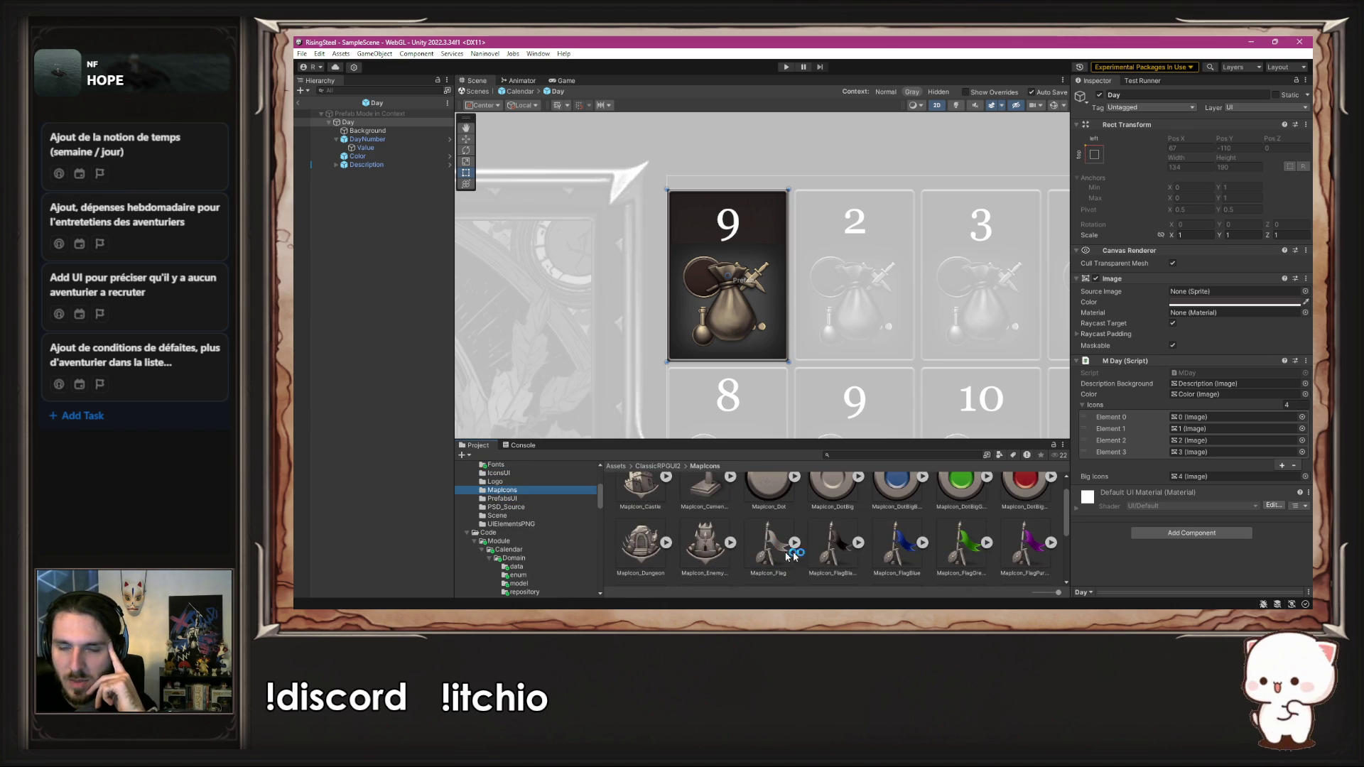
pyautogui.scroll(1, 775, 556)
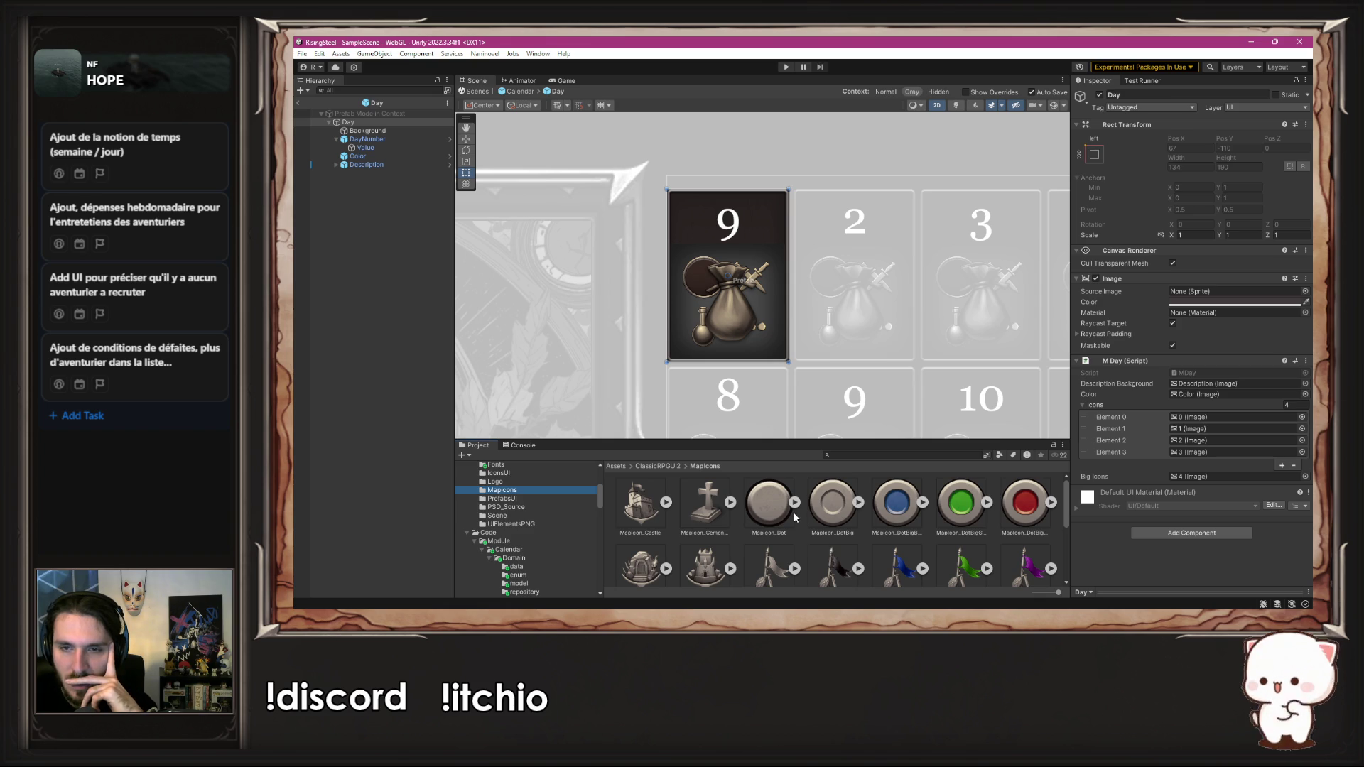
pyautogui.scroll(-2, 793, 512)
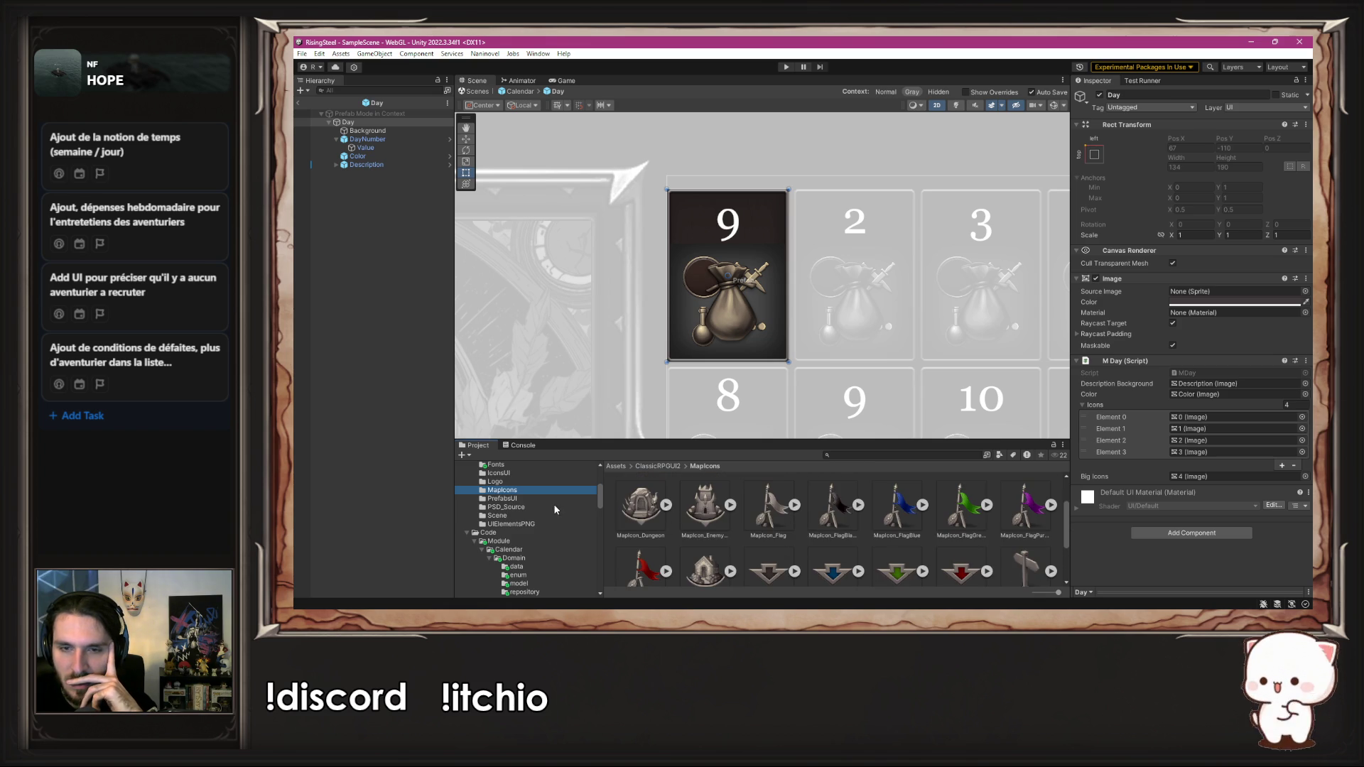
pyautogui.scroll(-2, 702, 497)
pyautogui.click(509, 500)
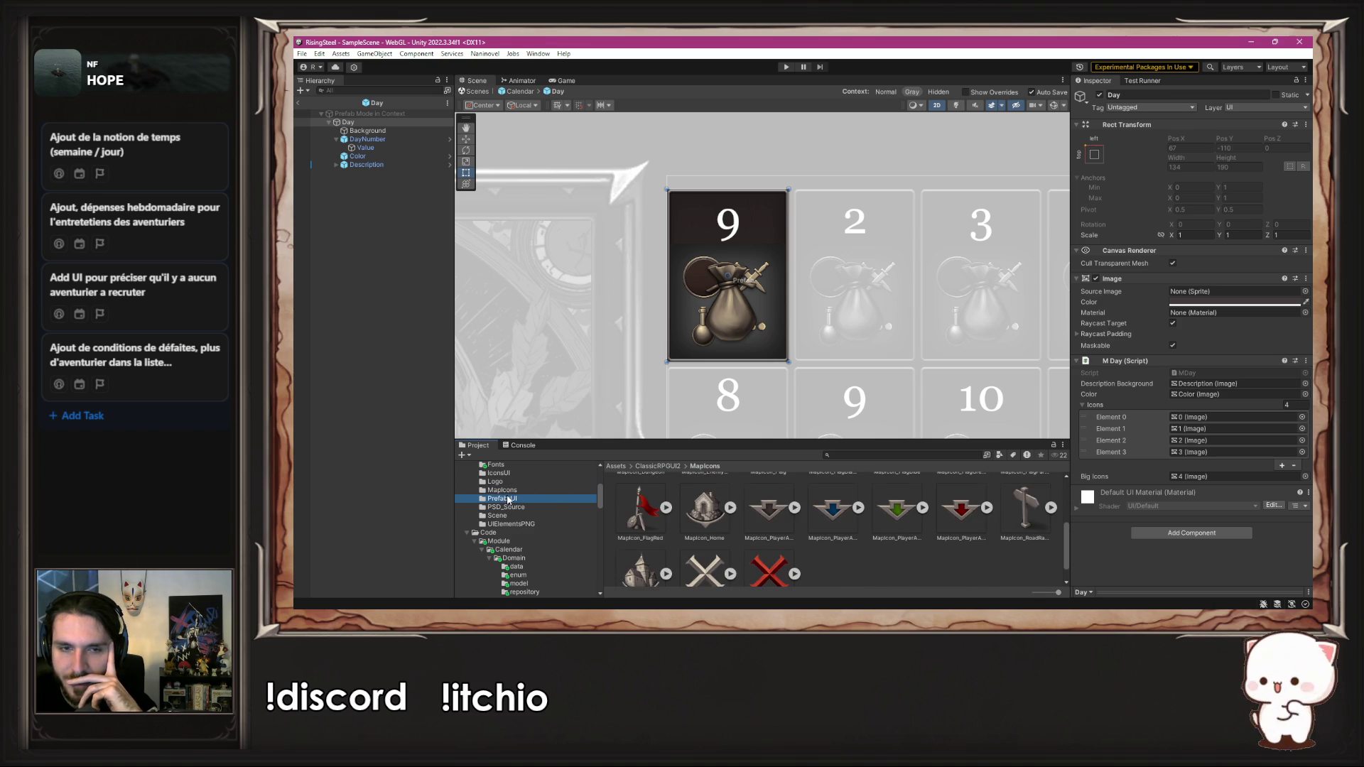
pyautogui.click(511, 524)
pyautogui.scroll(-8, 750, 533)
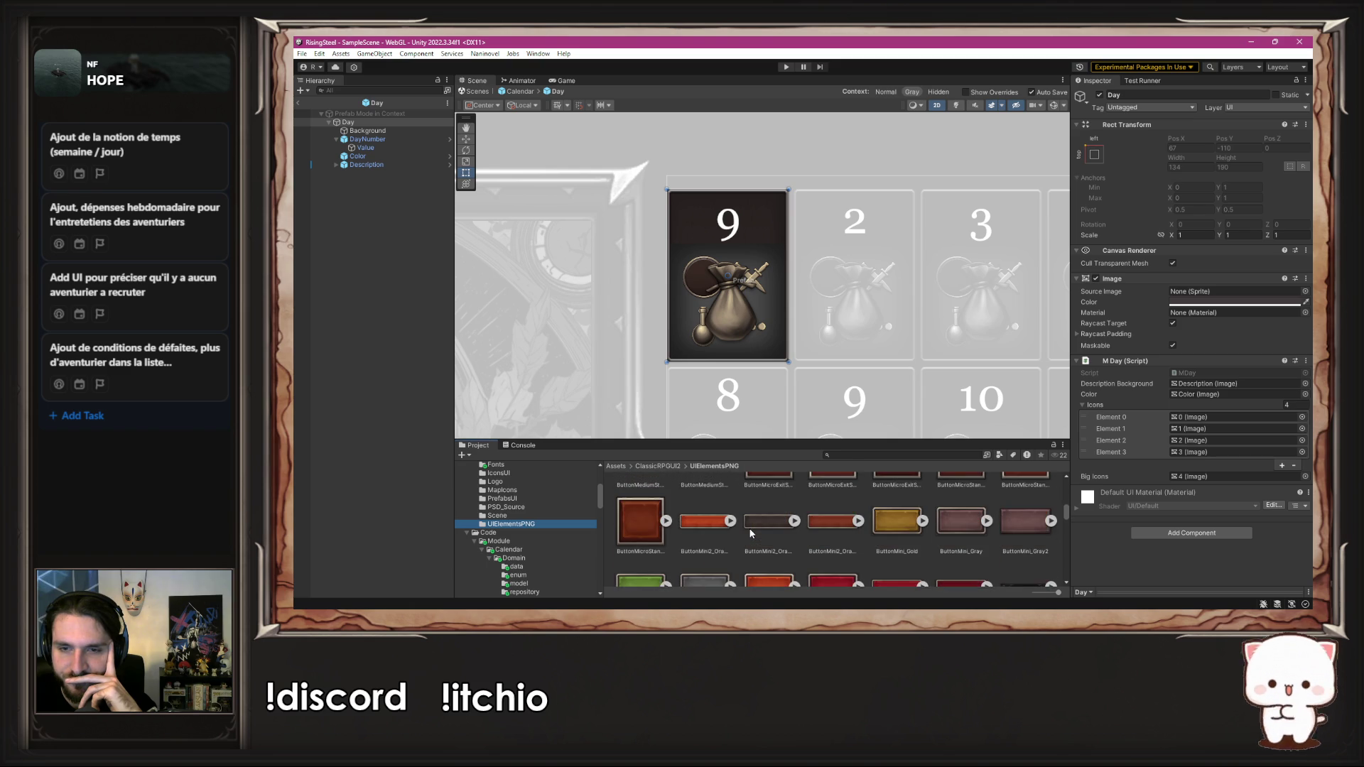
pyautogui.scroll(-1, 751, 533)
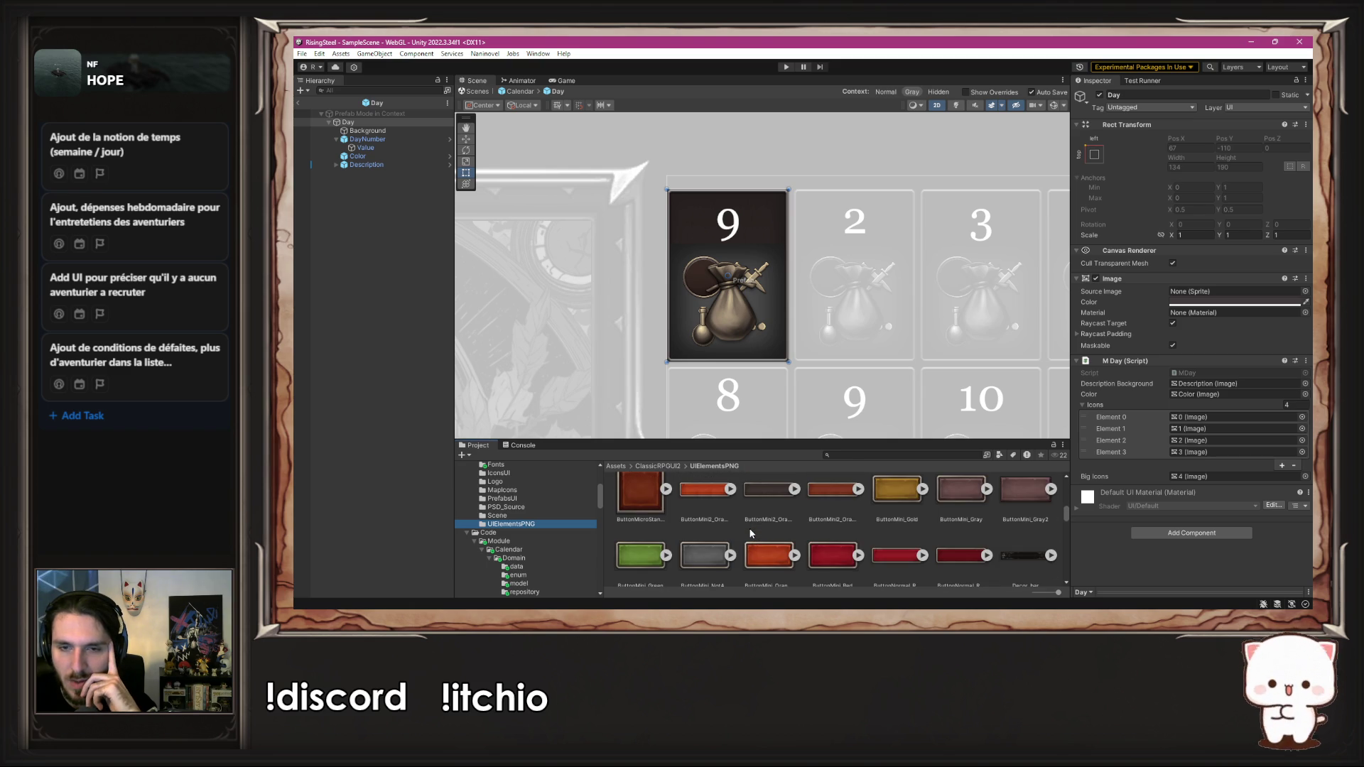
pyautogui.scroll(-2, 750, 533)
pyautogui.scroll(3, 540, 526)
pyautogui.click(518, 505)
pyautogui.scroll(10, 771, 504)
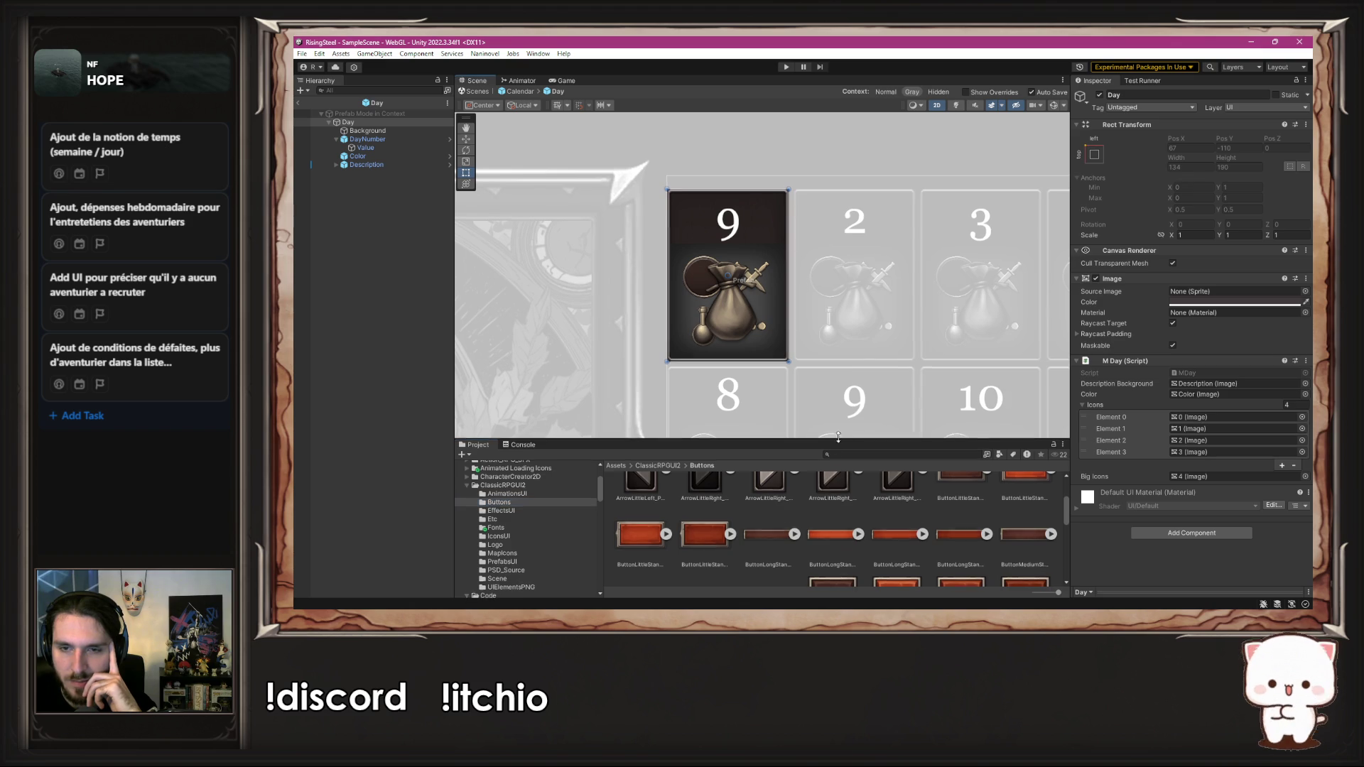
# Step: Make the Project browser taller and open the UIElementsPNG sprite folder
pyautogui.moveTo(835, 441); pyautogui.dragTo(835, 350)
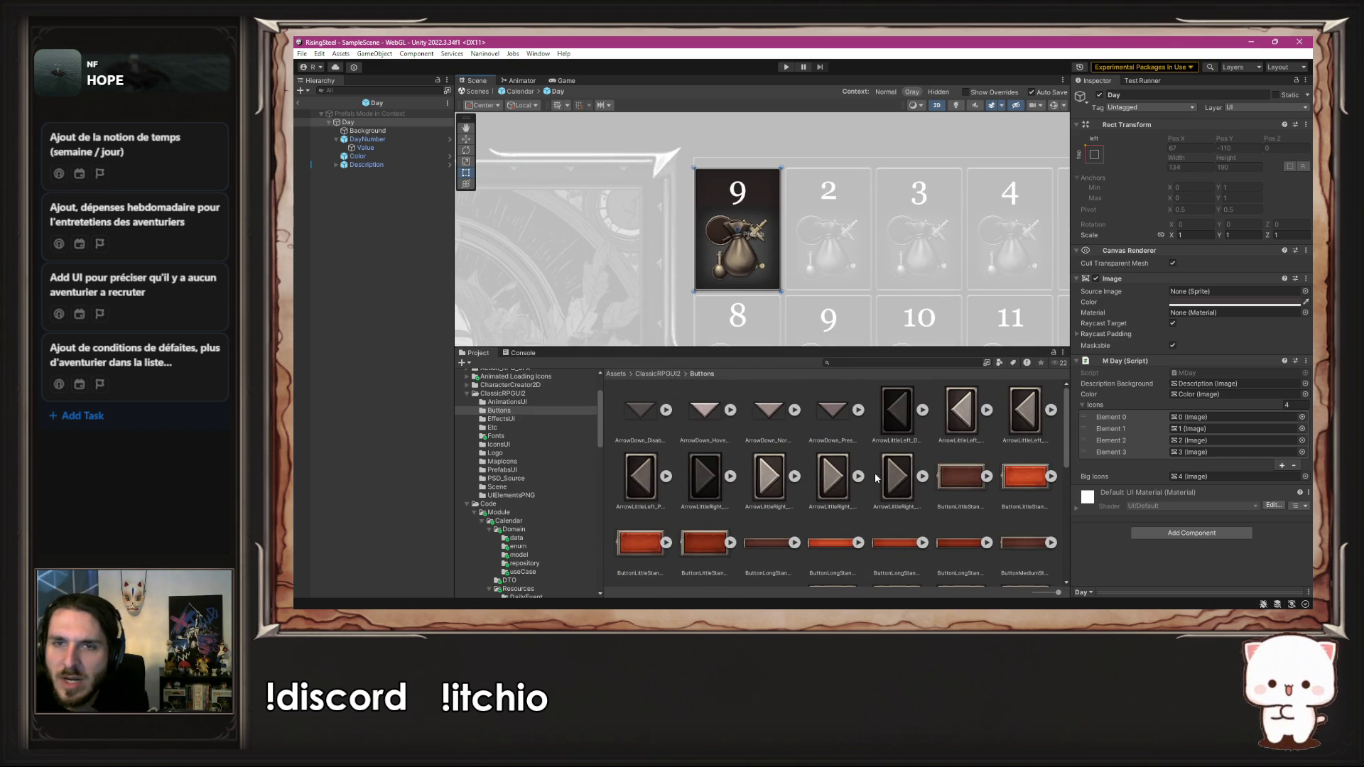
pyautogui.scroll(-6, 876, 475)
pyautogui.scroll(-2, 868, 471)
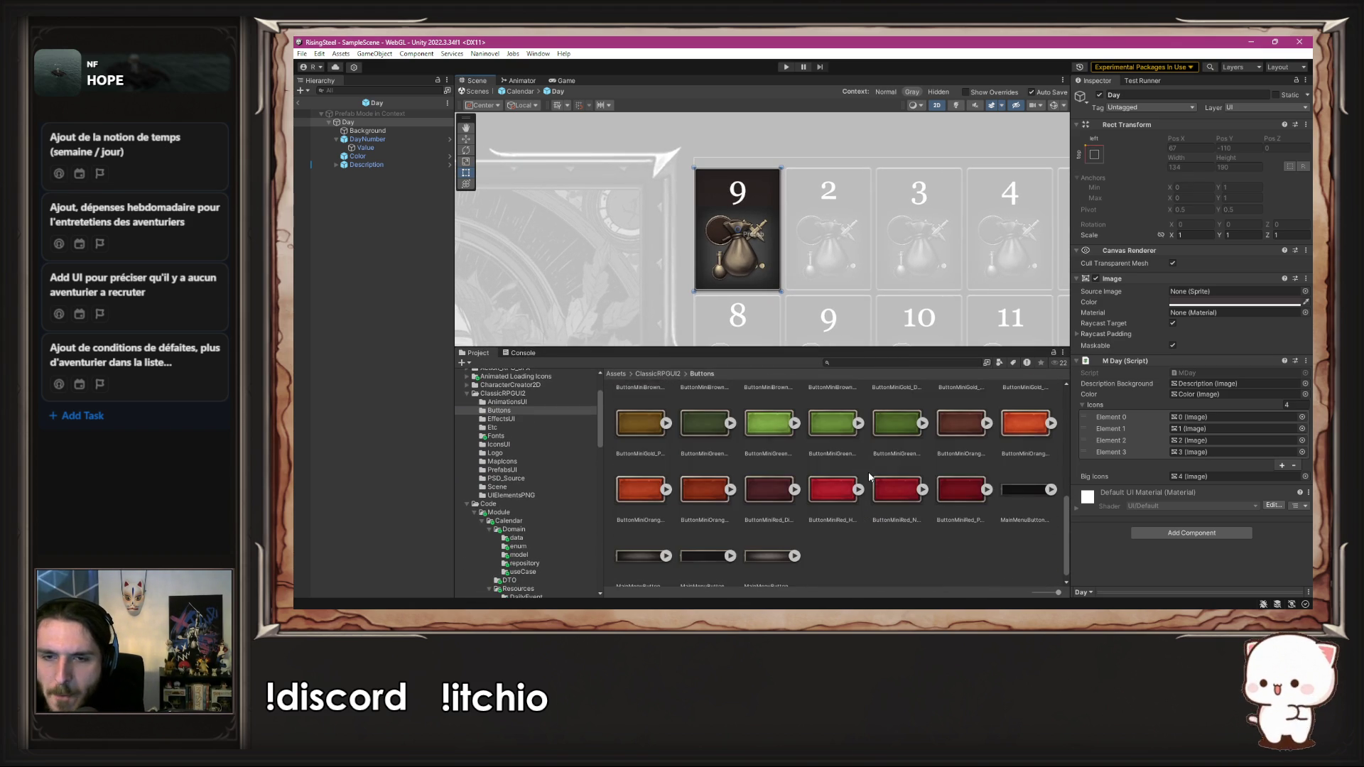
pyautogui.click(512, 426)
pyautogui.click(519, 419)
pyautogui.click(517, 453)
pyautogui.click(508, 486)
pyautogui.click(511, 495)
pyautogui.scroll(-6, 711, 486)
pyautogui.scroll(-2, 725, 489)
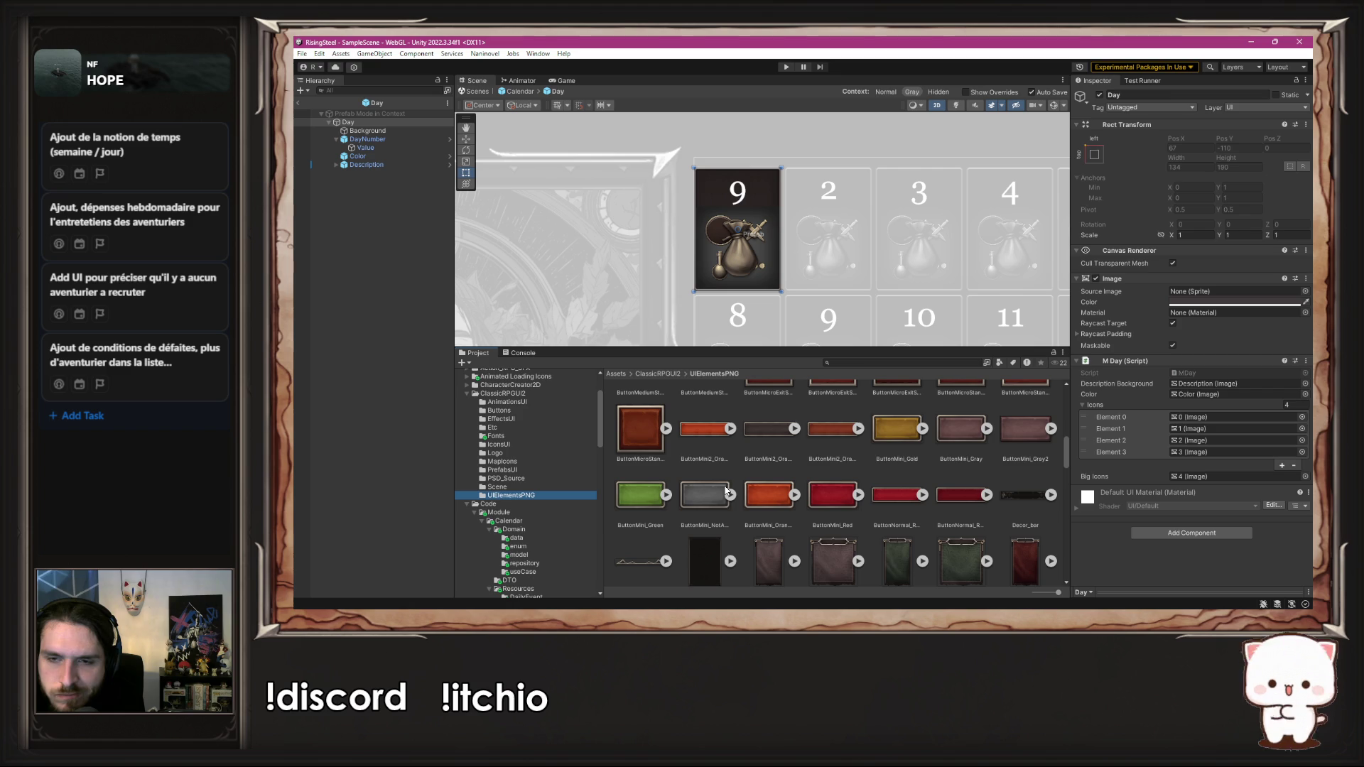
# Step: Inspect the ButtonMini_Gold sprite's import settings and move it into the DailyEvent folder
pyautogui.click(894, 419)
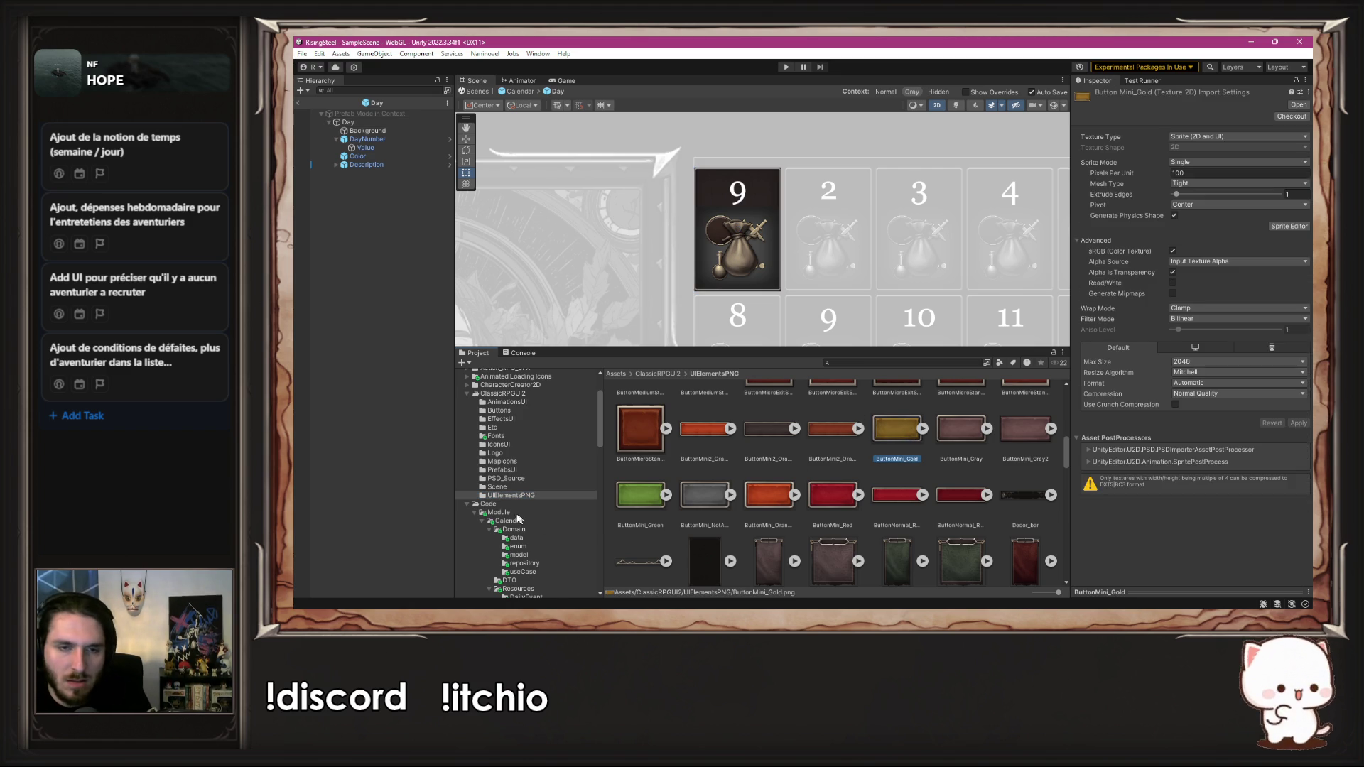
pyautogui.scroll(-5, 524, 520)
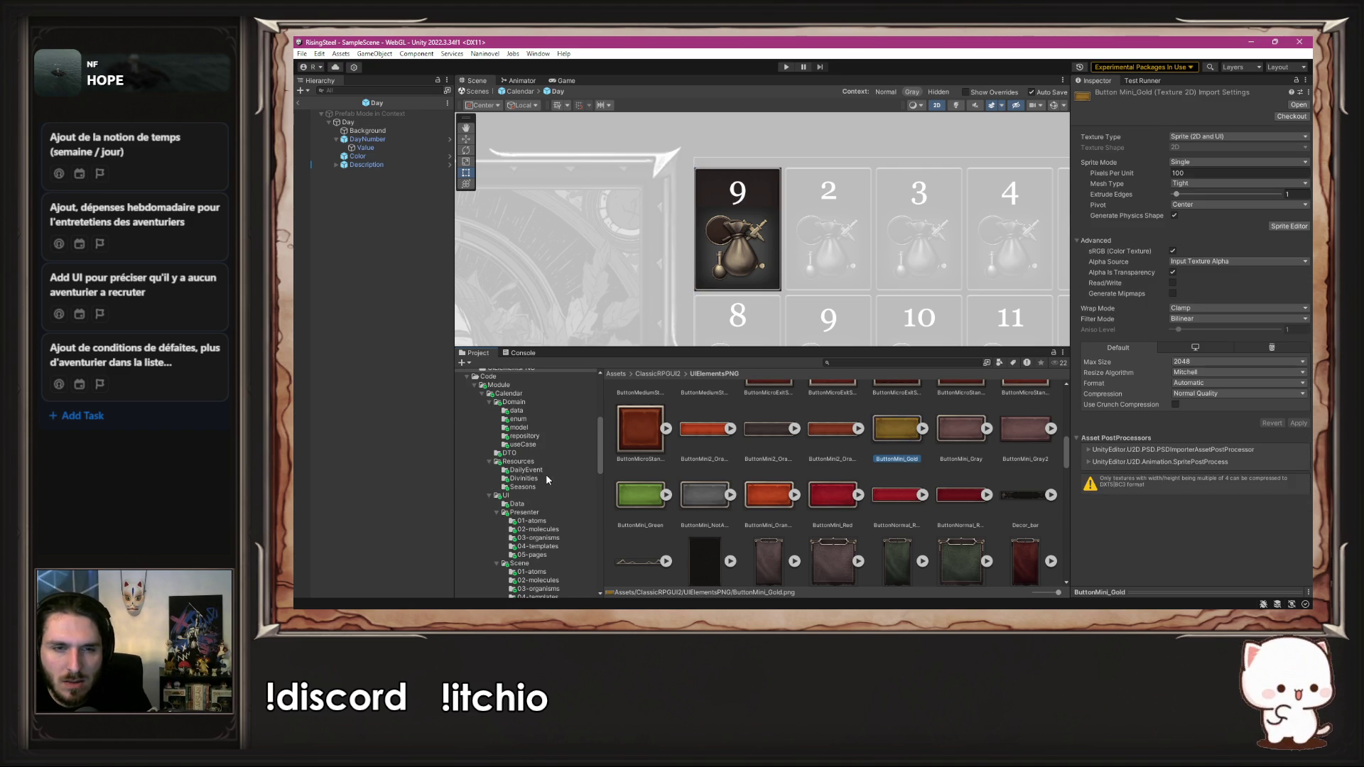
pyautogui.scroll(-3, 547, 479)
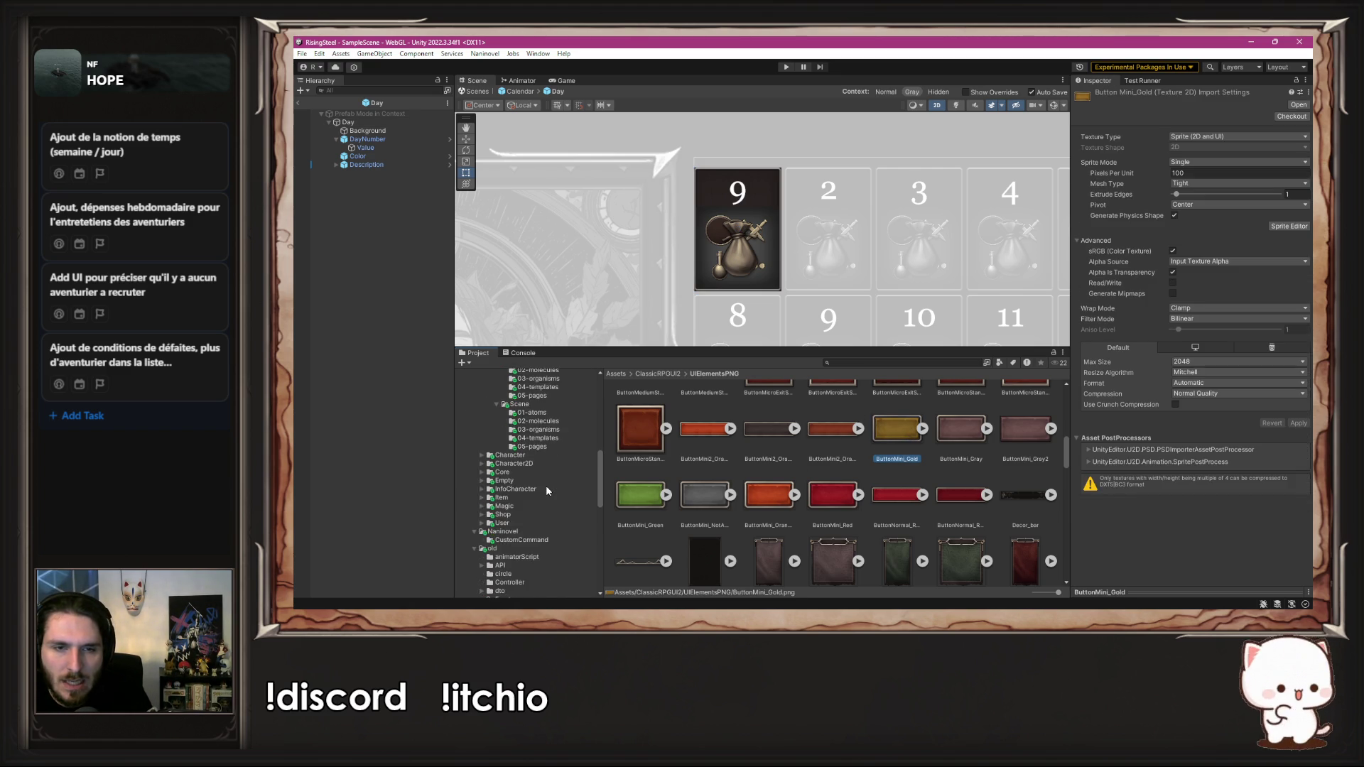
pyautogui.scroll(3, 547, 489)
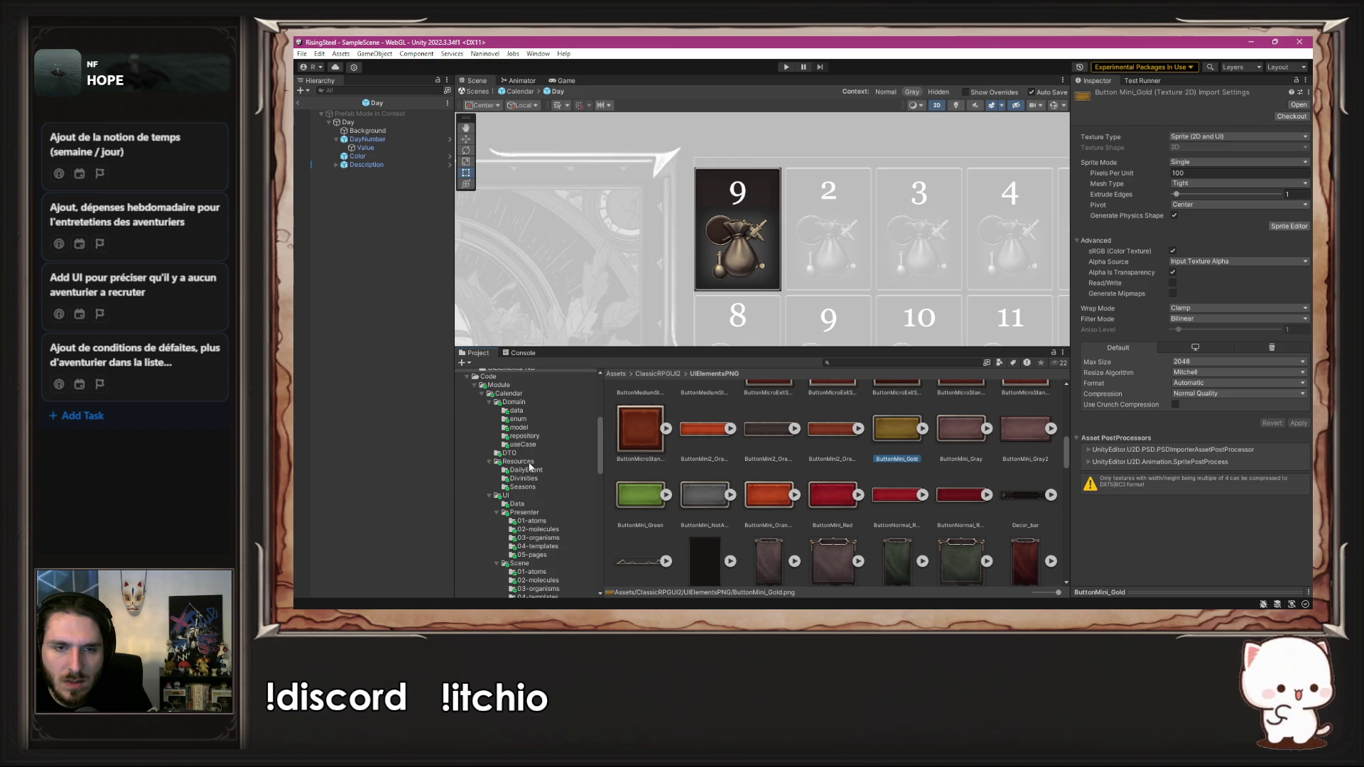
pyautogui.click(530, 462)
pyautogui.moveTo(530, 464); pyautogui.dragTo(530, 471)
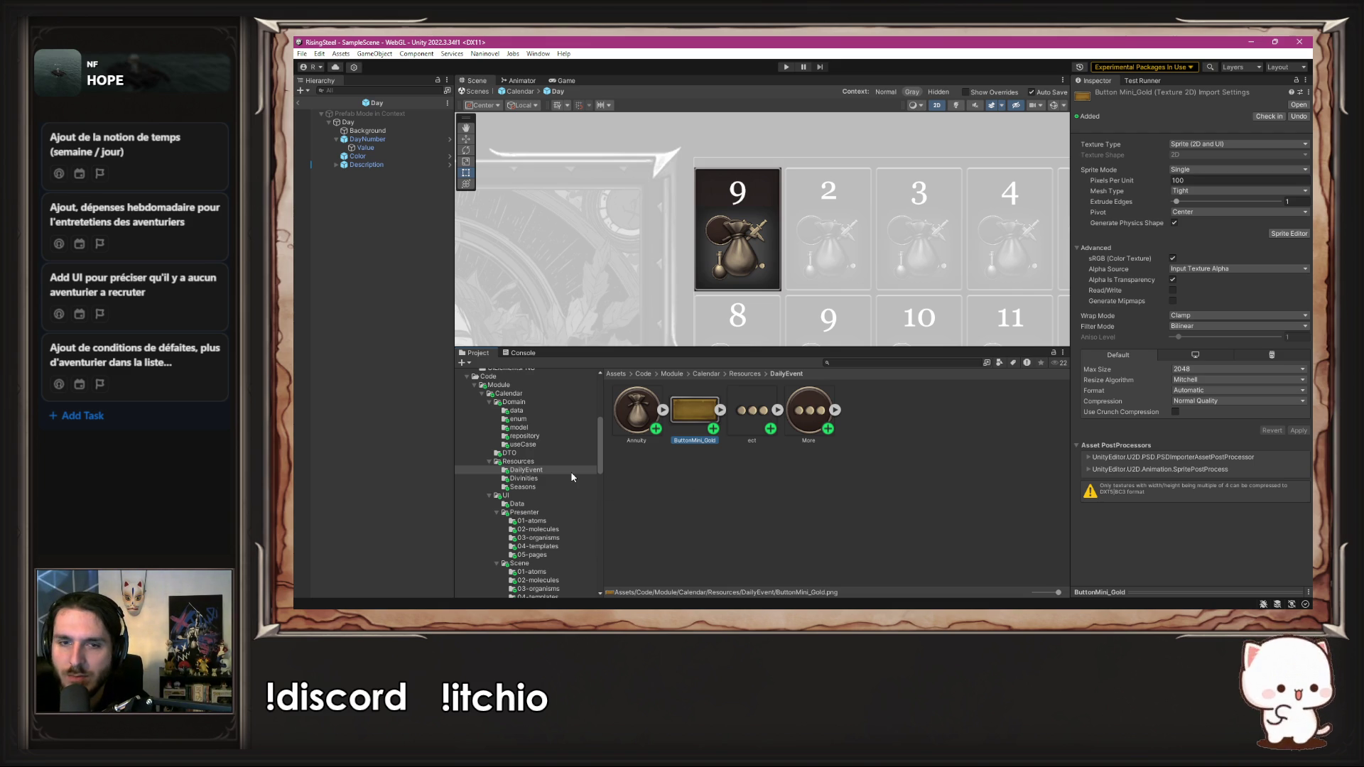
# Step: Return to the UIElementsPNG sprites and select ButtonMini_Red
pyautogui.scroll(5, 572, 476)
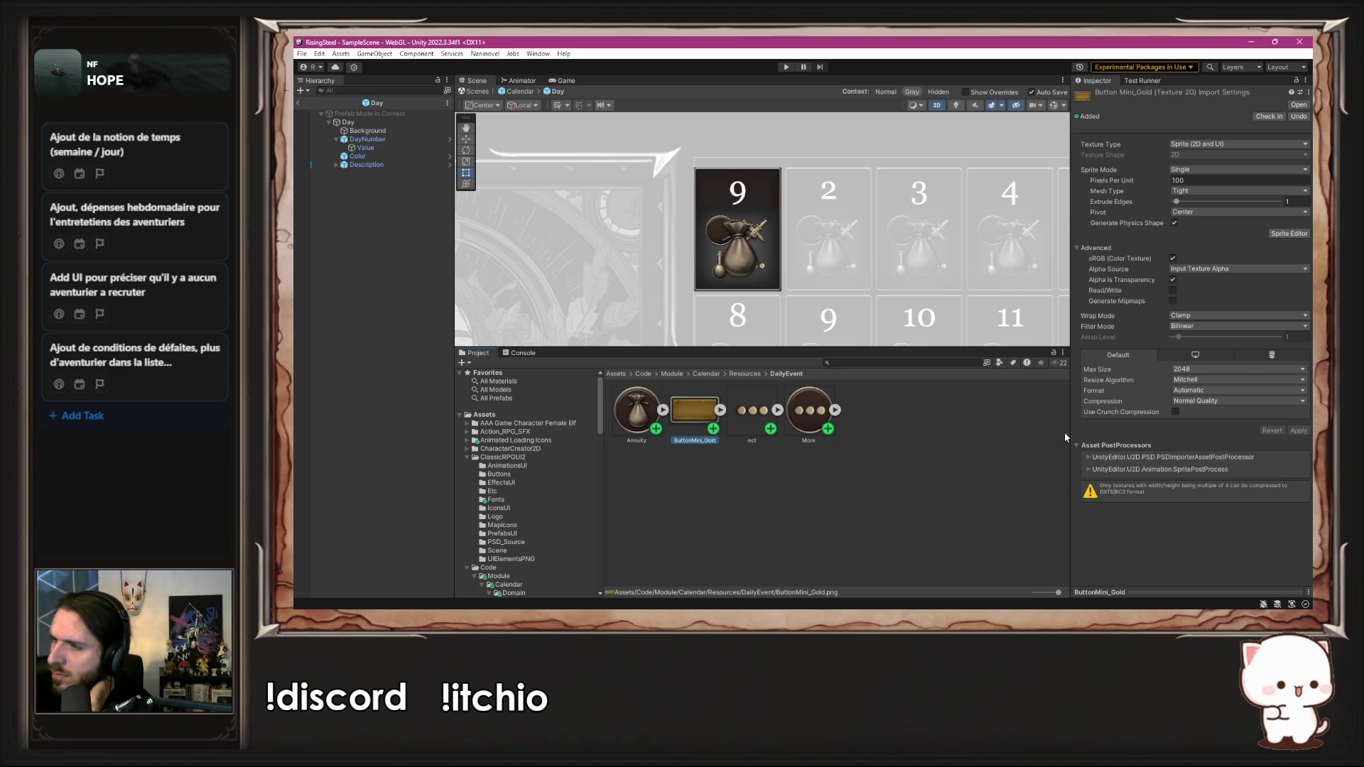
pyautogui.click(938, 480)
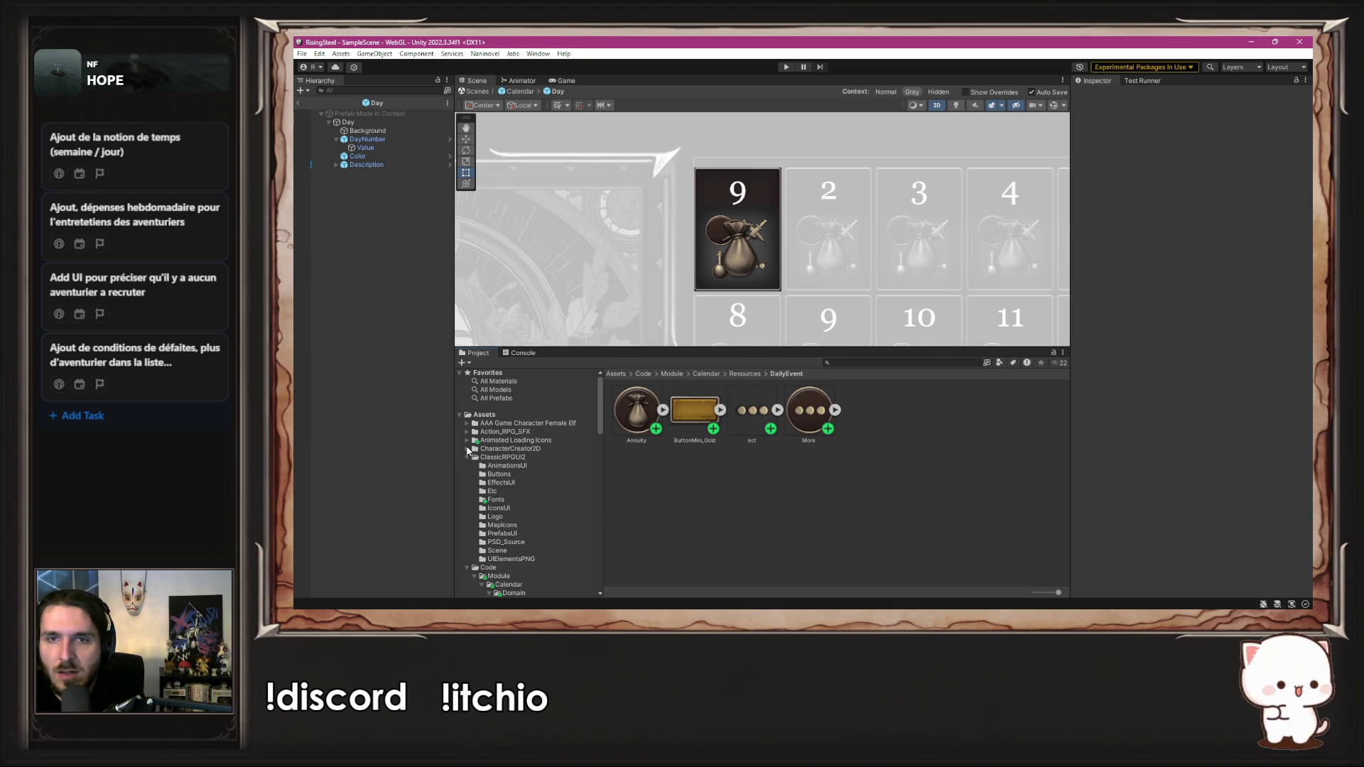
pyautogui.click(518, 558)
pyautogui.scroll(-3, 896, 488)
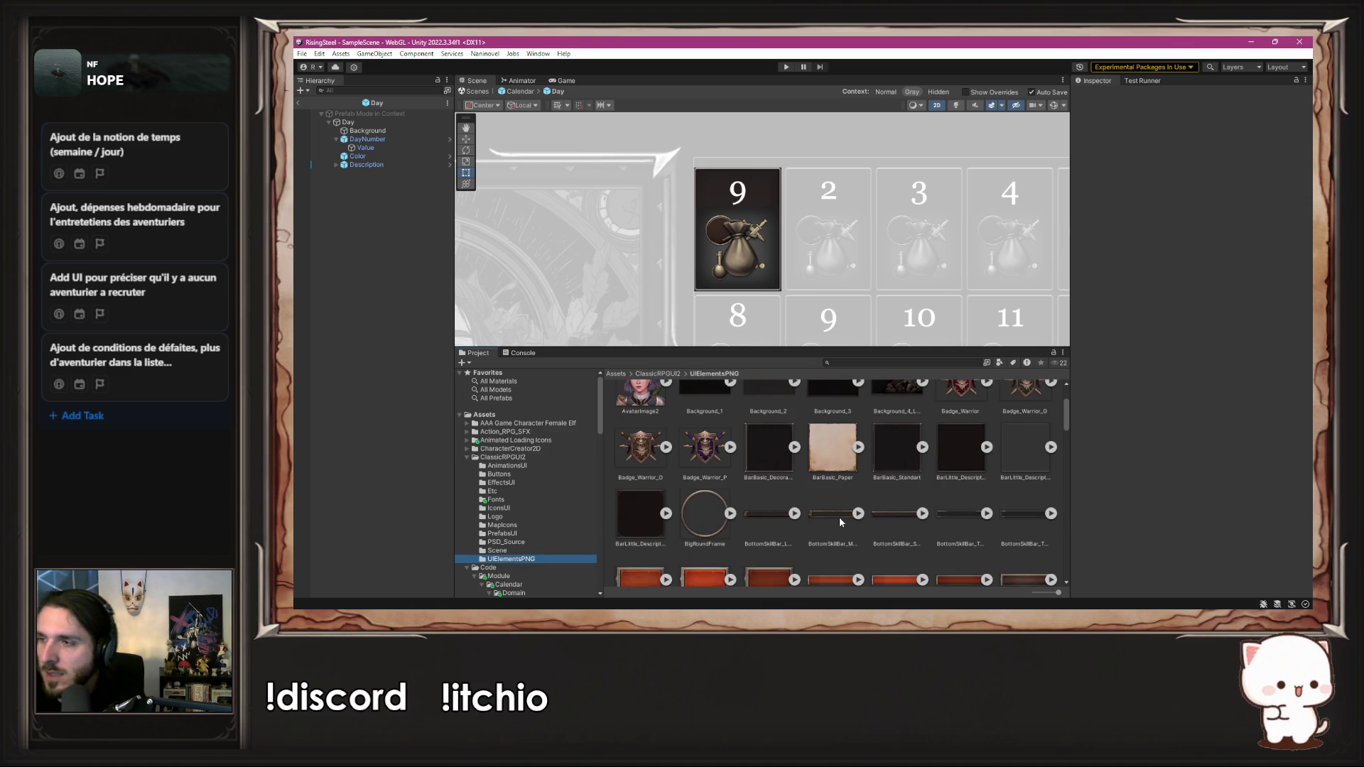
pyautogui.scroll(-5, 838, 516)
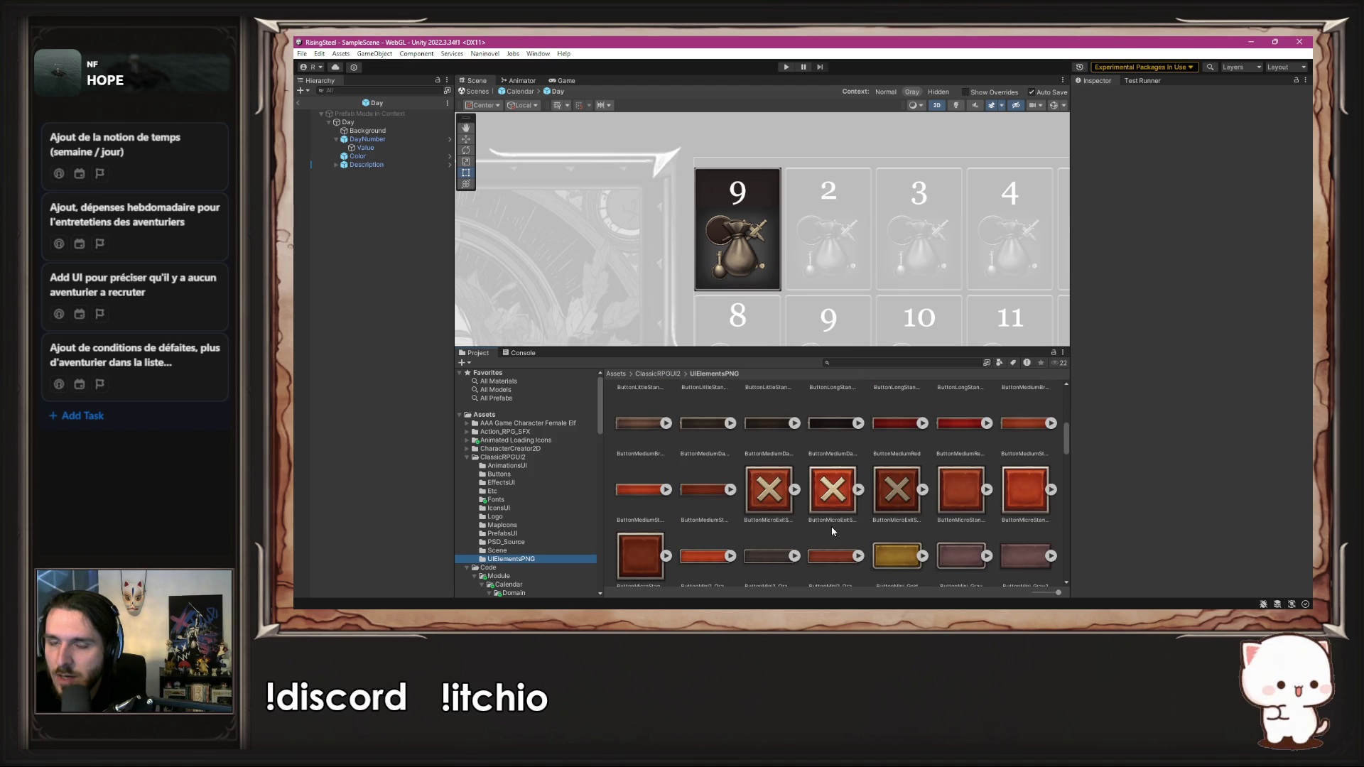
pyautogui.scroll(-1, 833, 532)
pyautogui.scroll(1, 831, 530)
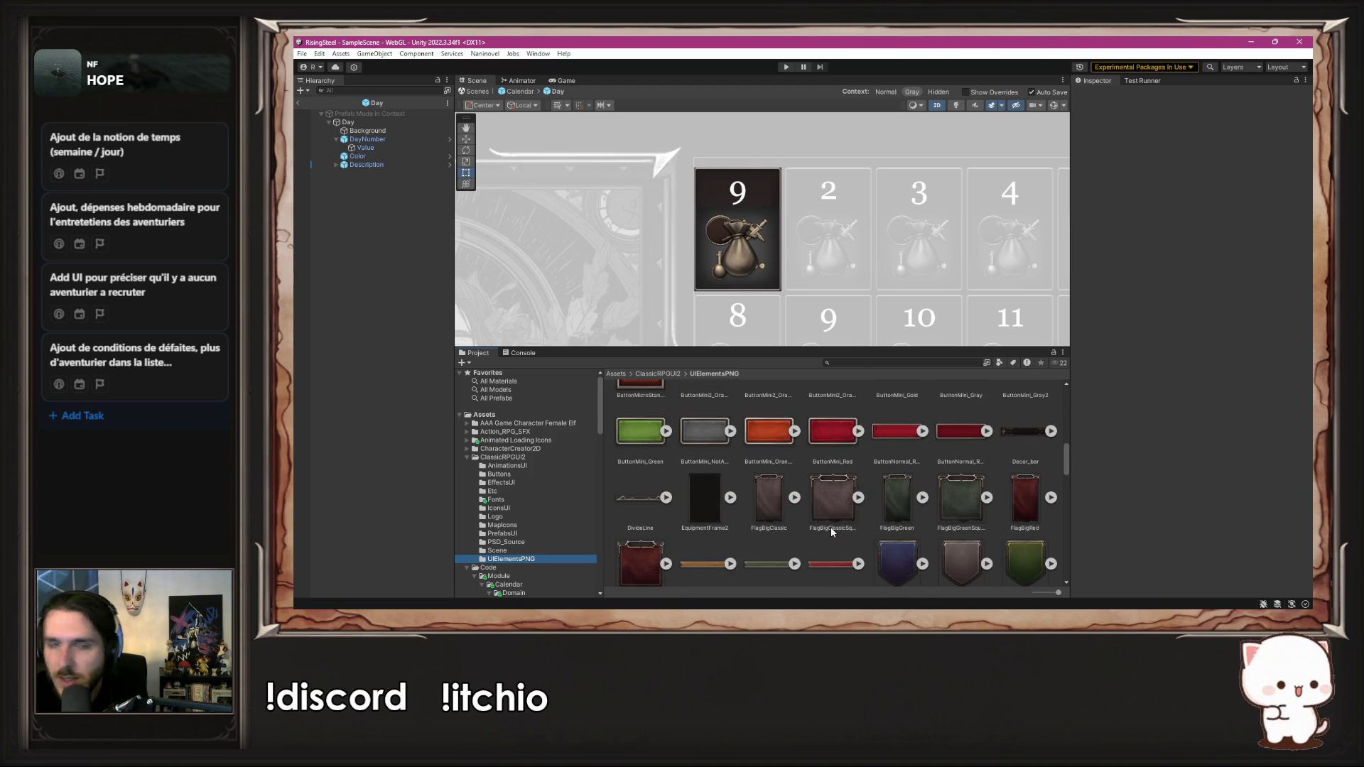
pyautogui.scroll(2, 781, 499)
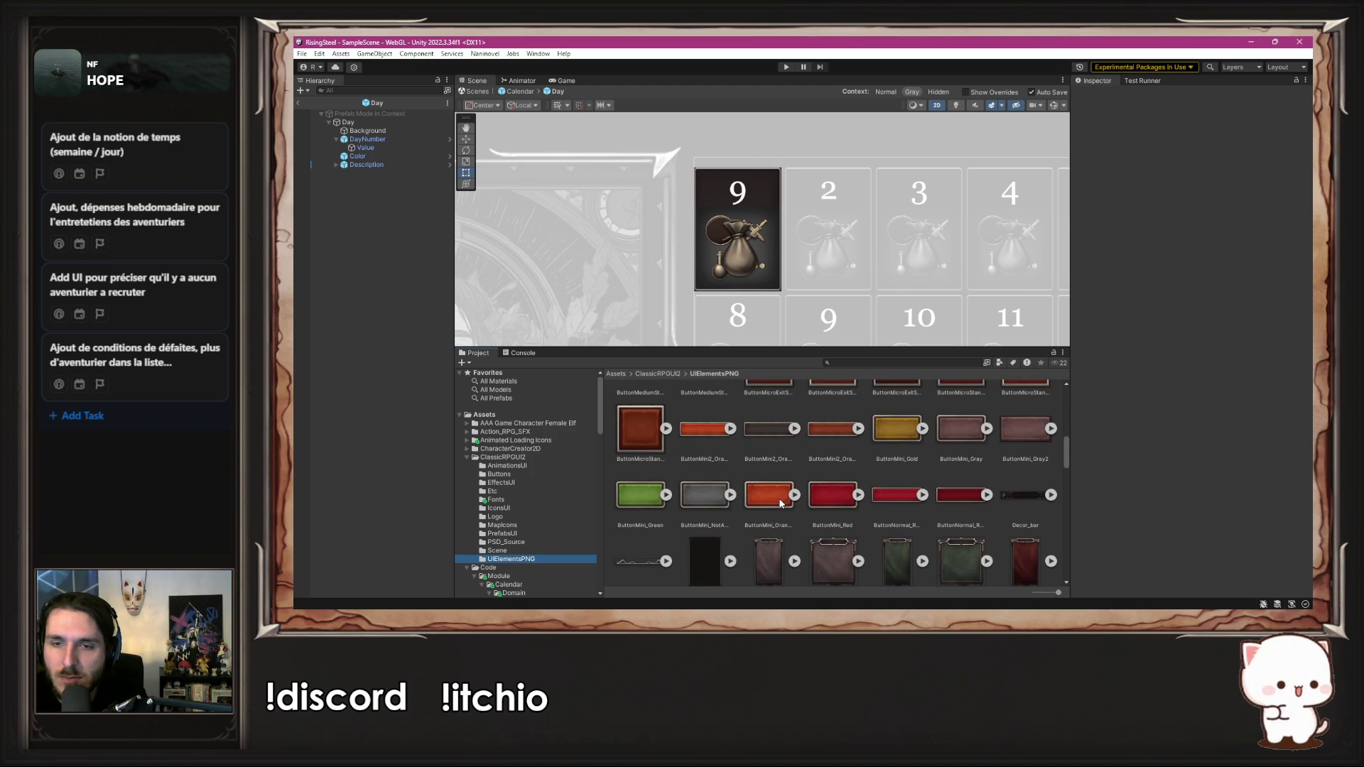
pyautogui.click(837, 483)
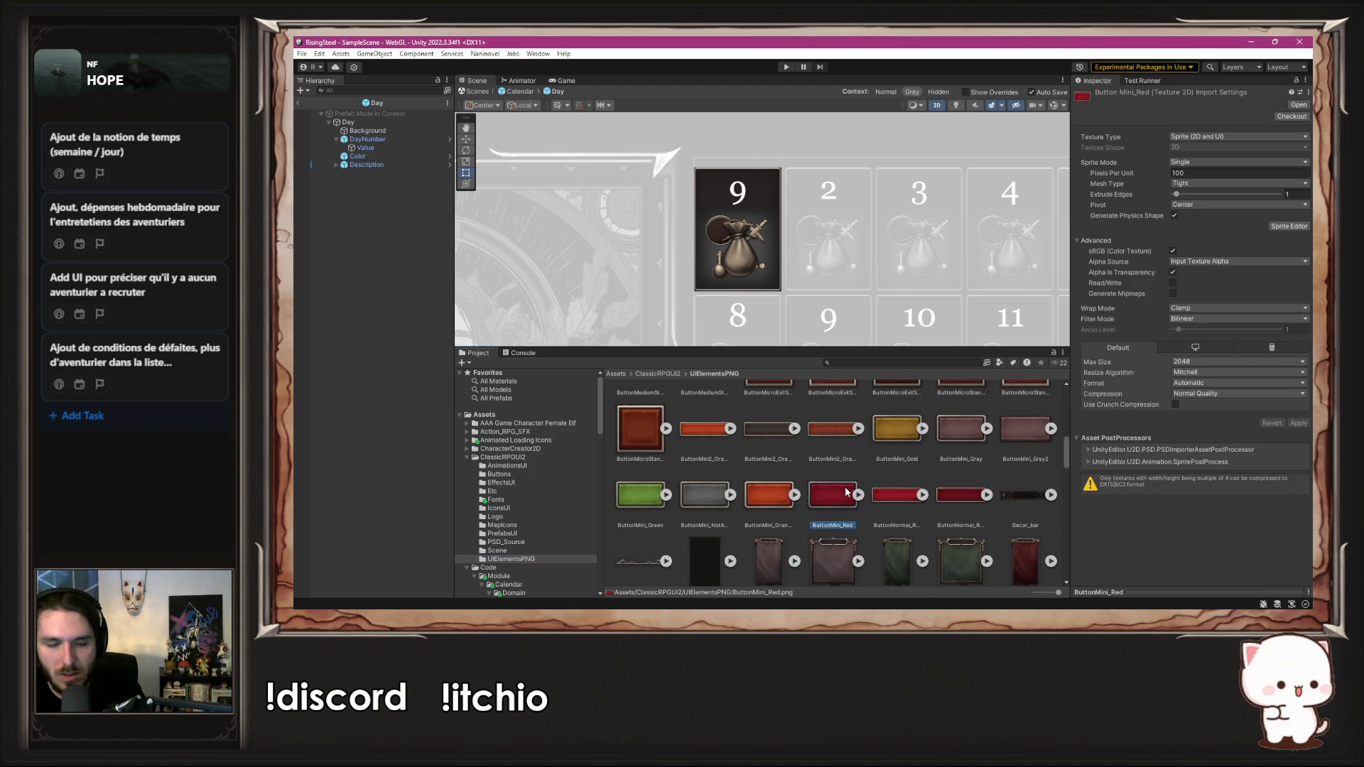
# Step: Move ButtonMini_Red into Code/Module/Calendar/Resources/DailyEvent
pyautogui.scroll(-5, 570, 500)
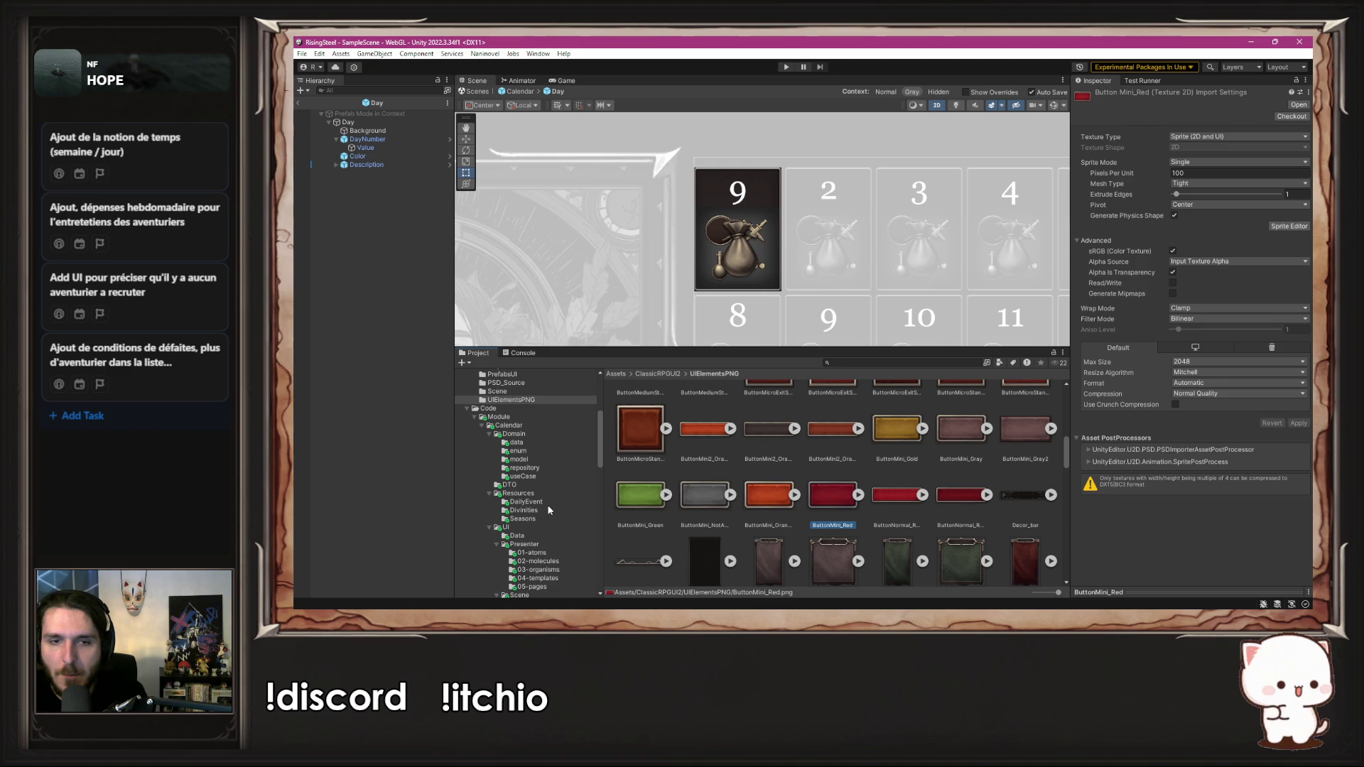
pyautogui.scroll(-1, 553, 485)
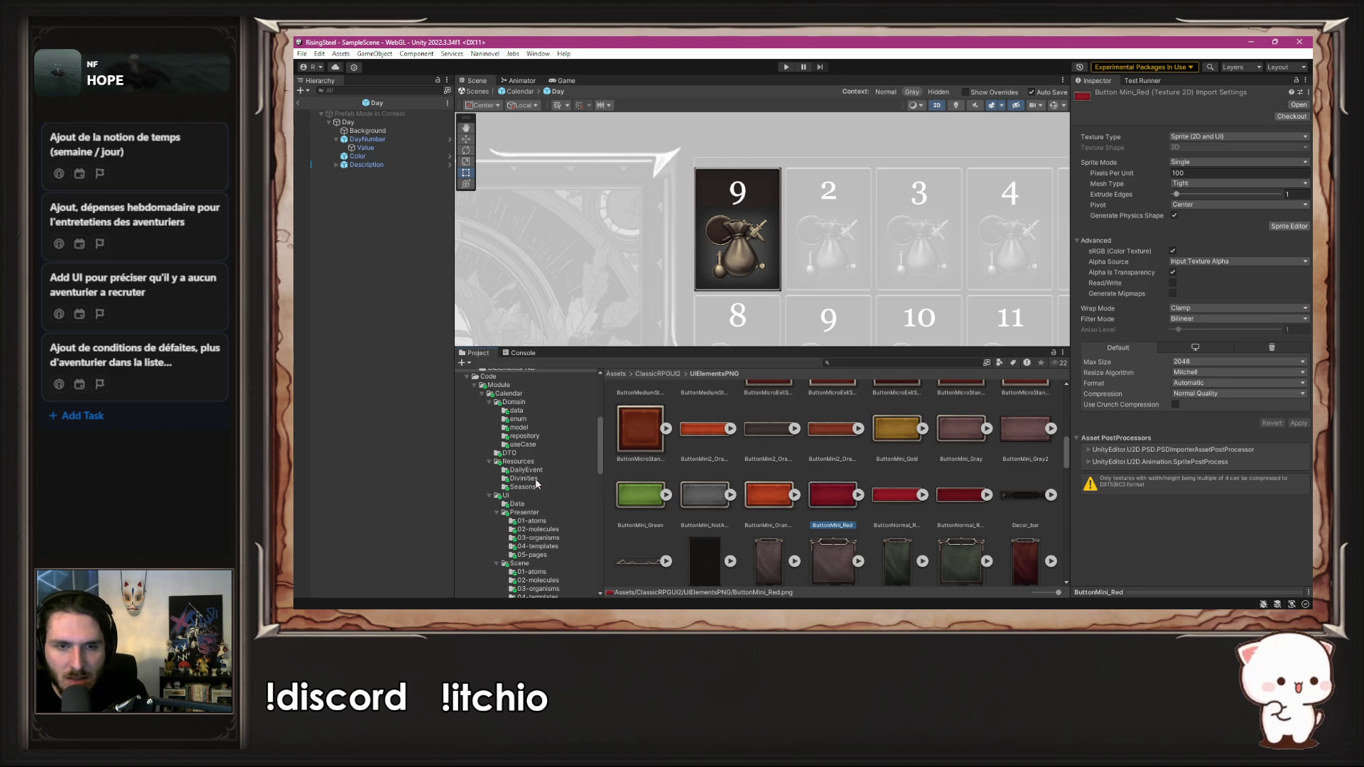
pyautogui.click(530, 470)
pyautogui.moveTo(735, 502); pyautogui.dragTo(736, 502)
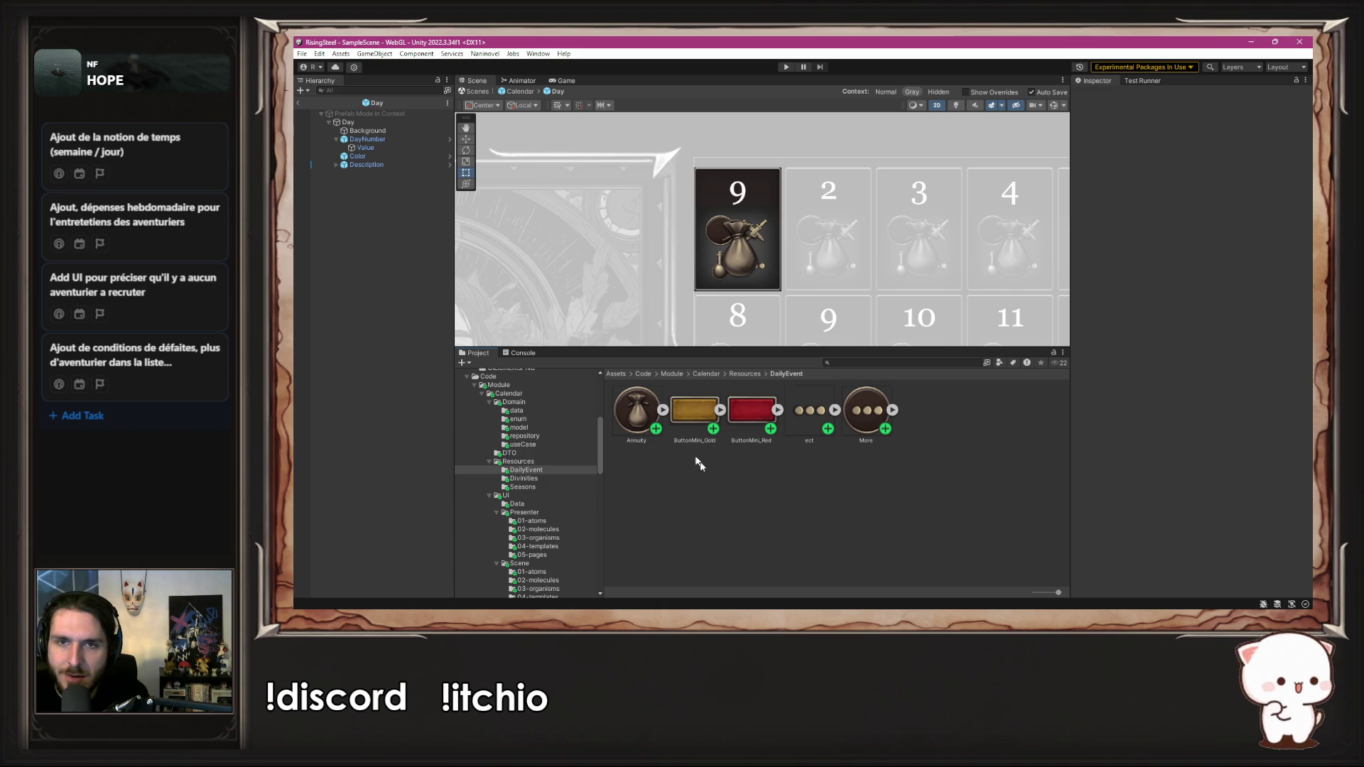
pyautogui.scroll(6, 747, 192)
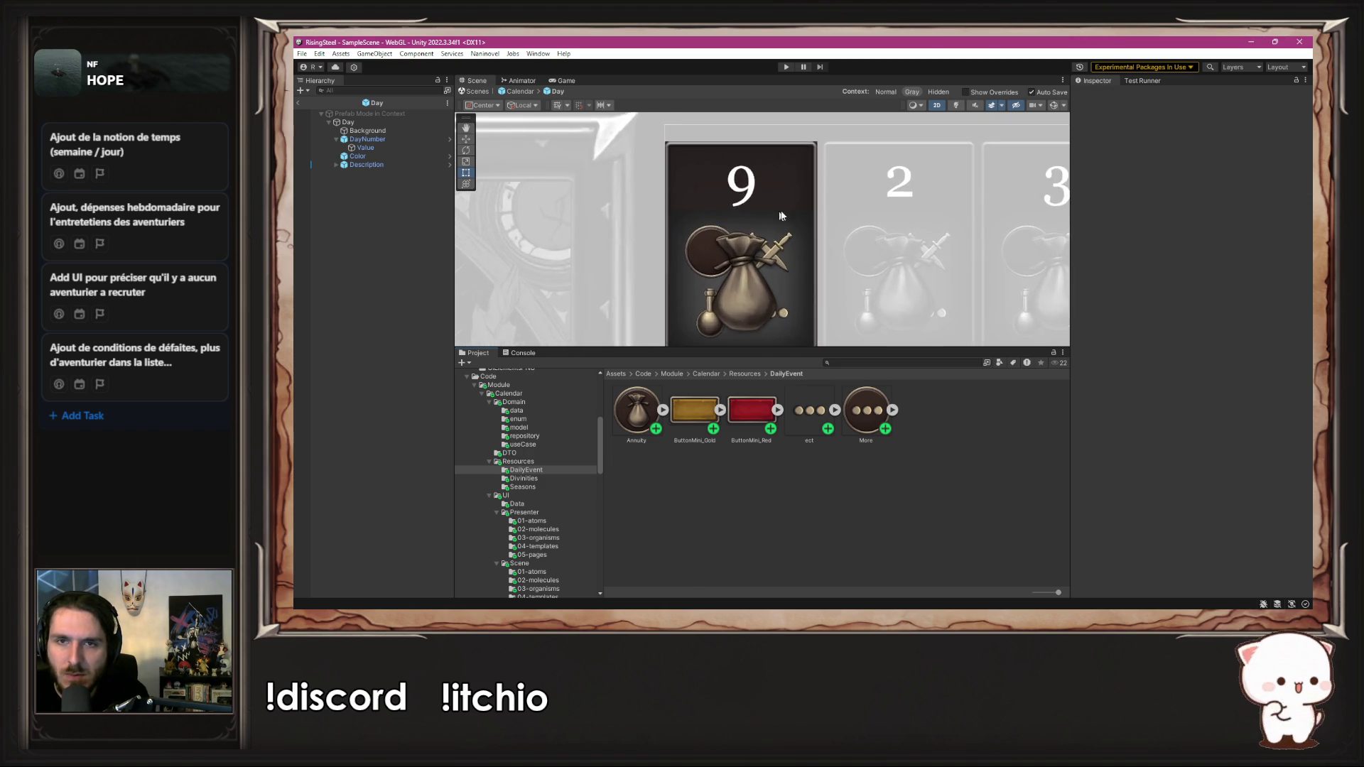
# Step: Add a new UI Image as a child of the Day prefab's Description object
pyautogui.click(367, 165)
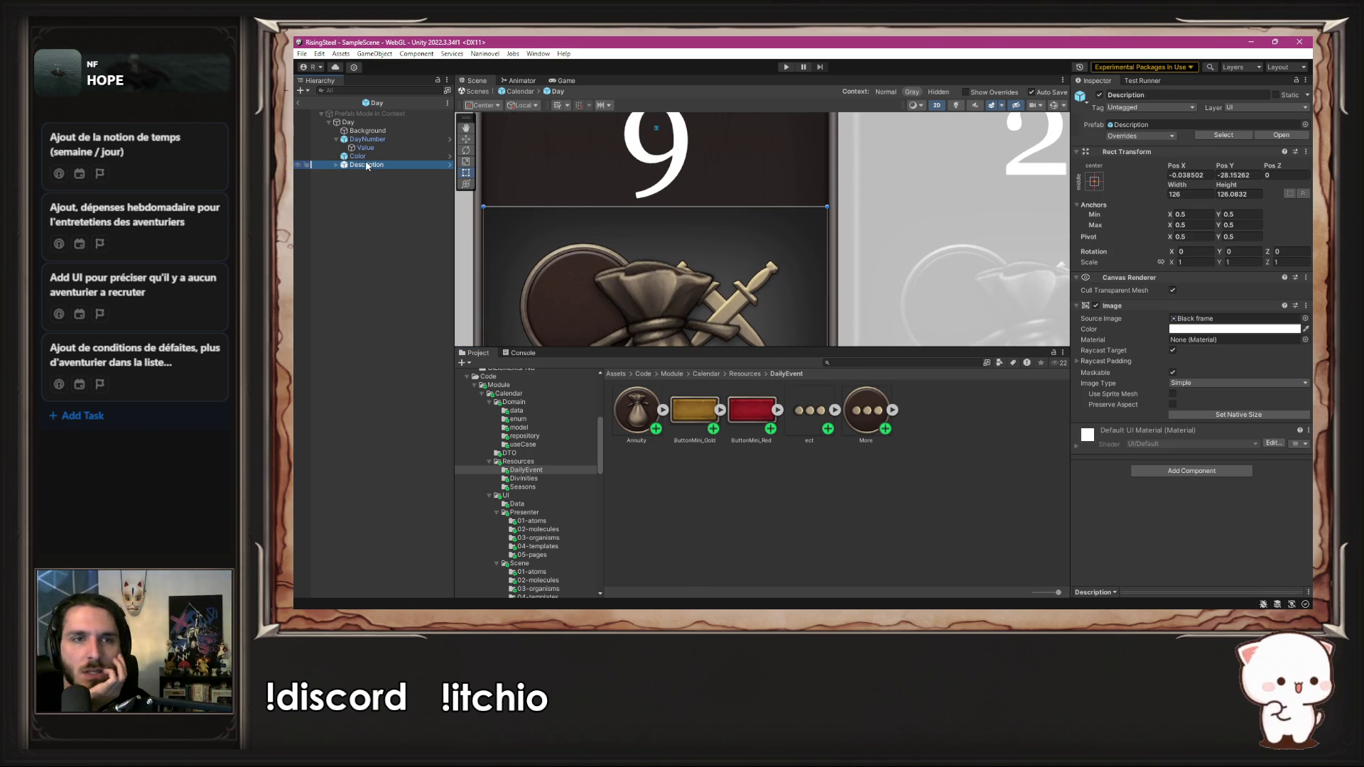
pyautogui.click(334, 166)
pyautogui.click(362, 313)
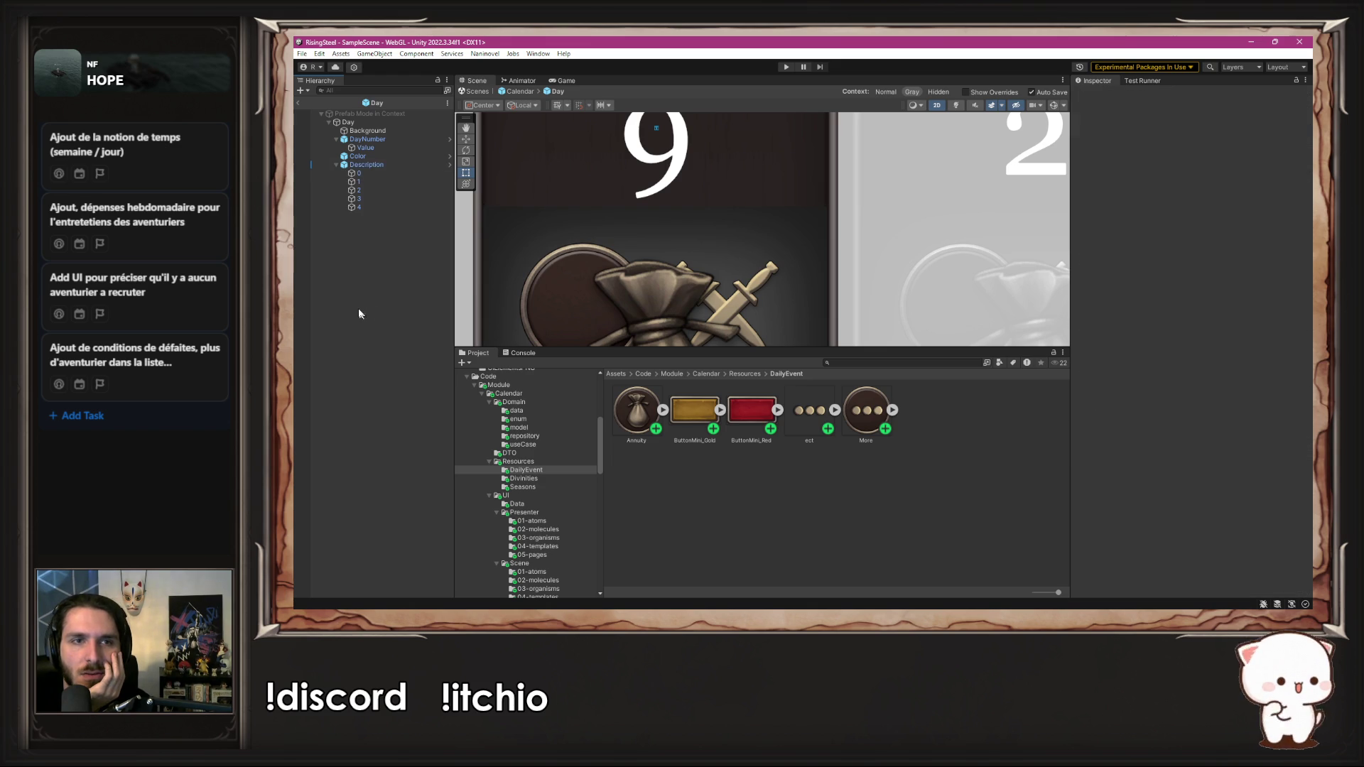
pyautogui.rightClick(424, 163)
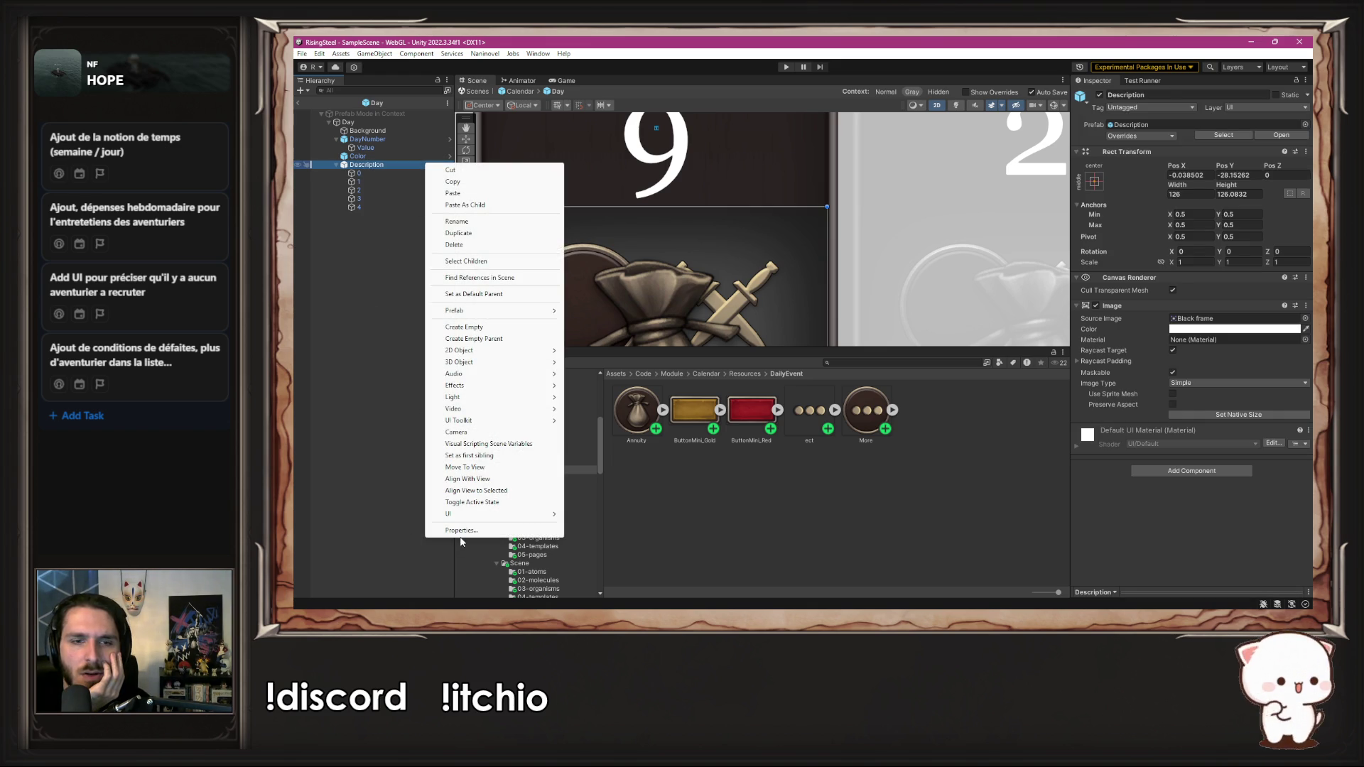
pyautogui.moveTo(465, 513)
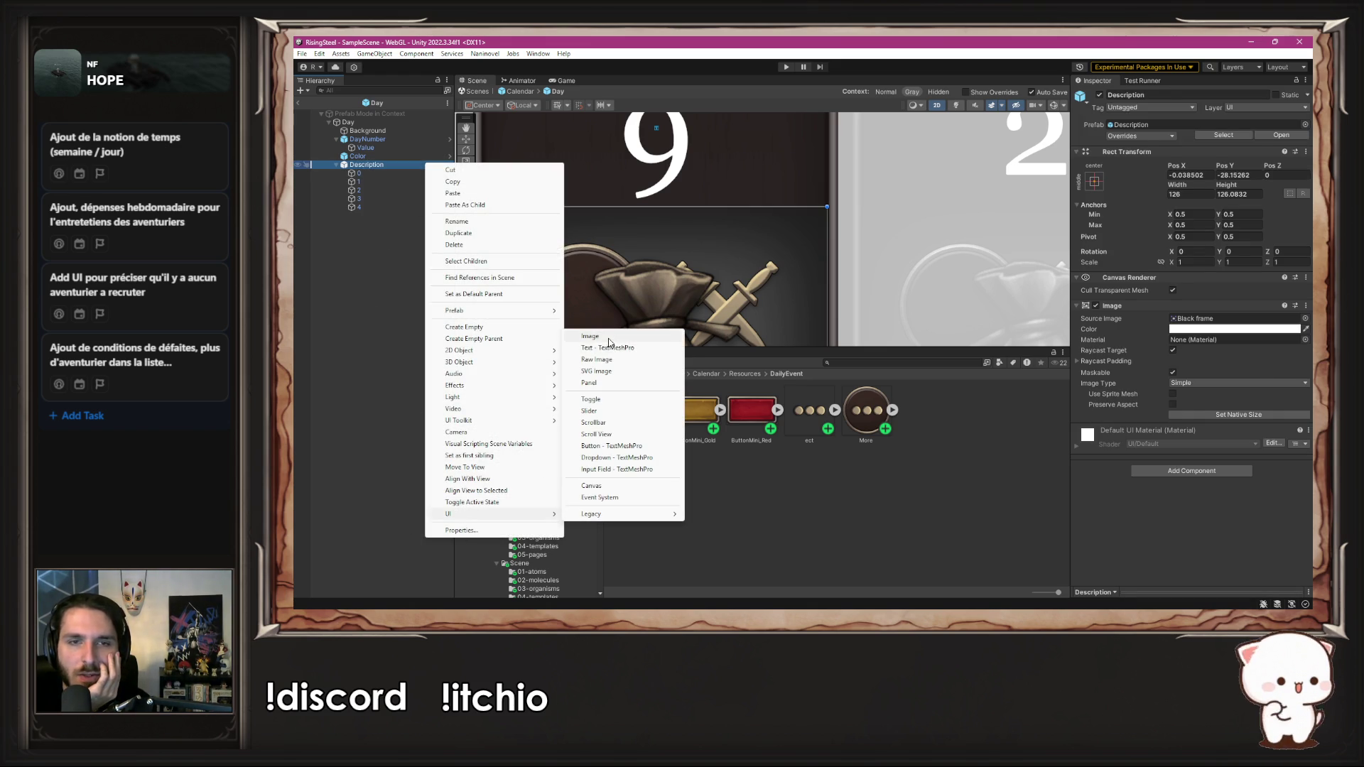
pyautogui.click(608, 344)
# Step: Move the image up and right, and shrink it to a small badge size
pyautogui.moveTo(652, 287)
pyautogui.mouseDown()
pyautogui.moveTo(694, 223)
pyautogui.moveTo(687, 205)
pyautogui.mouseUp()
pyautogui.moveTo(554, 245); pyautogui.dragTo(725, 245)
pyautogui.press('f')
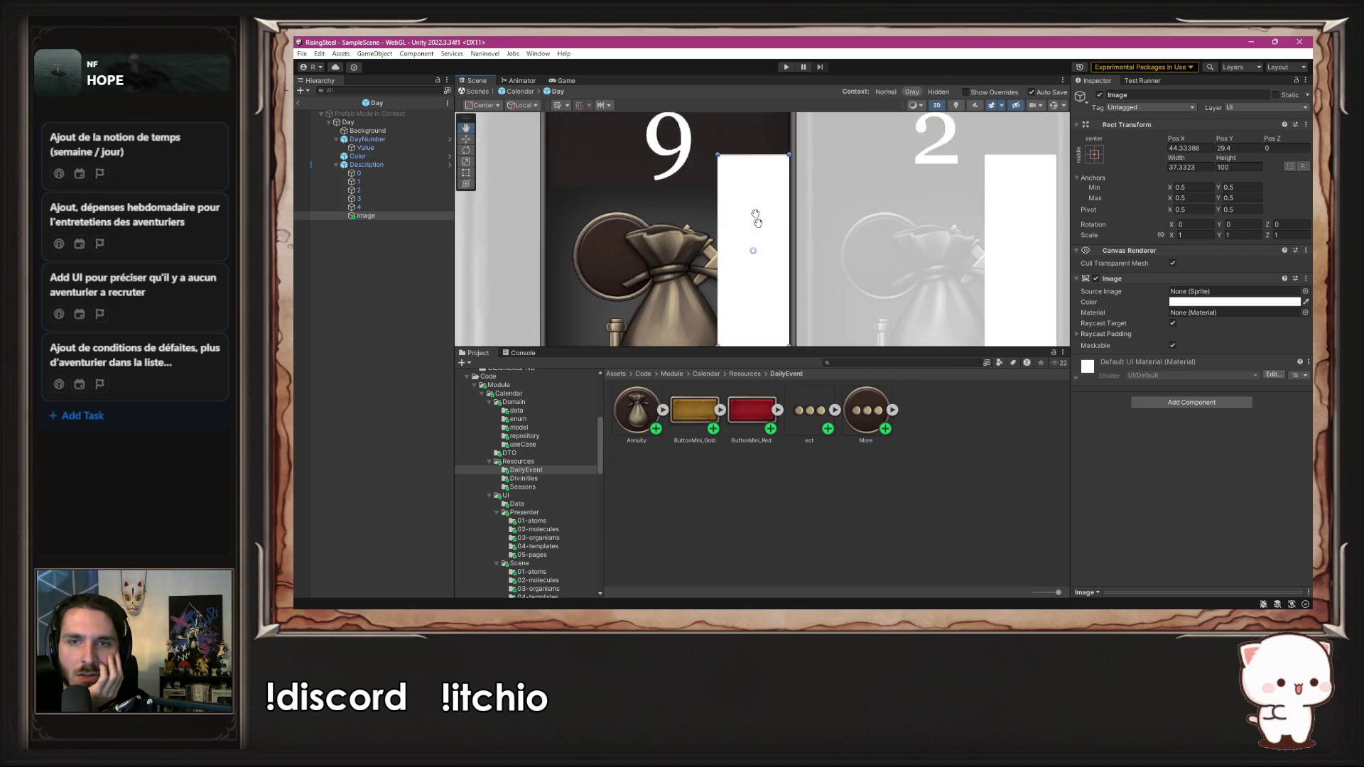
pyautogui.moveTo(745, 297); pyautogui.dragTo(745, 153)
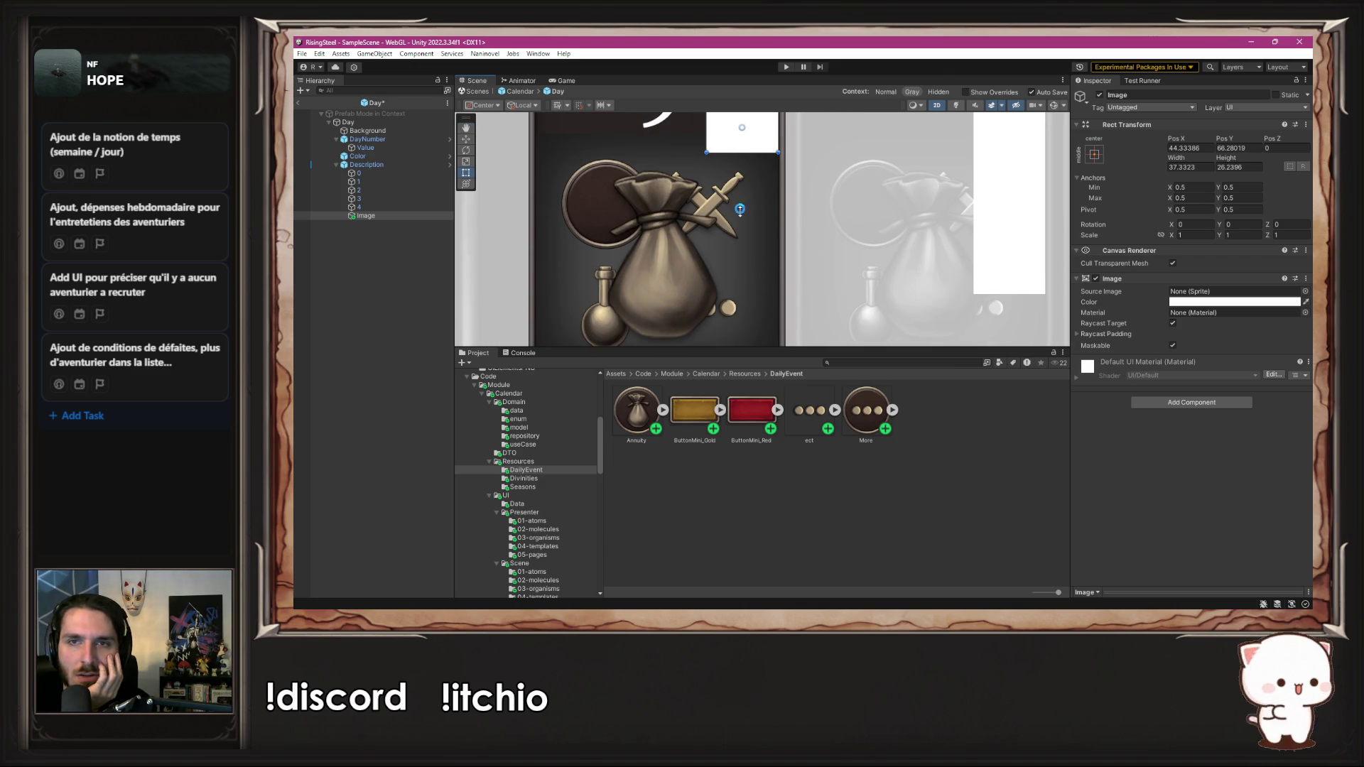
pyautogui.press('f')
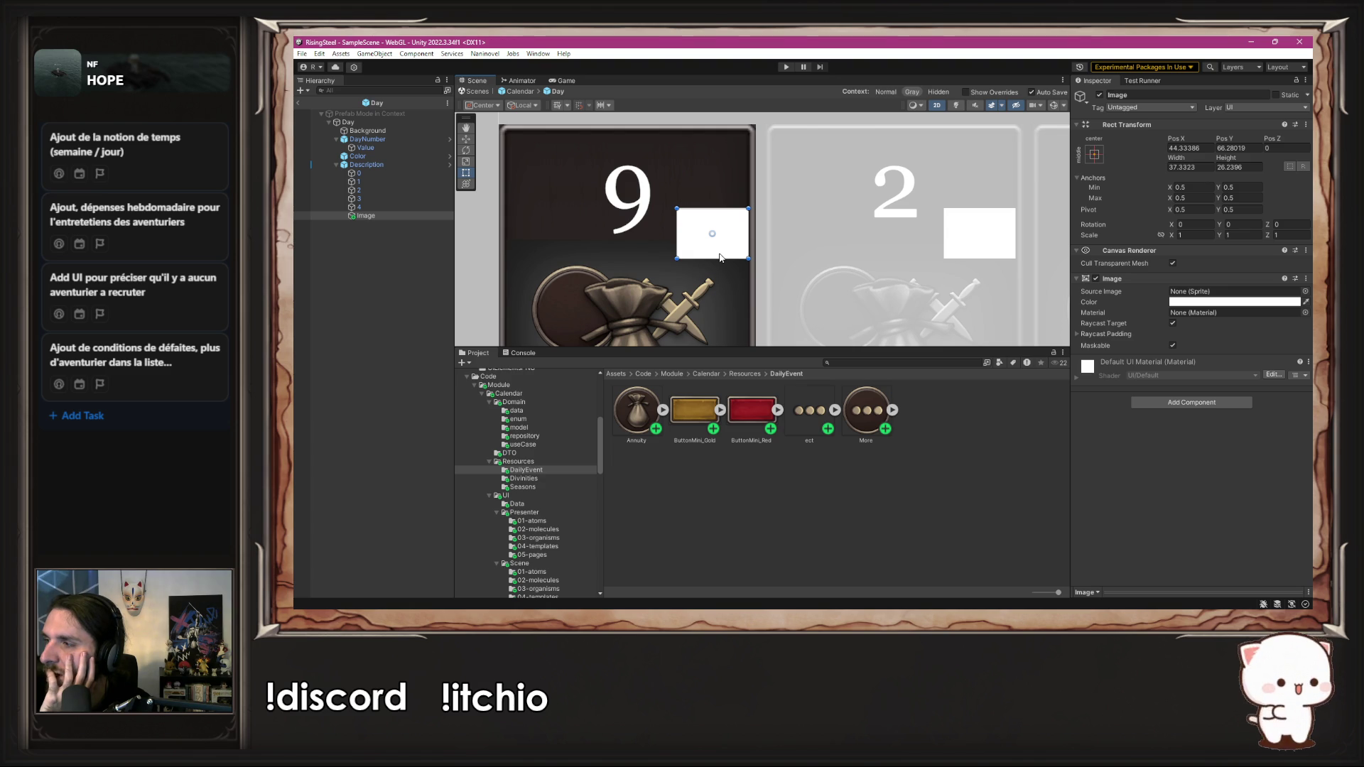
pyautogui.moveTo(723, 210); pyautogui.dragTo(725, 220)
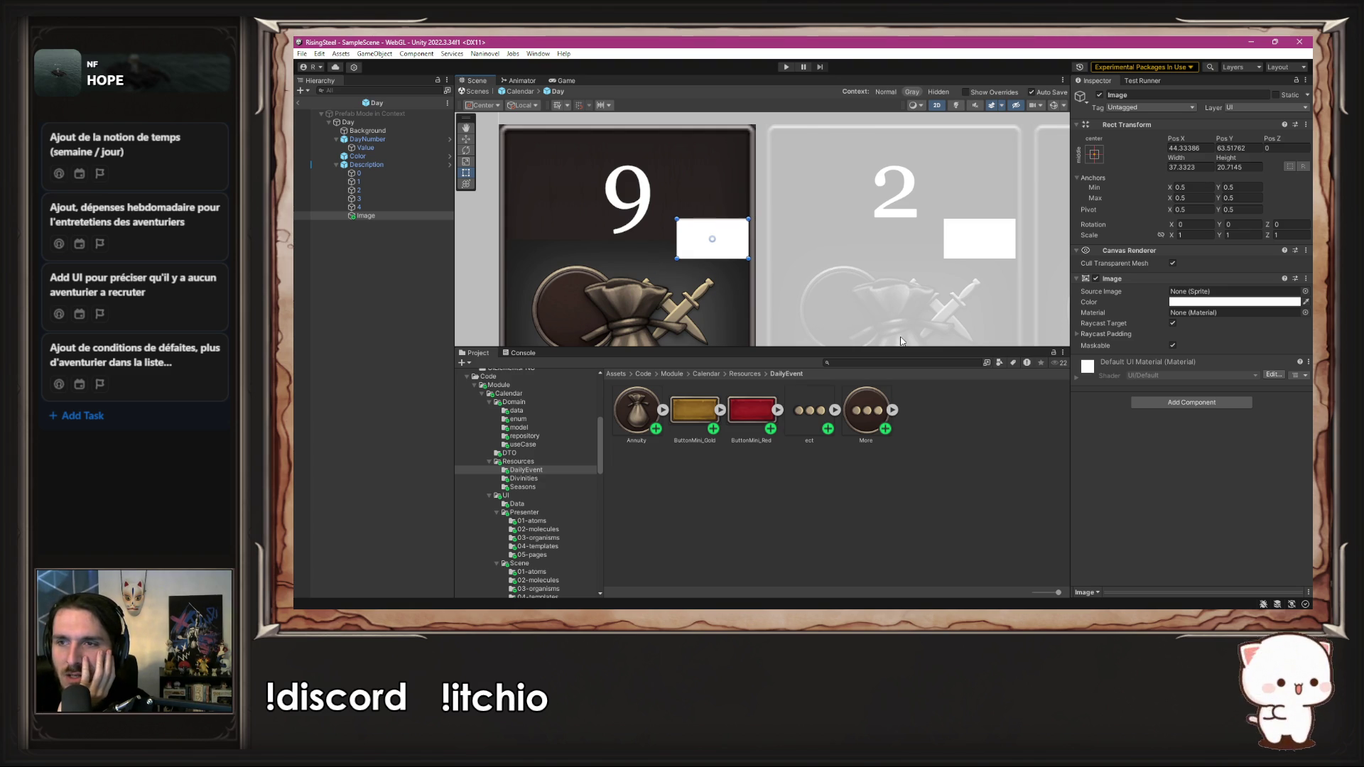
# Step: Assign ButtonMini_Red as its Source Image, place it right of the 9, and duplicate it
pyautogui.moveTo(745, 423); pyautogui.dragTo(1218, 292)
pyautogui.moveTo(700, 243); pyautogui.dragTo(717, 243)
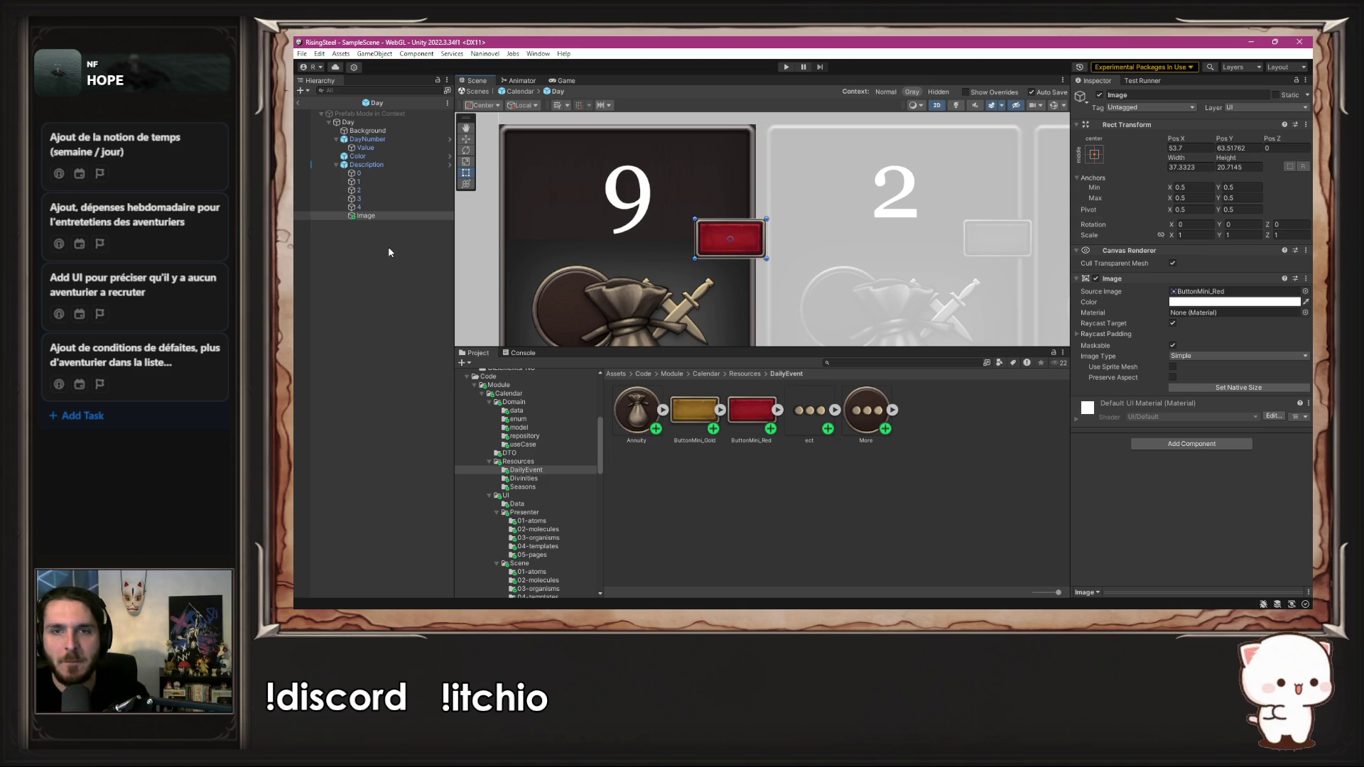
pyautogui.hotkey('ctrl', 'd')
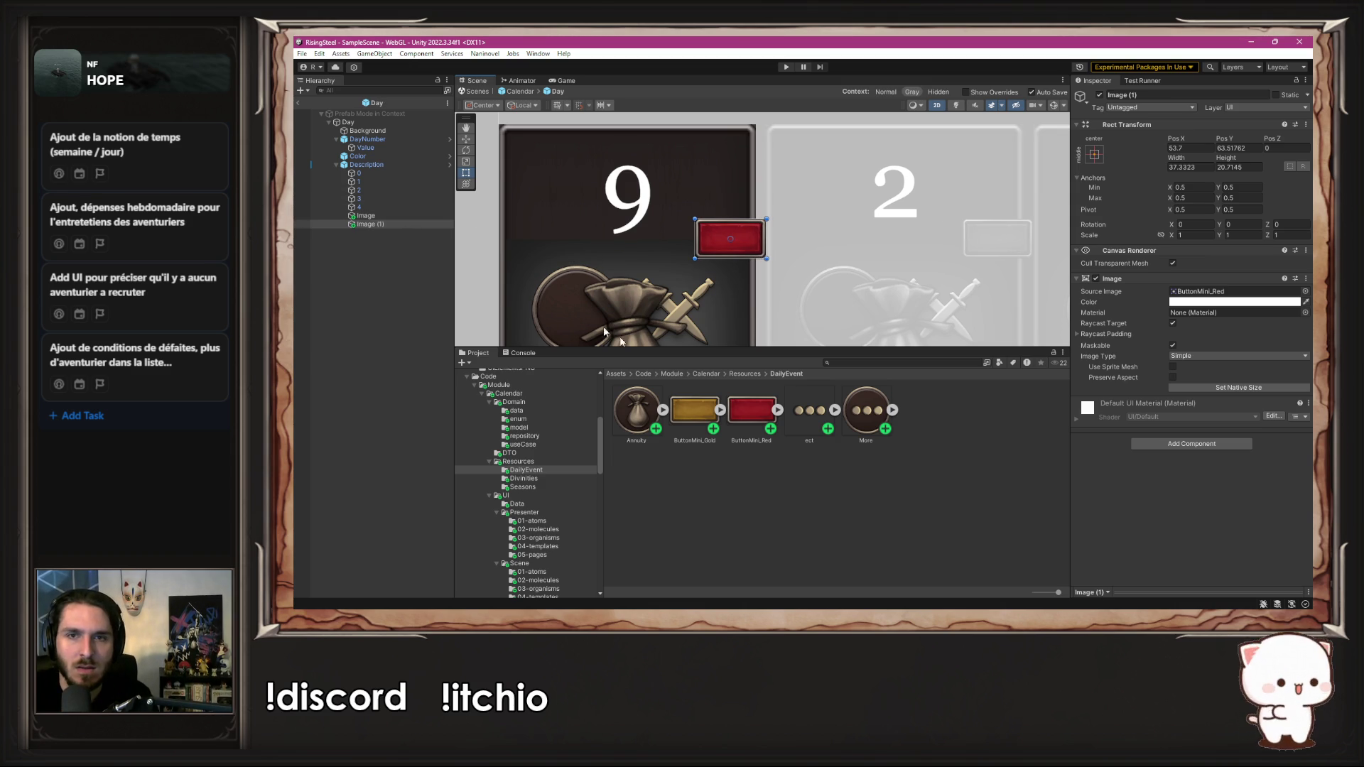
# Step: Give the duplicate the ButtonMini_Gold sprite and move it below the red badge
pyautogui.moveTo(714, 420); pyautogui.dragTo(1236, 293)
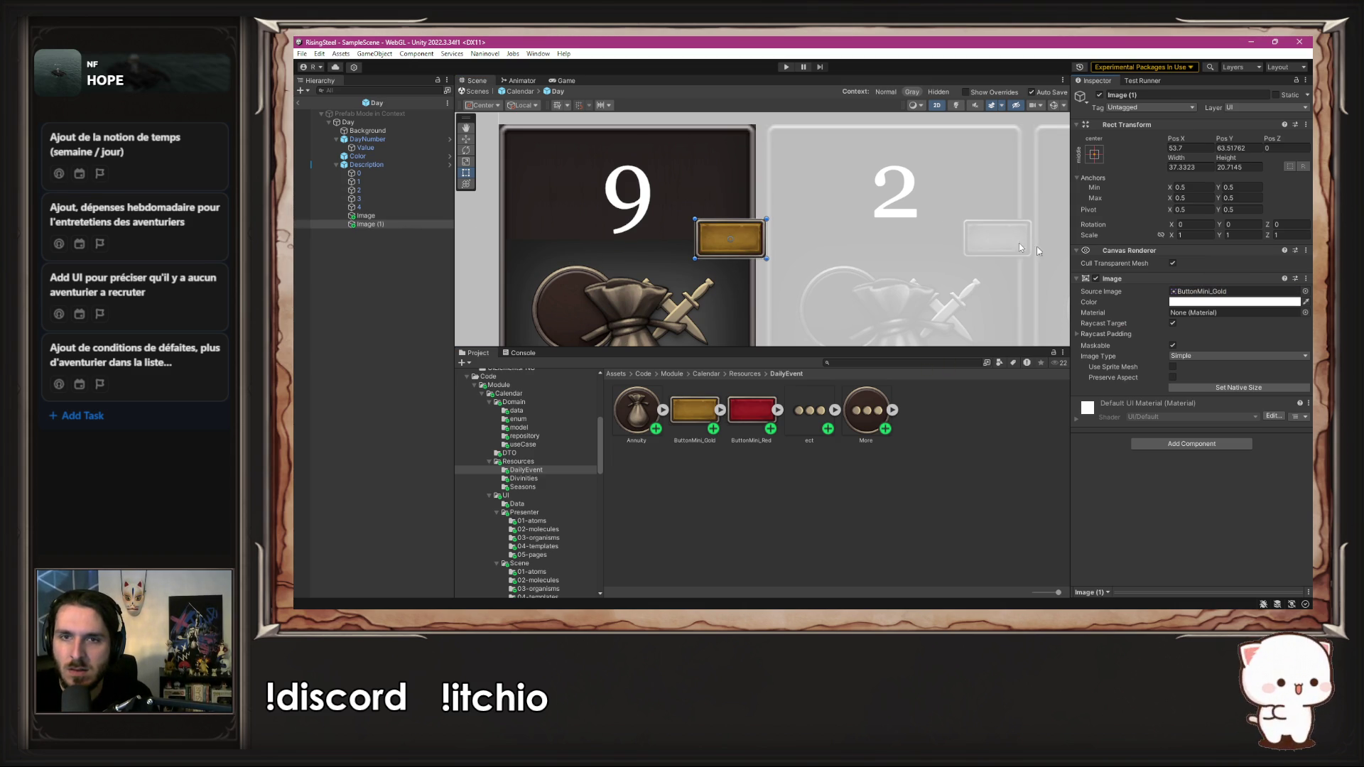
pyautogui.moveTo(738, 242); pyautogui.dragTo(745, 283)
pyautogui.scroll(-2, 713, 256)
pyautogui.scroll(2, 712, 253)
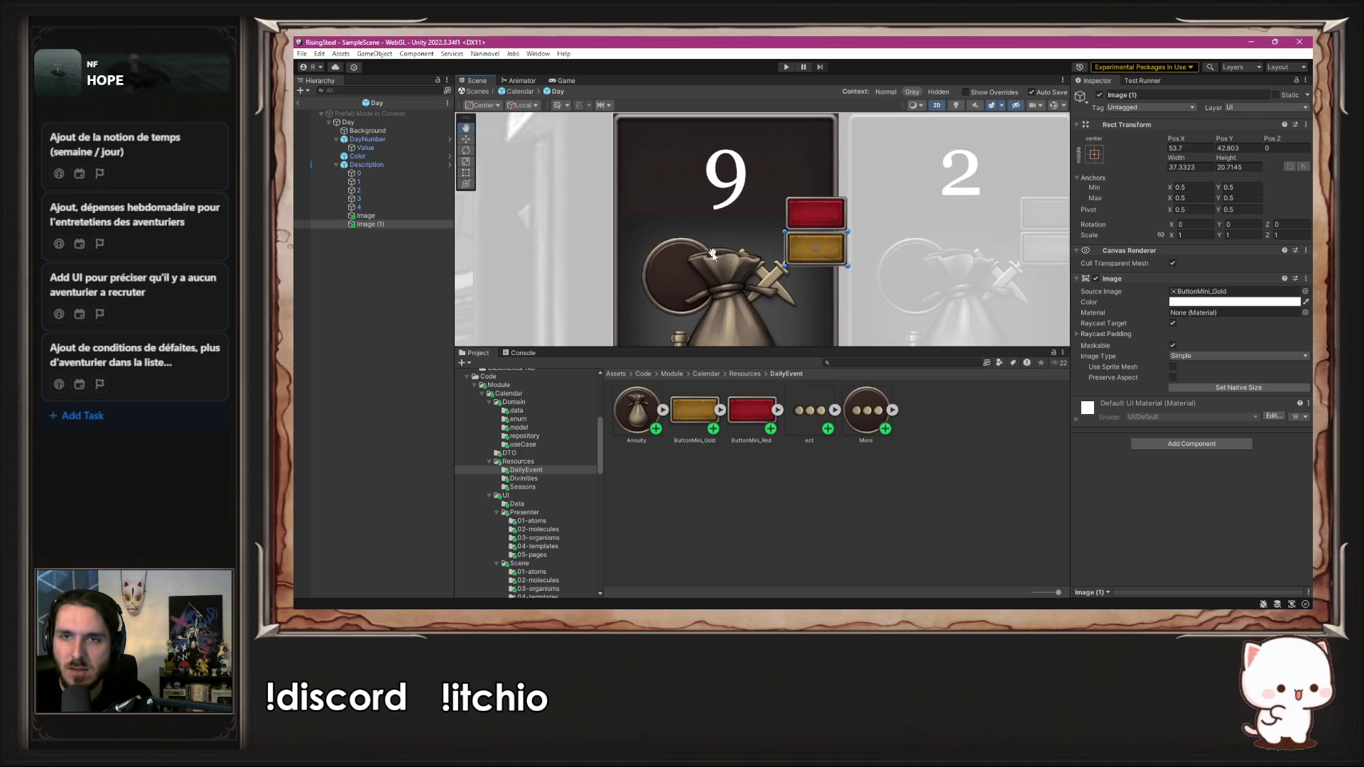
# Step: Move both badges up together beside the 9 and preview the day cells
pyautogui.keyDown('shift'); pyautogui.click(400, 225); pyautogui.keyUp('shift')
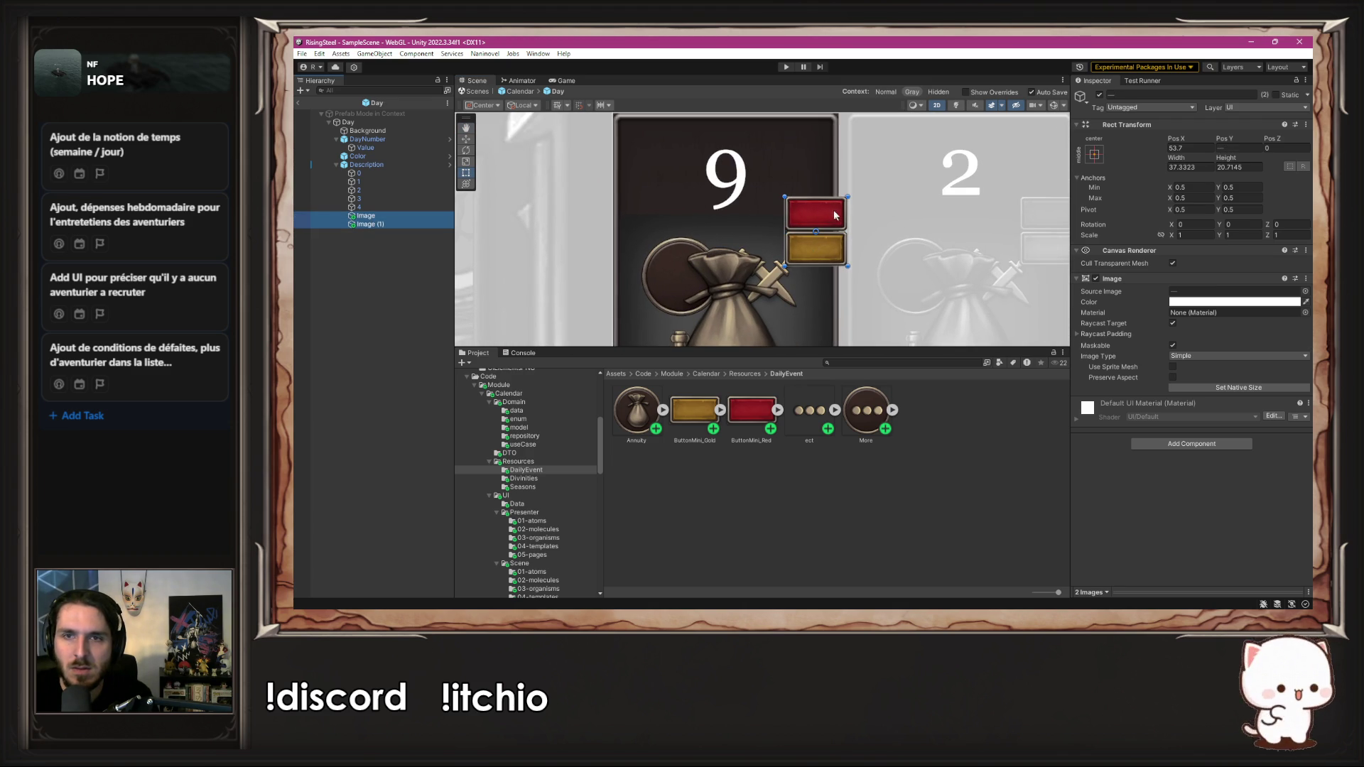
pyautogui.moveTo(805, 207); pyautogui.dragTo(806, 143)
pyautogui.press('f')
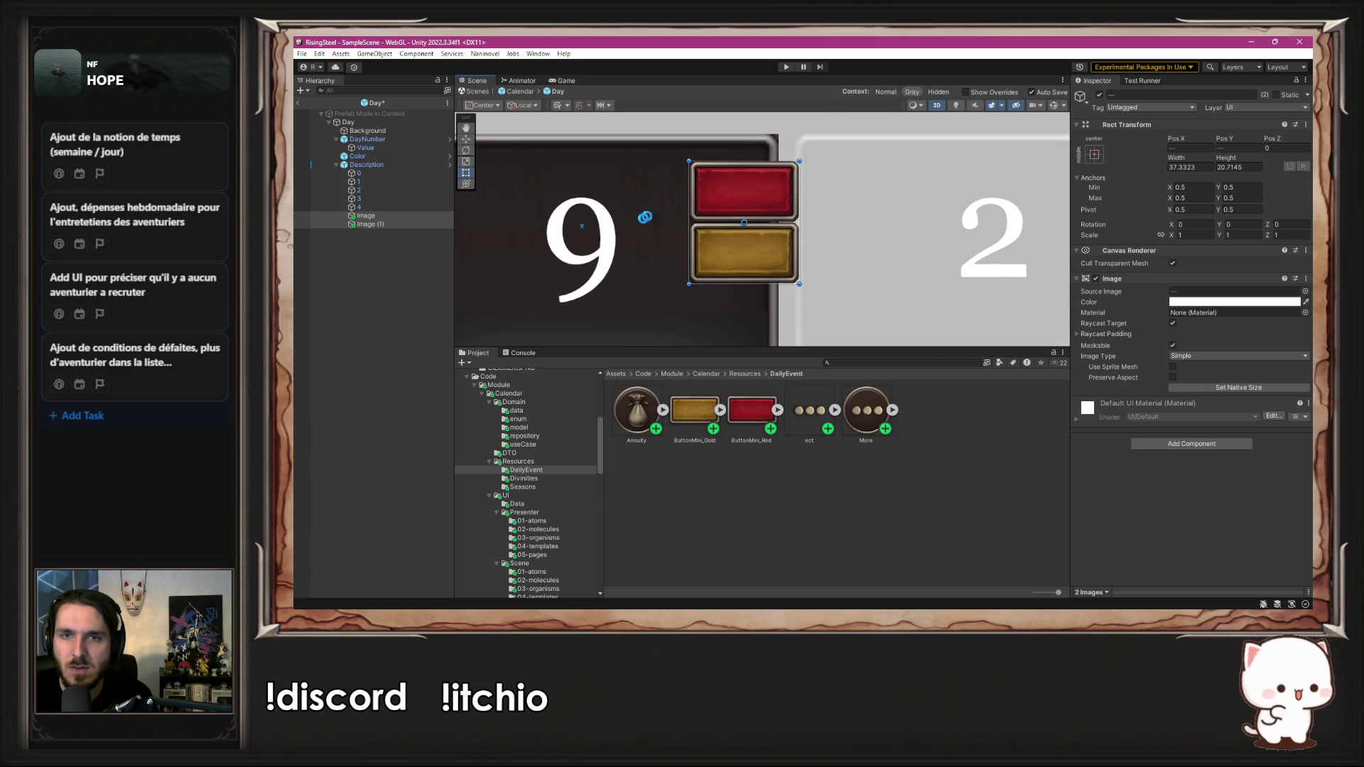
pyautogui.scroll(-3, 627, 238)
pyautogui.scroll(-2, 639, 234)
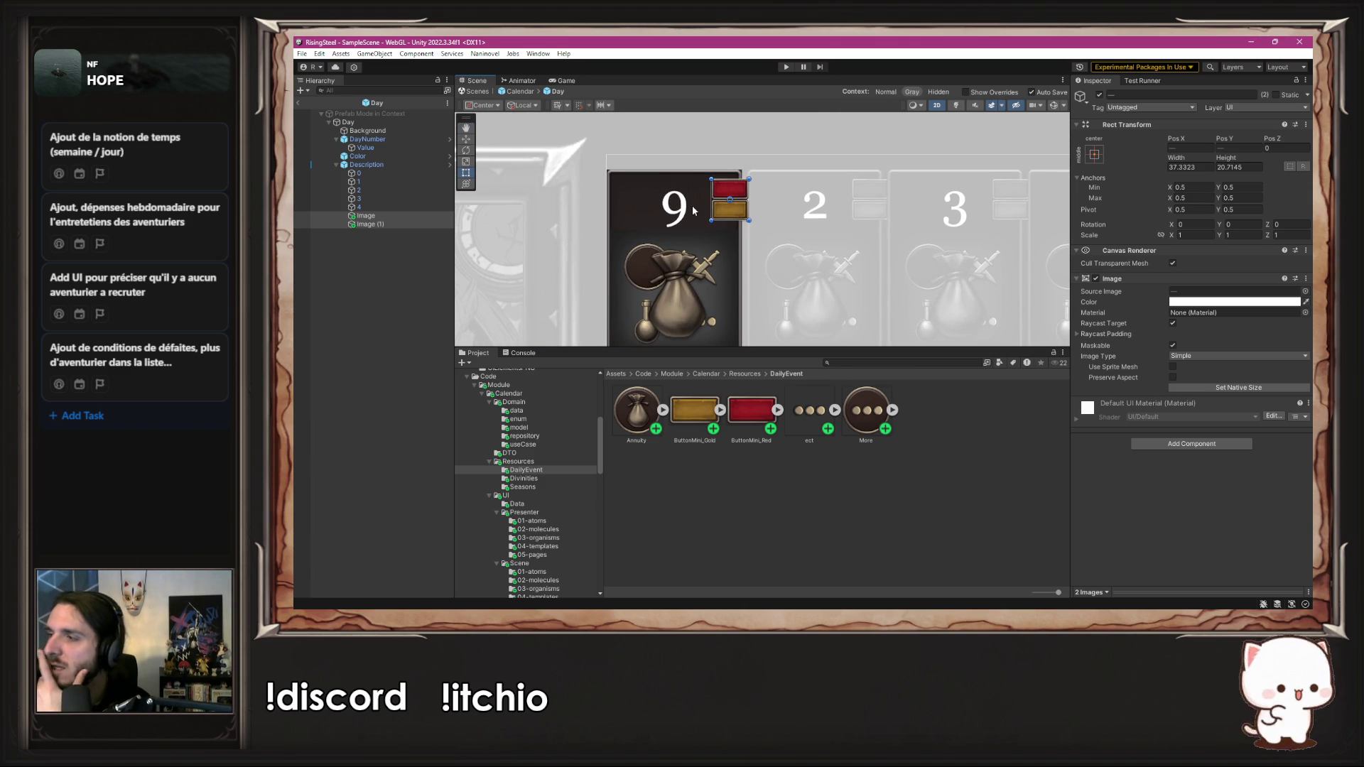
pyautogui.scroll(-2, 686, 281)
pyautogui.click(870, 175)
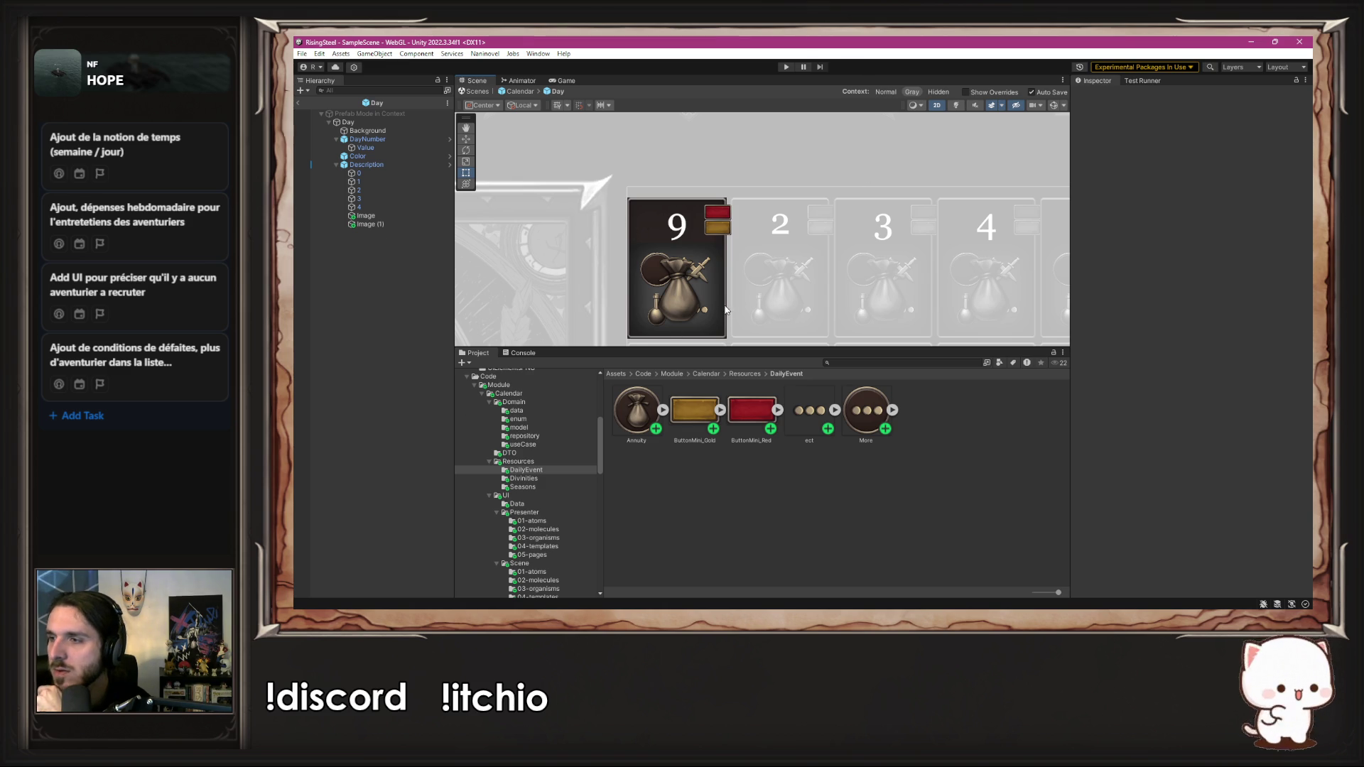
pyautogui.scroll(-1, 798, 259)
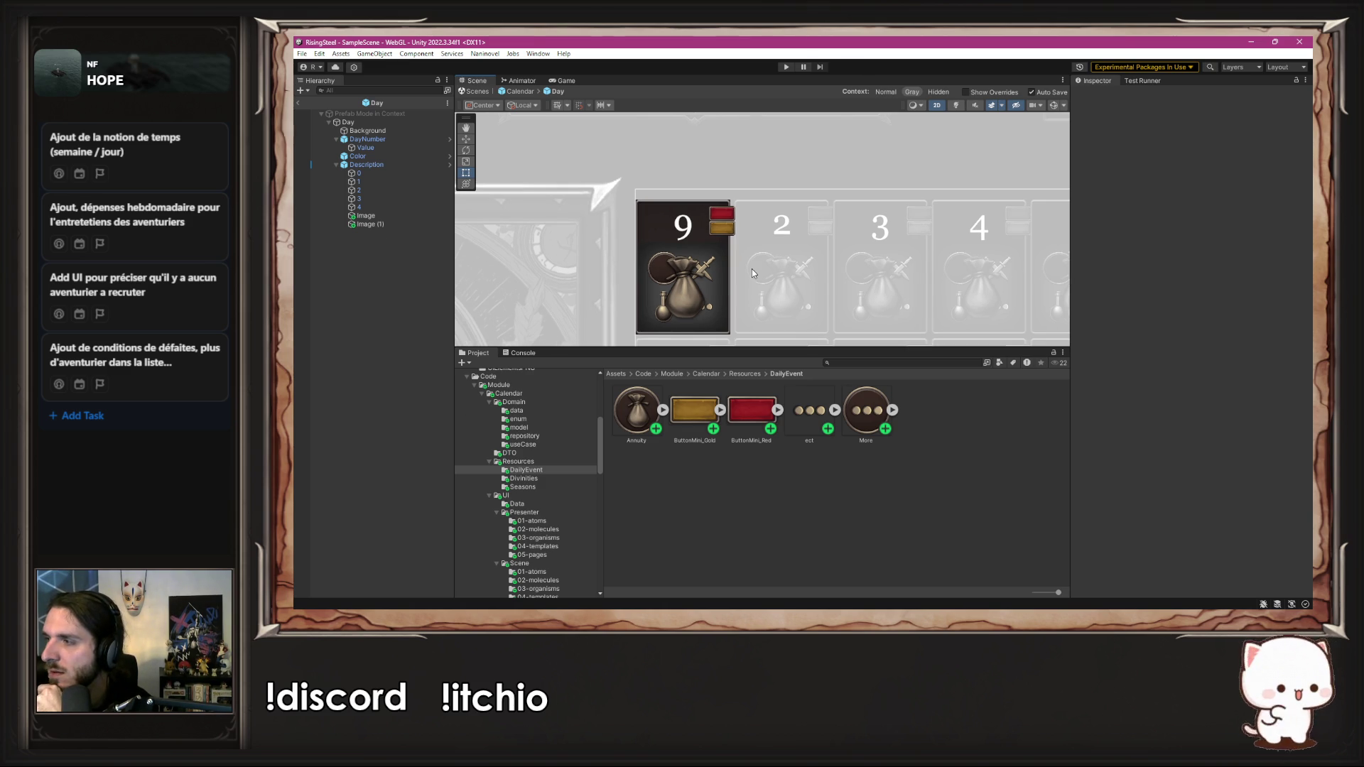
pyautogui.scroll(5, 655, 215)
pyautogui.scroll(2, 653, 214)
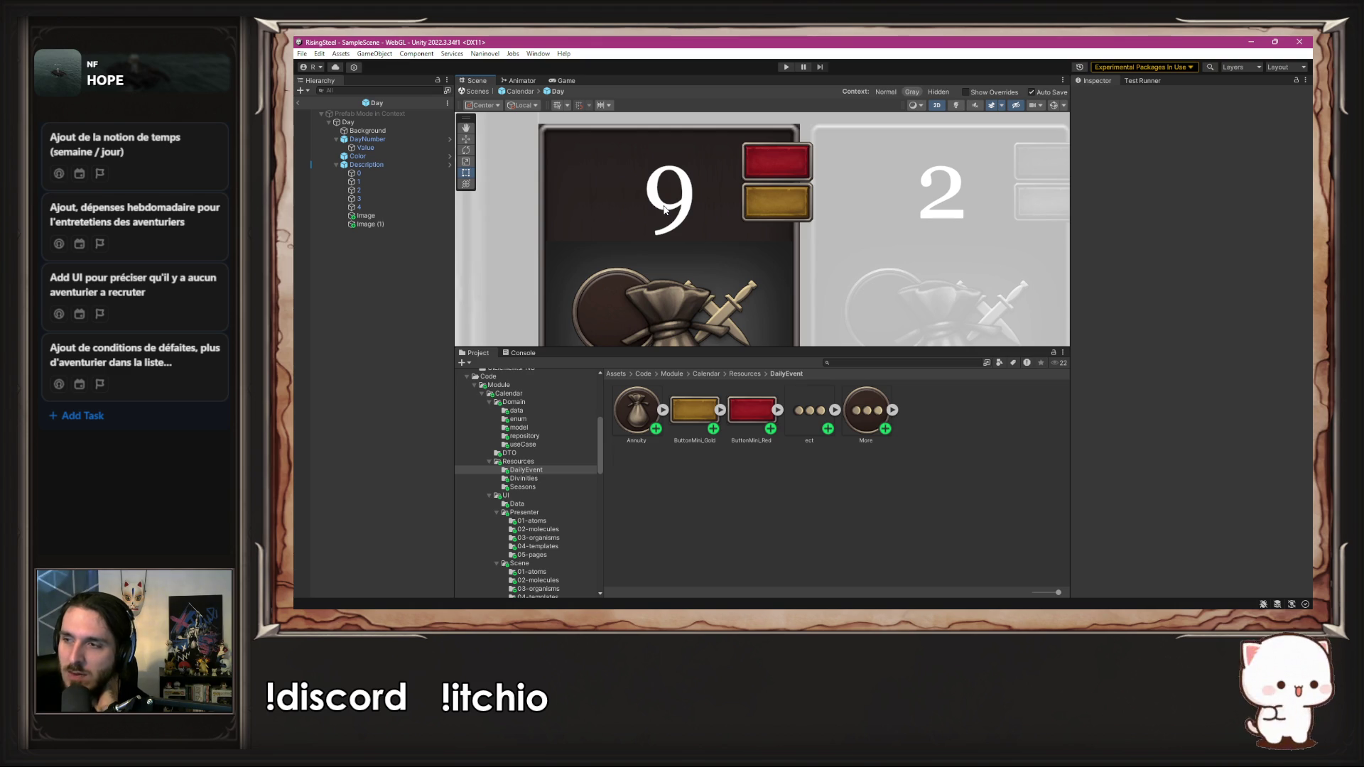
pyautogui.scroll(2, 553, 433)
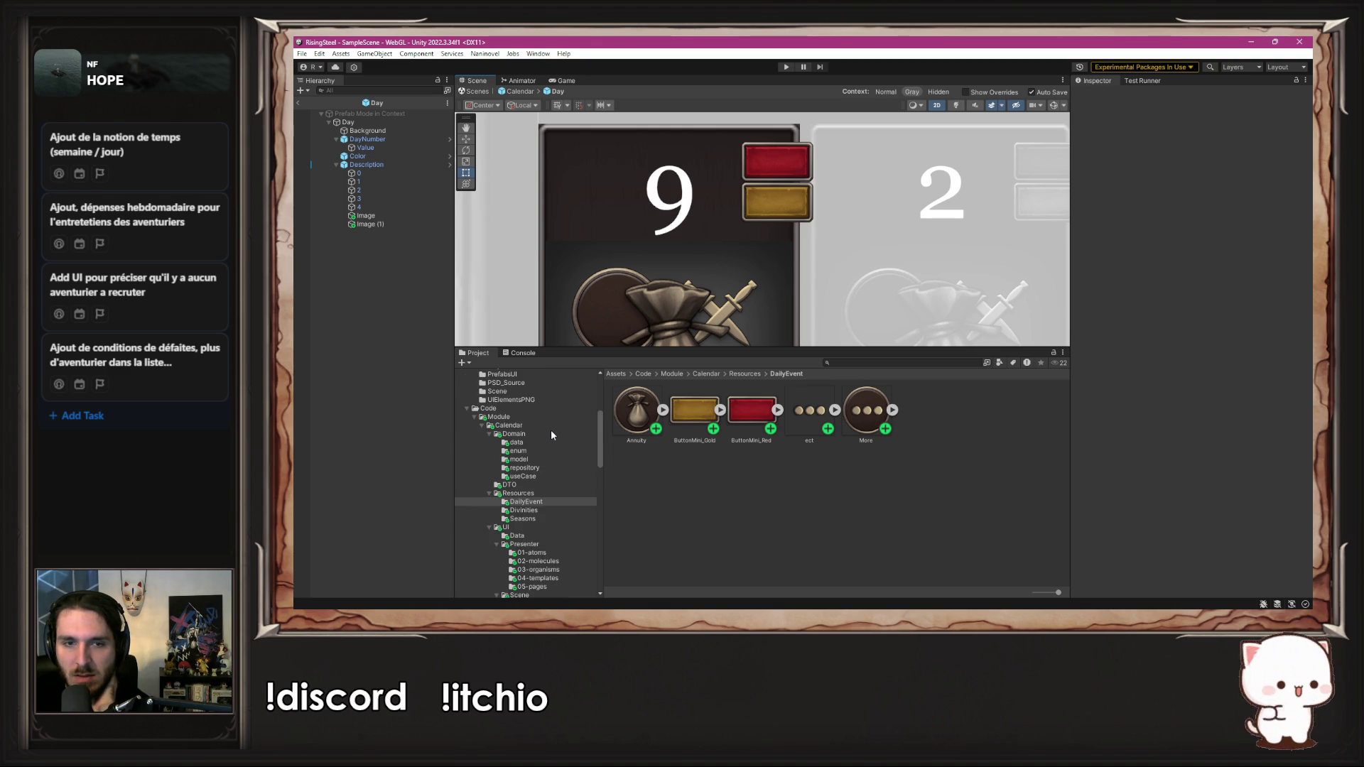
# Step: Browse the project folders back to the UIElementsPNG sprites
pyautogui.click(533, 476)
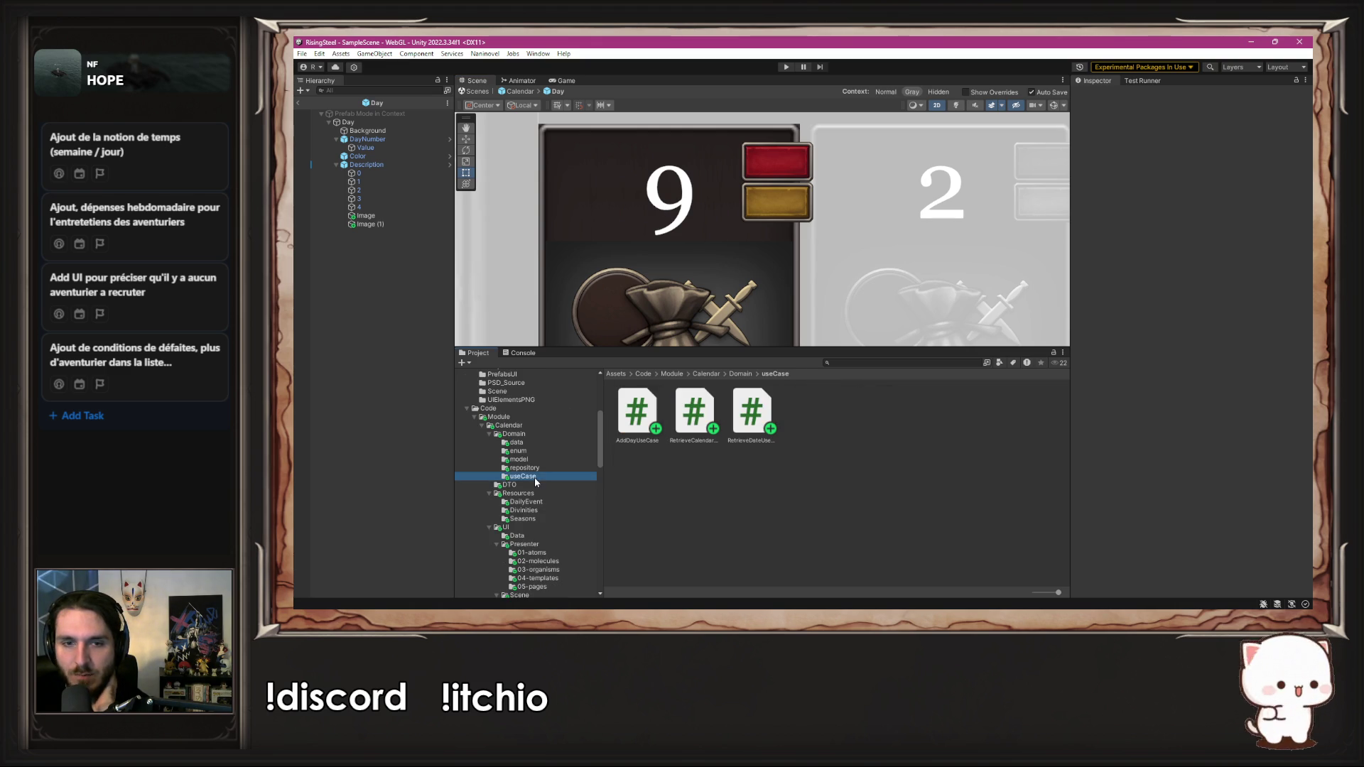
pyautogui.scroll(2, 526, 426)
pyautogui.click(514, 397)
pyautogui.scroll(3, 526, 426)
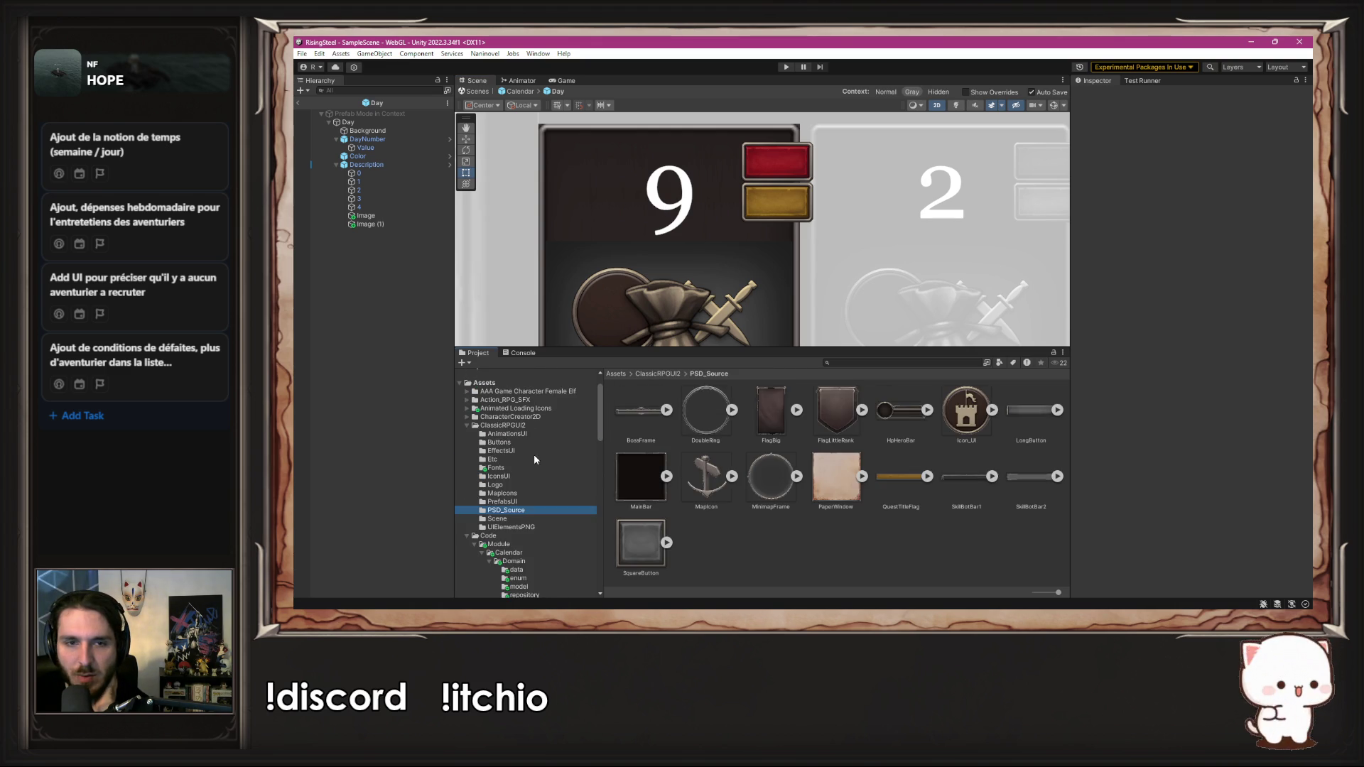
pyautogui.click(526, 459)
pyautogui.click(540, 518)
pyautogui.click(553, 527)
pyautogui.scroll(-5, 898, 486)
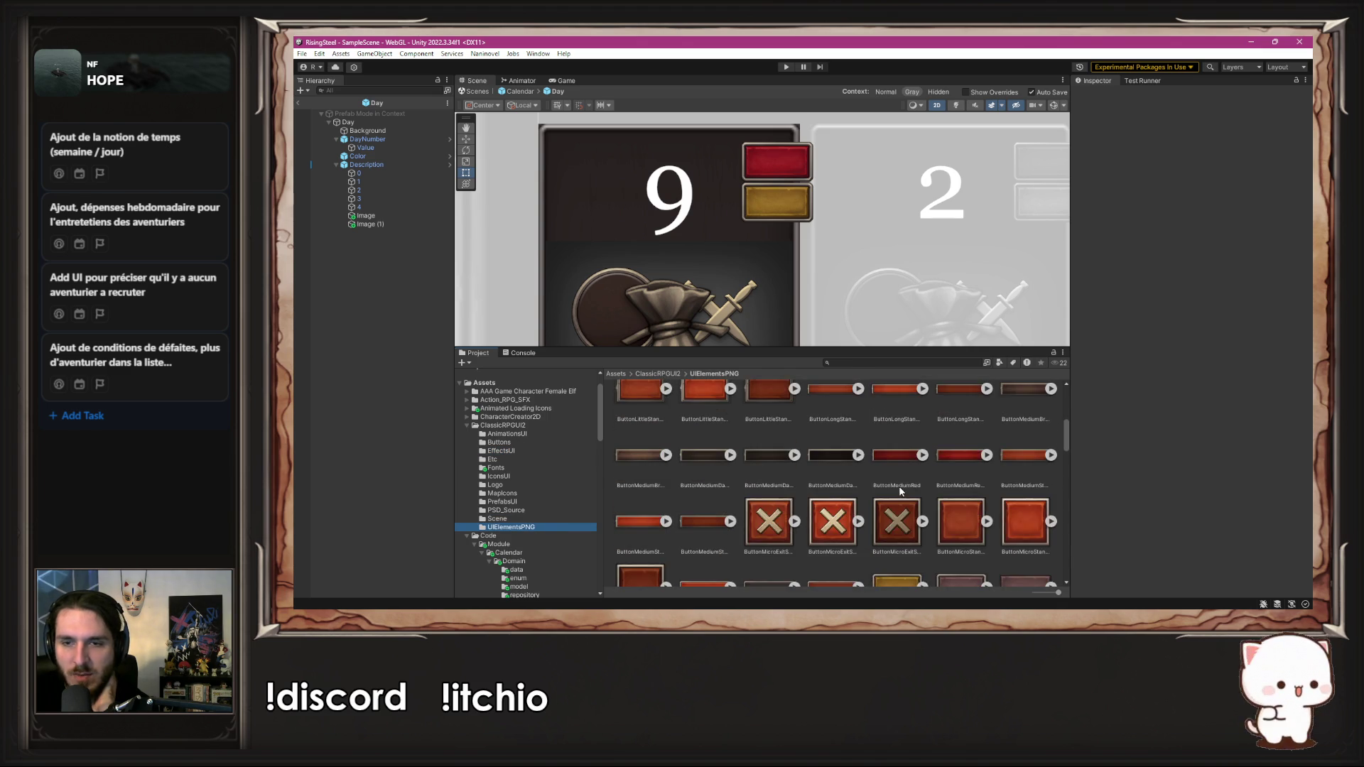
pyautogui.scroll(-8, 881, 476)
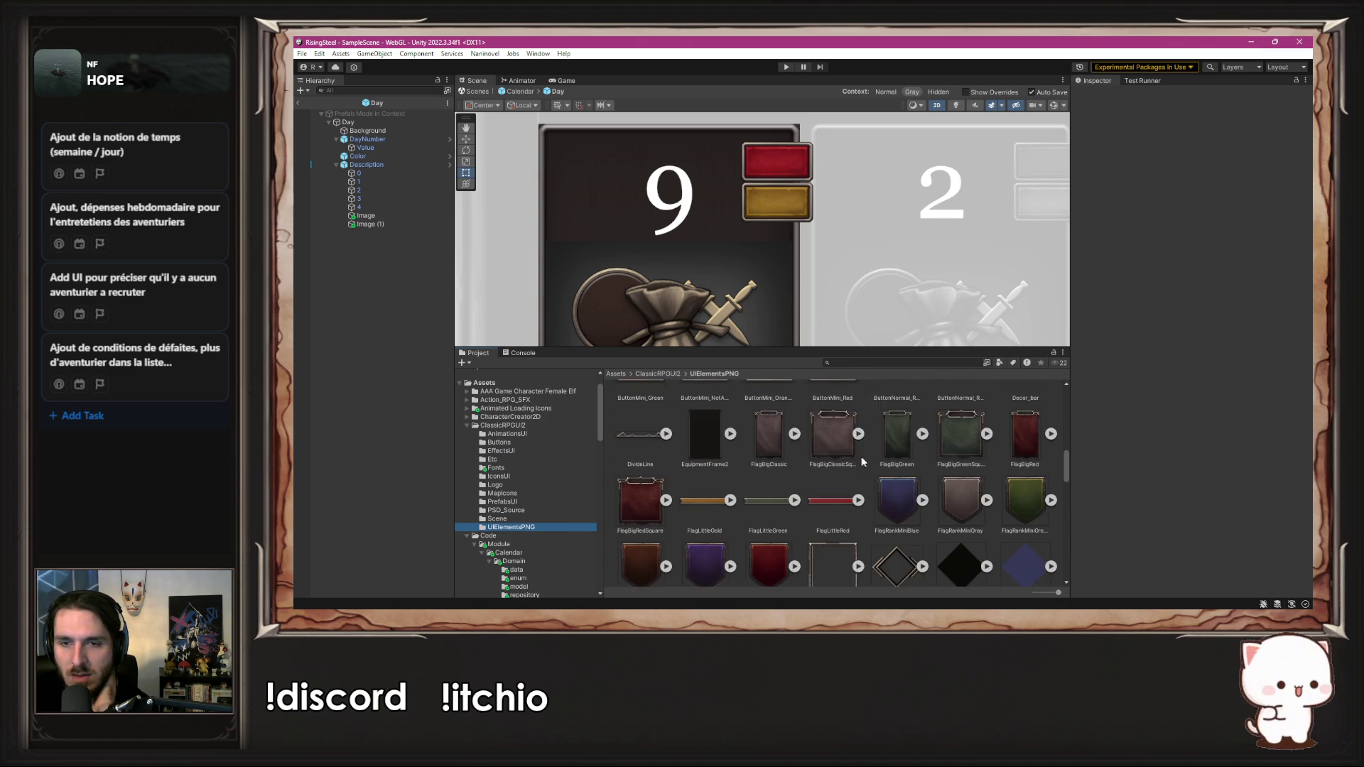
pyautogui.scroll(-8, 863, 462)
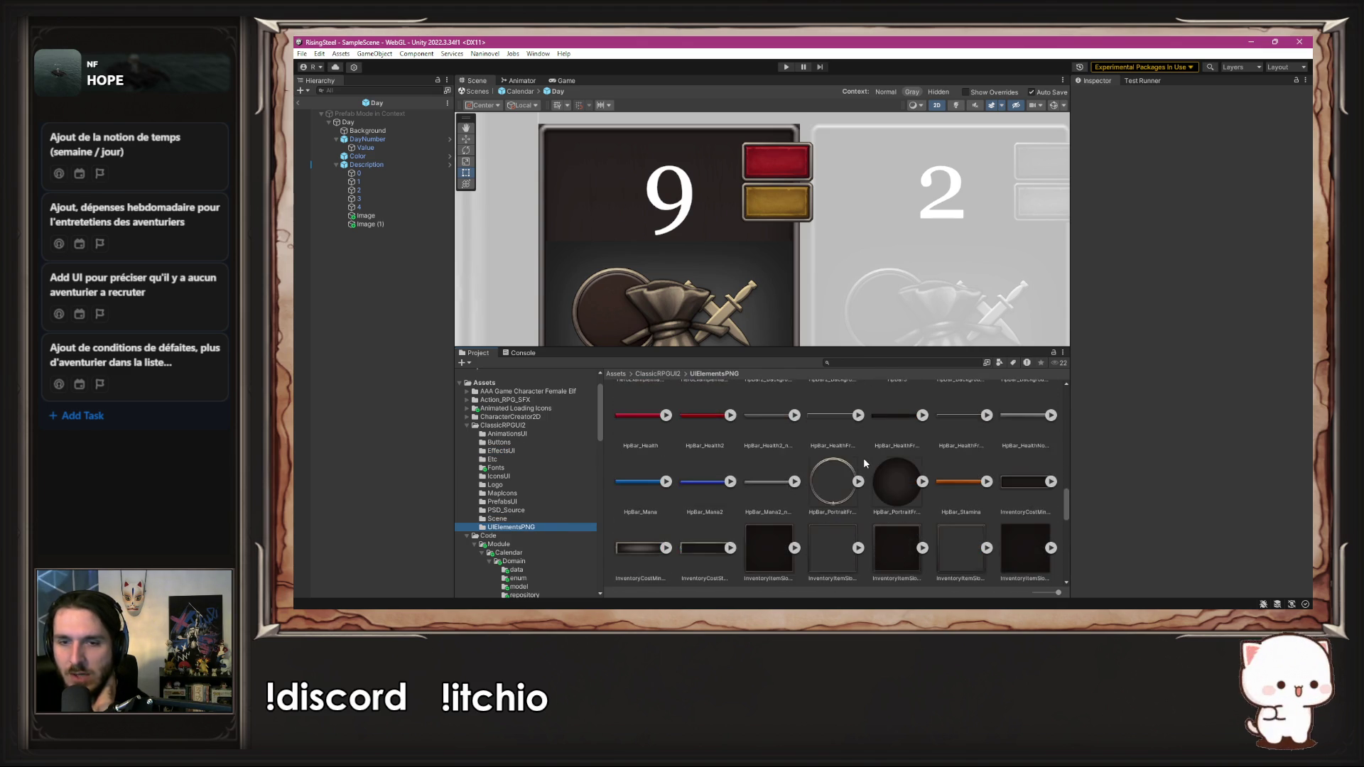
pyautogui.scroll(-10, 845, 483)
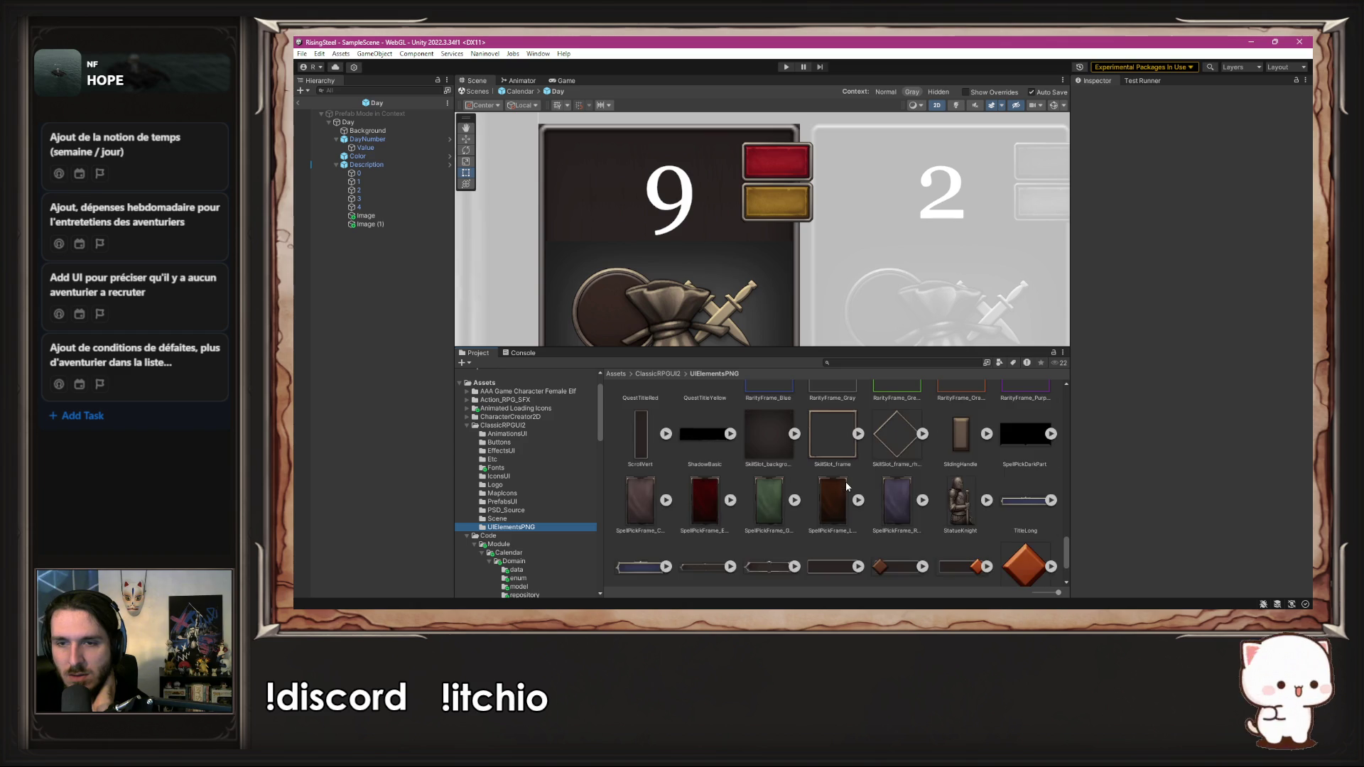
pyautogui.scroll(10, 850, 484)
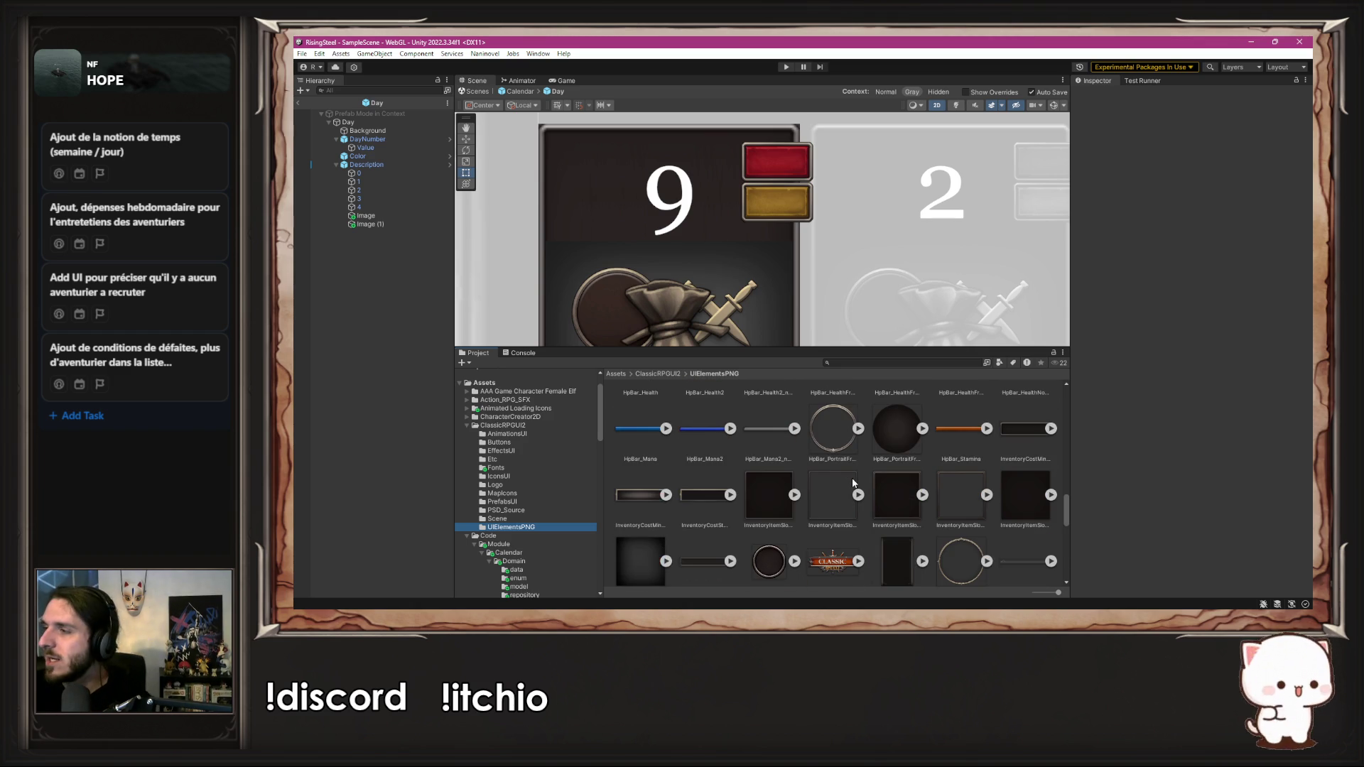
pyautogui.scroll(10, 854, 483)
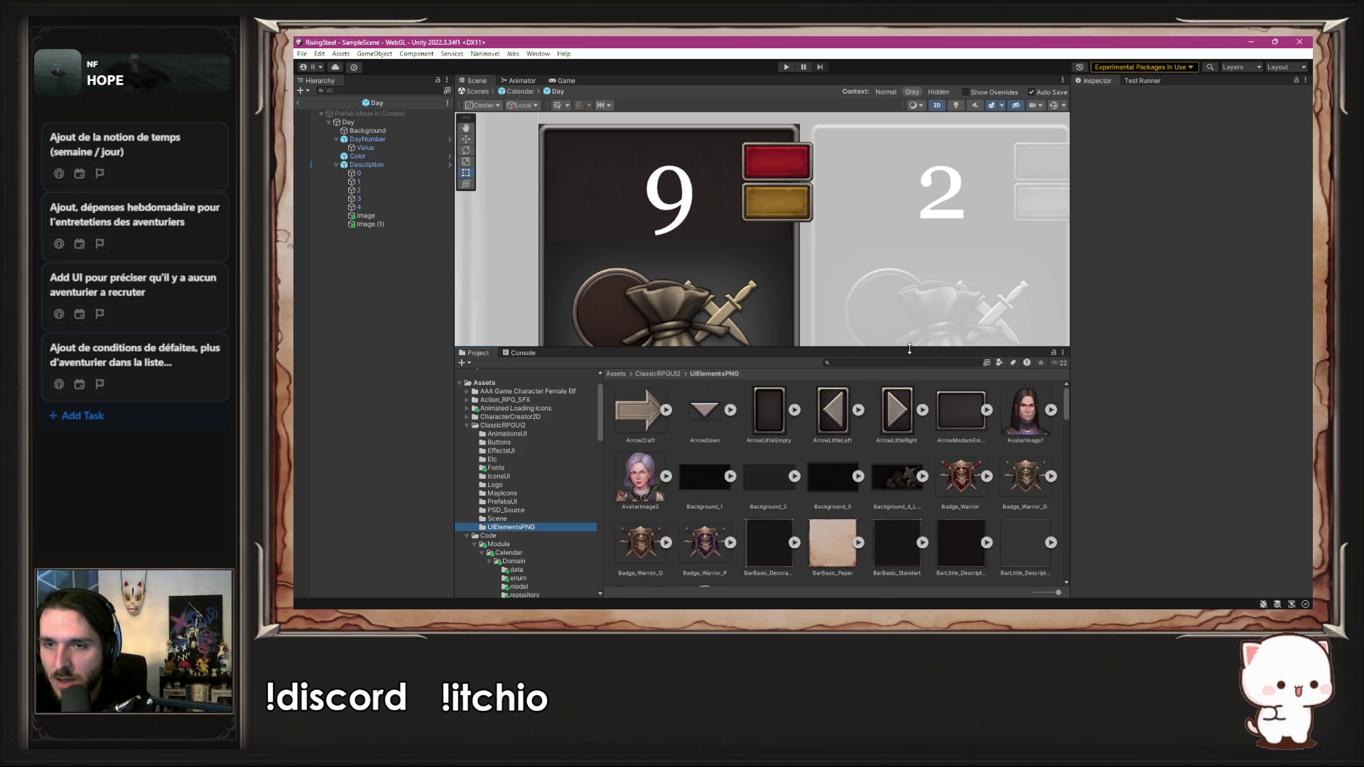
# Step: Enlarge the Scene view, zoom out over the calendar grid, and switch to the Rect tool
pyautogui.moveTo(910, 349); pyautogui.dragTo(910, 453)
pyautogui.moveTo(668, 355); pyautogui.dragTo(668, 284)
pyautogui.scroll(-3, 631, 279)
pyautogui.scroll(-6, 631, 279)
pyautogui.scroll(5, 743, 251)
pyautogui.press('t')
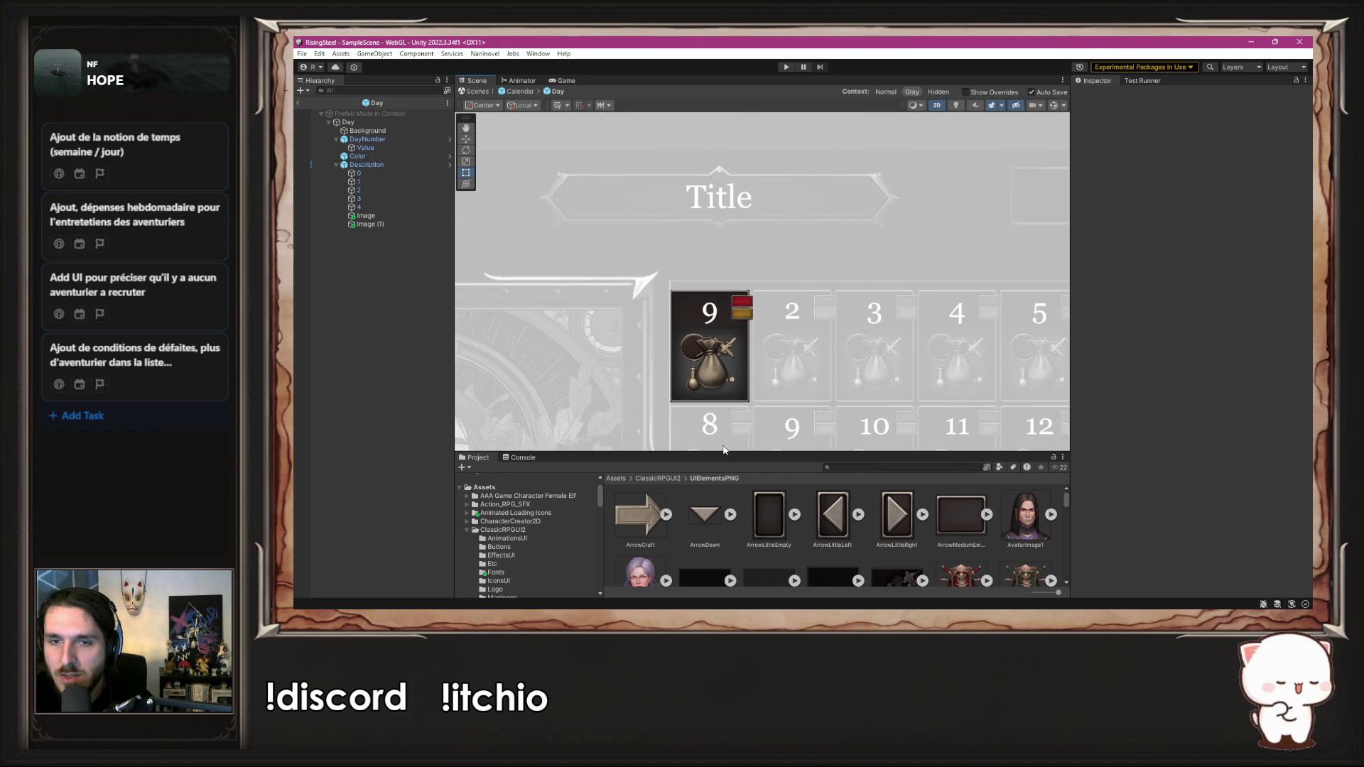
pyautogui.moveTo(732, 450); pyautogui.dragTo(731, 289)
pyautogui.scroll(-5, 557, 419)
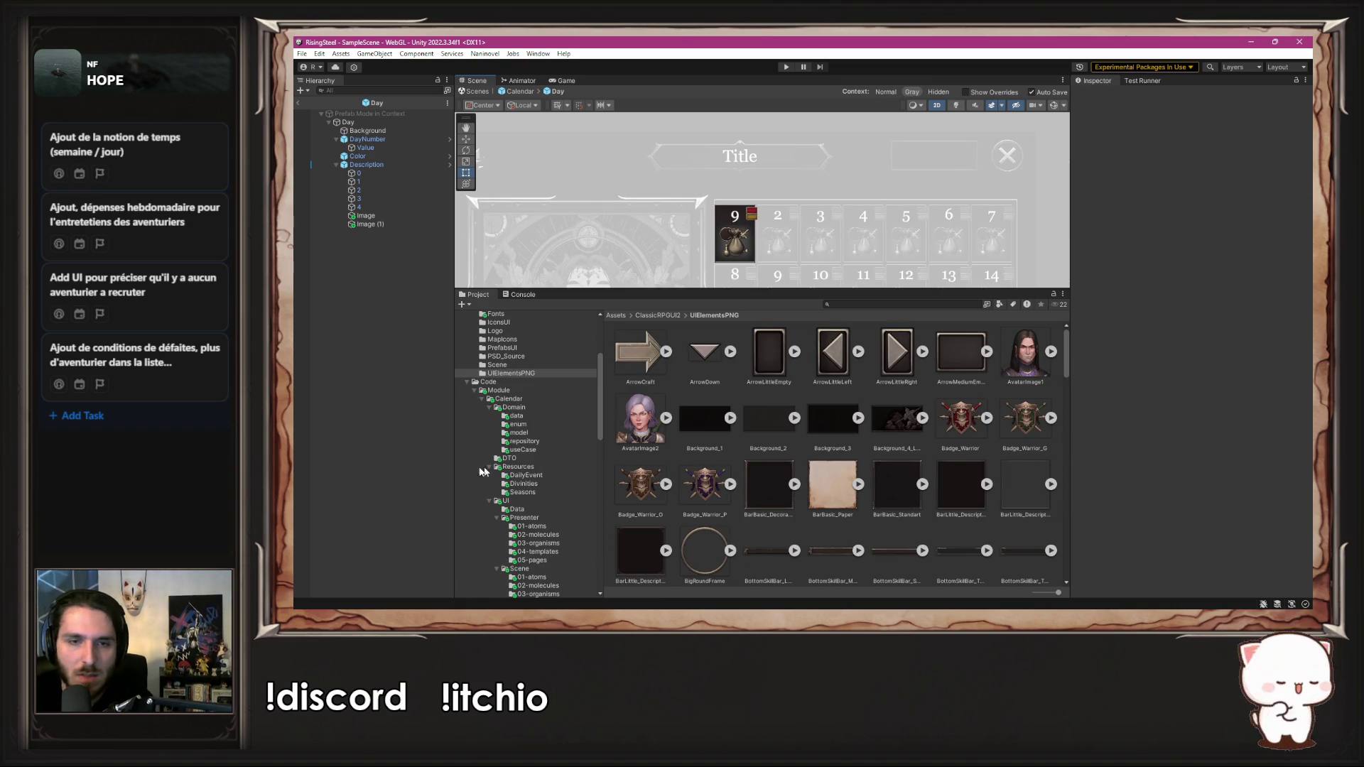
# Step: Rename the gold ButtonMini_Gold sprite in DailyEvent to AnnuityFlag
pyautogui.click(526, 476)
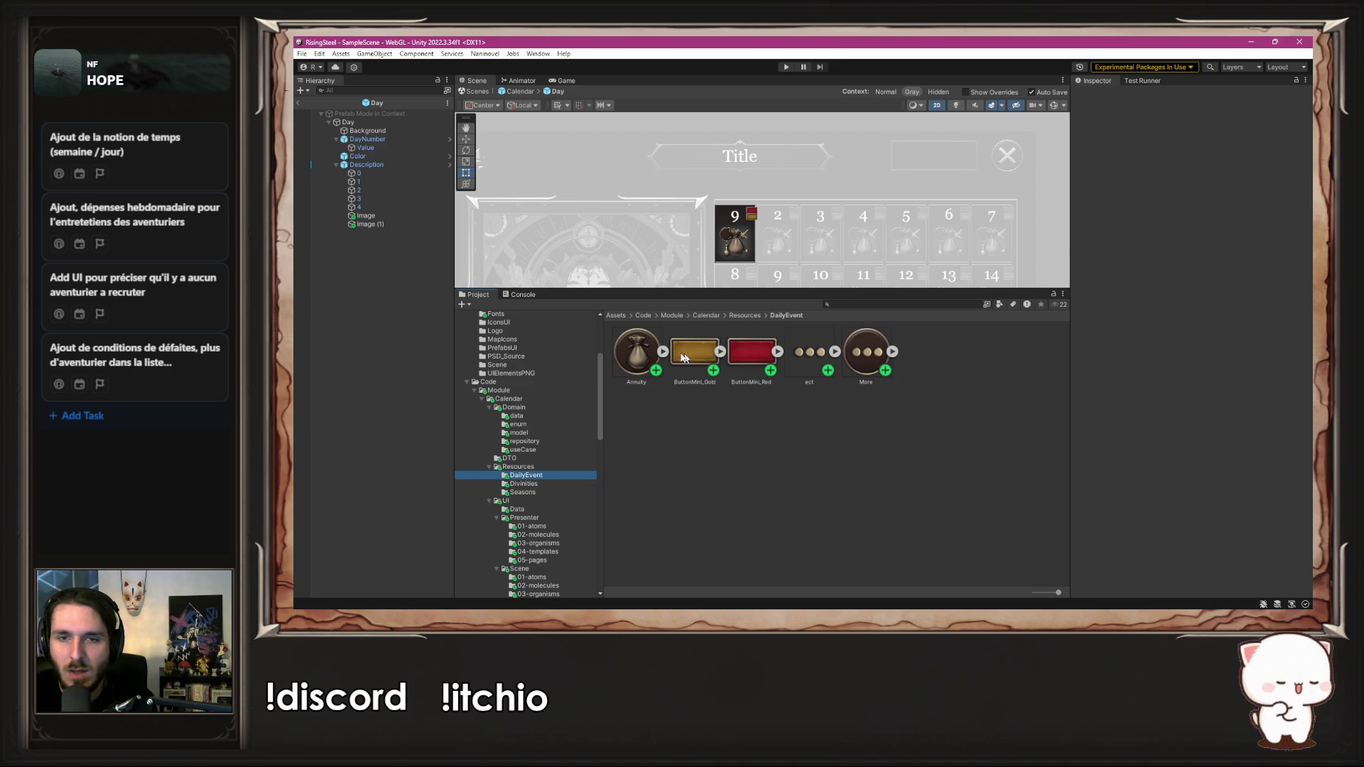
pyautogui.rightClick(707, 358)
pyautogui.click(754, 408)
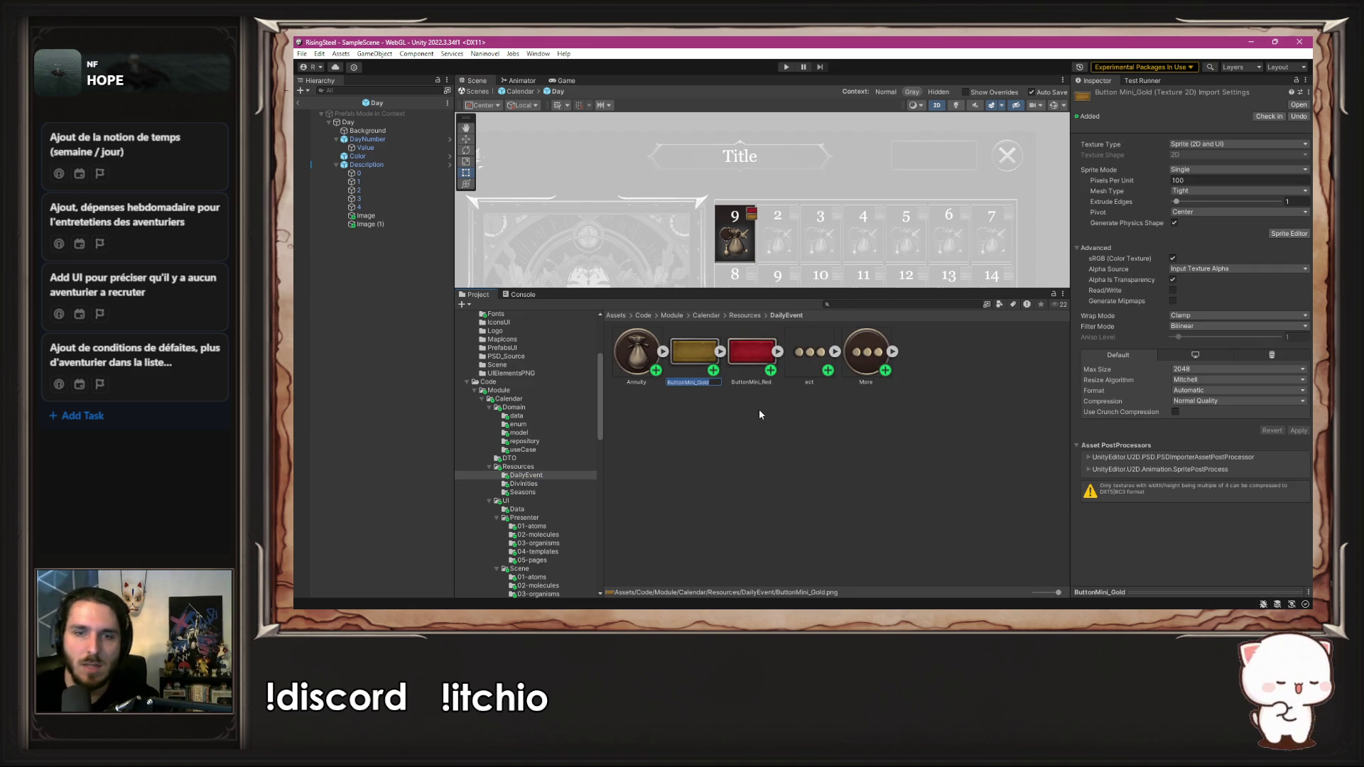
pyautogui.write('A')
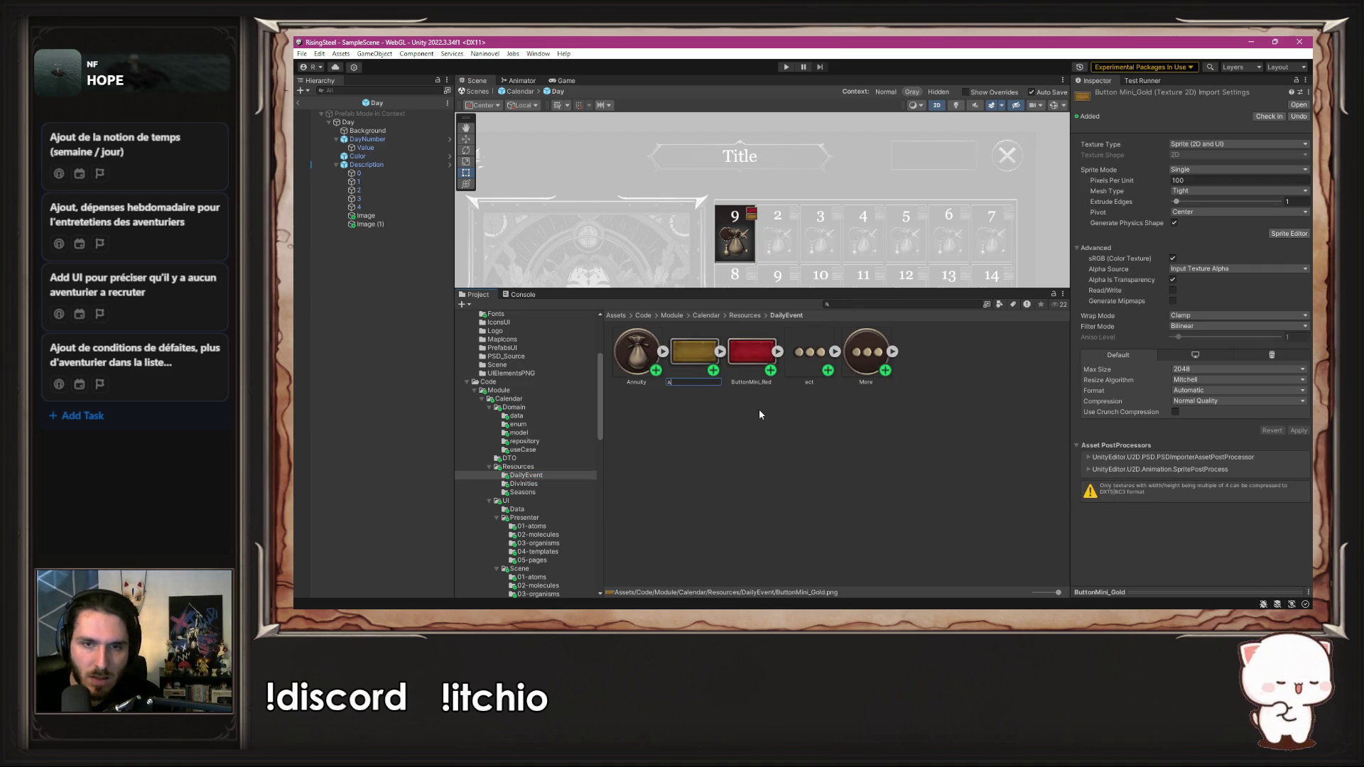
pyautogui.write('nnuityFlag')
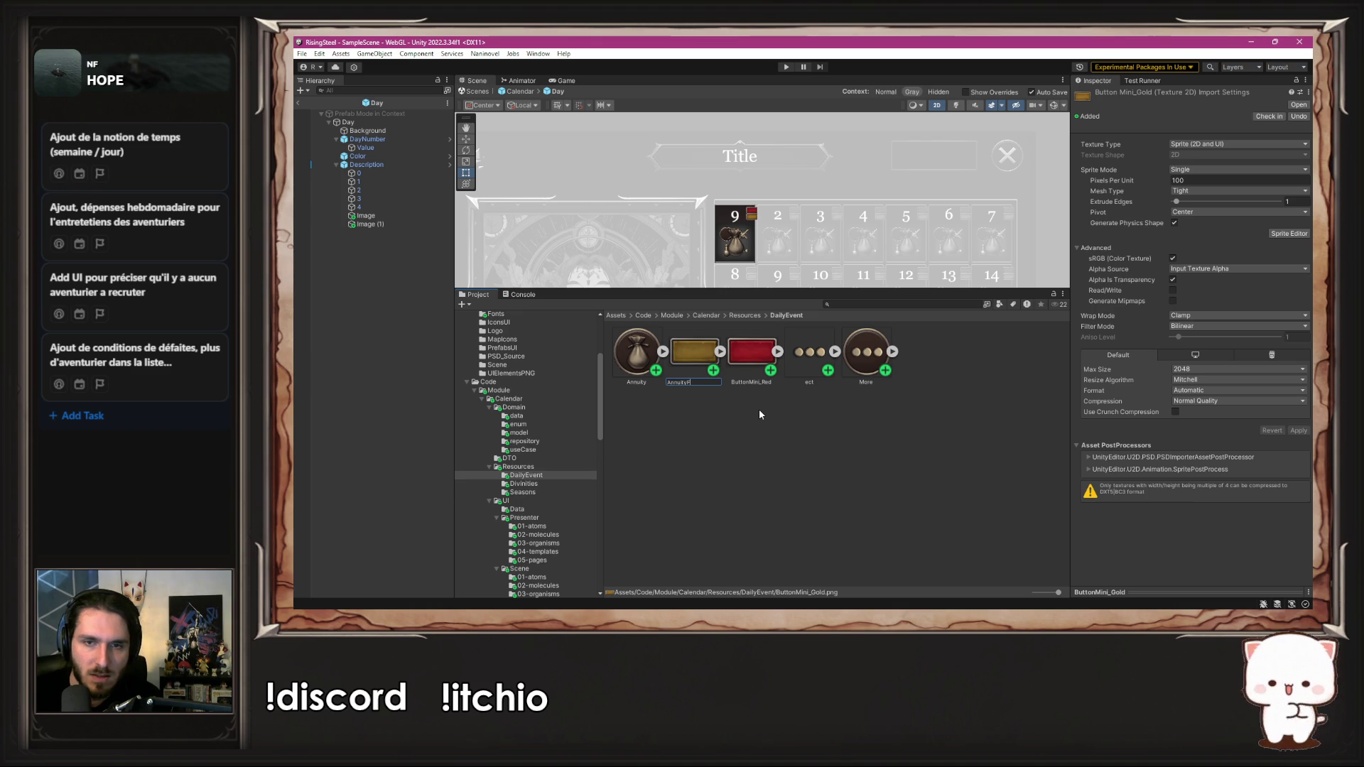
pyautogui.press('Return')
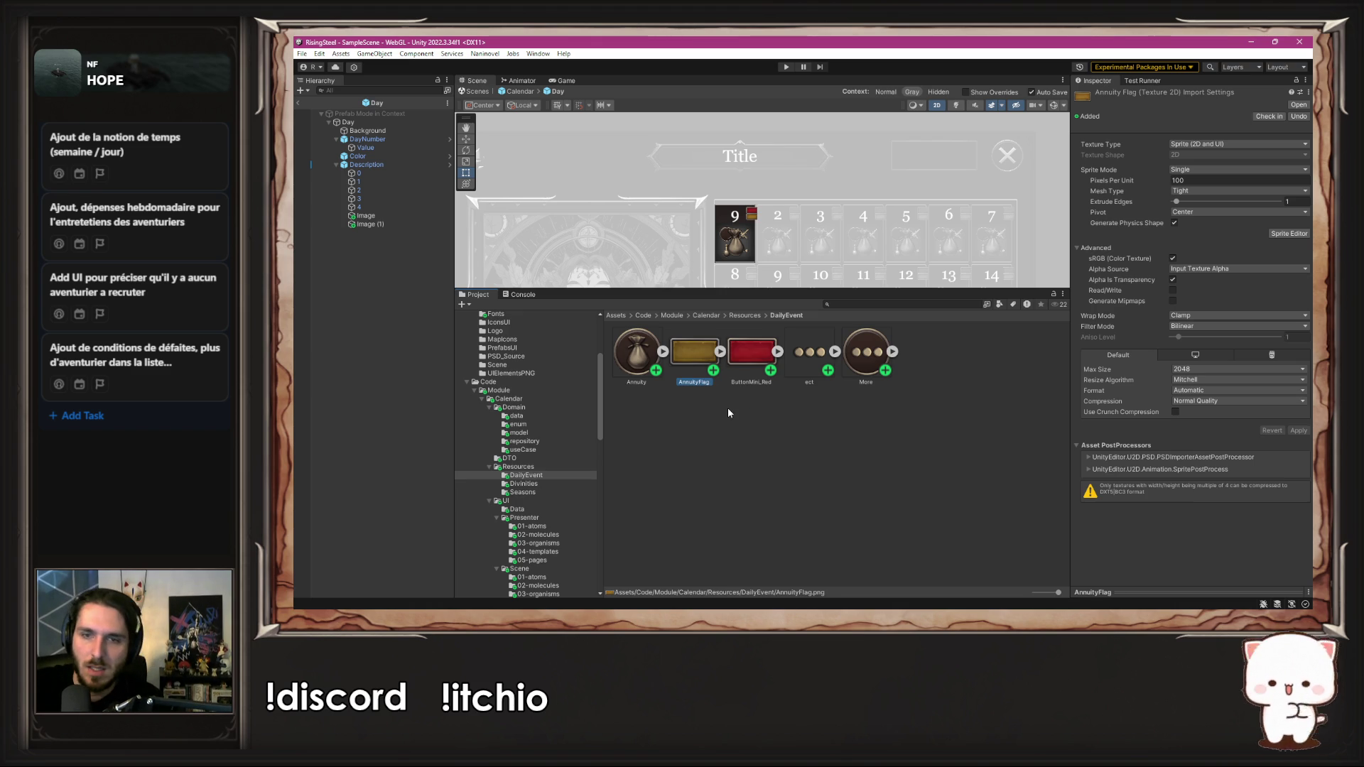
# Step: Rename the red ButtonMini_Red sprite to MissionFlag
pyautogui.rightClick(758, 355)
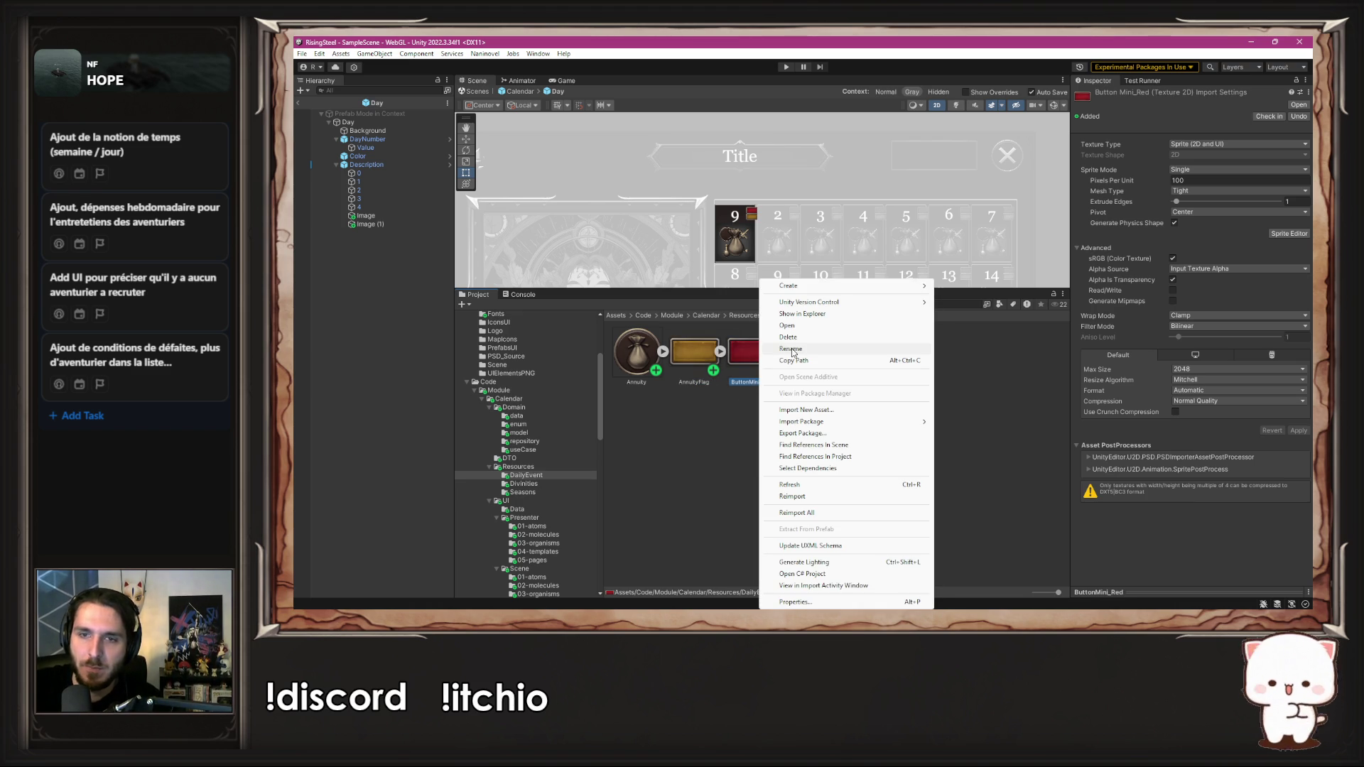
pyautogui.click(785, 348)
pyautogui.write('Missio')
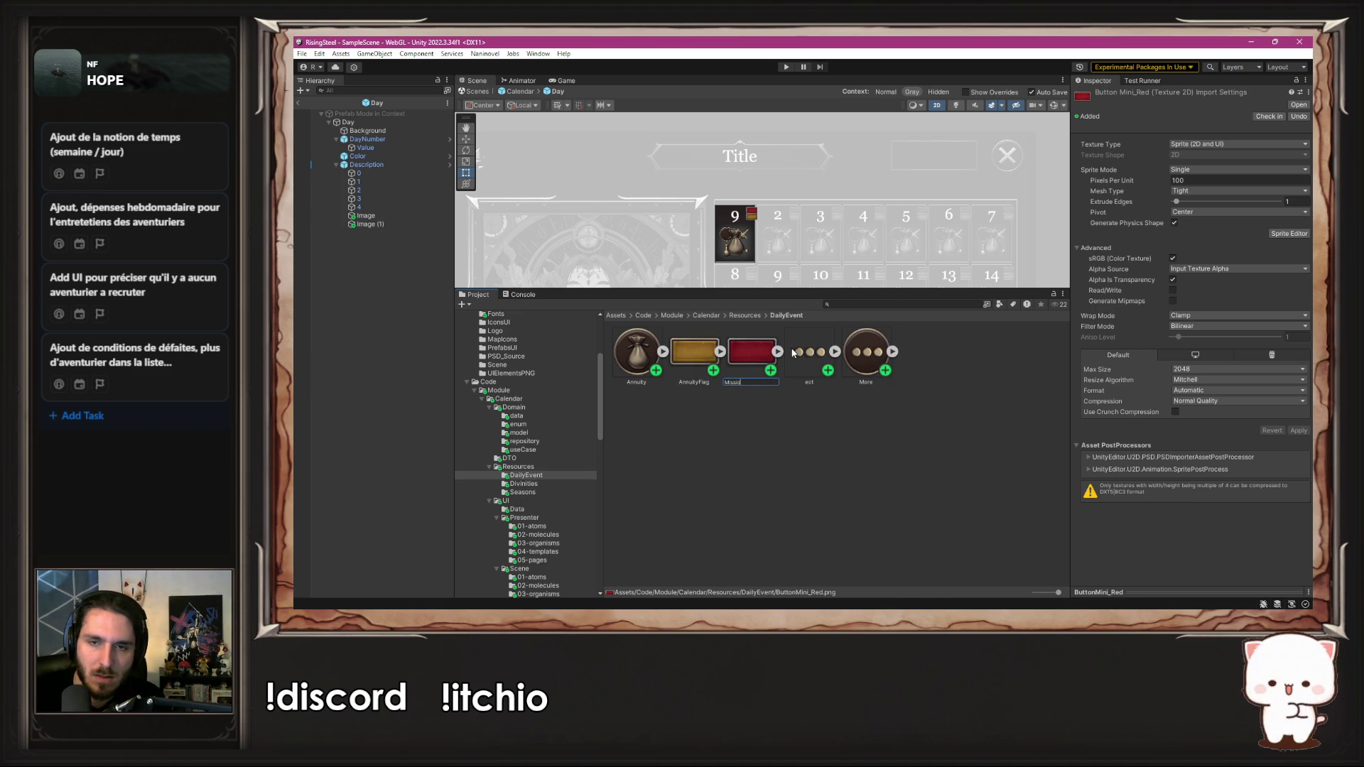
pyautogui.write('nFlag')
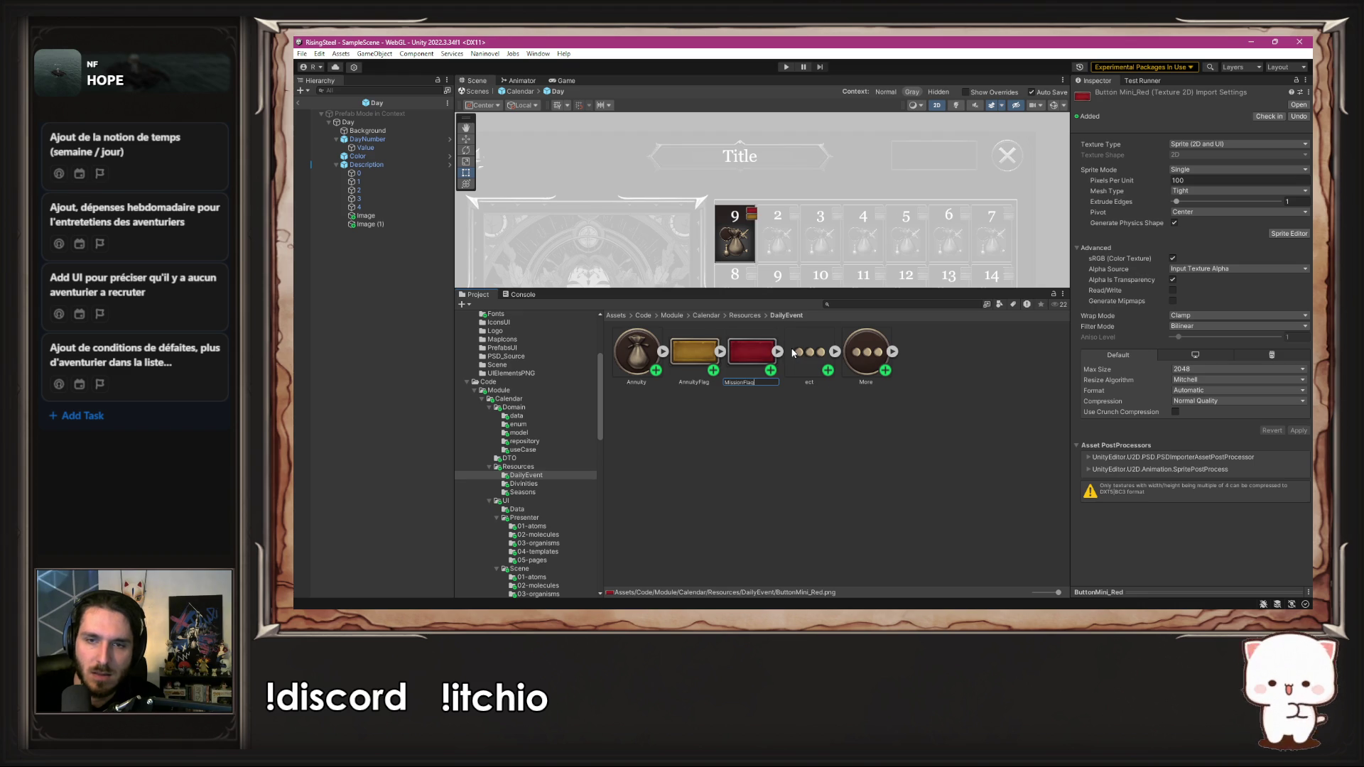
pyautogui.press('Return')
pyautogui.click(812, 459)
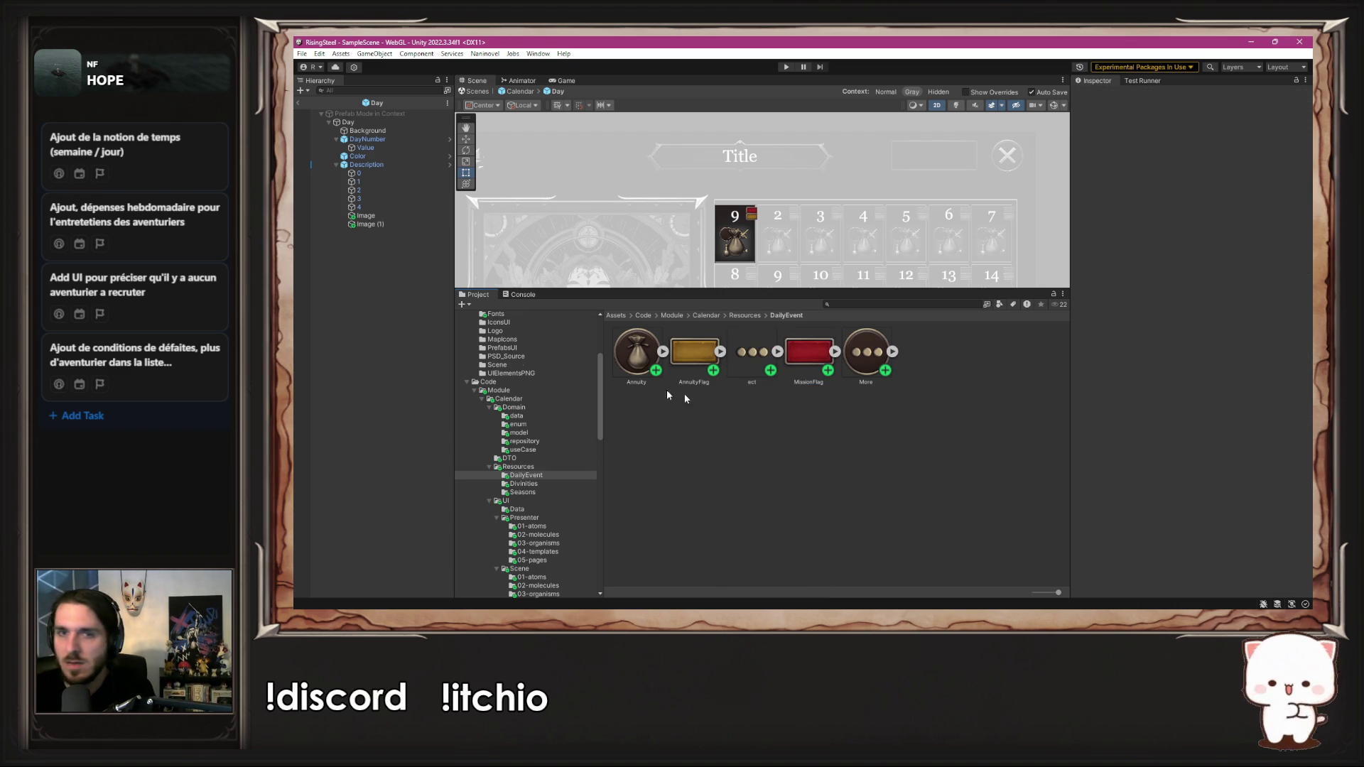
pyautogui.scroll(5, 846, 207)
pyautogui.scroll(5, 847, 207)
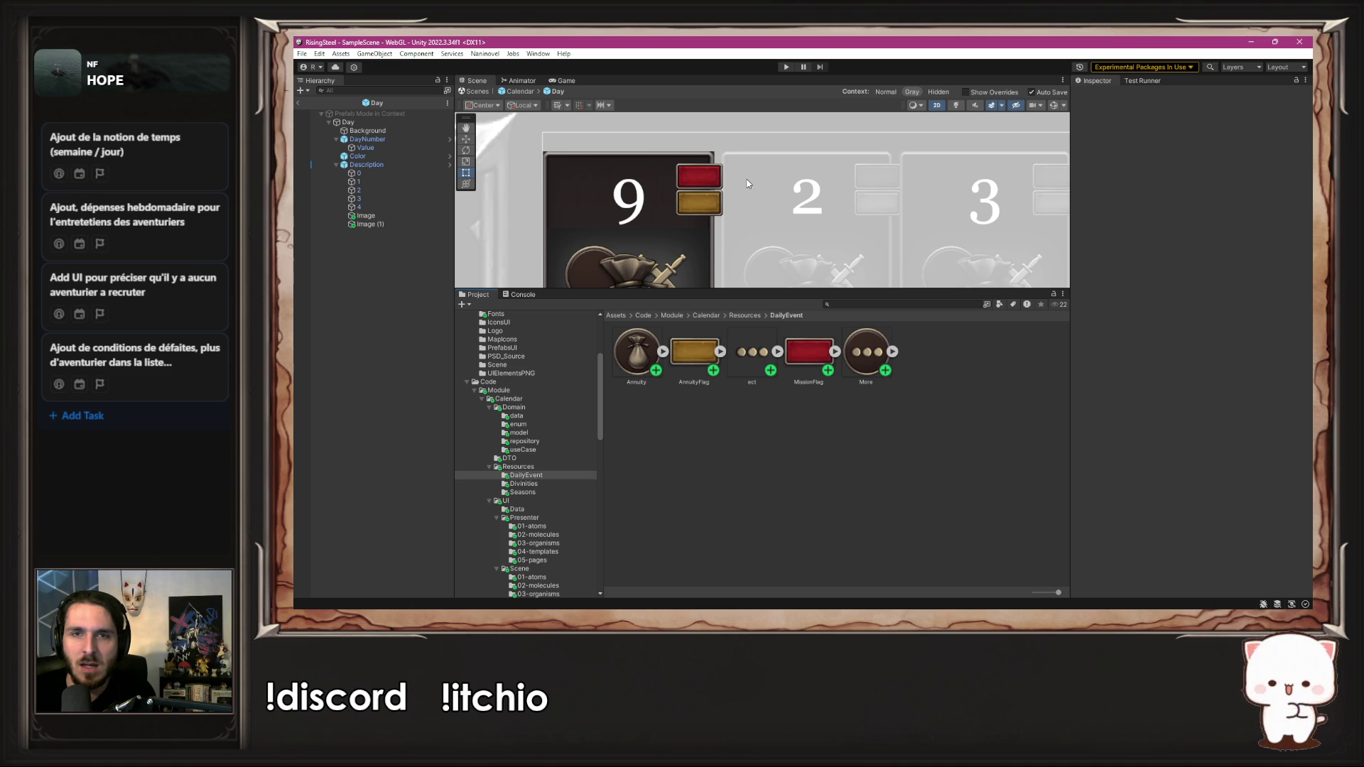
# Step: Rename the gold badge object Image (1) to AnnuityFlag
pyautogui.click(691, 362)
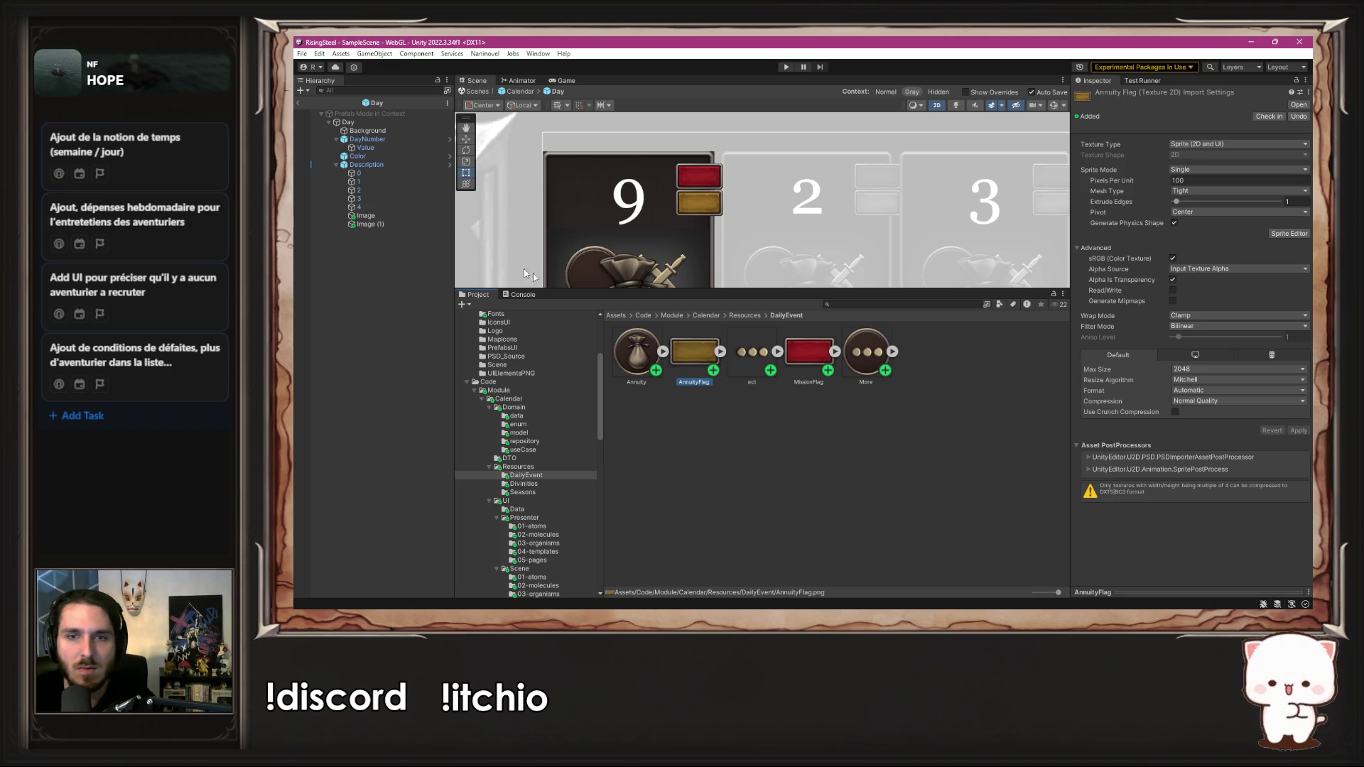
pyautogui.rightClick(705, 352)
pyautogui.click(752, 353)
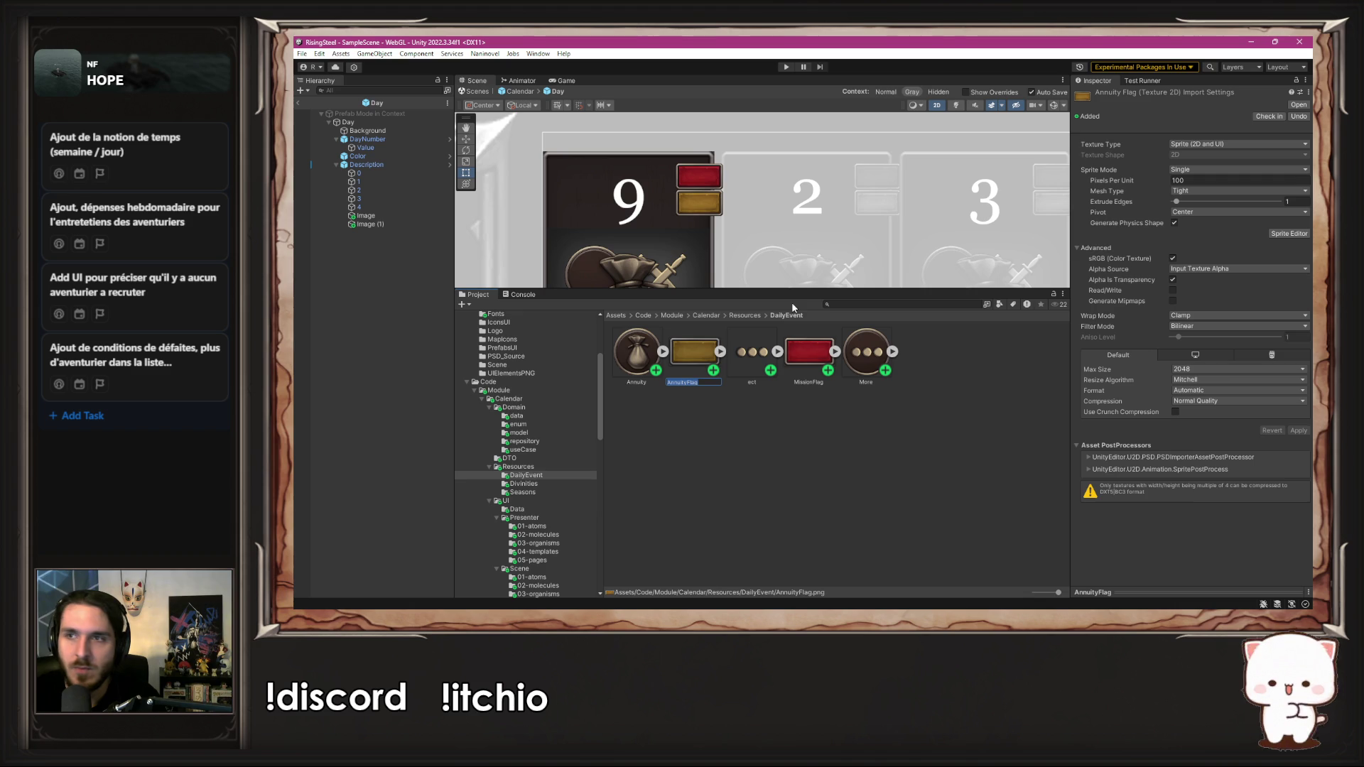
pyautogui.click(432, 215)
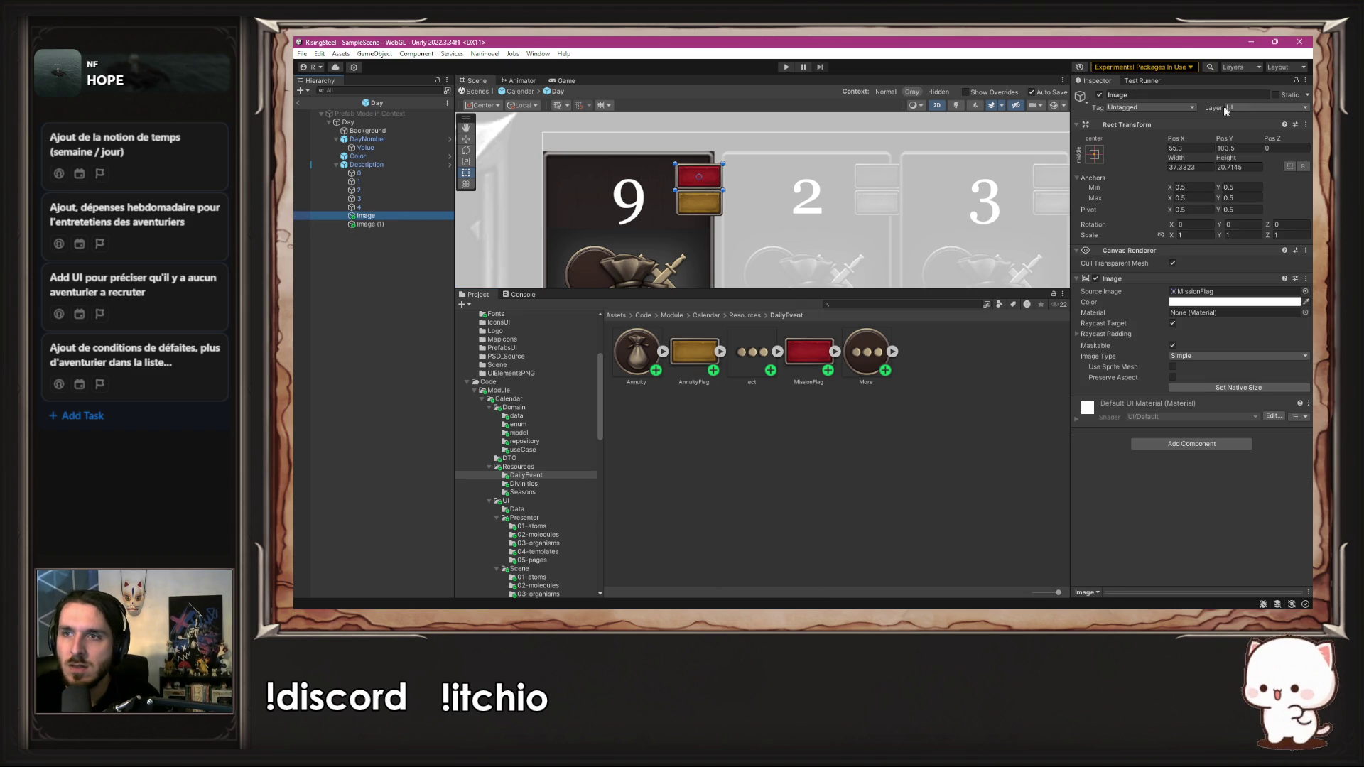
pyautogui.click(1201, 93)
pyautogui.write('AnnuityFlag')
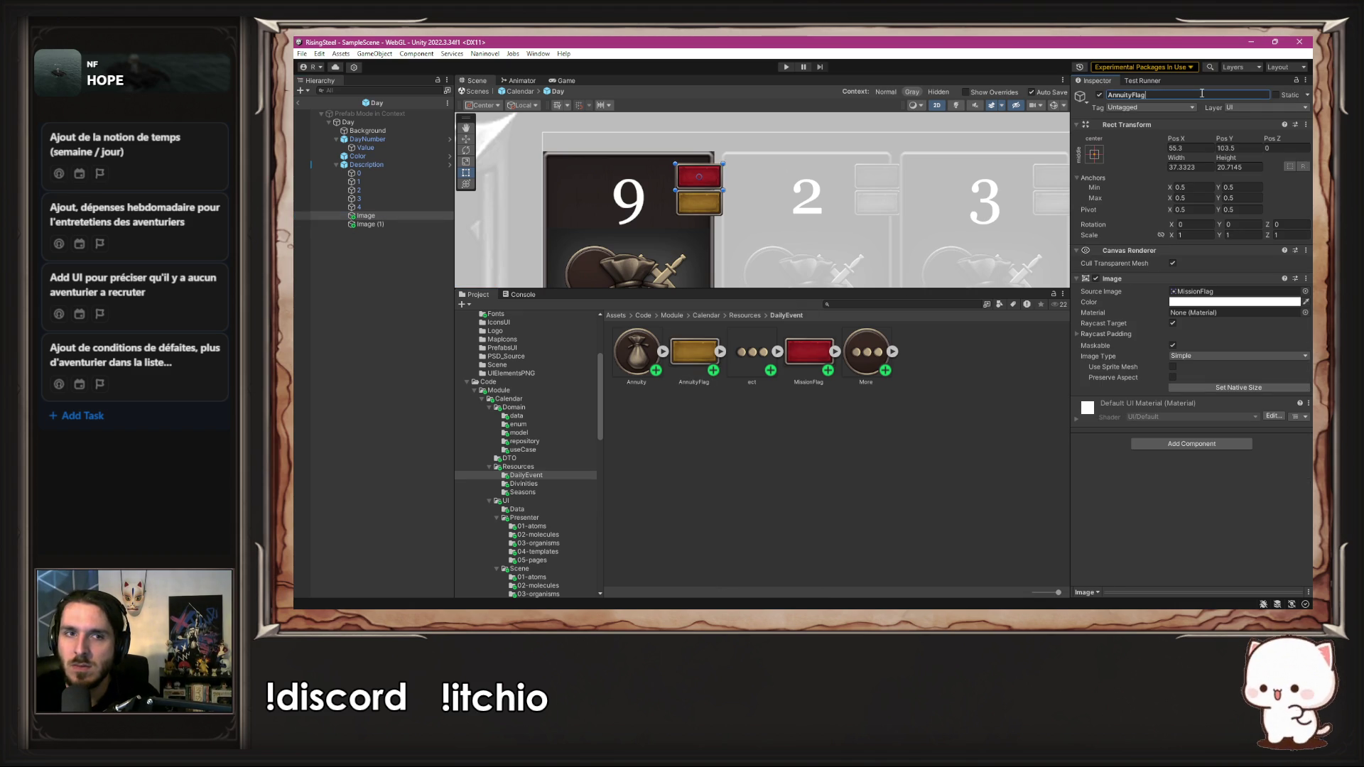
pyautogui.hotkey('ctrl', 'z')
pyautogui.click(369, 224)
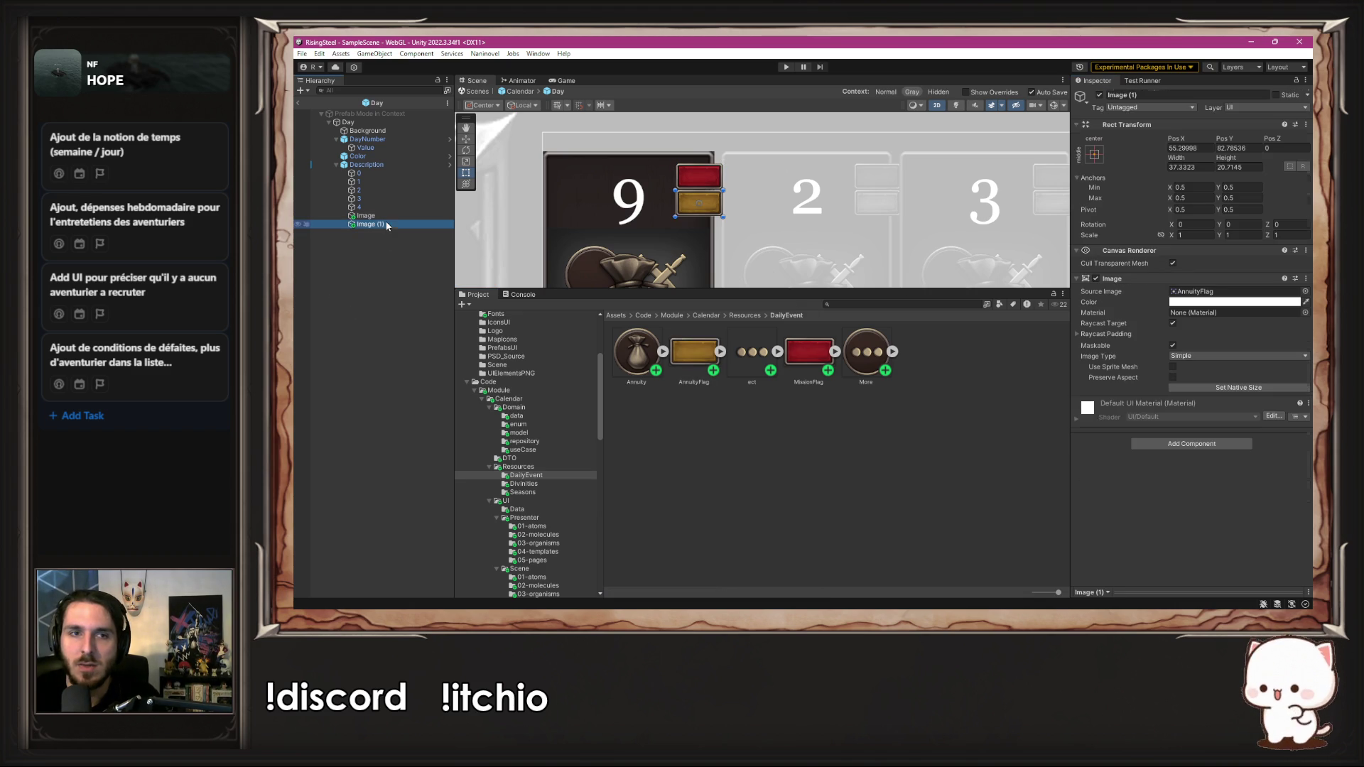
pyautogui.click(1186, 94)
pyautogui.write('AnnuityFlag')
pyautogui.press('Return')
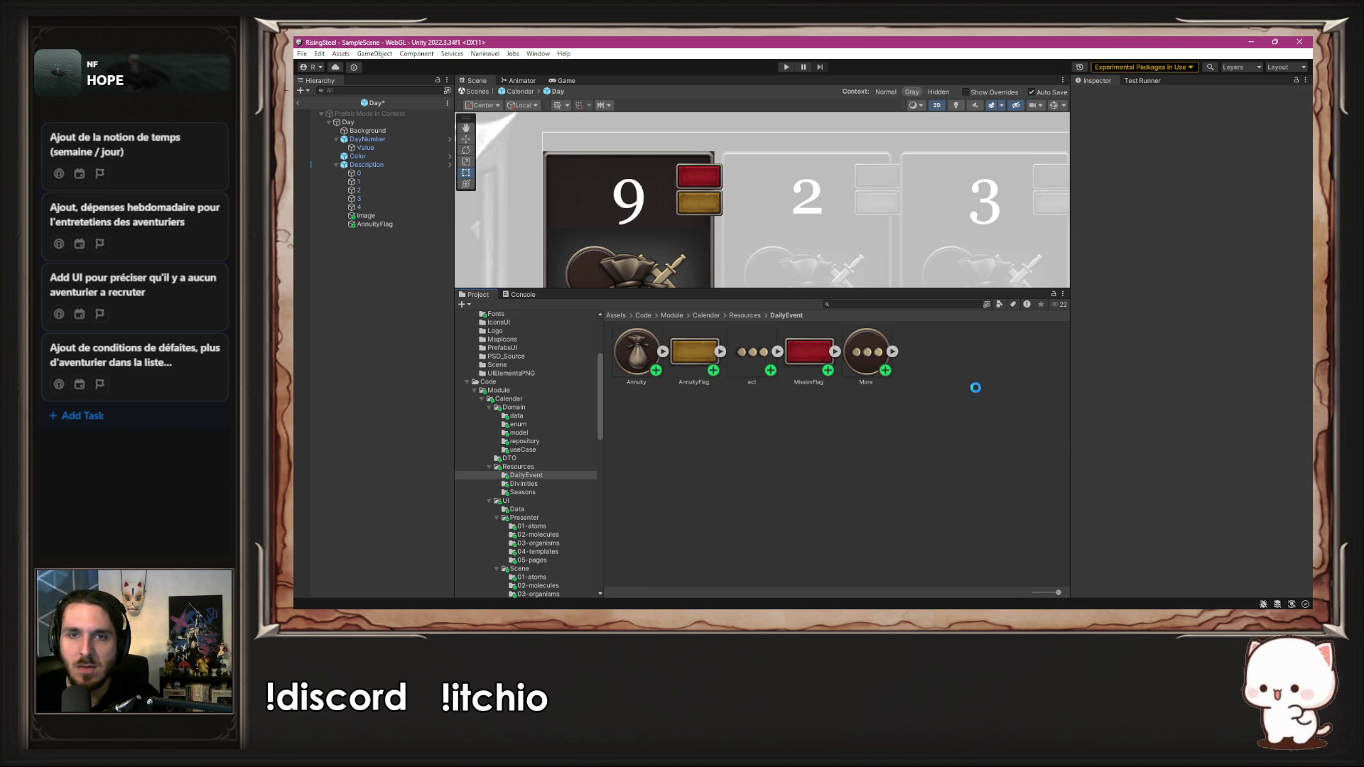
# Step: Rename the red badge object Image to MissionFlag
pyautogui.click(810, 359)
pyautogui.rightClick(811, 362)
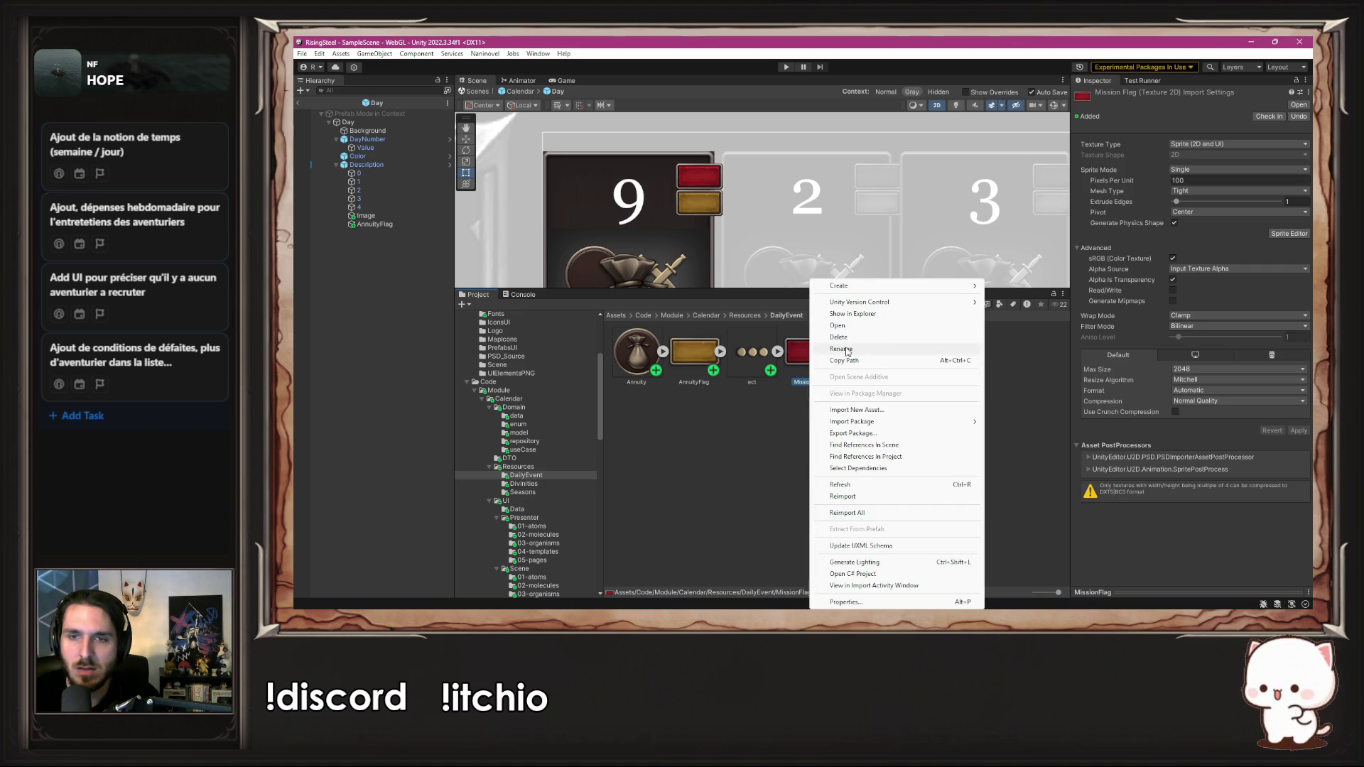
pyautogui.click(841, 348)
pyautogui.click(422, 300)
pyautogui.click(375, 217)
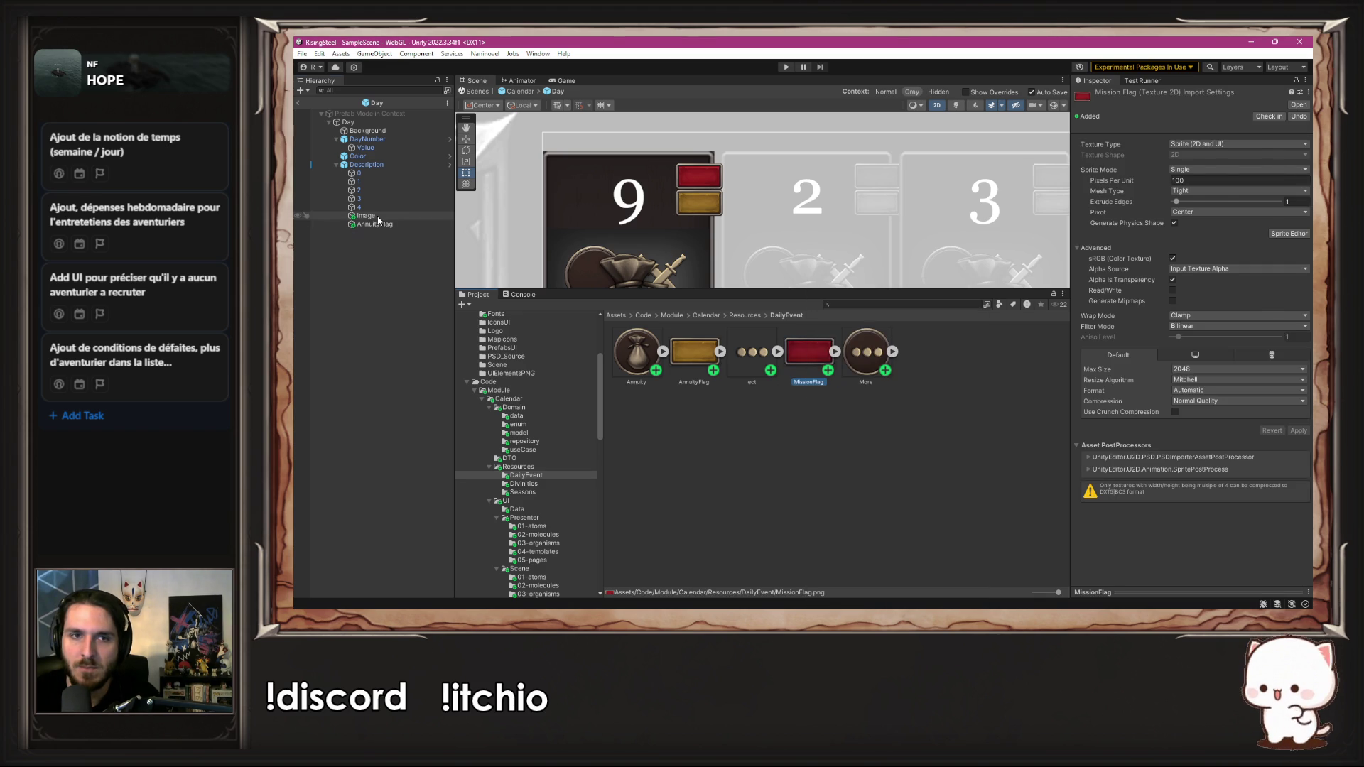
pyautogui.write('MissionFlag')
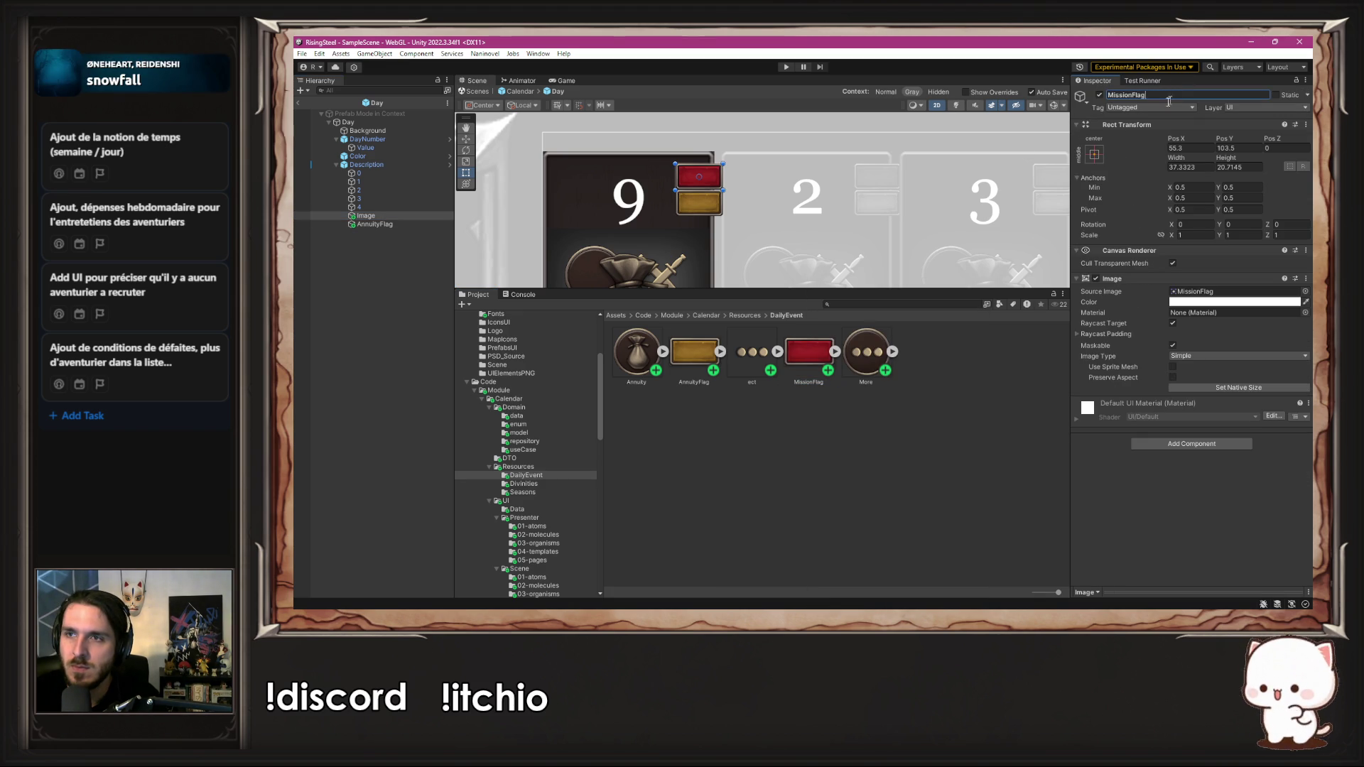
pyautogui.press('Return')
pyautogui.click(936, 172)
pyautogui.scroll(-5, 939, 183)
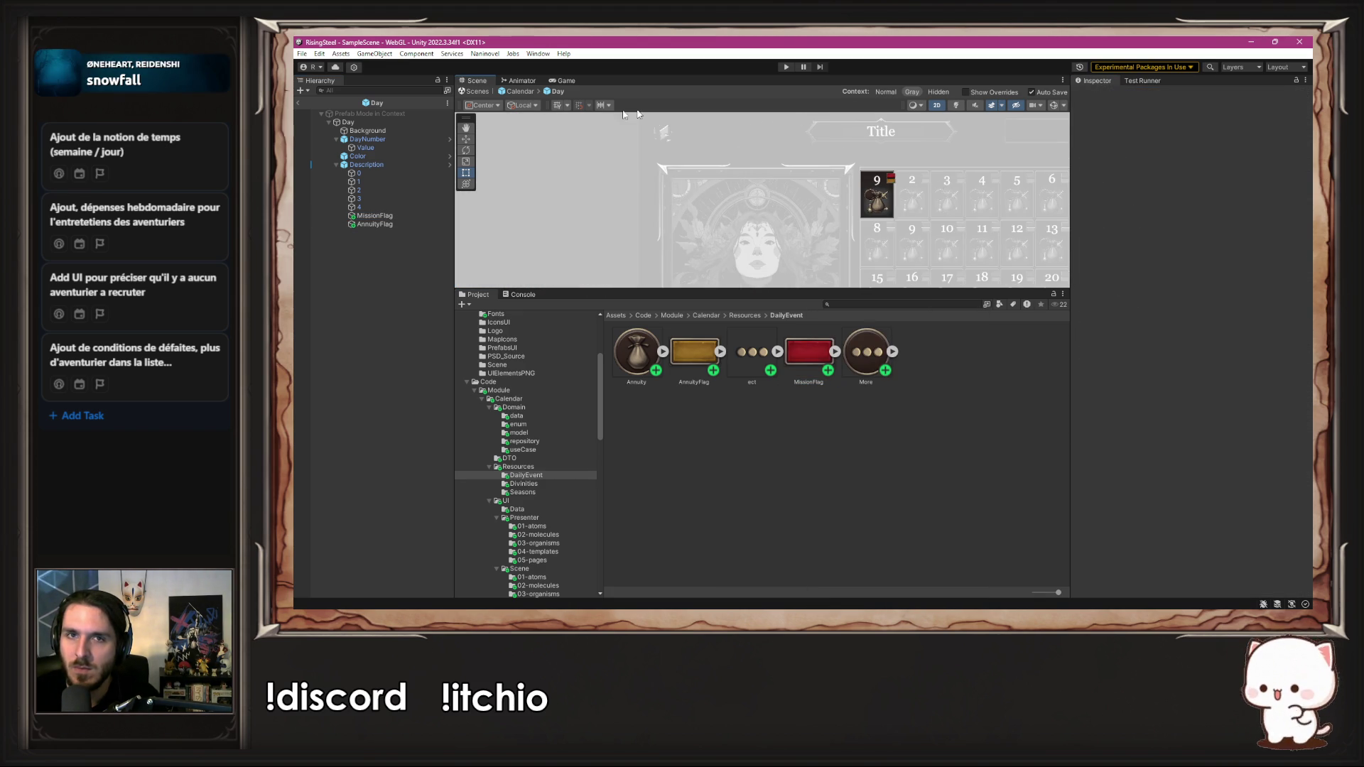
# Step: Exit the Day prefab to Calendar and enlarge and pan the Scene view to show the full grid
pyautogui.click(518, 91)
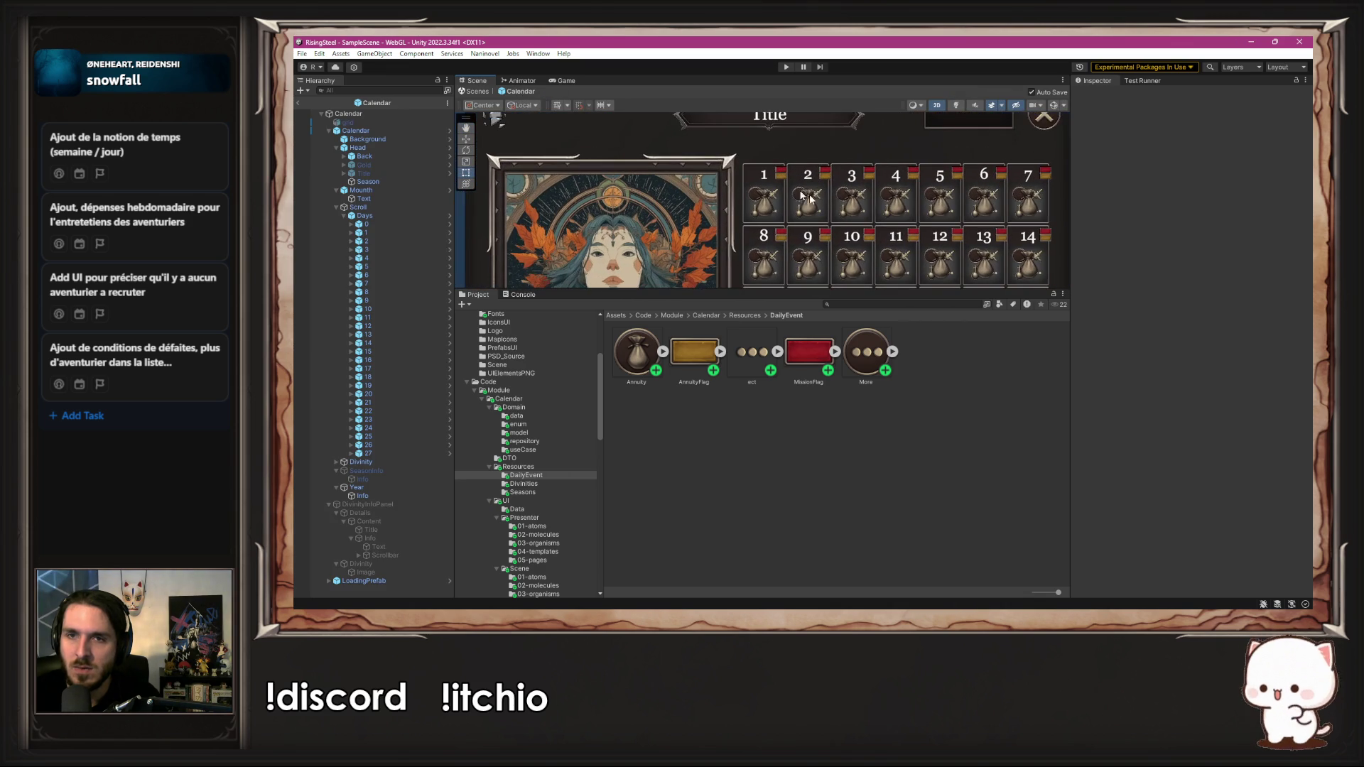
pyautogui.moveTo(898, 290); pyautogui.dragTo(899, 435)
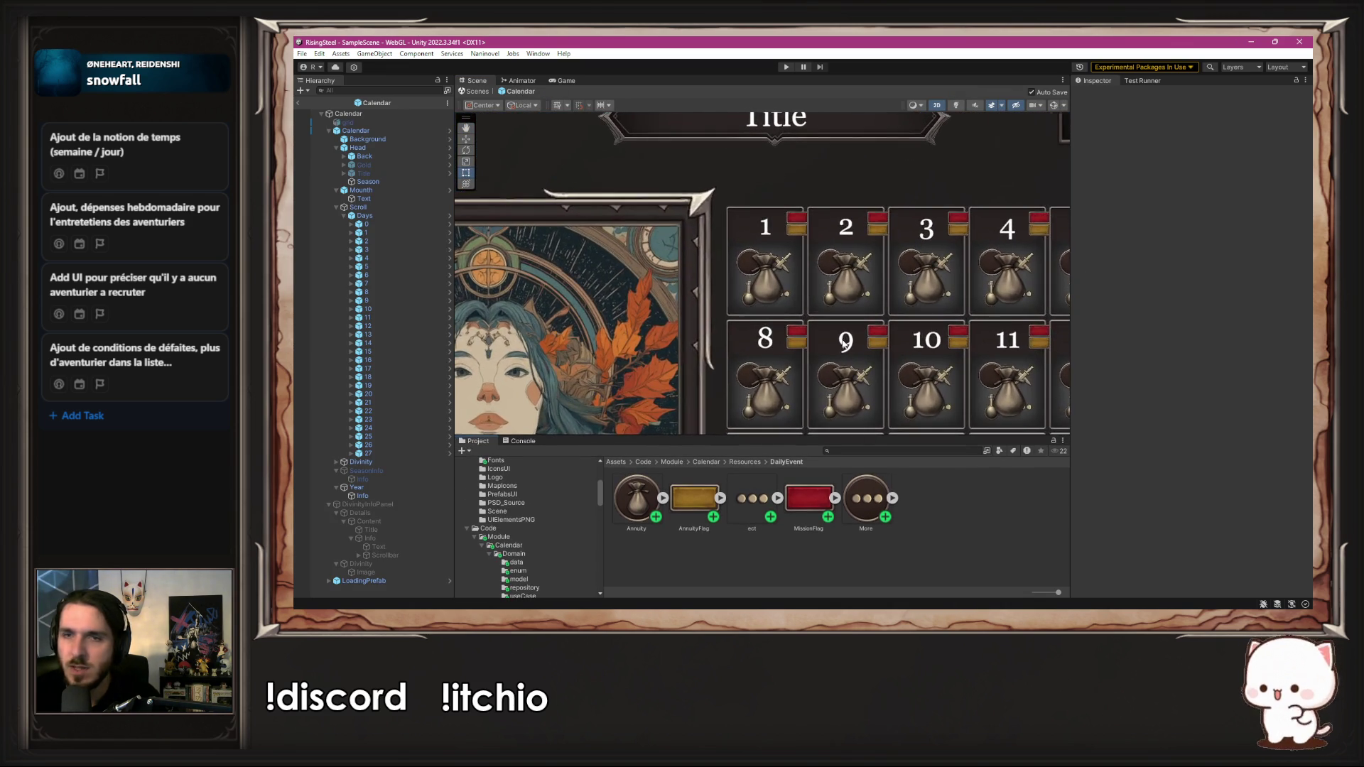
pyautogui.scroll(1, 851, 337)
pyautogui.moveTo(858, 327); pyautogui.dragTo(766, 240)
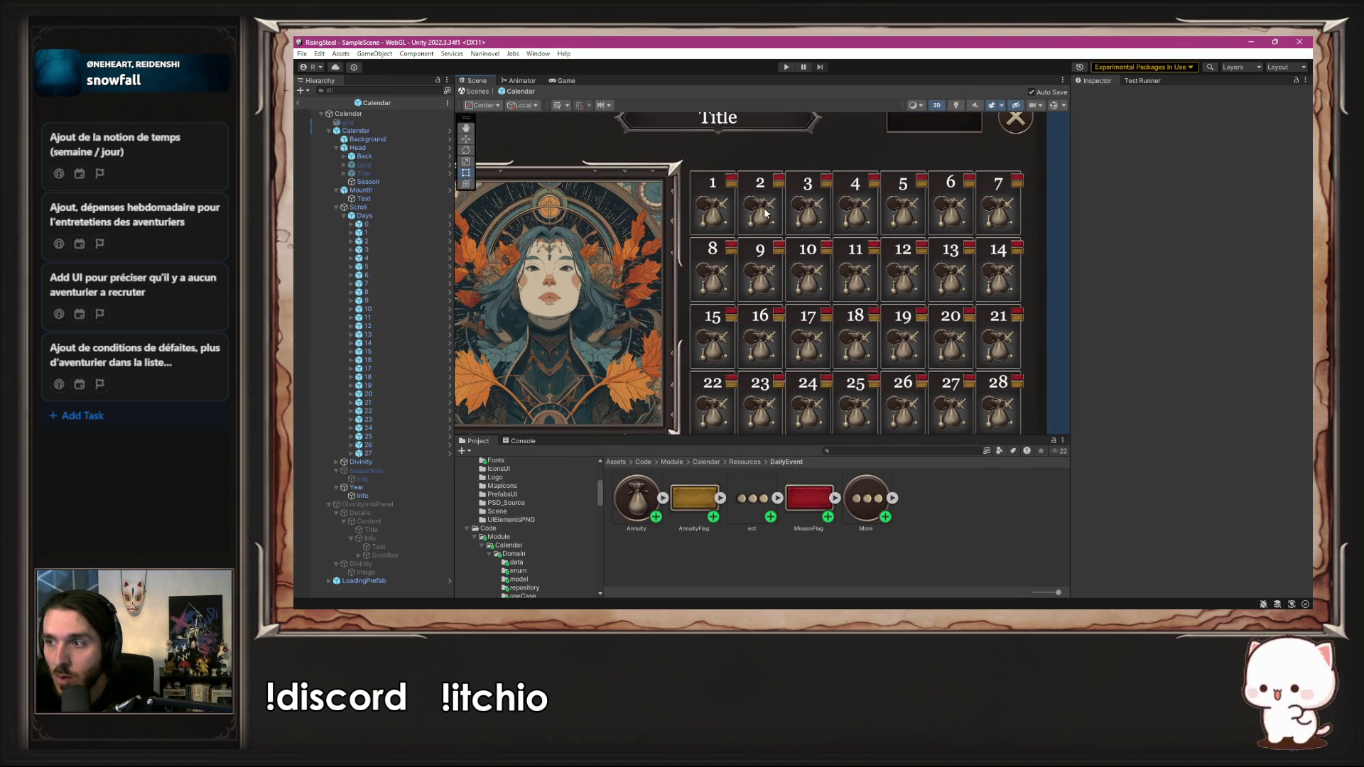